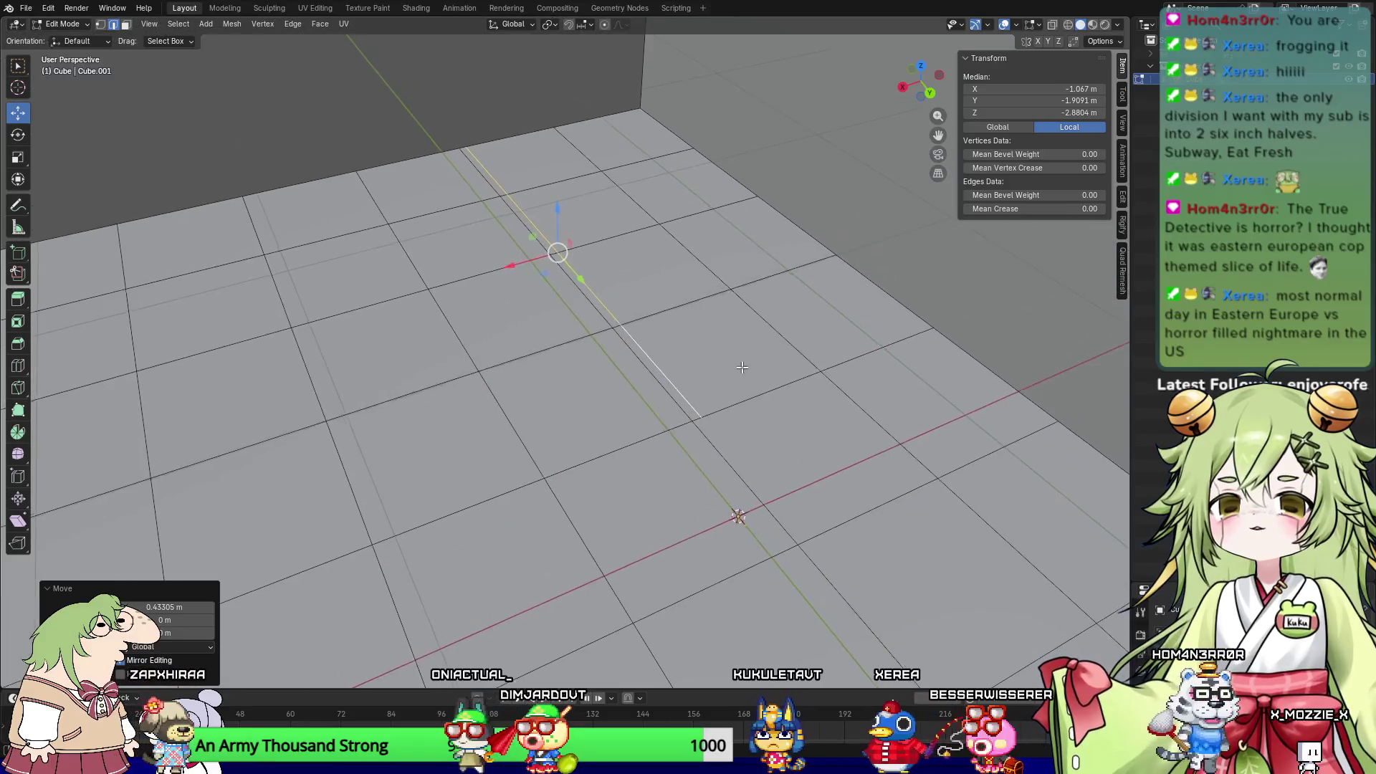
Step: Subdivide between two parallel floor edges and slide the new middle edge along Y
left_click(494, 175)
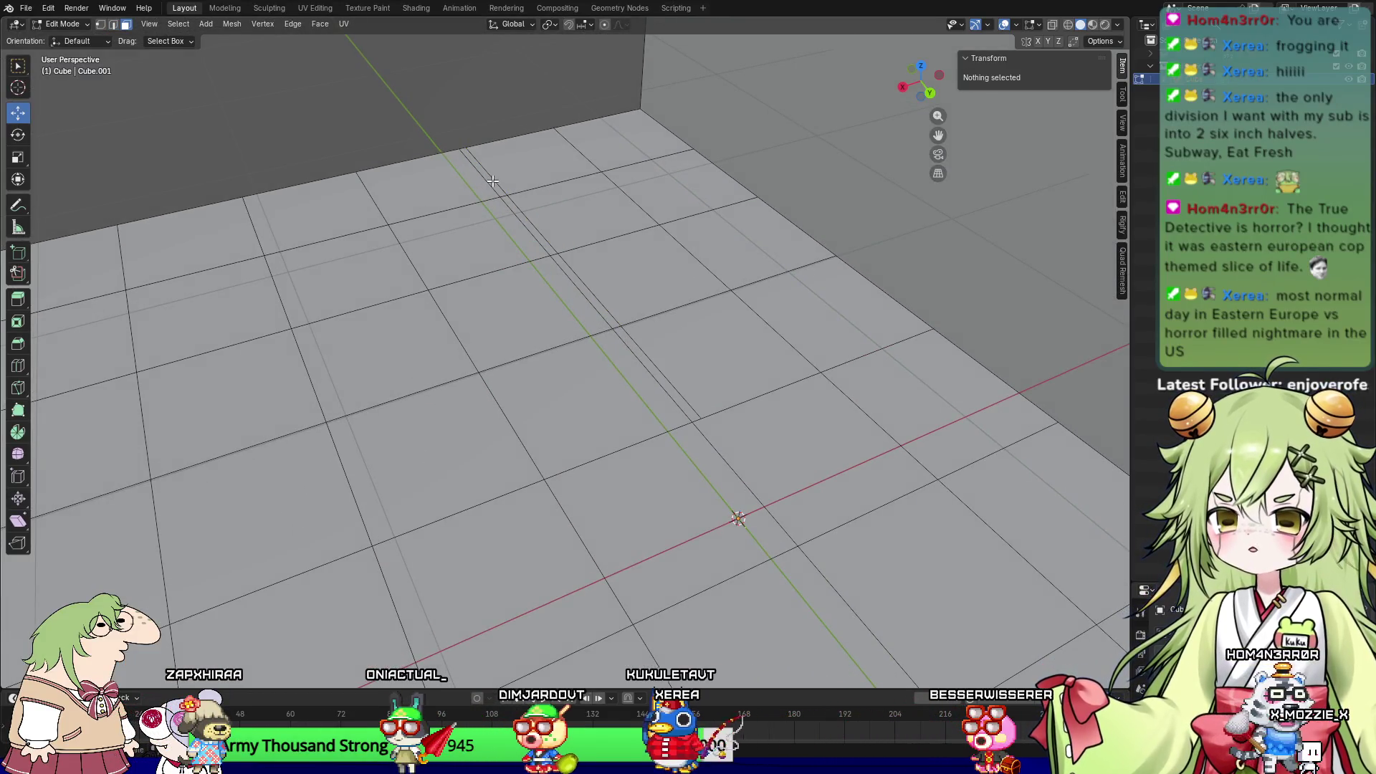
left_click(492, 181)
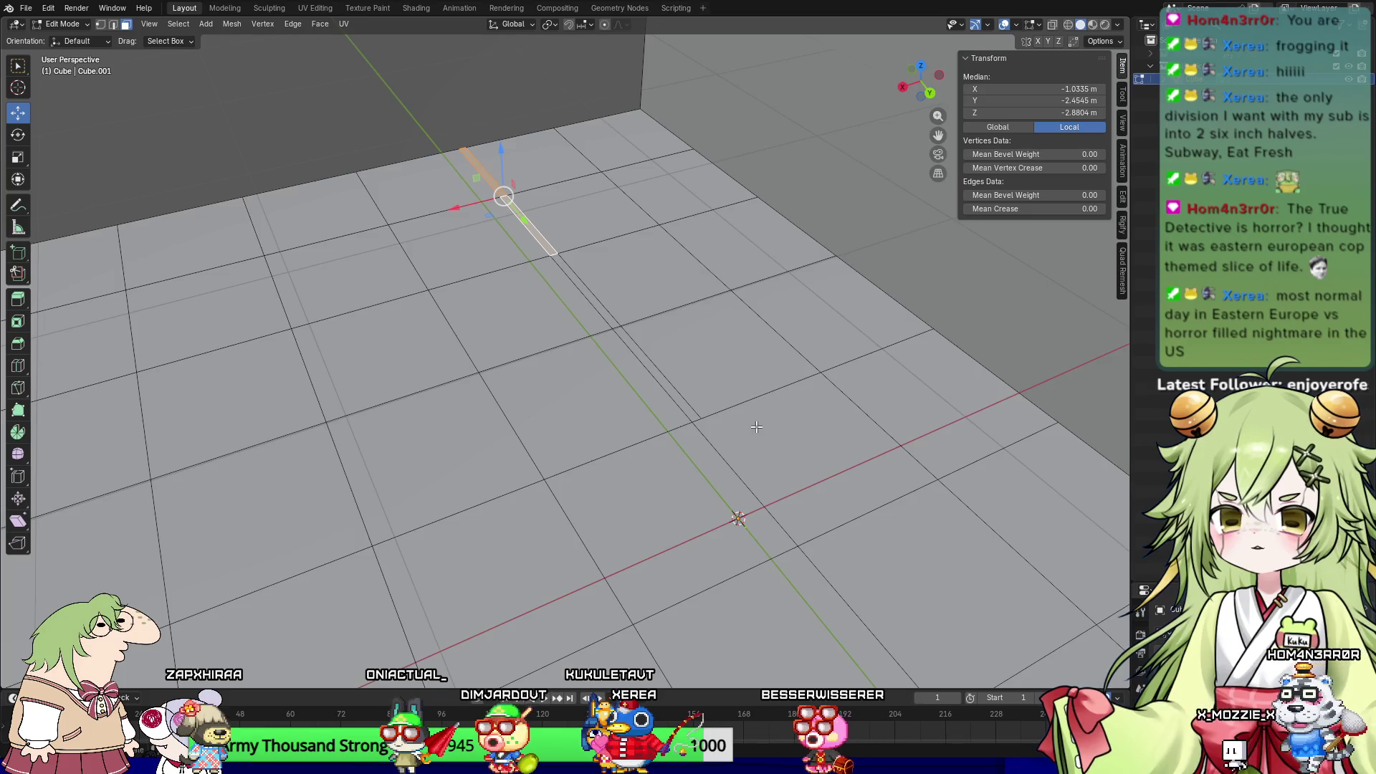
middle_click_drag(756, 426, 706, 454)
left_click(544, 473)
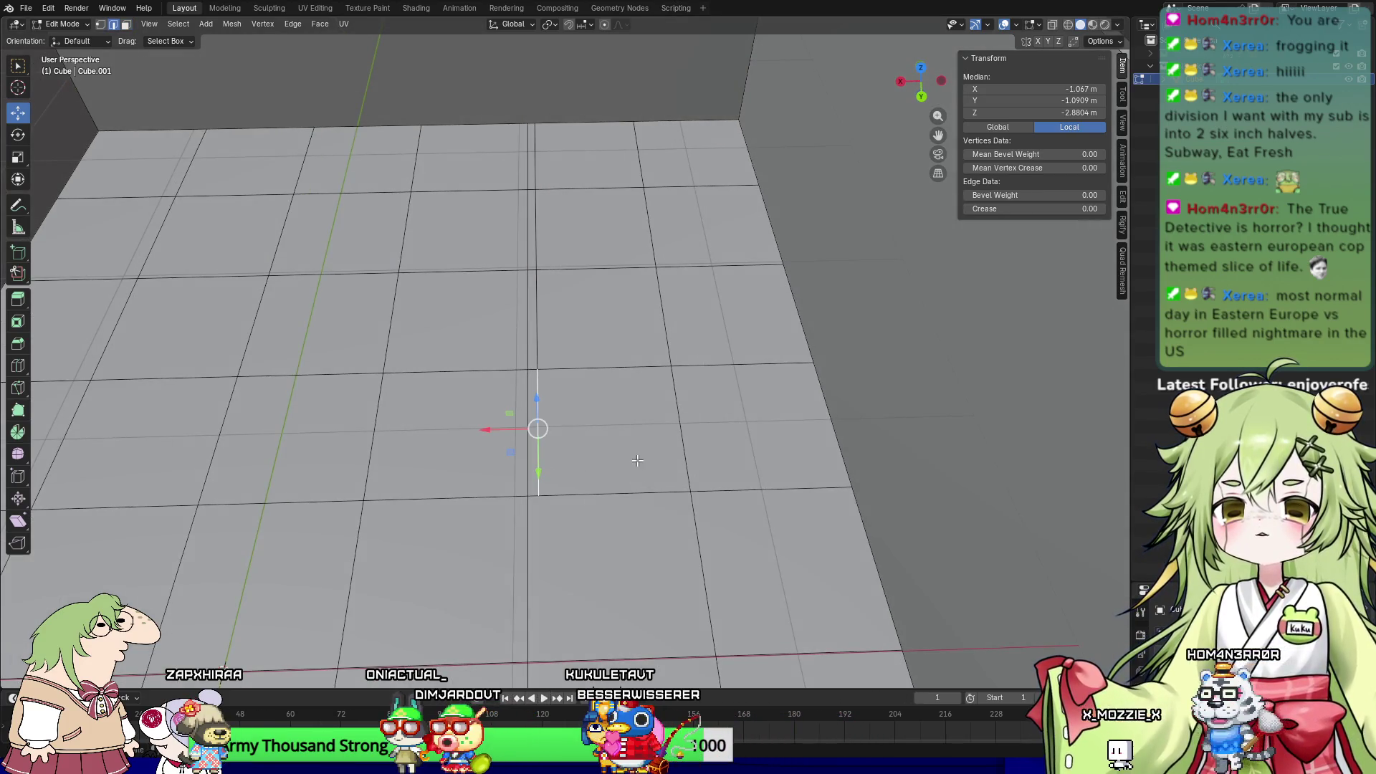
left_click(686, 467, "shift")
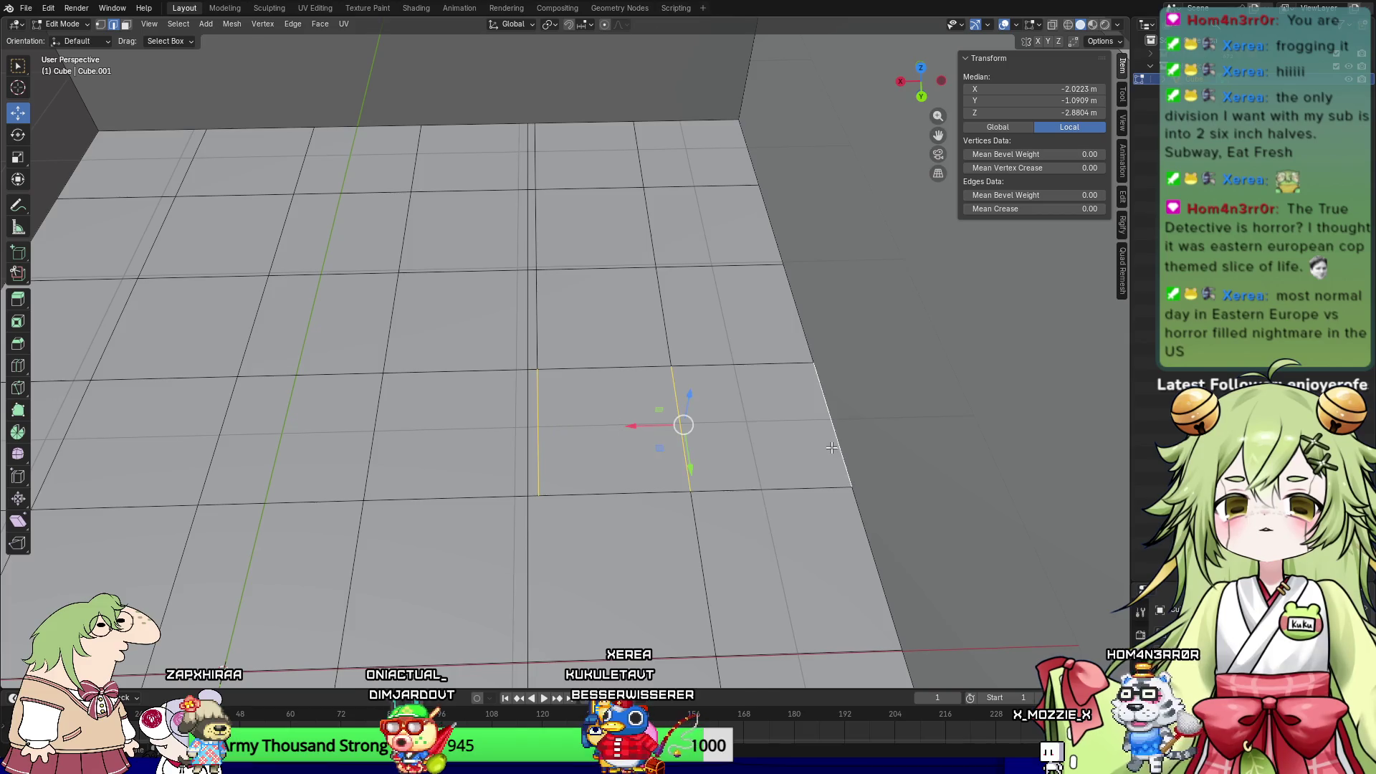
right_click(827, 402)
left_click(844, 364)
middle_click_drag(844, 364, 740, 476)
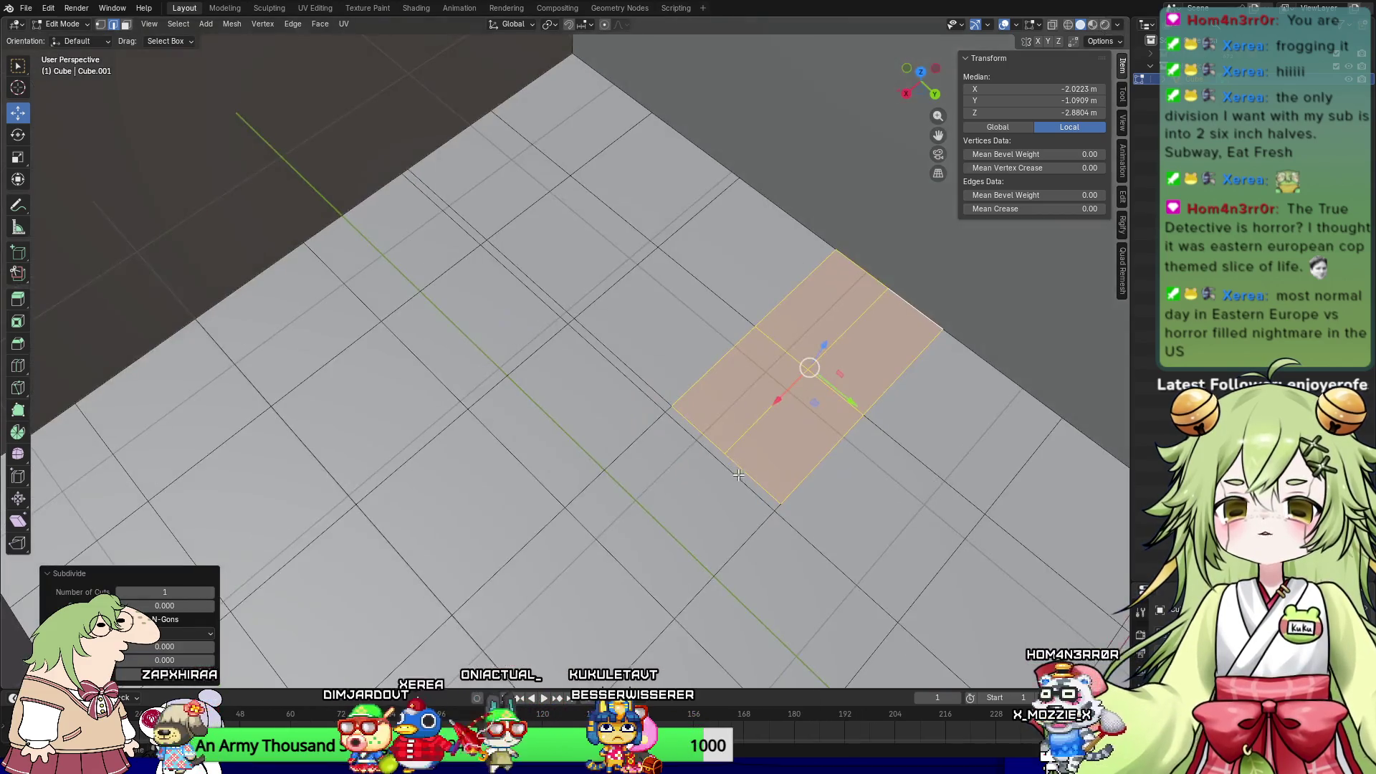
left_click(769, 403)
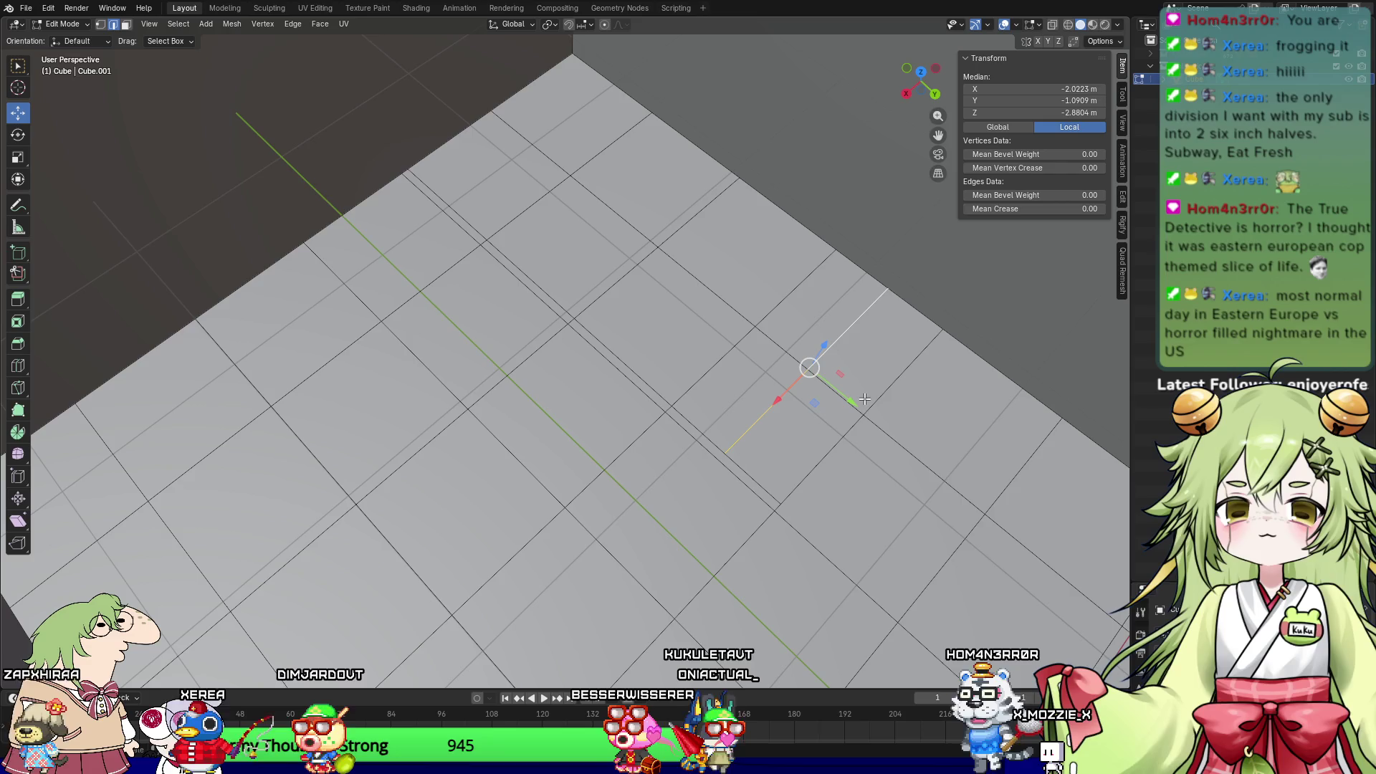
left_click_drag(865, 399, 913, 440)
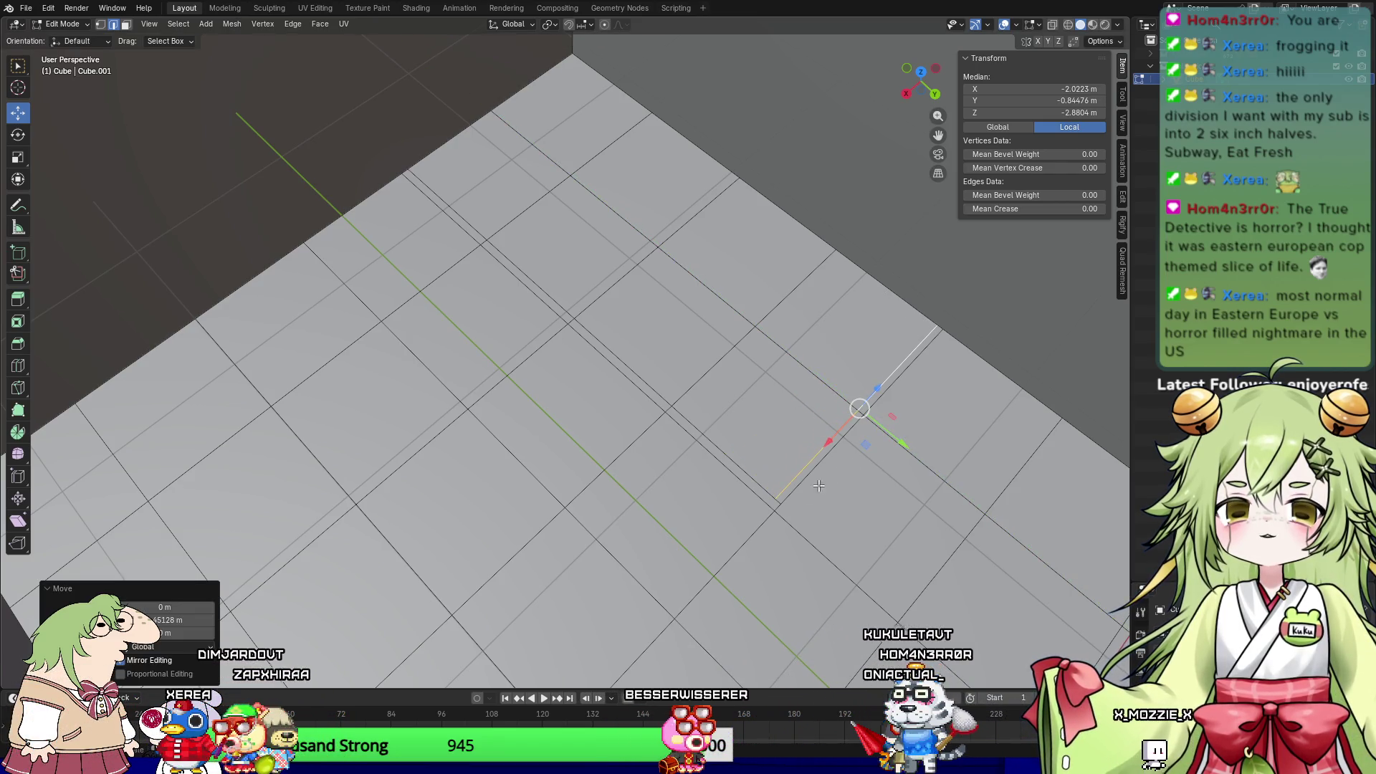
left_click(758, 490)
Step: Select a column of floor edges up to the top and shift them slightly along X
left_click(758, 491)
middle_click_drag(758, 491, 850, 531)
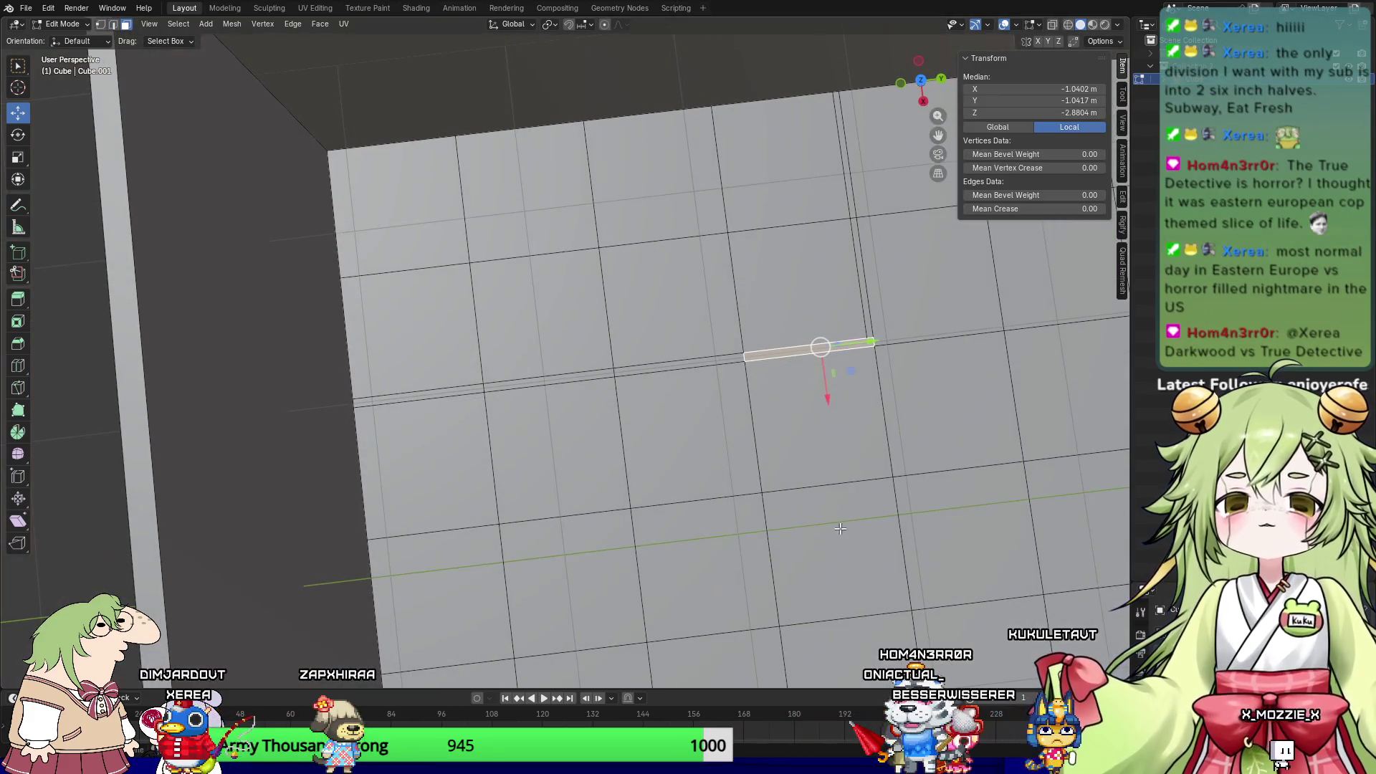
mouse_move(415, 465)
middle_mouse_down()
mouse_move(531, 440)
mouse_move(552, 461)
mouse_move(579, 453)
middle_mouse_up()
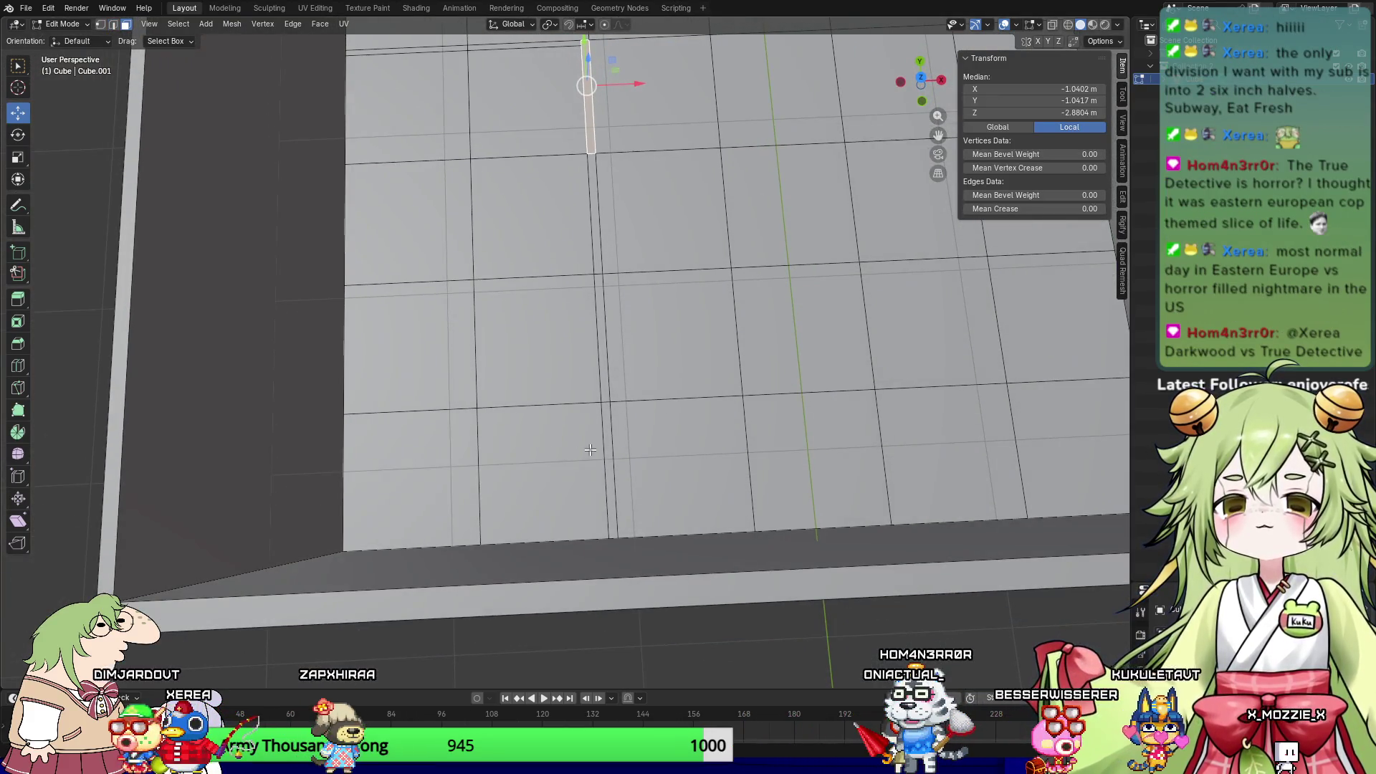
left_click(602, 450)
key("2")
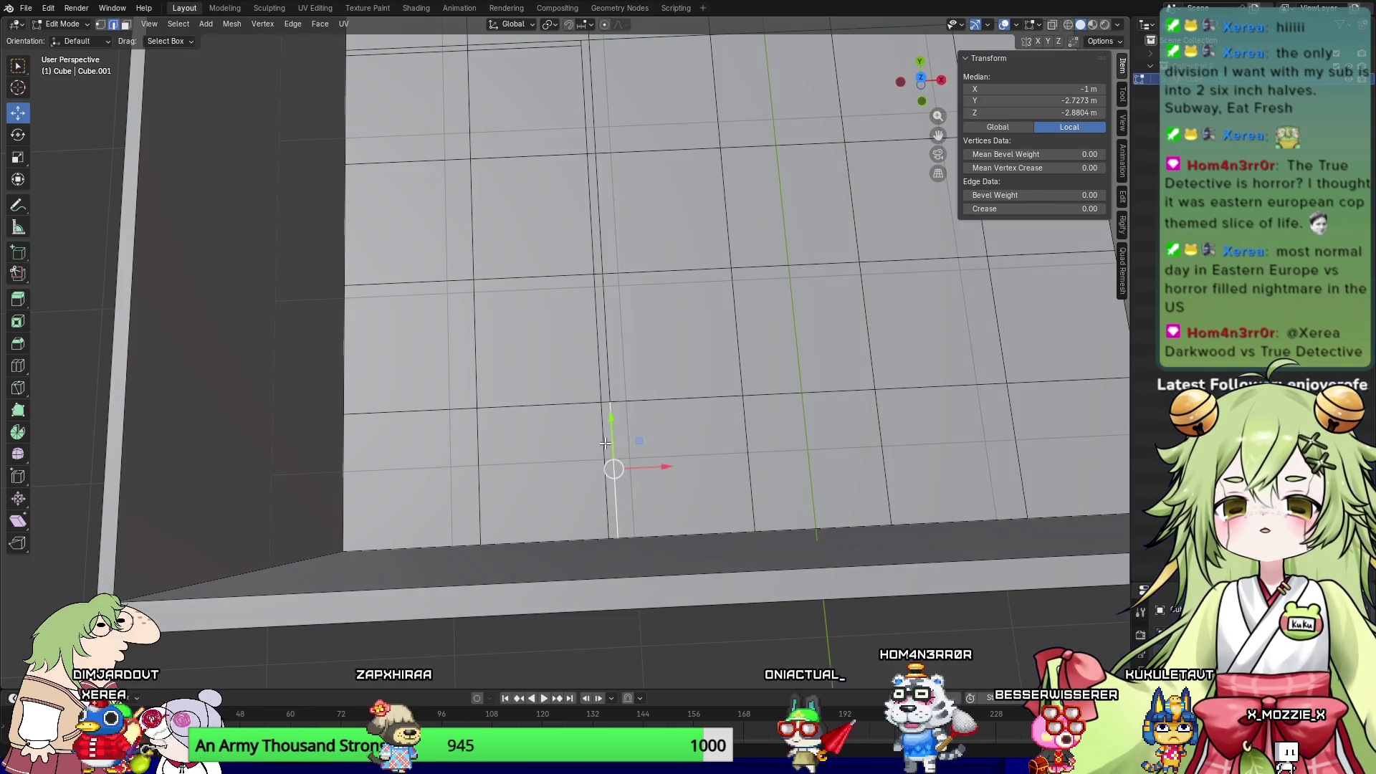
left_click(597, 323, "shift")
left_click(584, 209, "shift")
left_click(586, 108, "shift")
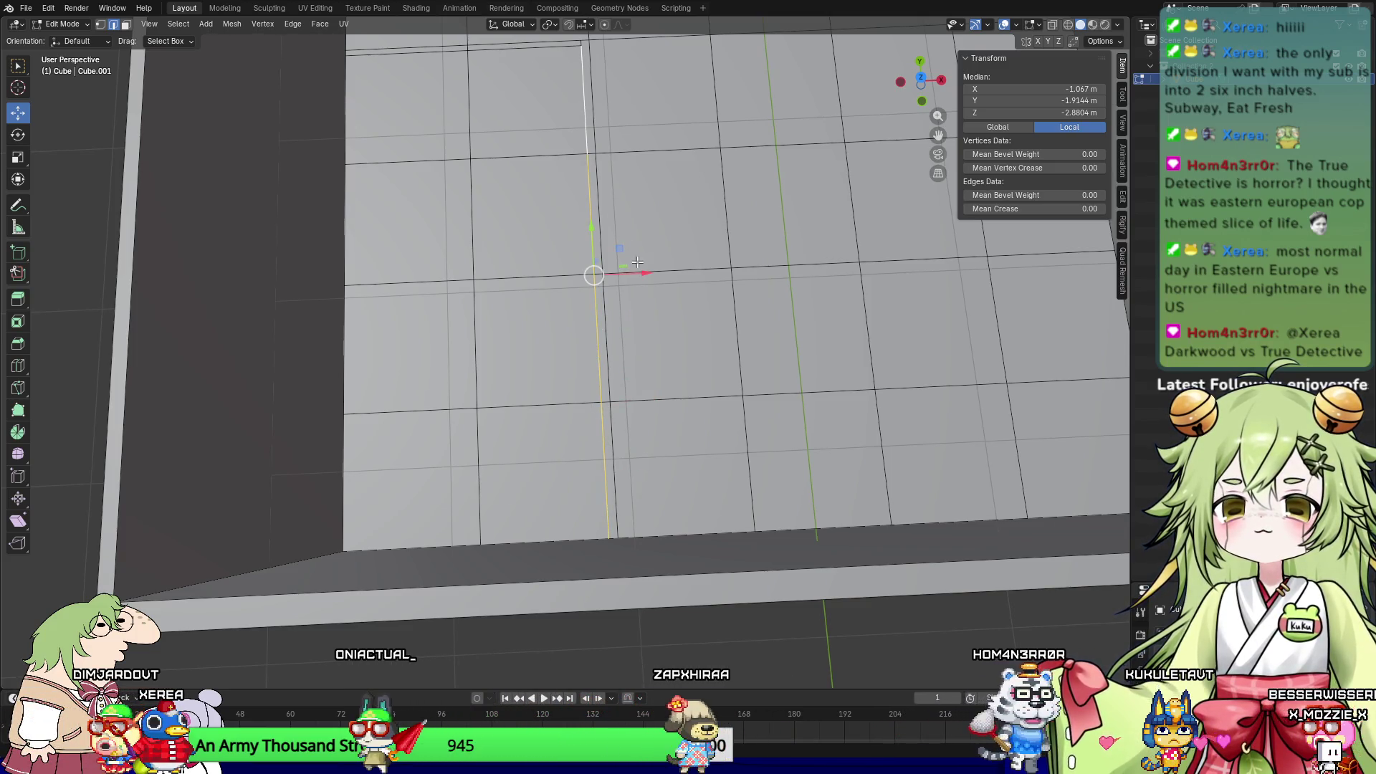
key("g")
key("x")
left_click(631, 281)
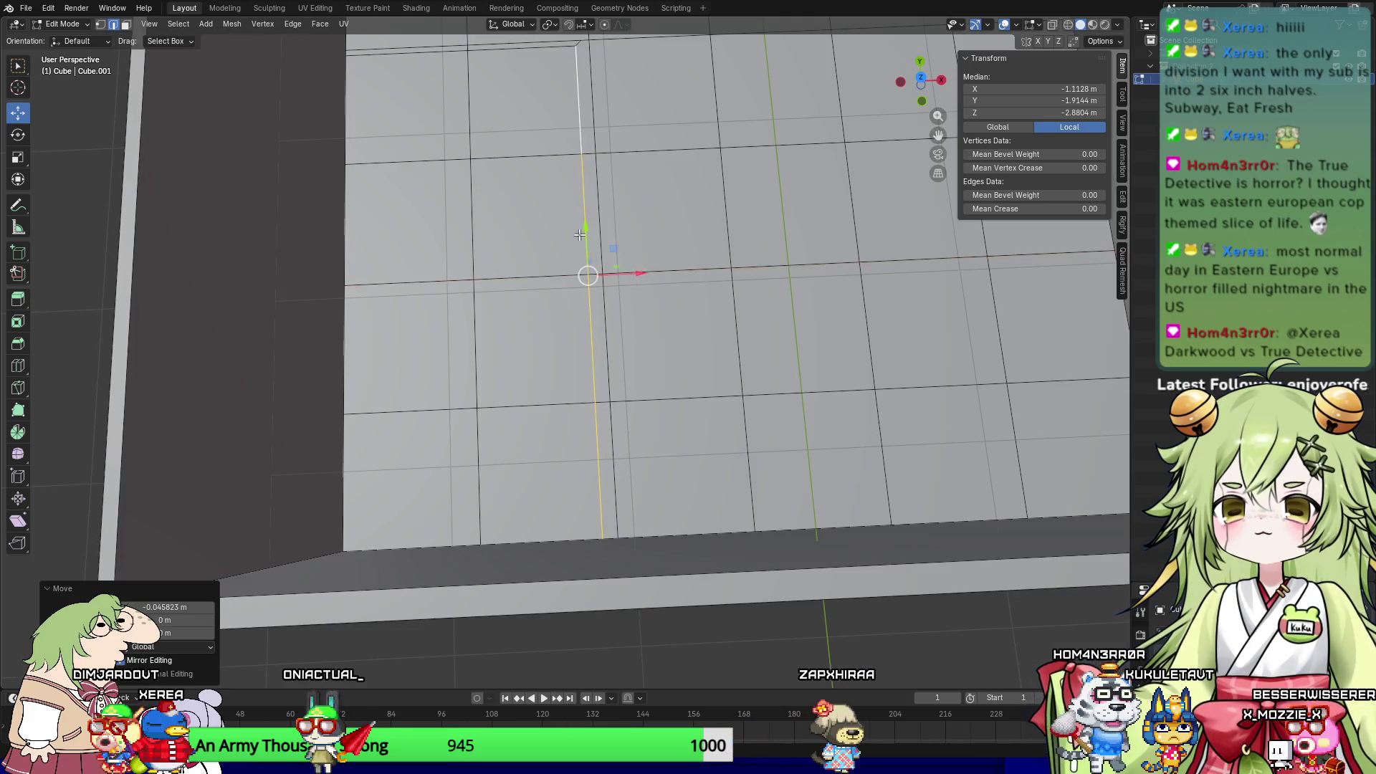
Step: Move the short top edge vertically, undo that, and nudge it slightly along Y instead
middle_click_drag(583, 270, 551, 256, "shift")
left_click(576, 137)
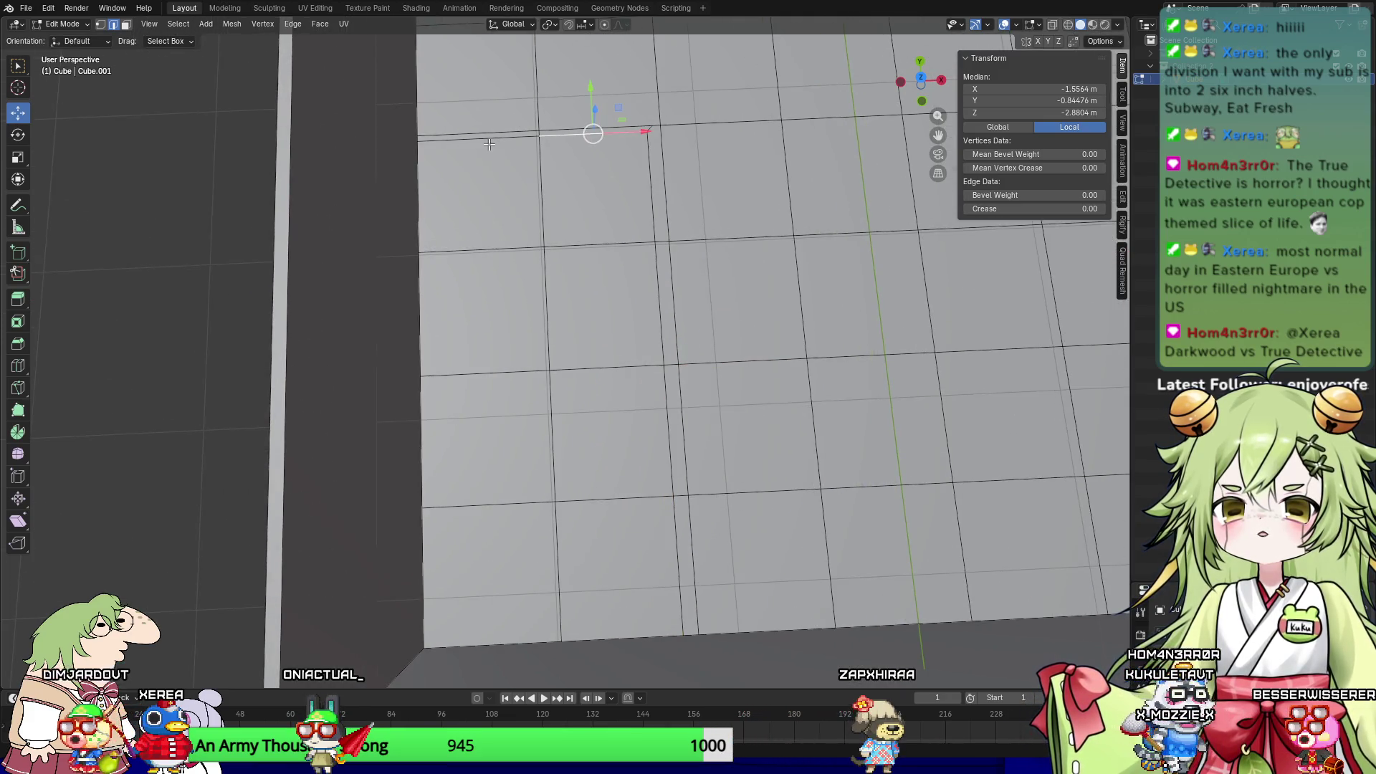
key("g")
key("z")
left_click(529, 120)
middle_click_drag(529, 120, 835, 258)
key("ctrl+z")
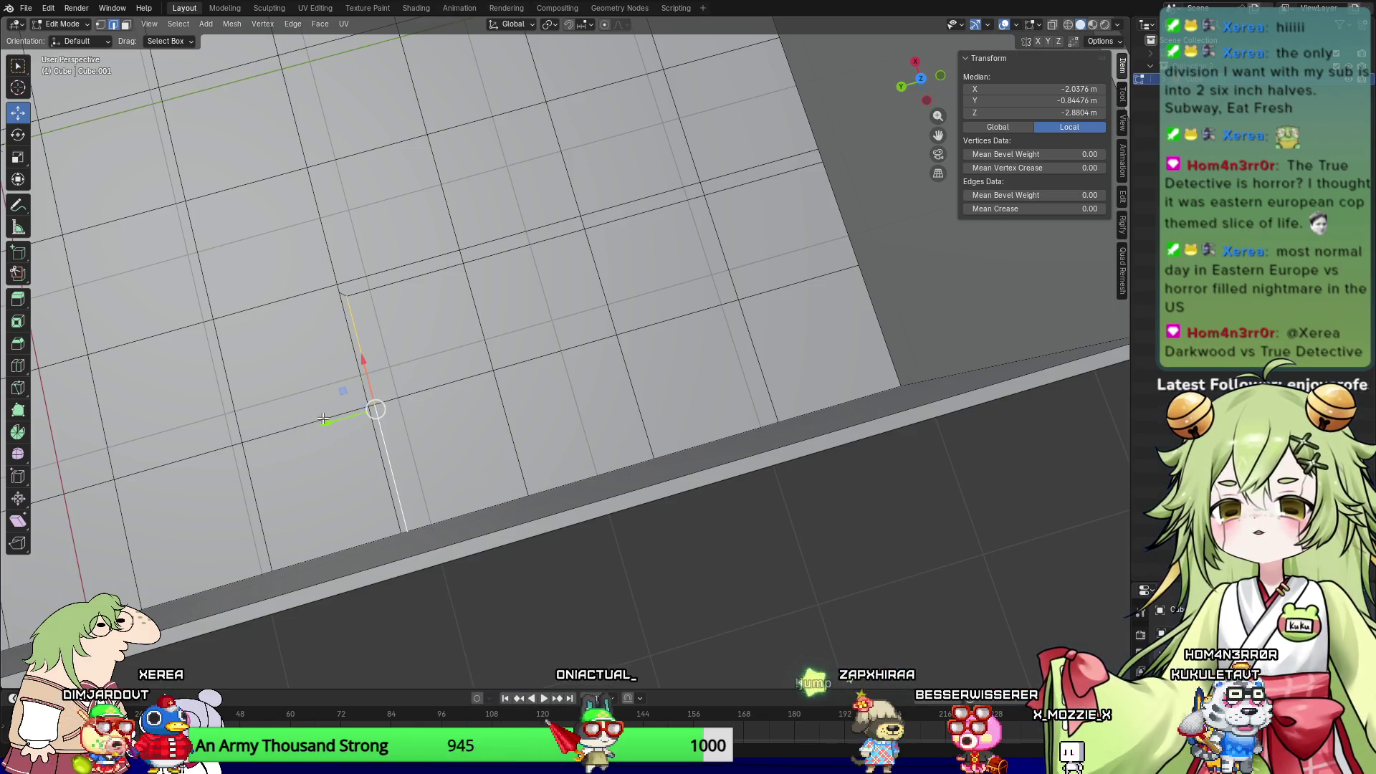
left_click_drag(323, 417, 328, 419)
mouse_move(534, 369)
middle_mouse_down()
mouse_move(442, 331)
mouse_move(386, 335)
middle_mouse_up()
mouse_move(642, 294)
middle_mouse_down()
mouse_move(464, 393)
mouse_move(507, 427)
mouse_move(765, 410)
middle_mouse_up()
Step: Select the L-shaped strip of floor faces marking the interior wall's path
key("3")
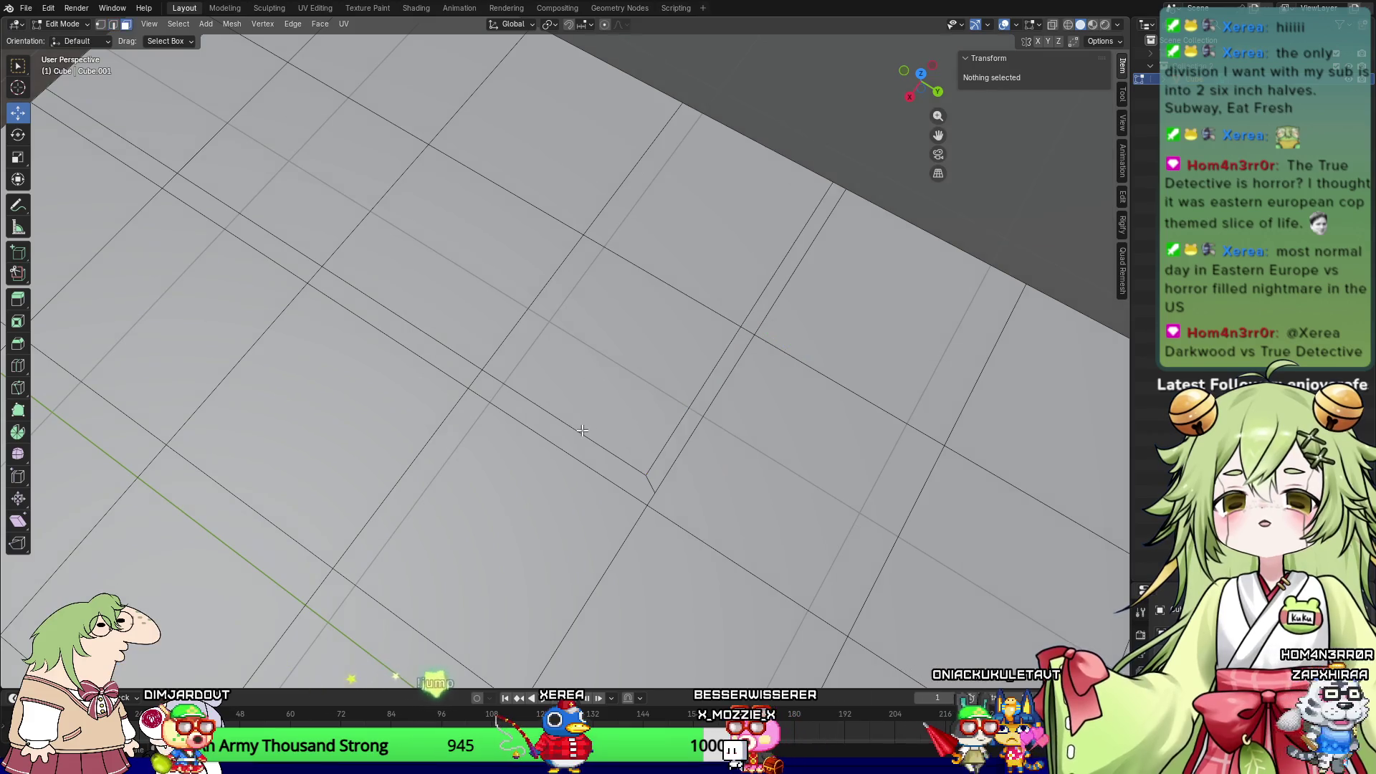
left_click(538, 417)
left_click(387, 337, "ctrl")
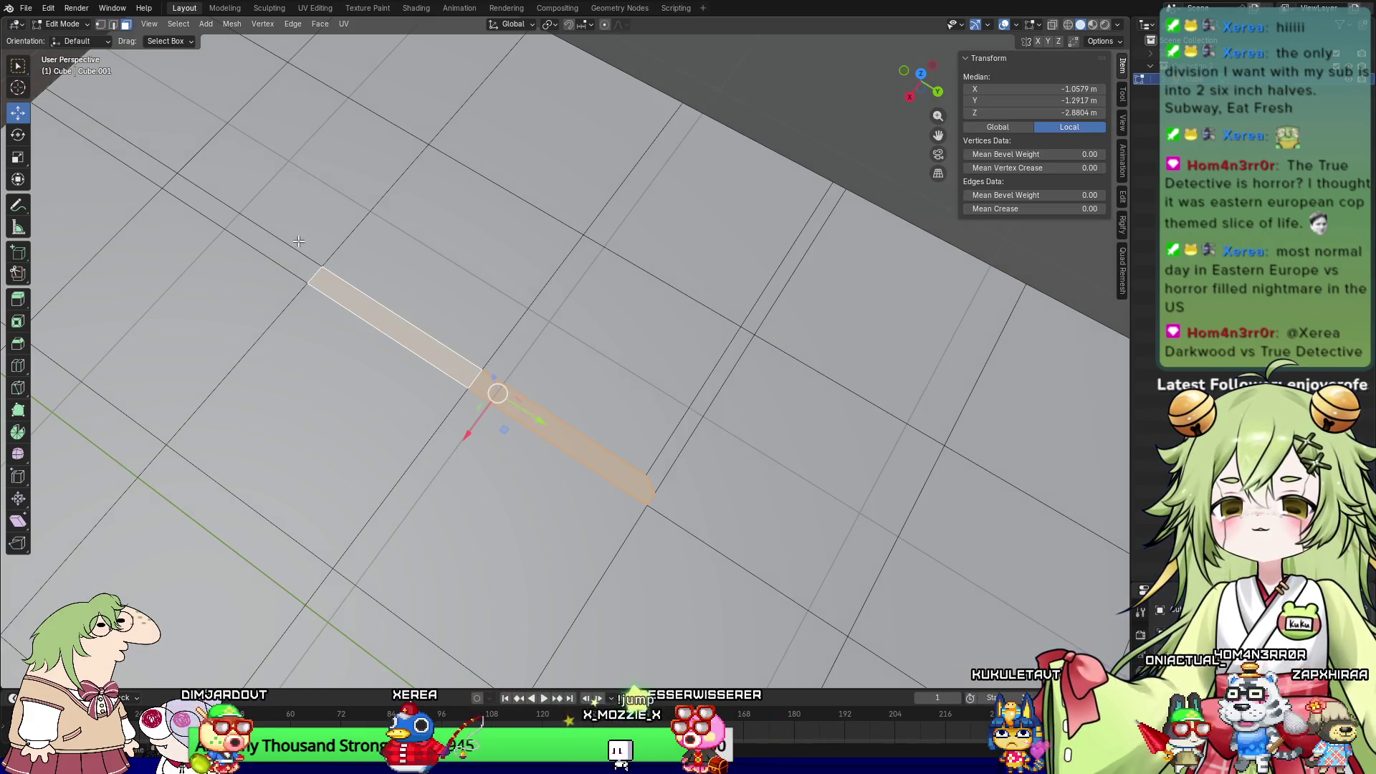
left_click(236, 226, "ctrl")
left_click(131, 169, "ctrl")
left_click(727, 376, "shift")
left_click(791, 260, "ctrl")
scroll(790, 260, "down", 5)
middle_click_drag(790, 260, 634, 67)
Step: Turn on snapping and set the snap target to Face
left_click(569, 24)
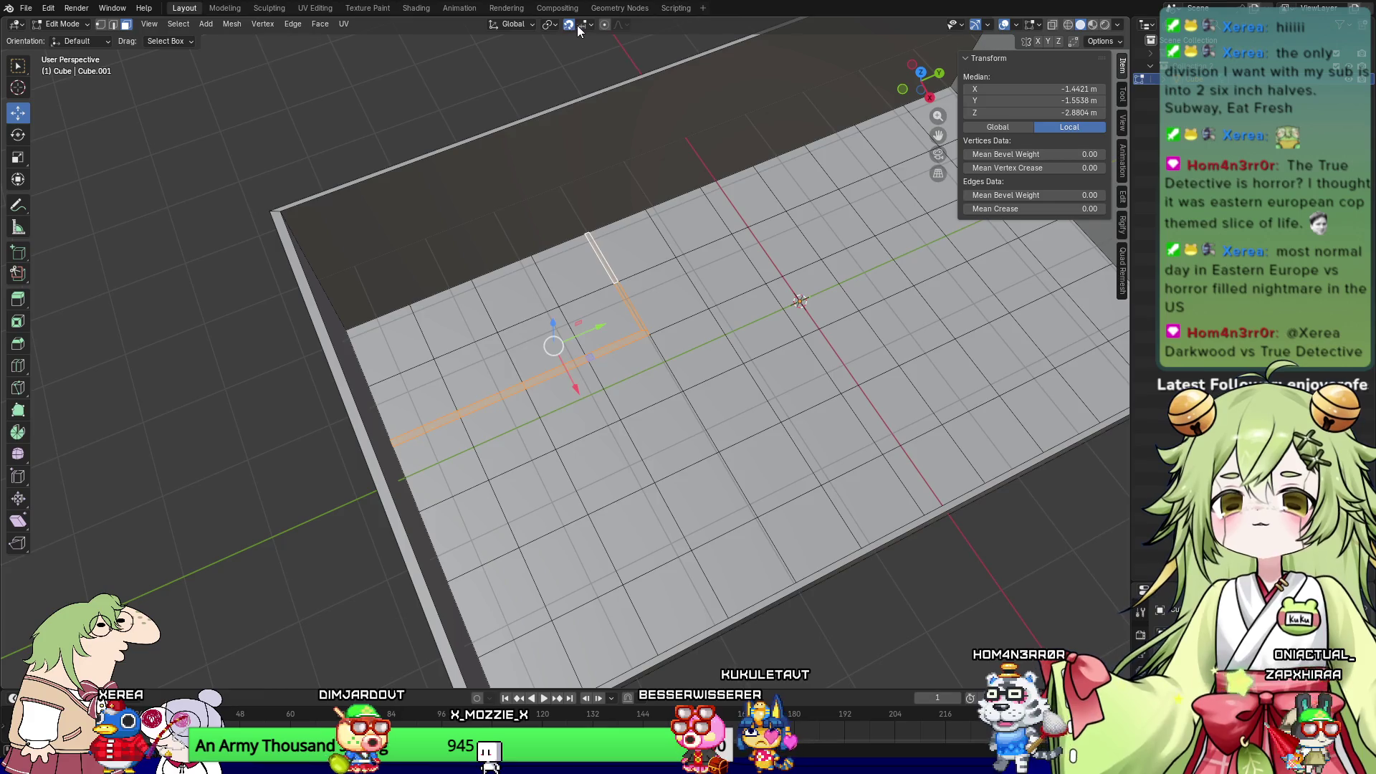
left_click(581, 24)
left_click(558, 141)
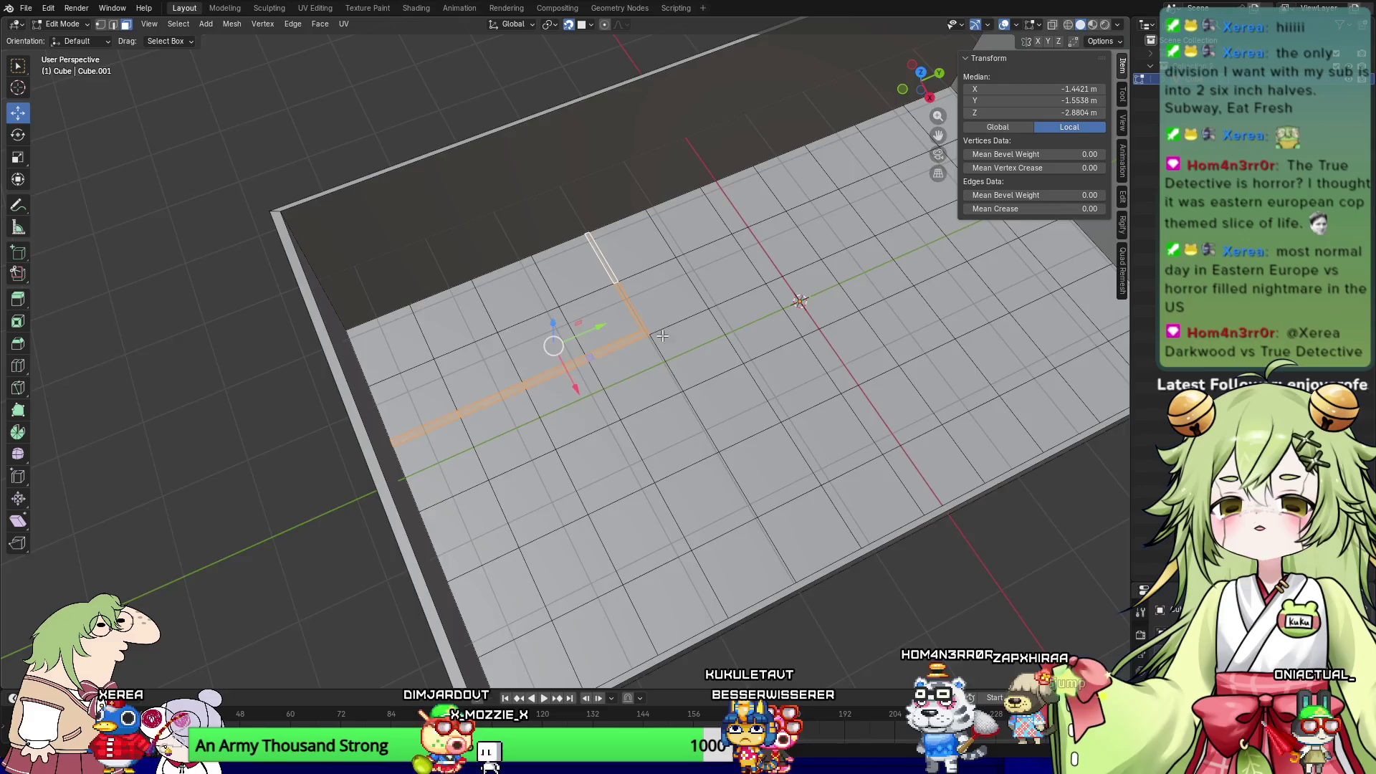
middle_click_drag(683, 324, 817, 372, "shift")
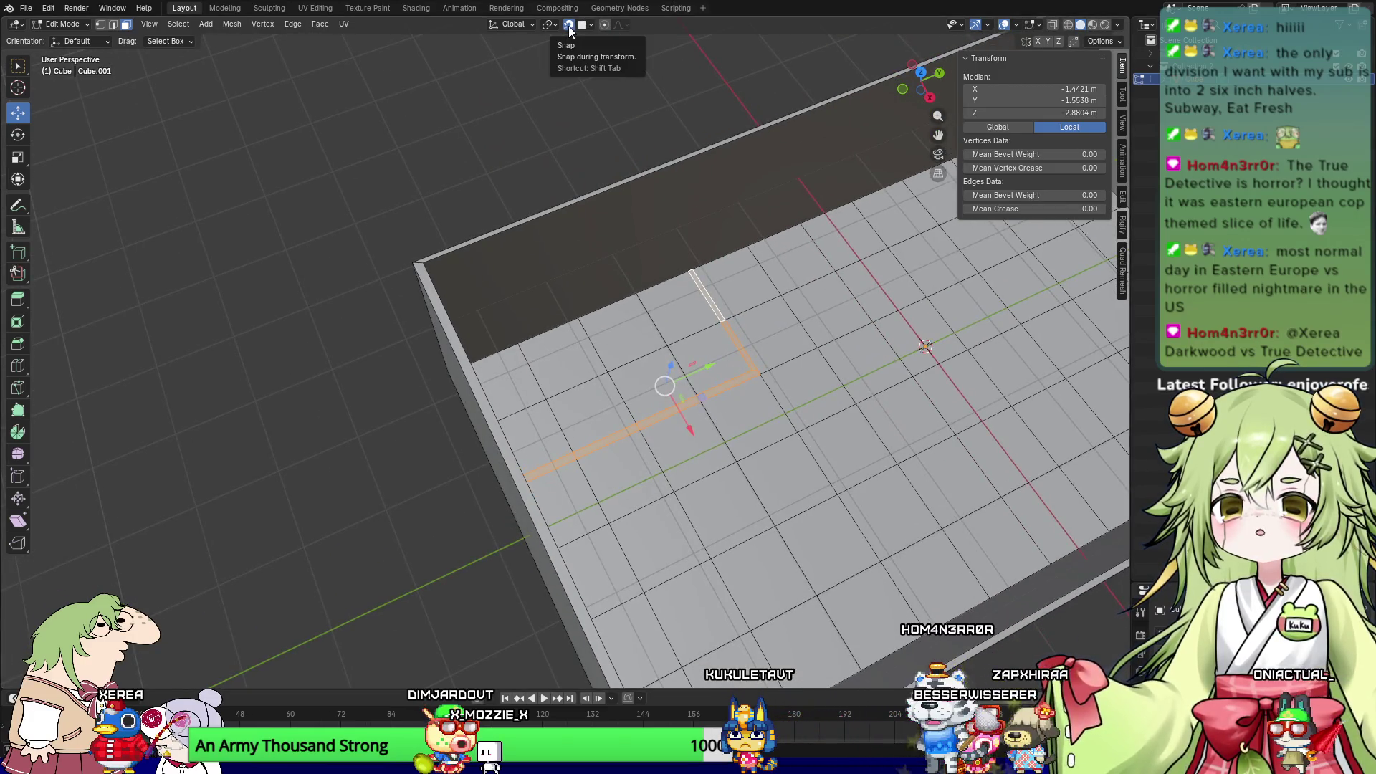
middle_click_drag(688, 315, 727, 307)
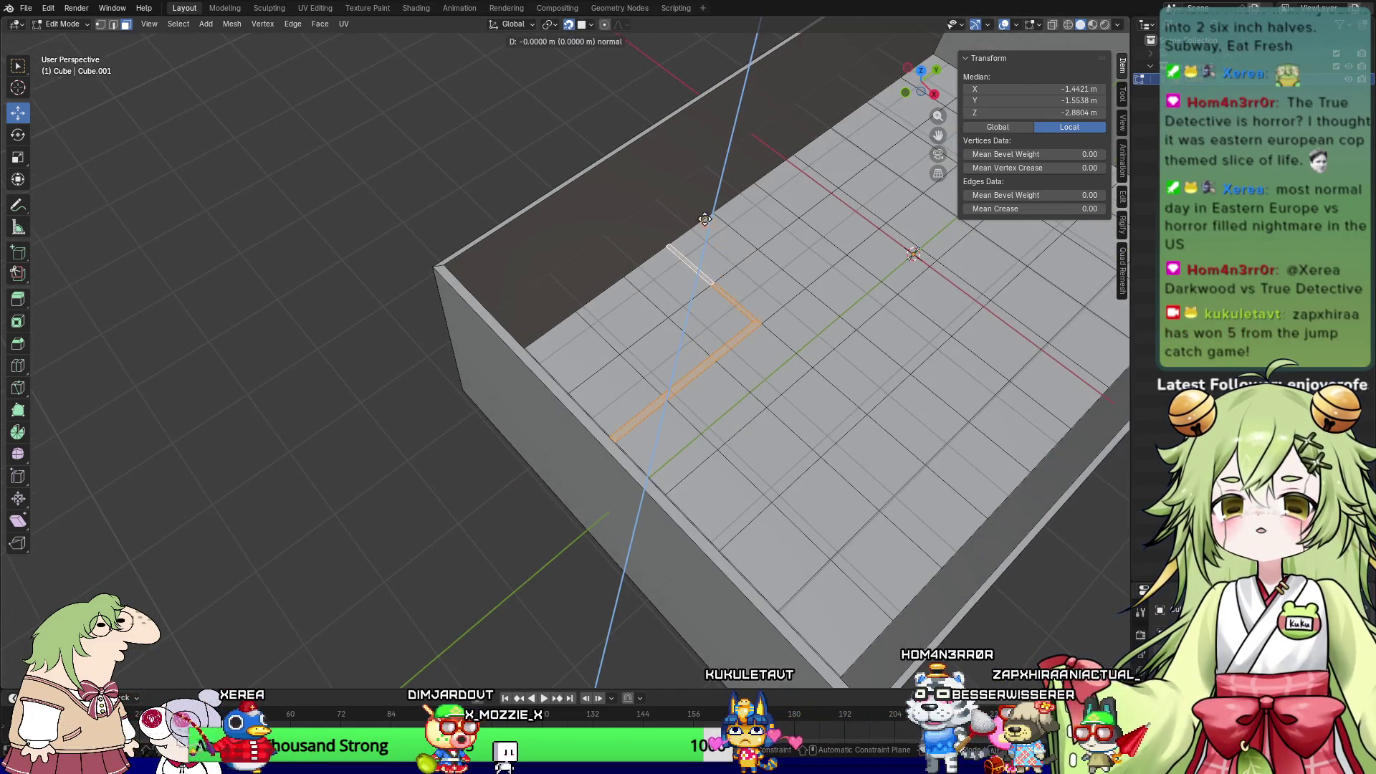
Step: Extrude the L-shaped face strip up to full wall height, then switch to vertex select
key("e")
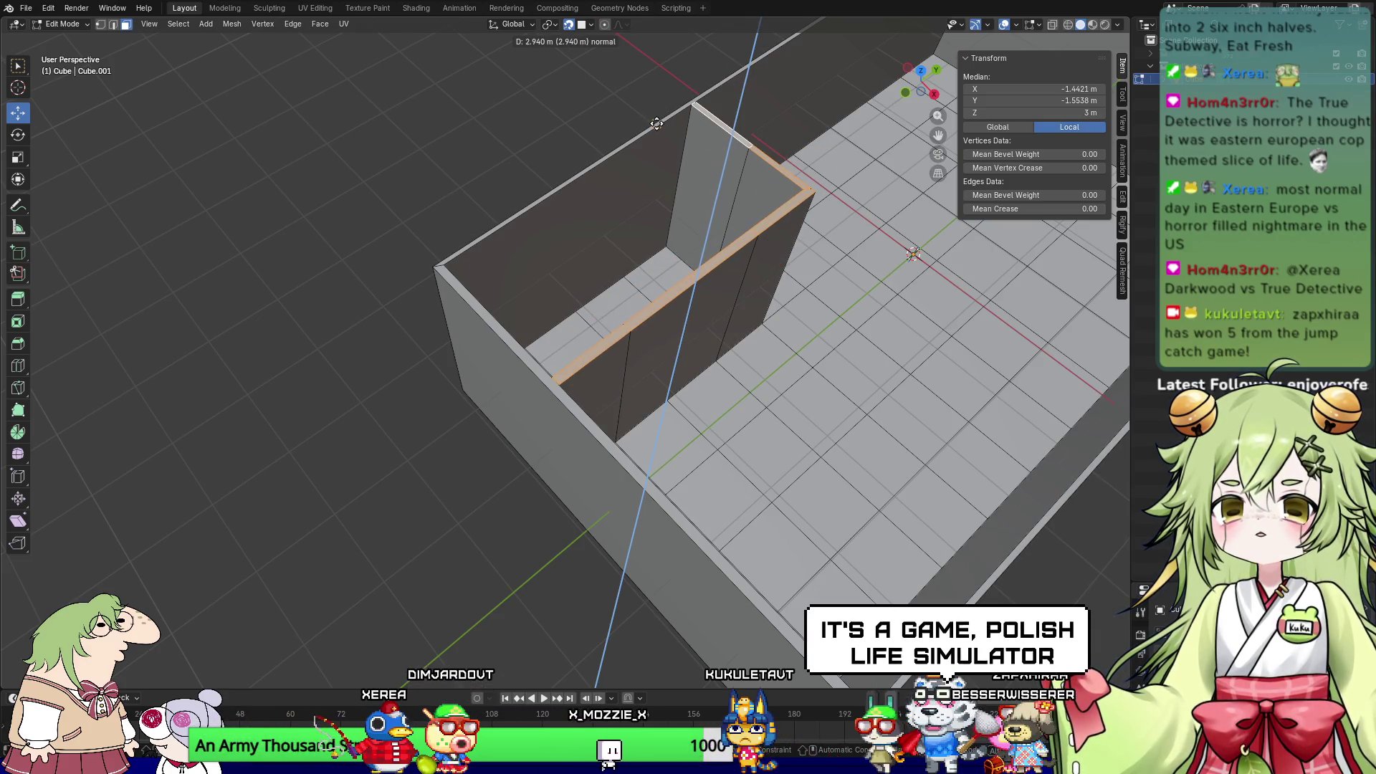
left_click(706, 222)
mouse_move(706, 222)
middle_mouse_down()
mouse_move(693, 344)
mouse_move(514, 337)
middle_mouse_up()
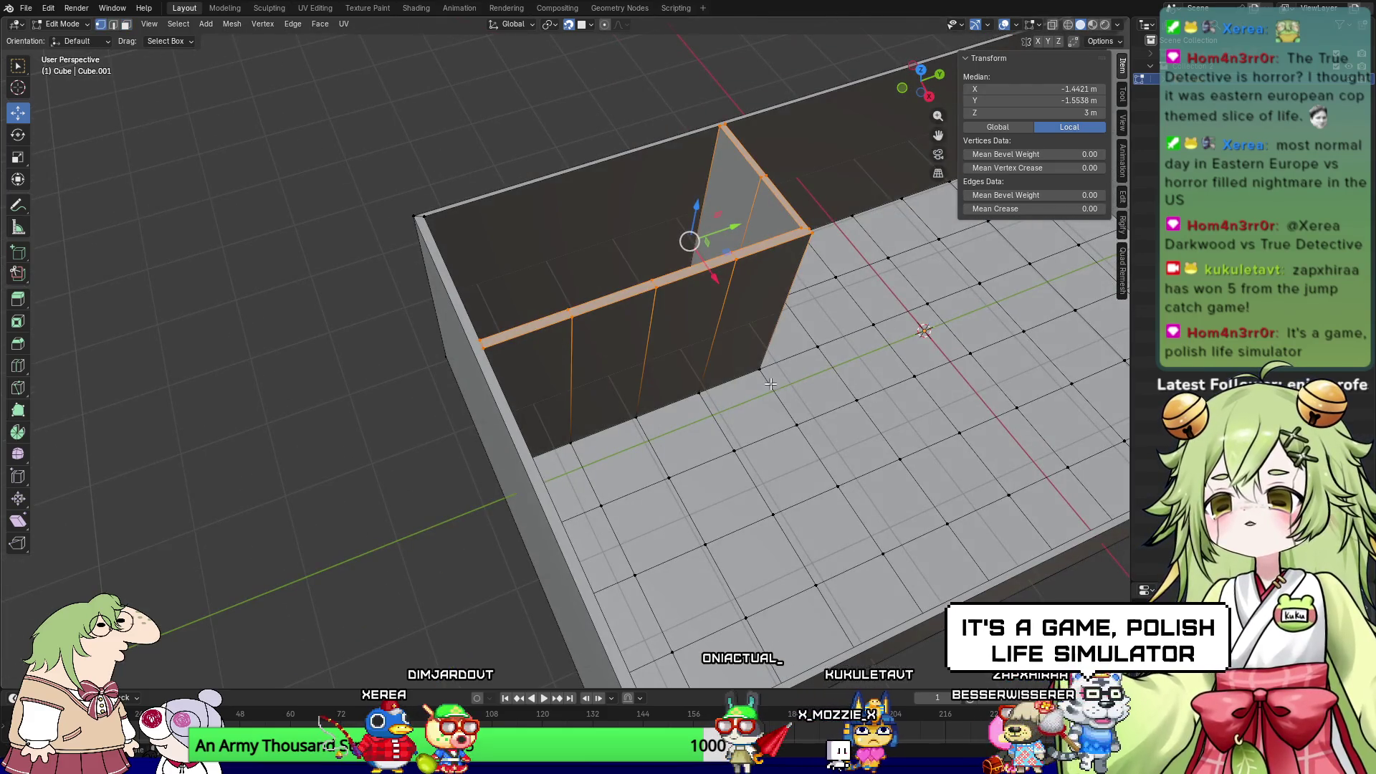
key("1")
left_click(735, 448)
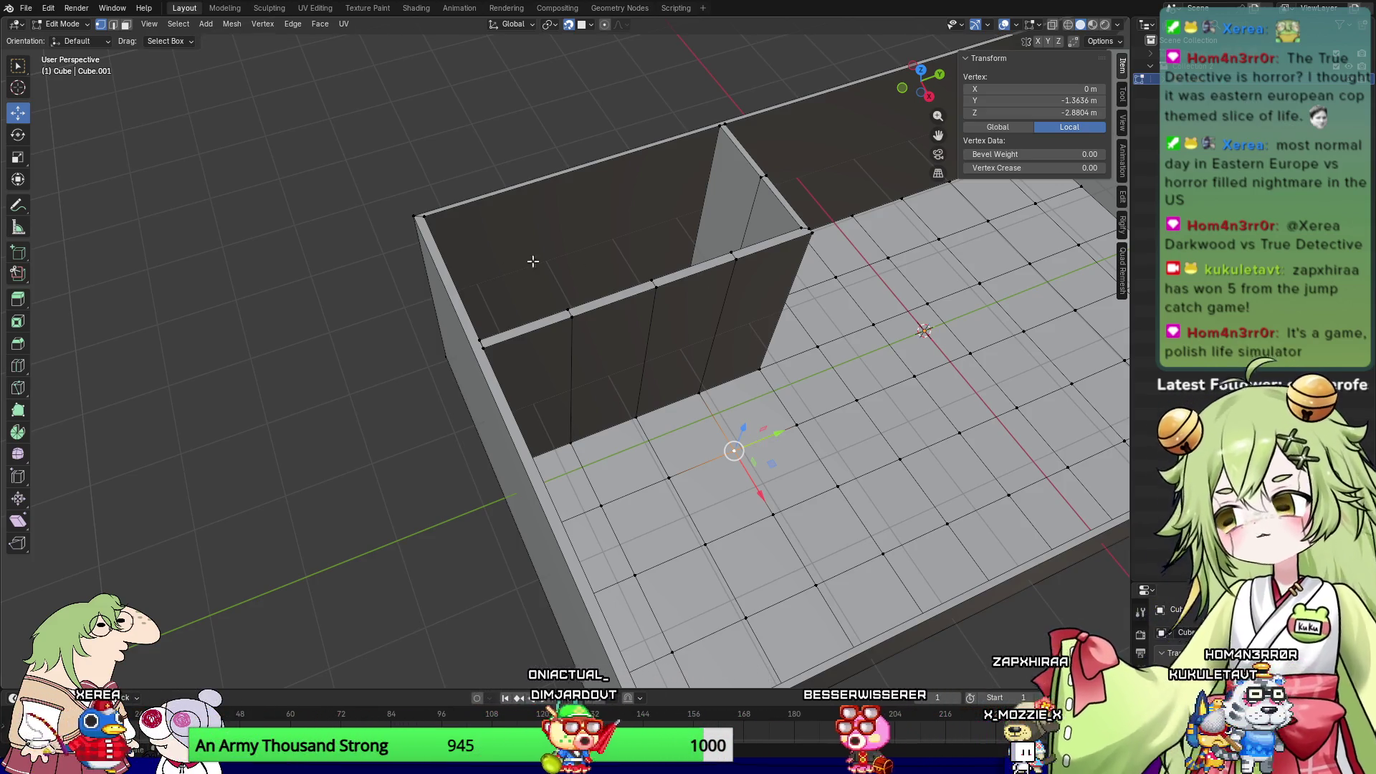
mouse_move(800, 287)
middle_mouse_down()
mouse_move(773, 385)
mouse_move(882, 359)
mouse_move(672, 482)
middle_mouse_up()
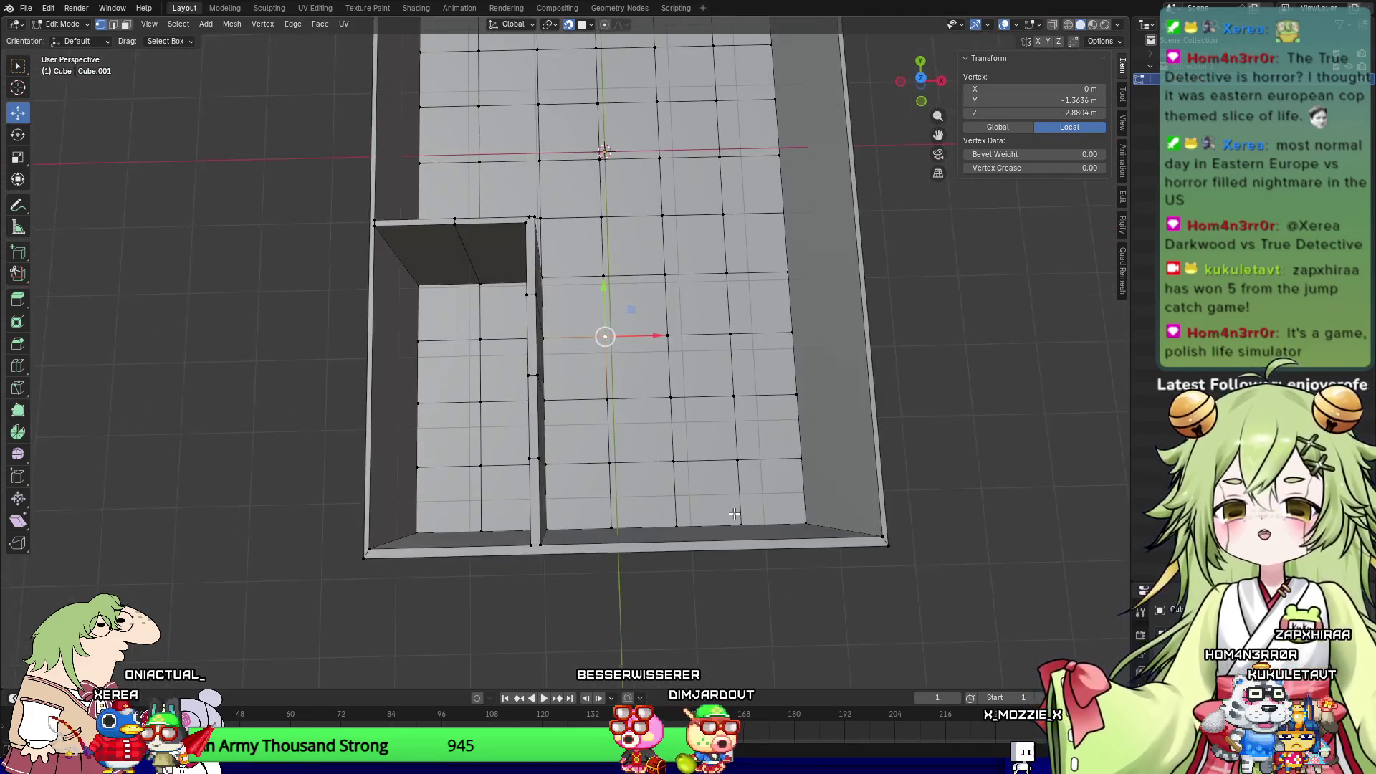
Step: In edge select mode, pick two vertical floor edges and zoom in close on the floor
key("2")
left_click(673, 483)
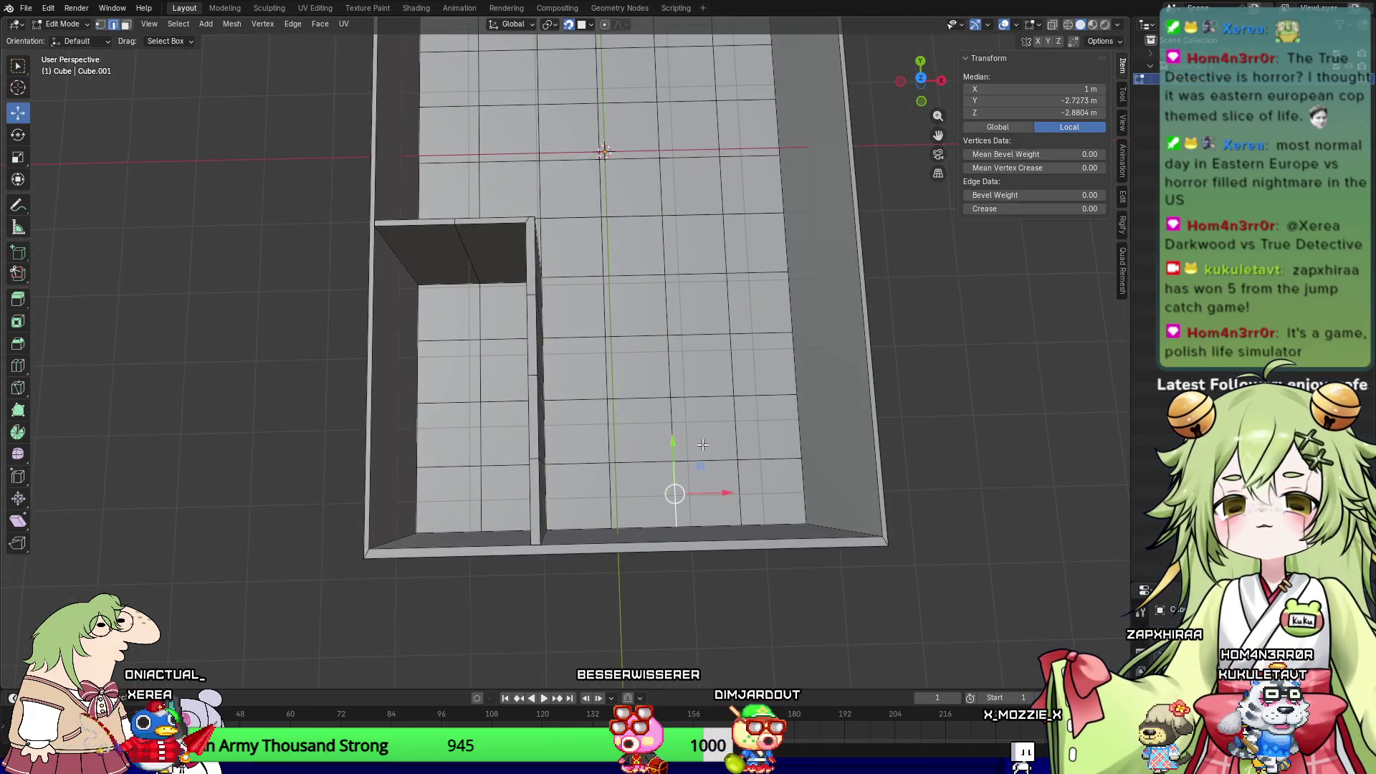
left_click(682, 424, "shift")
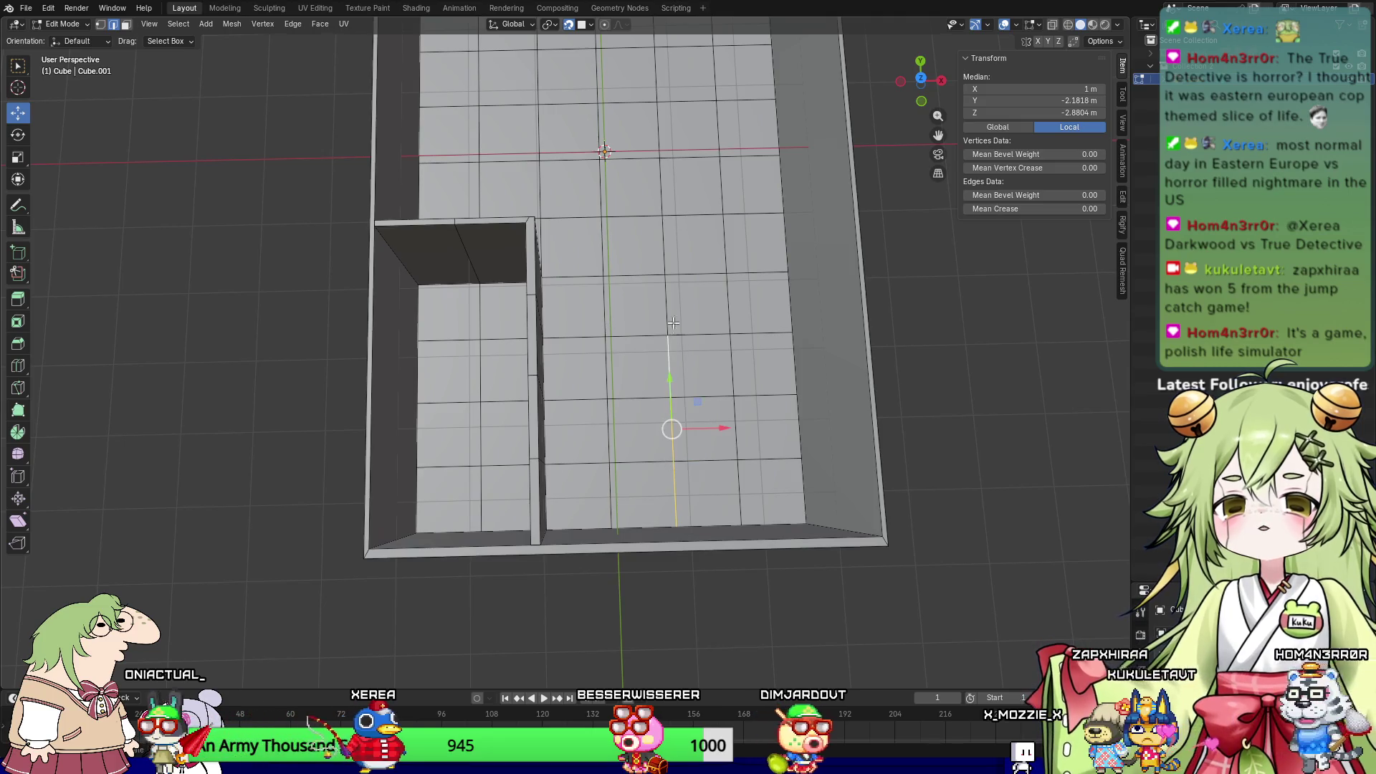
mouse_move(660, 248)
middle_mouse_down()
mouse_move(553, 316)
mouse_move(668, 449)
middle_mouse_up()
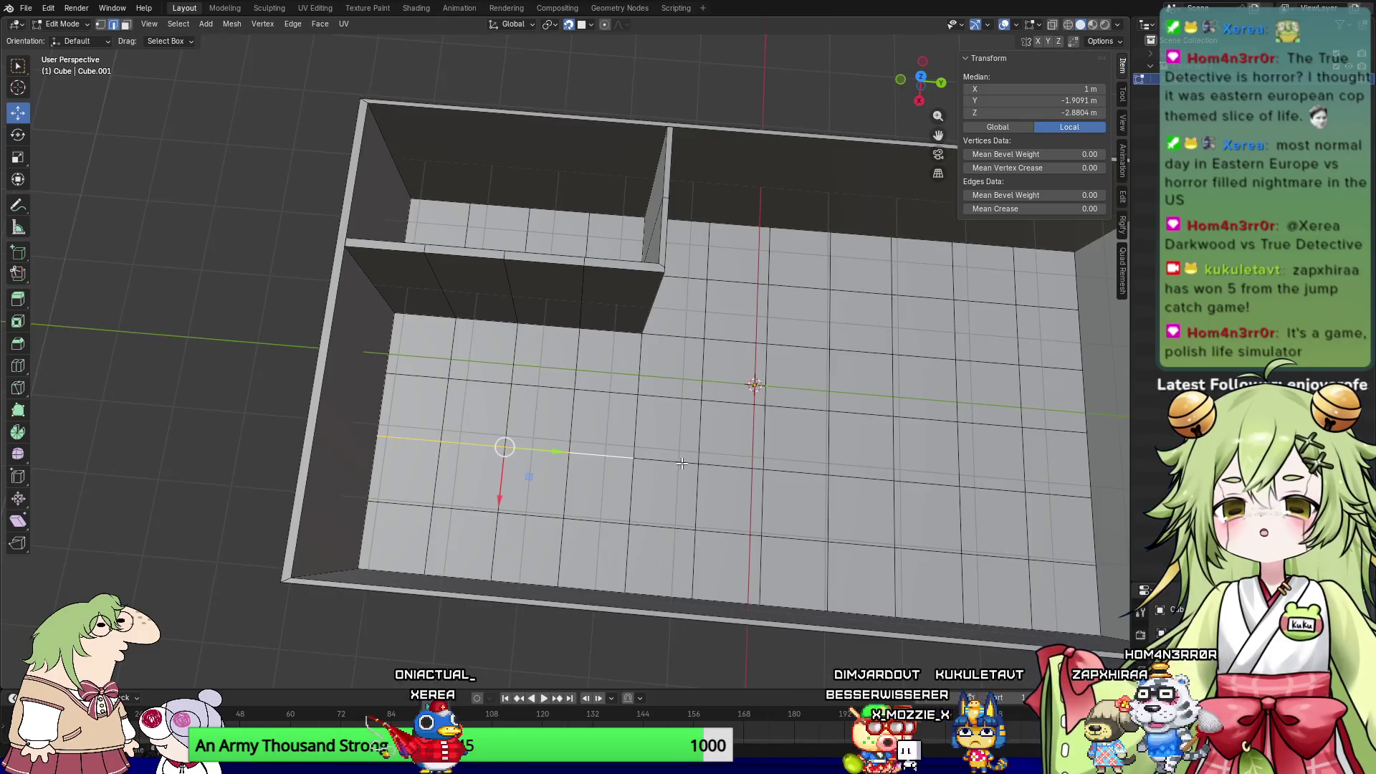
mouse_move(733, 404)
middle_mouse_down()
mouse_move(871, 475)
mouse_move(805, 423)
mouse_move(837, 445)
middle_mouse_up()
Step: Select the run of floor edges down the room's middle column
left_click(659, 618)
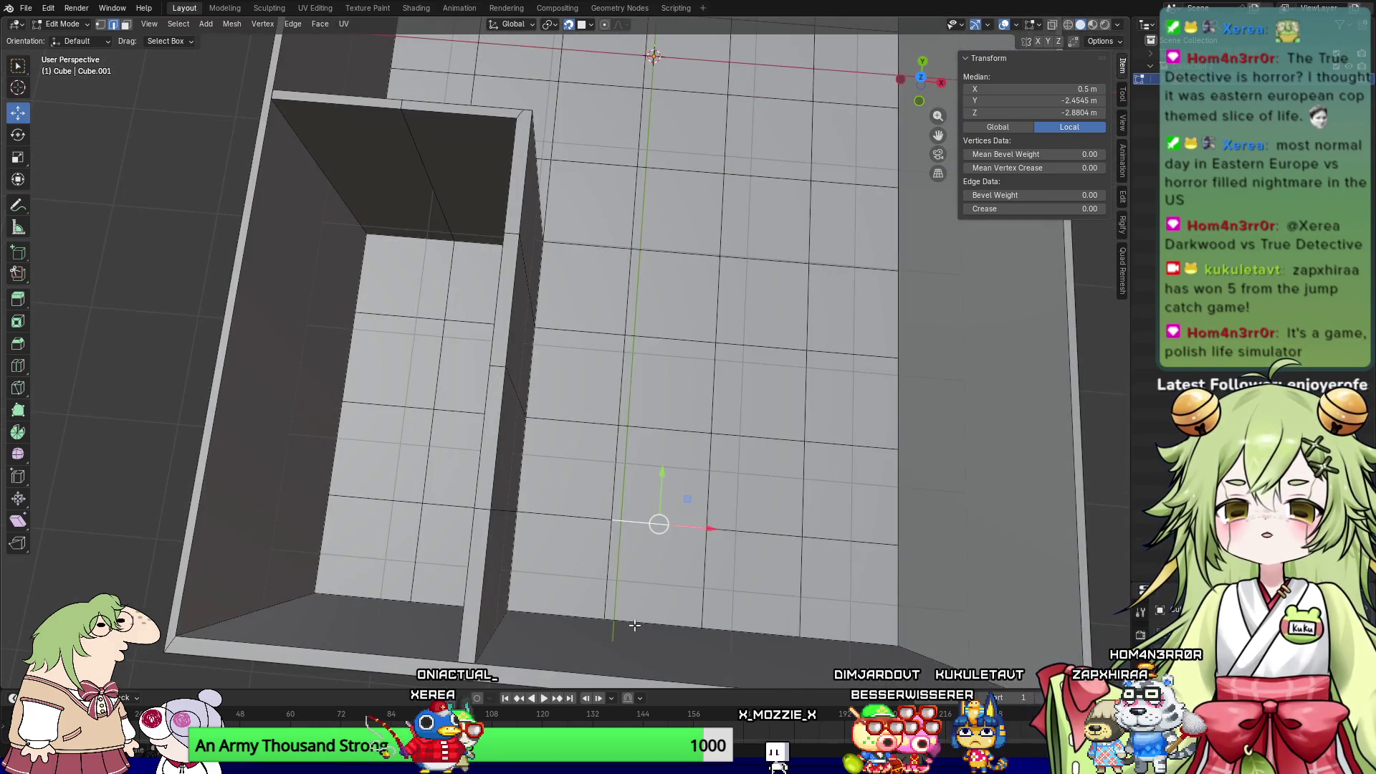
left_click(685, 396, "shift")
left_click(670, 339, "shift")
left_click(675, 252, "shift")
left_click(684, 171, "shift")
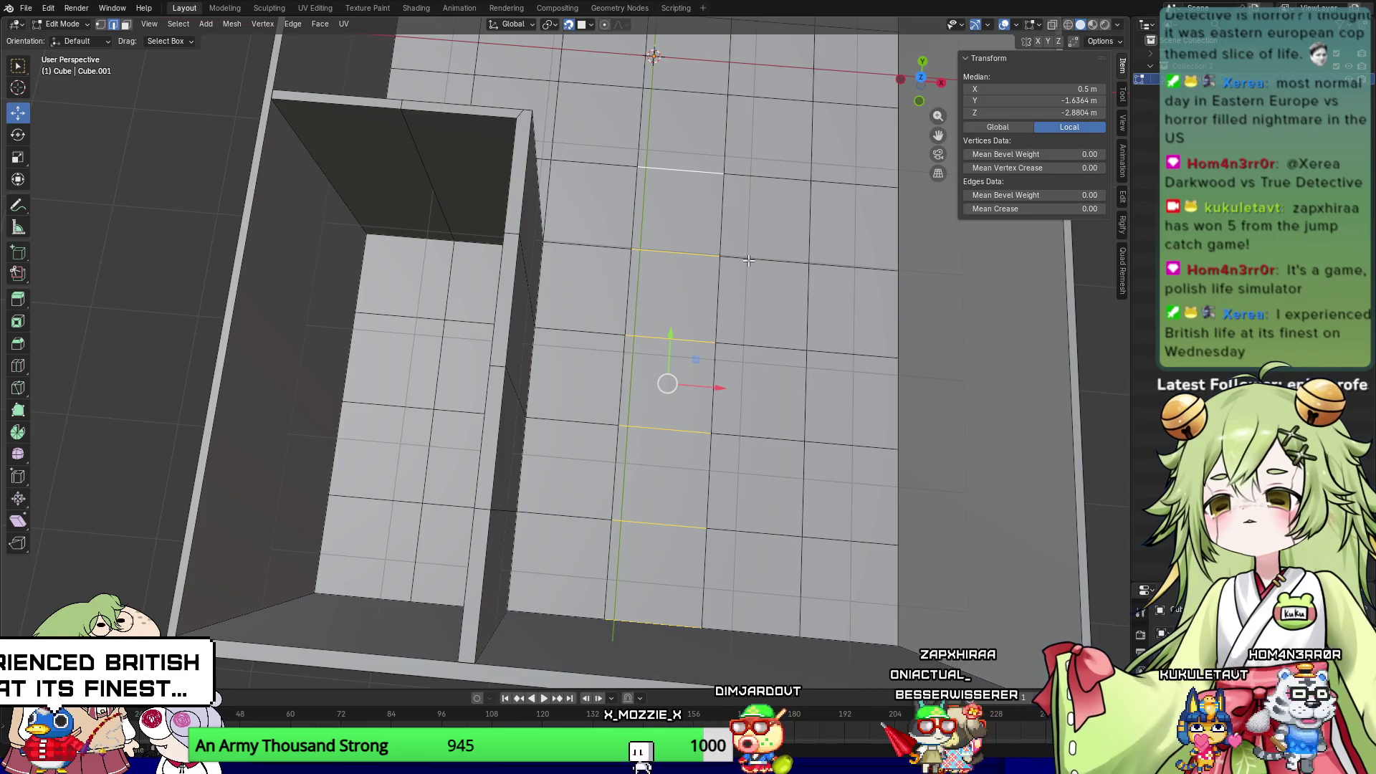
middle_click_drag(738, 294, 741, 269)
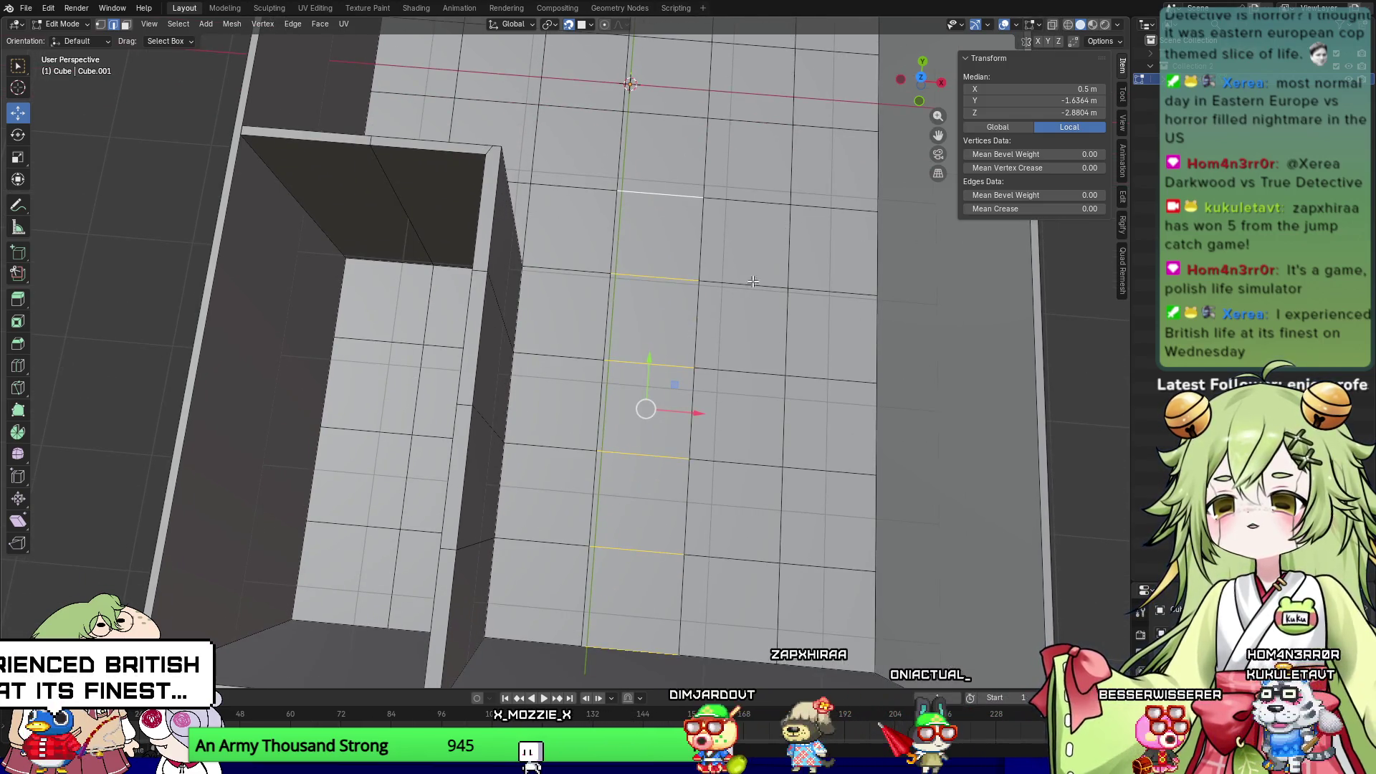
middle_click_drag(683, 239, 685, 347)
left_click(658, 291, "shift")
middle_click_drag(658, 291, 713, 363)
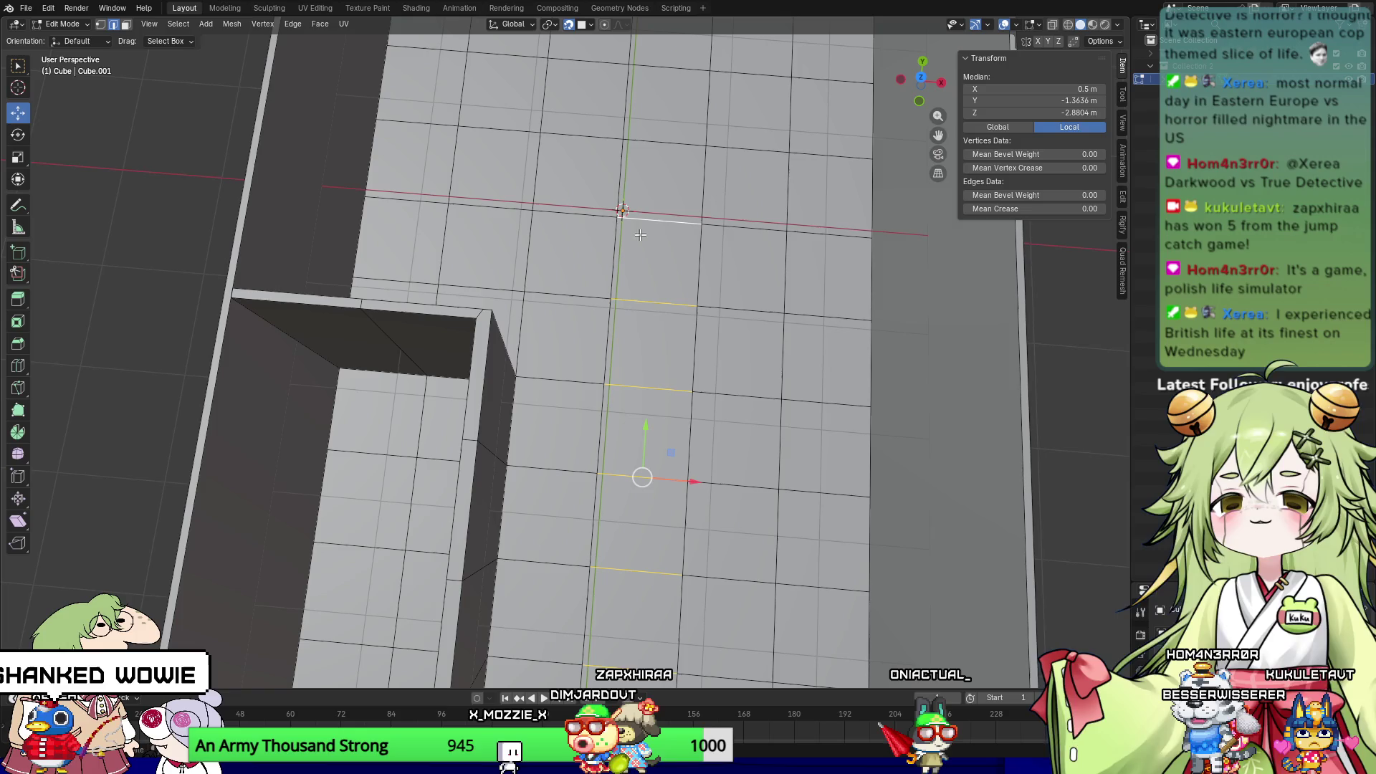
Step: Subdivide the selected floor column and shift the new midline edges about 0.41 m along X
right_click(684, 233)
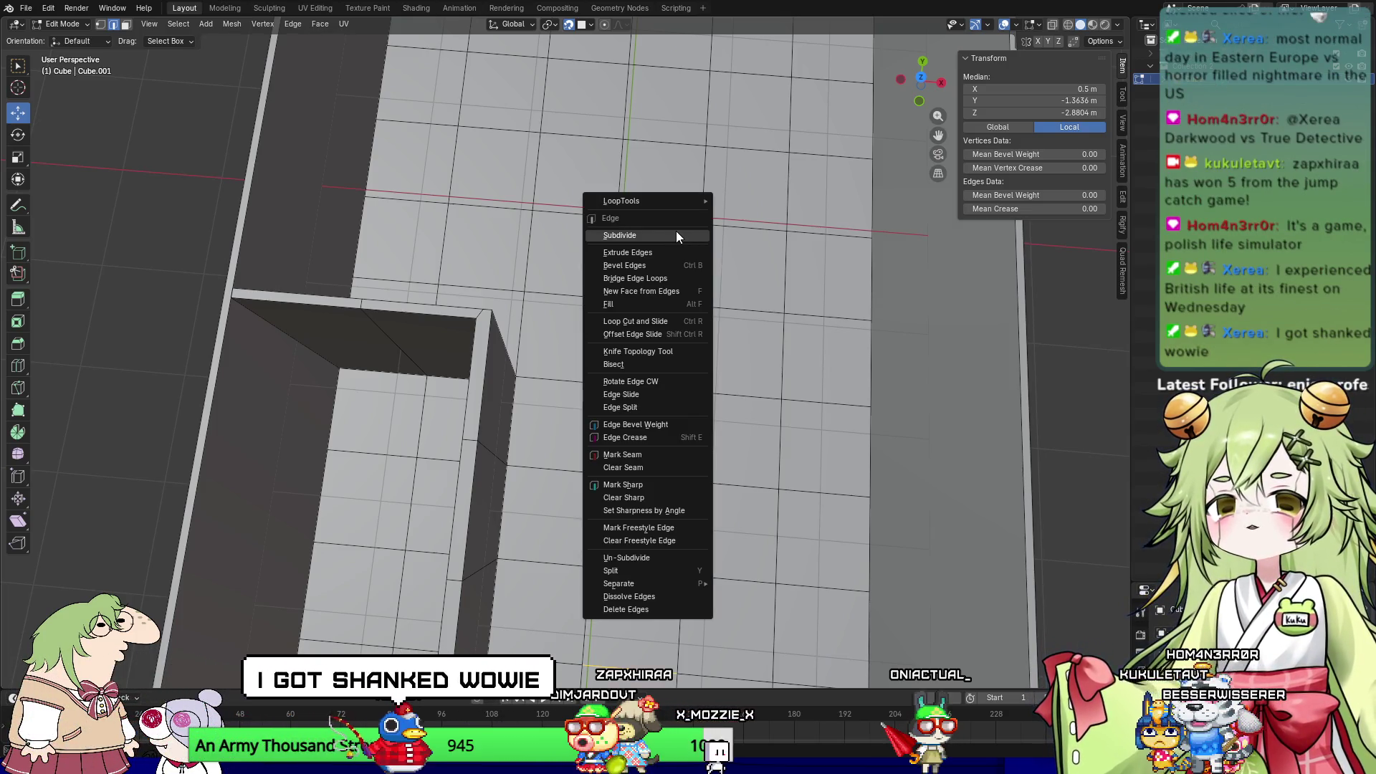
left_click(676, 231)
left_click(655, 283)
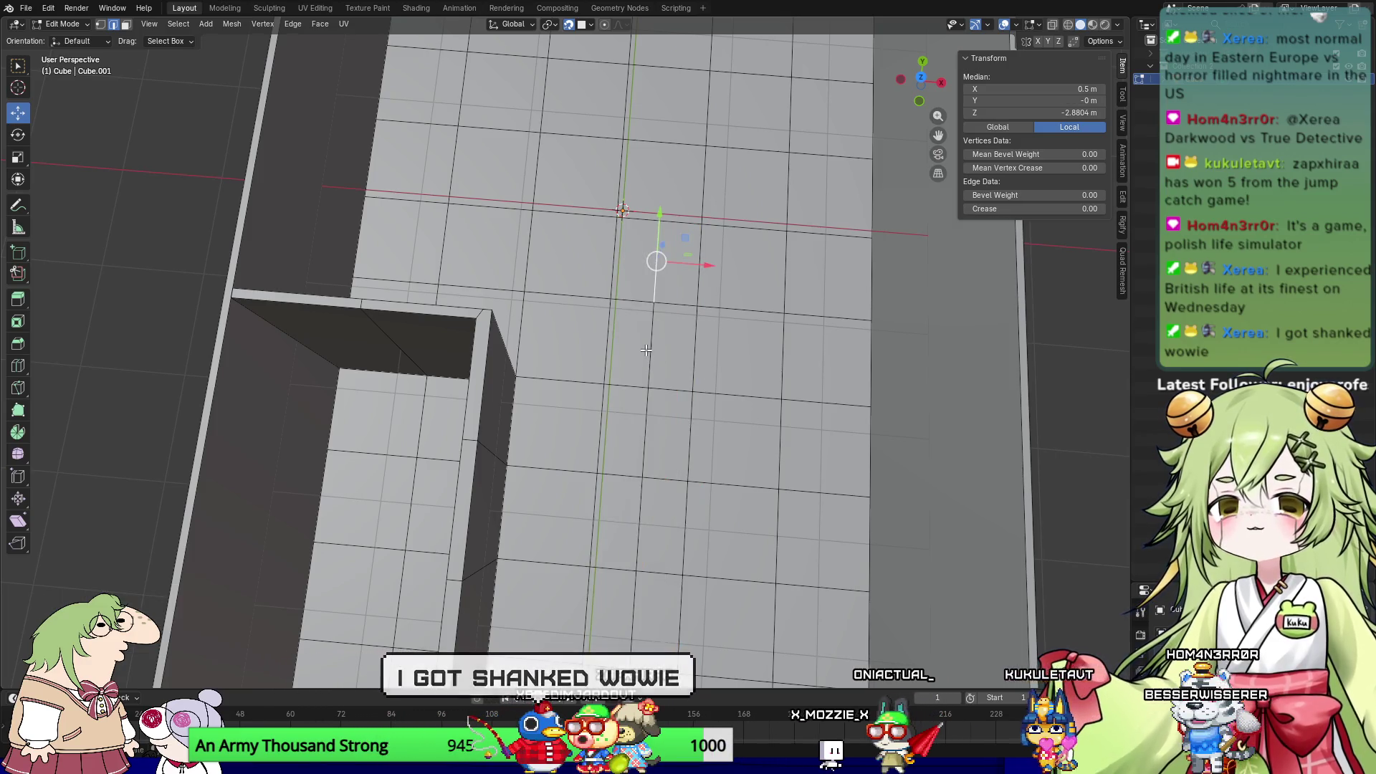
left_click(651, 440)
middle_click_drag(651, 441, 659, 372)
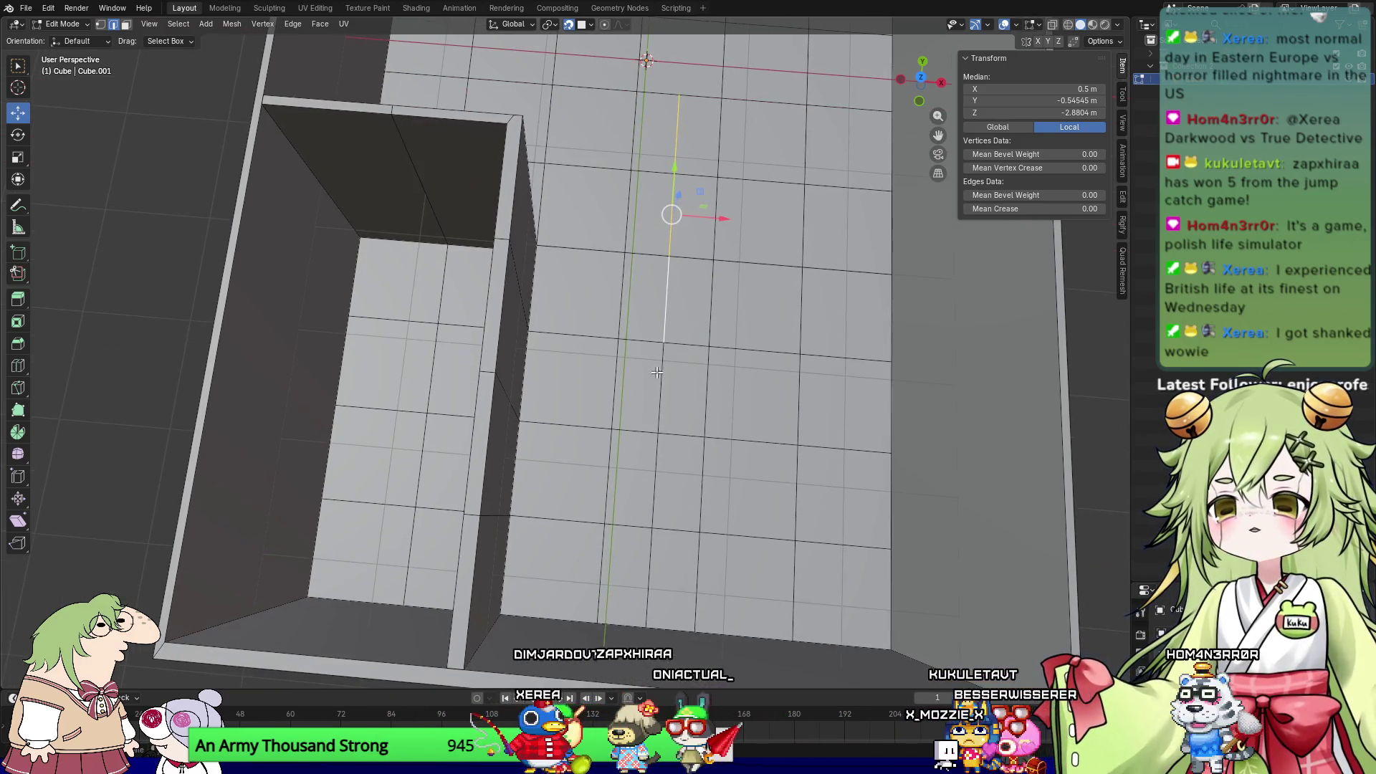
left_click(650, 574)
left_click_drag(717, 347, 700, 349)
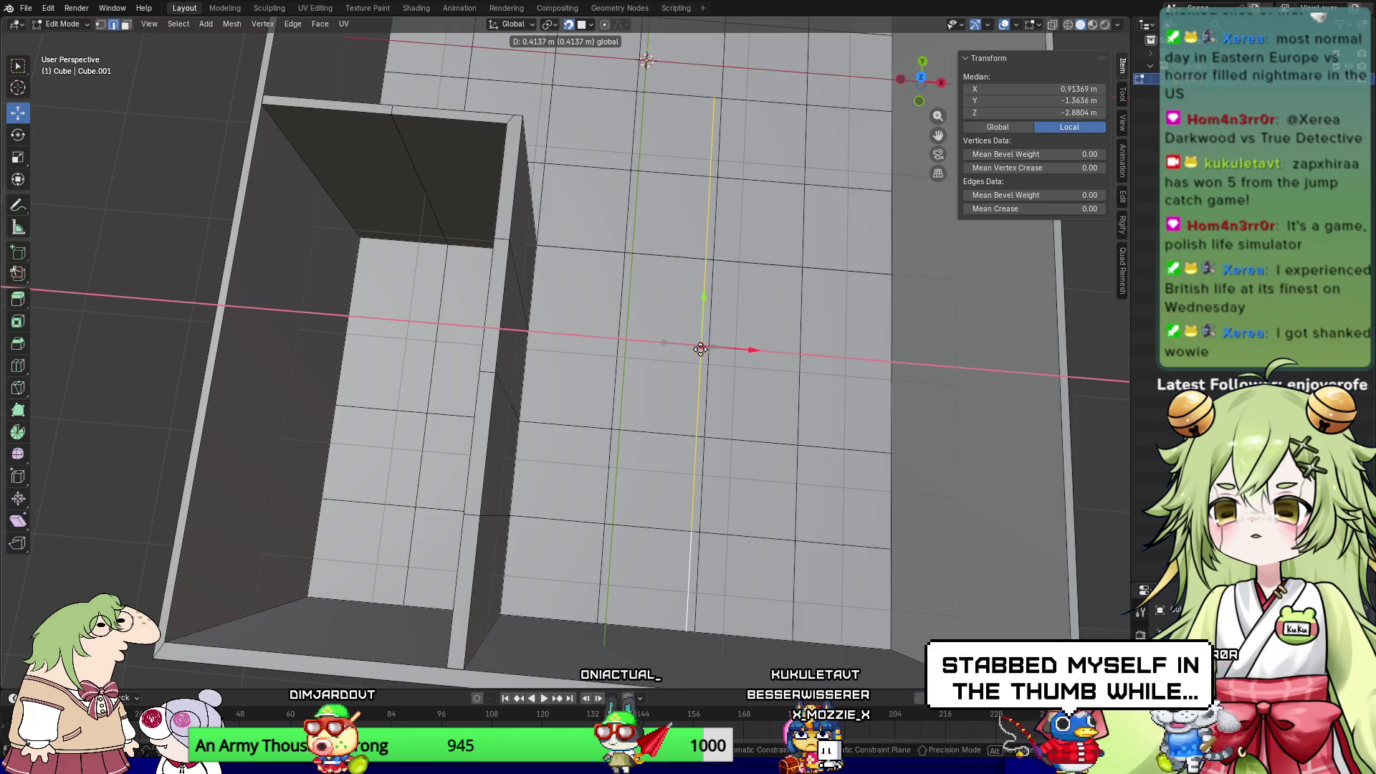
left_click_drag(700, 349, 700, 346)
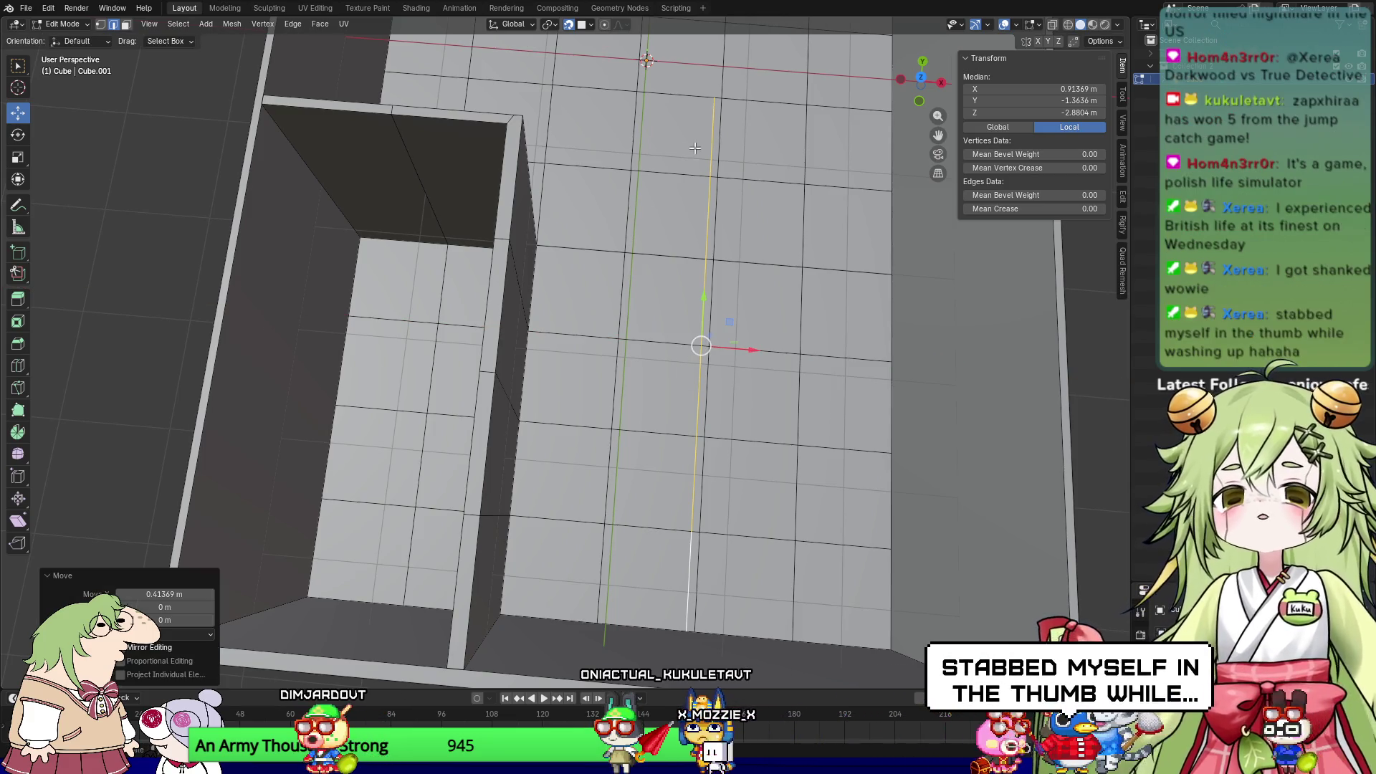
Step: Move the midline edge back about 0.35 m along X
middle_click_drag(692, 222, 614, 253)
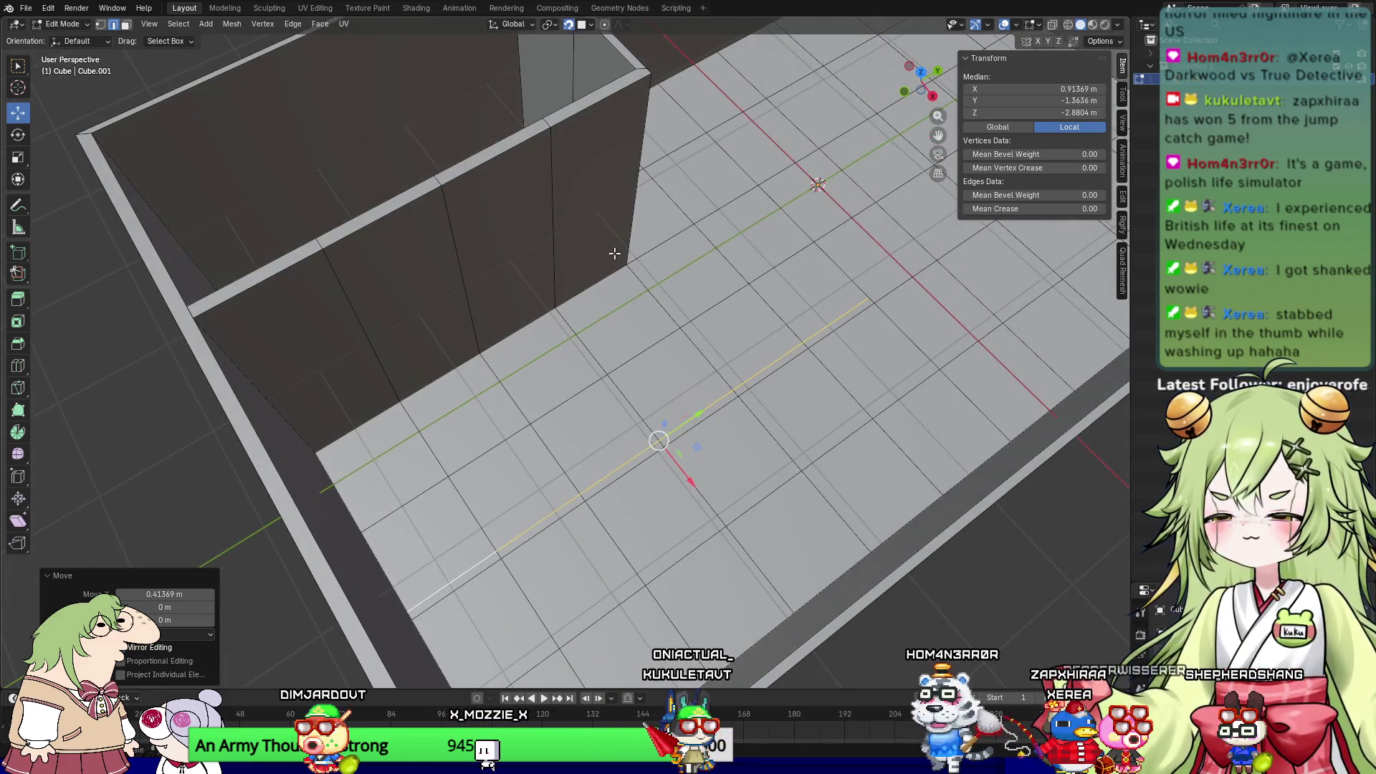
middle_click_drag(649, 254, 705, 263)
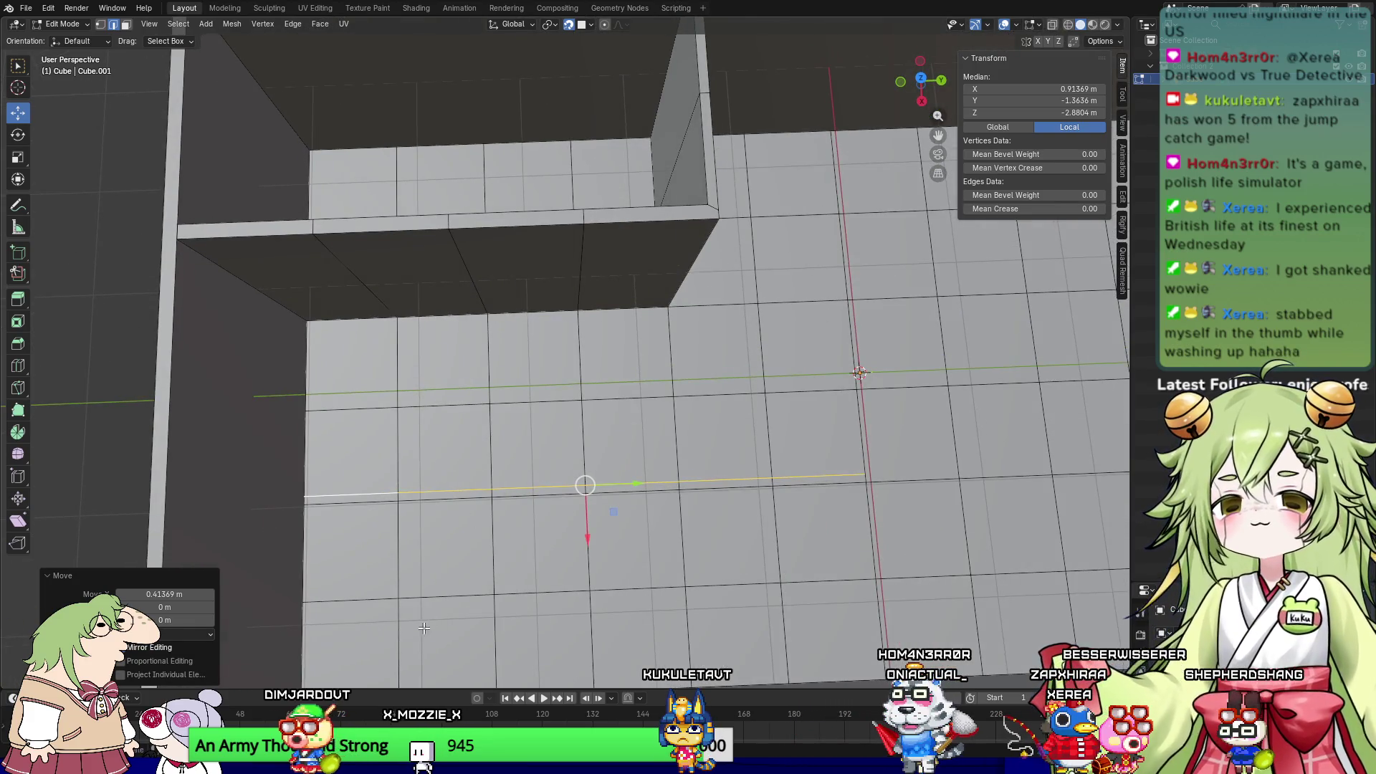
middle_click_drag(664, 533, 759, 521)
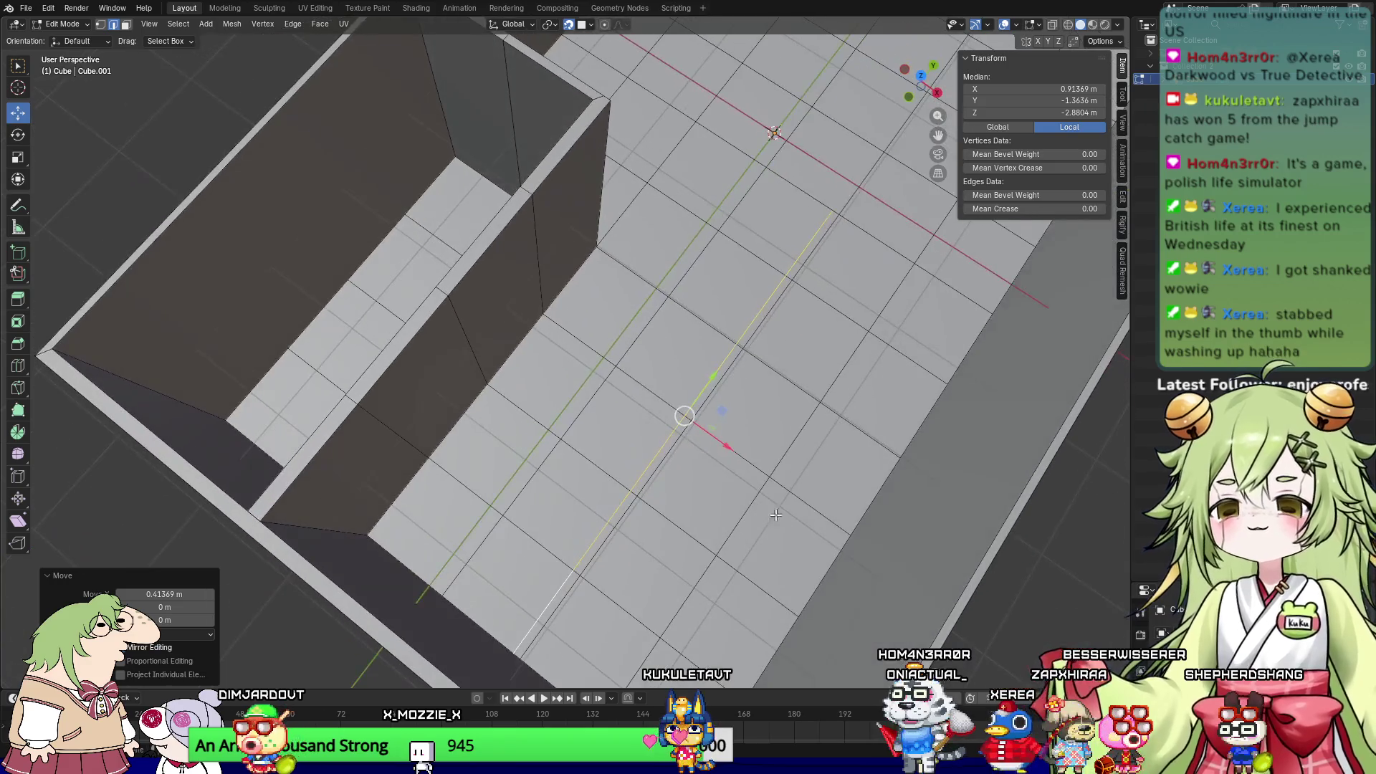
left_click_drag(727, 446, 712, 439)
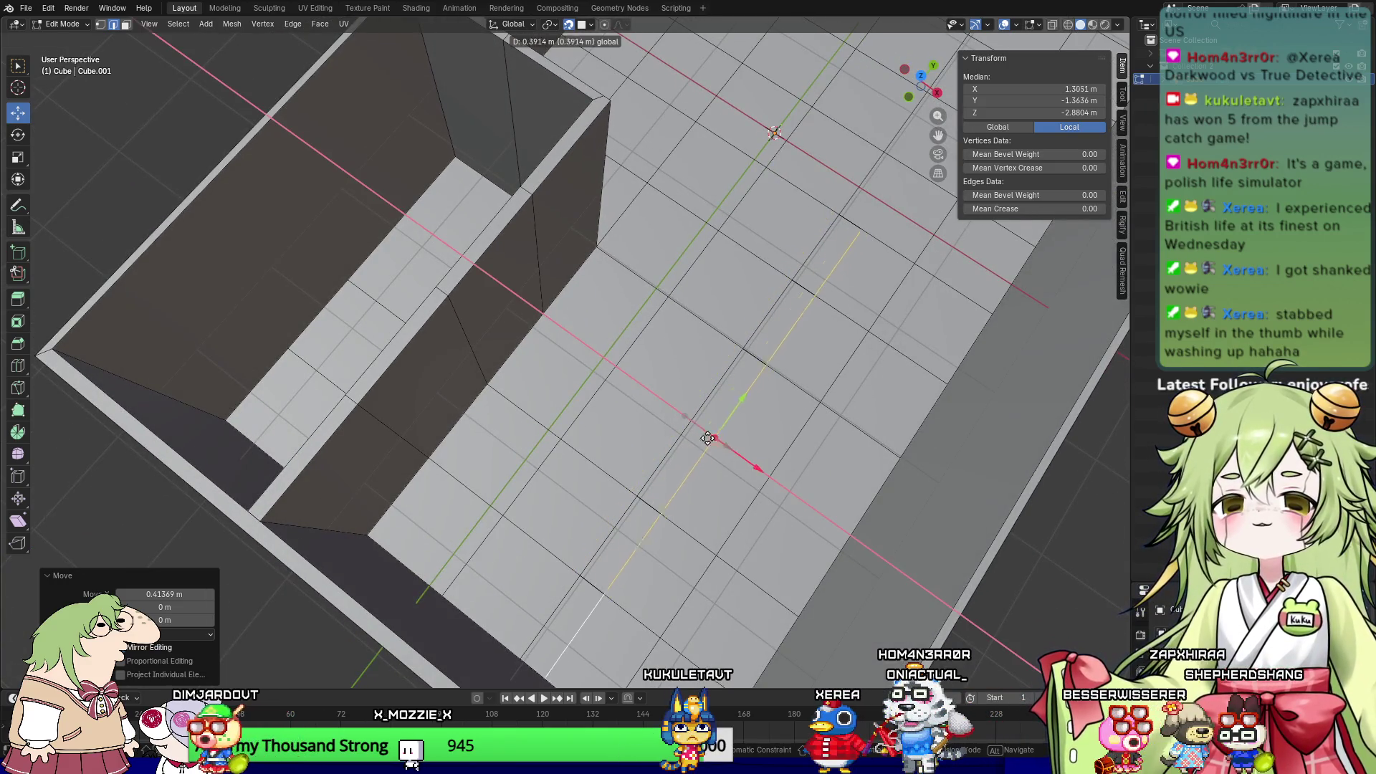
mouse_move(712, 410)
middle_mouse_down()
mouse_move(755, 456)
mouse_move(773, 408)
middle_mouse_up()
middle_click_drag(780, 328, 768, 367)
left_click_drag(751, 368, 660, 363)
middle_click_drag(660, 363, 669, 326)
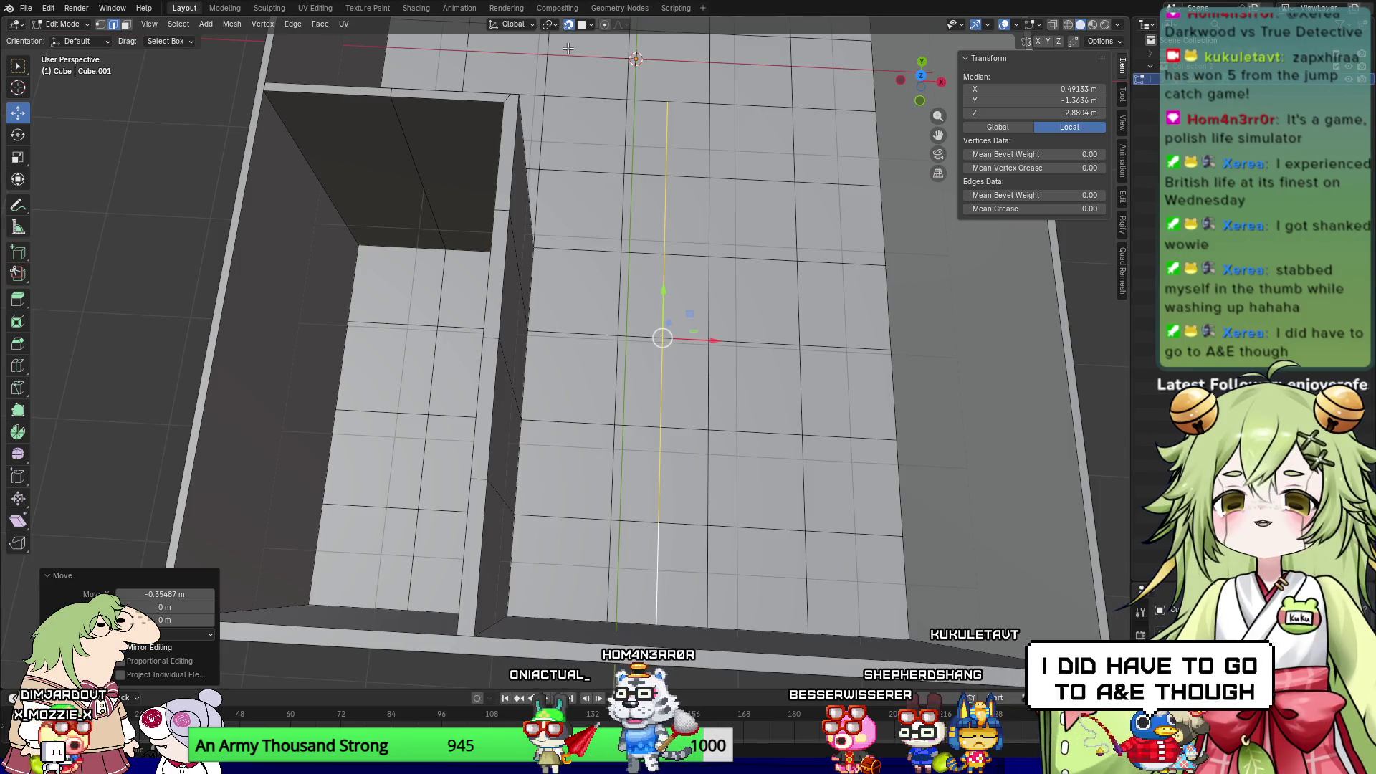
Step: Subdivide between two midline edges and shift the new lengthwise edges -0.16221 m along X
left_click(683, 172)
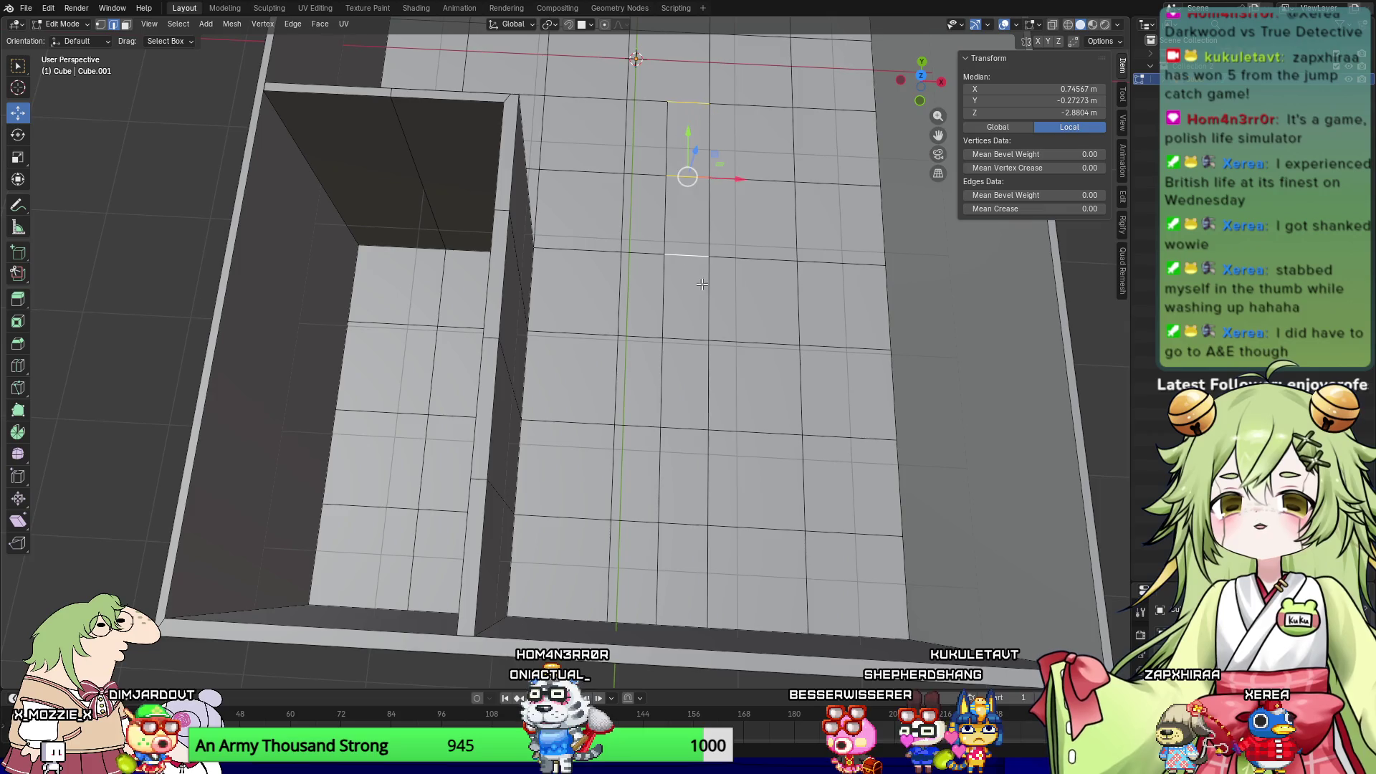
left_click(685, 523, "shift")
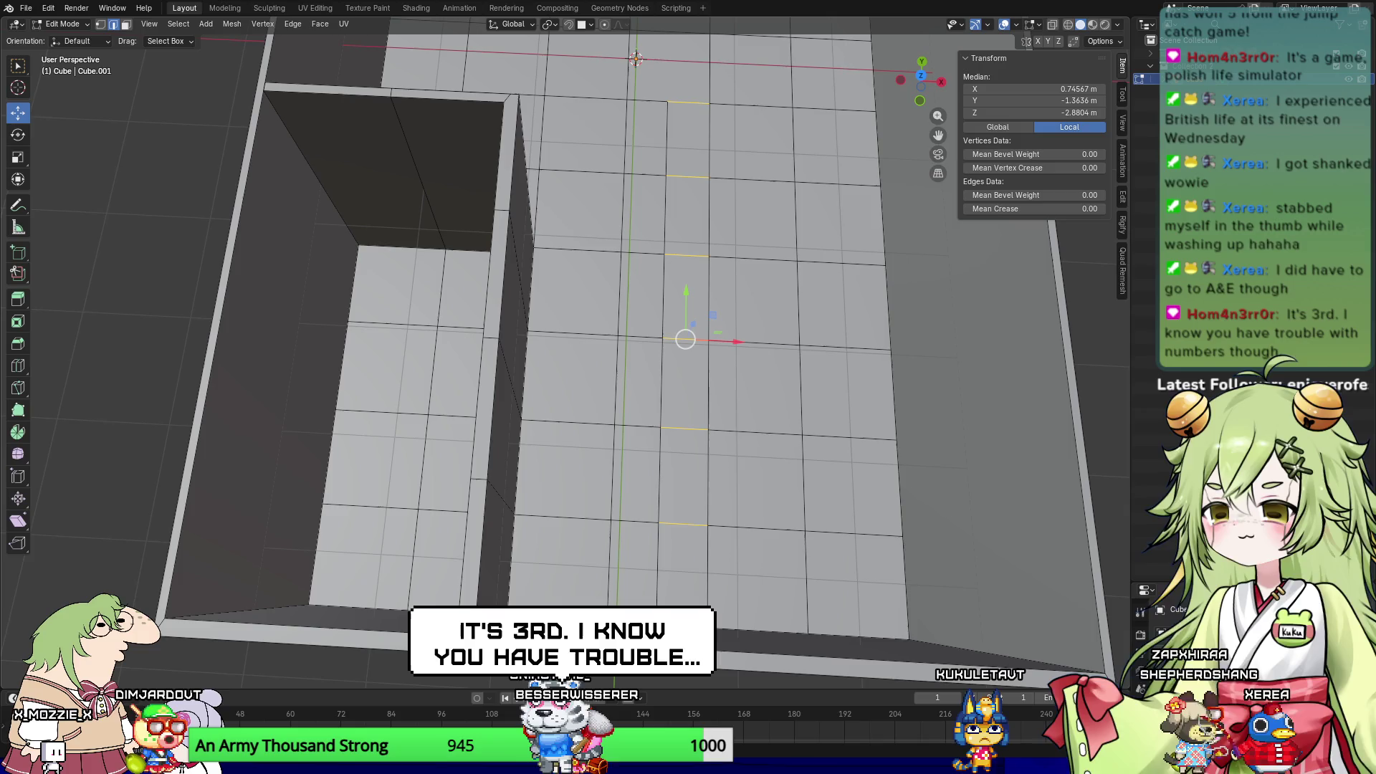
middle_click_drag(797, 492, 623, 380)
right_click(681, 416)
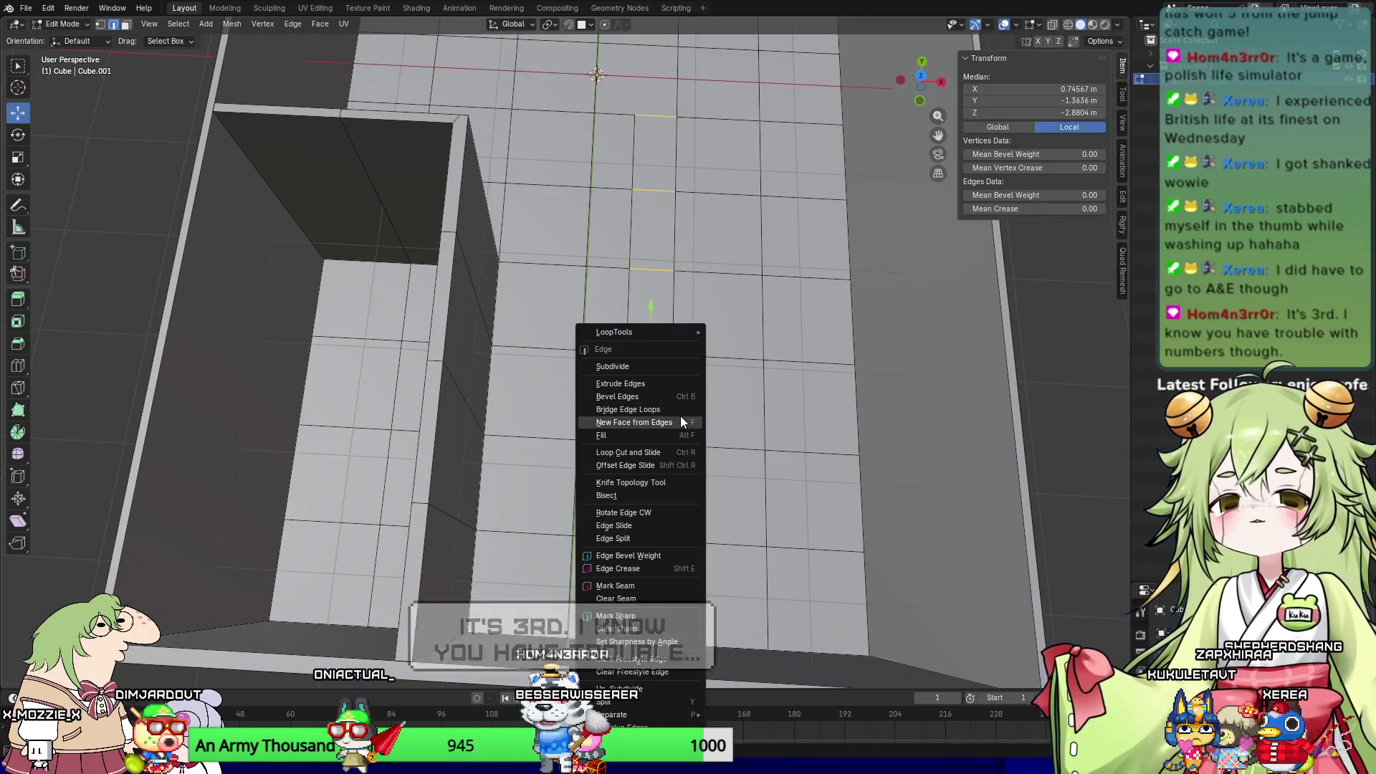
left_click(625, 351)
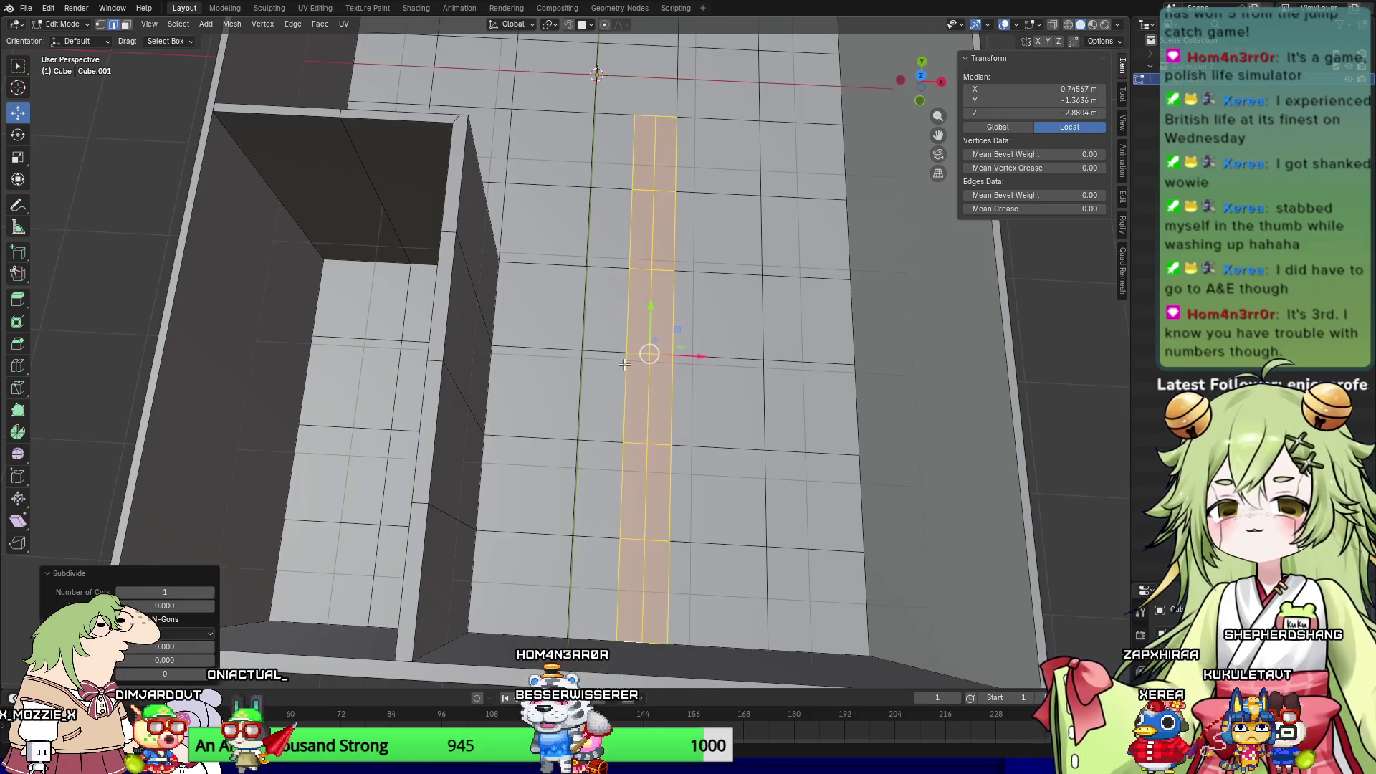
left_click(656, 164)
left_click(646, 404, "shift")
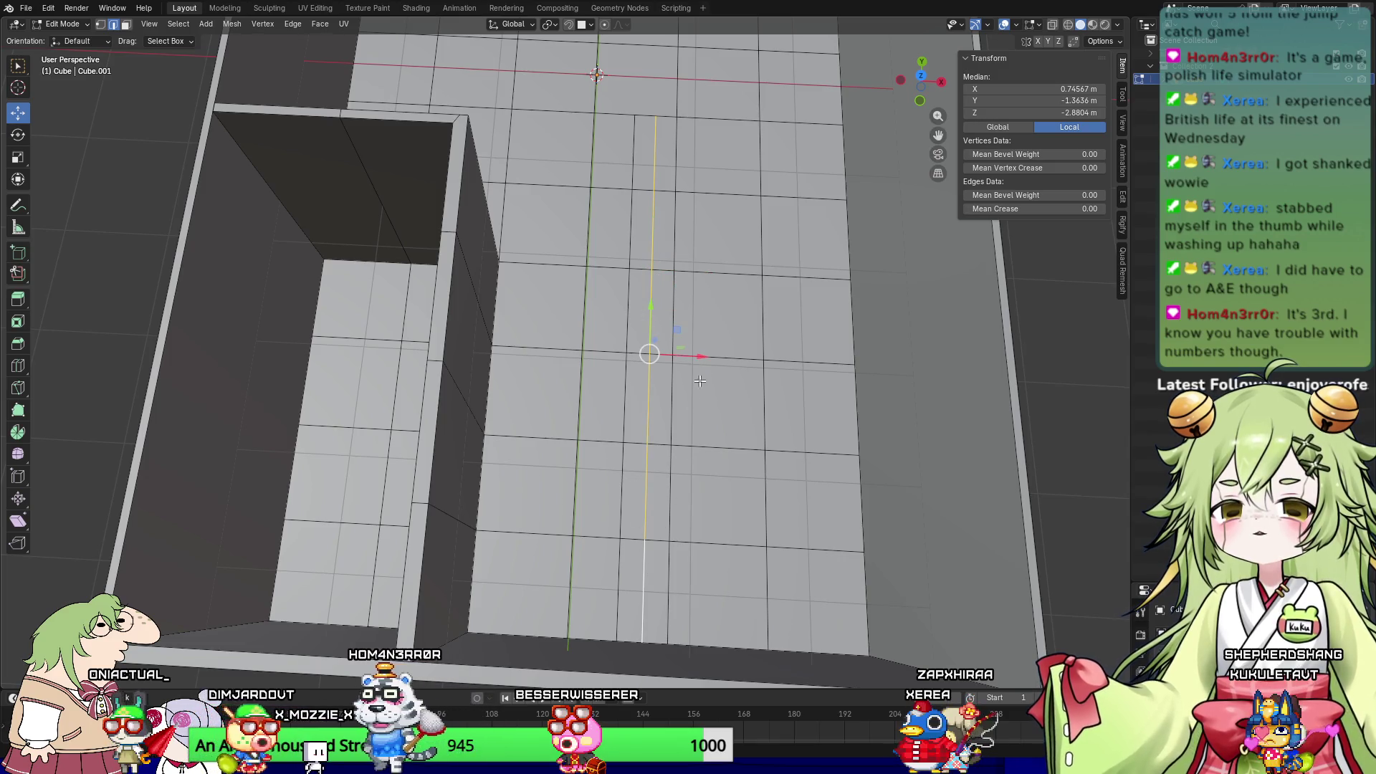
key("g")
key("x")
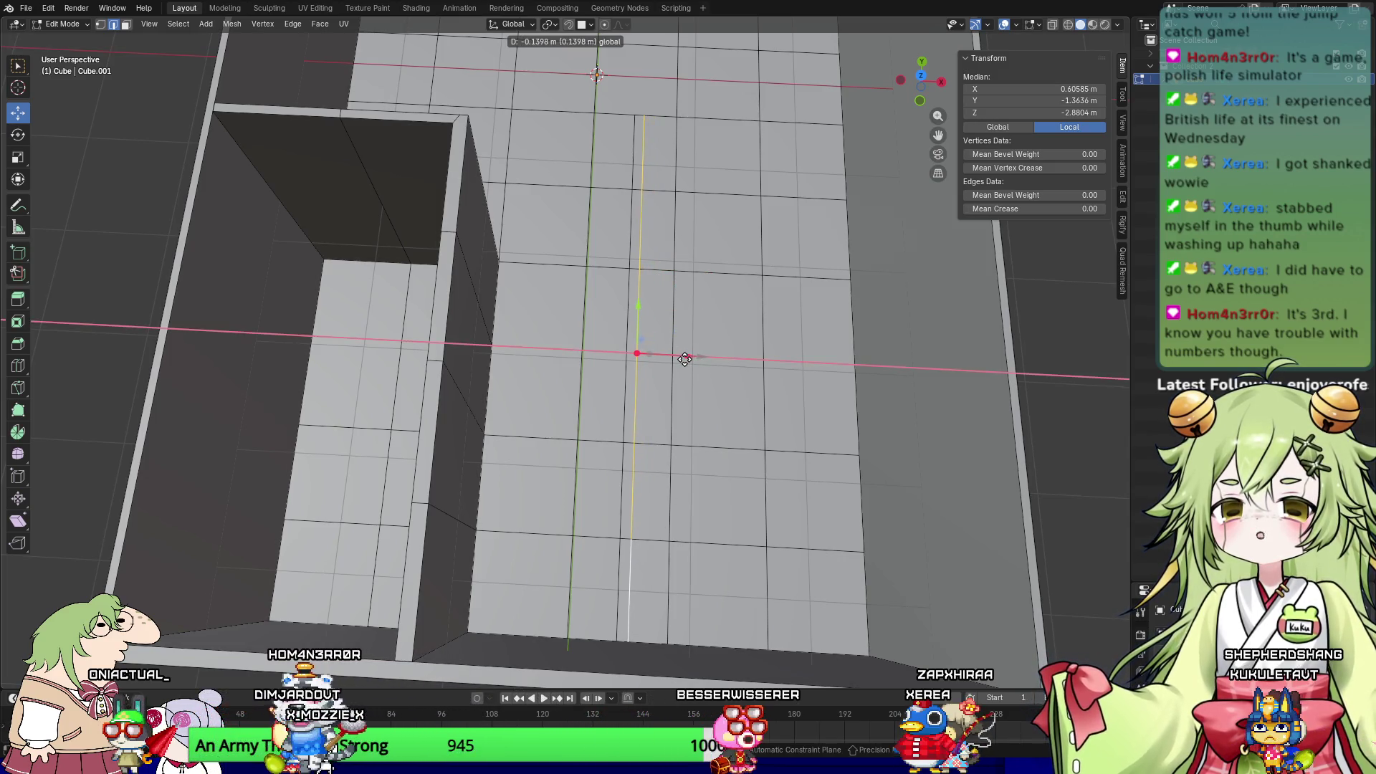
left_click(679, 359)
Step: Clear the selection and select the first floor face of the new wall strip
middle_click_drag(779, 215, 319, 409)
key("alt+a")
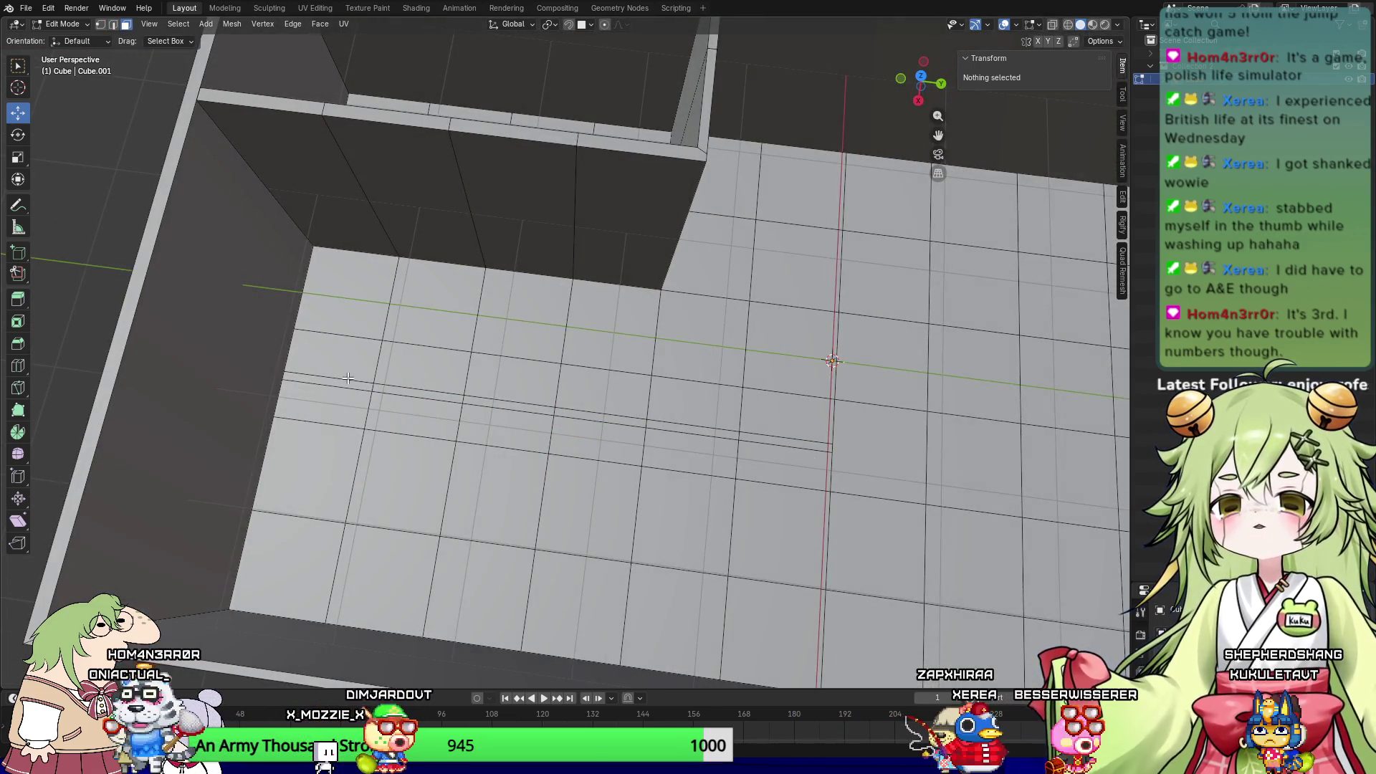
left_click(348, 377)
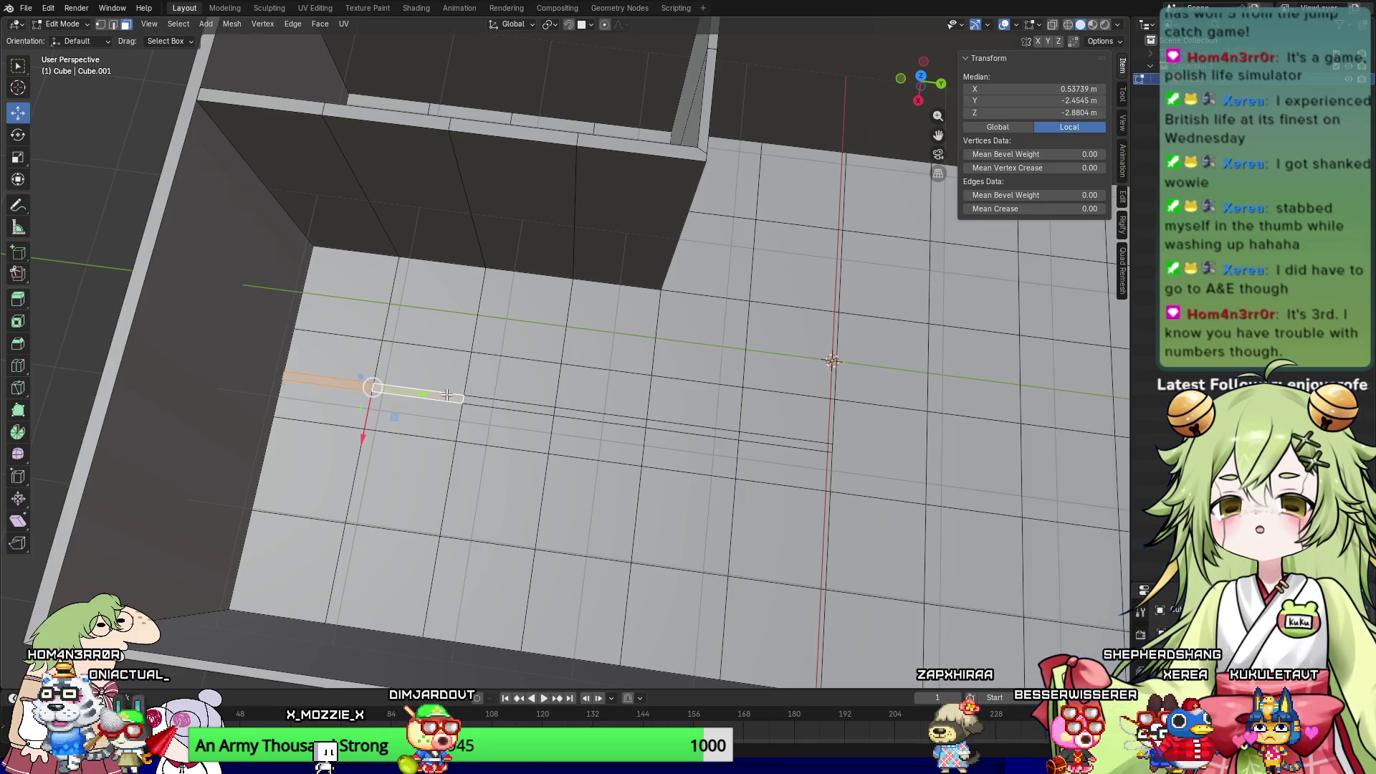
Step: Add the next floor face and extrude the strip upward into a wall
left_click(626, 419, "shift")
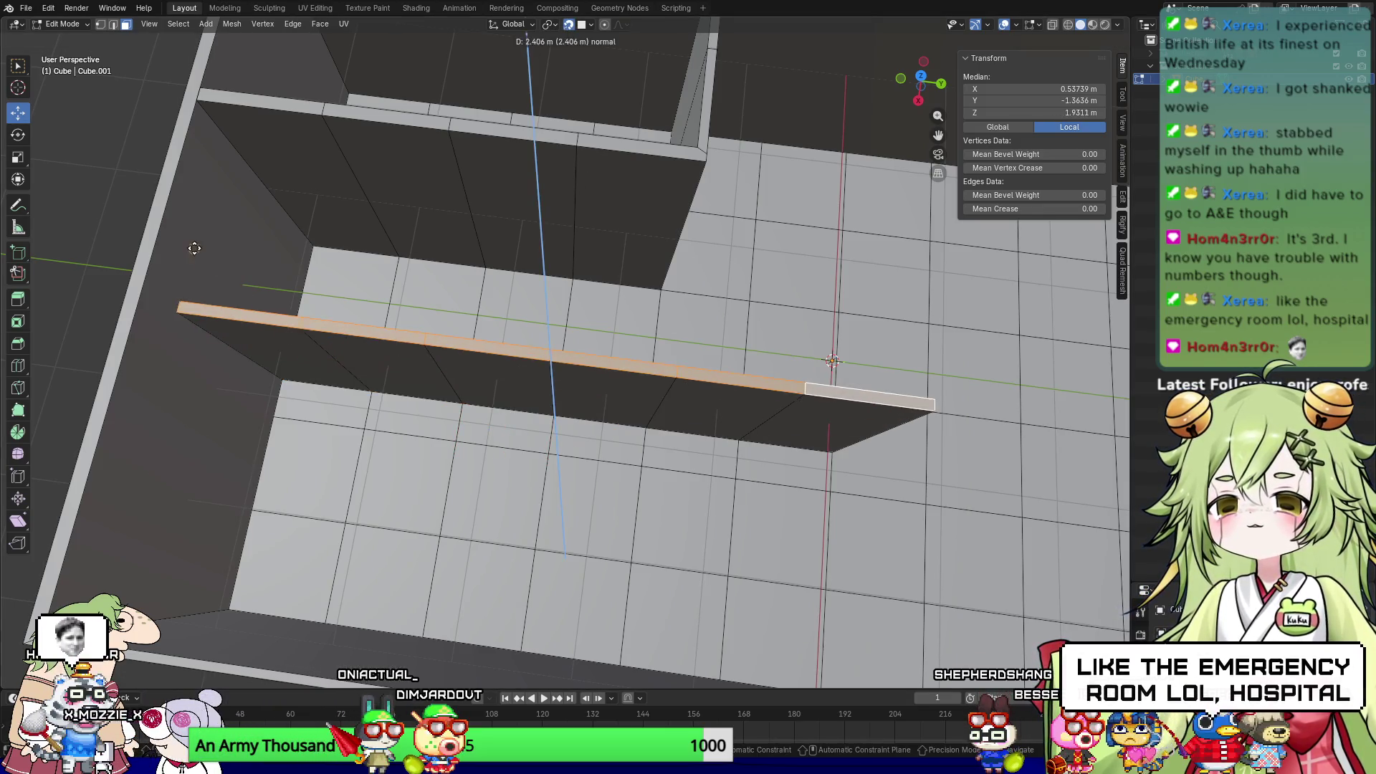
key("e")
left_click(143, 260)
middle_click_drag(558, 419, 687, 435)
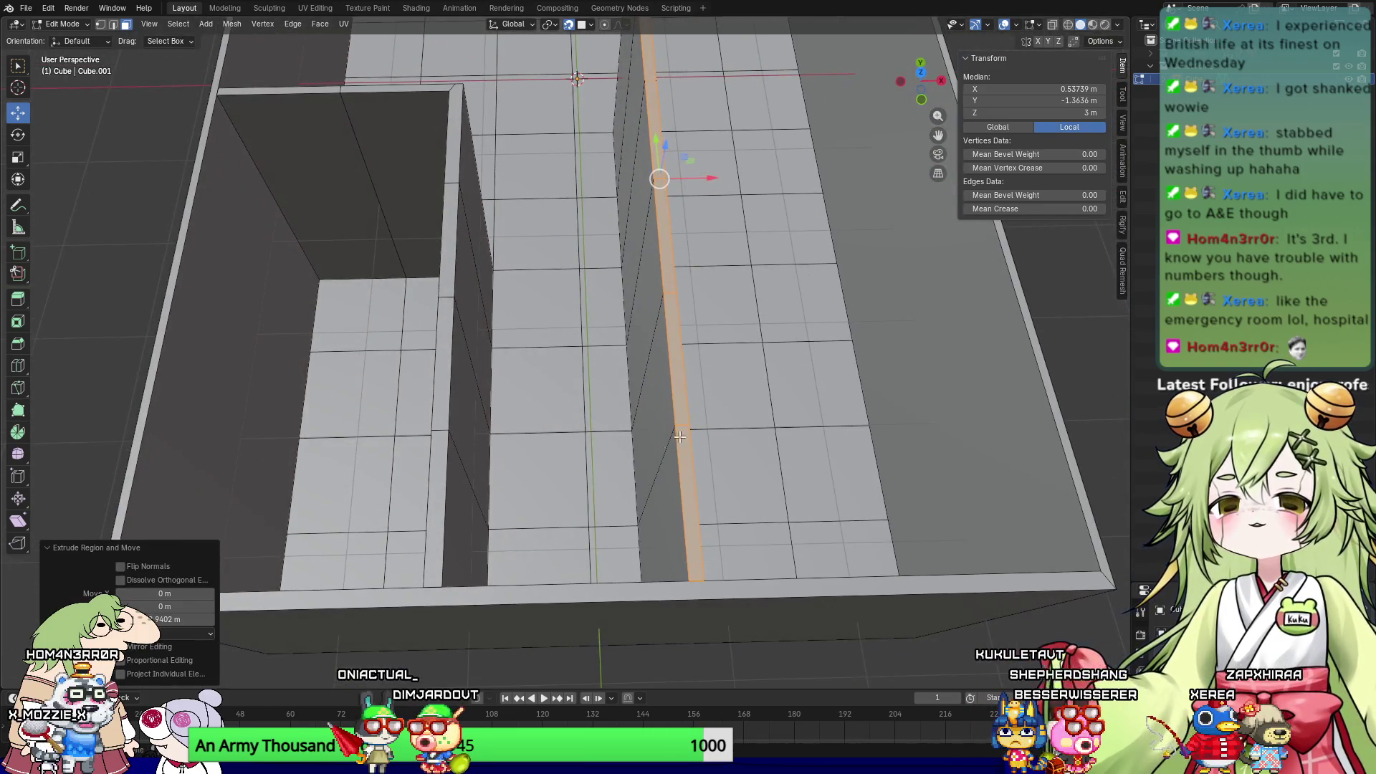
Step: Select a neighbouring floor face and slide it along Y
left_click(529, 317)
left_click(602, 346)
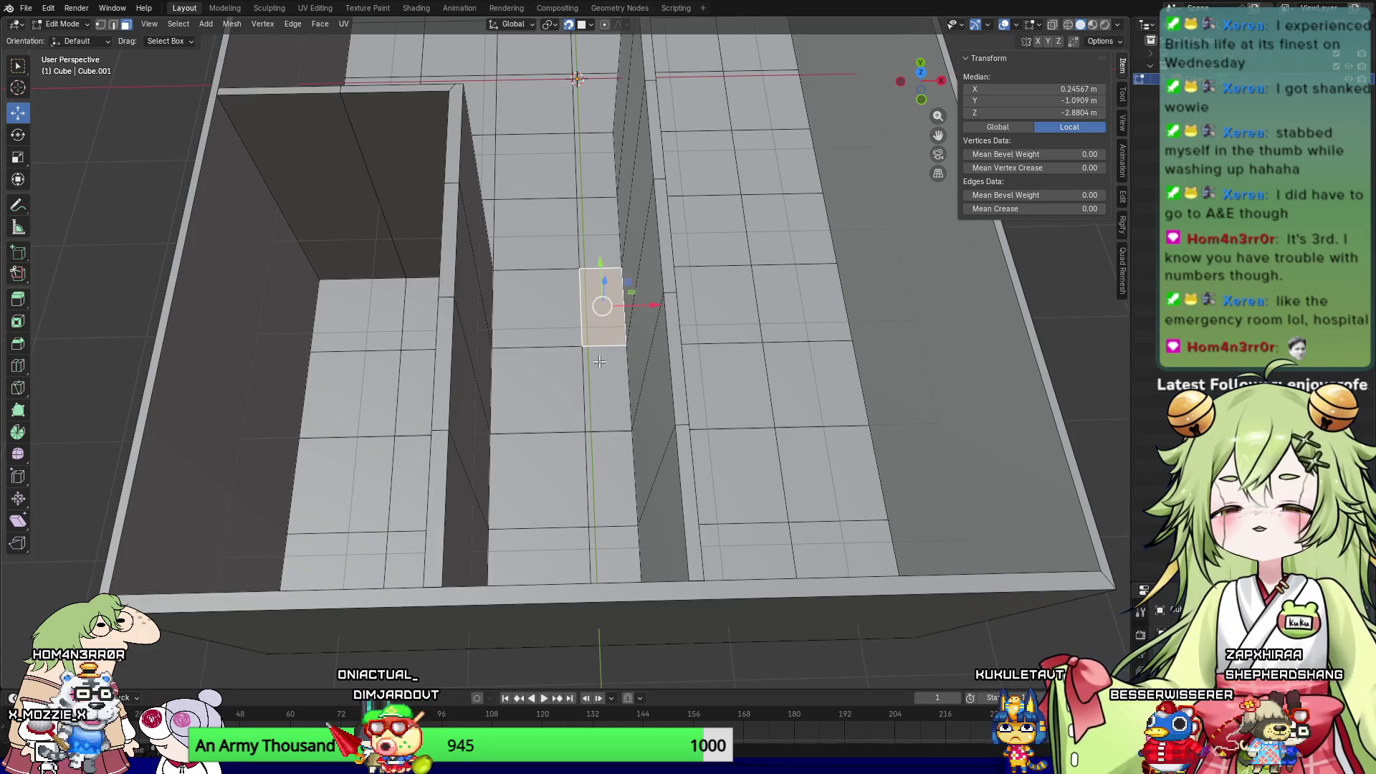
key("g")
key("y")
left_click(545, 430)
mouse_move(544, 430)
middle_mouse_down()
mouse_move(558, 331)
mouse_move(516, 324)
middle_mouse_up()
scroll(558, 331, "down", 5)
scroll(541, 320, "up", 5)
scroll(541, 321, "down", 5)
scroll(495, 327, "up", 5)
scroll(531, 410, "down", 3)
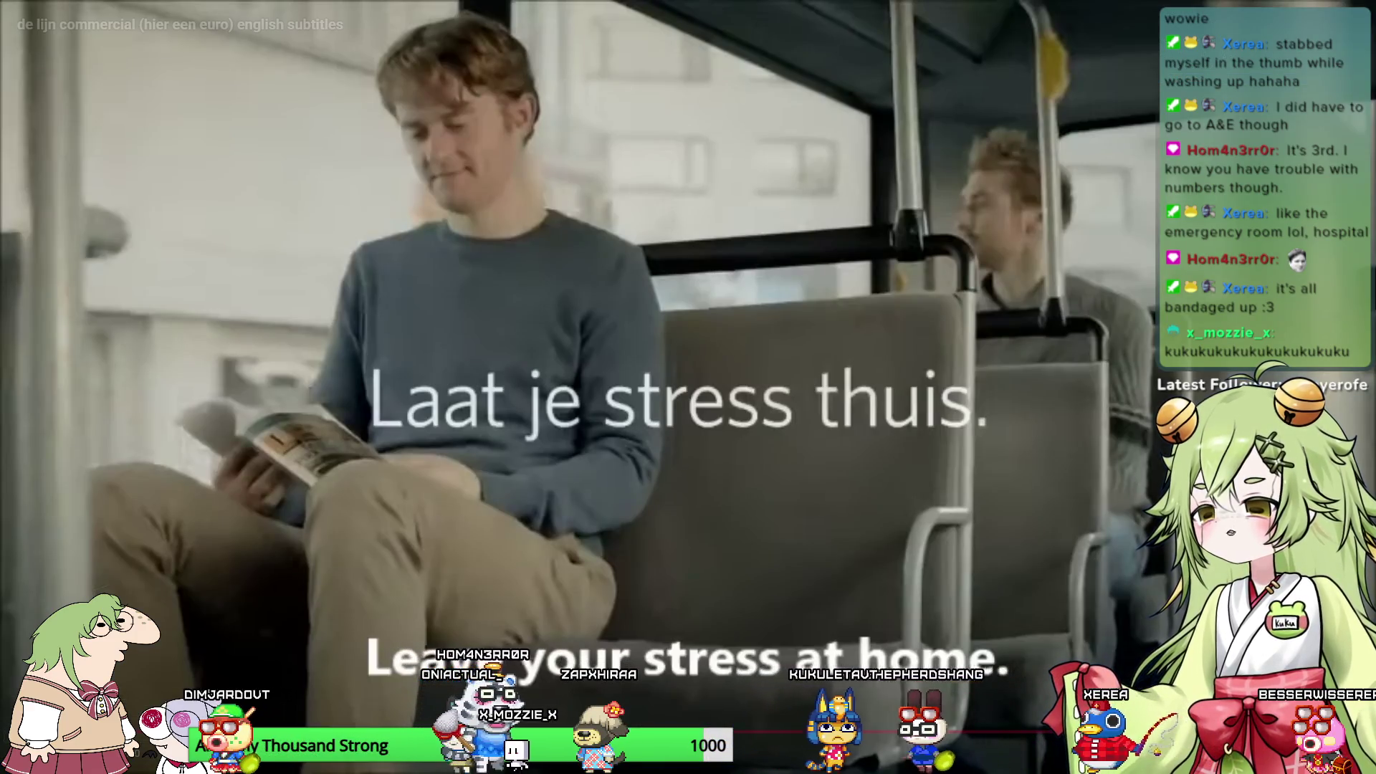
key("Left")
key("Left")
key("Left")
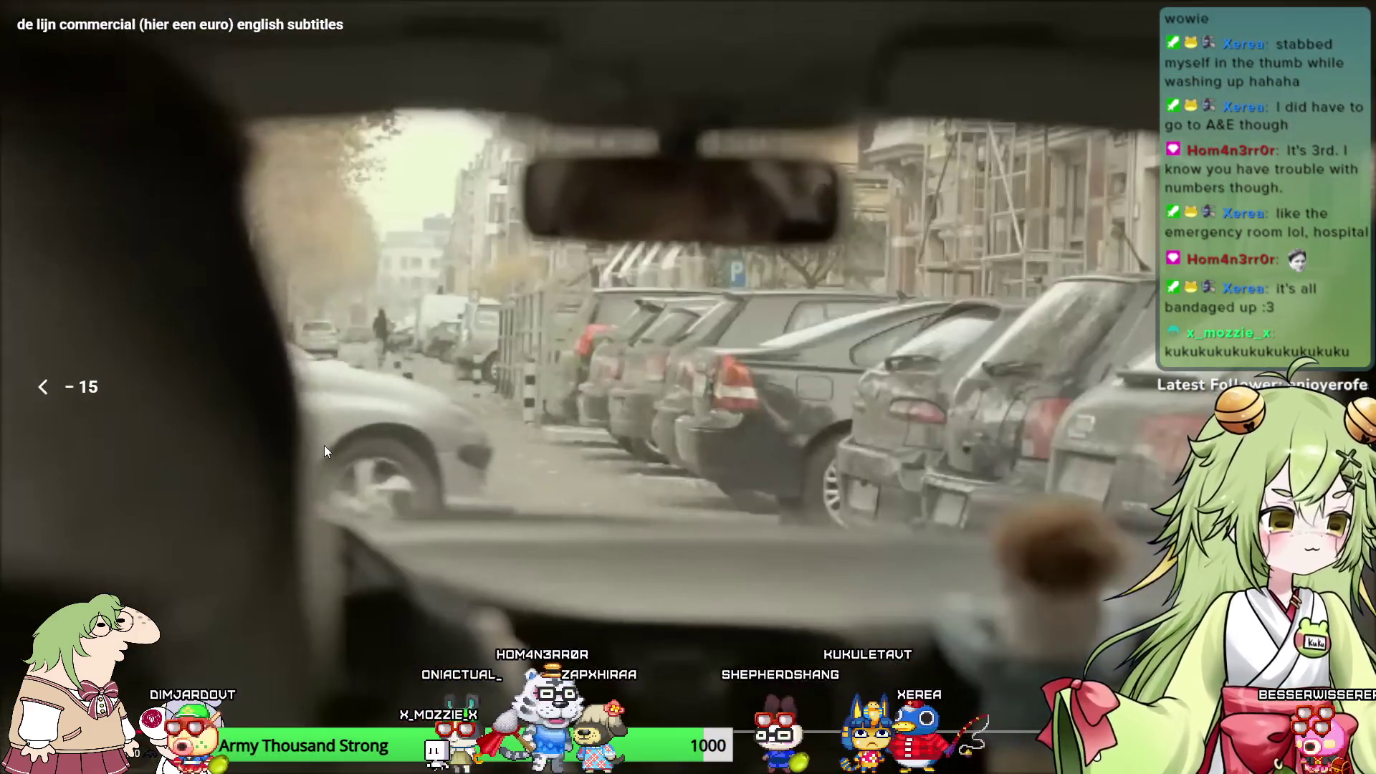
key("Left")
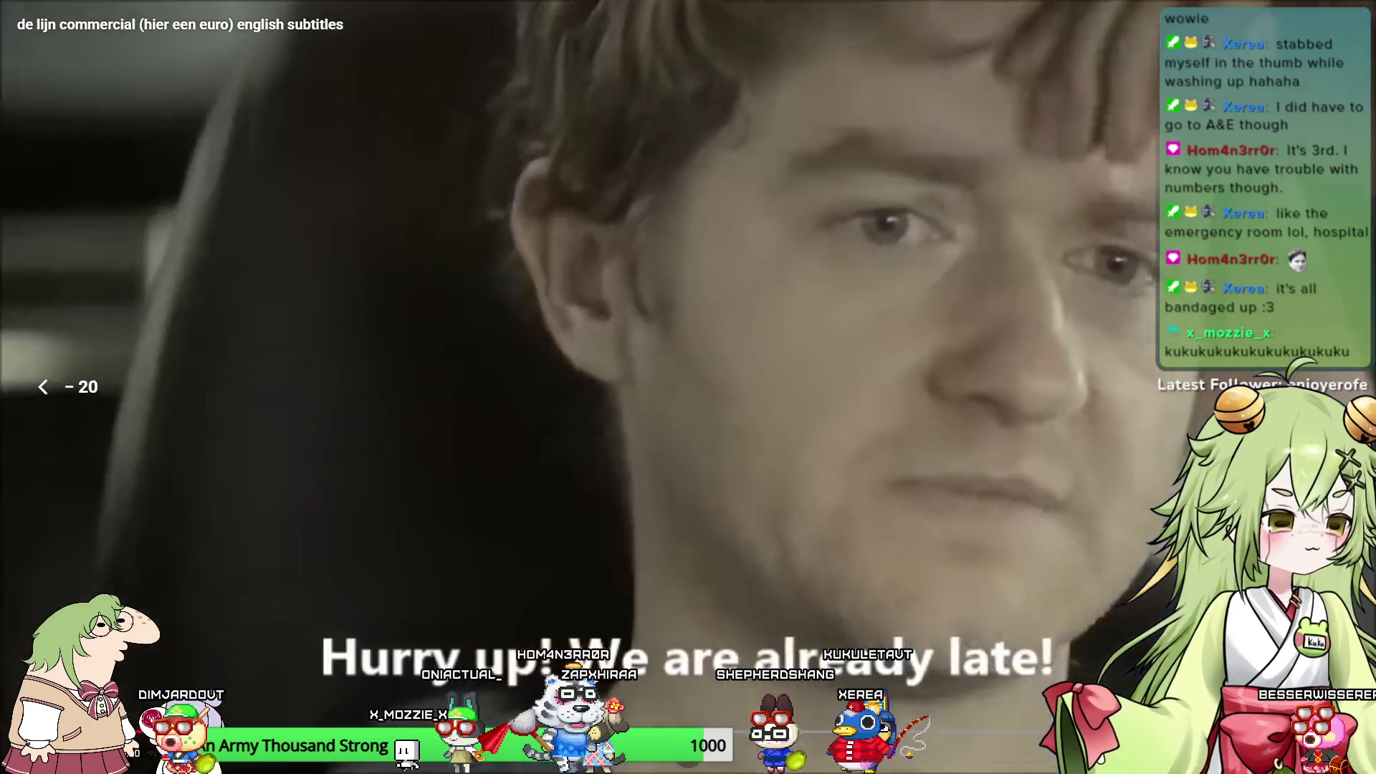
key("Left")
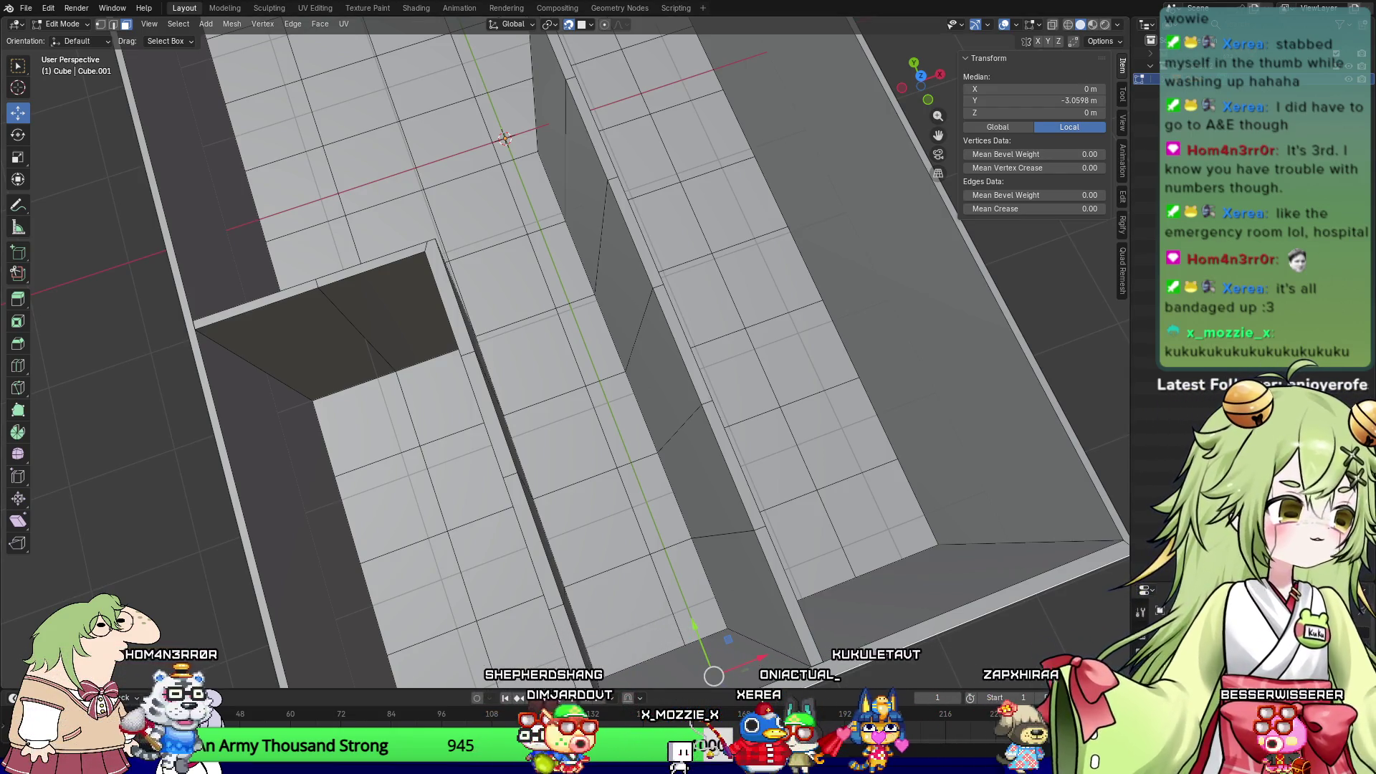
mouse_move(702, 369)
middle_mouse_down()
mouse_move(791, 428)
mouse_move(894, 355)
mouse_move(768, 495)
middle_mouse_up()
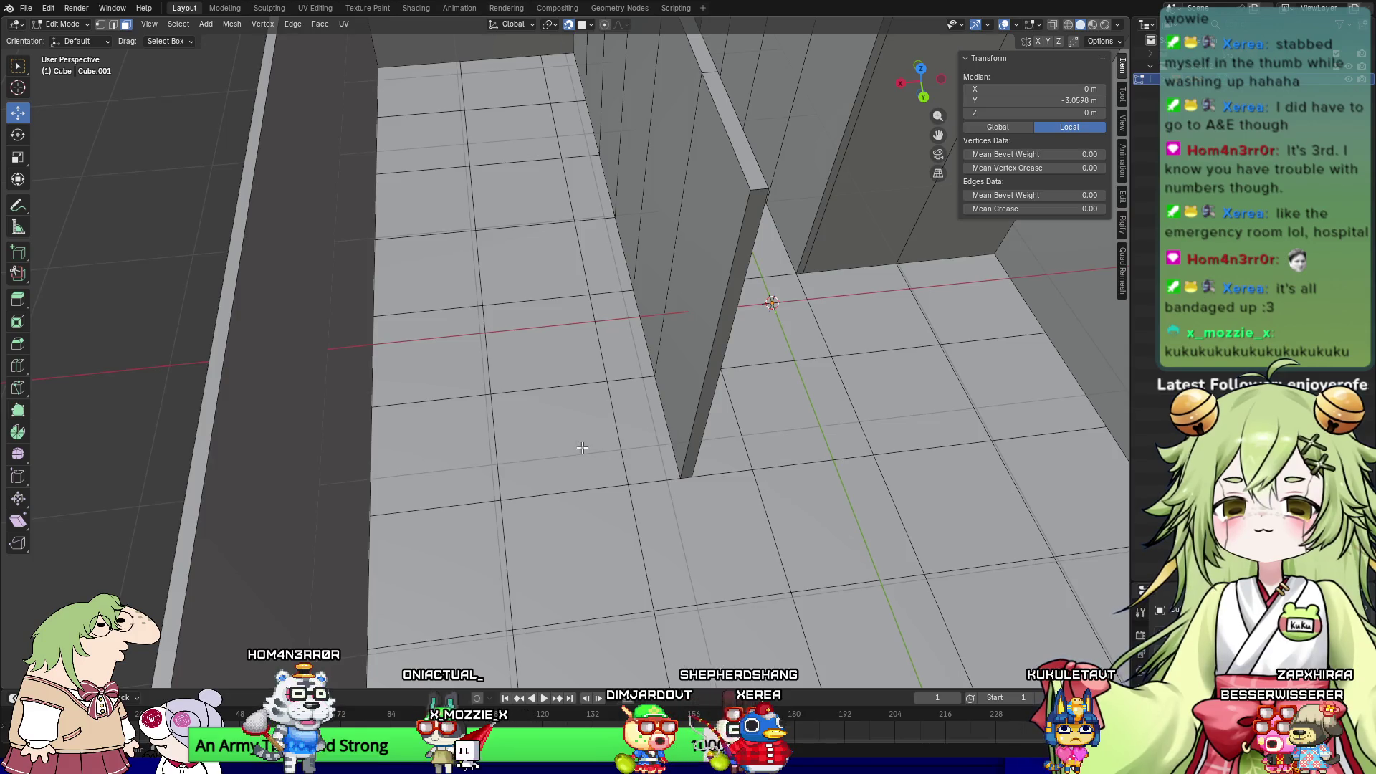
Step: Subdivide the floor edges by the wall base and move one new edge into position
left_click(672, 448)
left_click(623, 453, "shift")
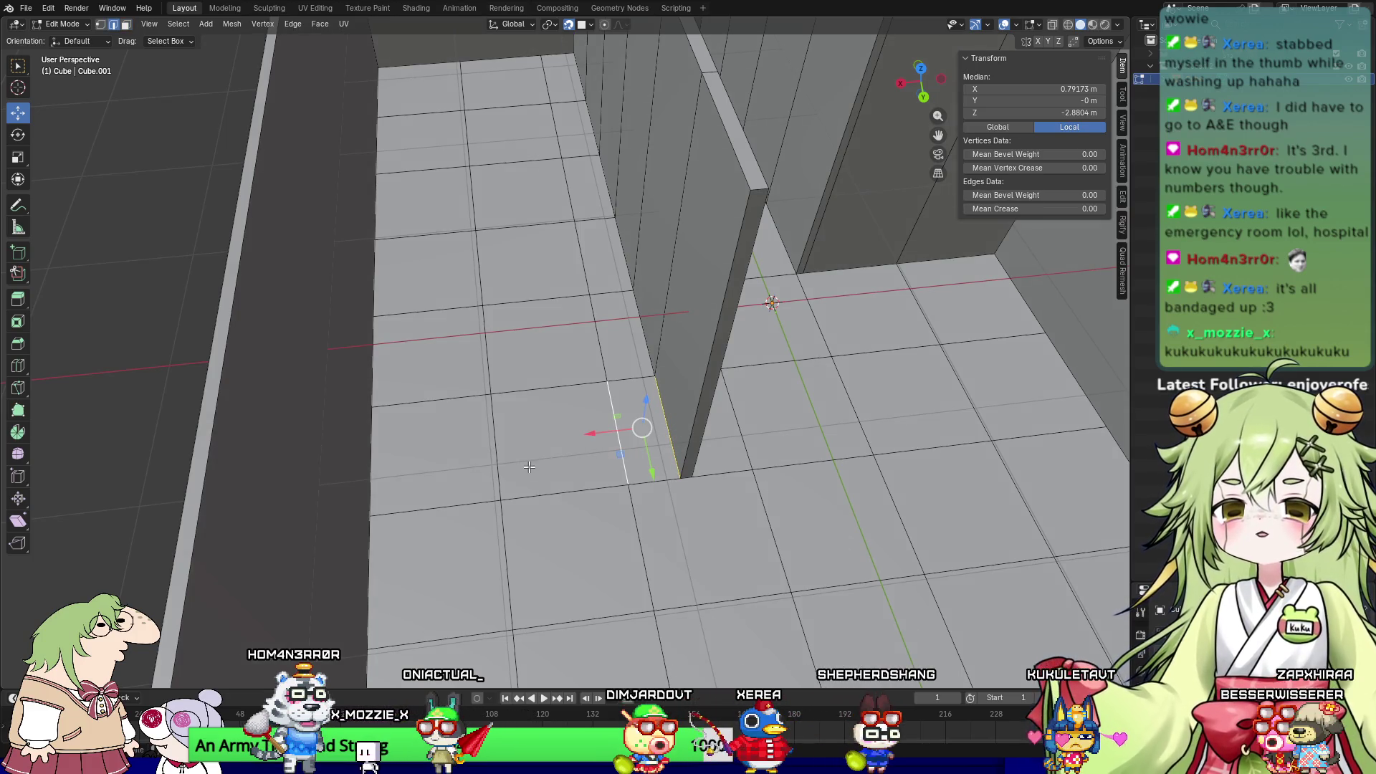
left_click(505, 470, "shift")
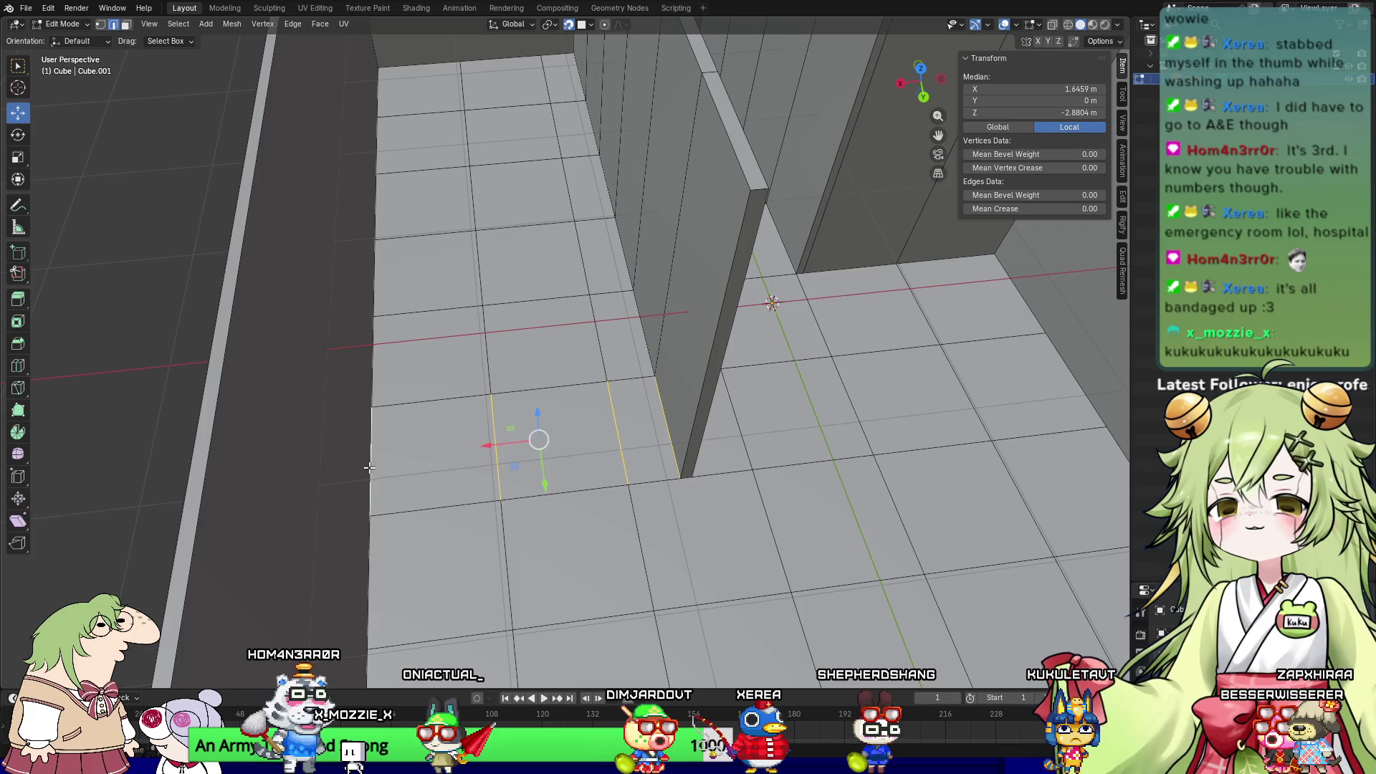
right_click(355, 387)
left_click(349, 367)
mouse_move(350, 367)
middle_mouse_down()
mouse_move(801, 628)
mouse_move(696, 332)
middle_mouse_up()
left_click(689, 297)
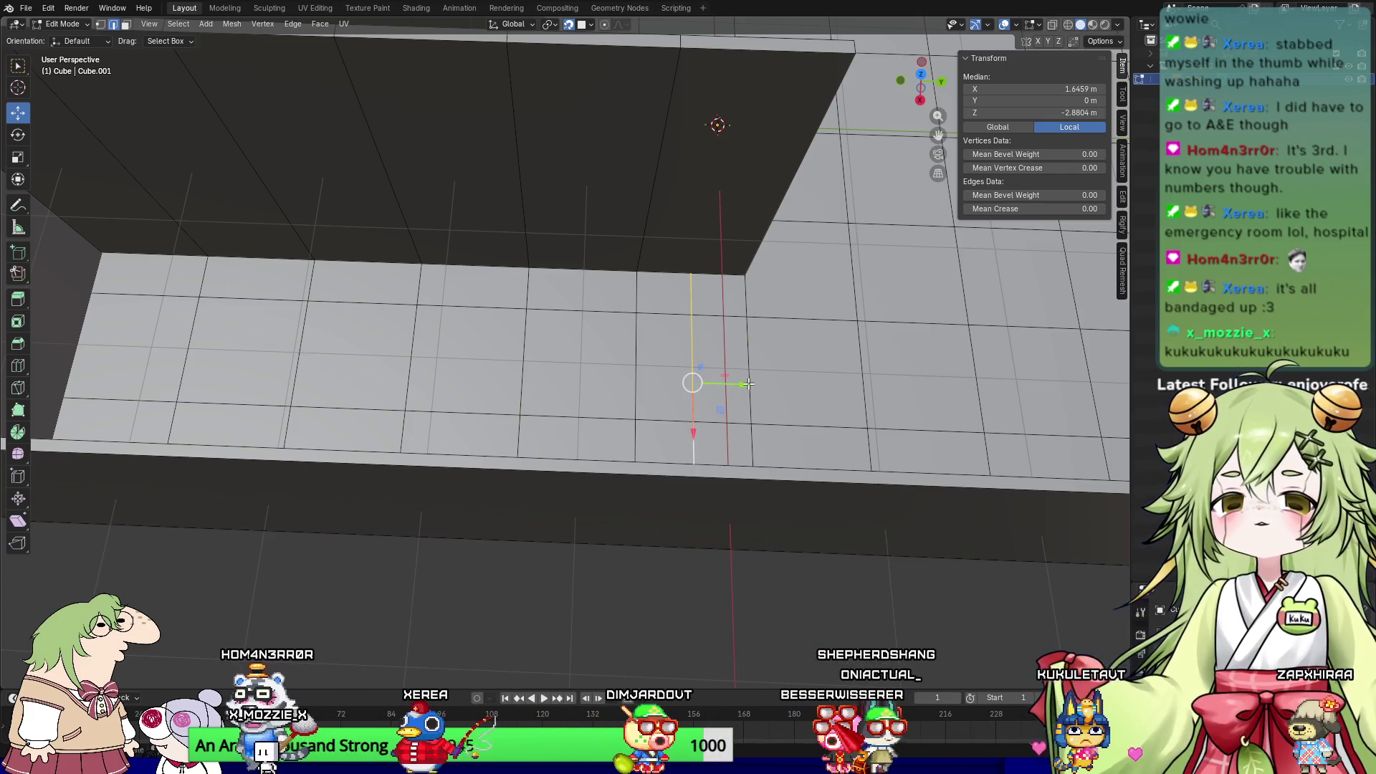
key("g")
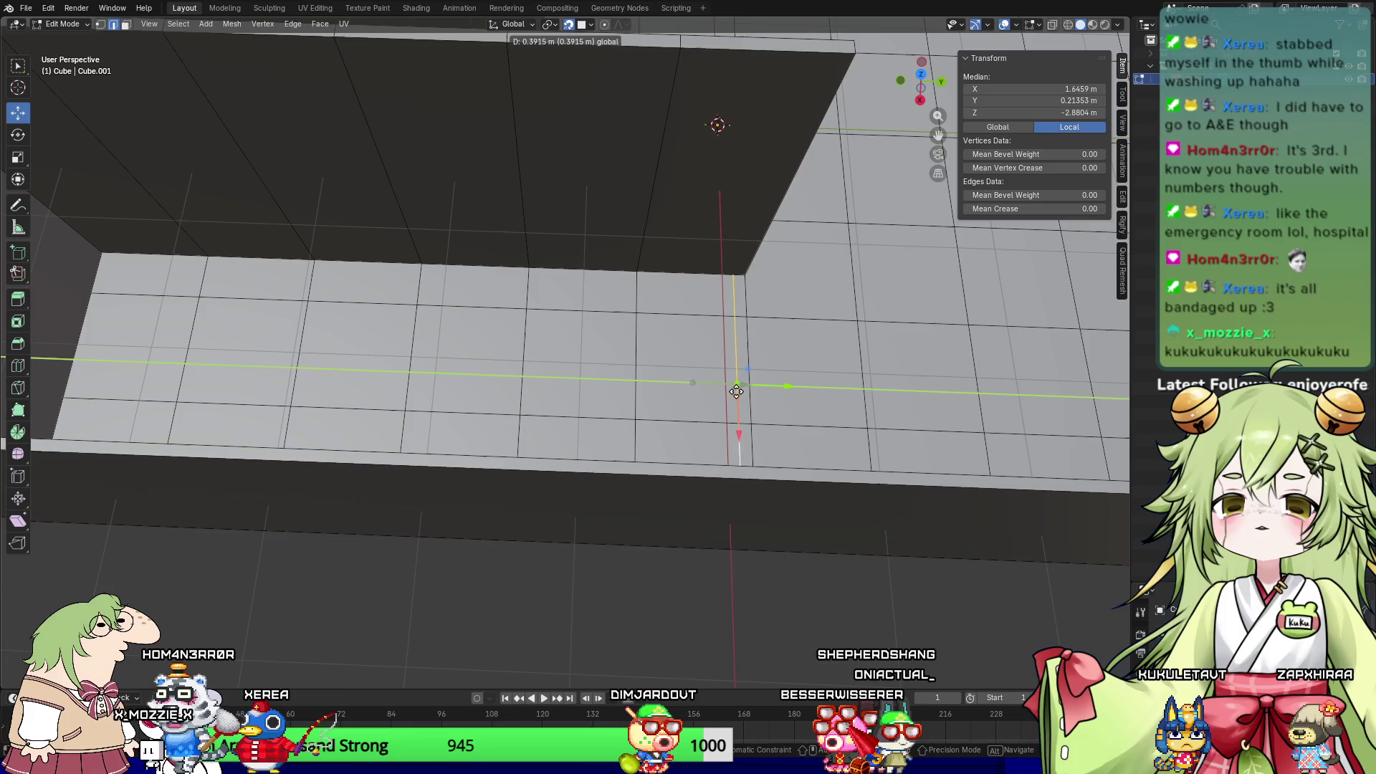
left_click(737, 391)
mouse_move(737, 390)
middle_mouse_down()
mouse_move(770, 389)
mouse_move(756, 400)
middle_mouse_up()
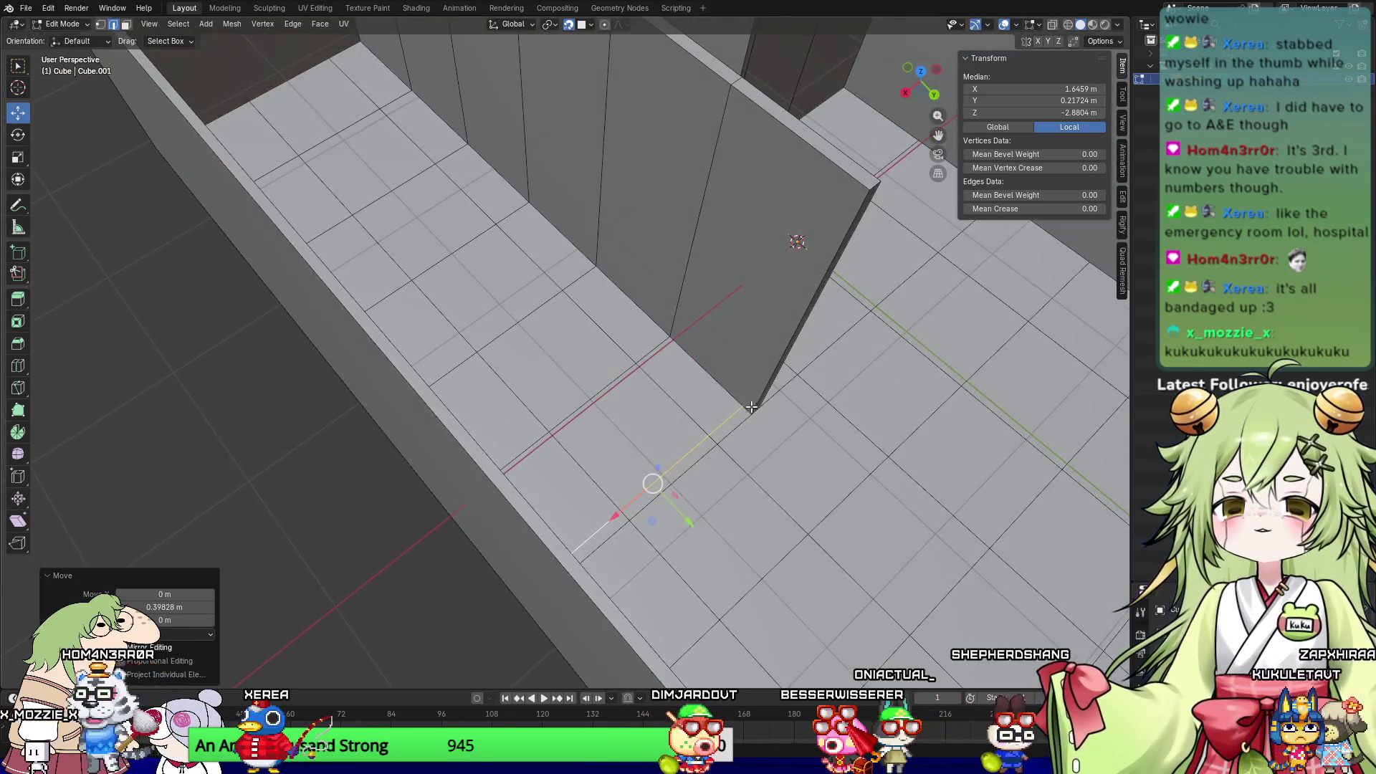
Step: Extrude the small floor face beside the wall up to 3 m height
key("3")
left_click(732, 423)
key("e")
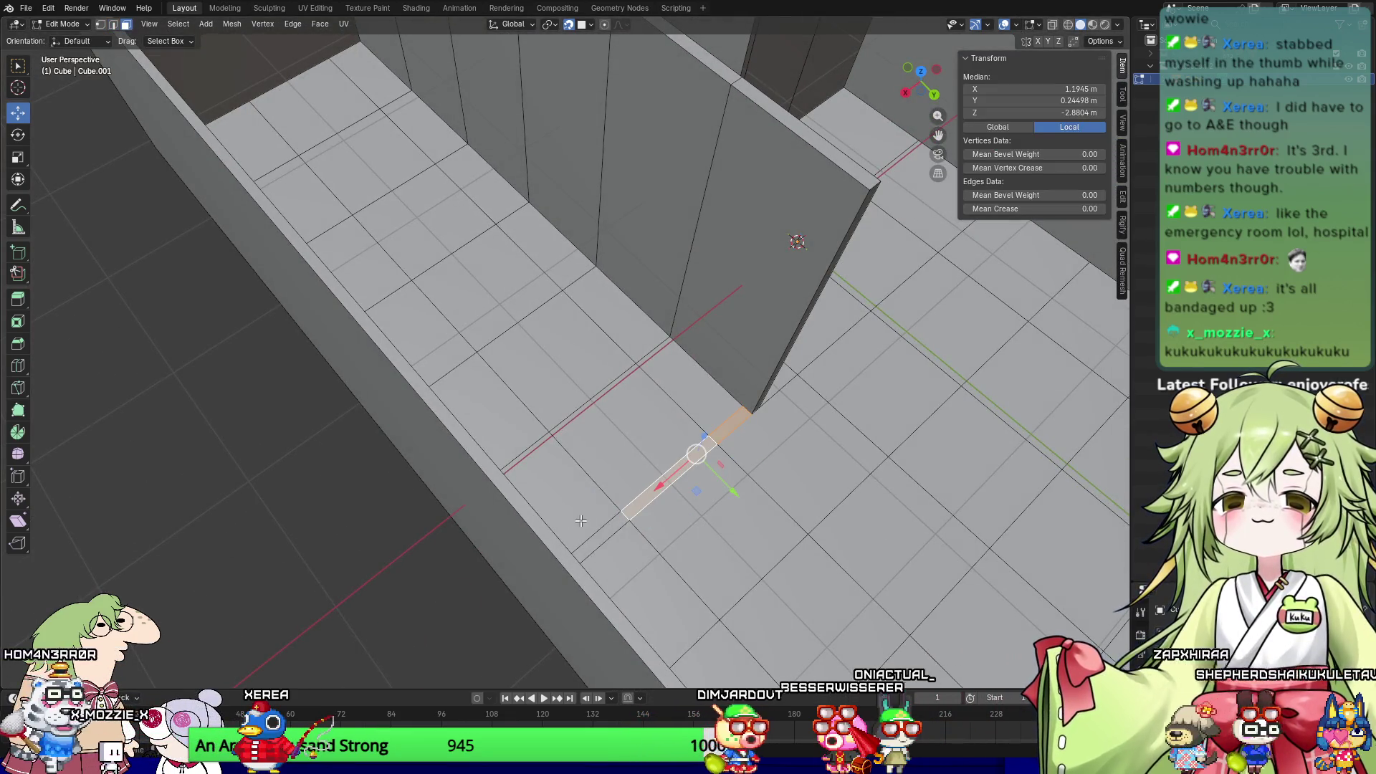
middle_click_drag(691, 462, 722, 463)
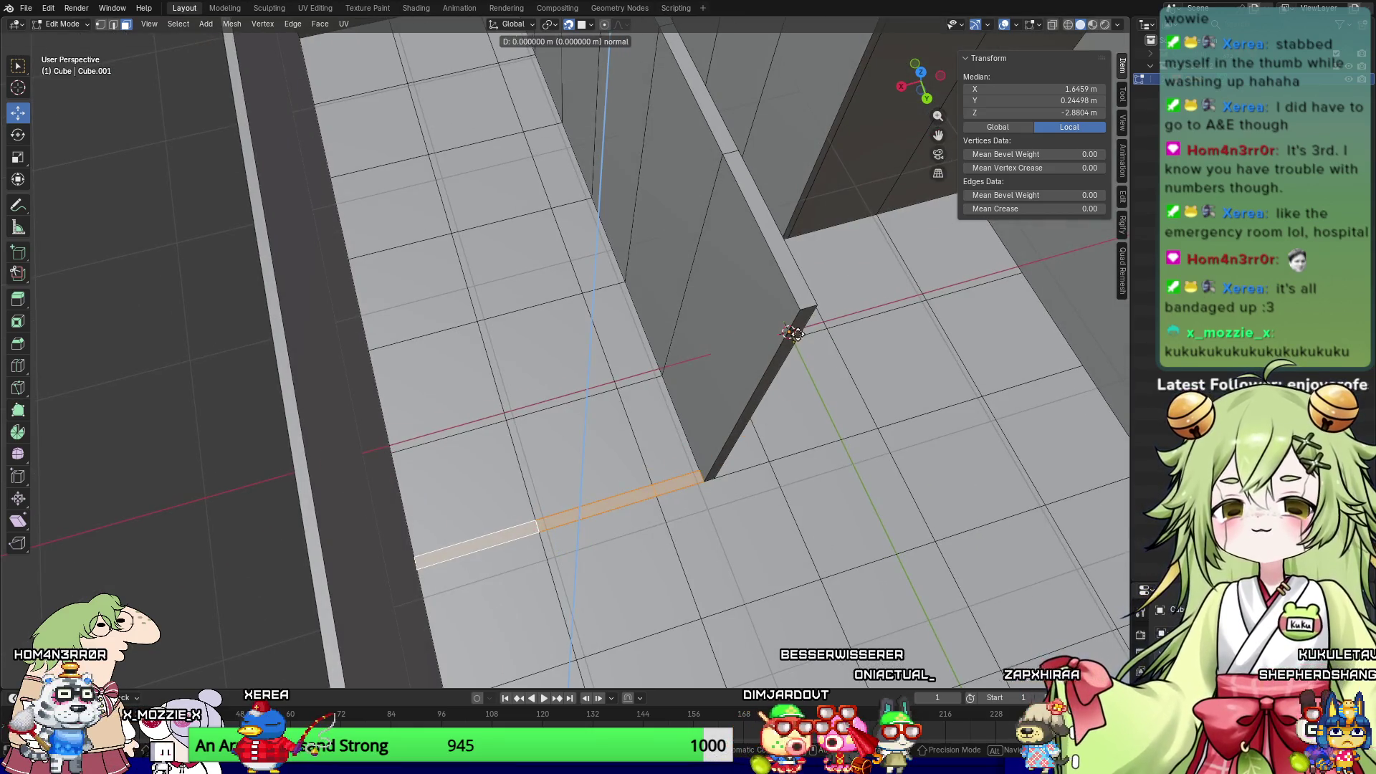
left_click(547, 347)
mouse_move(547, 348)
middle_mouse_down()
mouse_move(677, 318)
mouse_move(623, 399)
mouse_move(665, 473)
middle_mouse_up()
scroll(624, 398, "up", 2)
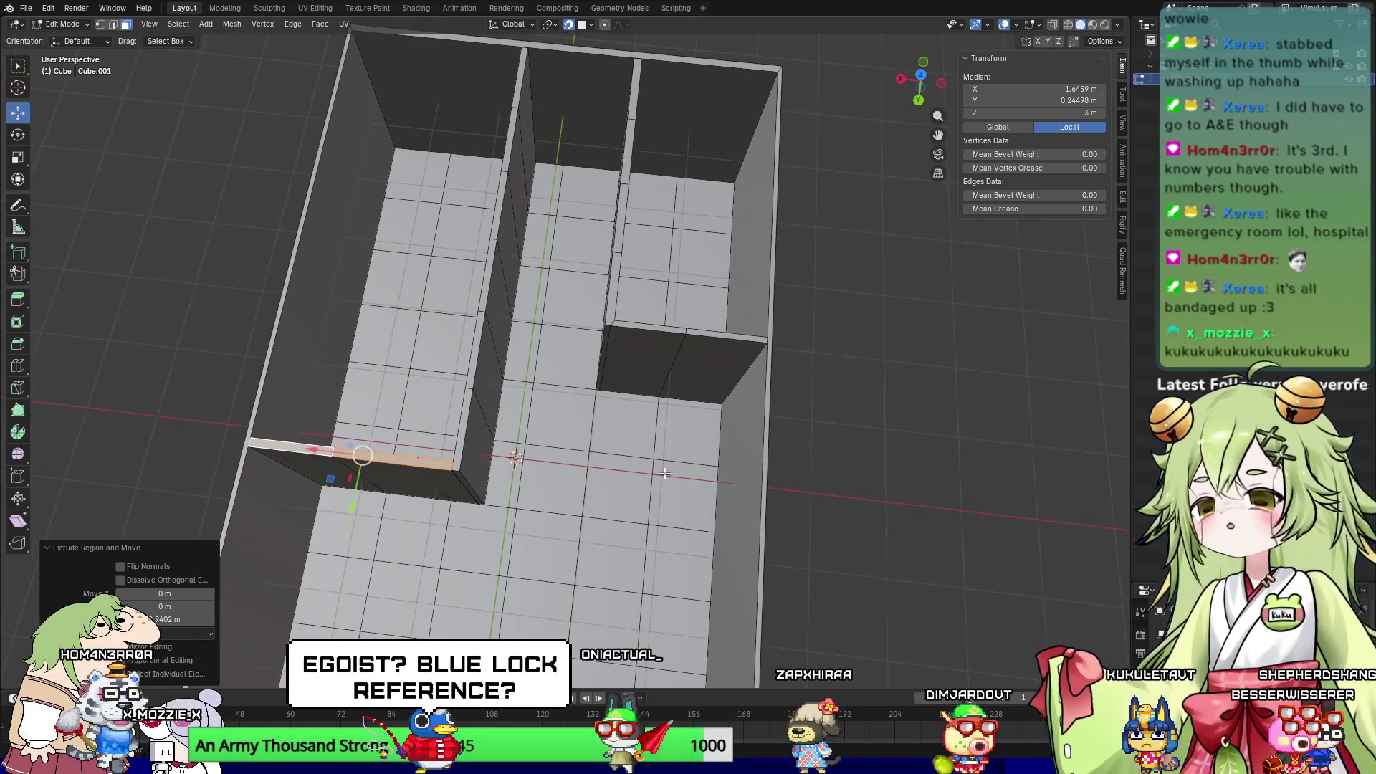
middle_click_drag(619, 515, 738, 458)
mouse_move(699, 413)
middle_mouse_down()
mouse_move(557, 441)
mouse_move(527, 456)
mouse_move(534, 493)
mouse_move(541, 453)
middle_mouse_up()
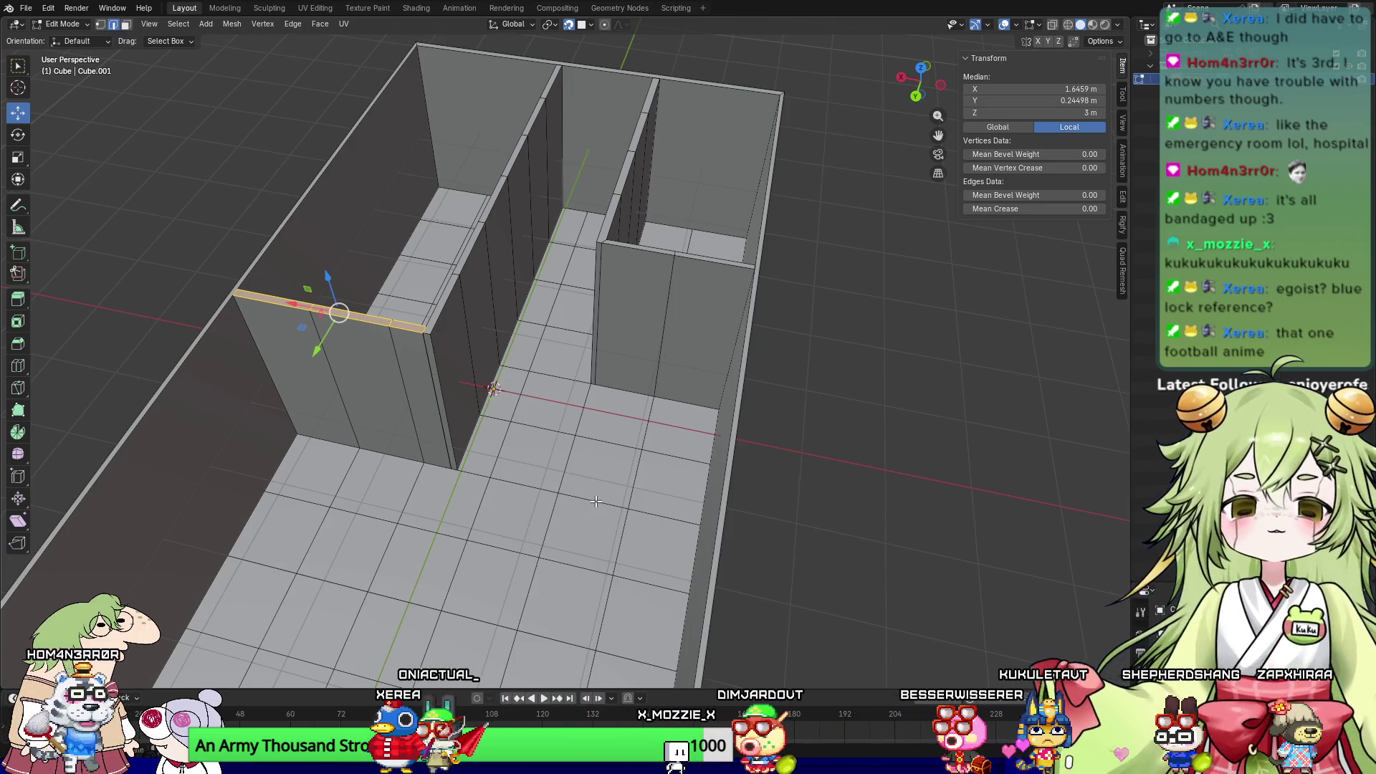
mouse_move(656, 492)
middle_mouse_down()
mouse_move(645, 528)
mouse_move(759, 600)
mouse_move(760, 407)
middle_mouse_up()
middle_click_drag(640, 415, 599, 382)
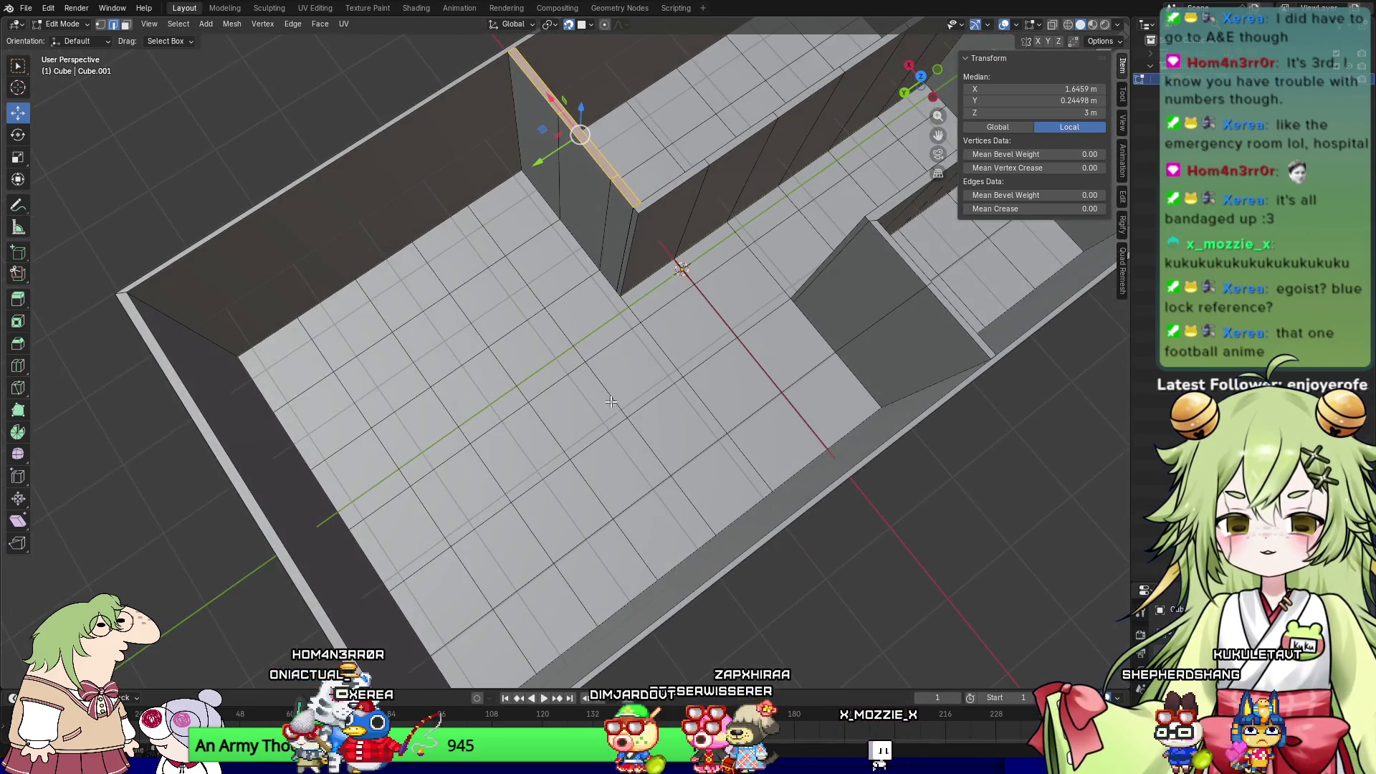
middle_click_drag(679, 396, 758, 406)
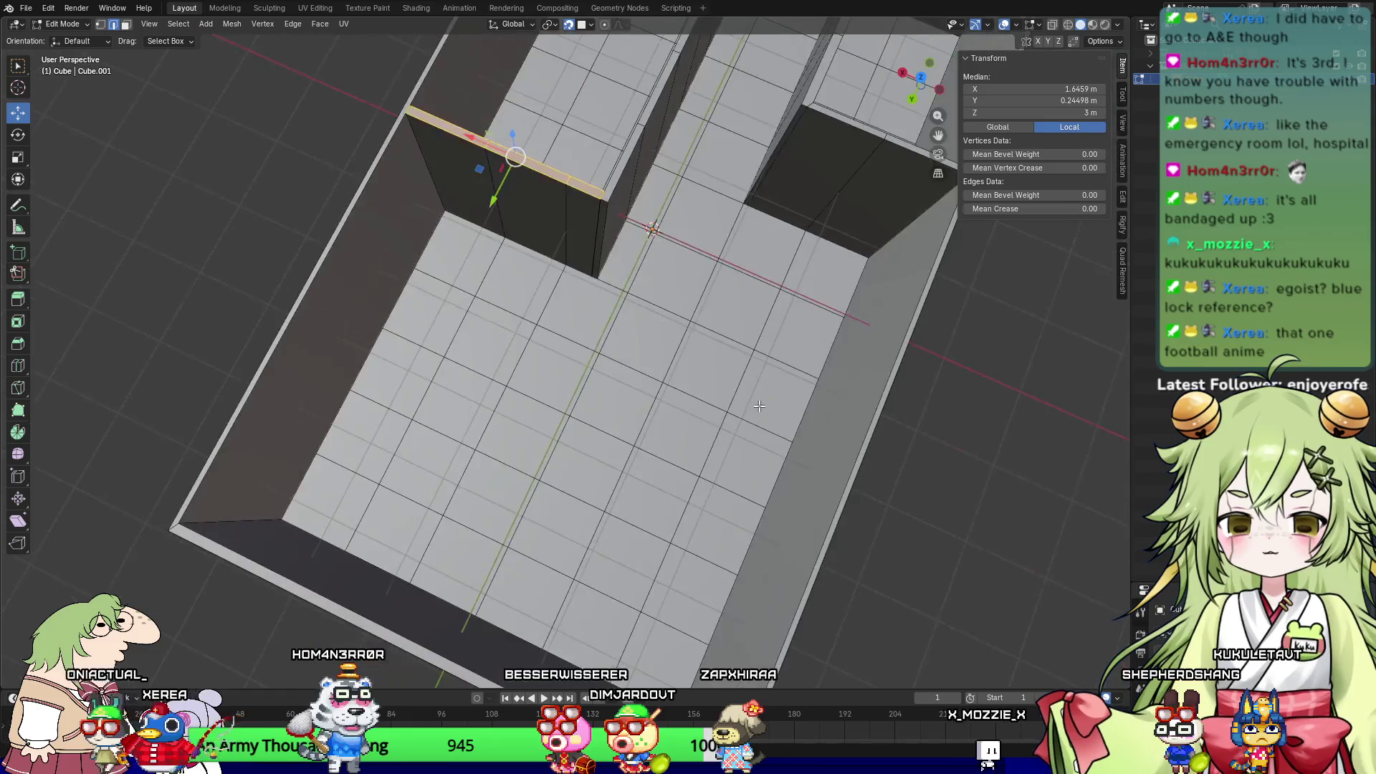
mouse_move(688, 372)
middle_mouse_down()
mouse_move(571, 327)
mouse_move(586, 405)
middle_mouse_up()
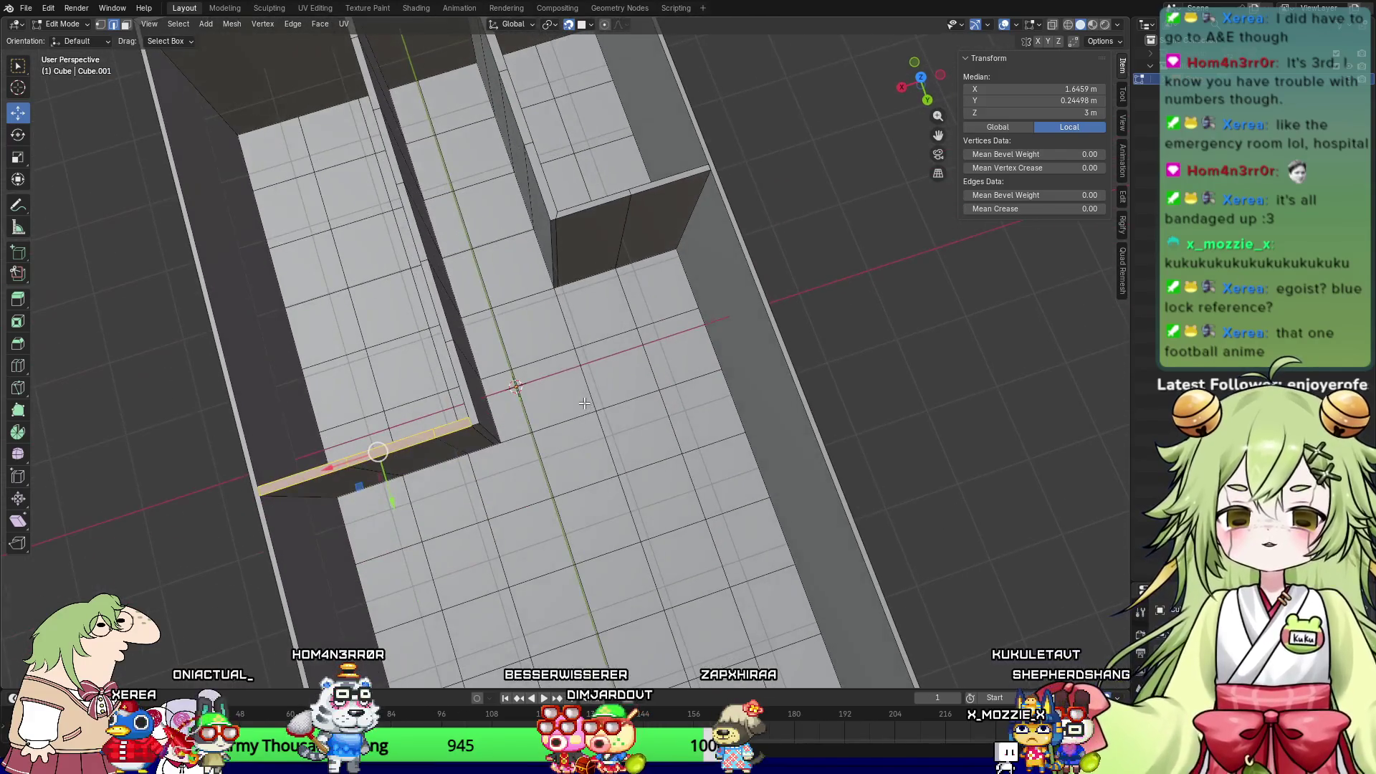
Step: Subdivide two floor edges at the wall corner and slide the new edge 0.20113 m to X -1.31
left_click(556, 323)
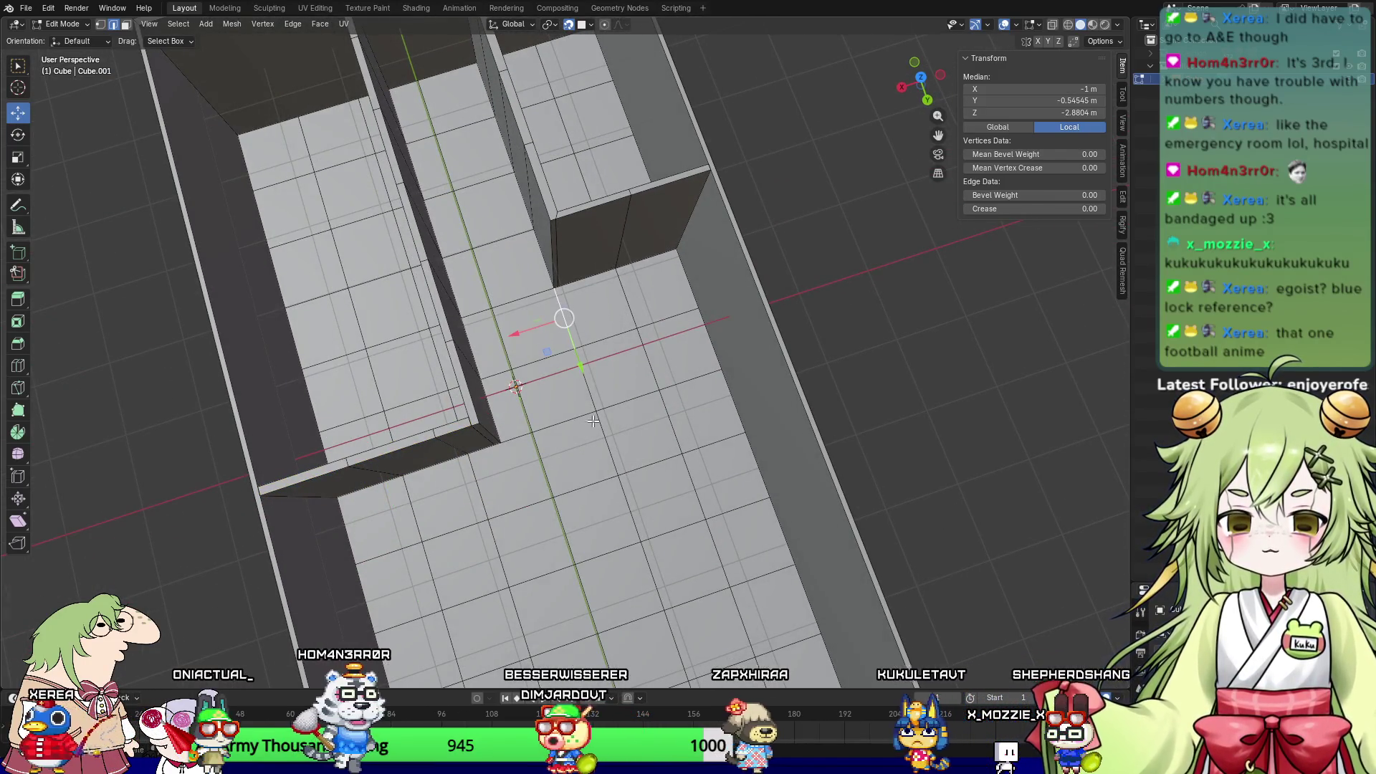
scroll(568, 354, "up", 5)
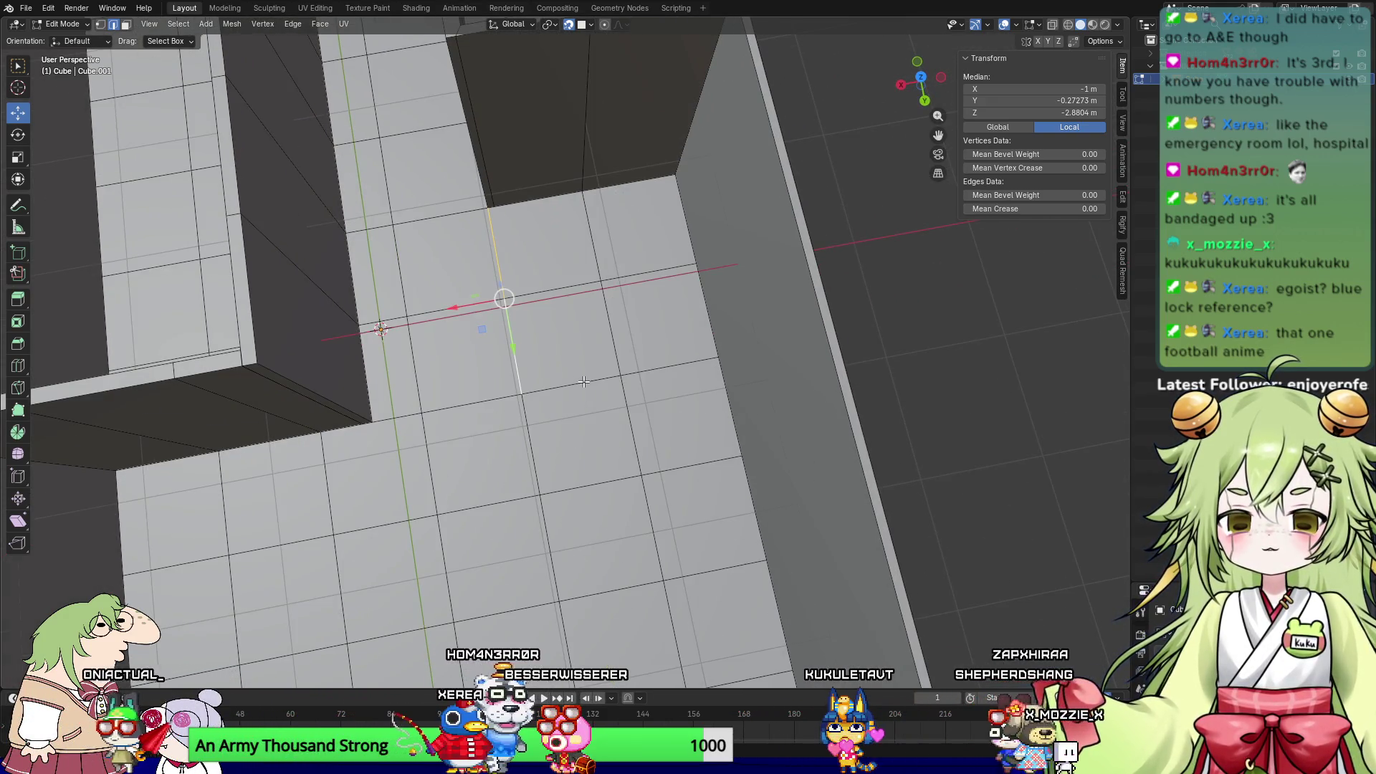
left_click(568, 385)
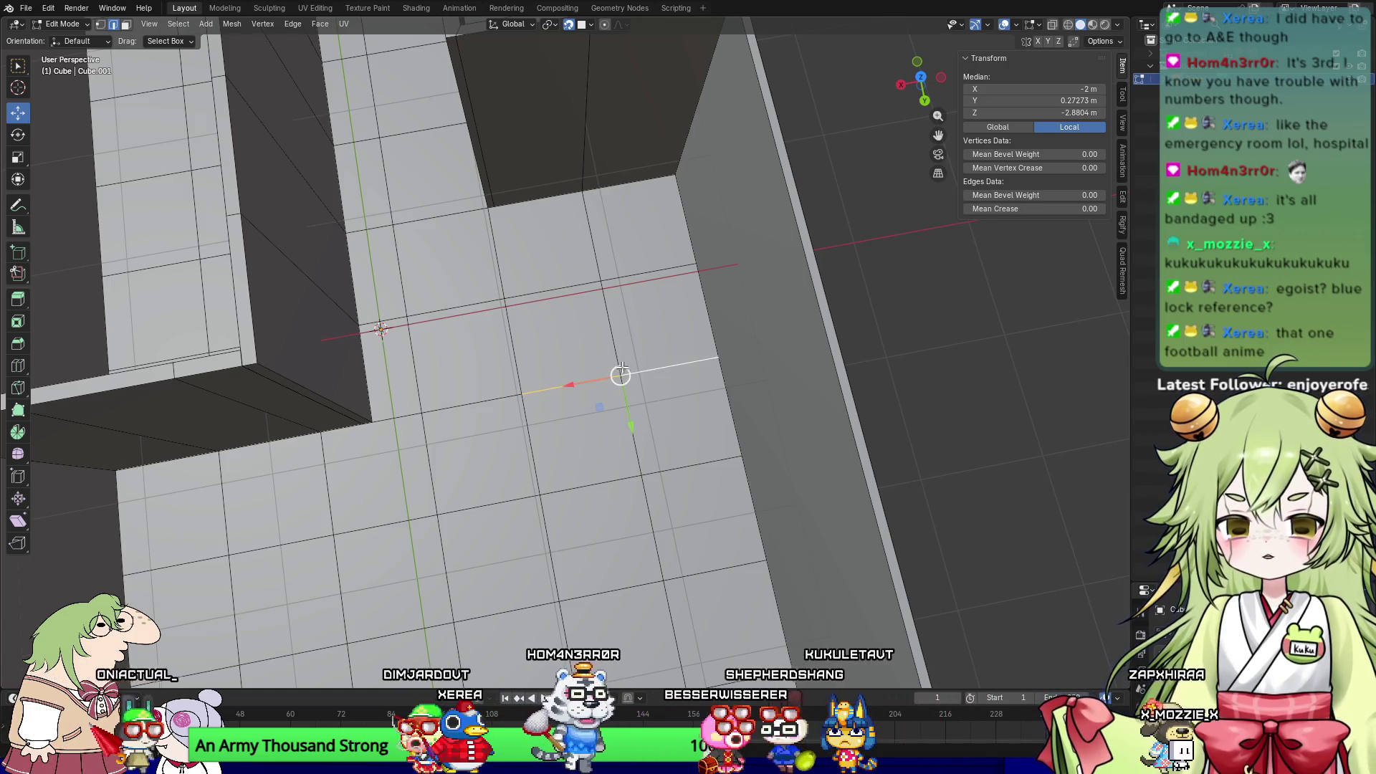
left_click(618, 282, "shift")
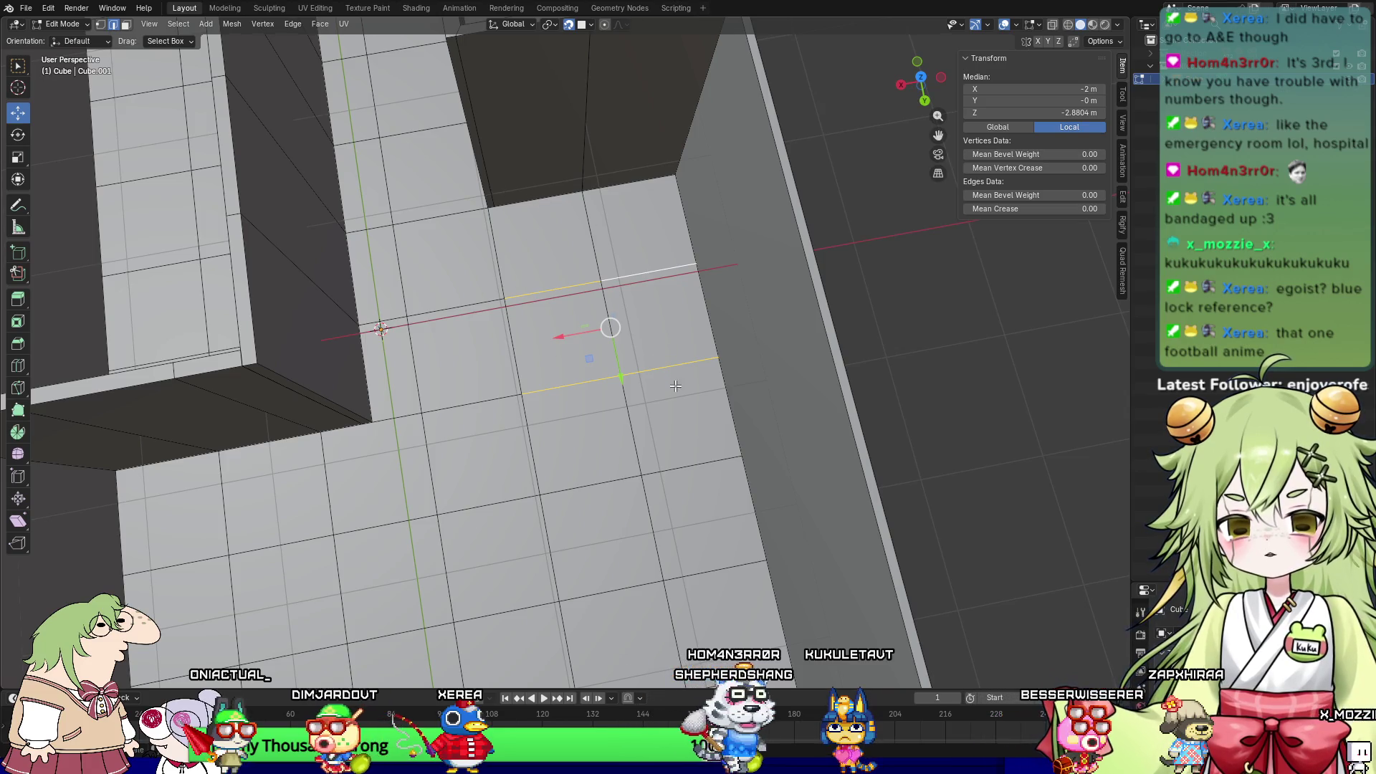
right_click(530, 208)
left_click(531, 208)
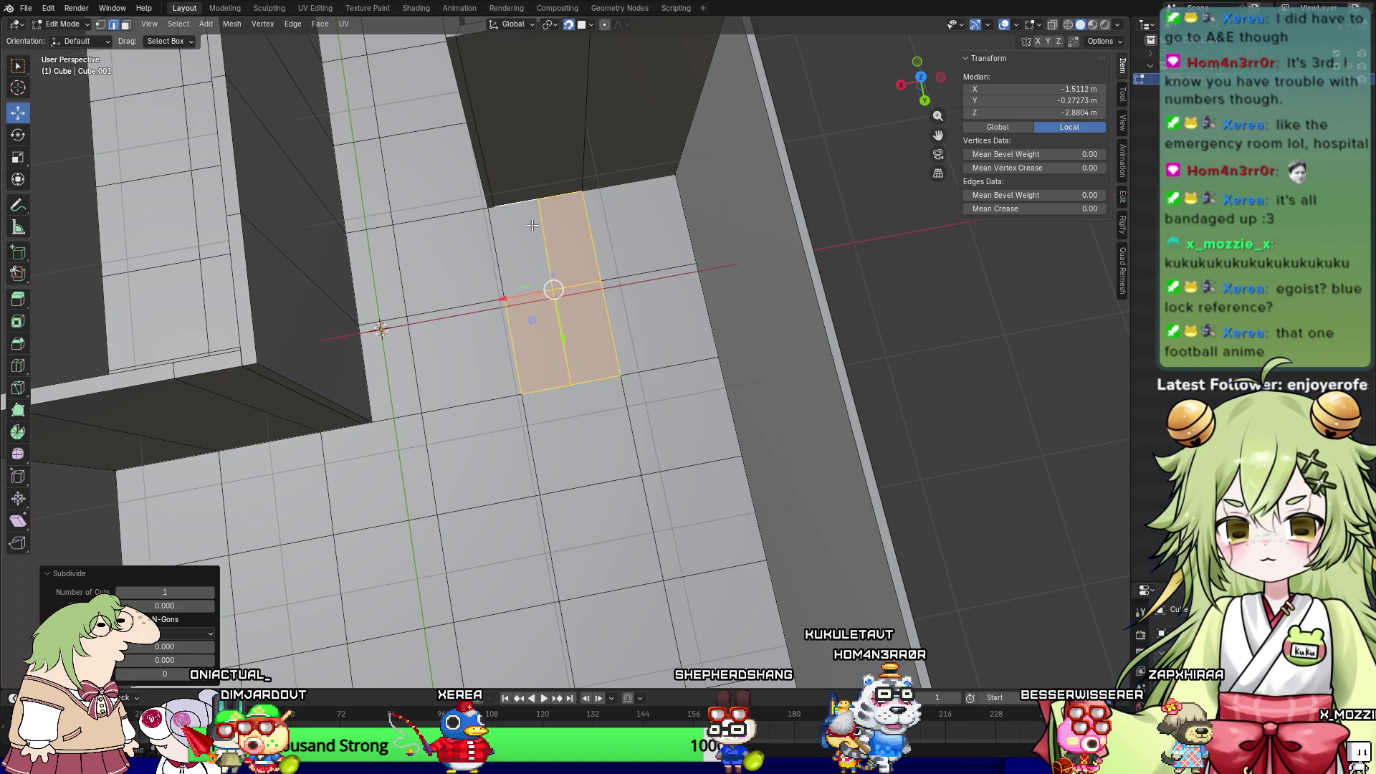
left_click(542, 223)
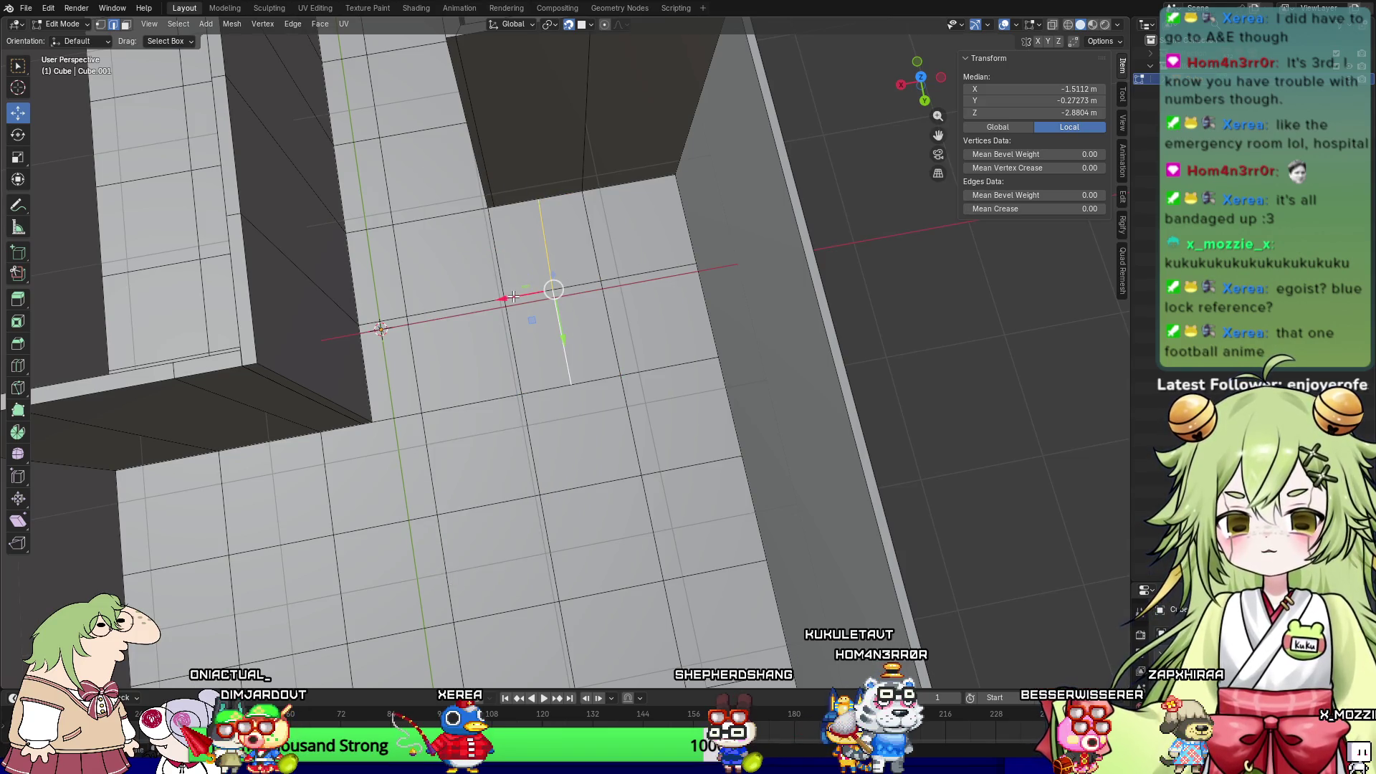
left_click_drag(514, 297, 493, 303)
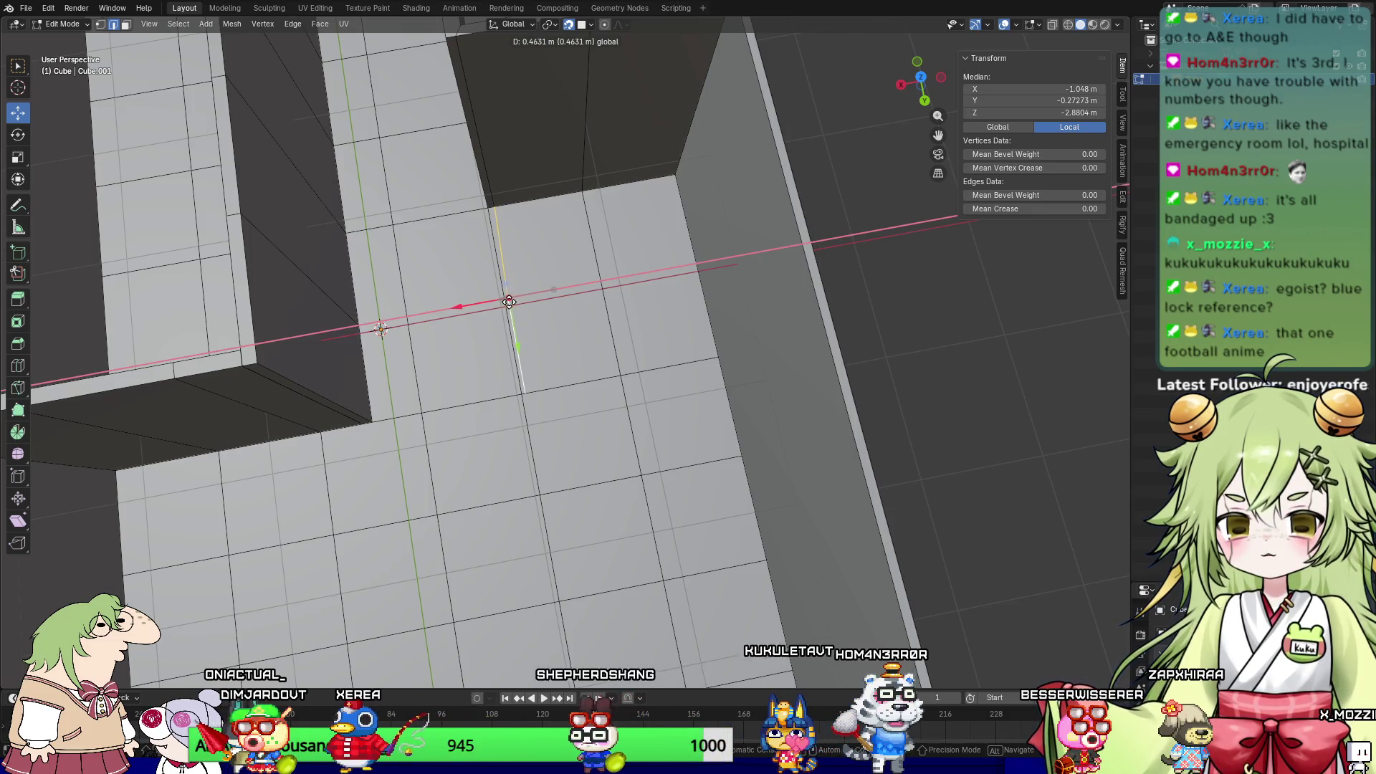
left_click_drag(506, 193, 517, 191)
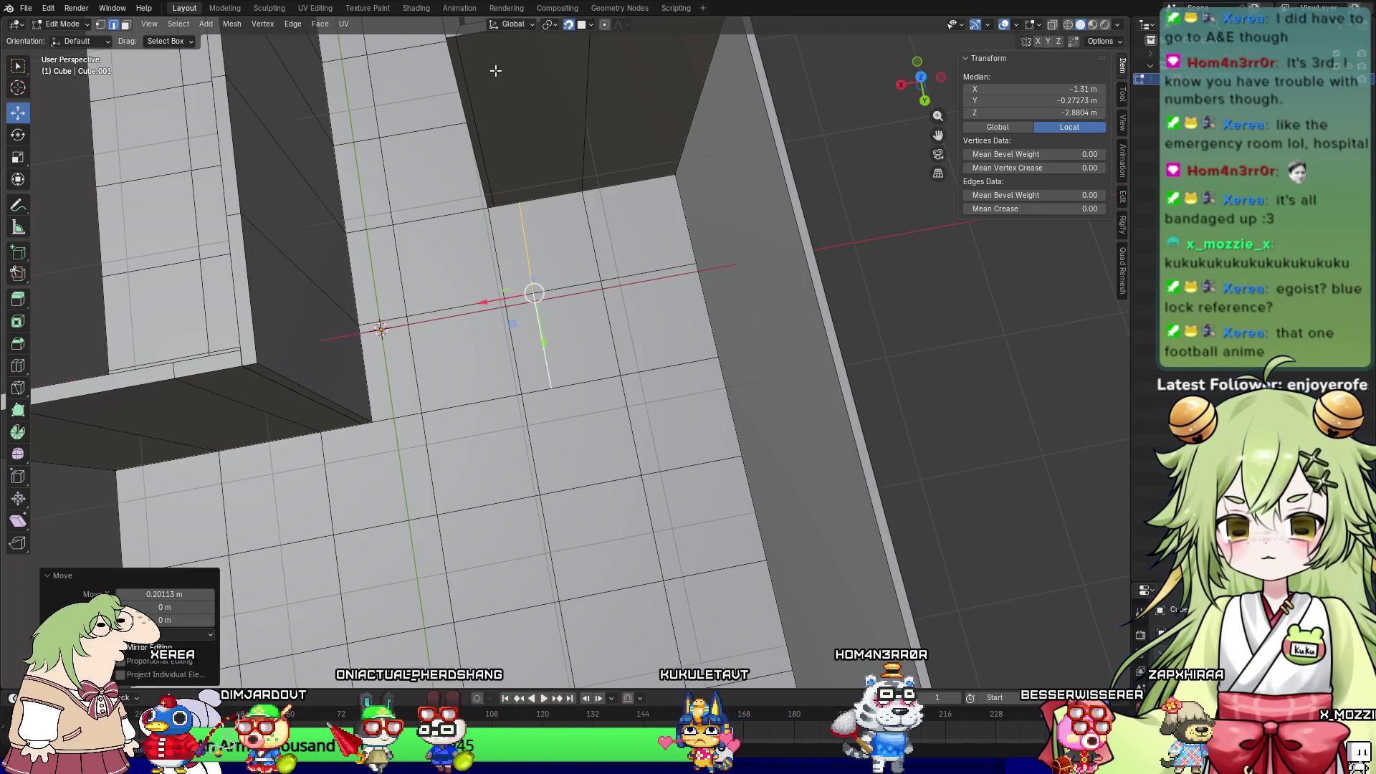
Step: Set Snap Target to Grid, test-move the floor edge along X, then switch Snap Target to Vertex
left_click(587, 24)
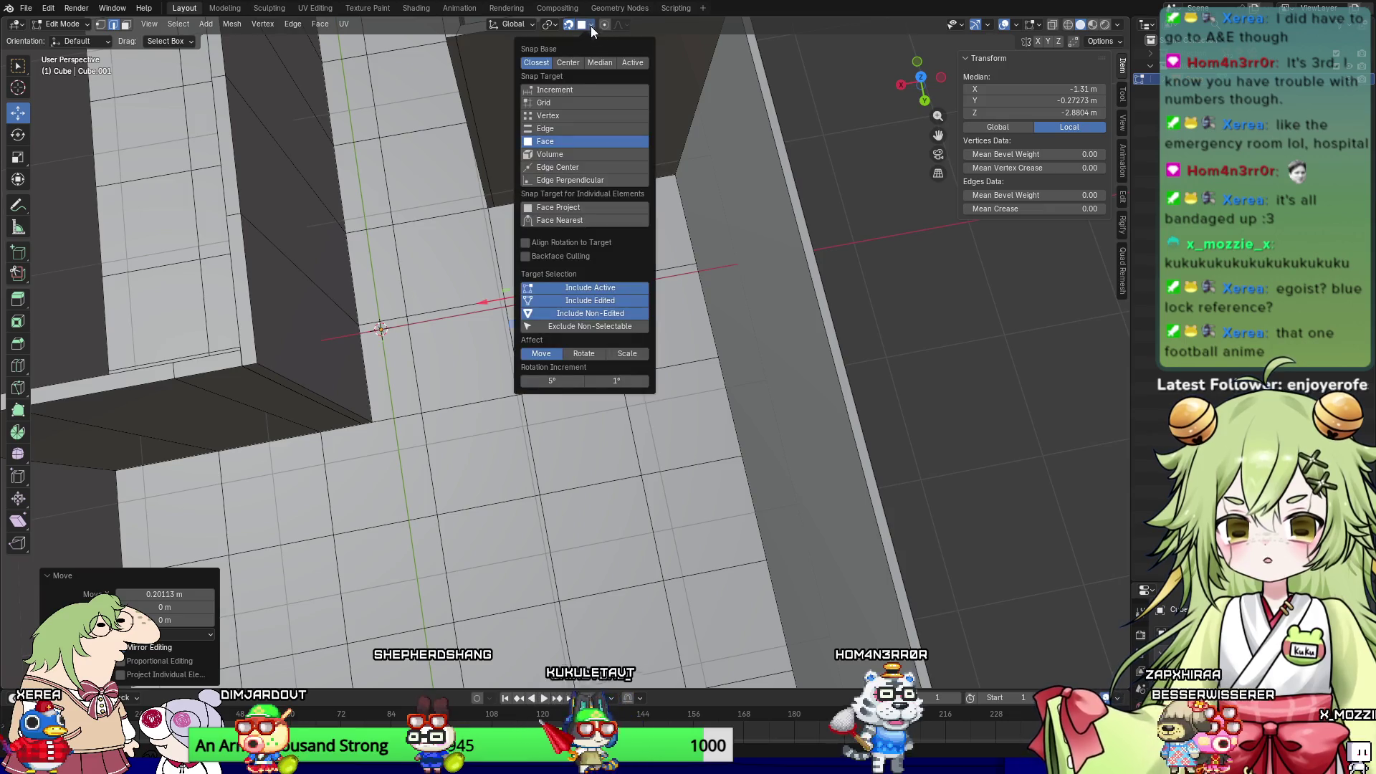
left_click(563, 104)
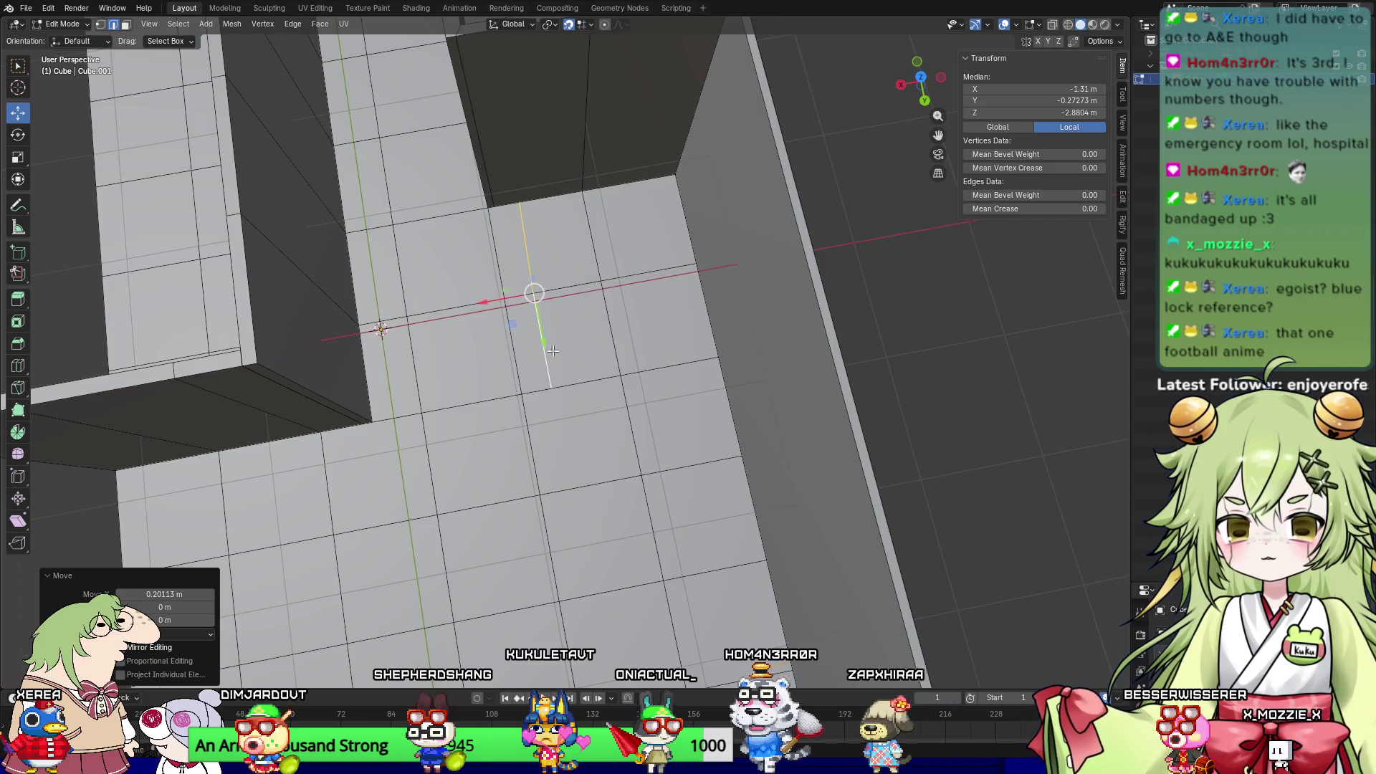
mouse_move(498, 302)
left_mouse_down()
mouse_move(521, 203)
mouse_move(495, 204)
left_mouse_up()
scroll(496, 204, "up", 4)
mouse_move(321, 30)
middle_mouse_down("shift")
mouse_move(393, 213)
mouse_move(479, 247)
middle_mouse_up("shift")
left_click(586, 28)
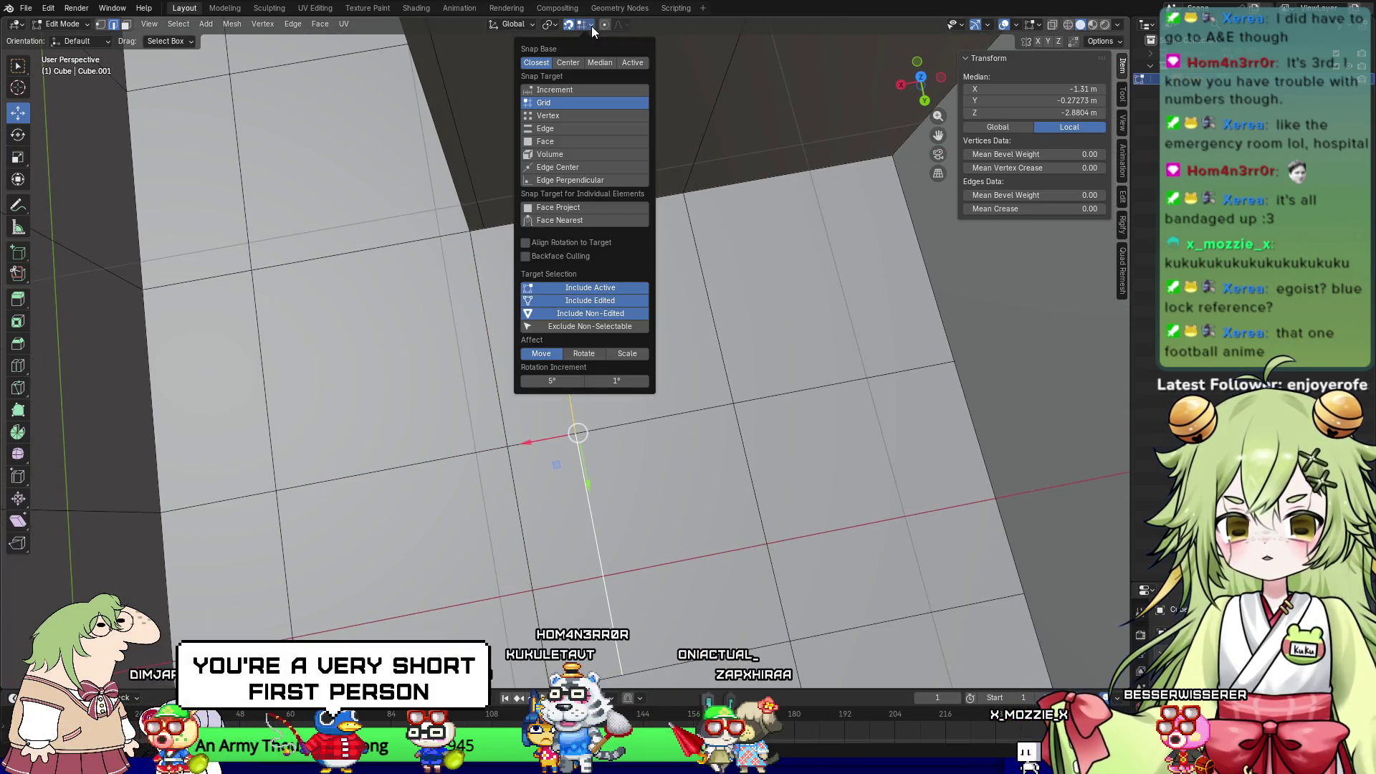
left_click(556, 116)
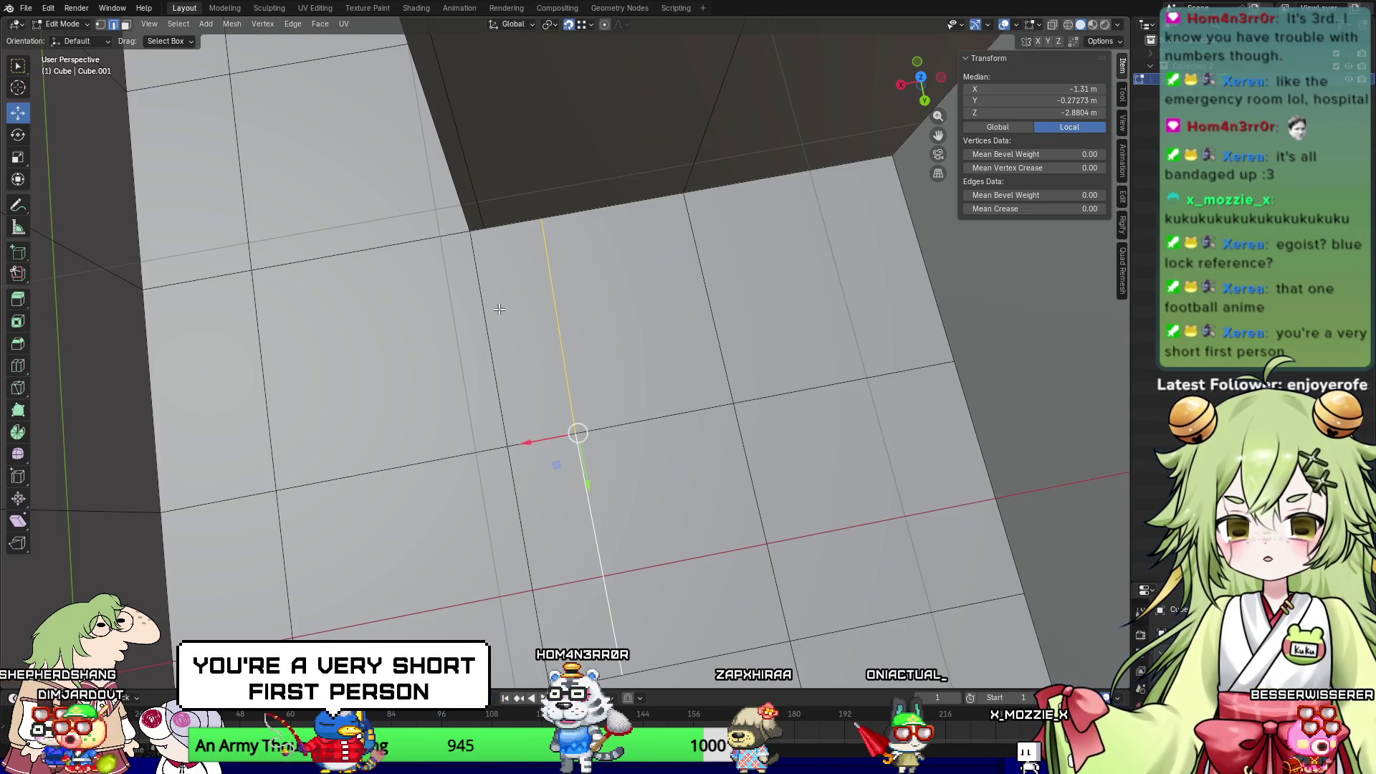
Step: Snap the floor edge onto an existing vertex and subdivide two floor edges
mouse_move(537, 446)
left_mouse_down()
mouse_move(528, 282)
mouse_move(488, 230)
left_mouse_up()
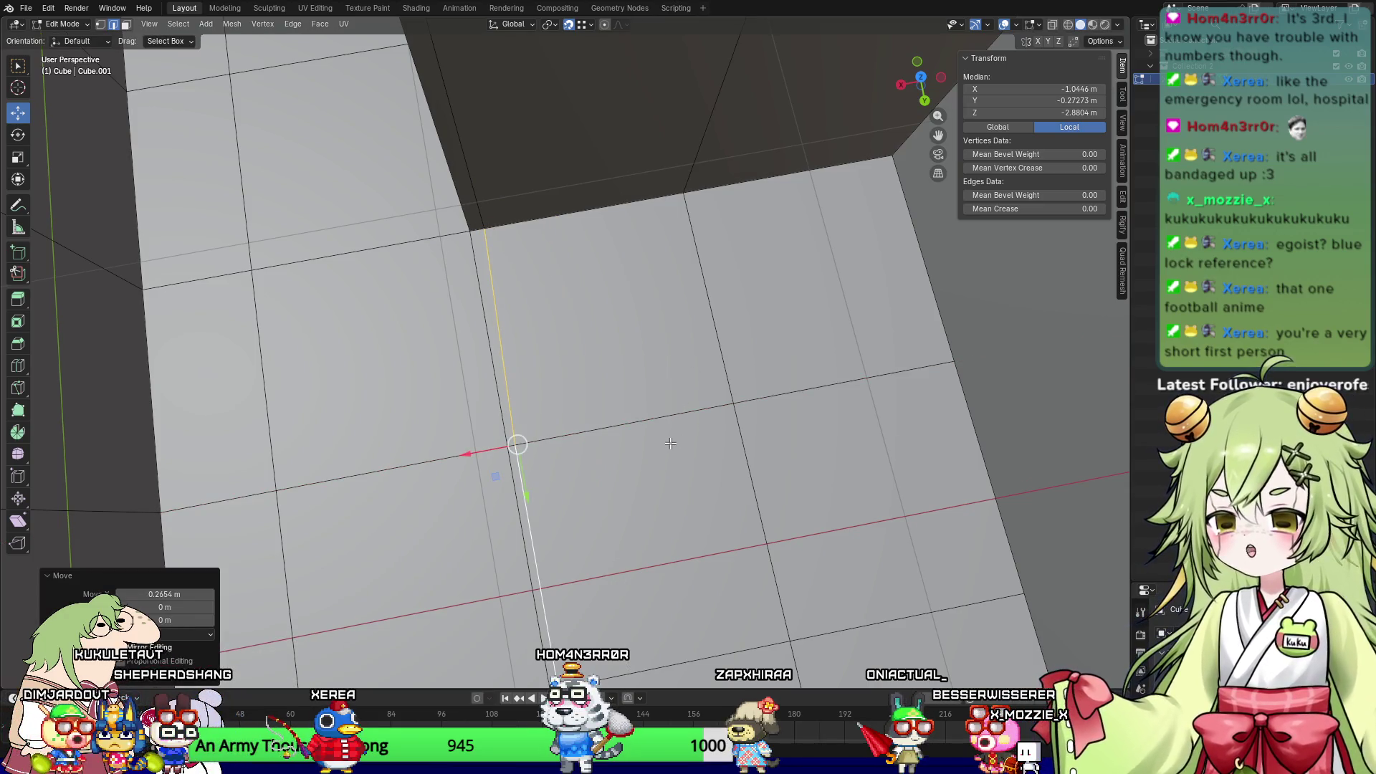
scroll(671, 442, "down", 2)
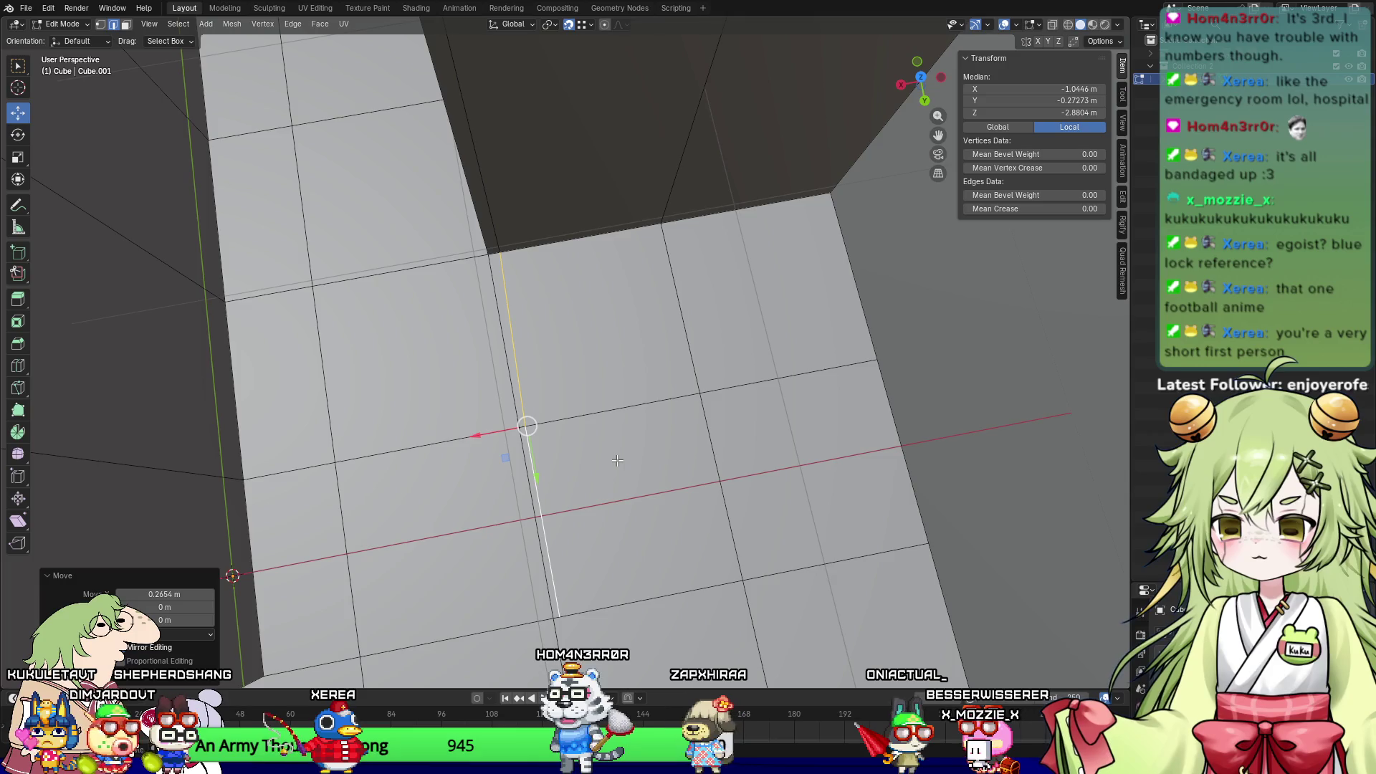
middle_click_drag(546, 455, 612, 494)
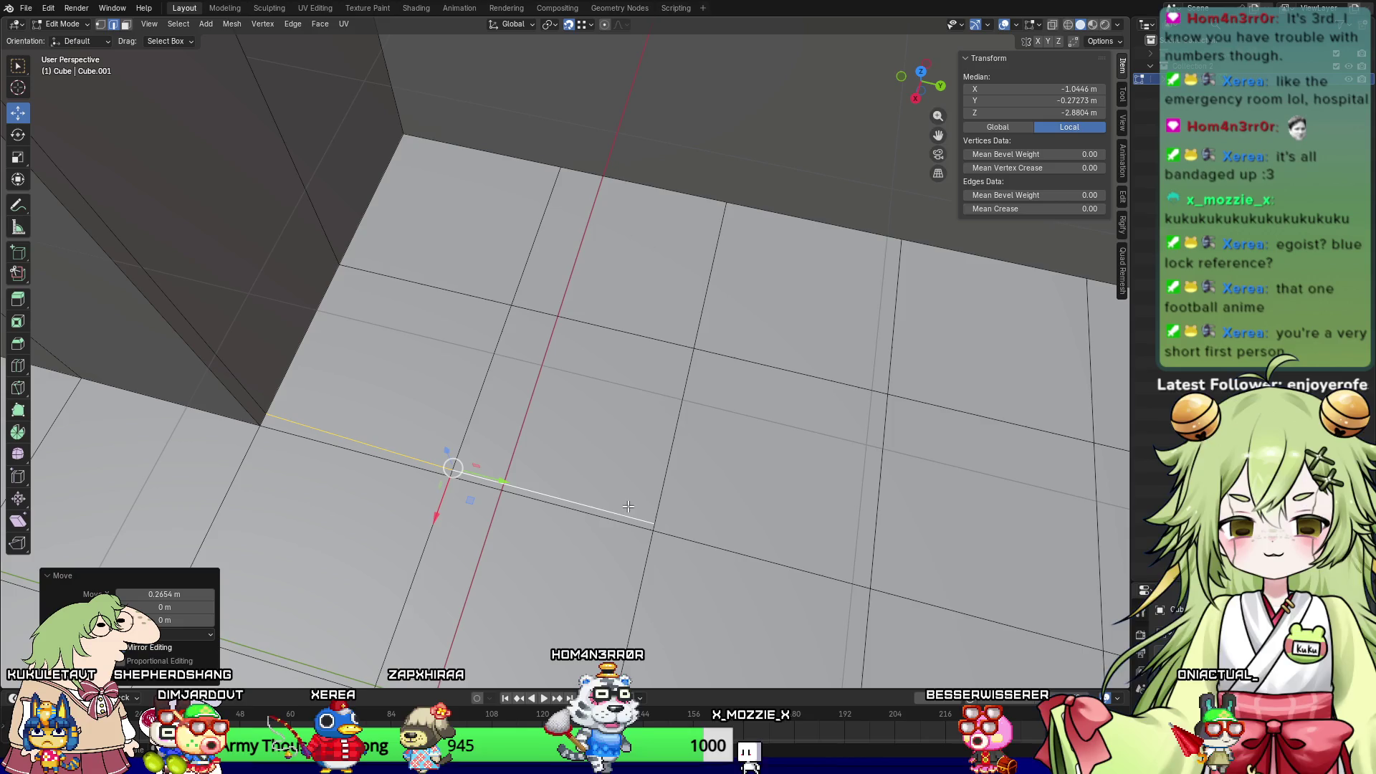
left_click(628, 513)
left_click(664, 338, "shift")
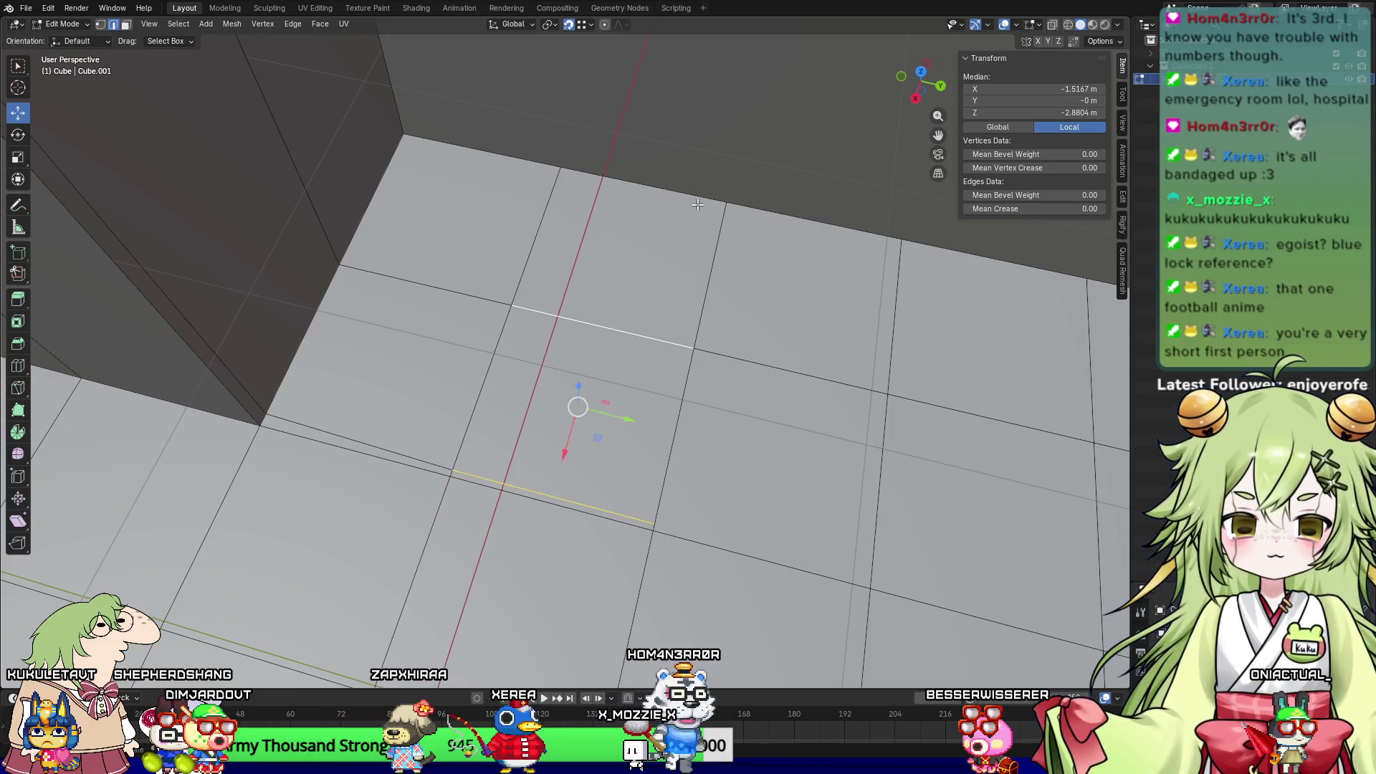
right_click(697, 203)
left_click(679, 194)
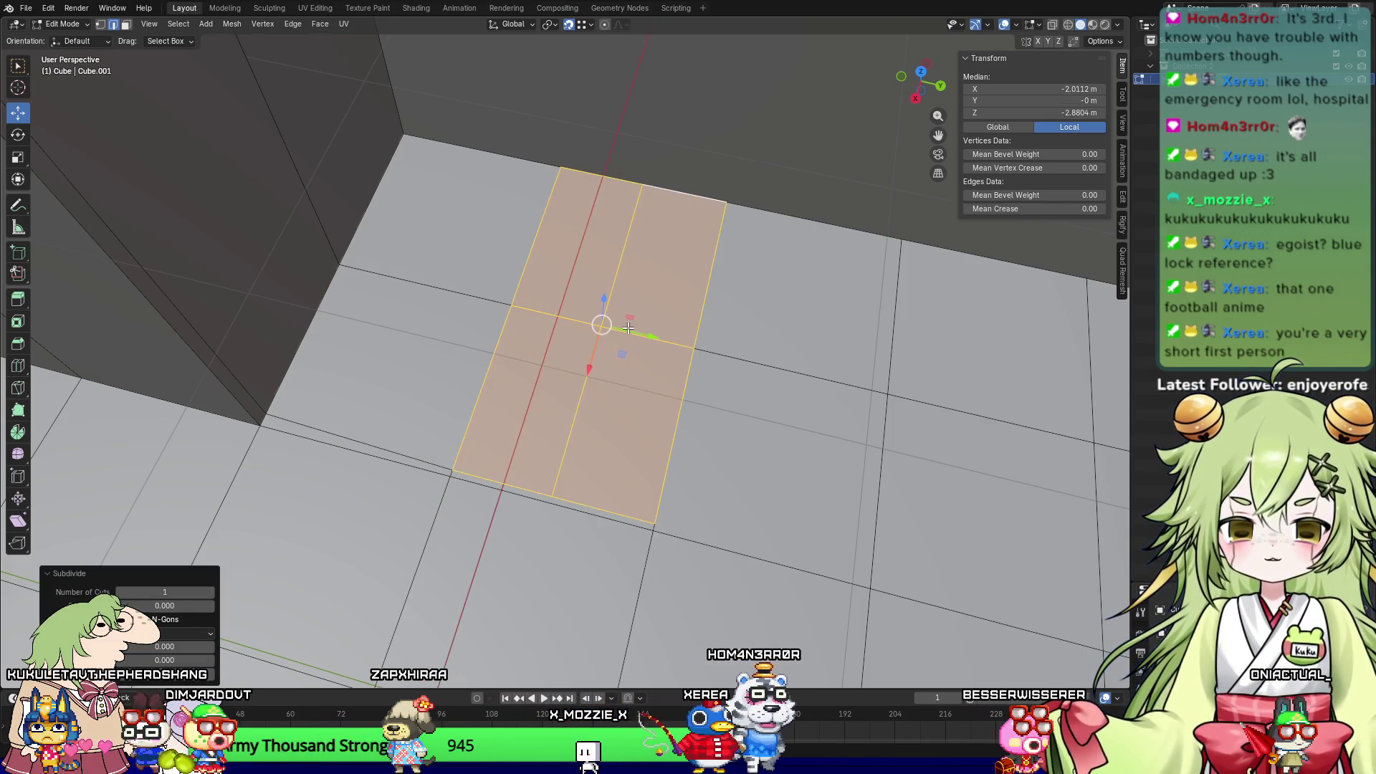
Step: Shift the upper and lower middle floor edges along the Y axis
left_click(624, 271)
left_click(581, 389)
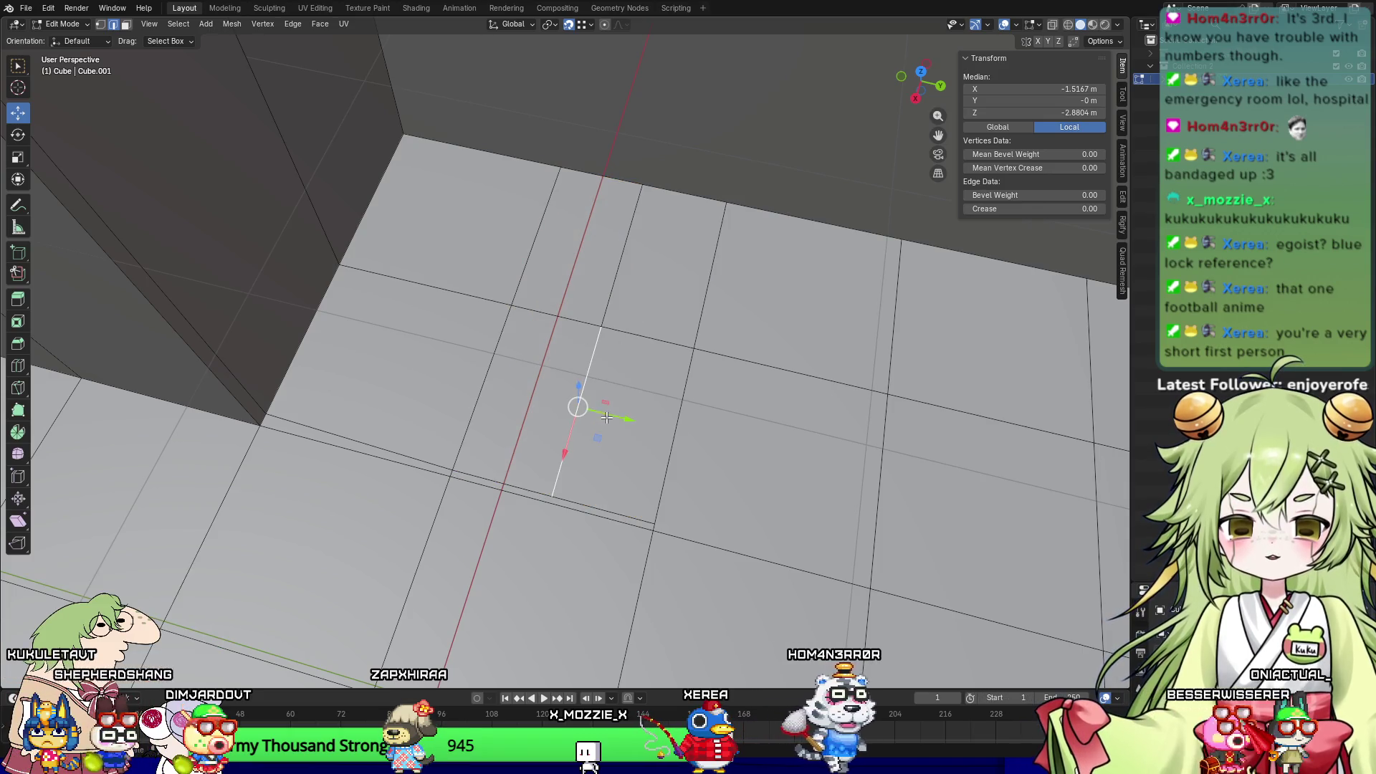
left_click(619, 273, "shift")
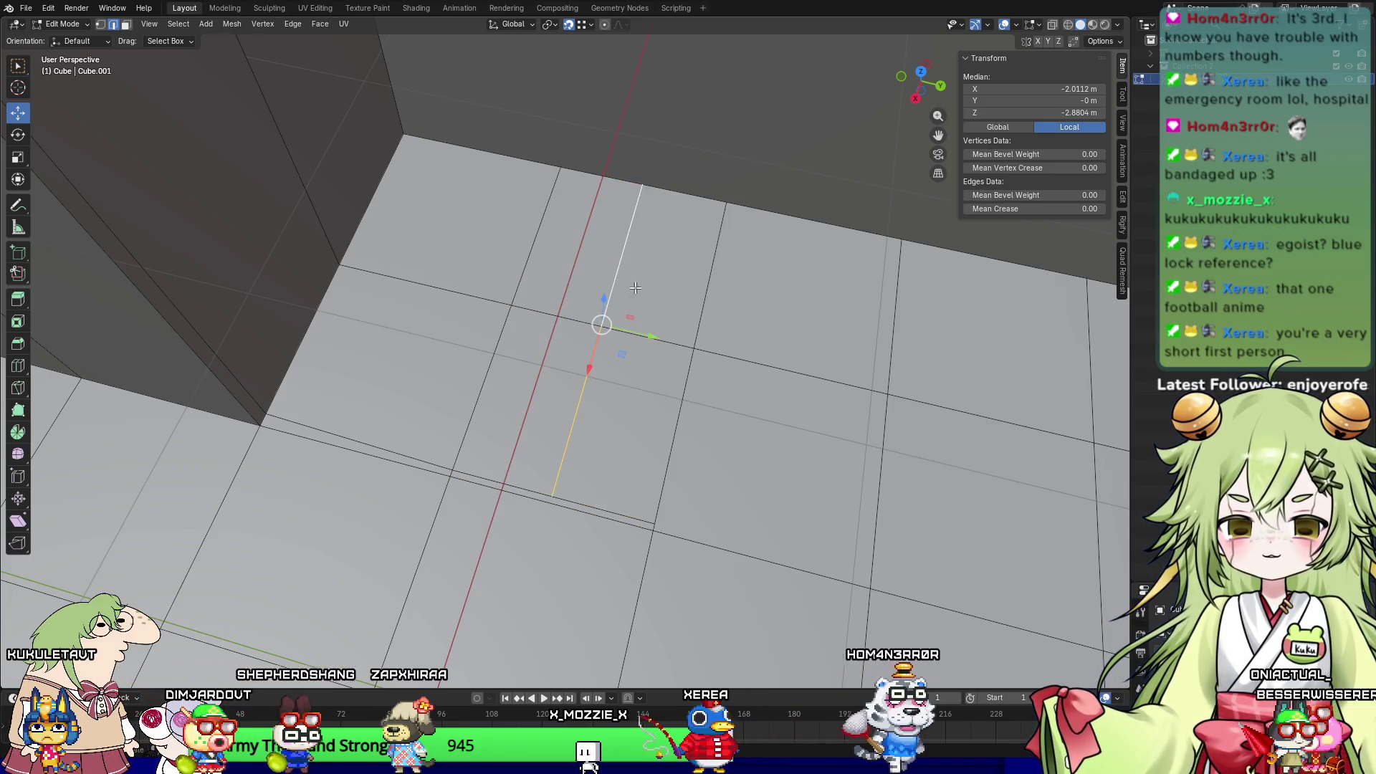
key("g")
key("y")
left_click(669, 344)
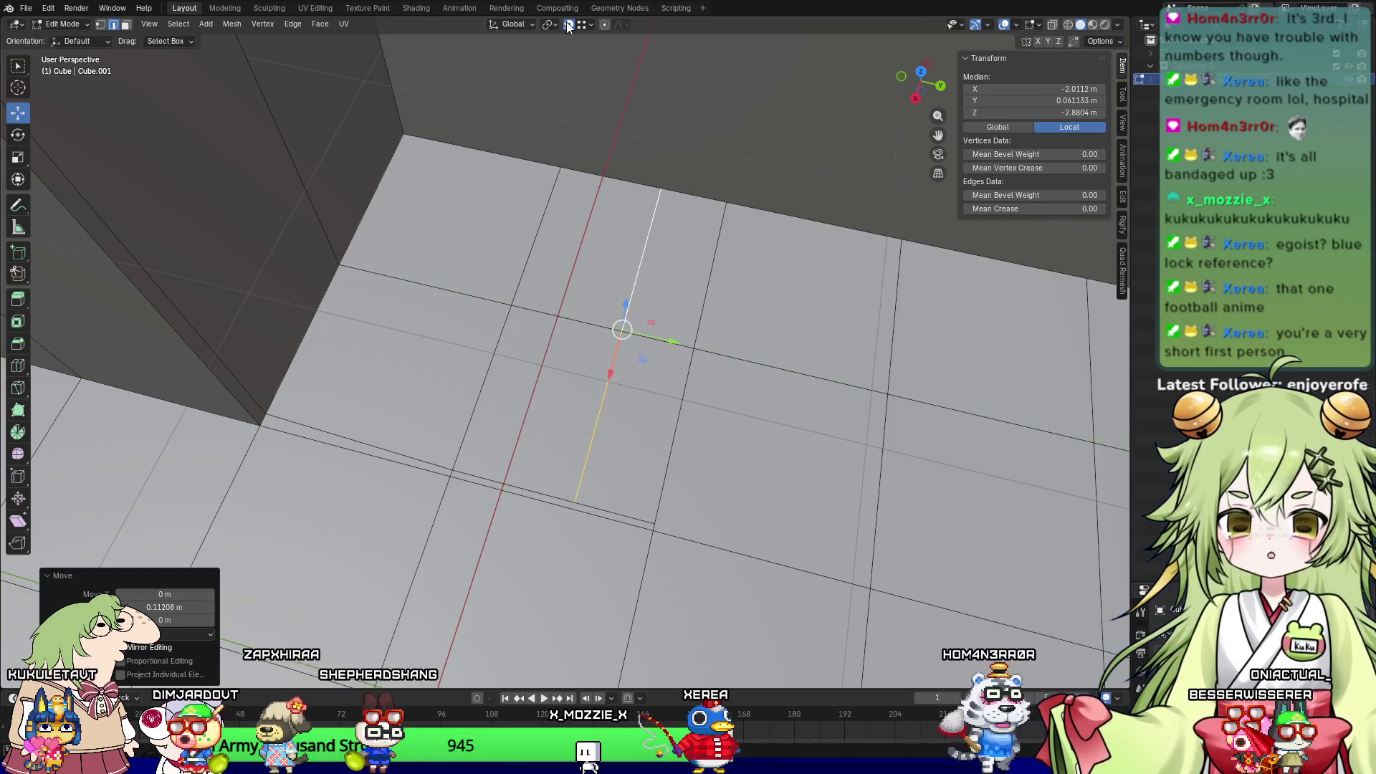
left_click_drag(686, 339, 747, 349)
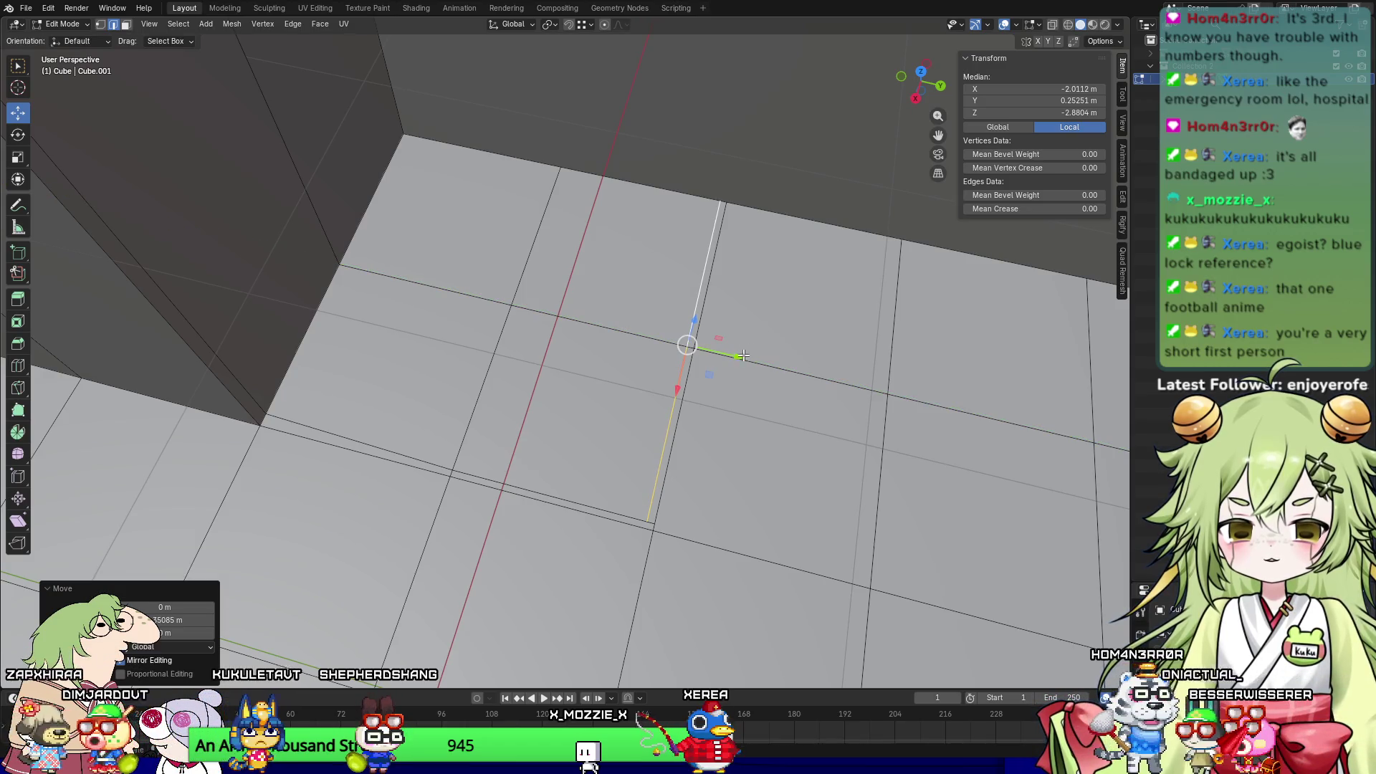
Step: Select the L-shaped floor edge segments and extrude them upward into a wall
left_click(726, 275)
left_click(710, 273)
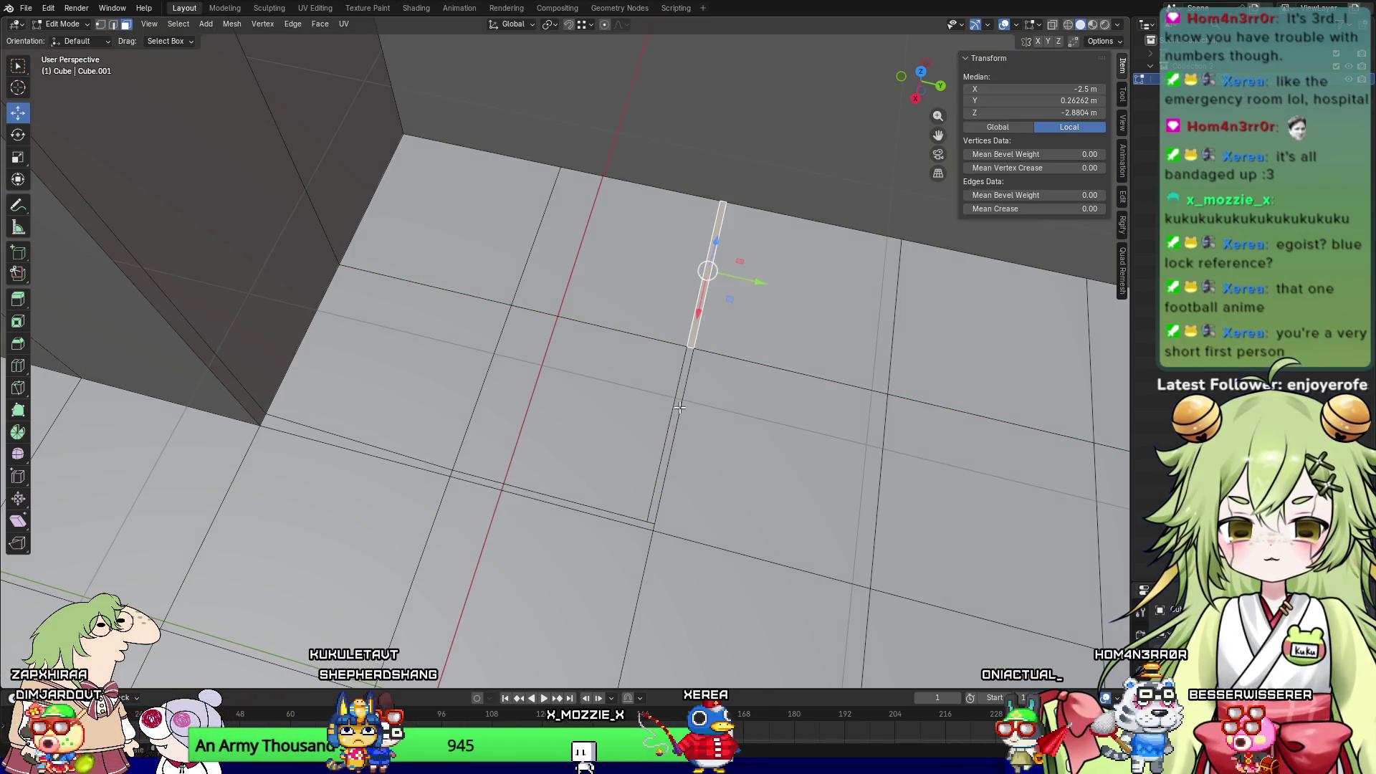
left_click(680, 406, "shift")
left_click(625, 522, "shift")
left_click(626, 523, "shift")
left_click(552, 499, "shift")
left_click(415, 448, "shift")
middle_click_drag(415, 448, 429, 308)
key("e")
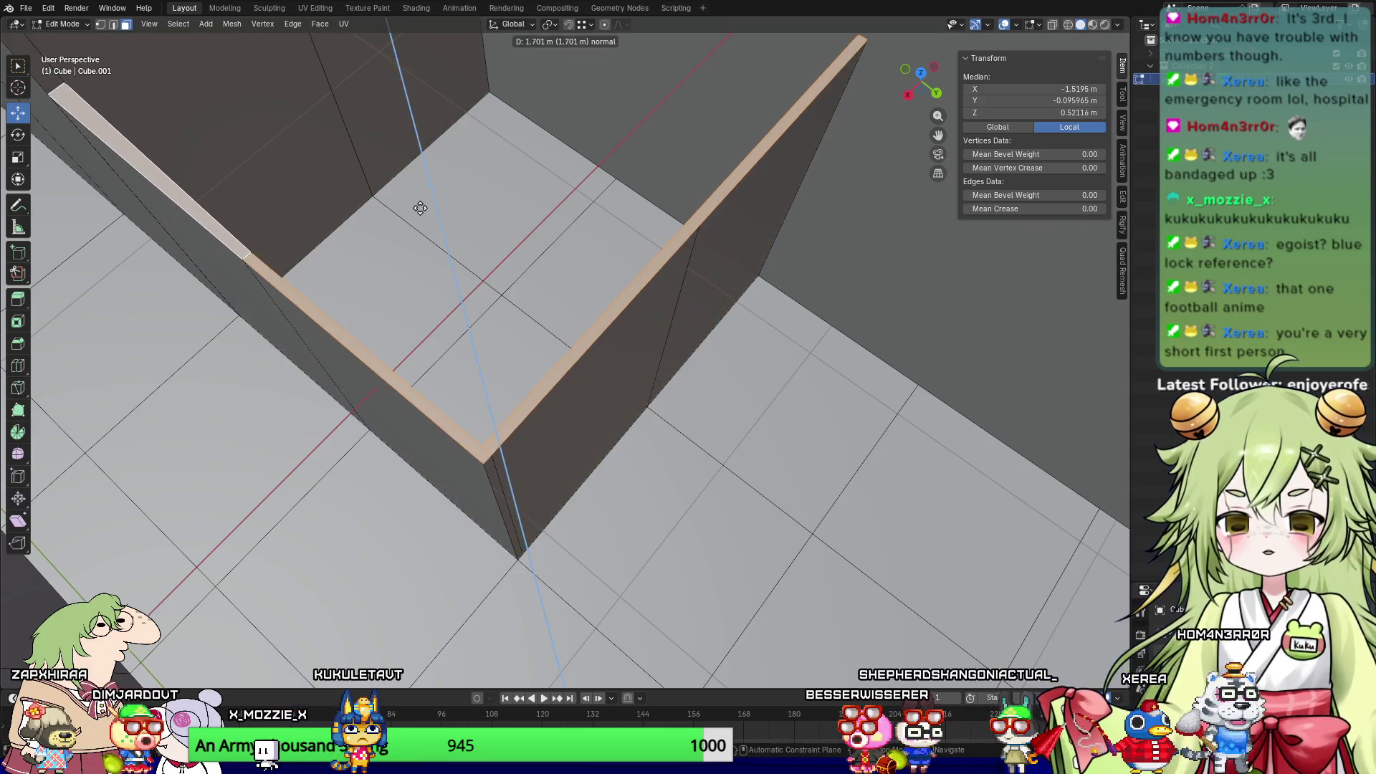
left_click(420, 208)
Step: Extrude the L-shaped edges upward again to complete the 3 m tall interior walls
middle_click_drag(433, 209, 485, 297)
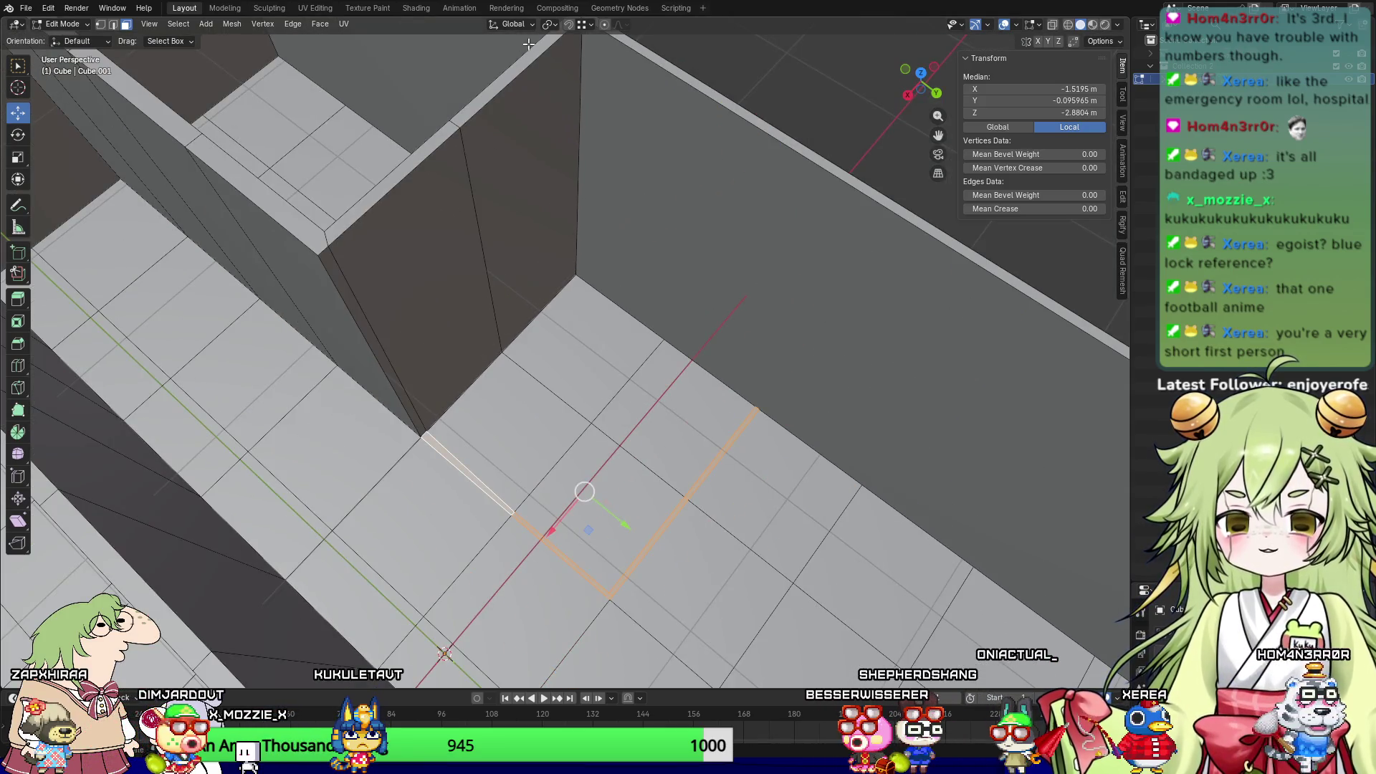
key("e")
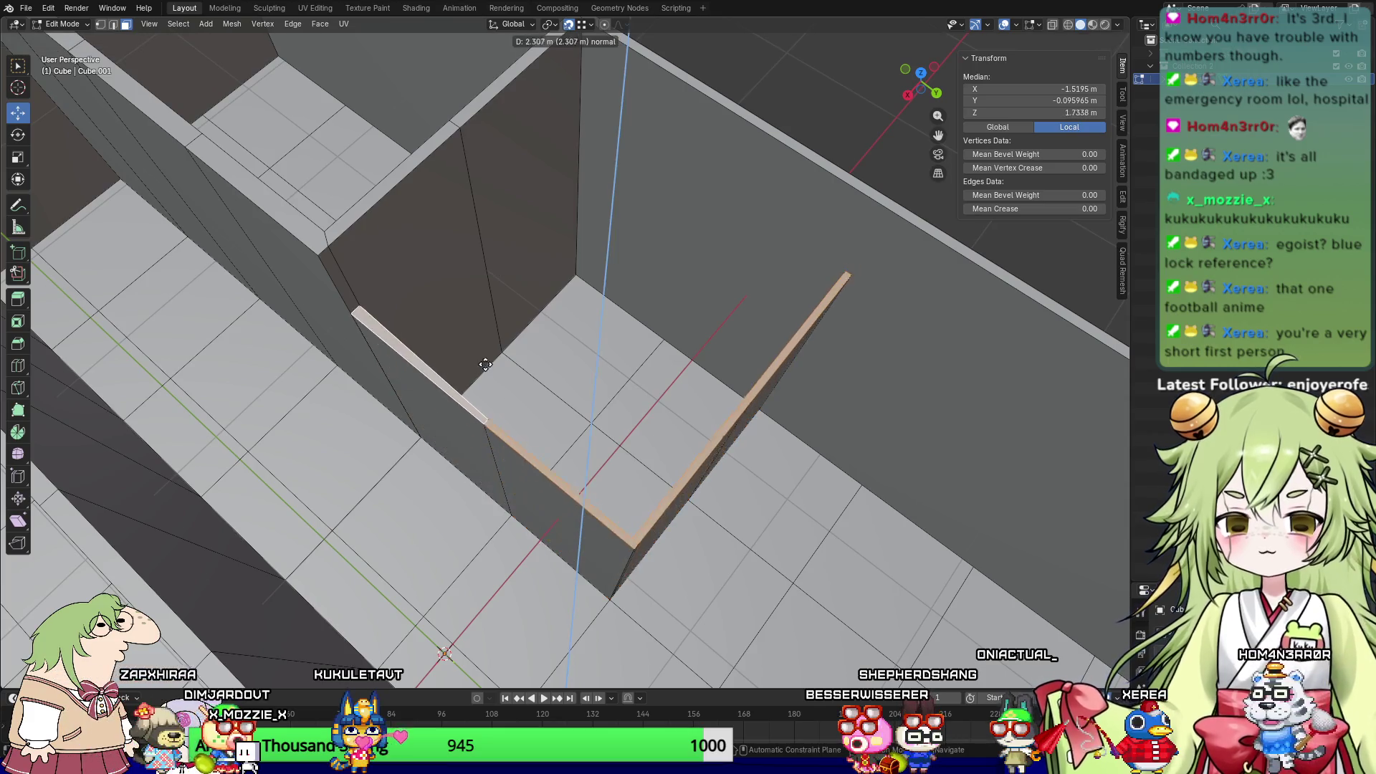
left_click(317, 250)
mouse_move(582, 351)
middle_mouse_down()
mouse_move(516, 522)
mouse_move(592, 328)
mouse_move(690, 513)
mouse_move(584, 566)
mouse_move(579, 584)
mouse_move(601, 538)
mouse_move(658, 557)
mouse_move(630, 562)
middle_mouse_up()
scroll(592, 329, "down", 3)
Step: Return to Object Mode and orbit around the room to inspect the standing interior walls
key("Tab")
mouse_move(837, 578)
middle_mouse_down()
mouse_move(681, 551)
mouse_move(570, 506)
mouse_move(707, 348)
mouse_move(530, 440)
mouse_move(635, 430)
mouse_move(708, 444)
mouse_move(692, 458)
mouse_move(720, 430)
mouse_move(781, 427)
mouse_move(900, 479)
mouse_move(773, 531)
mouse_move(556, 421)
mouse_move(453, 252)
middle_mouse_up()
mouse_move(624, 478)
middle_mouse_down()
mouse_move(639, 424)
mouse_move(451, 353)
middle_mouse_up()
mouse_move(620, 504)
middle_mouse_down()
mouse_move(514, 496)
mouse_move(729, 340)
middle_mouse_up()
mouse_move(867, 266)
middle_mouse_down()
mouse_move(515, 448)
mouse_move(596, 415)
mouse_move(562, 424)
mouse_move(612, 372)
mouse_move(673, 366)
mouse_move(651, 339)
mouse_move(592, 334)
mouse_move(667, 361)
mouse_move(730, 346)
mouse_move(673, 333)
mouse_move(642, 360)
middle_mouse_up()
scroll(642, 359, "down", 5)
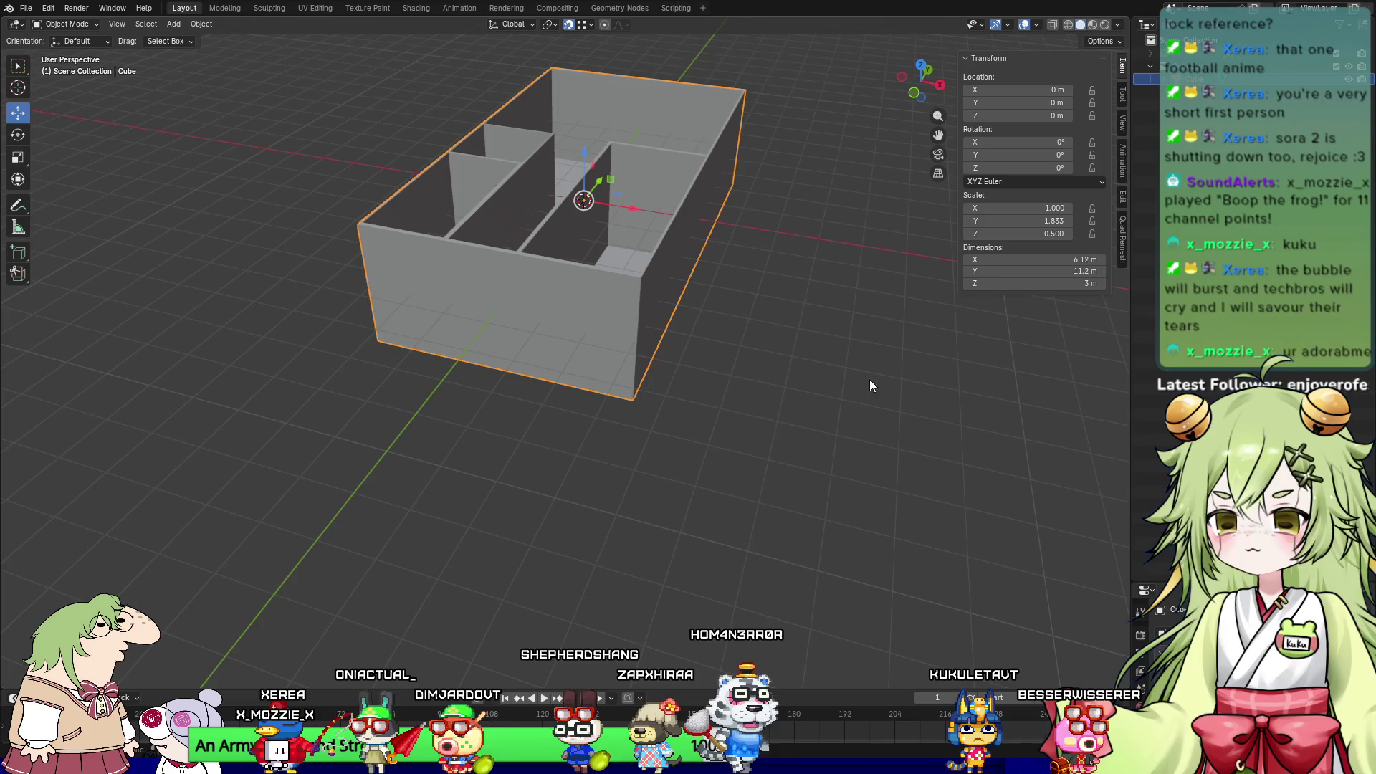
left_click(578, 398)
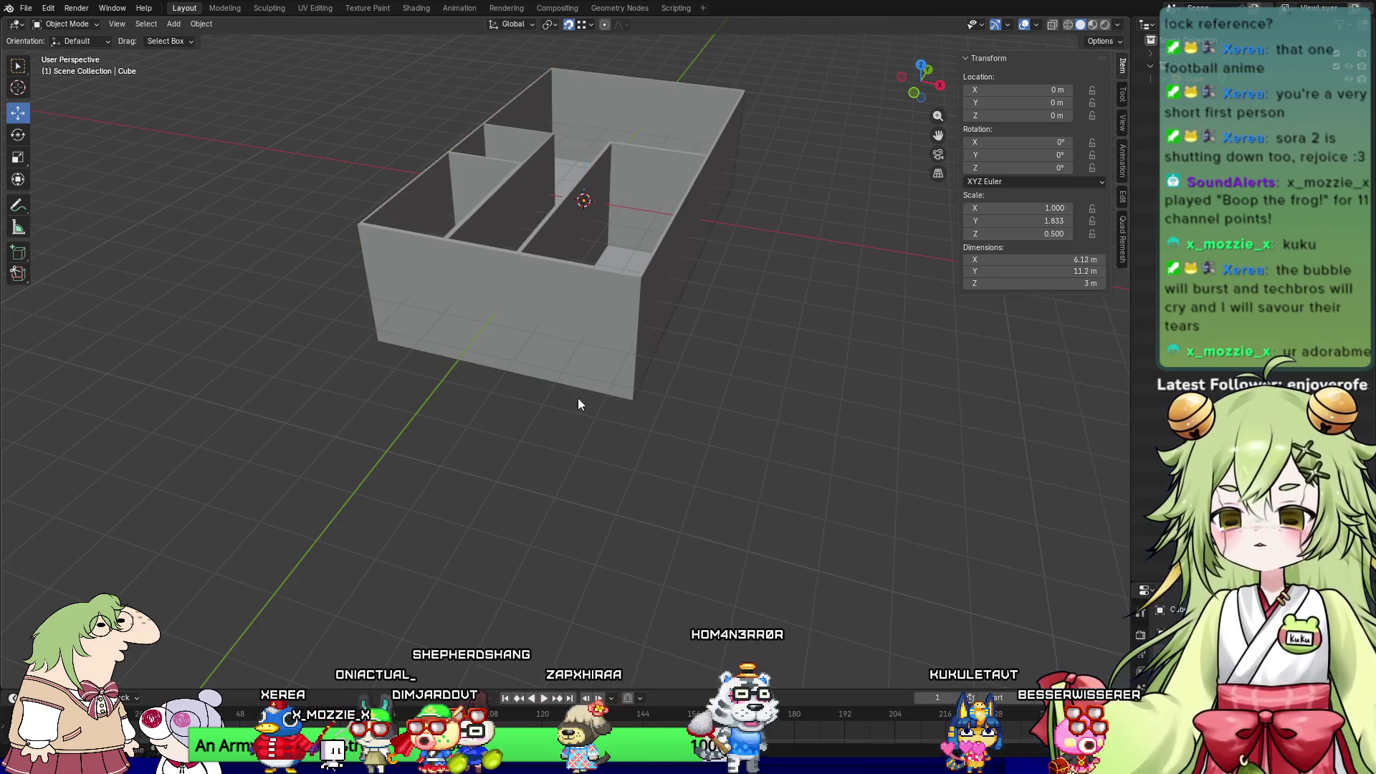
Step: Look through File > Import without importing, then exit local view with numpad /
left_click(28, 8)
mouse_move(96, 193)
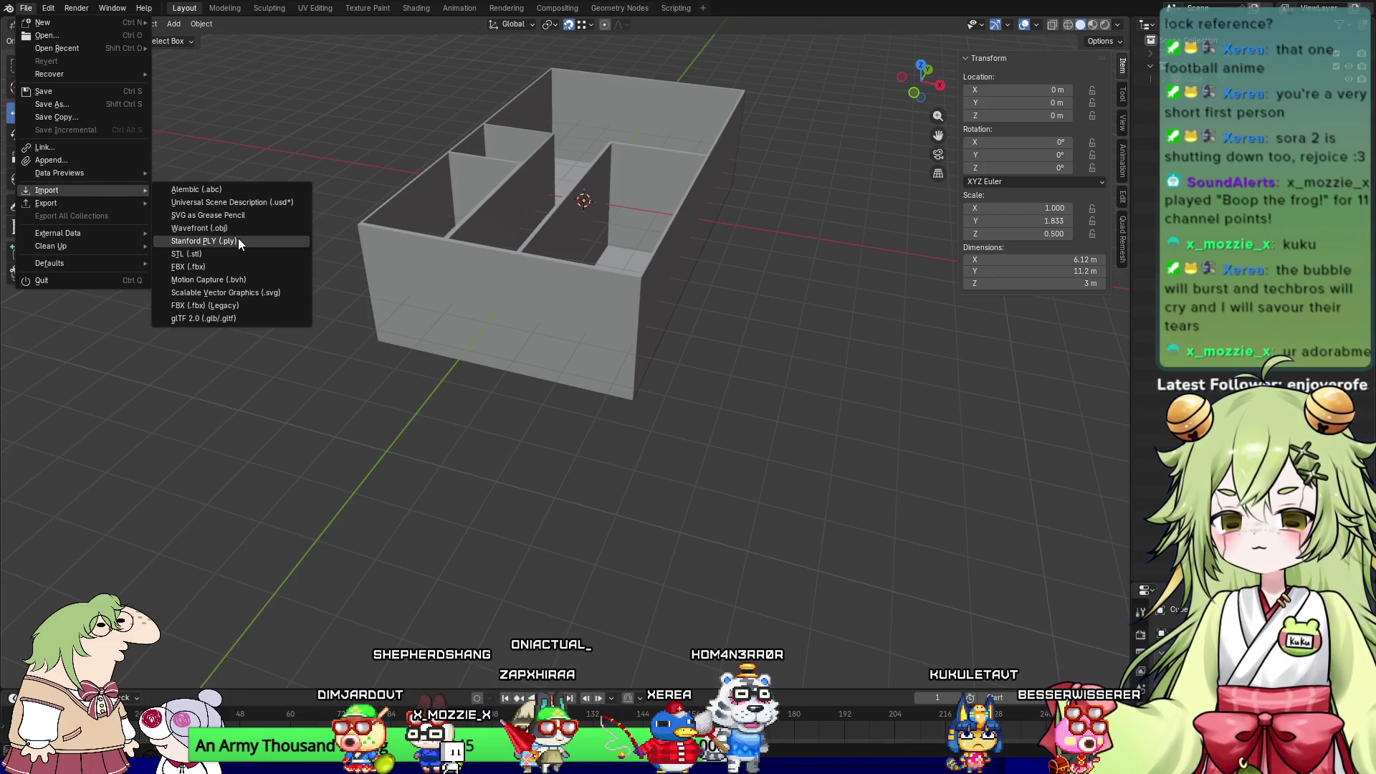
left_click(235, 268)
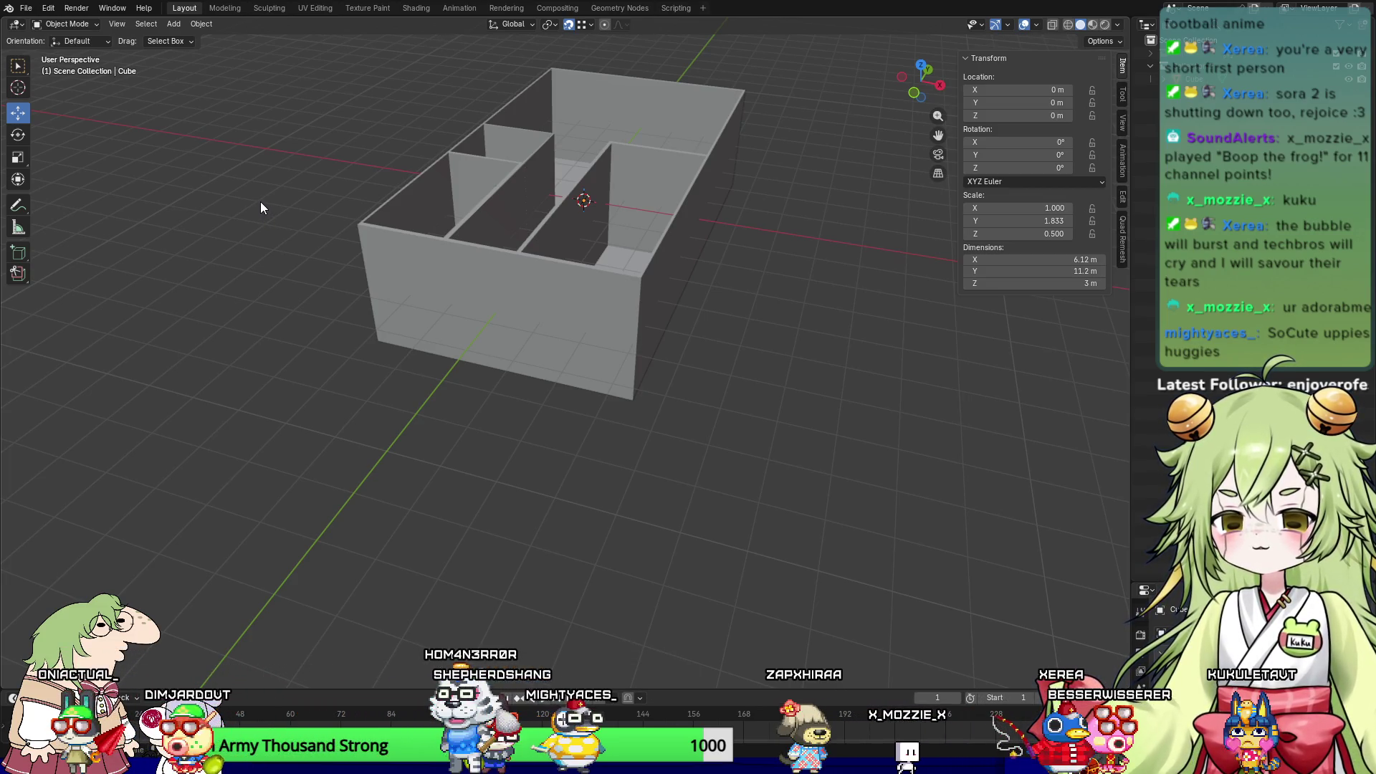
key("KP_Divide")
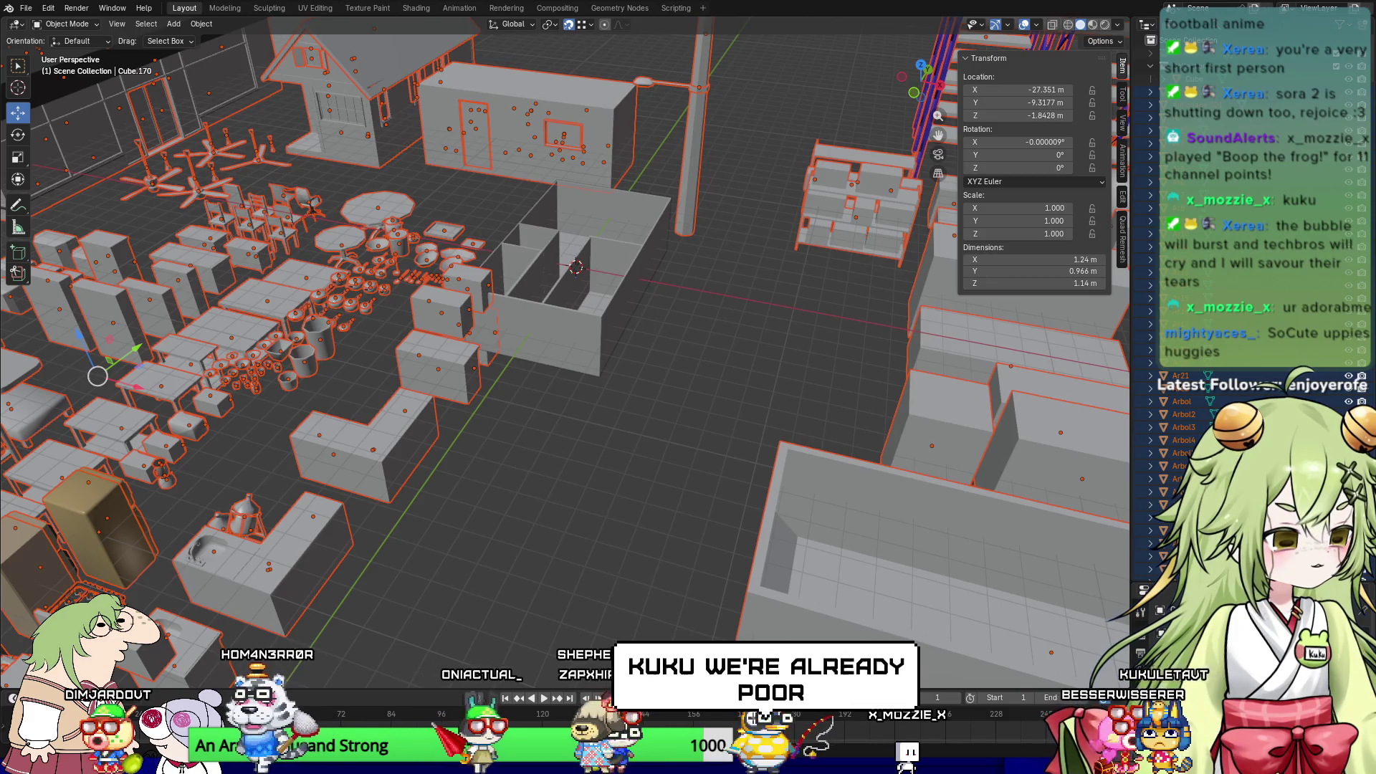
mouse_move(738, 616)
middle_mouse_down()
mouse_move(751, 601)
mouse_move(794, 611)
mouse_move(1000, 471)
middle_mouse_up()
scroll(999, 465, "down", 3)
scroll(893, 480, "down", 2)
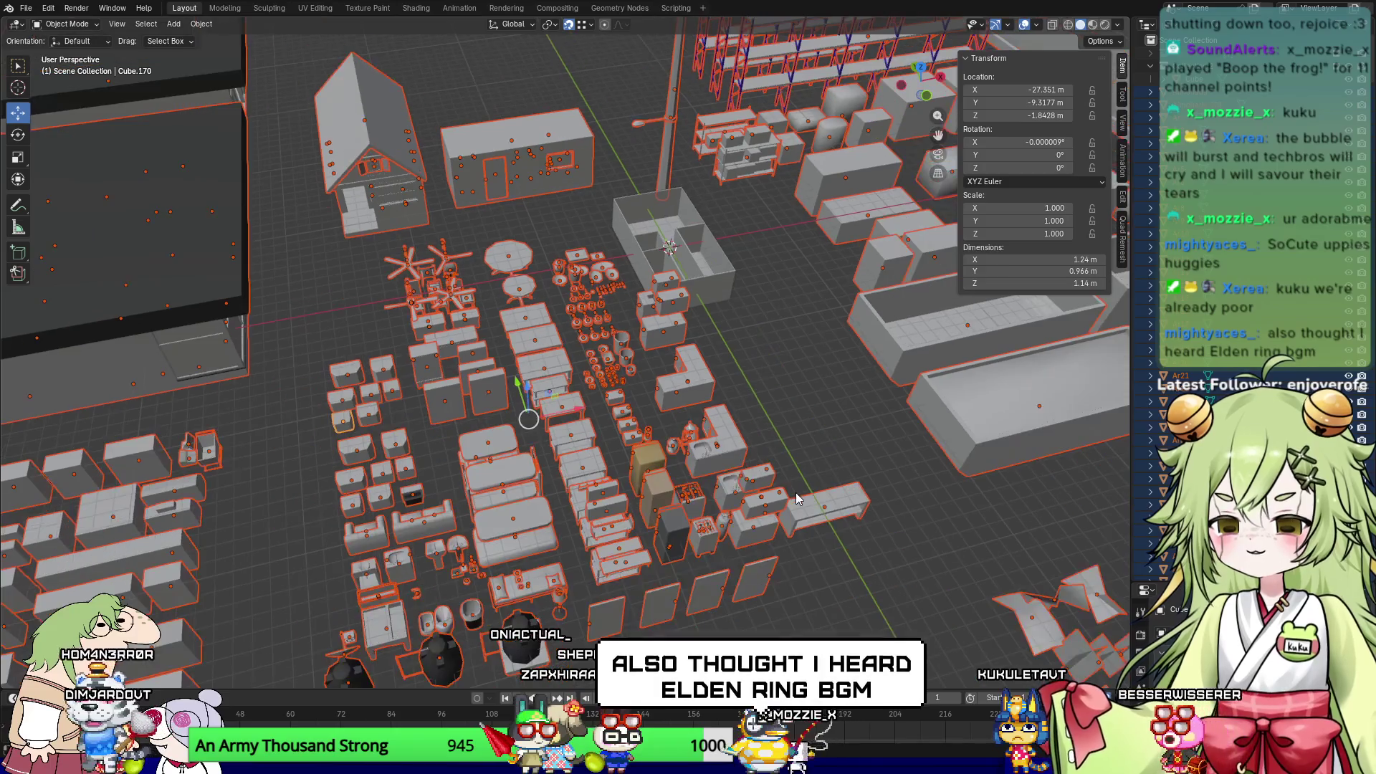
middle_click_drag(941, 463, 906, 467)
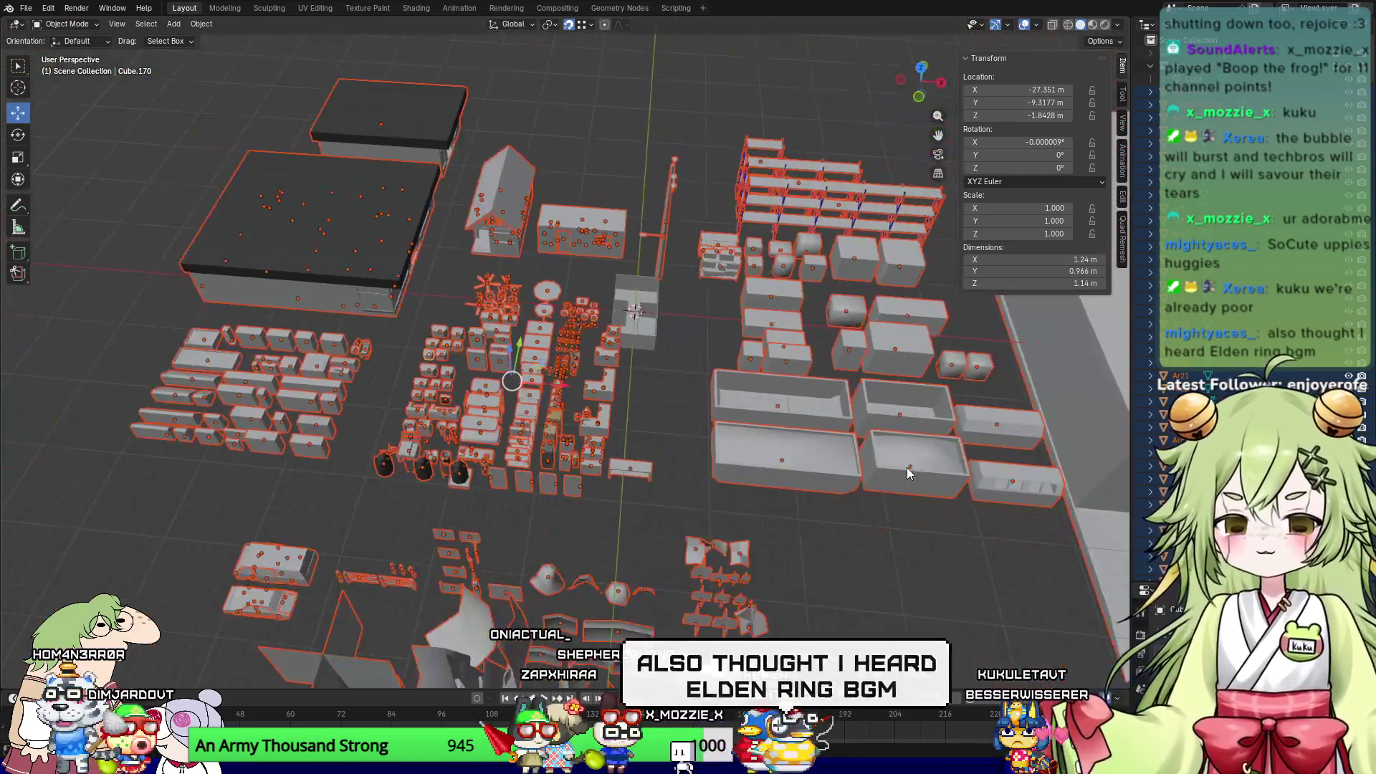
scroll(741, 475, "down", 3)
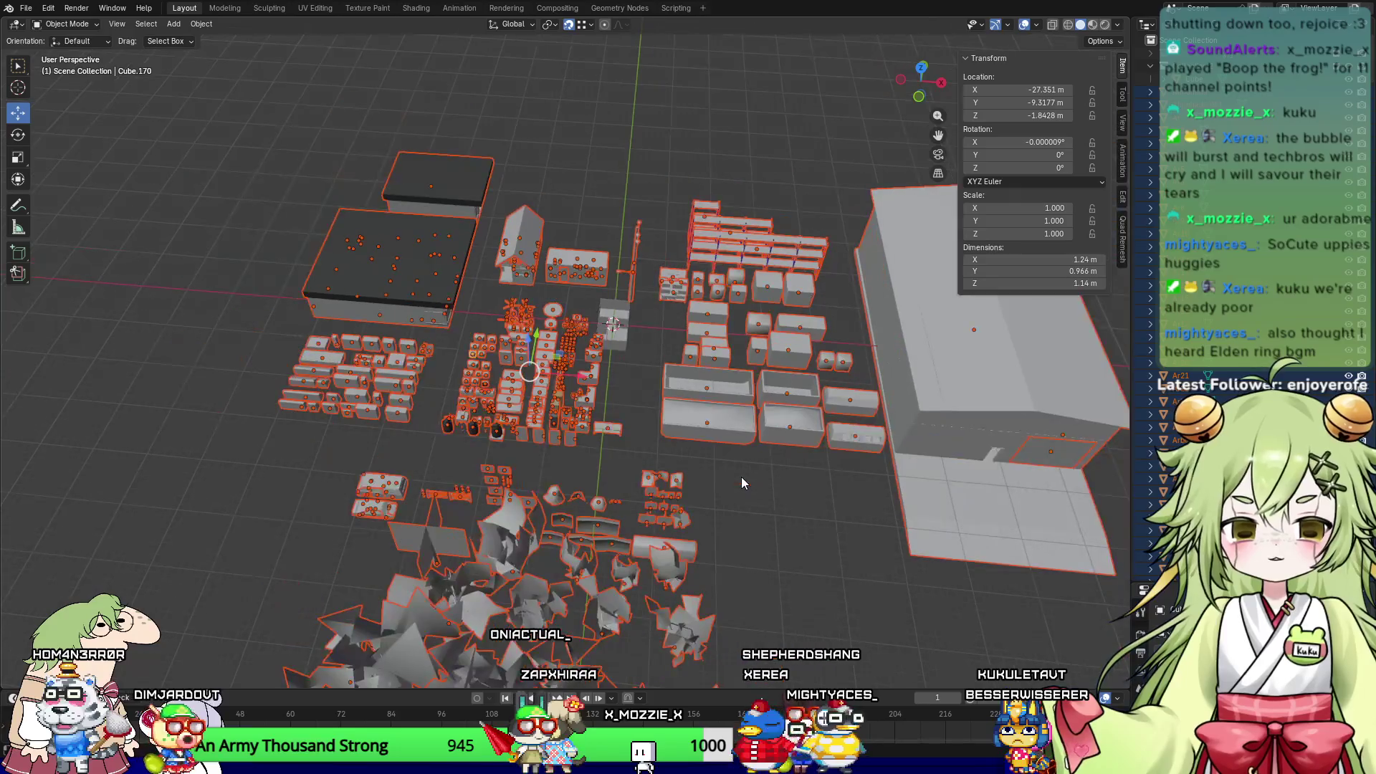
mouse_move(840, 496)
middle_mouse_down()
mouse_move(801, 496)
mouse_move(821, 464)
mouse_move(810, 515)
mouse_move(890, 531)
middle_mouse_up()
scroll(793, 450, "up", 4)
left_click(673, 454)
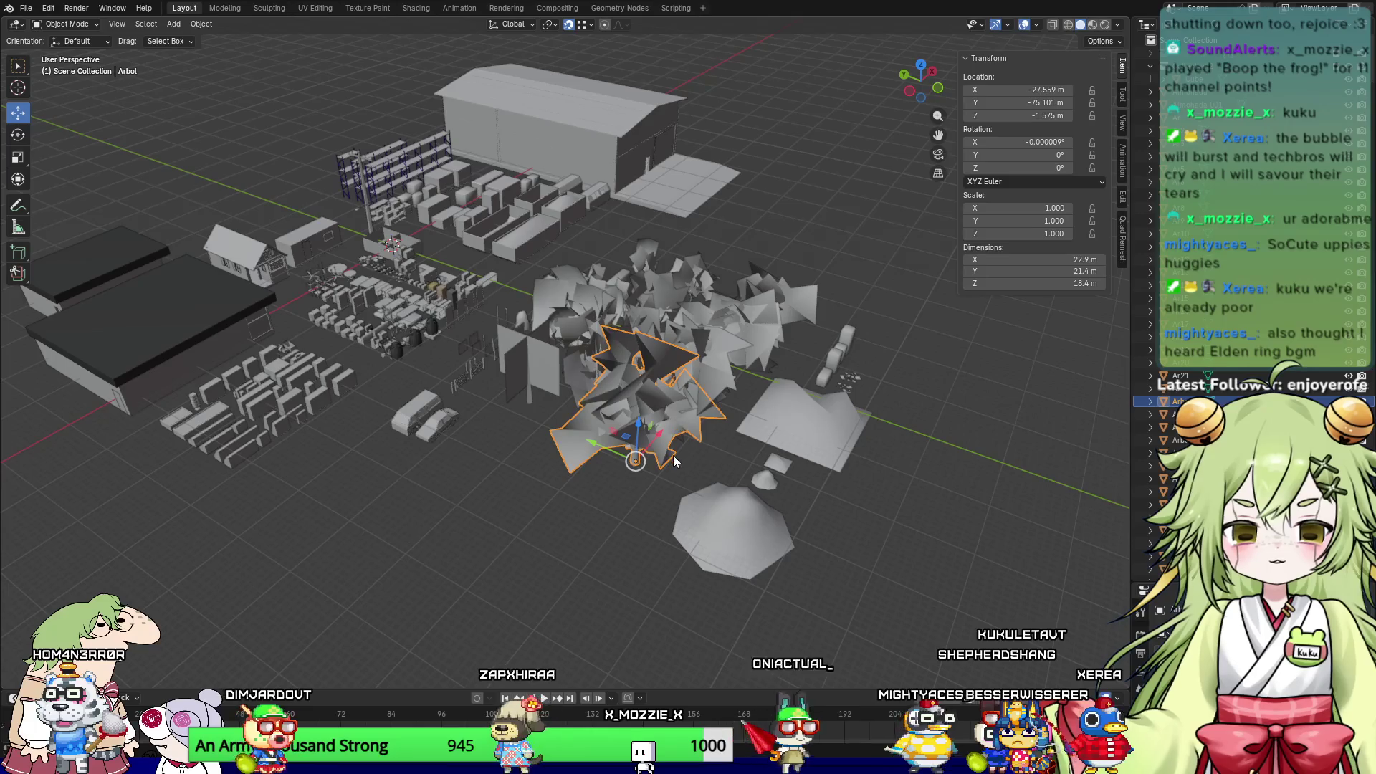
scroll(673, 454, "up", 2)
scroll(673, 454, "up", 3)
scroll(679, 441, "down", 8)
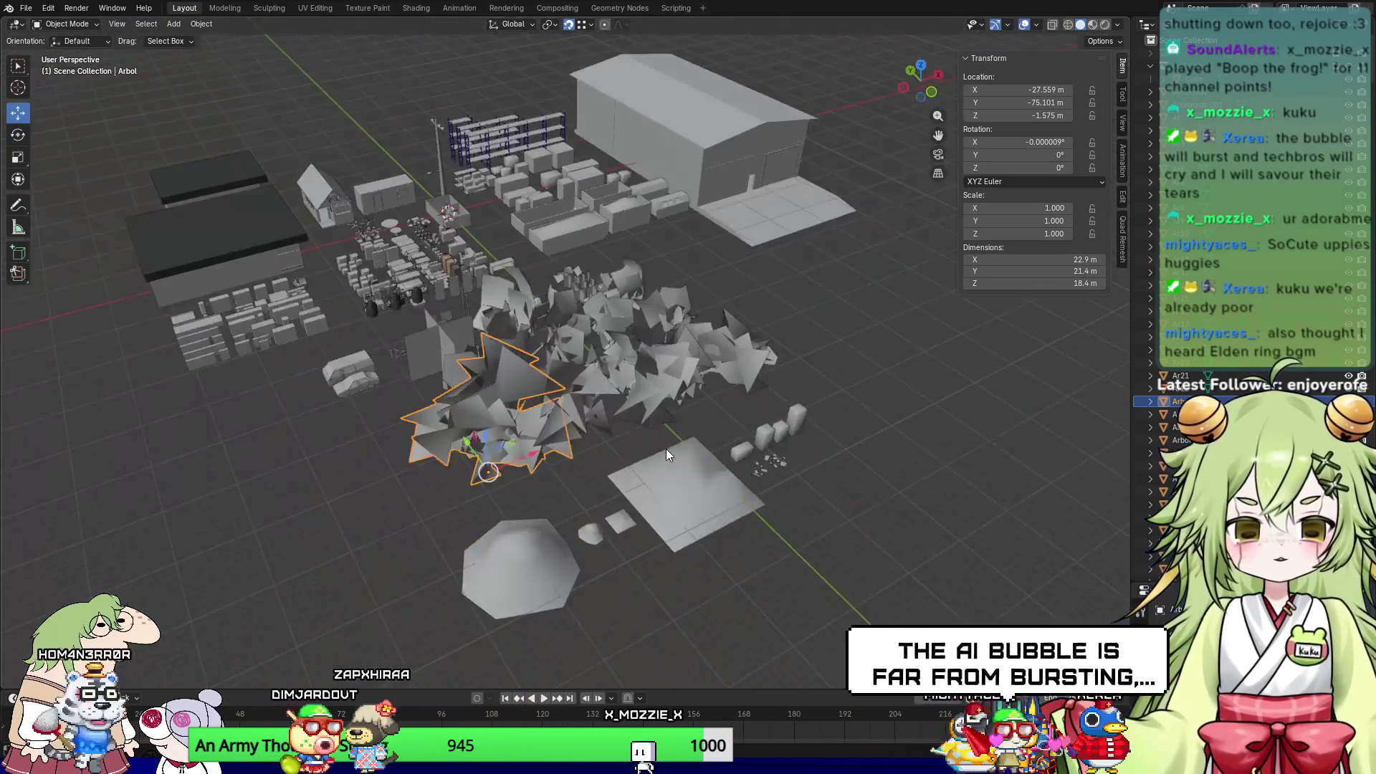
mouse_move(702, 489)
middle_mouse_down()
mouse_move(773, 506)
mouse_move(584, 464)
mouse_move(671, 468)
middle_mouse_up()
scroll(616, 465, "up", 5)
scroll(671, 469, "down", 3)
scroll(676, 470, "up", 8)
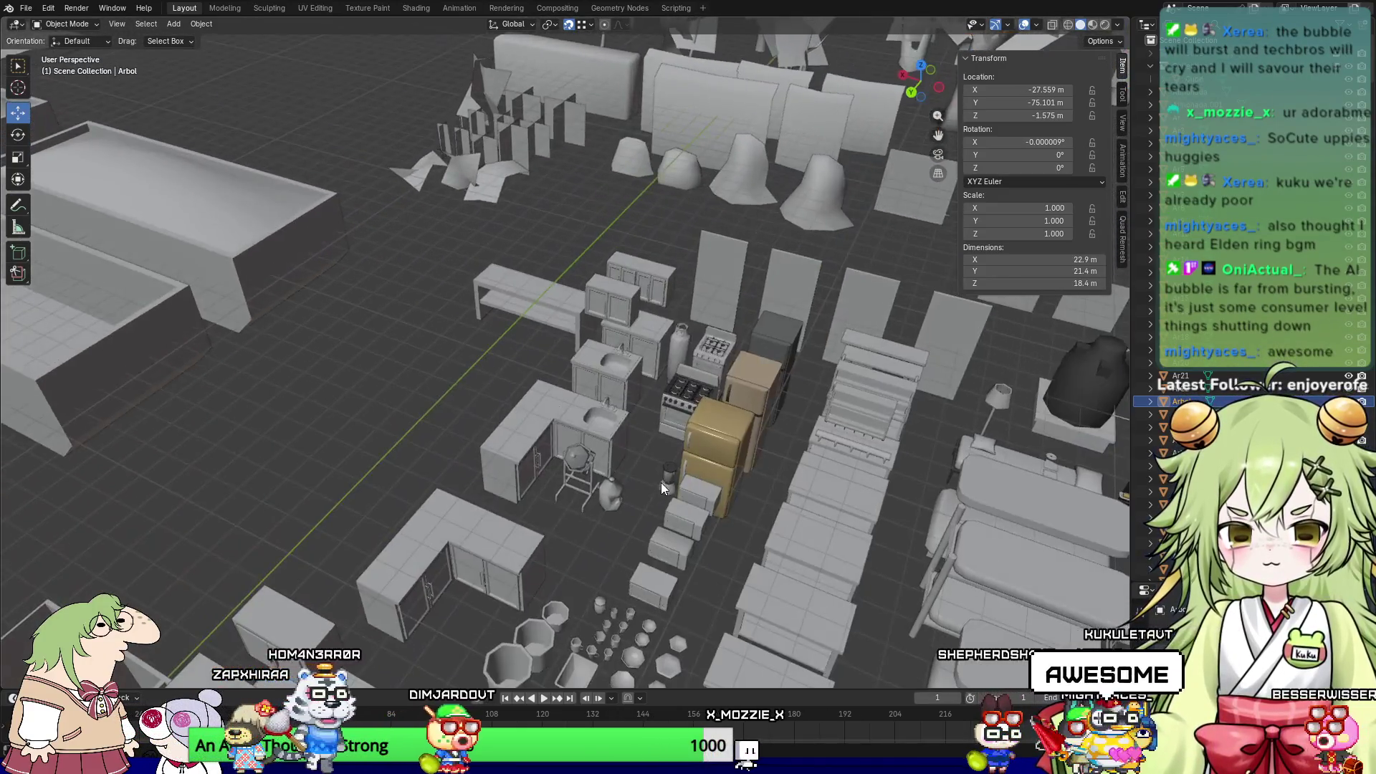
mouse_move(811, 438)
middle_mouse_down("shift")
mouse_move(593, 490)
mouse_move(687, 486)
mouse_move(678, 453)
middle_mouse_up("shift")
scroll(648, 441, "down", 5)
mouse_move(604, 501)
middle_mouse_down()
mouse_move(604, 484)
mouse_move(690, 490)
middle_mouse_up()
scroll(788, 480, "down", 4)
middle_click_drag(874, 470, 665, 471, "shift")
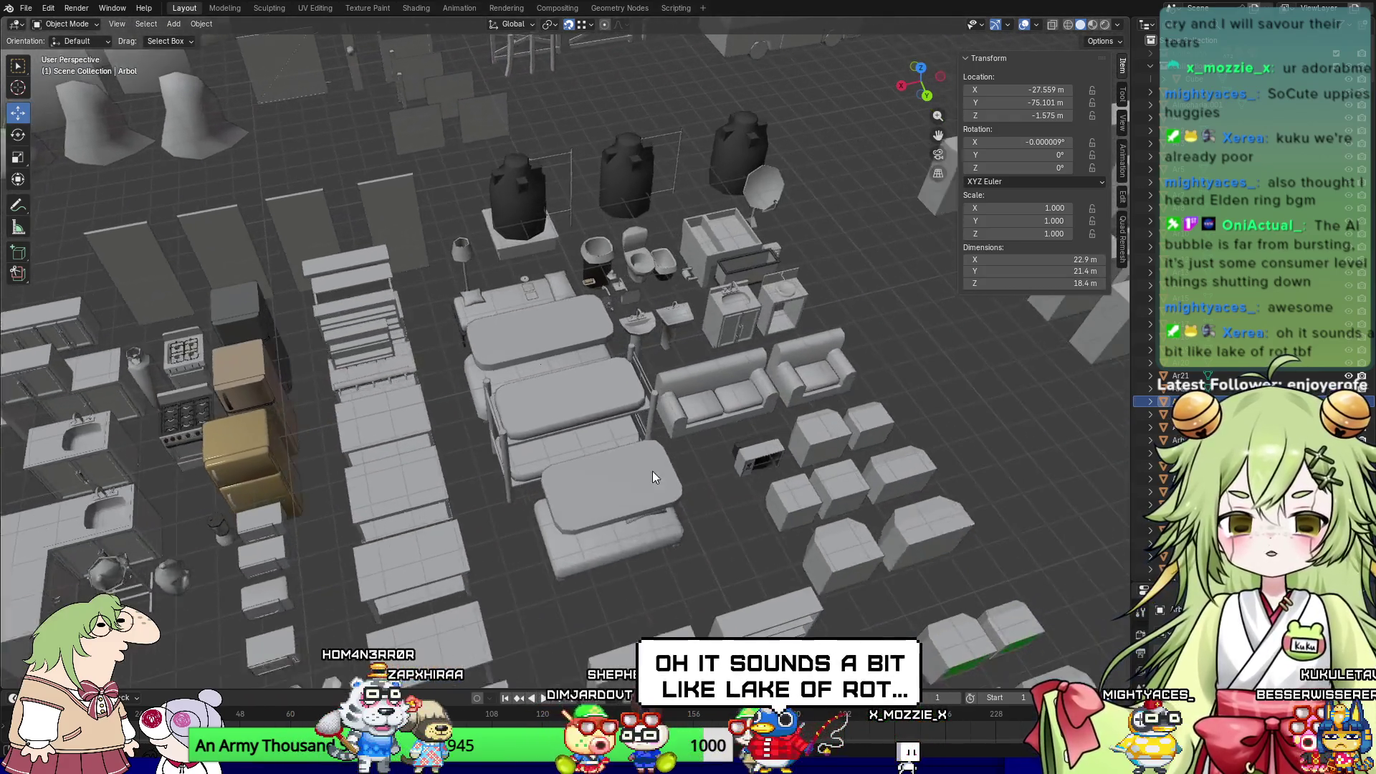
scroll(827, 450, "up", 2)
mouse_move(827, 450)
middle_mouse_down("shift")
mouse_move(675, 465)
mouse_move(795, 467)
mouse_move(709, 476)
middle_mouse_up("shift")
scroll(794, 444, "up", 5)
scroll(675, 466, "down", 3)
scroll(703, 458, "up", 4)
scroll(693, 456, "down", 4)
scroll(796, 467, "down", 3)
scroll(754, 472, "up", 5)
scroll(709, 476, "up", 6)
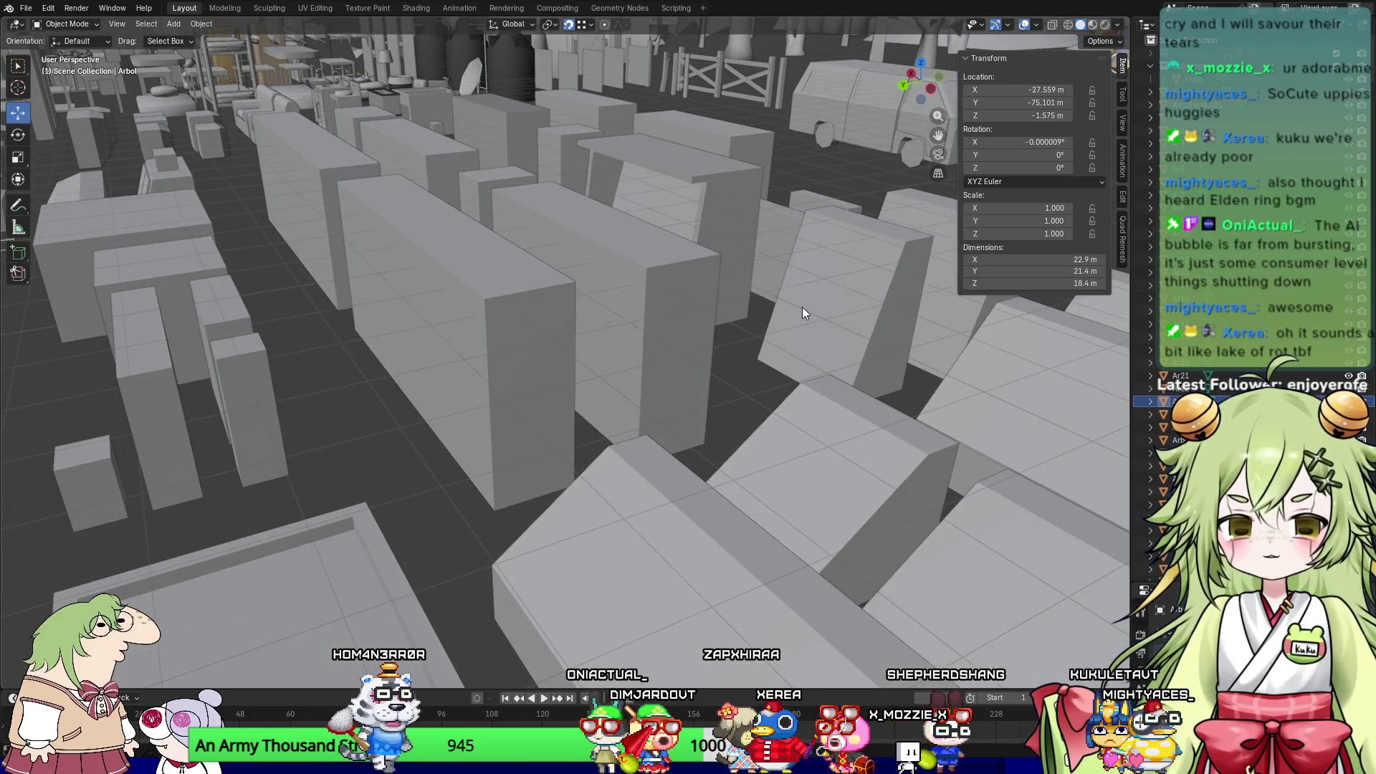
Step: Select all objects and frame the whole scene in the viewport
left_click(802, 313)
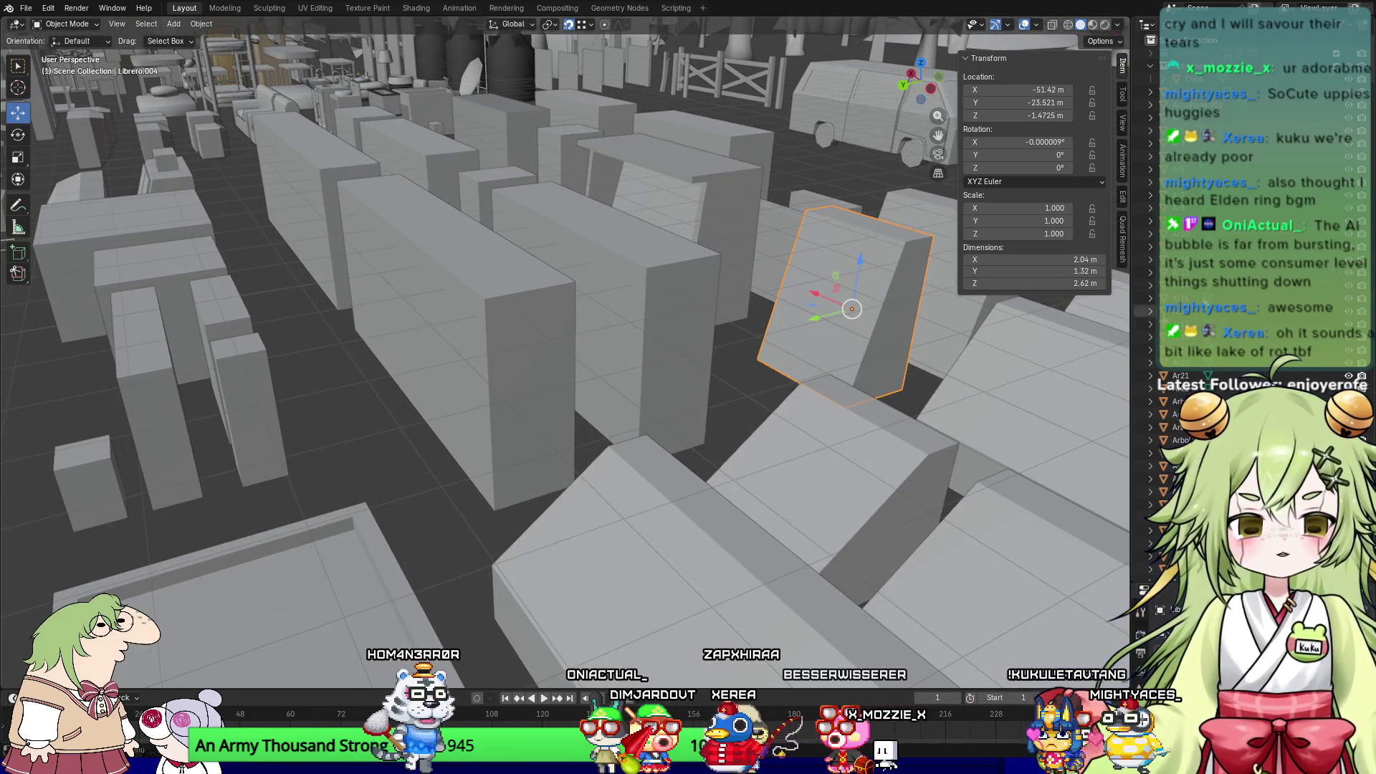
left_click(677, 367)
key("a")
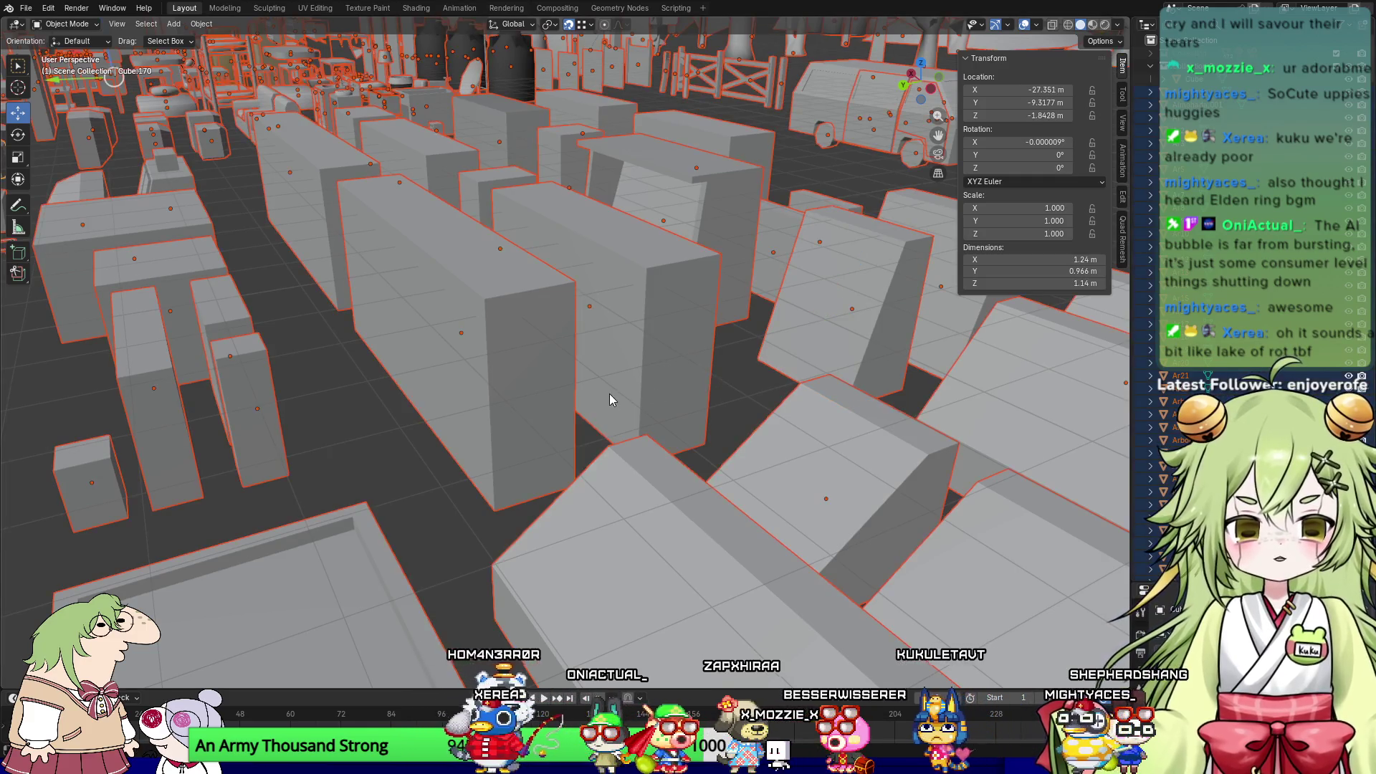
key("Home")
mouse_move(604, 415)
middle_mouse_down()
mouse_move(713, 445)
mouse_move(660, 494)
middle_mouse_up()
scroll(714, 444, "up", 8)
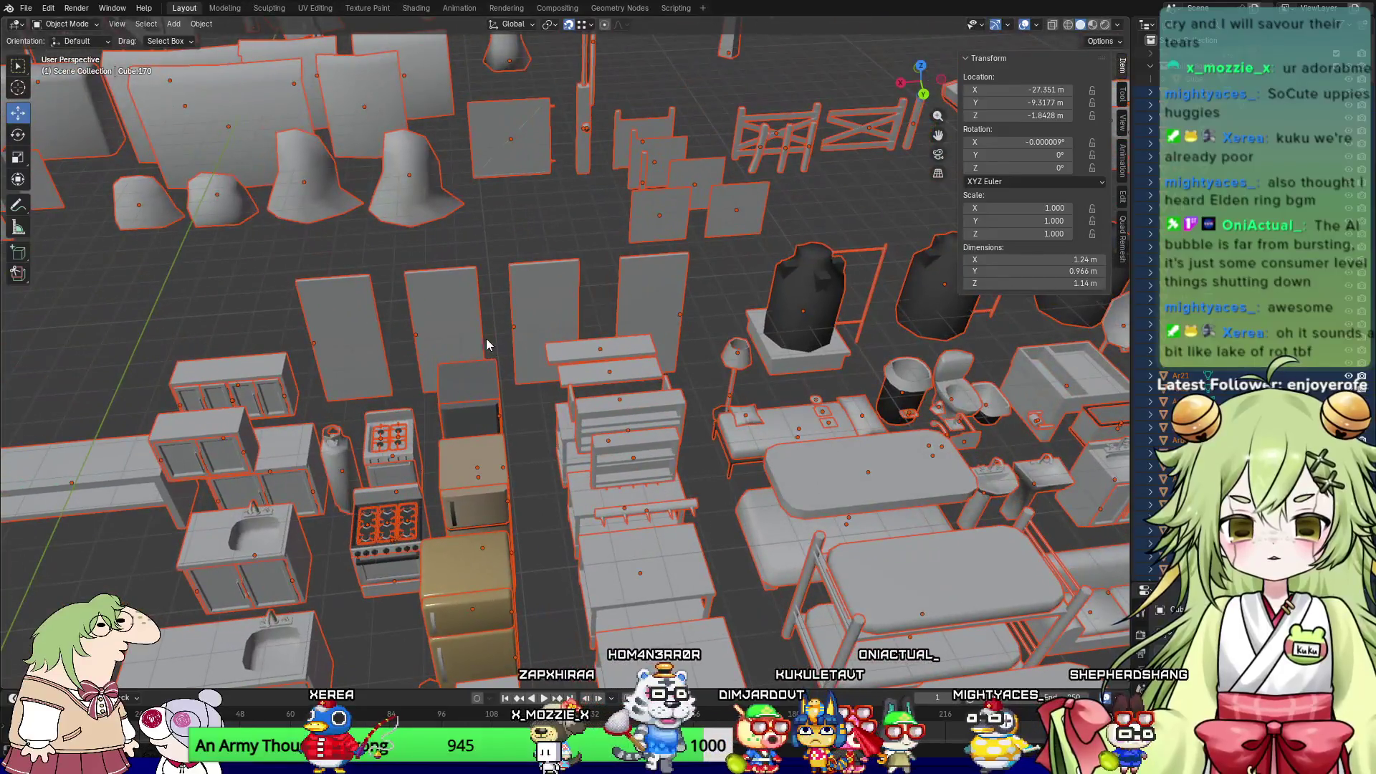
Step: Frame the Cube.076 door panel and switch the viewport to Material Preview shading
left_click(446, 310)
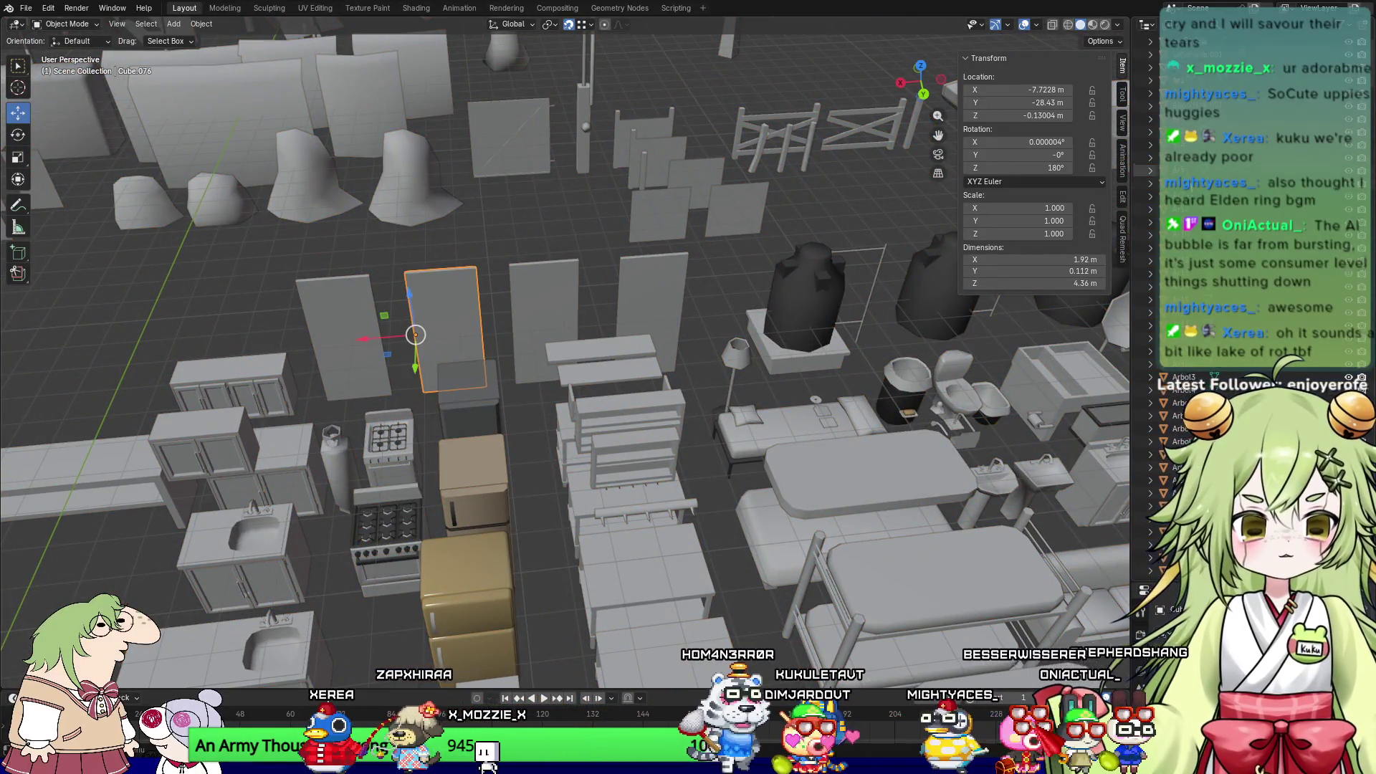
scroll(1175, 430, "down", 5)
scroll(1247, 355, "down", 10)
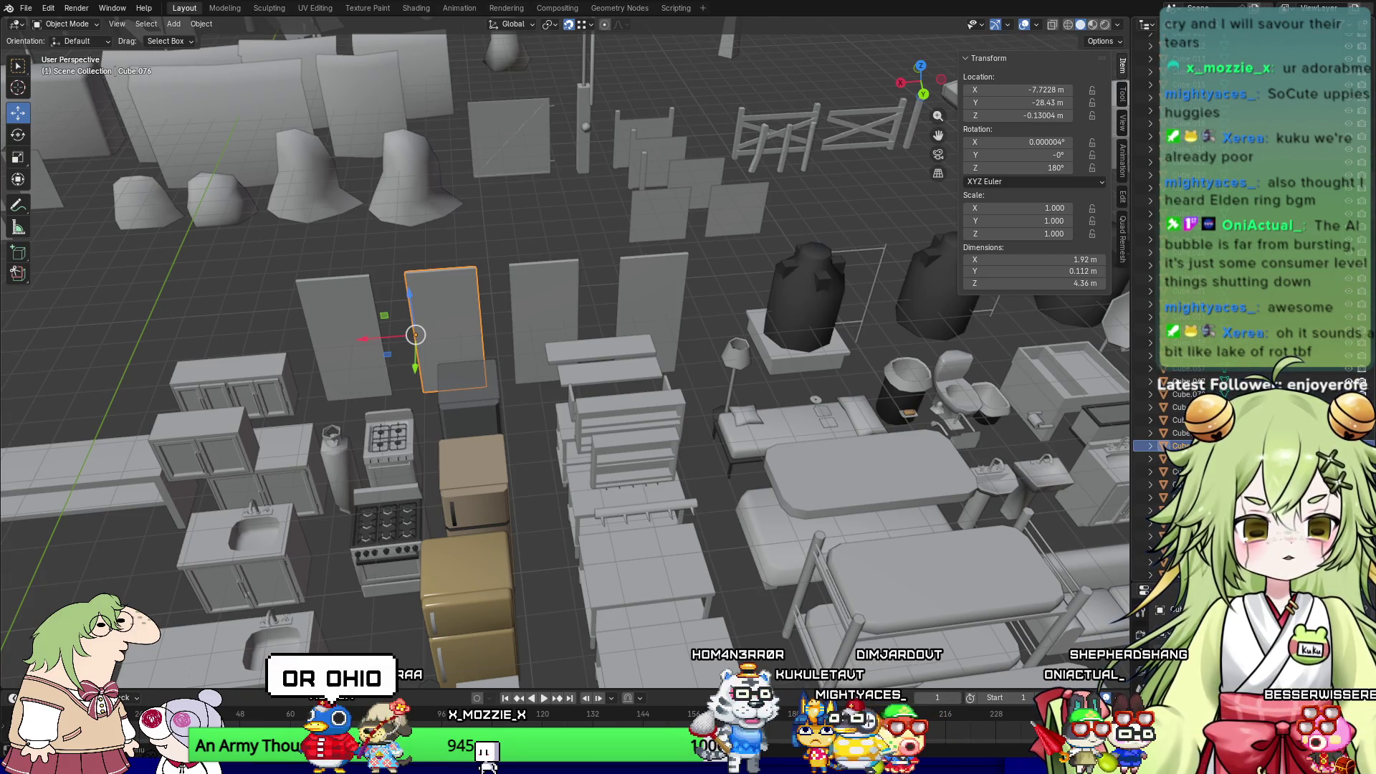
key("KP_Decimal")
scroll(436, 353, "down", 5)
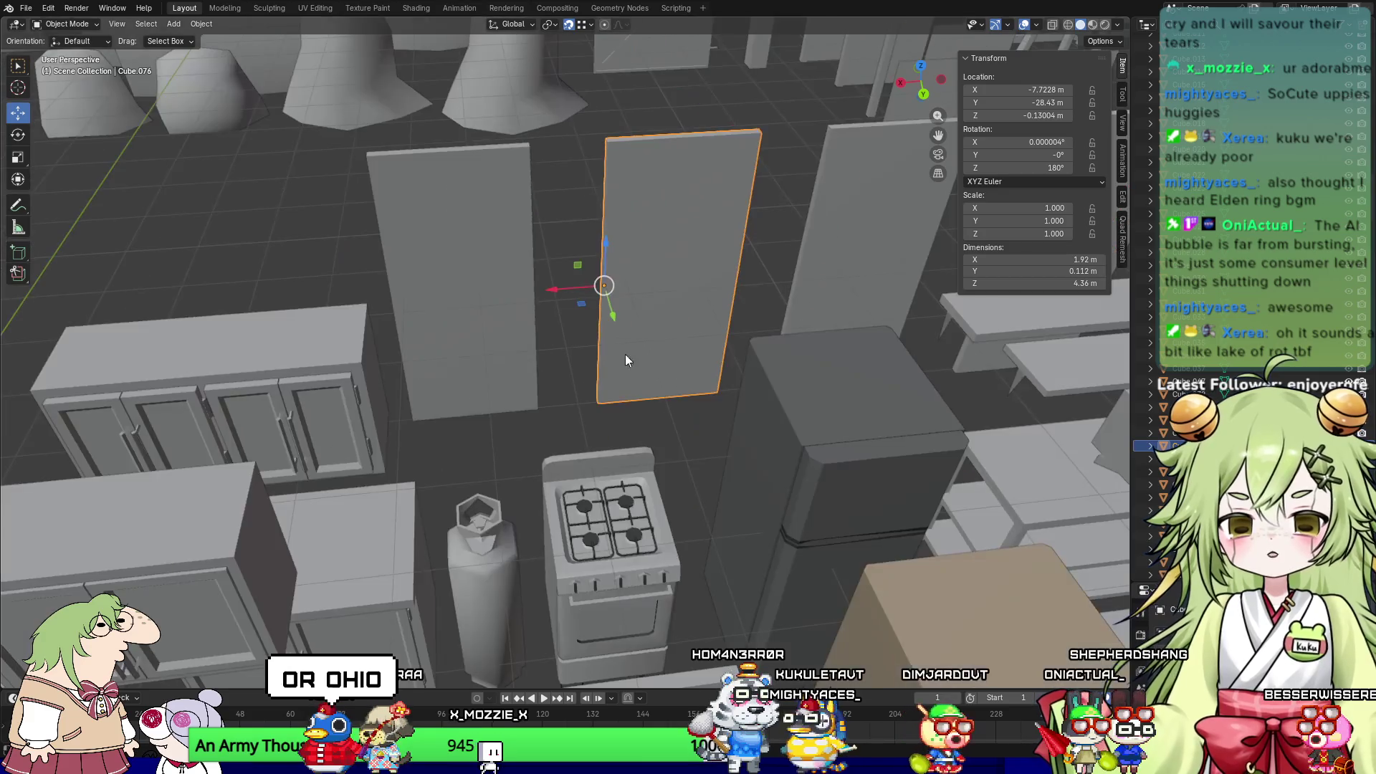
left_click(1092, 25)
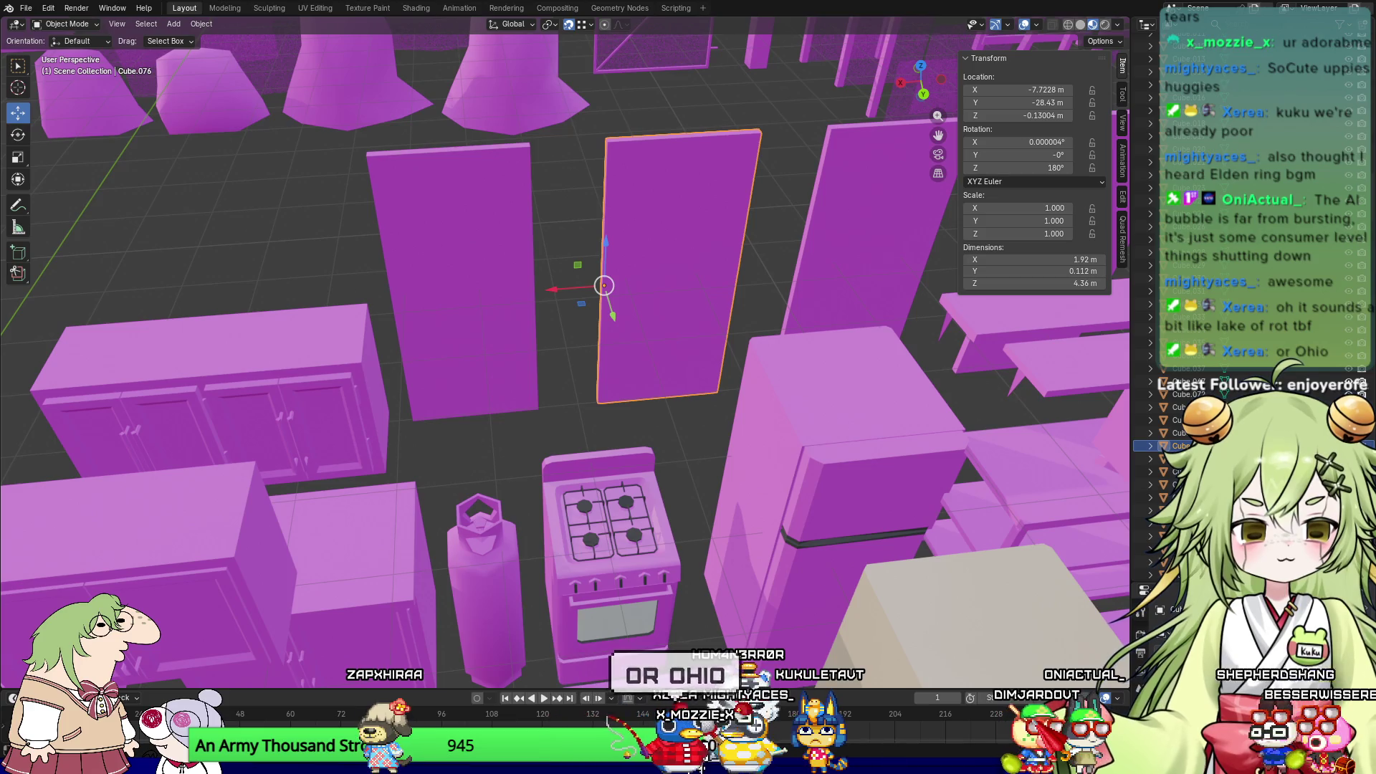
Step: Drag the Outliner/Properties border up to make the Properties editor much taller
left_click_drag(1136, 582, 1129, 189)
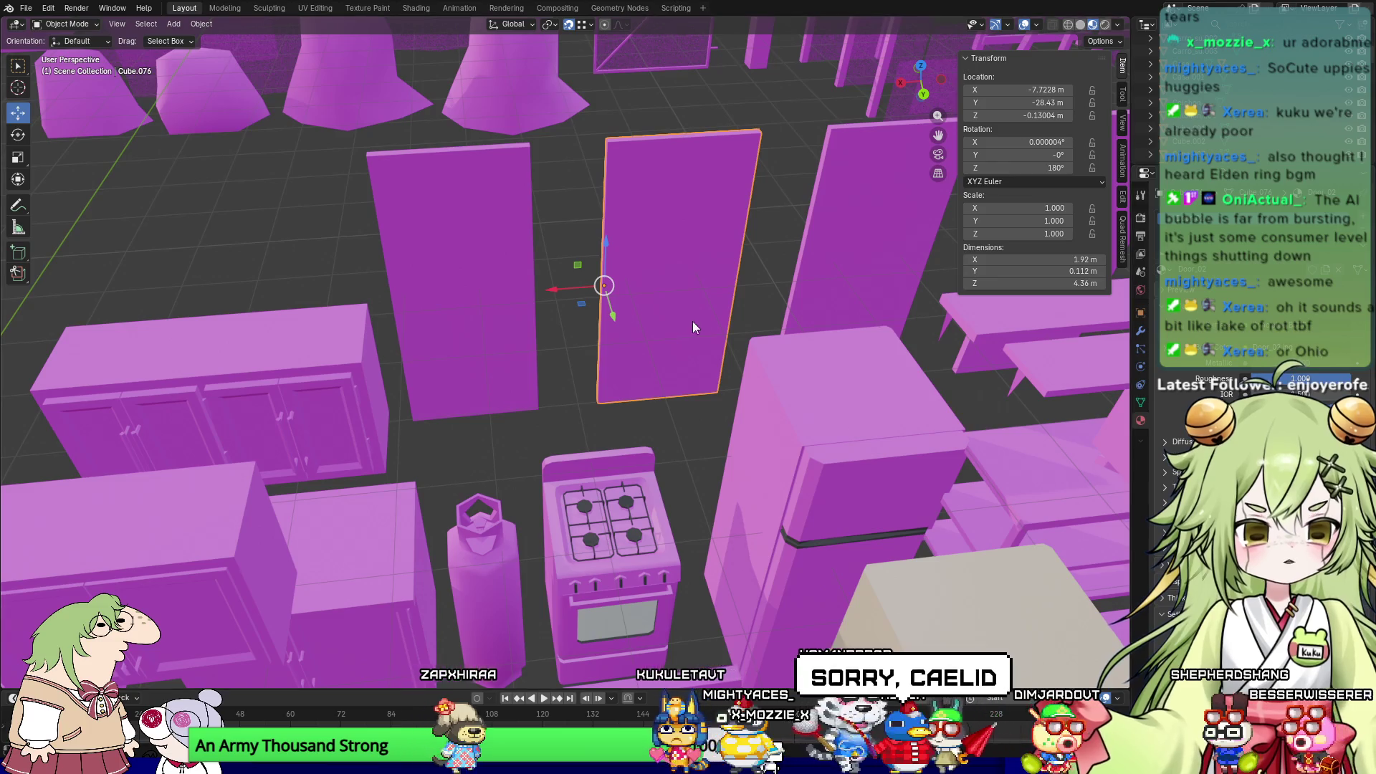
scroll(695, 328, "down", 8)
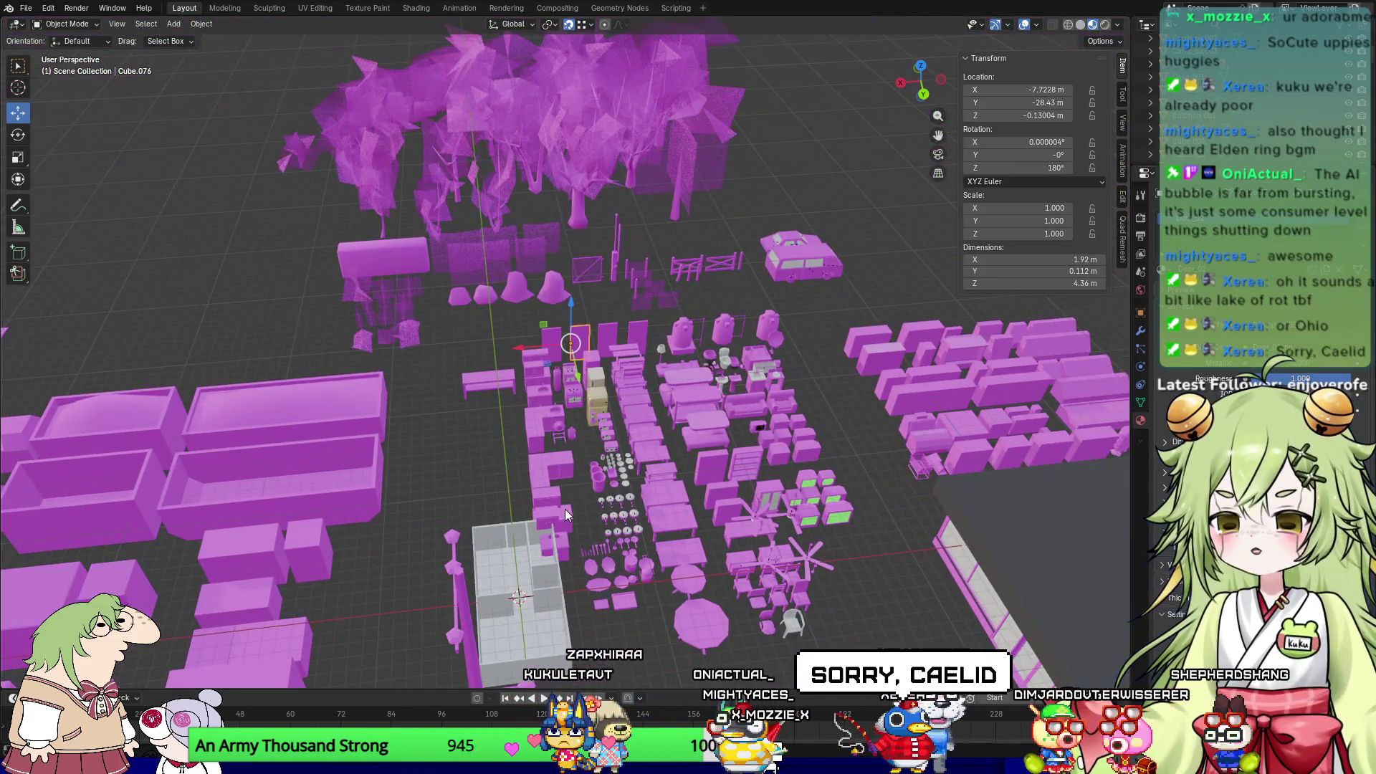
scroll(565, 509, "down", 4)
scroll(565, 506, "up", 3)
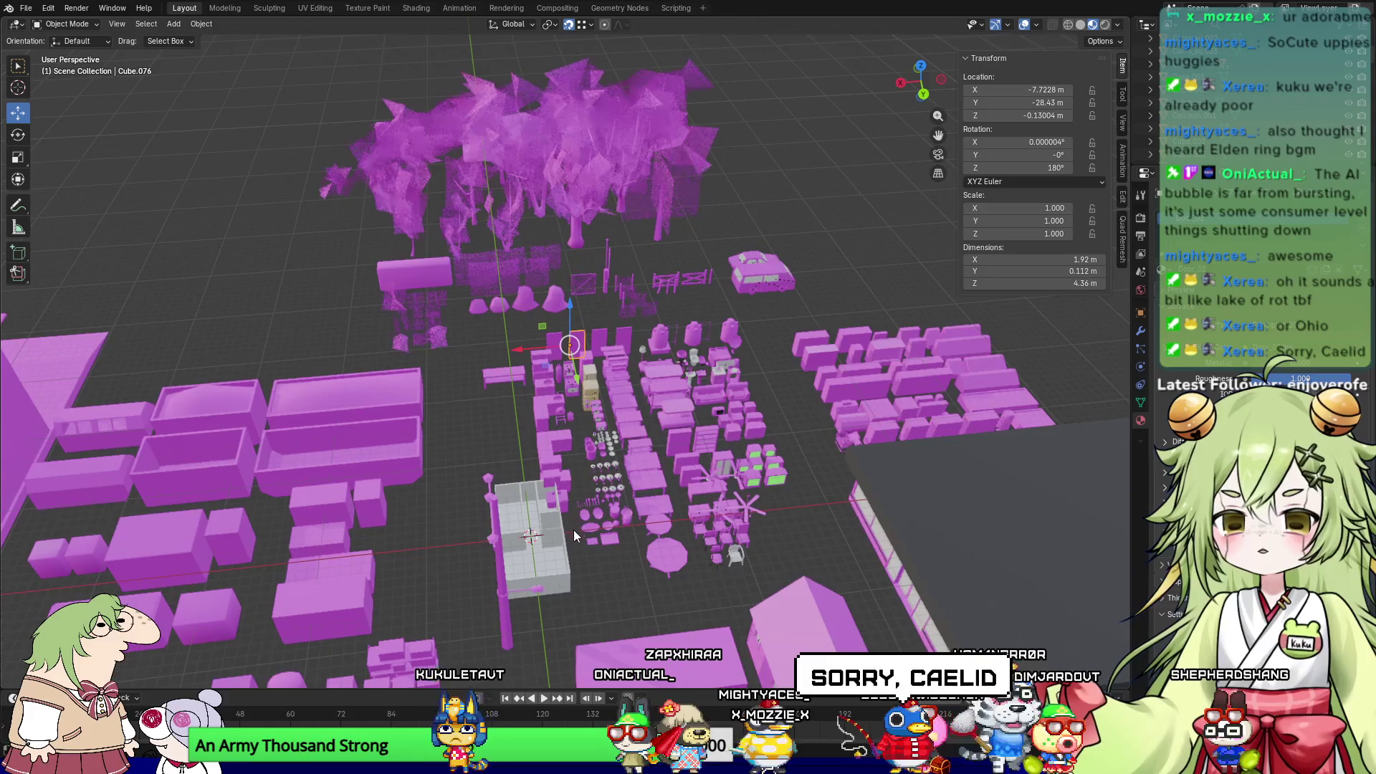
scroll(574, 532, "up", 3)
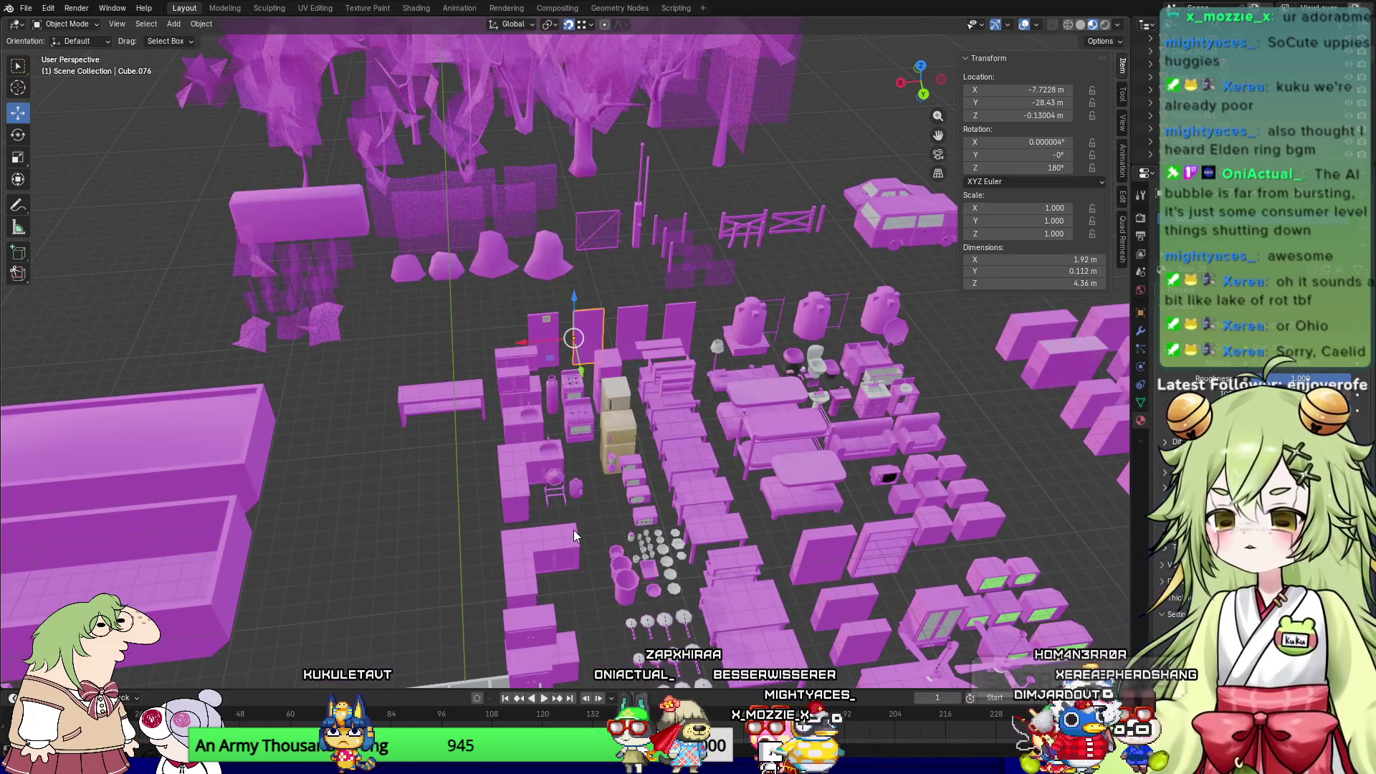
scroll(573, 534, "down", 2)
Step: Orbit and zoom around the magenta kitchen furniture, then select door panel Cube.074
mouse_move(573, 530)
middle_mouse_down()
mouse_move(476, 550)
mouse_move(326, 547)
mouse_move(532, 532)
middle_mouse_up()
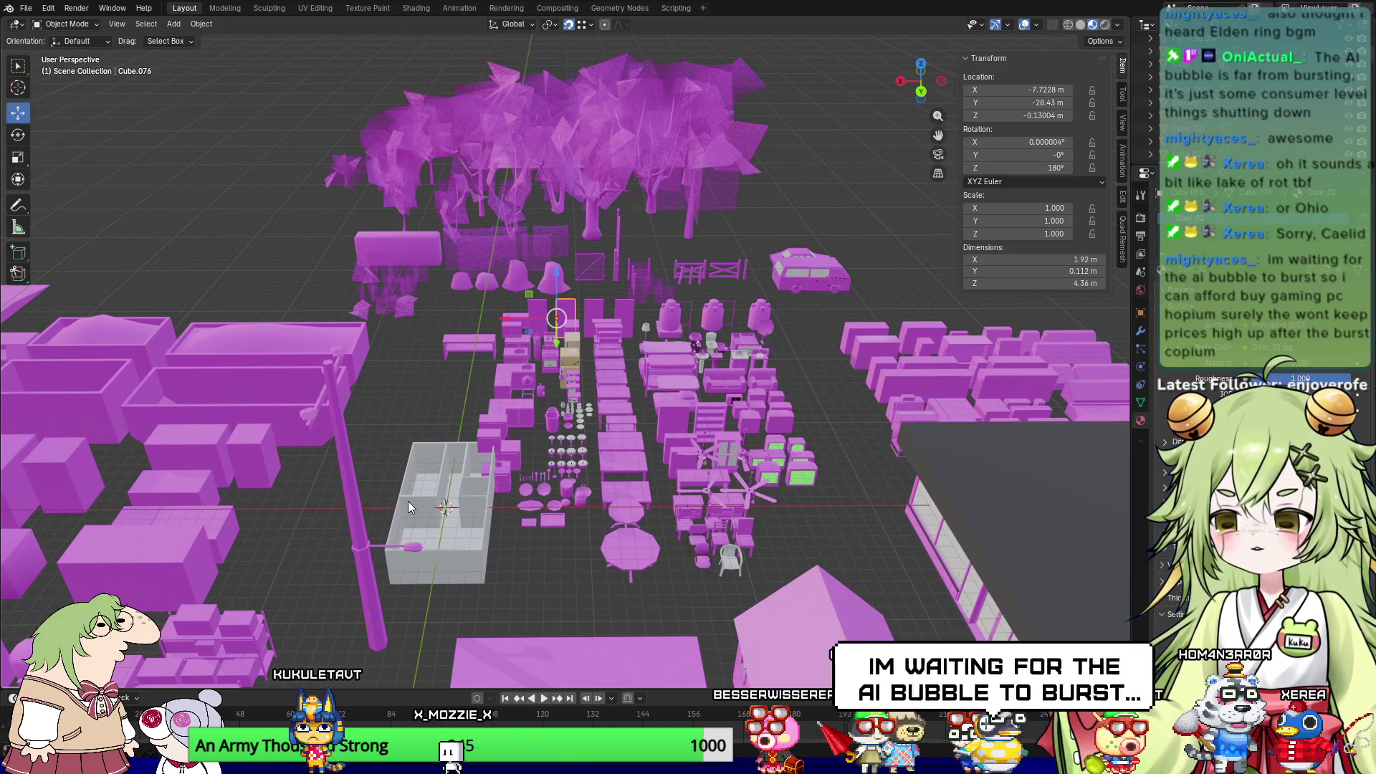
scroll(586, 441, "up", 5)
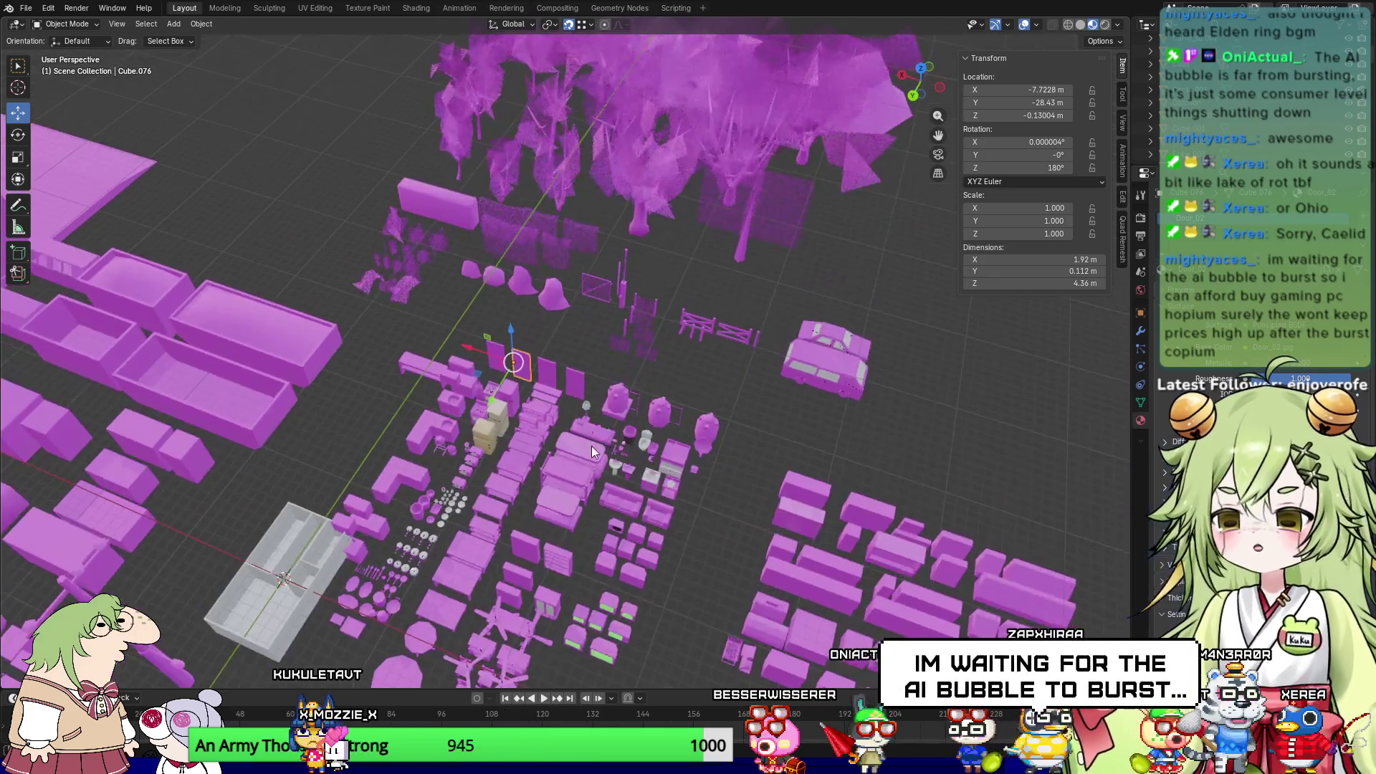
middle_click_drag(587, 441, 596, 450)
scroll(496, 470, "up", 3)
middle_click_drag(497, 470, 545, 462)
scroll(545, 462, "up", 3)
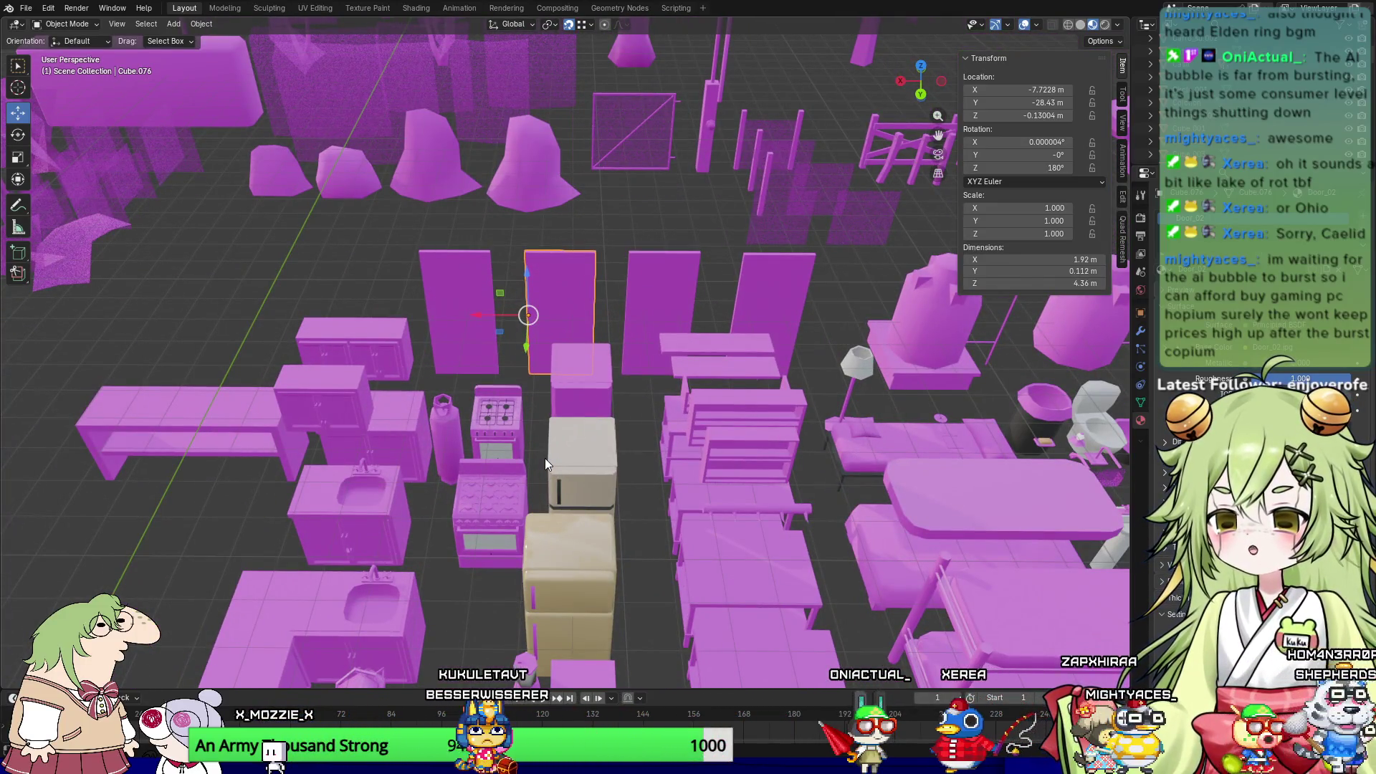
mouse_move(544, 458)
middle_mouse_down()
mouse_move(624, 522)
mouse_move(603, 531)
mouse_move(657, 522)
mouse_move(645, 512)
middle_mouse_up()
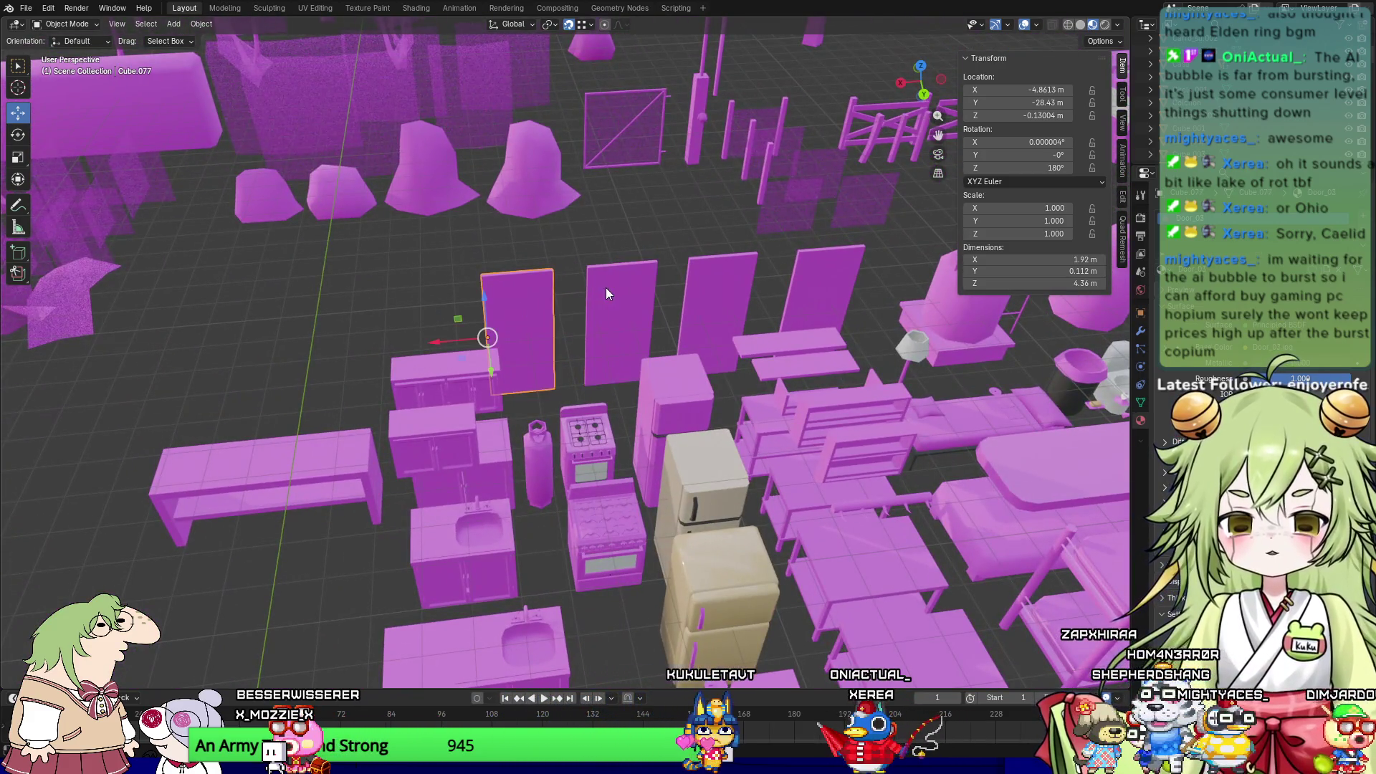
left_click(734, 302)
Step: Orbit to an overhead view and box-select the cluster of cluttered objects at right
scroll(813, 299, "down", 6)
mouse_move(817, 300)
middle_mouse_down()
mouse_move(736, 346)
mouse_move(639, 353)
middle_mouse_up()
scroll(613, 322, "down", 3)
mouse_move(530, 138)
left_mouse_down()
mouse_move(1000, 457)
mouse_move(1033, 621)
left_mouse_up()
scroll(925, 516, "up", 2)
mouse_move(923, 511)
middle_mouse_down()
mouse_move(905, 501)
mouse_move(930, 523)
middle_mouse_up()
scroll(616, 533, "up", 5)
mouse_move(730, 471)
middle_mouse_down()
mouse_move(767, 467)
mouse_move(432, 434)
mouse_move(489, 480)
middle_mouse_up()
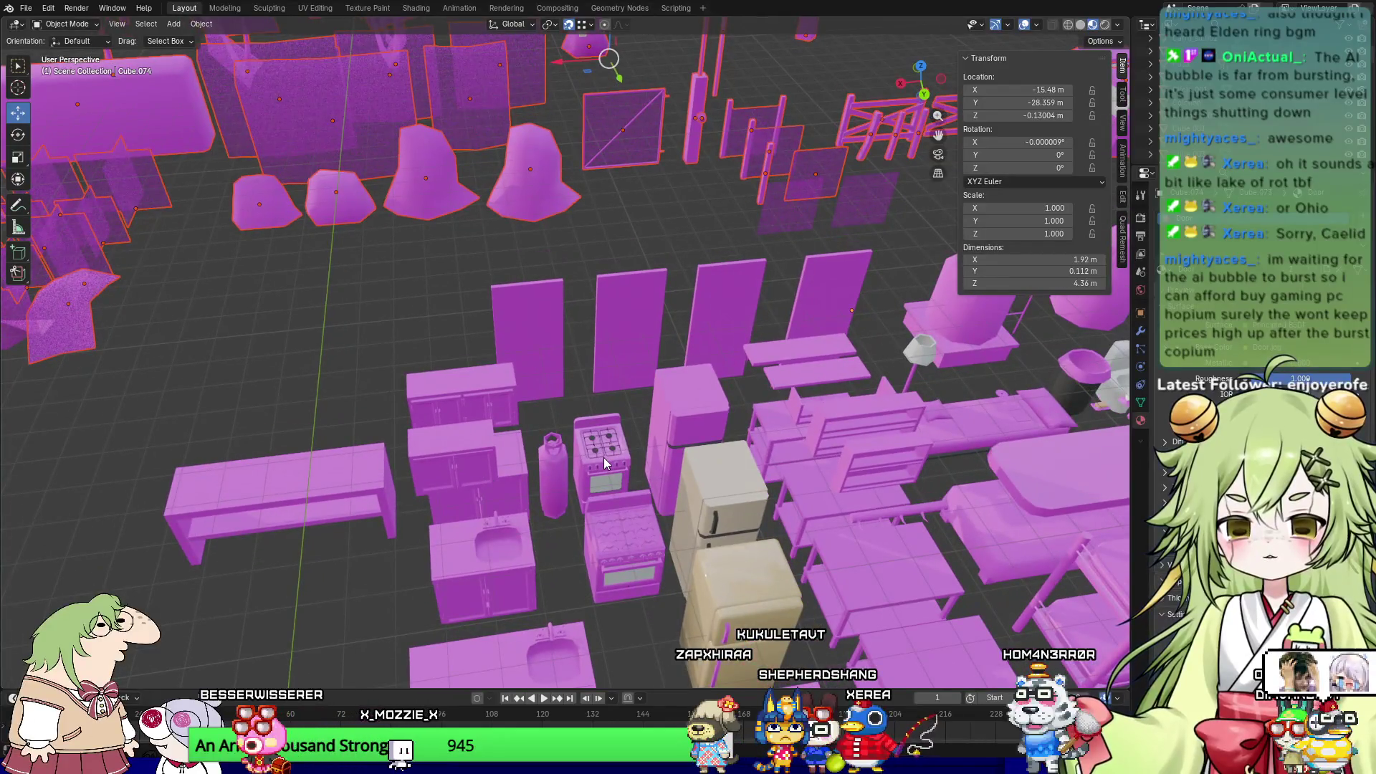
scroll(535, 368, "down", 8, "ctrl")
scroll(398, 390, "down", 2, "shift")
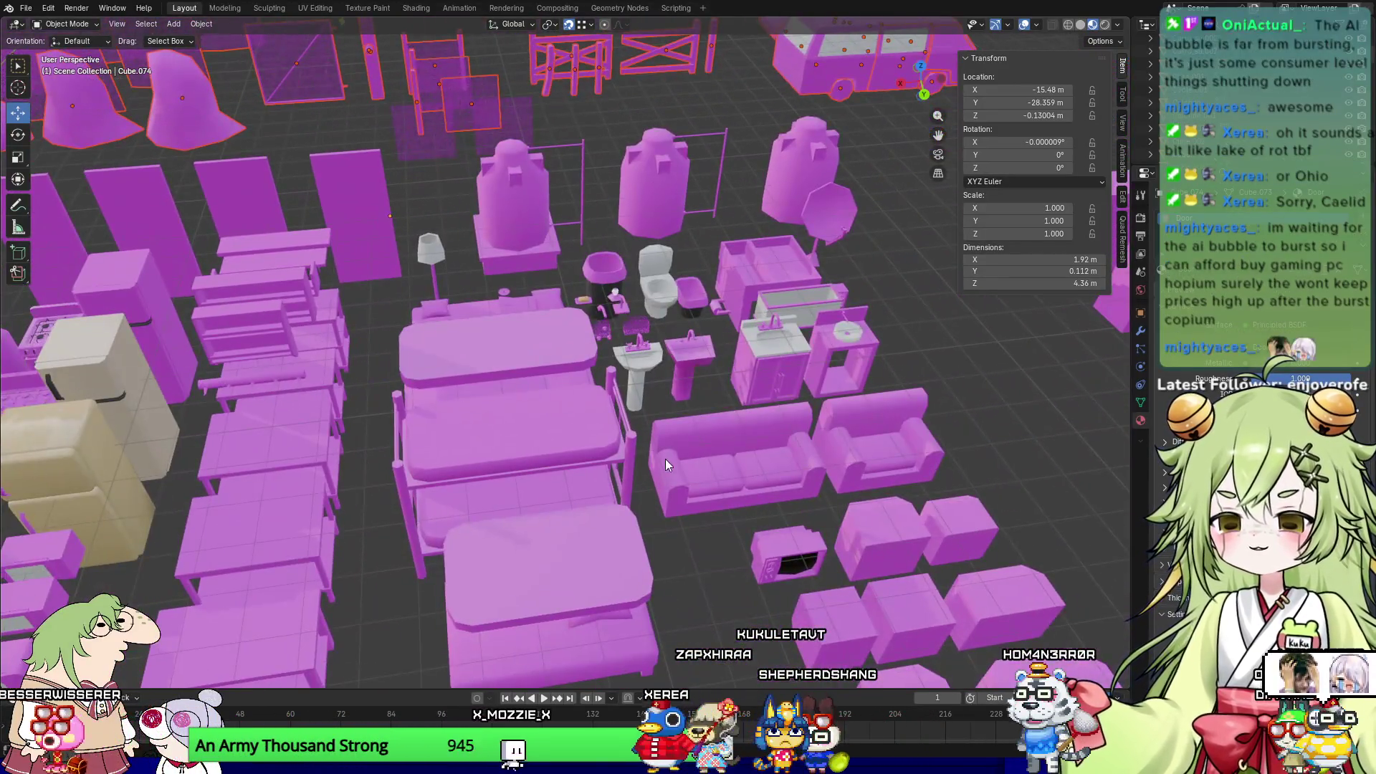
scroll(712, 457, "down", 2, "ctrl")
scroll(722, 461, "up", 2, "shift")
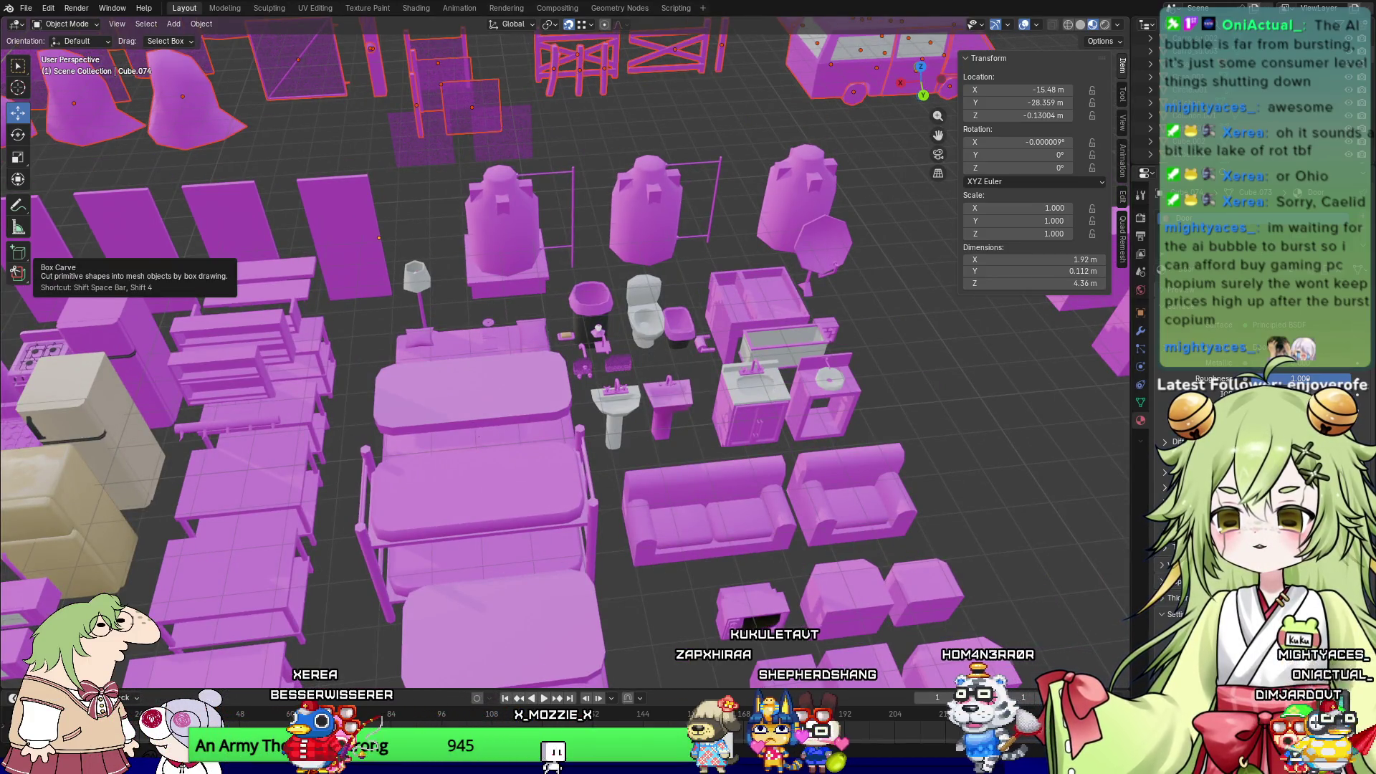
Step: Box-select the flat scrap pieces floating above the furniture and delete them
mouse_move(625, 489)
middle_mouse_down()
mouse_move(612, 484)
mouse_move(634, 505)
mouse_move(616, 443)
middle_mouse_up()
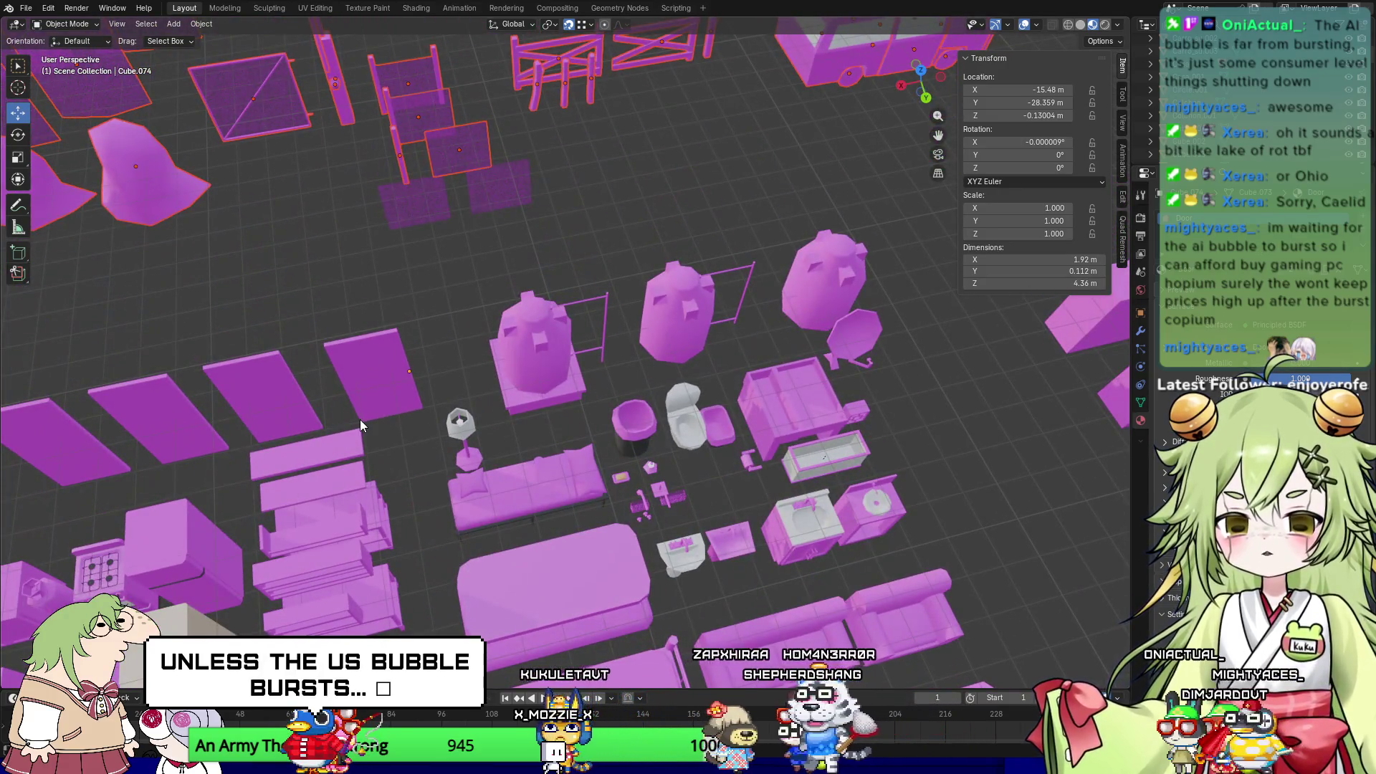
mouse_move(361, 431)
middle_mouse_down()
mouse_move(432, 430)
mouse_move(373, 338)
middle_mouse_up()
scroll(678, 152, "down", 6)
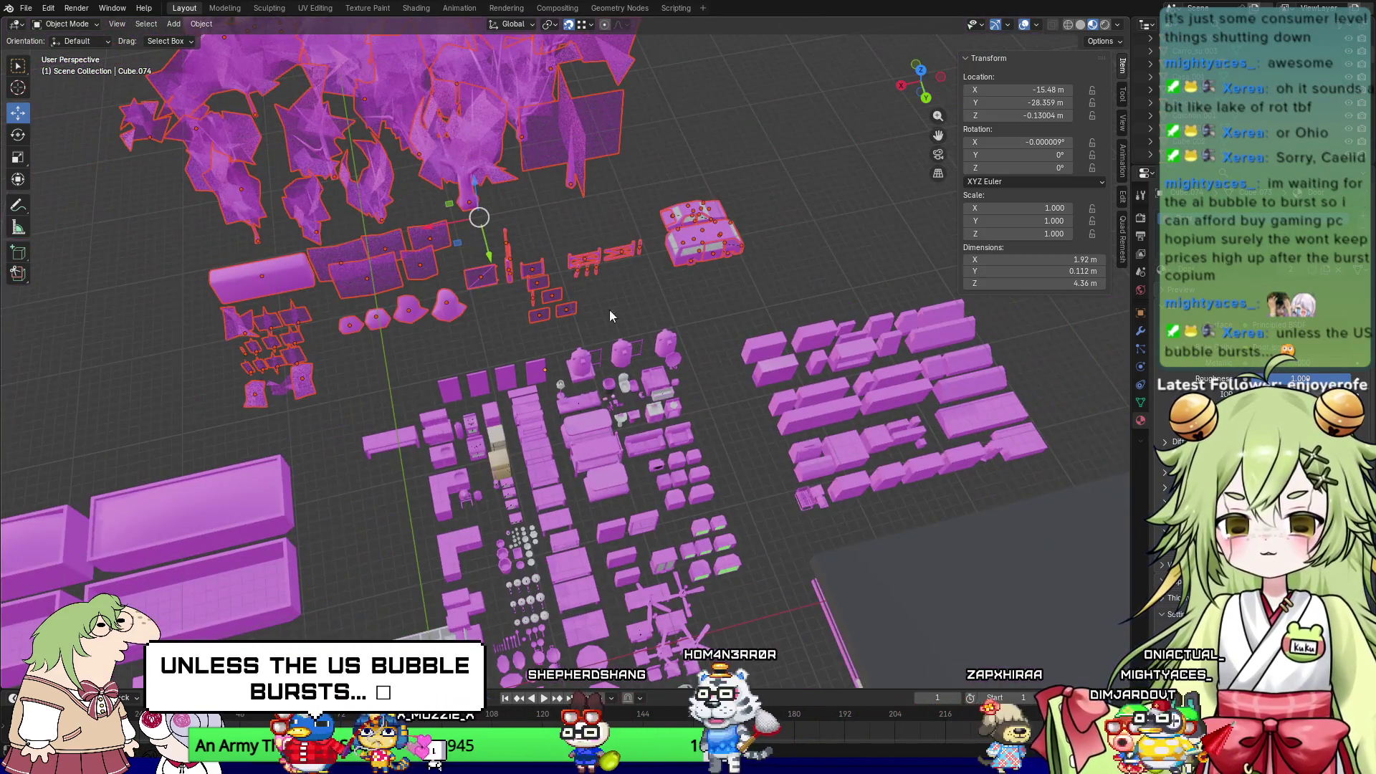
scroll(857, 404, "up", 6)
mouse_move(934, 457)
middle_mouse_down("shift")
mouse_move(264, 373)
mouse_move(334, 367)
middle_mouse_up("shift")
scroll(334, 367, "down", 5)
scroll(293, 441, "up", 5)
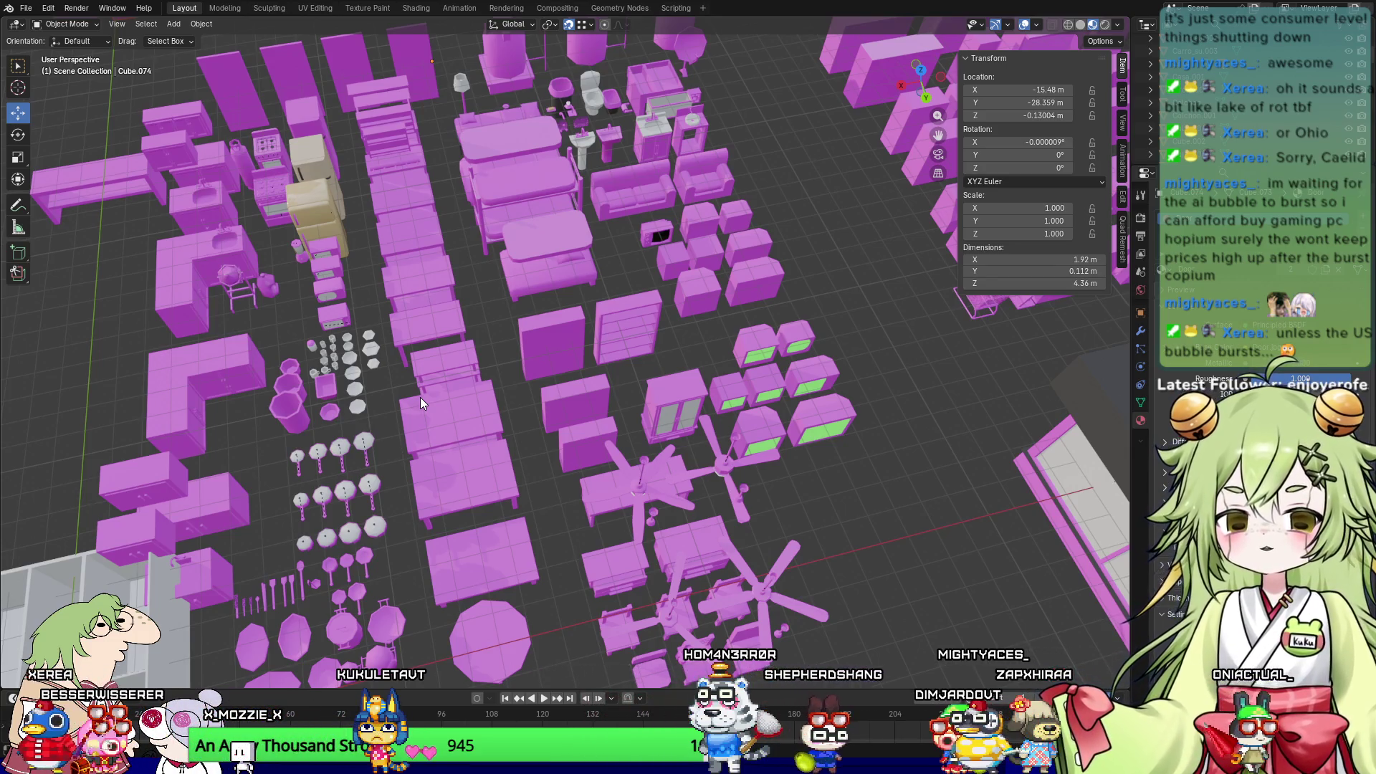
mouse_move(406, 390)
middle_mouse_down()
mouse_move(479, 389)
mouse_move(496, 354)
mouse_move(474, 387)
middle_mouse_up()
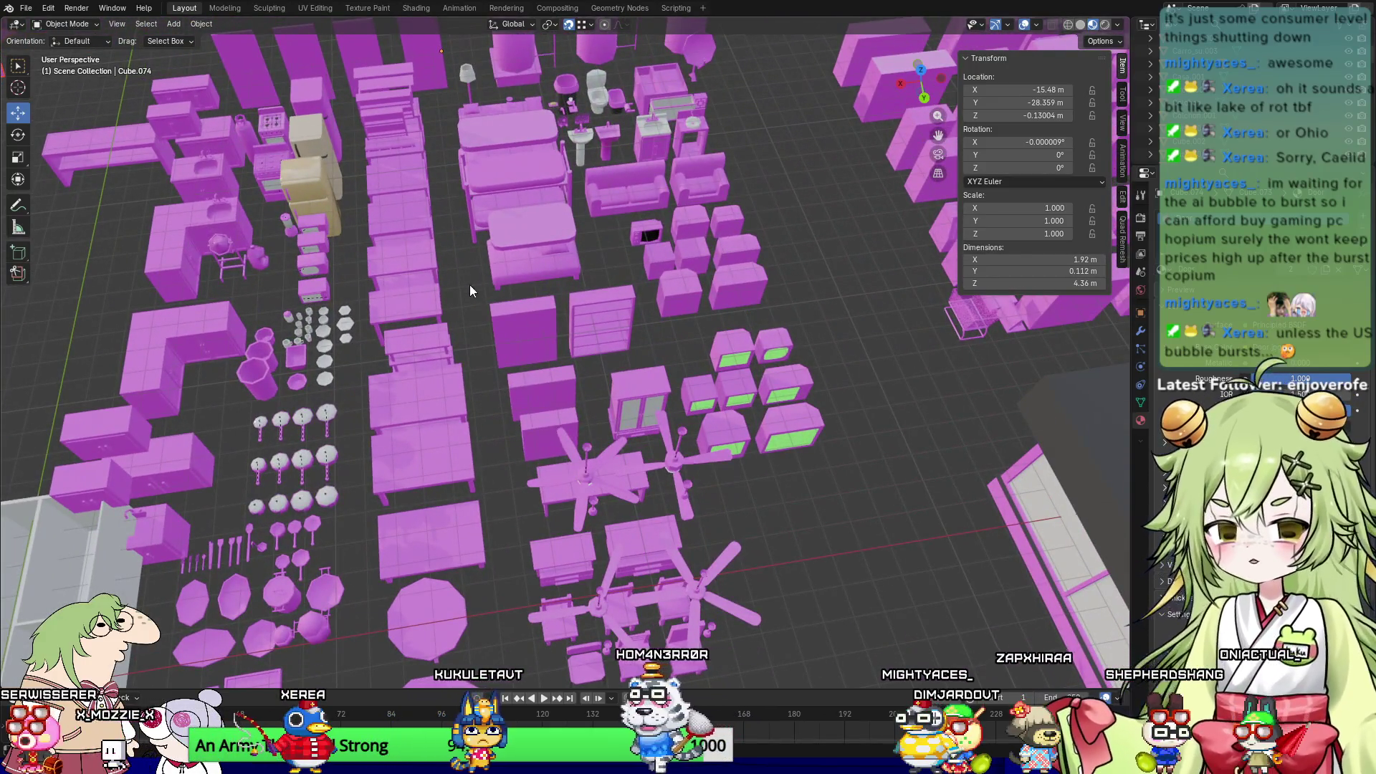
mouse_move(282, 115)
middle_mouse_down("shift")
mouse_move(521, 388)
mouse_move(557, 394)
middle_mouse_up("shift")
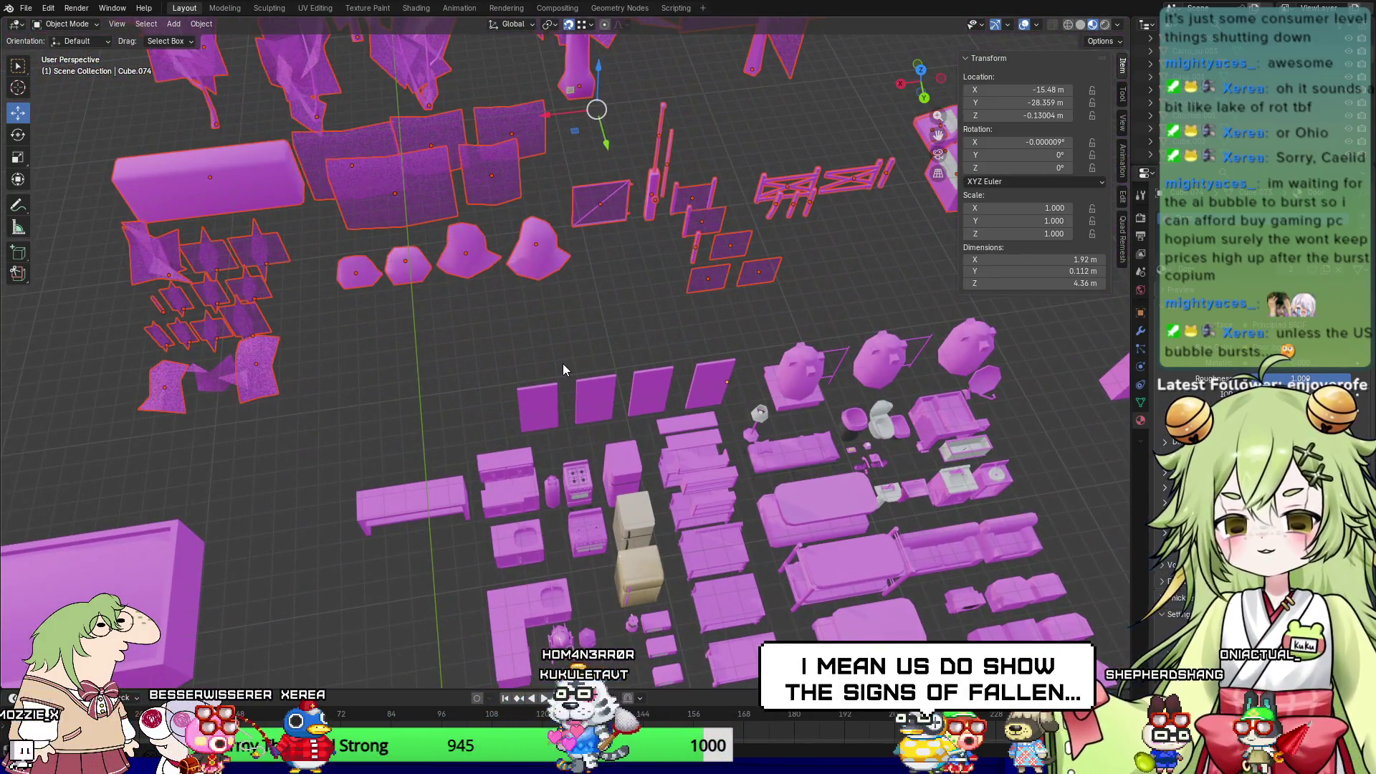
key("Delete")
Step: Delete the small magenta bird-like object
mouse_move(135, 284)
left_mouse_down()
mouse_move(264, 354)
mouse_move(295, 399)
left_mouse_up()
key("Delete")
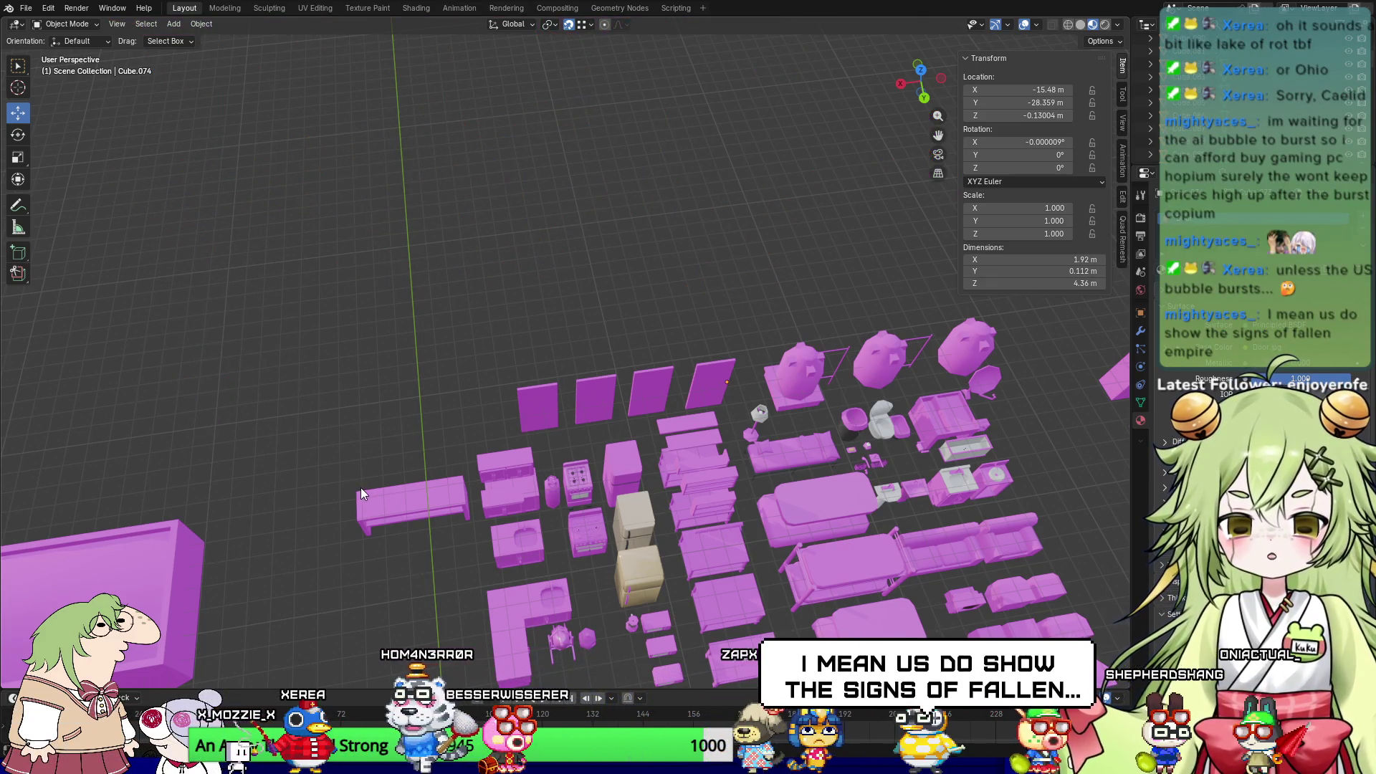
scroll(429, 482, "up", 3)
mouse_move(429, 482)
middle_mouse_down()
mouse_move(461, 324)
mouse_move(491, 304)
mouse_move(389, 295)
mouse_move(430, 308)
middle_mouse_up()
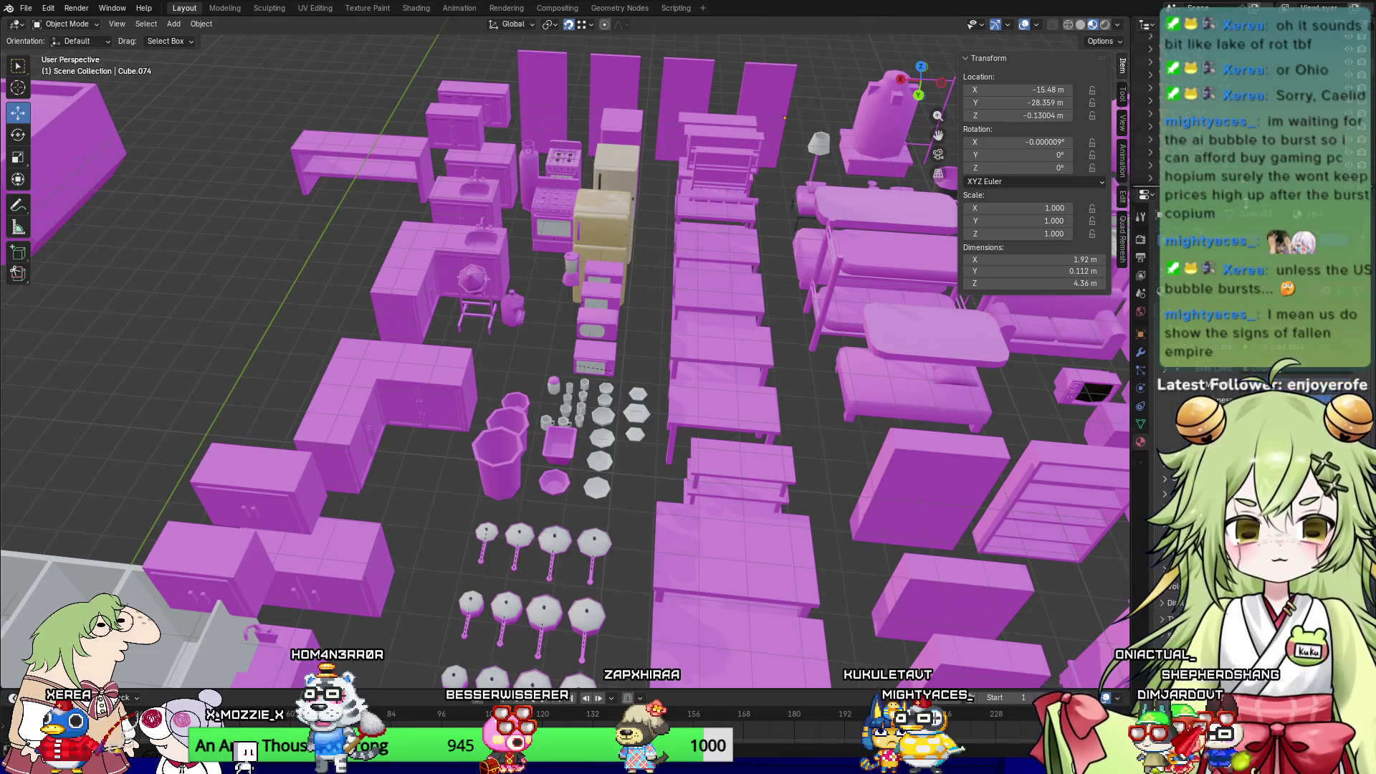
Step: Enlarge the Outliner, then box-select and delete two groups of kitchen furniture
left_click_drag(1147, 181, 1147, 499)
middle_click_drag(423, 220, 422, 249)
mouse_move(430, 313)
left_mouse_down()
mouse_move(686, 490)
mouse_move(707, 477)
left_mouse_up()
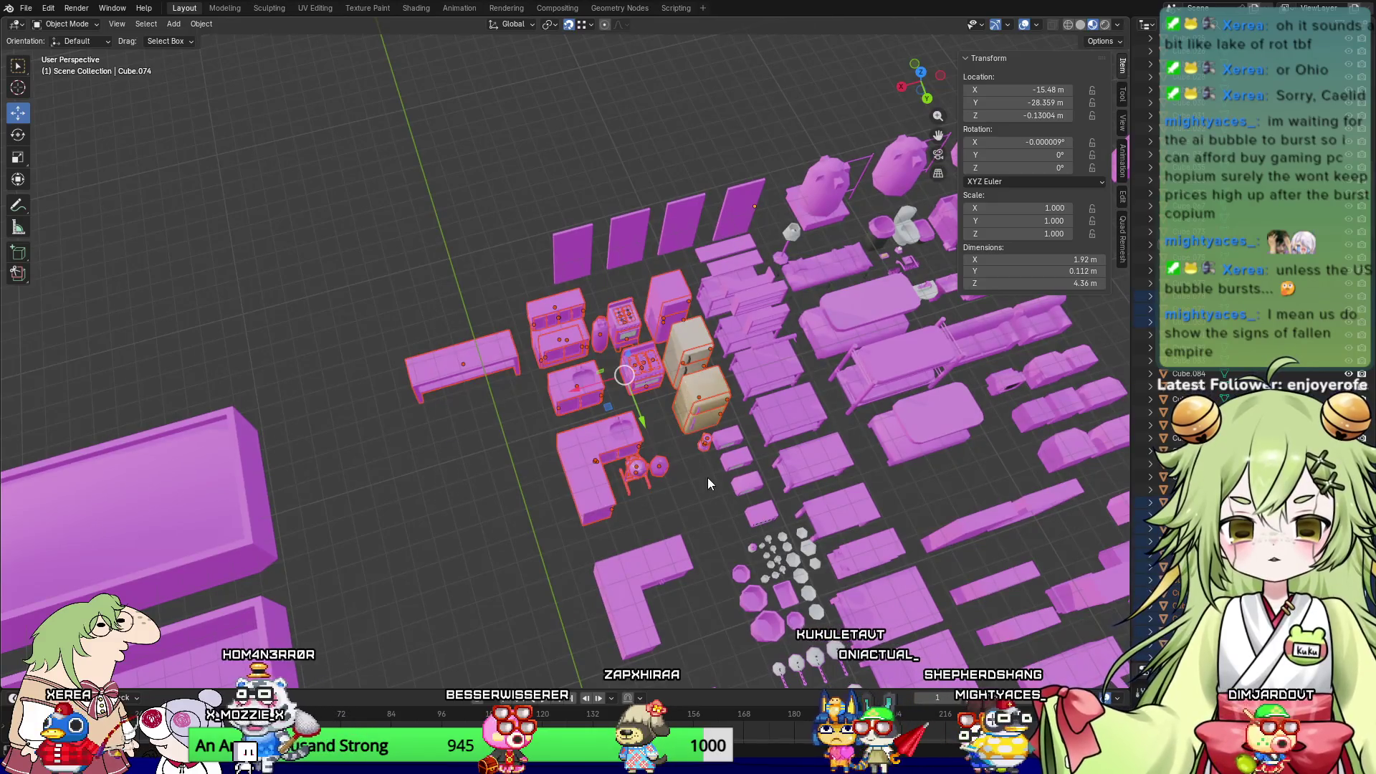
mouse_move(694, 364)
middle_mouse_down()
mouse_move(787, 400)
mouse_move(721, 363)
middle_mouse_up()
mouse_move(638, 343)
left_mouse_down()
mouse_move(772, 454)
mouse_move(1077, 604)
left_mouse_up()
key("Delete")
Step: Delete the heads and marker near the doors, the lamp base and a stair slab
left_click_drag(792, 224, 1079, 400)
key("Delete")
key("Delete")
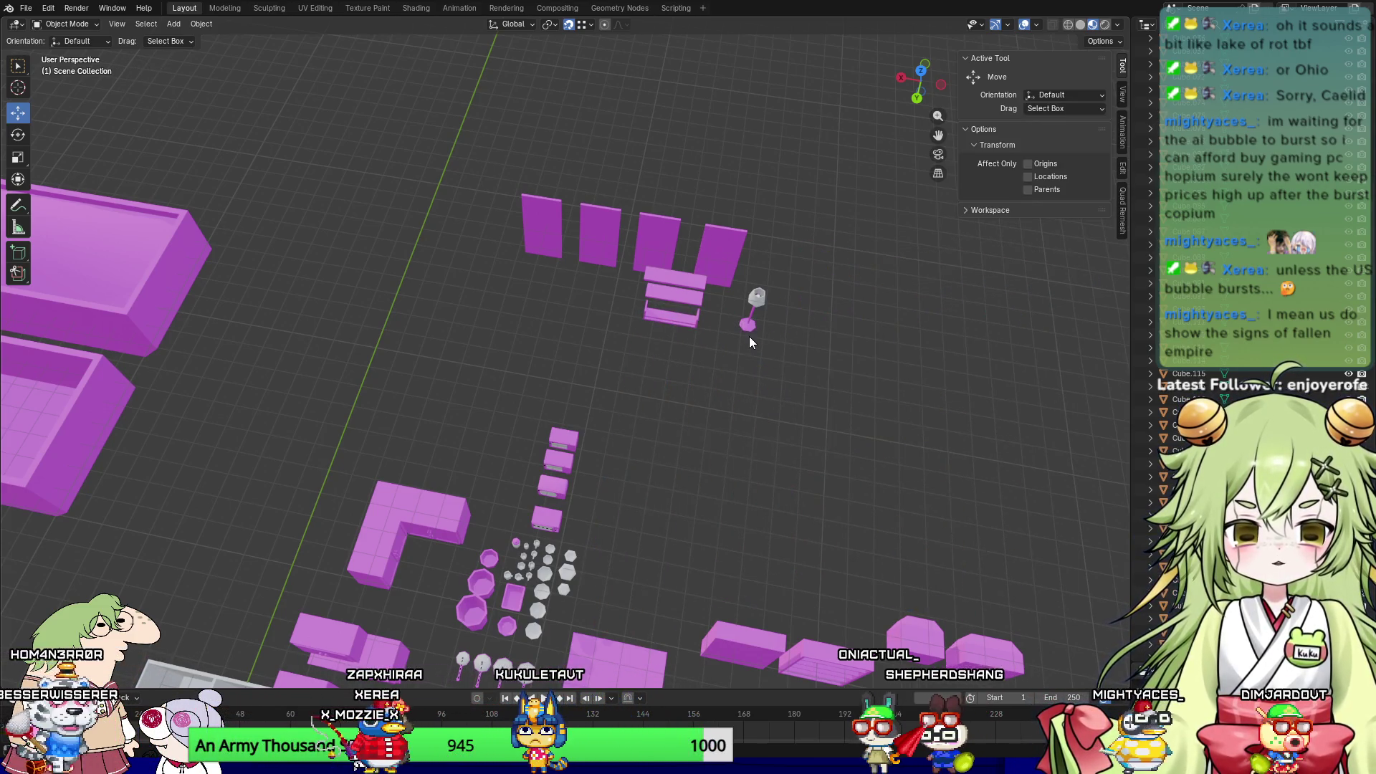
left_click(747, 326)
key("Delete")
left_click(694, 323)
Step: Delete the remaining stair slabs, the grey octagon and the L-shape with small circles
key("Delete")
left_click(690, 303)
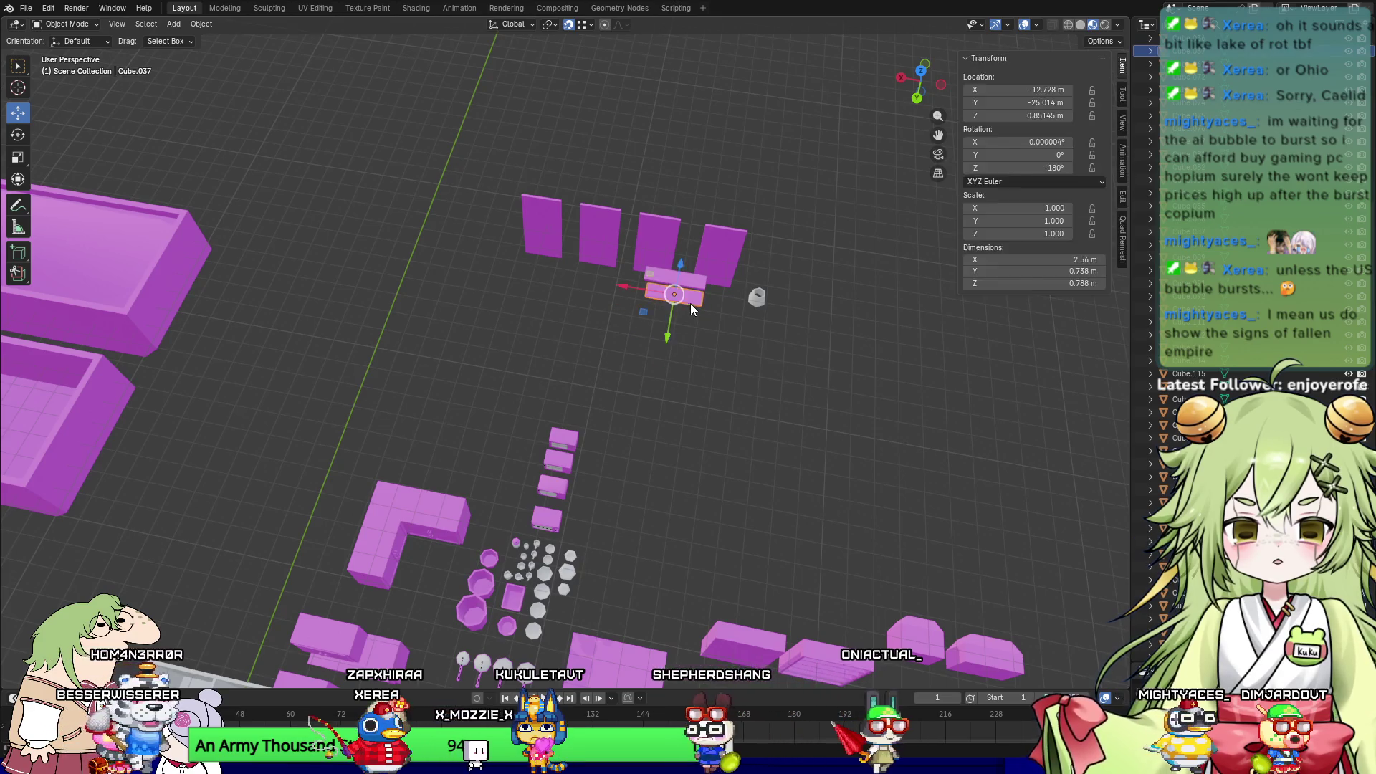
key("Delete")
left_click(757, 296)
key("Delete")
mouse_move(387, 331)
left_mouse_down()
mouse_move(678, 587)
mouse_move(687, 628)
left_mouse_up()
key("Delete")
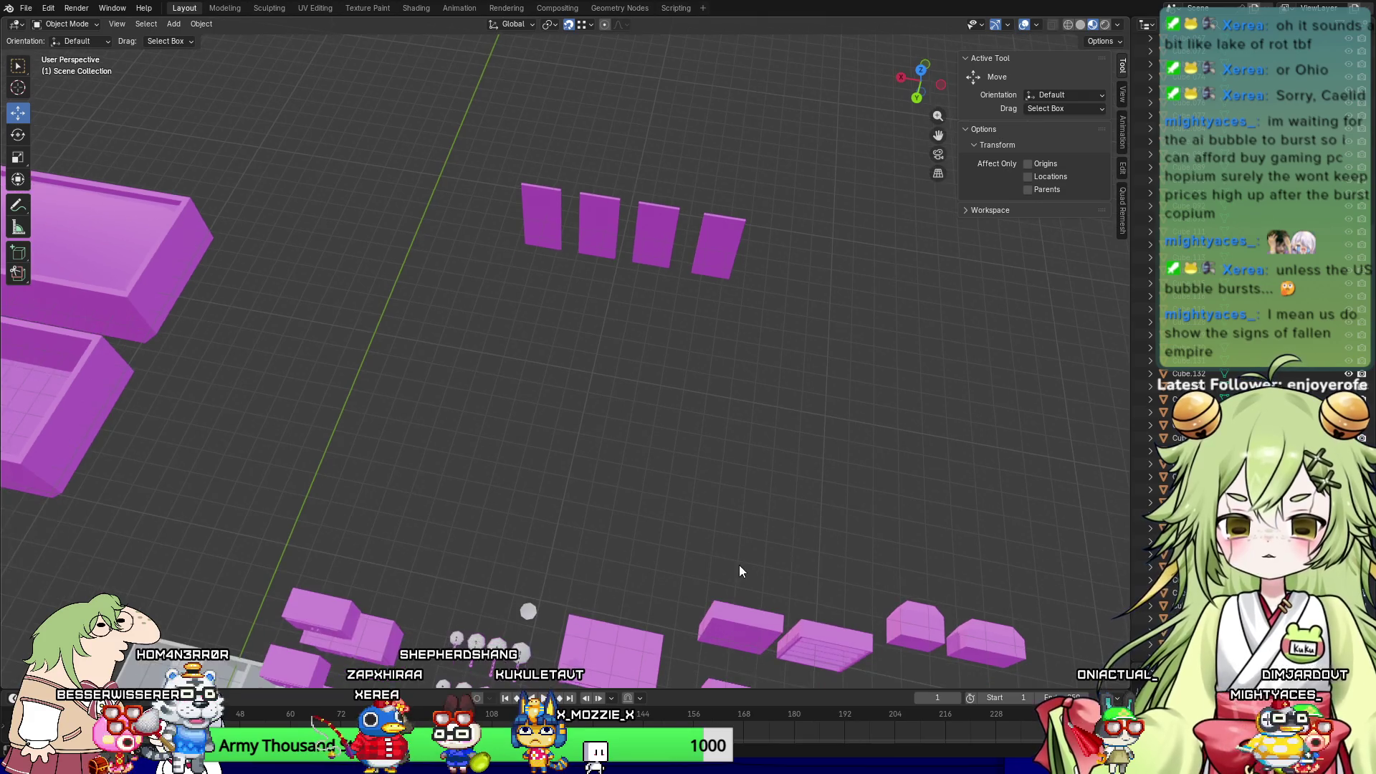
Step: Box-select and delete the table-and-chair cluster beside the room box
middle_click_drag(738, 565, 702, 362, "shift")
scroll(702, 363, "down", 3)
middle_click_drag(767, 470, 683, 458, "shift")
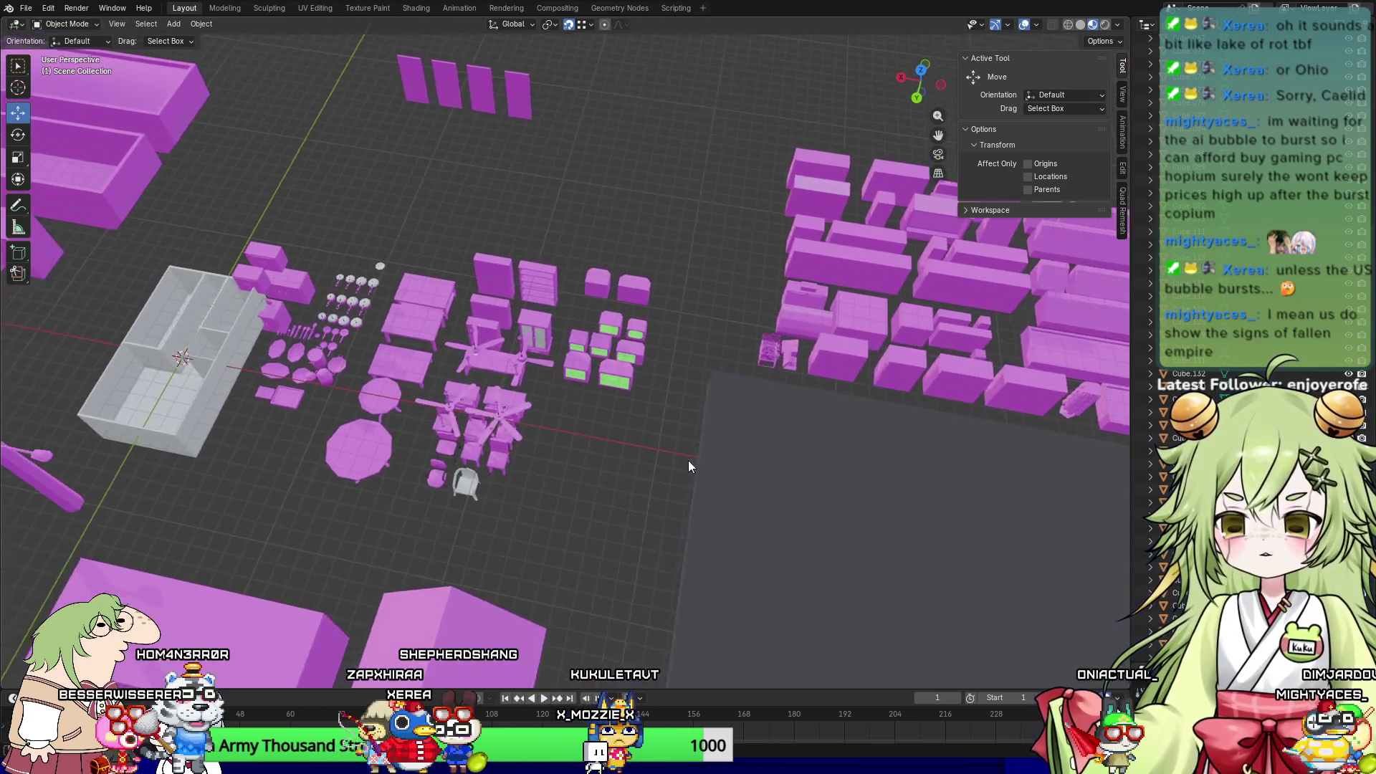
scroll(683, 458, "up", 1)
mouse_move(434, 237)
left_mouse_down()
mouse_move(509, 308)
mouse_move(696, 578)
left_mouse_up()
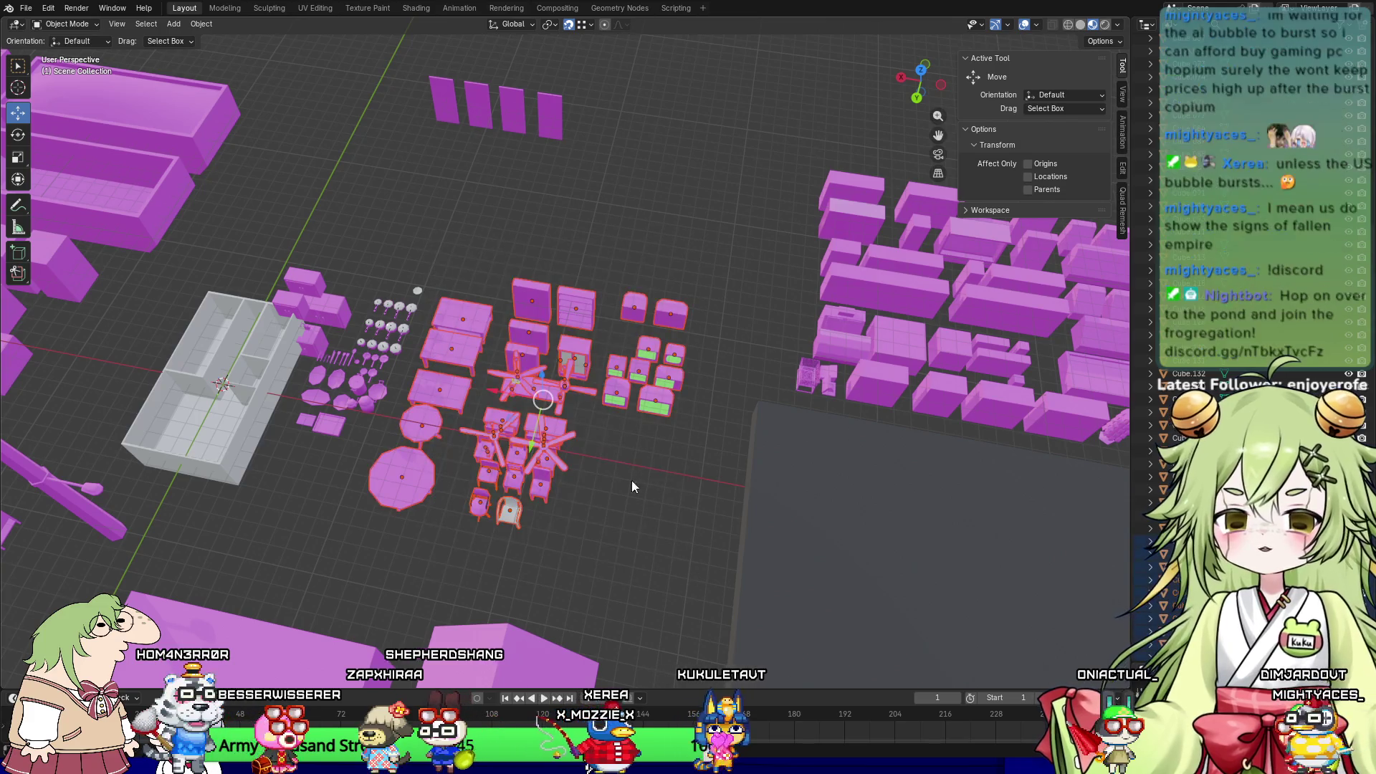
key("Delete")
mouse_move(620, 296)
left_mouse_down()
mouse_move(314, 462)
mouse_move(322, 473)
left_mouse_up()
Step: Delete the leftover furniture, circles and the small magenta block beside the room
key("Delete")
left_click(293, 304)
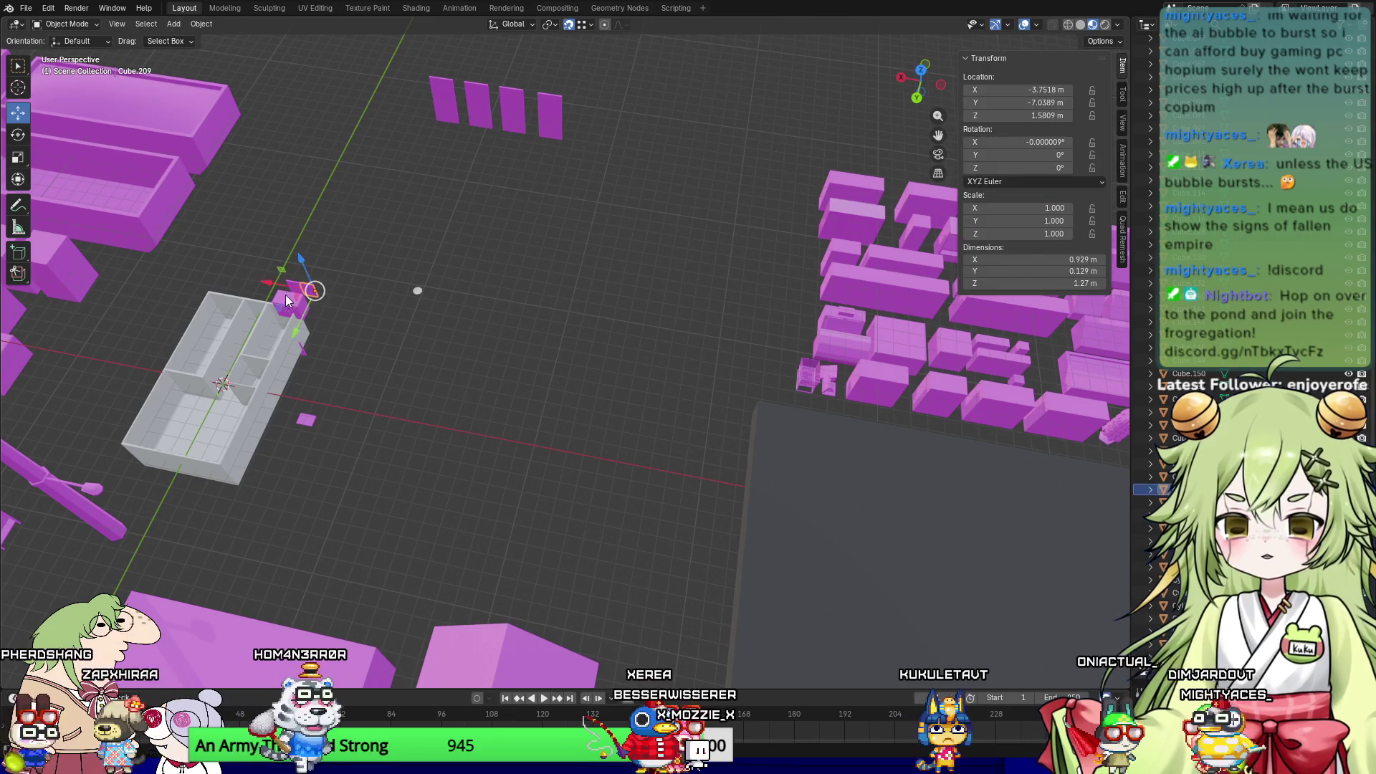
key("Delete")
mouse_move(296, 287)
middle_mouse_down()
mouse_move(436, 337)
mouse_move(463, 321)
mouse_move(496, 346)
middle_mouse_up()
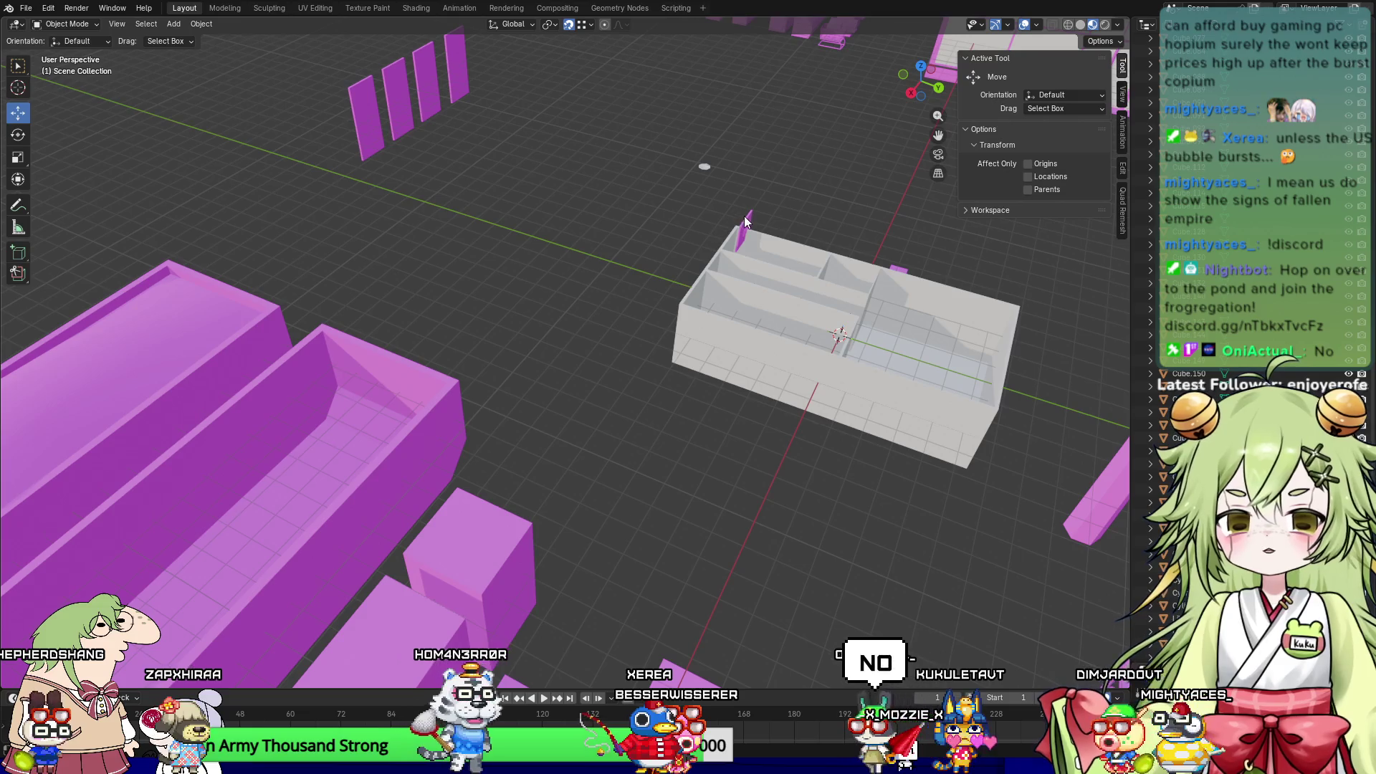
middle_click_drag(758, 234, 752, 288)
mouse_move(696, 349)
left_mouse_down()
mouse_move(602, 323)
mouse_move(563, 288)
left_mouse_up()
middle_click_drag(563, 288, 618, 298)
mouse_move(464, 396)
middle_mouse_down()
mouse_move(650, 588)
mouse_move(462, 488)
mouse_move(462, 457)
middle_mouse_up()
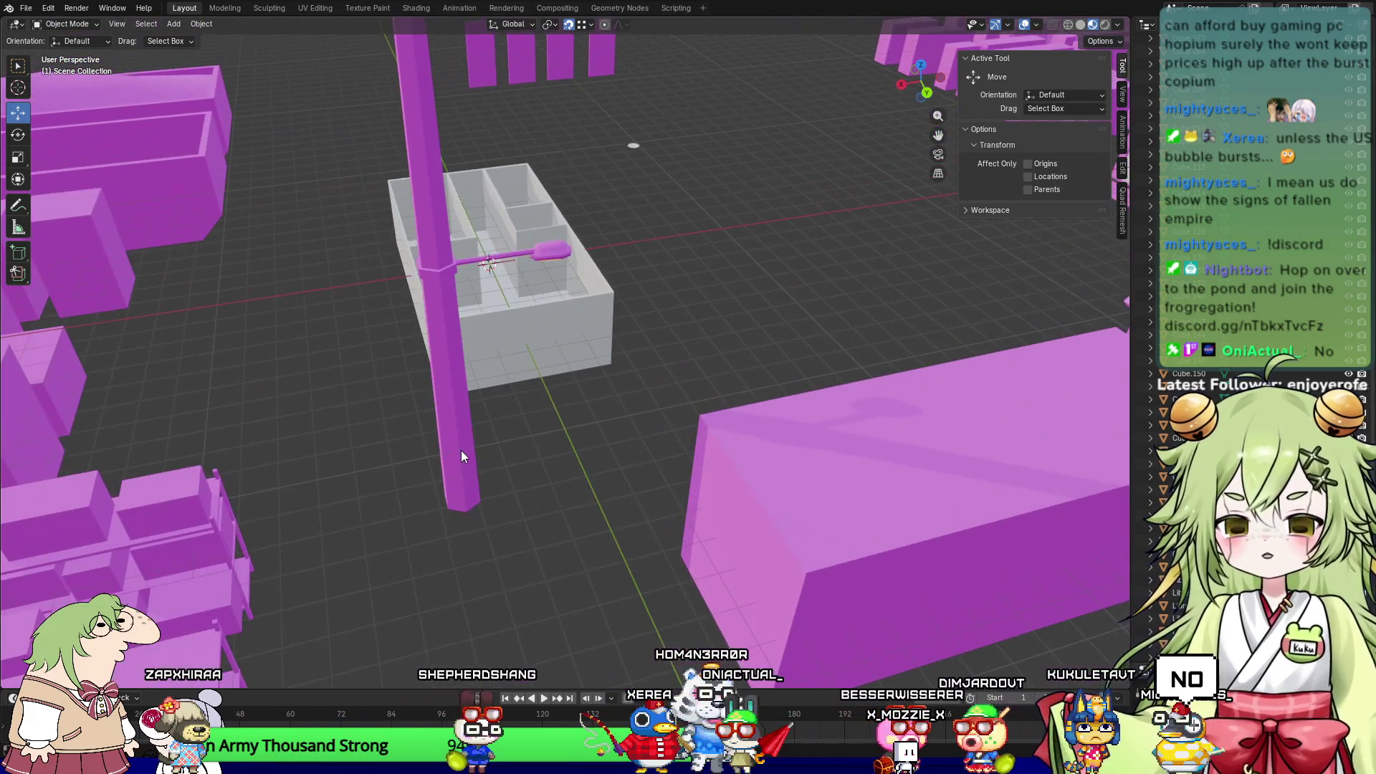
key("ctrl+z")
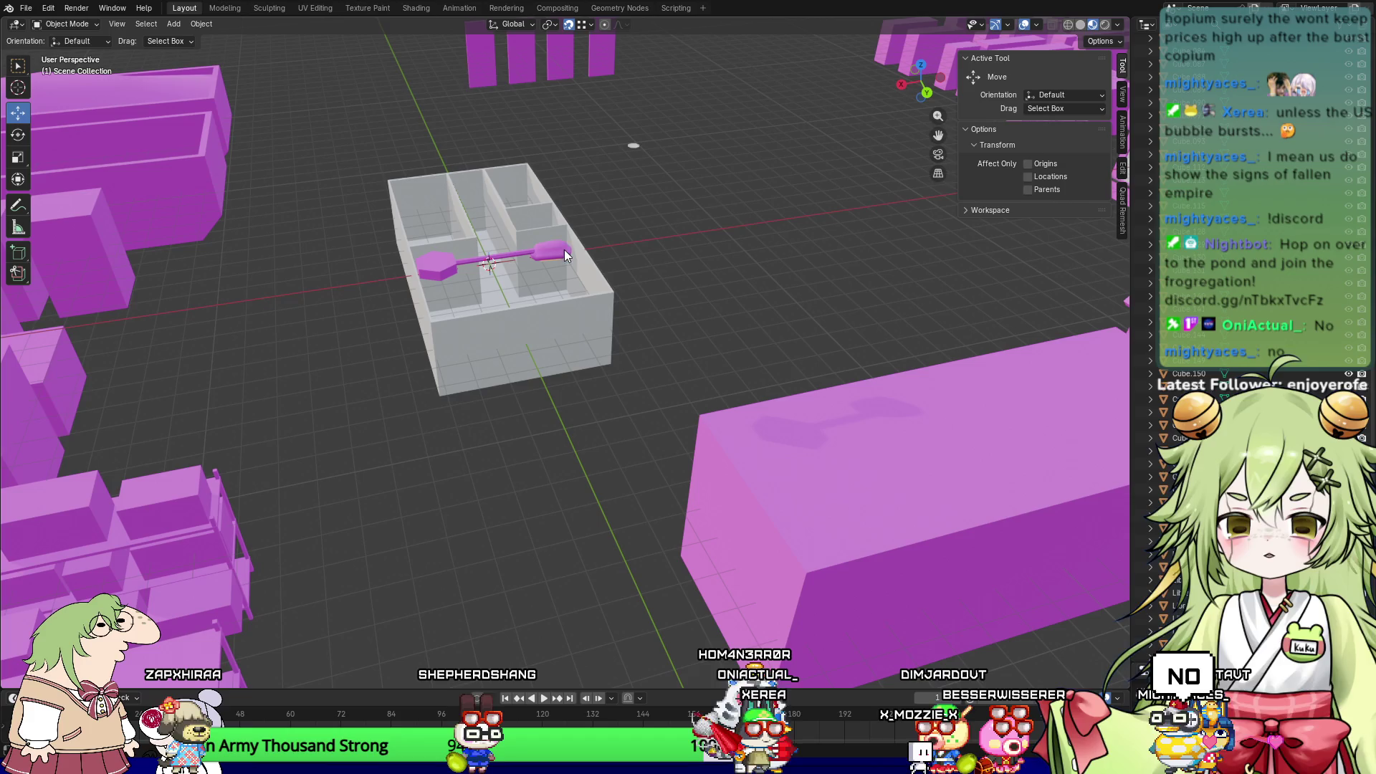
Step: Box-select and delete the field of magenta blocks, the floor and the thin walls
mouse_move(733, 212)
middle_mouse_down()
mouse_move(691, 227)
mouse_move(359, 182)
middle_mouse_up()
scroll(359, 188, "down", 2)
mouse_move(362, 123)
left_mouse_down()
mouse_move(822, 402)
mouse_move(821, 487)
left_mouse_up()
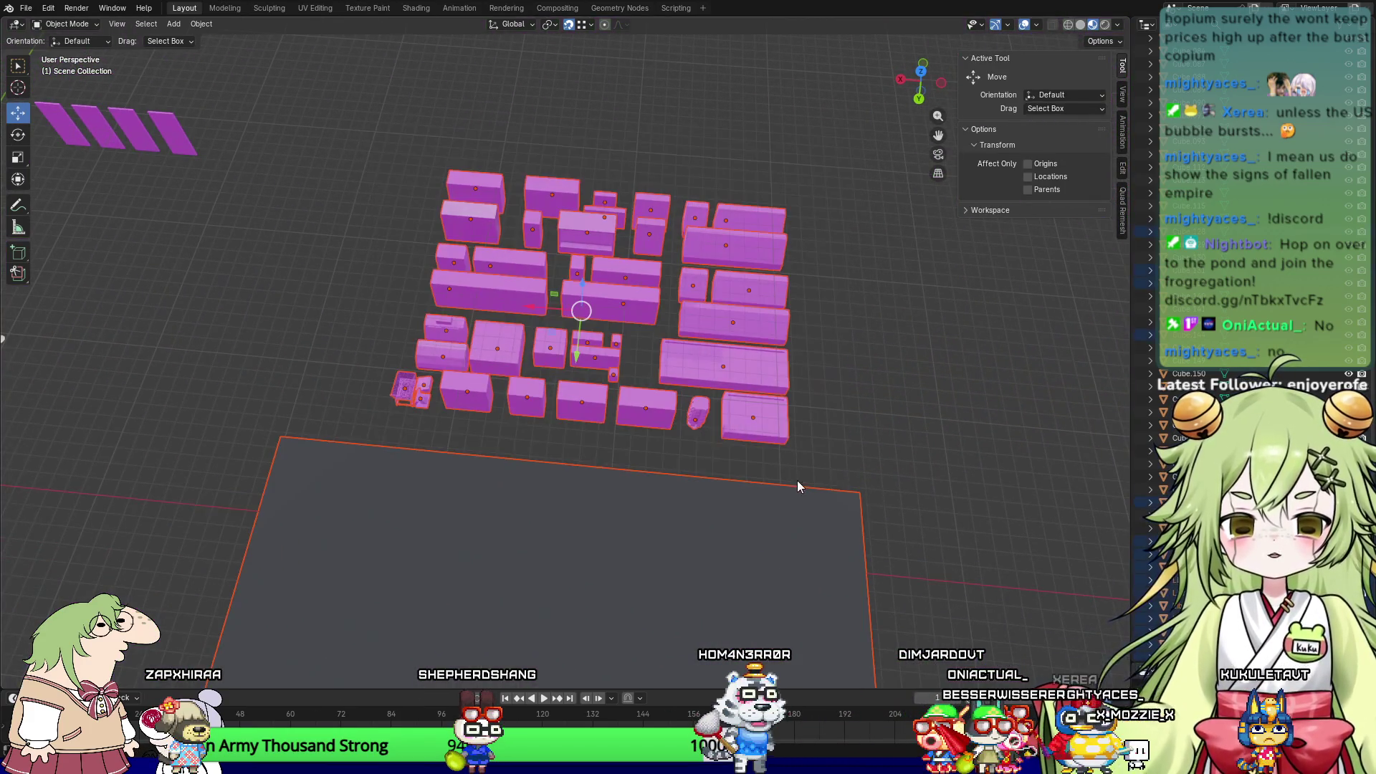
scroll(420, 385, "down", 3)
middle_click_drag(420, 385, 583, 543)
key("Delete")
left_click_drag(429, 413, 776, 671)
key("Delete")
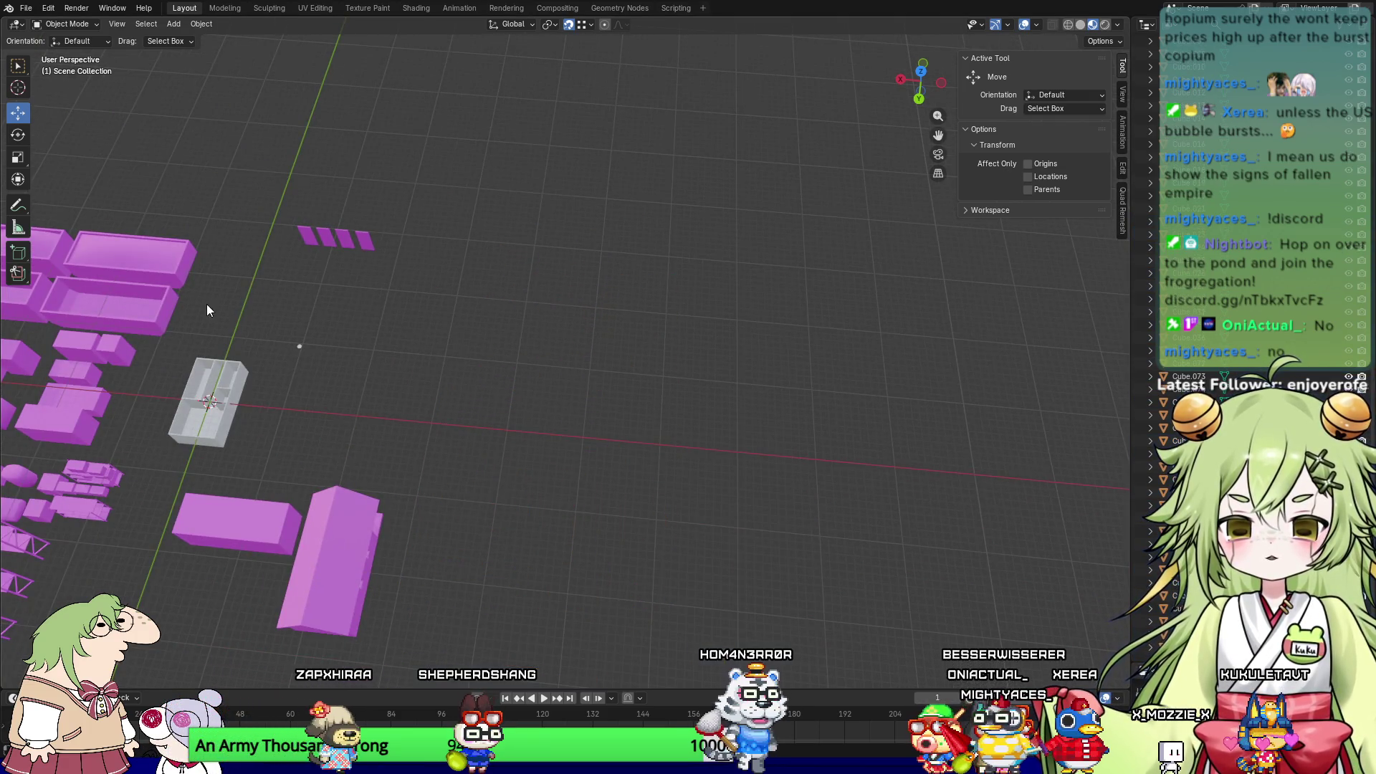
Step: Delete the two large pink blocks and all remaining small pink objects
left_click_drag(451, 482, 179, 649)
key("Delete")
left_click_drag(343, 480, 145, 606)
key("Delete")
middle_click_drag(164, 543, 539, 501)
mouse_move(613, 92)
left_mouse_down()
mouse_move(352, 451)
mouse_move(2, 654)
left_mouse_up()
key("Delete")
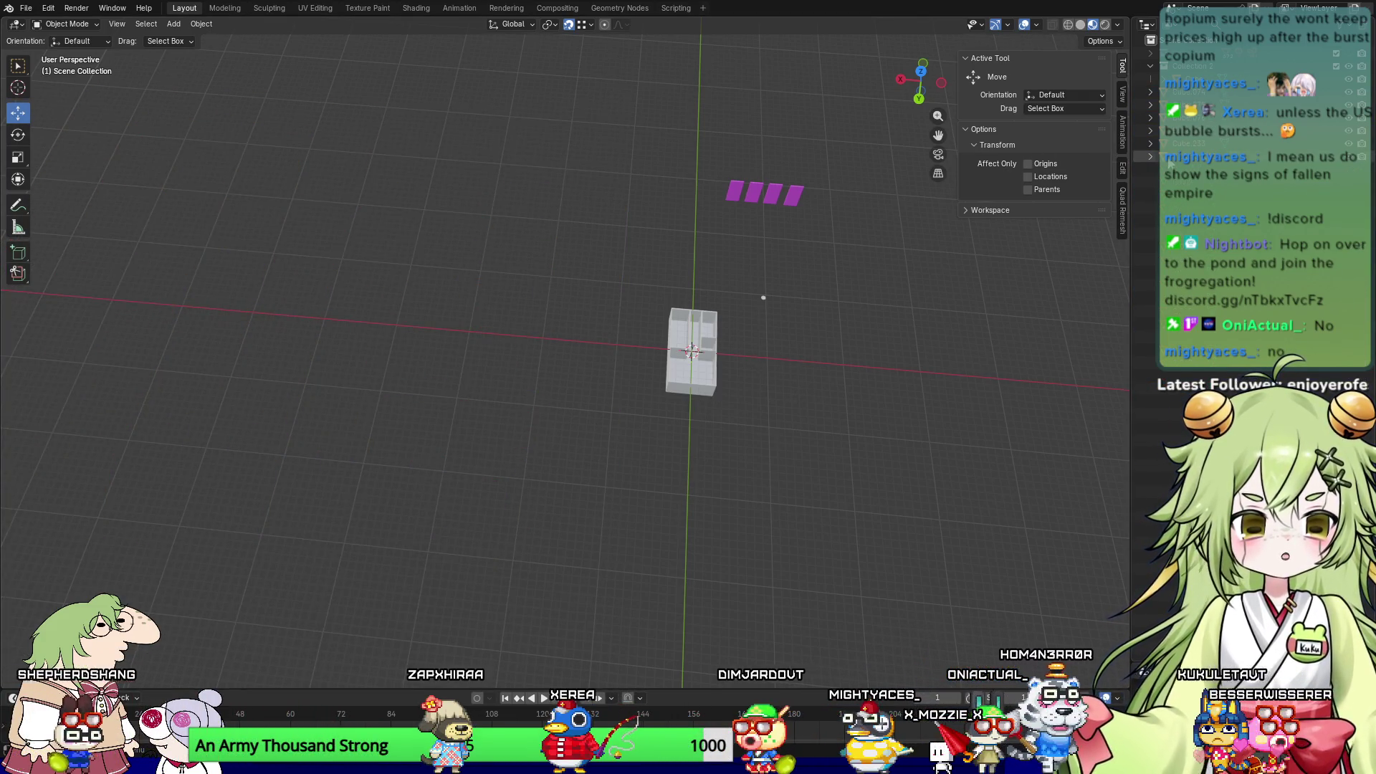
Step: Pick Cylinder.012 from the Outliner and delete it, leaving only the four door panels
left_click(1189, 156)
key("KP_Decimal")
mouse_move(771, 328)
middle_mouse_down()
mouse_move(389, 427)
mouse_move(585, 414)
mouse_move(591, 359)
mouse_move(552, 344)
mouse_move(614, 385)
middle_mouse_up()
key("Delete")
mouse_move(478, 239)
middle_mouse_down()
mouse_move(593, 525)
mouse_move(779, 352)
mouse_move(655, 429)
mouse_move(445, 337)
middle_mouse_up()
scroll(776, 346, "up", 3)
left_click(445, 336)
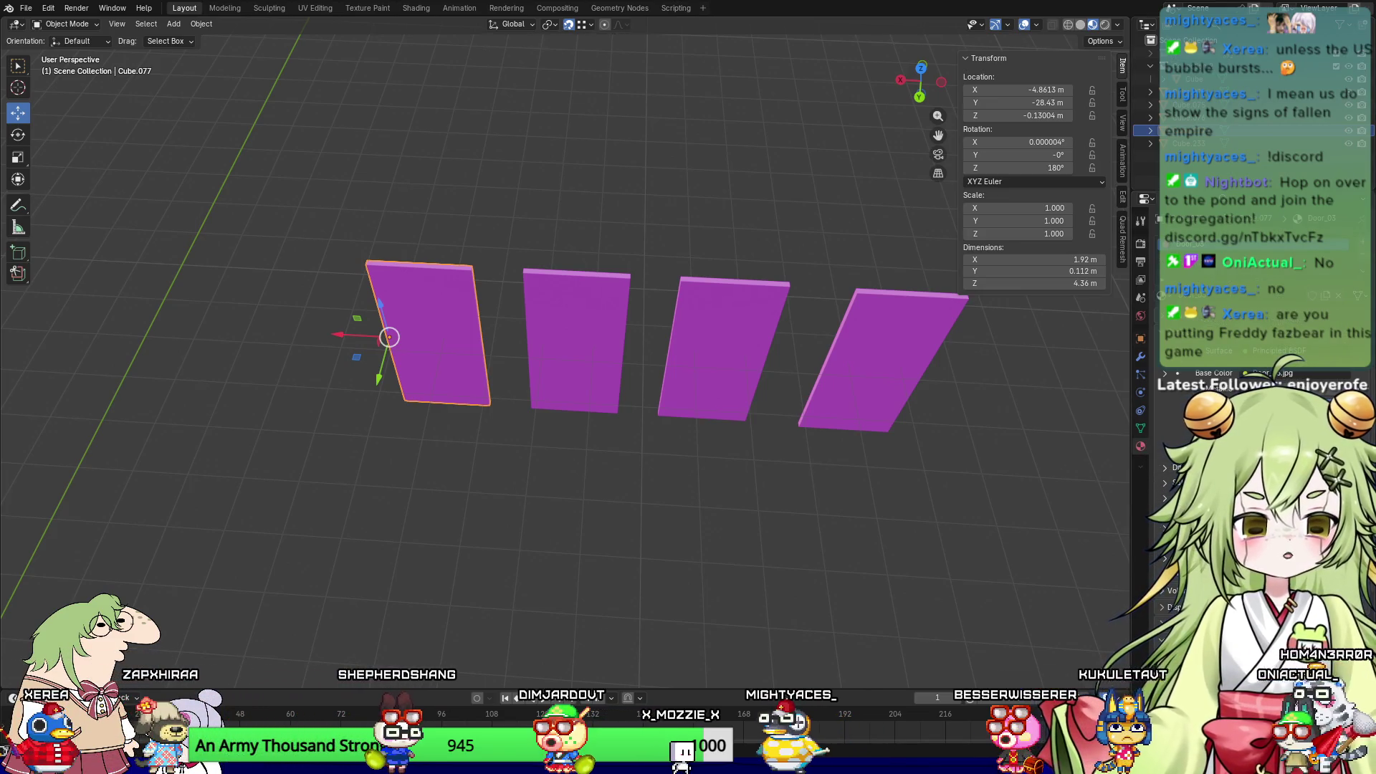
Step: Set each door panel's Base Color to a wooden or metal door Image Texture, finishing with Cube.074
left_click(1179, 387)
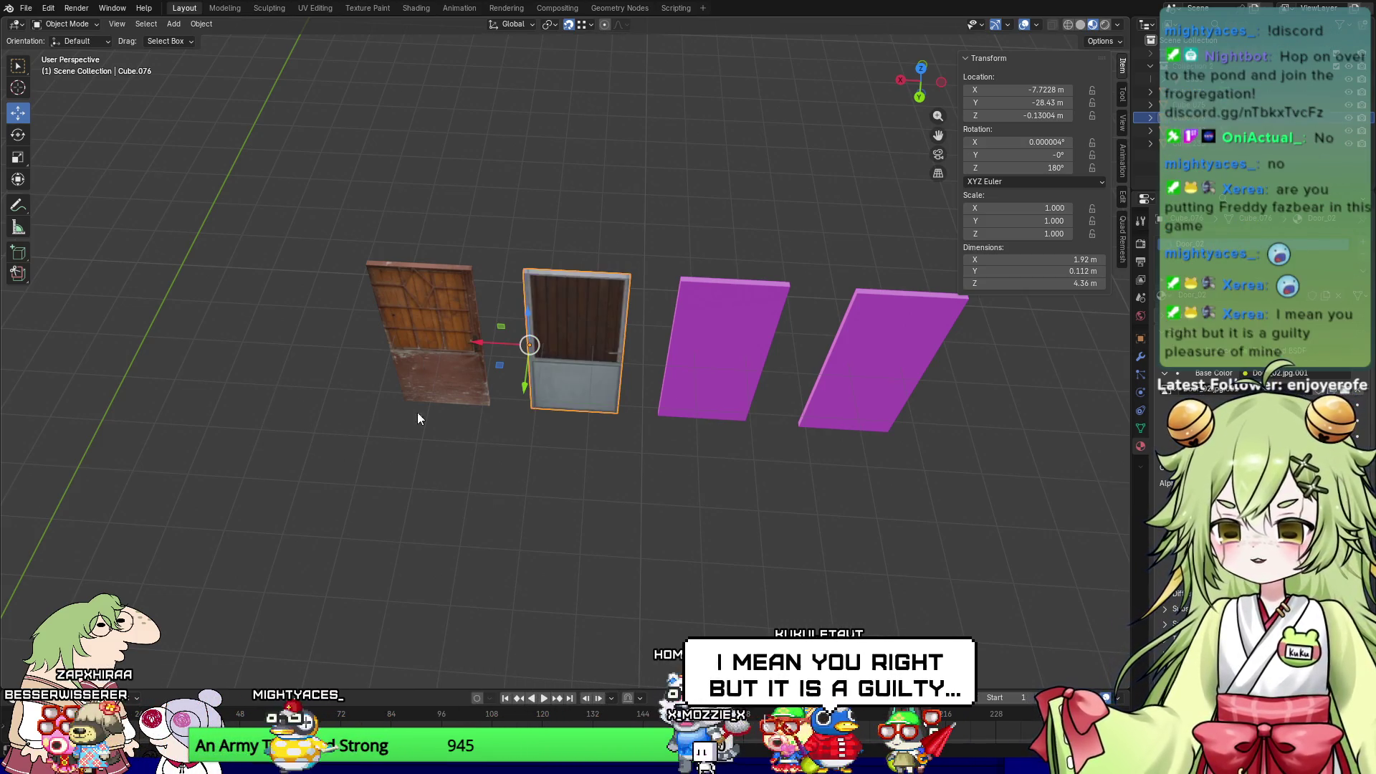
left_click(745, 355)
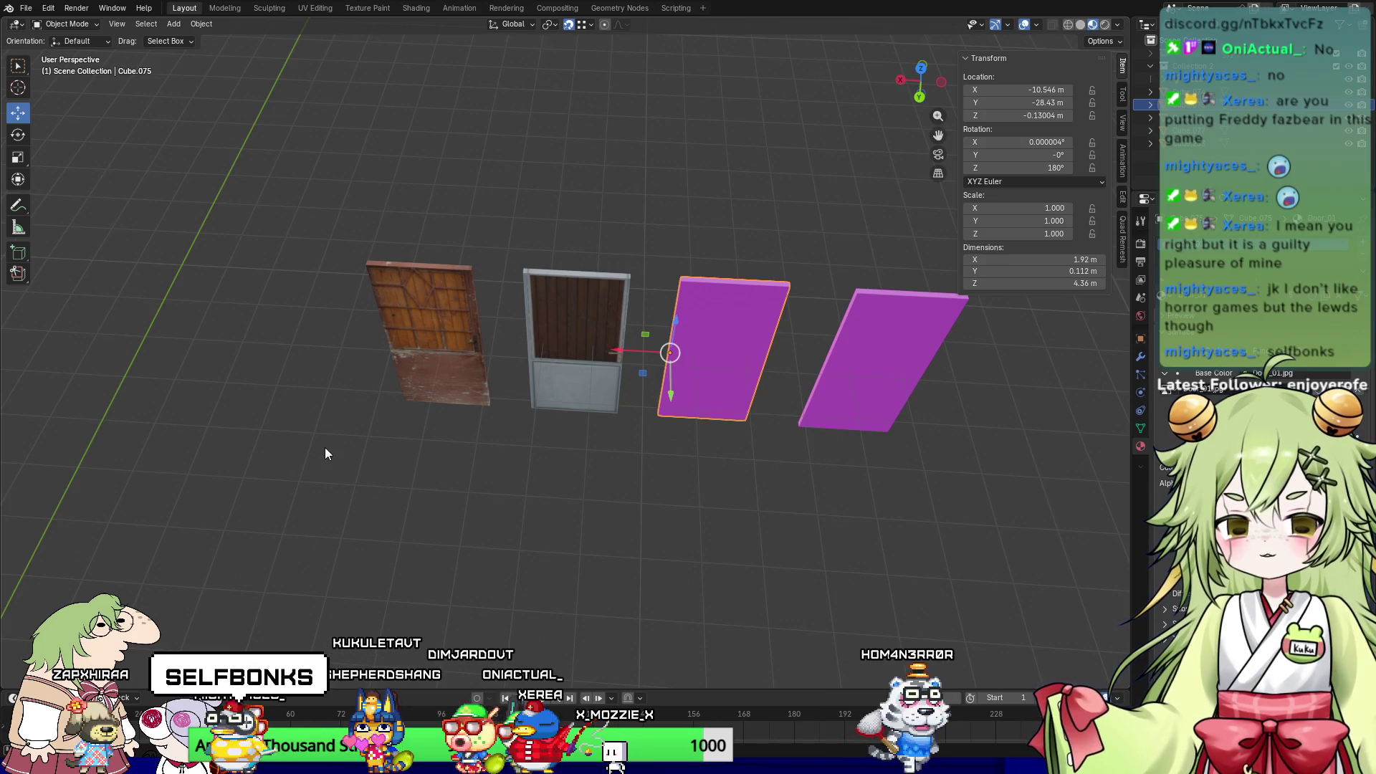
middle_click_drag(698, 478, 654, 498, "shift")
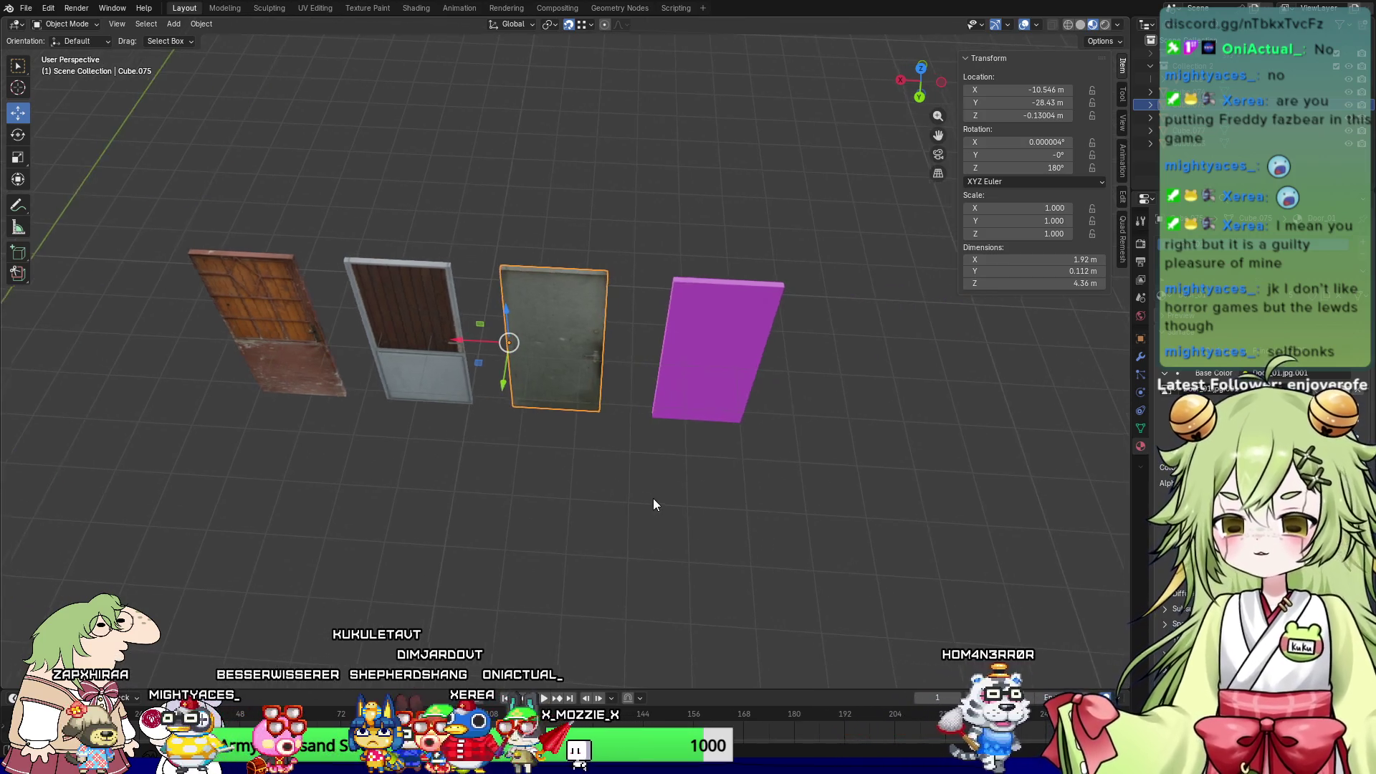
left_click(734, 367)
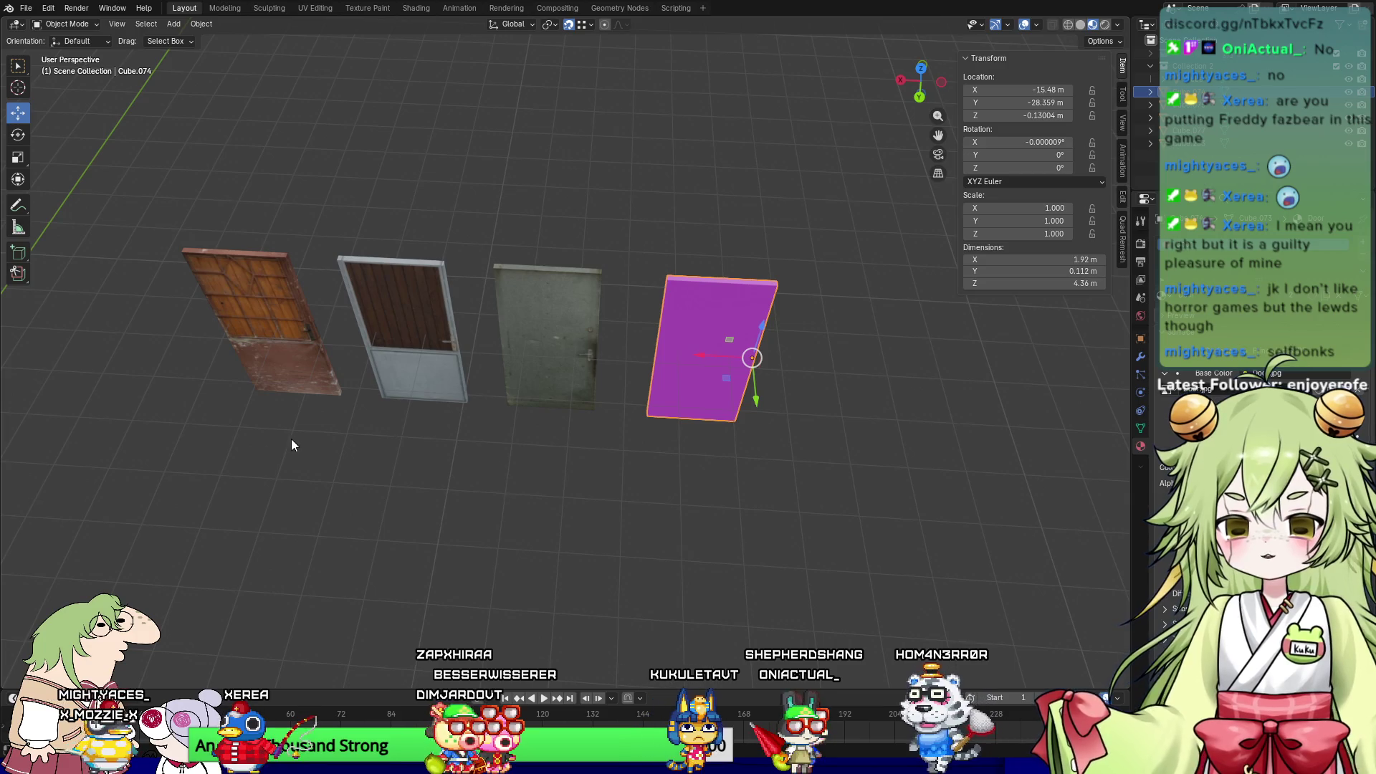
mouse_move(635, 437)
middle_mouse_down()
mouse_move(592, 485)
mouse_move(635, 471)
middle_mouse_up()
scroll(667, 452, "up", 5)
mouse_move(694, 438)
middle_mouse_down()
mouse_move(626, 559)
mouse_move(706, 559)
mouse_move(690, 554)
middle_mouse_up()
left_click(566, 369)
Step: Move the grey metal door from the door row toward the room building
mouse_move(566, 369)
middle_mouse_down()
mouse_move(570, 488)
mouse_move(909, 503)
middle_mouse_up()
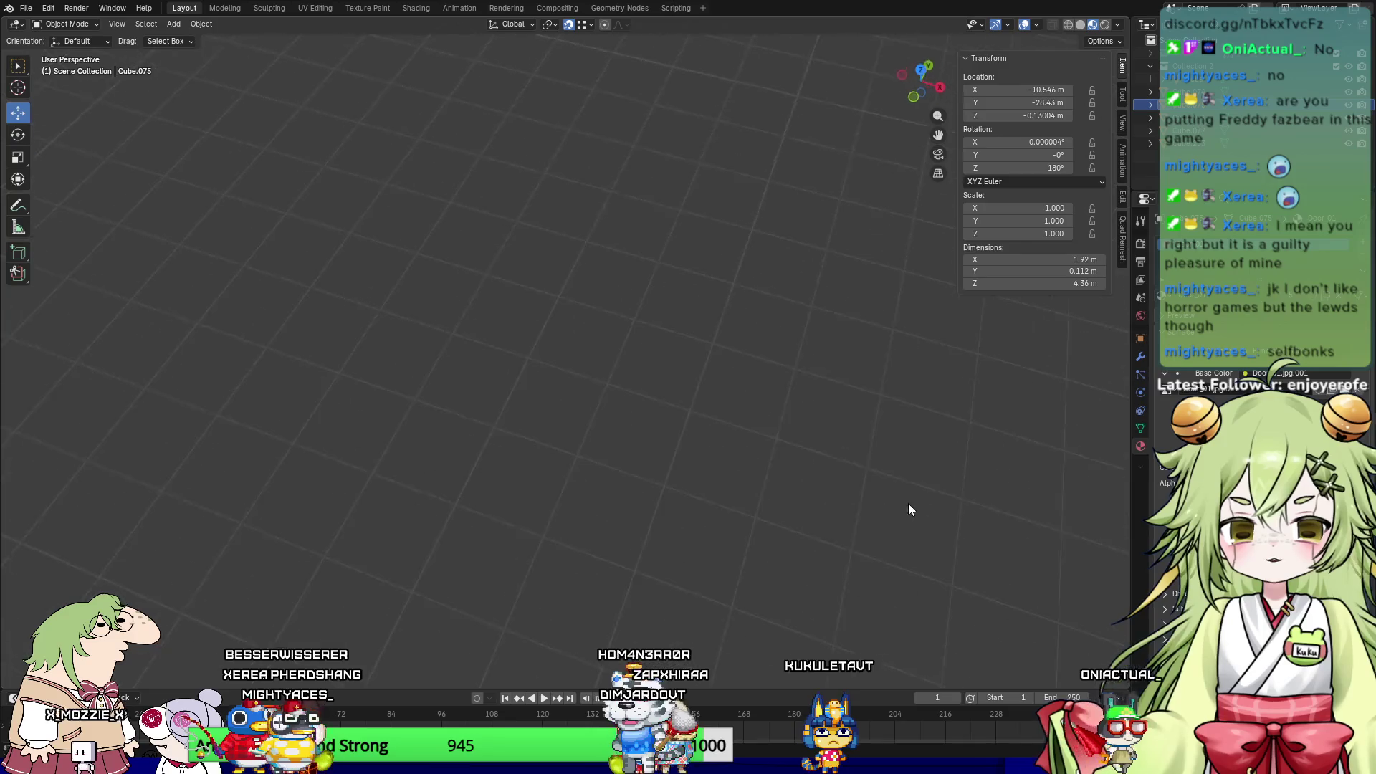
scroll(299, 593, "down", 5)
mouse_move(299, 593)
middle_mouse_down()
mouse_move(360, 414)
mouse_move(268, 334)
mouse_move(418, 430)
middle_mouse_up()
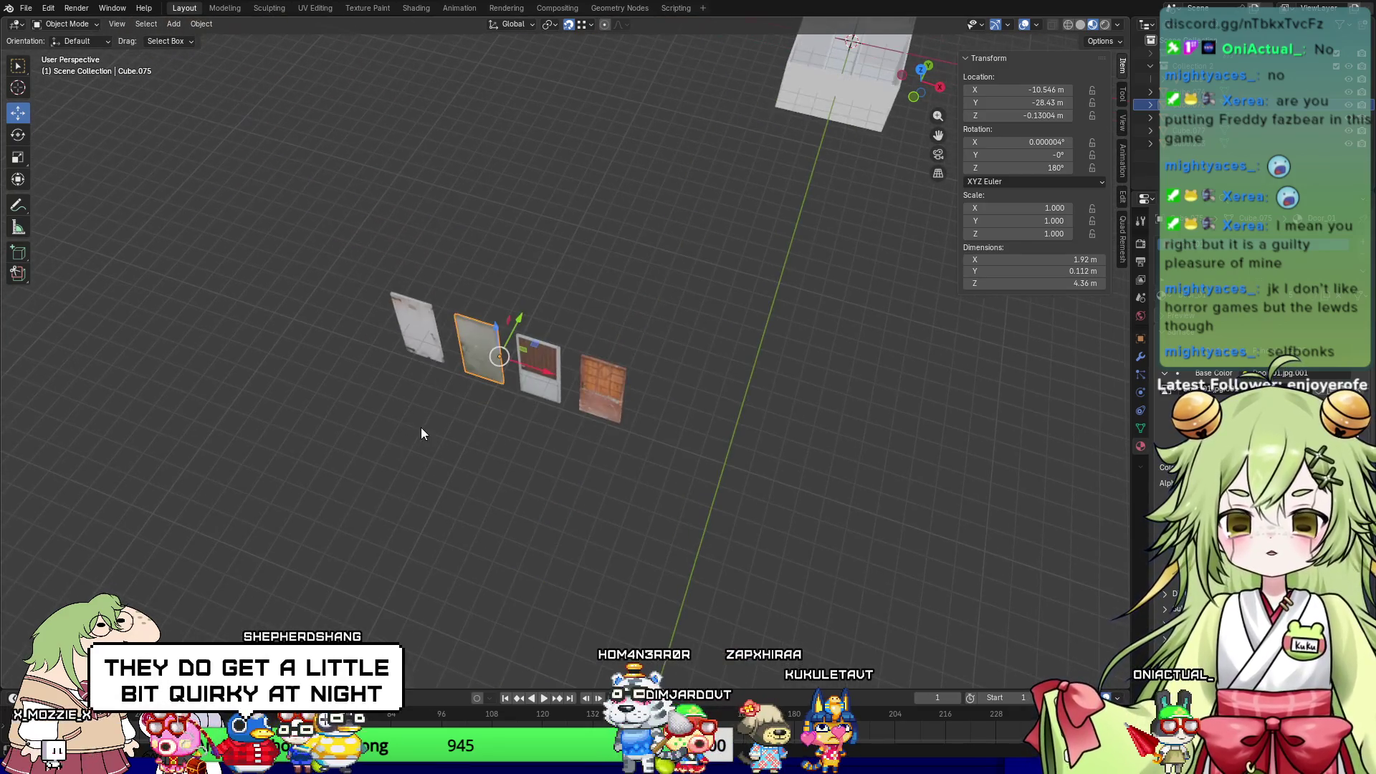
scroll(422, 430, "up", 6)
mouse_move(356, 520)
middle_mouse_down()
mouse_move(454, 465)
mouse_move(488, 424)
mouse_move(570, 440)
mouse_move(464, 457)
mouse_move(397, 494)
mouse_move(654, 370)
mouse_move(547, 341)
middle_mouse_up()
mouse_move(582, 310)
left_mouse_down()
mouse_move(721, 383)
mouse_move(1003, 458)
left_mouse_up()
mouse_move(1003, 459)
middle_mouse_down()
mouse_move(654, 435)
mouse_move(560, 299)
mouse_move(595, 314)
mouse_move(559, 344)
mouse_move(559, 331)
middle_mouse_up()
Step: Line the door up with the room's interior wall and check its placement
scroll(559, 331, "up", 5)
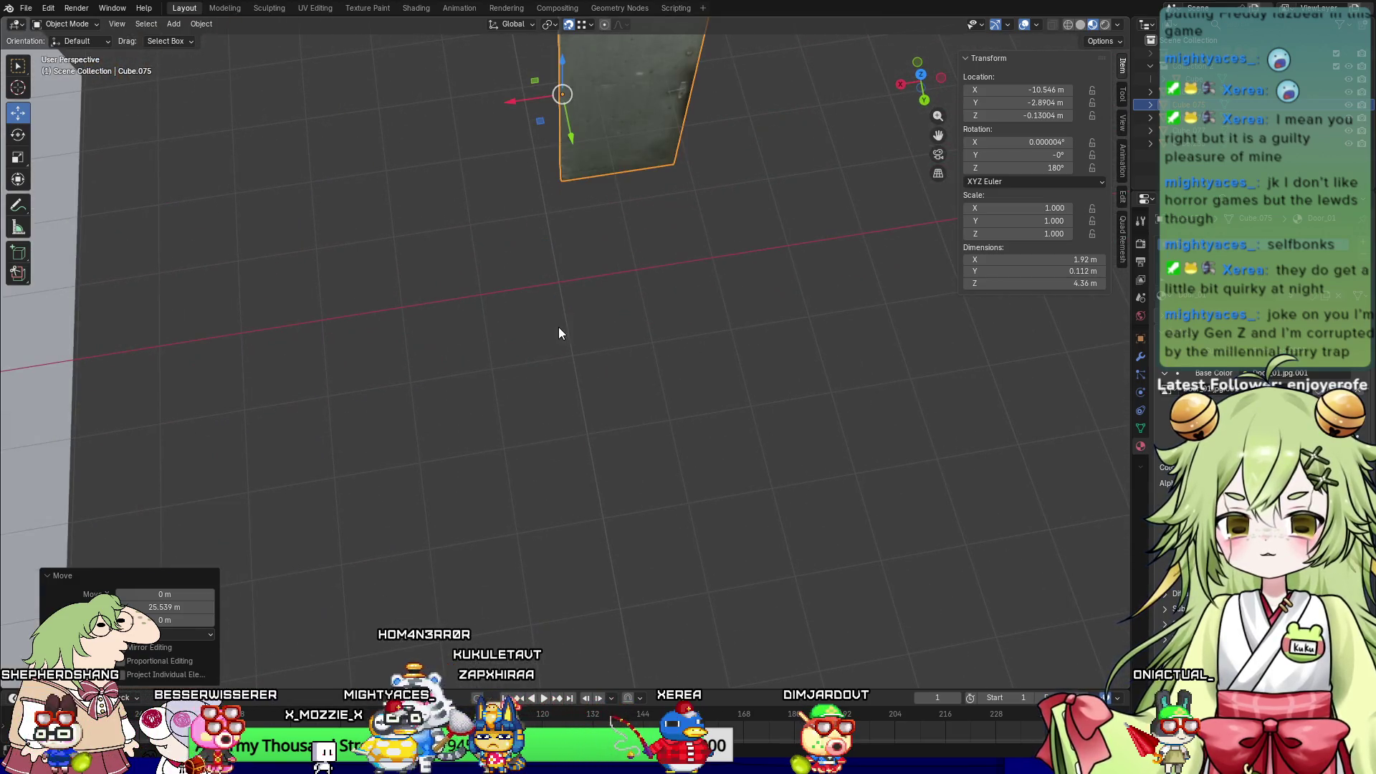
left_click_drag(521, 104, 6, 179)
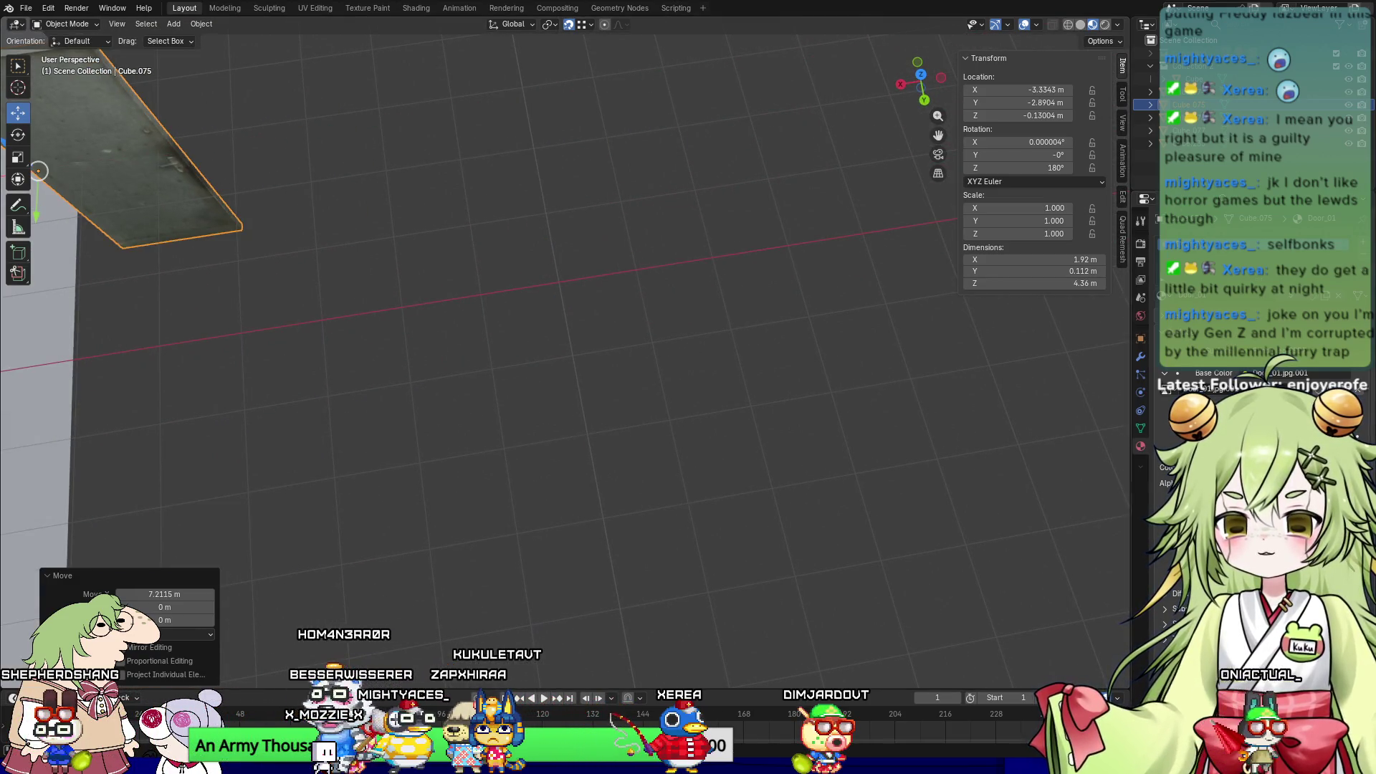
middle_click_drag(6, 179, 994, 336, "shift")
scroll(906, 401, "down", 3)
mouse_move(639, 231)
left_mouse_down()
mouse_move(276, 285)
mouse_move(354, 275)
left_mouse_up()
mouse_move(666, 318)
middle_mouse_down()
mouse_move(506, 307)
mouse_move(599, 298)
mouse_move(768, 329)
mouse_move(659, 321)
mouse_move(737, 278)
mouse_move(613, 376)
mouse_move(701, 328)
mouse_move(670, 297)
mouse_move(689, 346)
mouse_move(686, 322)
middle_mouse_up()
scroll(652, 359, "up", 3)
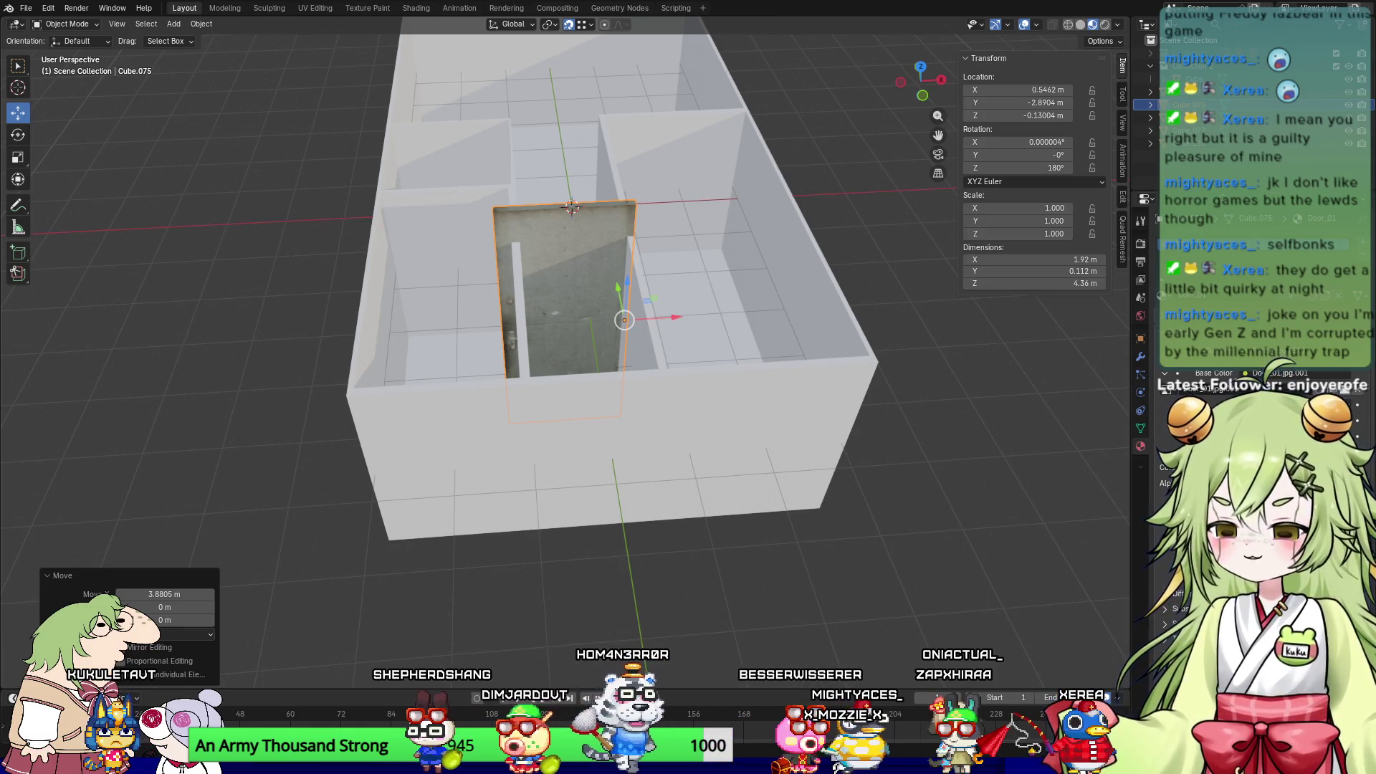
mouse_move(458, 545)
middle_mouse_down()
mouse_move(519, 557)
mouse_move(549, 470)
middle_mouse_up()
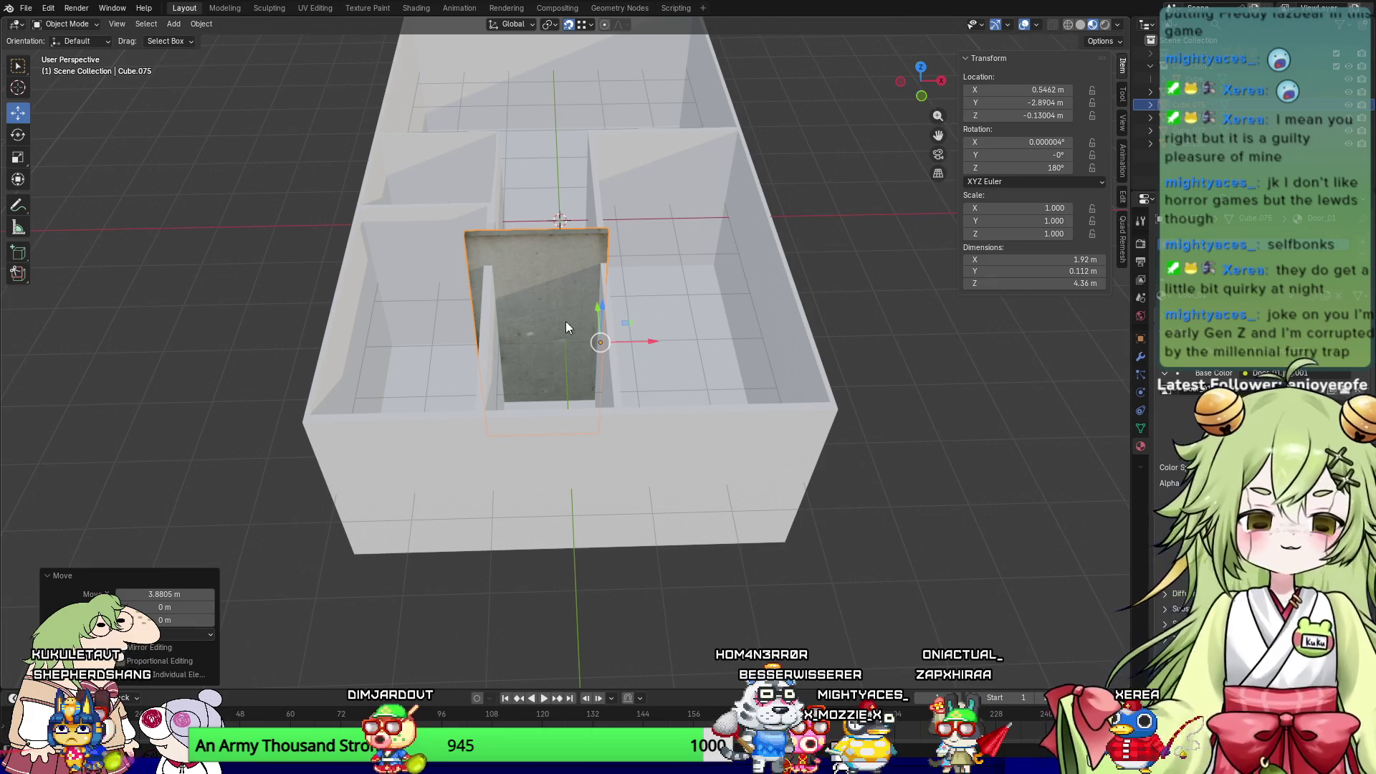
Step: Scale the door uniformly to 0.613 and slide it left along X to 0.31 m
key("s")
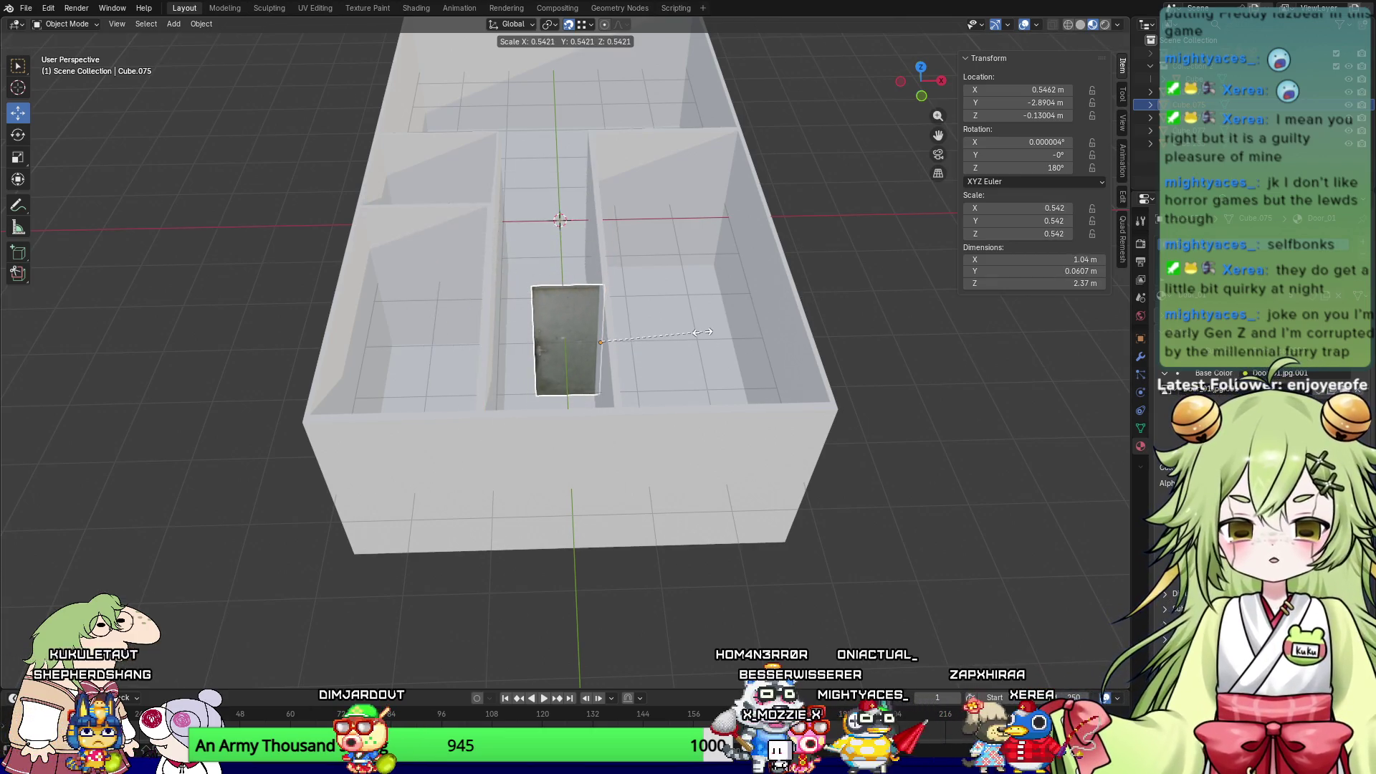
left_click(717, 328)
scroll(578, 306, "up", 3)
mouse_move(579, 308)
middle_mouse_down()
mouse_move(600, 299)
mouse_move(541, 331)
mouse_move(606, 313)
mouse_move(584, 348)
middle_mouse_up()
left_click_drag(677, 376, 645, 373)
mouse_move(574, 377)
middle_mouse_down()
mouse_move(531, 374)
mouse_move(614, 358)
middle_mouse_up()
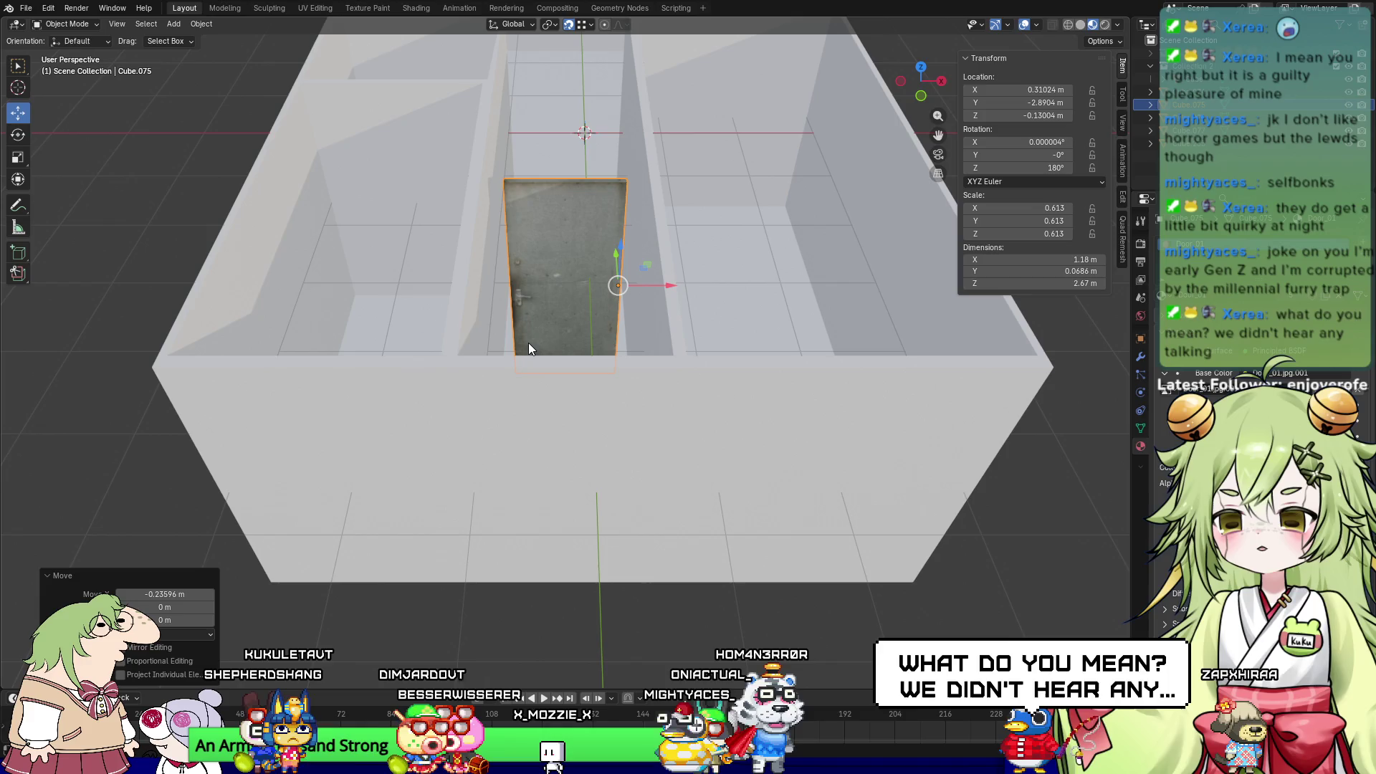
Step: Reselect the door Cube.075 and nudge it slightly along Y
middle_click_drag(629, 290, 983, 214)
middle_click_drag(716, 243, 688, 240)
left_click(1218, 116)
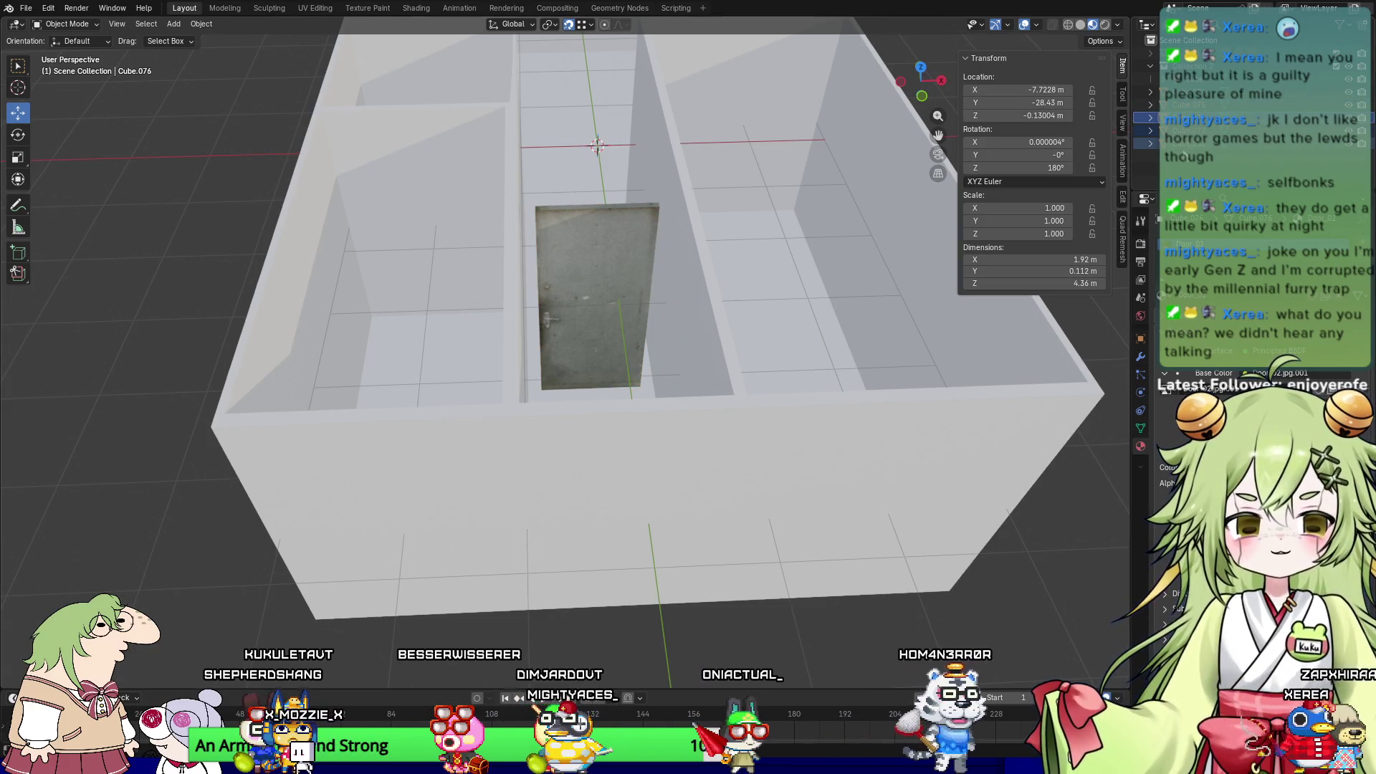
left_click(1198, 93)
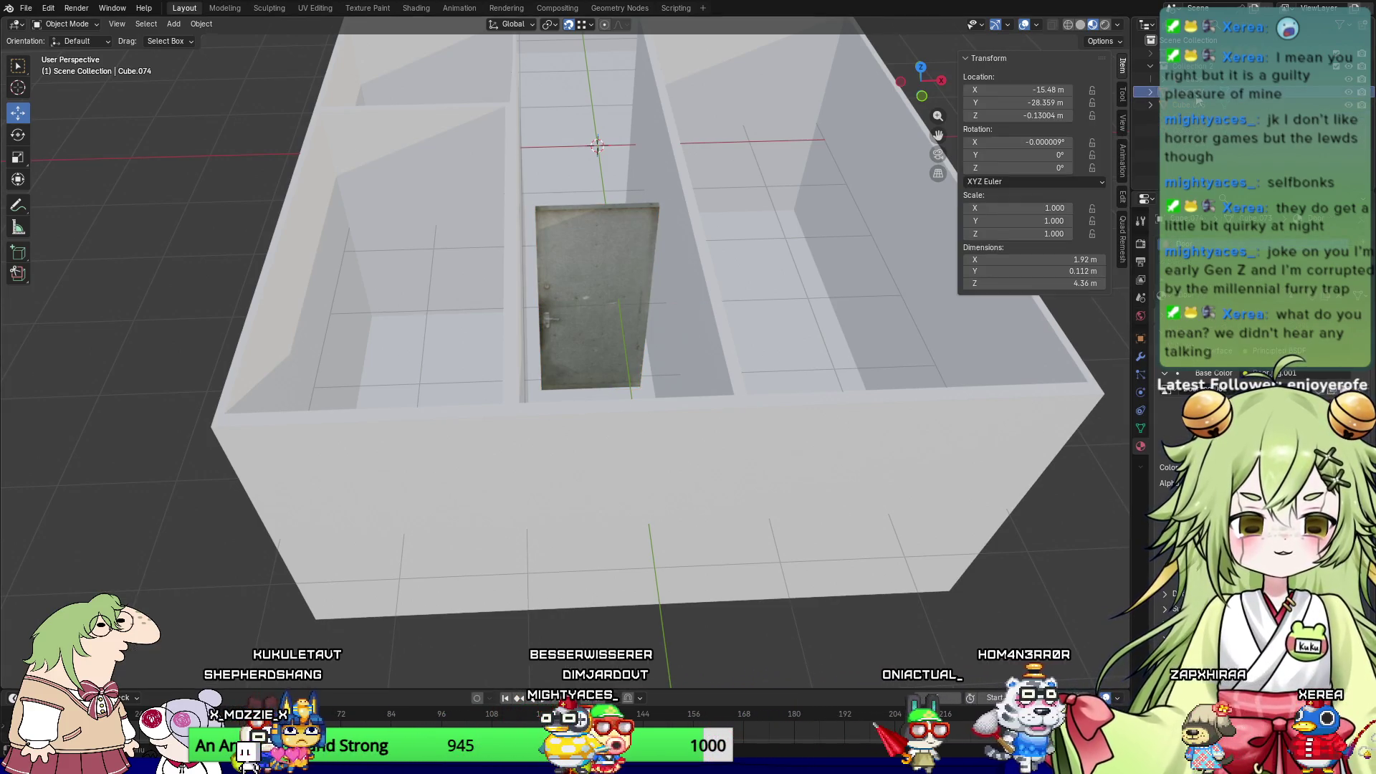
left_click(590, 279)
mouse_move(917, 373)
middle_mouse_down()
mouse_move(944, 383)
mouse_move(804, 340)
mouse_move(761, 359)
mouse_move(891, 376)
mouse_move(666, 388)
mouse_move(708, 412)
mouse_move(673, 312)
mouse_move(620, 385)
mouse_move(599, 346)
mouse_move(506, 399)
middle_mouse_up()
scroll(672, 308, "up", 5)
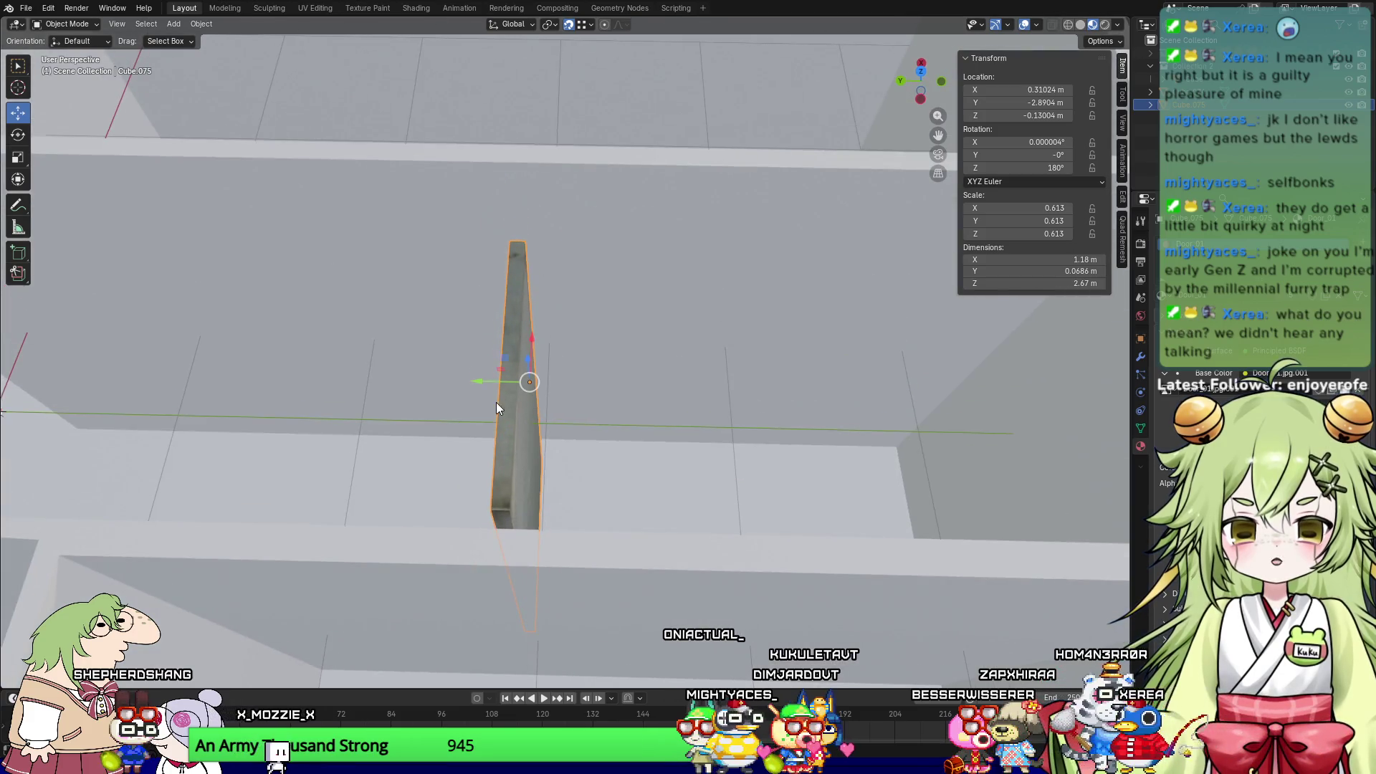
left_click_drag(483, 387, 546, 384)
Step: Thicken the door by scaling it to 3.431 along Y
key("x")
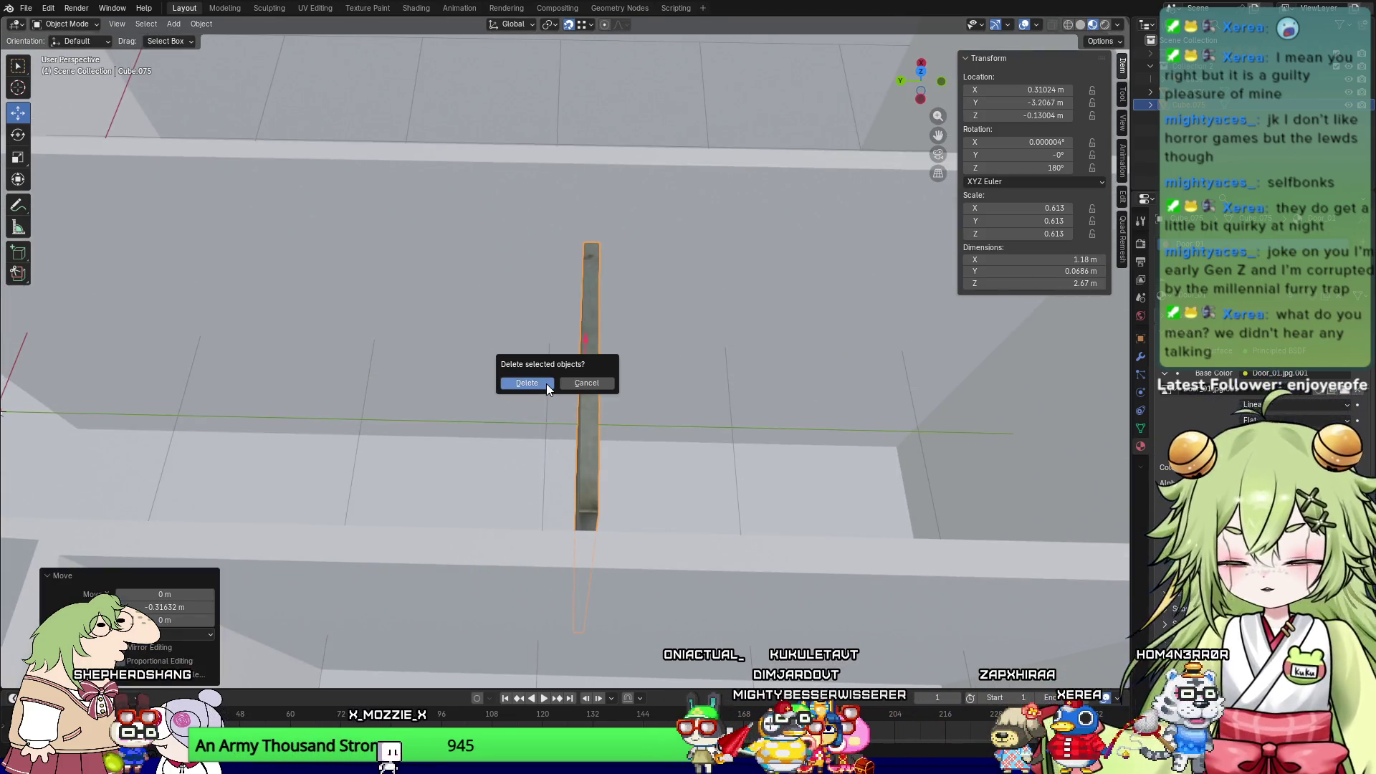
key("Escape")
key("s")
key("x")
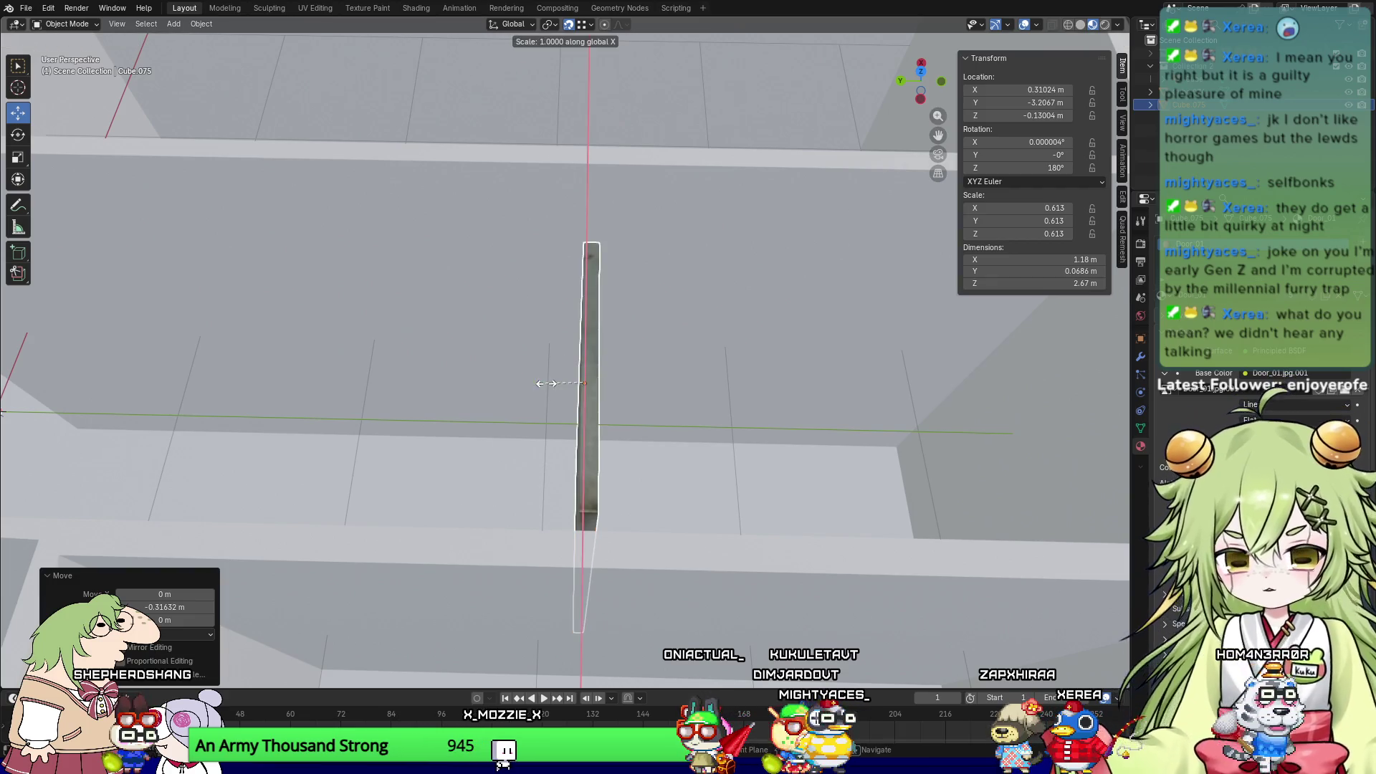
key("Escape")
key("s")
key("x")
key("Escape")
key("s")
key("y")
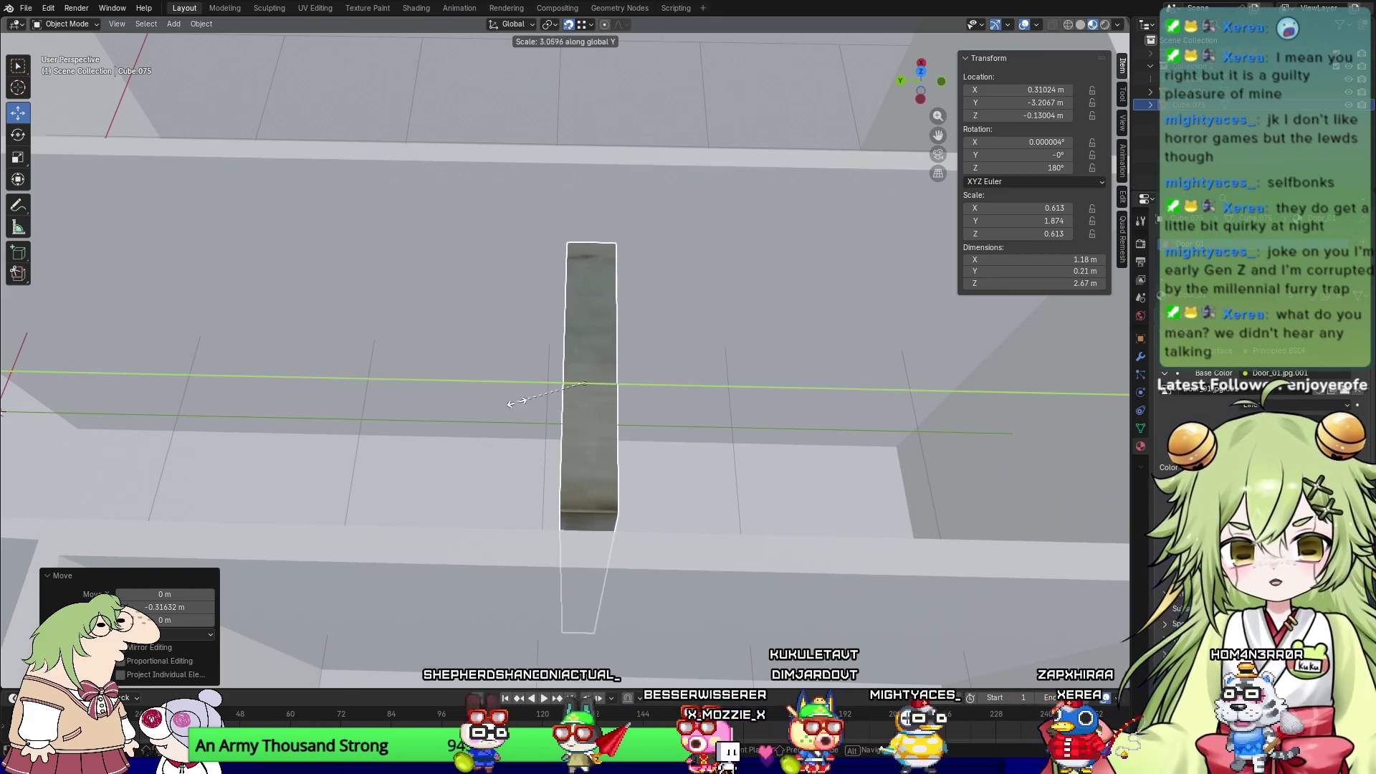
left_click(458, 406)
mouse_move(555, 409)
middle_mouse_down()
mouse_move(754, 397)
mouse_move(467, 364)
mouse_move(573, 385)
middle_mouse_up()
Step: Rotate the door 90° about the Z axis so it stands upright in the room
key("r")
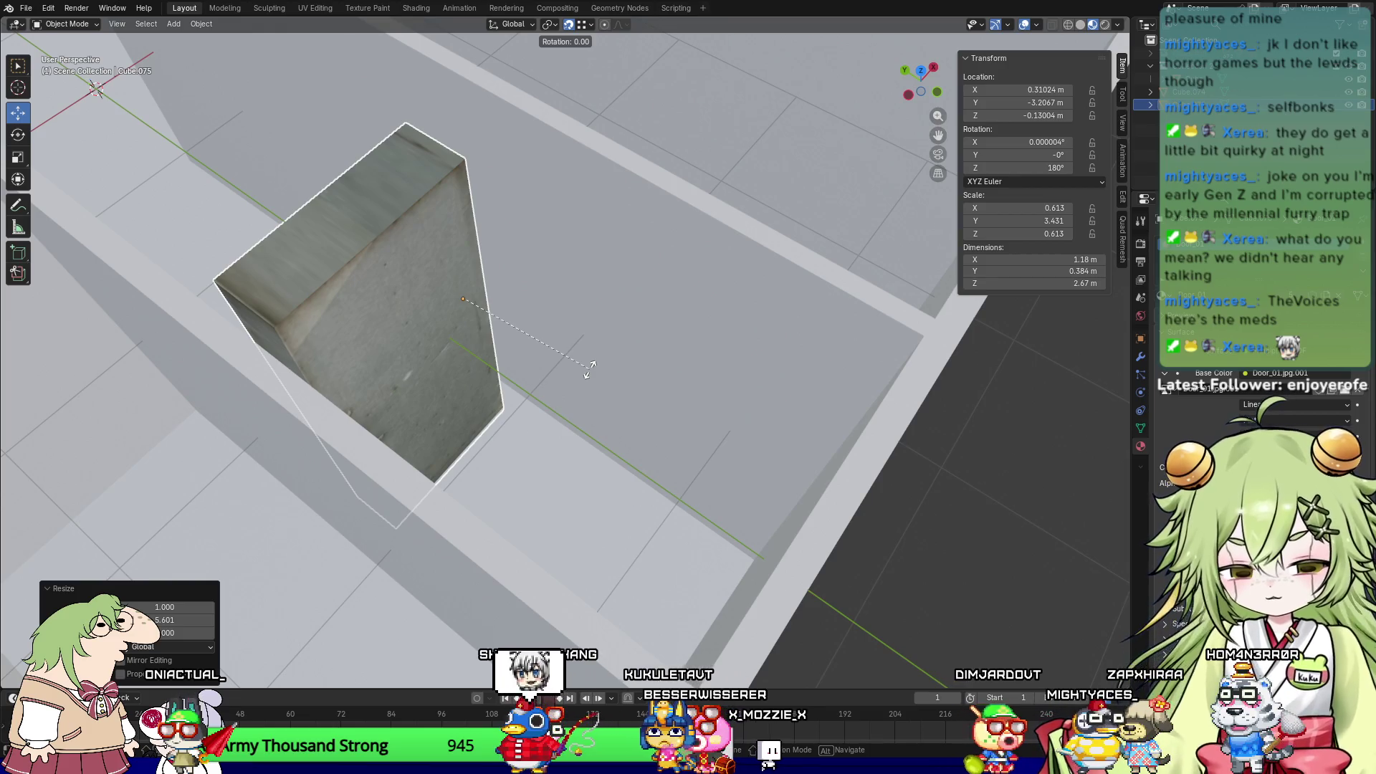
key("z")
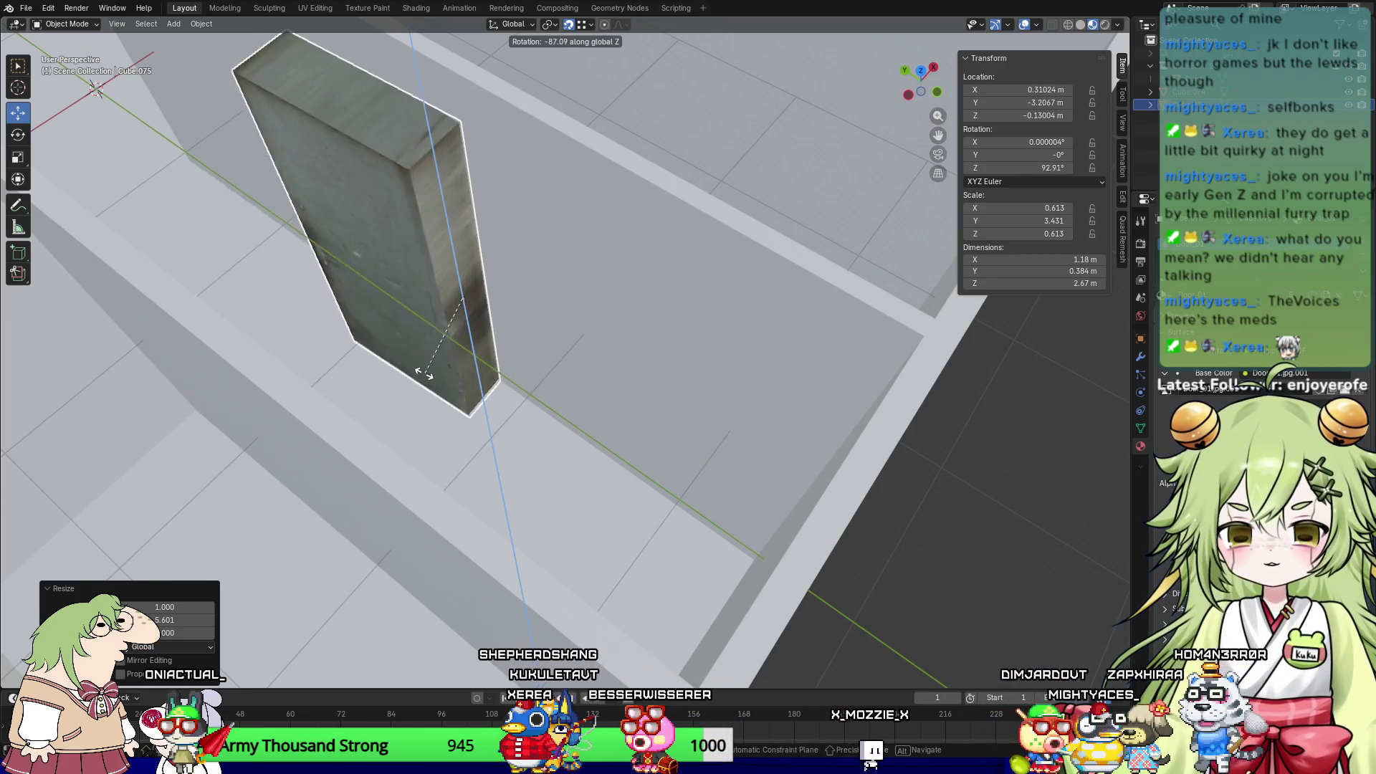
type("90")
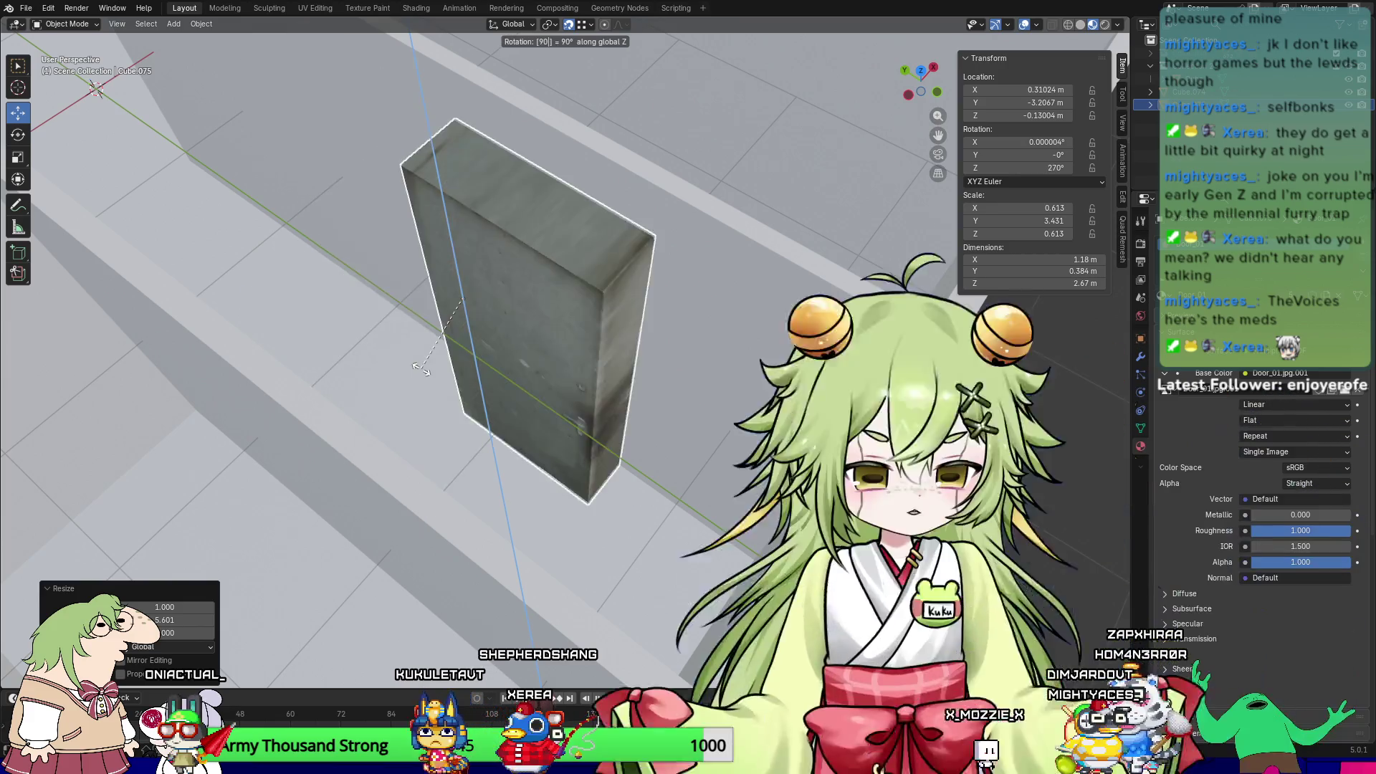
type("6")
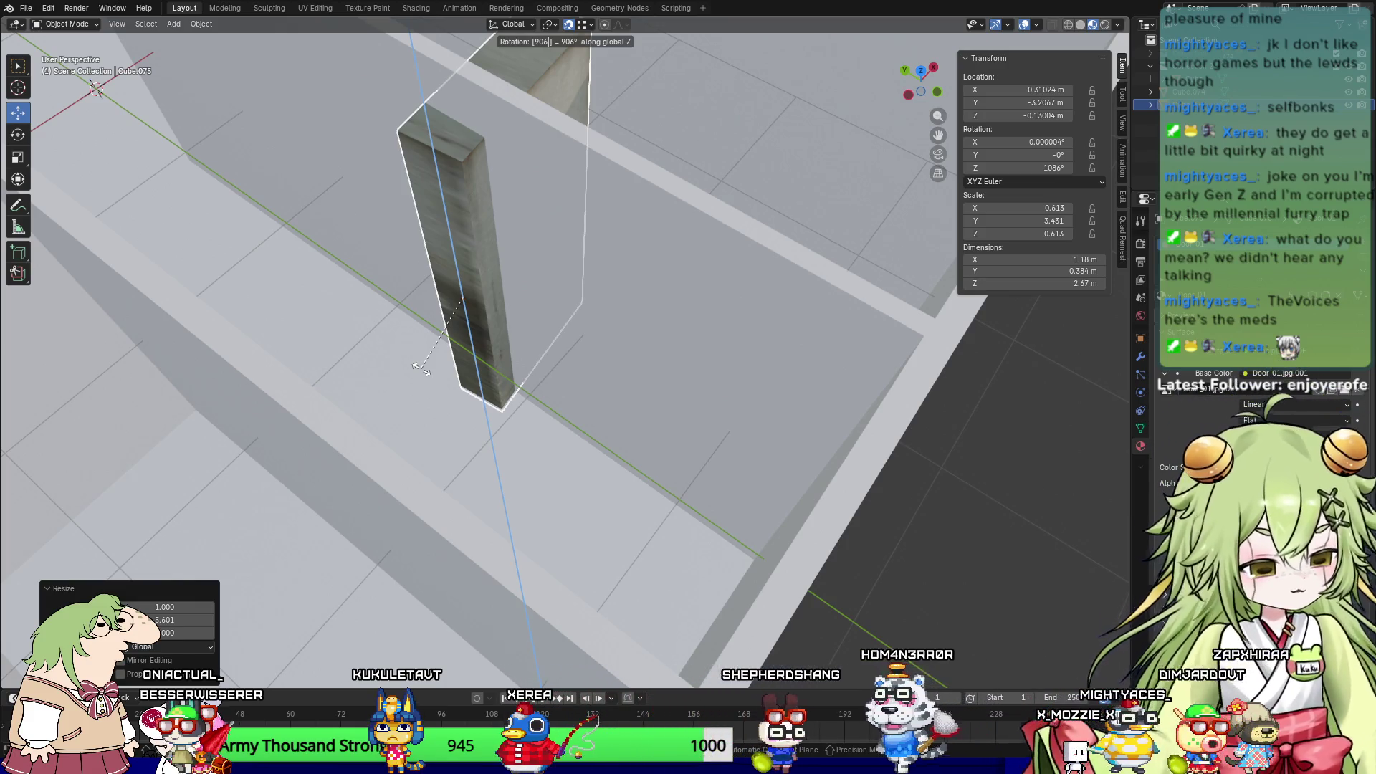
key("BackSpace")
key("BackSpace")
key("BackSpace")
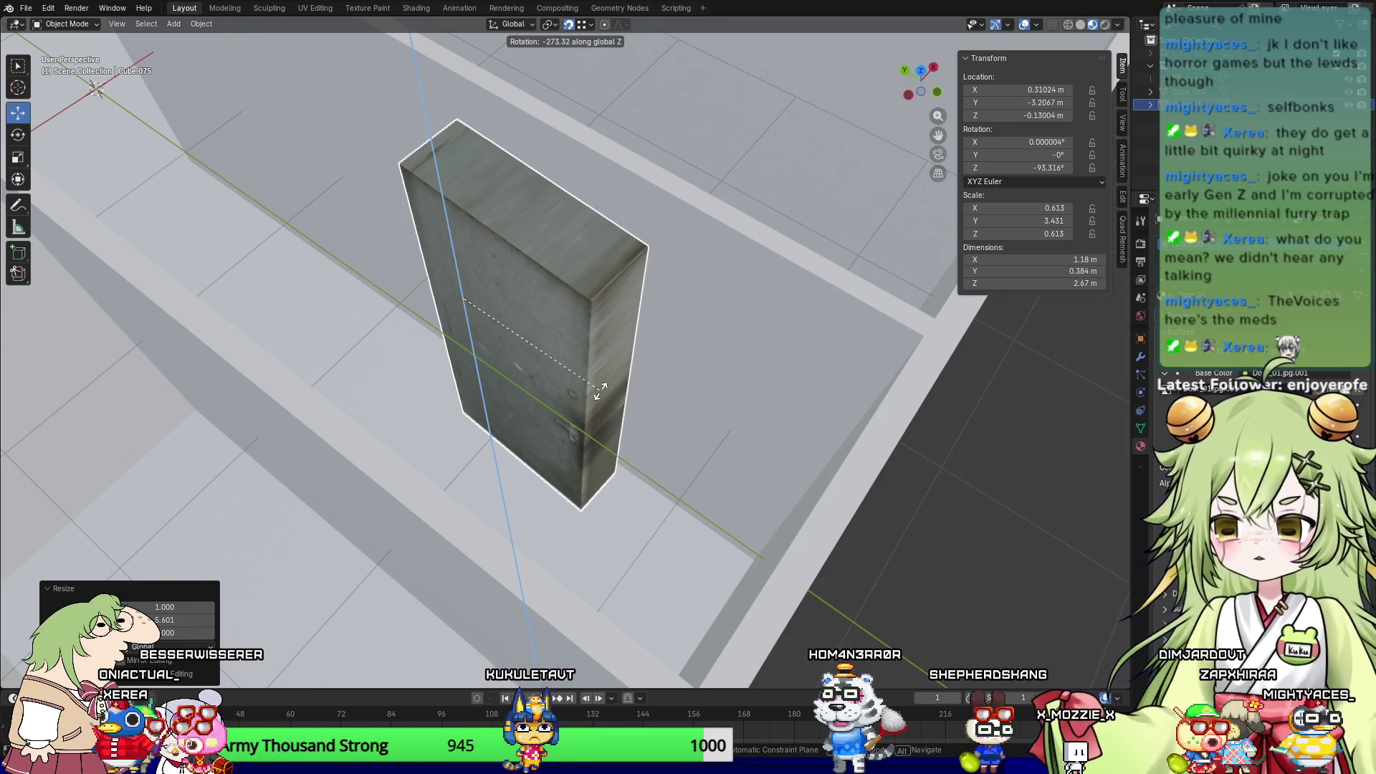
type("90")
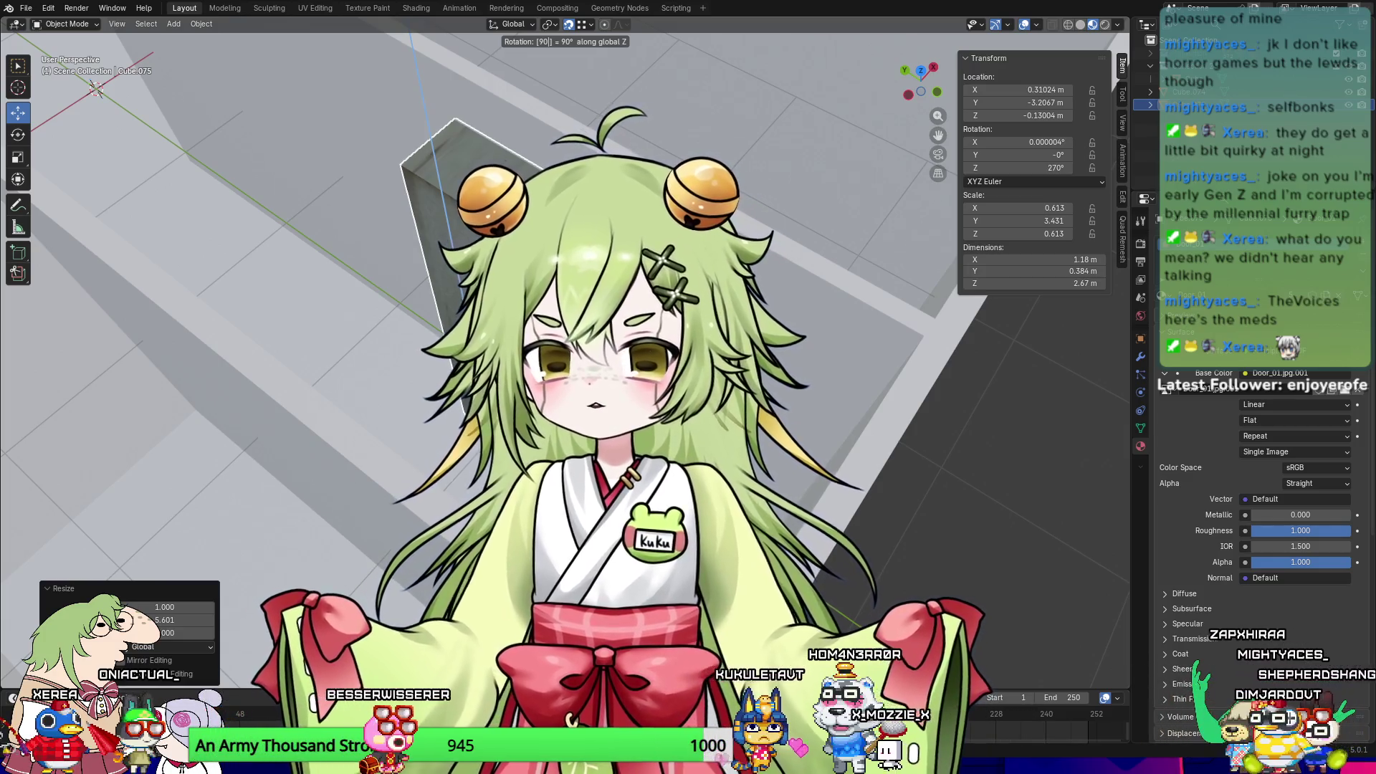
key("Return")
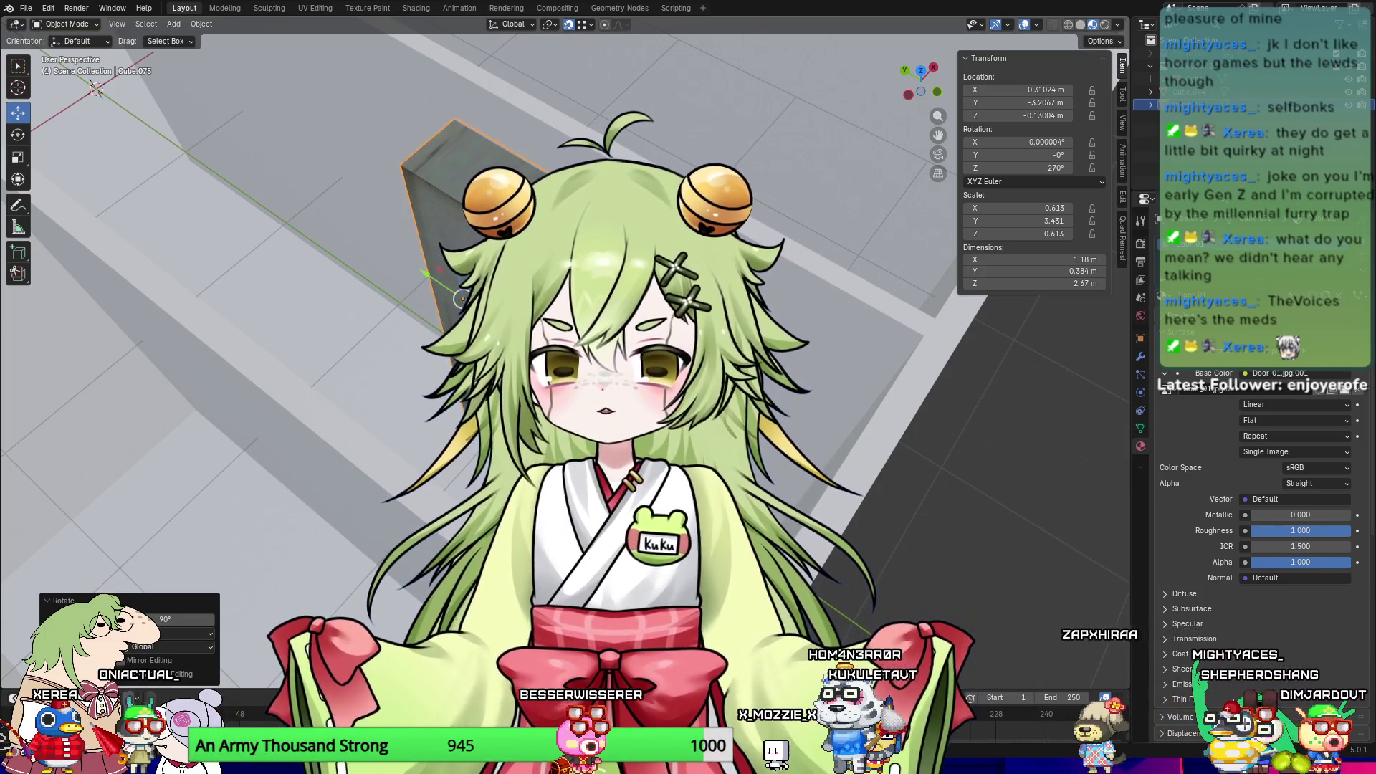
scroll(597, 406, "up", 3)
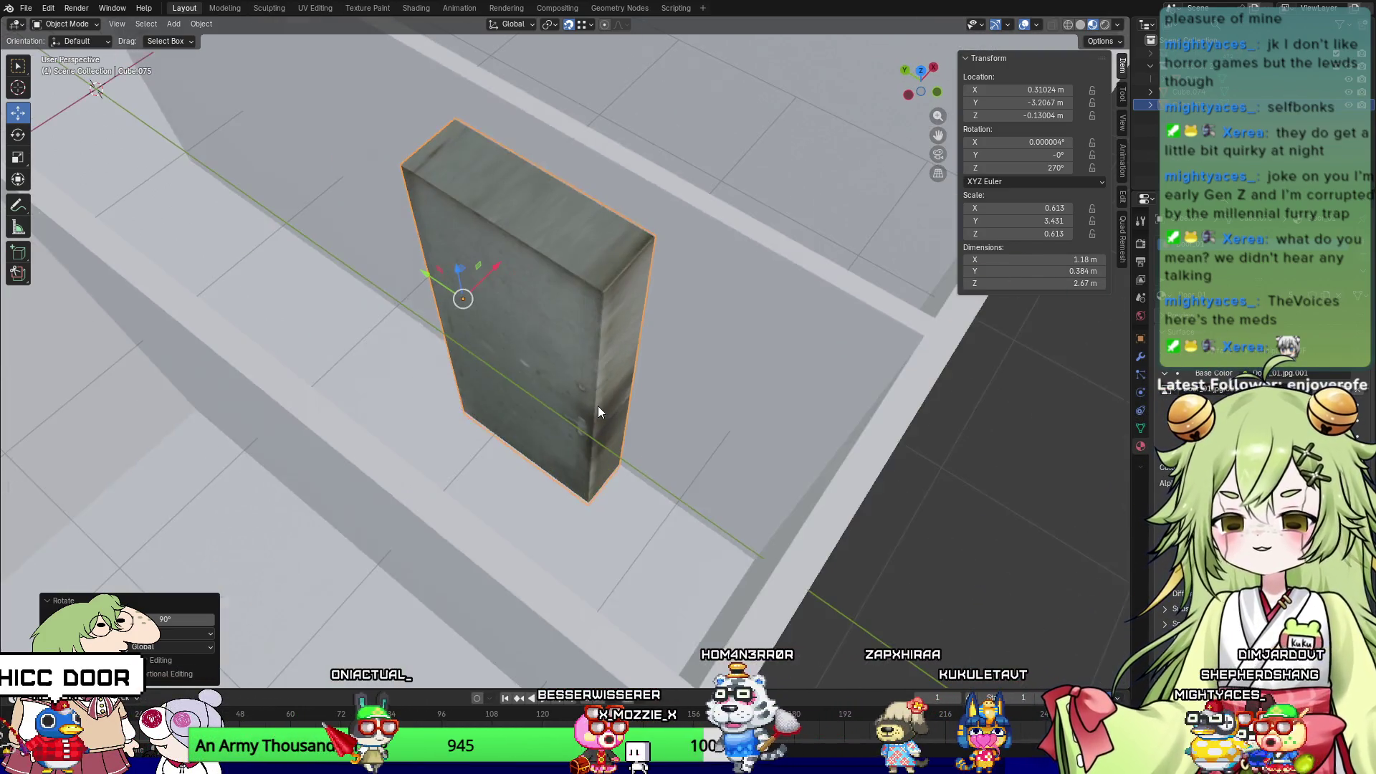
key("KP_Decimal")
mouse_move(526, 301)
middle_mouse_down()
mouse_move(658, 337)
mouse_move(636, 337)
middle_mouse_up()
scroll(658, 331, "down", 2)
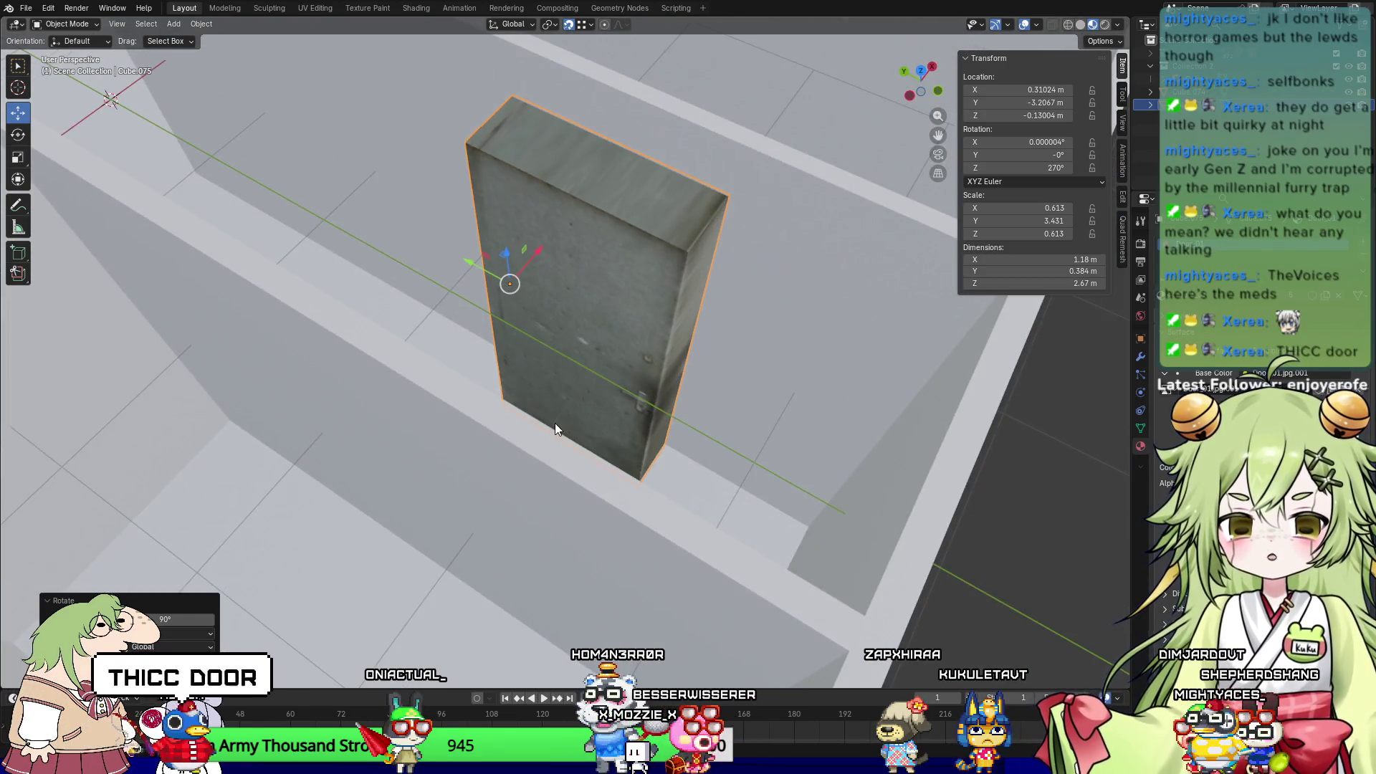
scroll(555, 457, "down", 8)
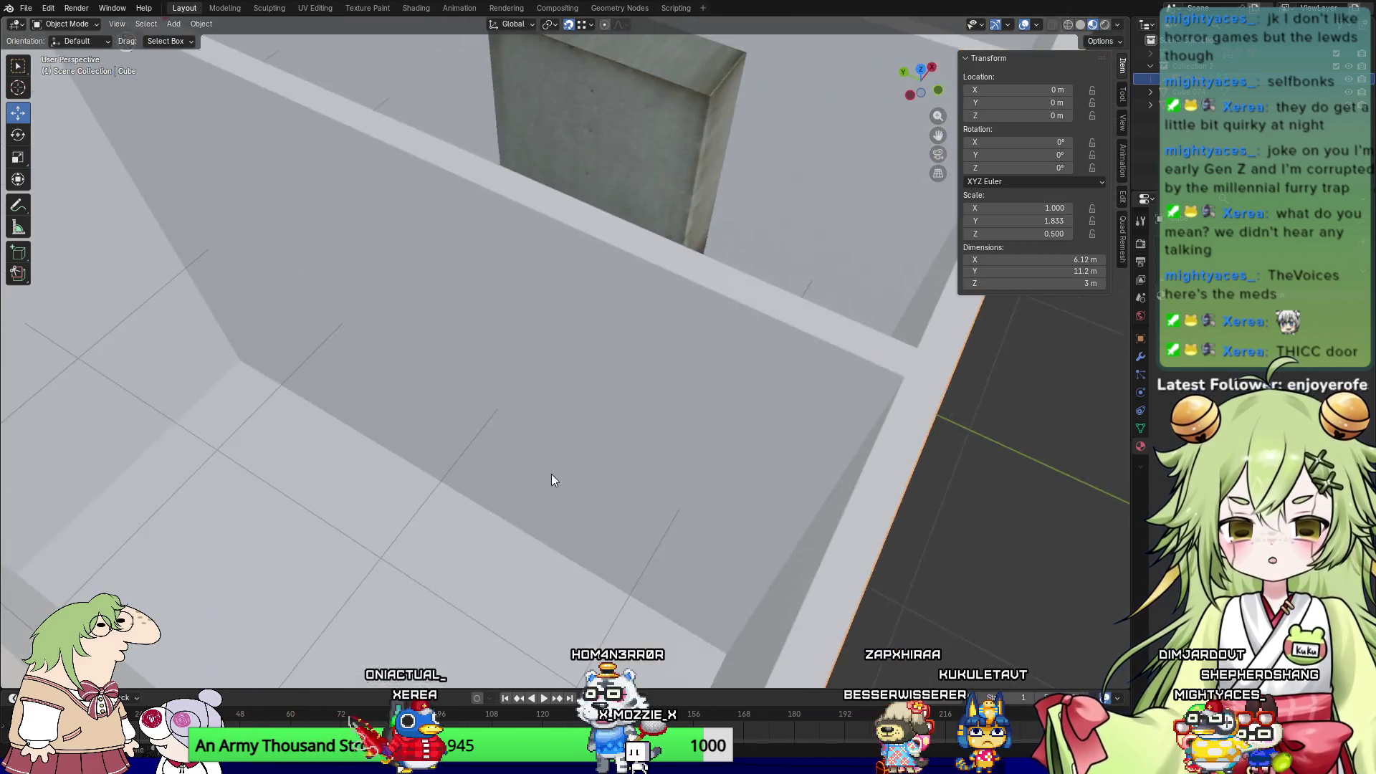
Step: Move the textured door block along X to 0.60 m
left_click(534, 453)
middle_click_drag(535, 453, 549, 427)
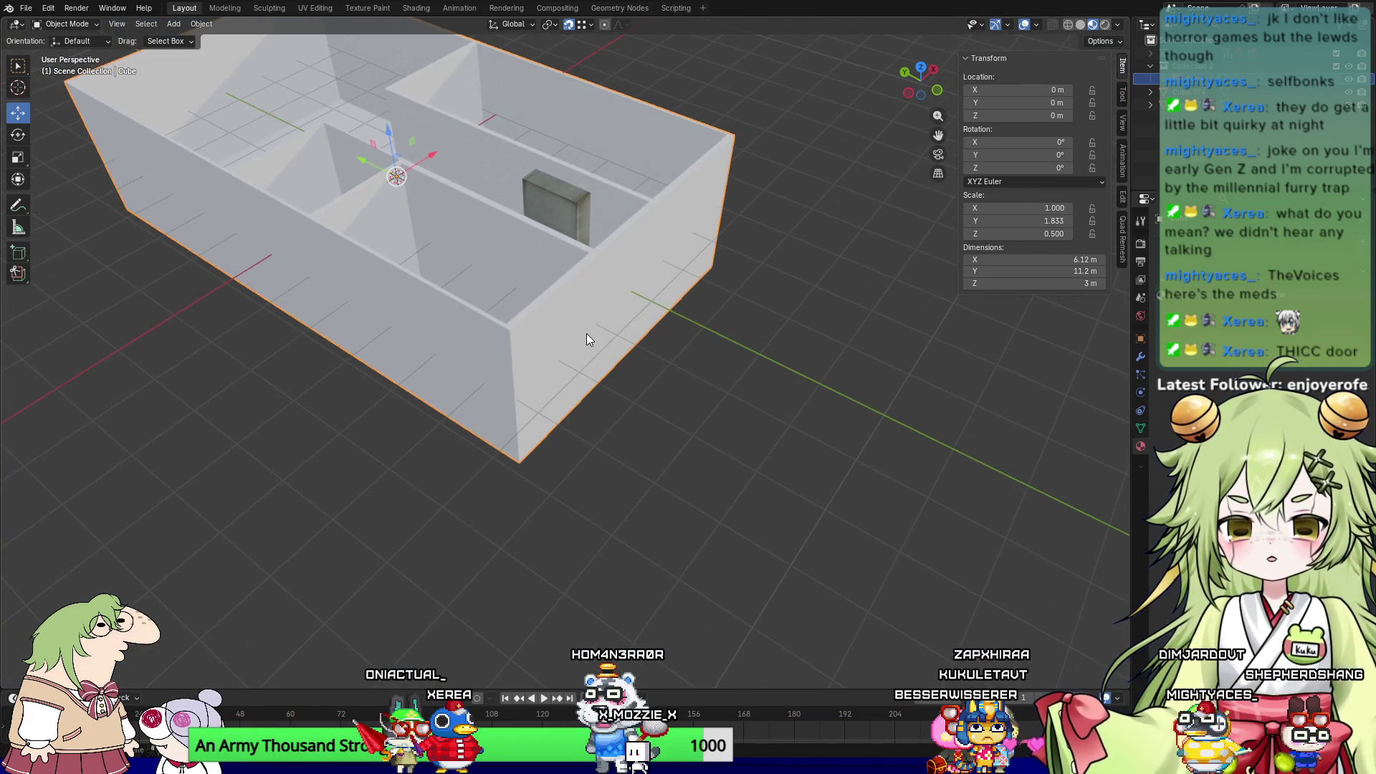
mouse_move(561, 358)
middle_mouse_down()
mouse_move(596, 380)
mouse_move(699, 365)
mouse_move(549, 408)
mouse_move(480, 455)
mouse_move(246, 342)
mouse_move(543, 397)
middle_mouse_up()
scroll(698, 366, "up", 5)
scroll(706, 352, "down", 5)
middle_click_drag(642, 398, 588, 392)
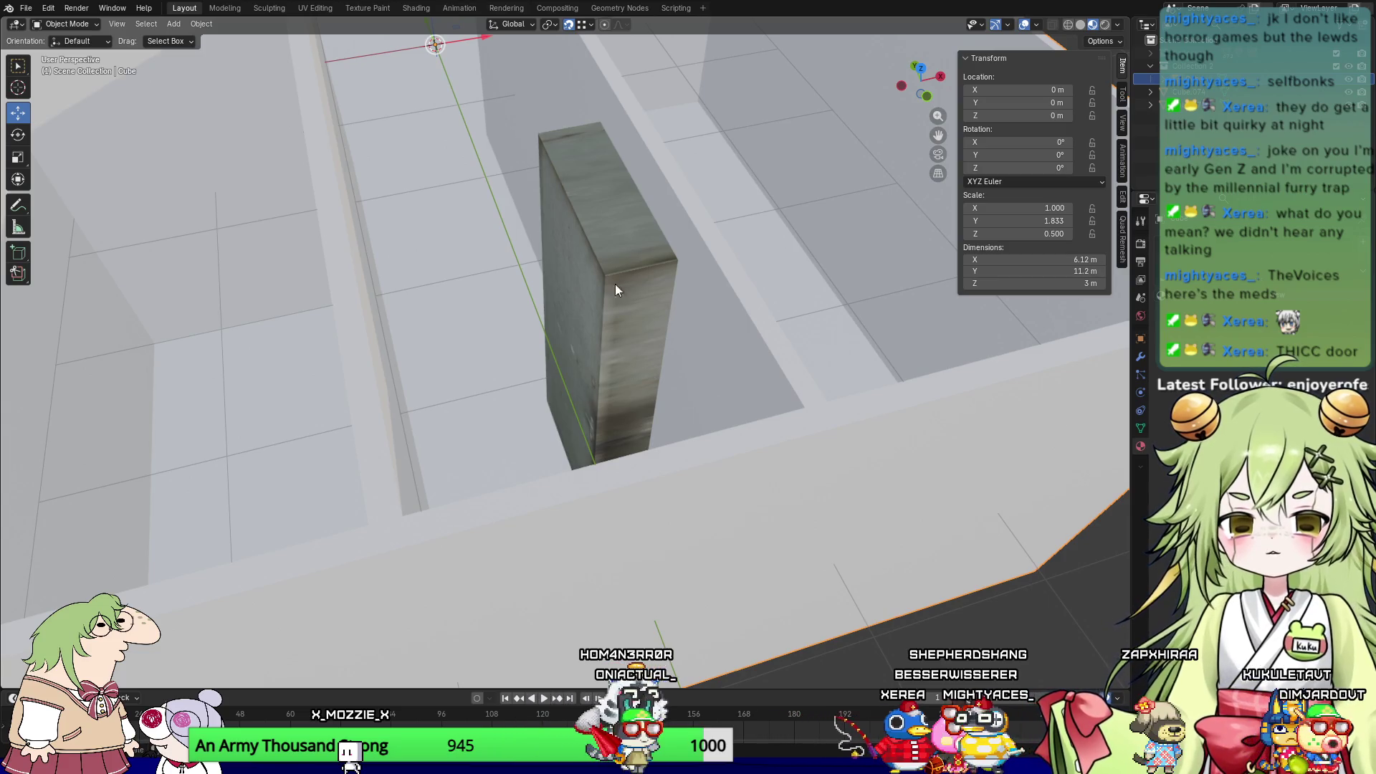
left_click(583, 274)
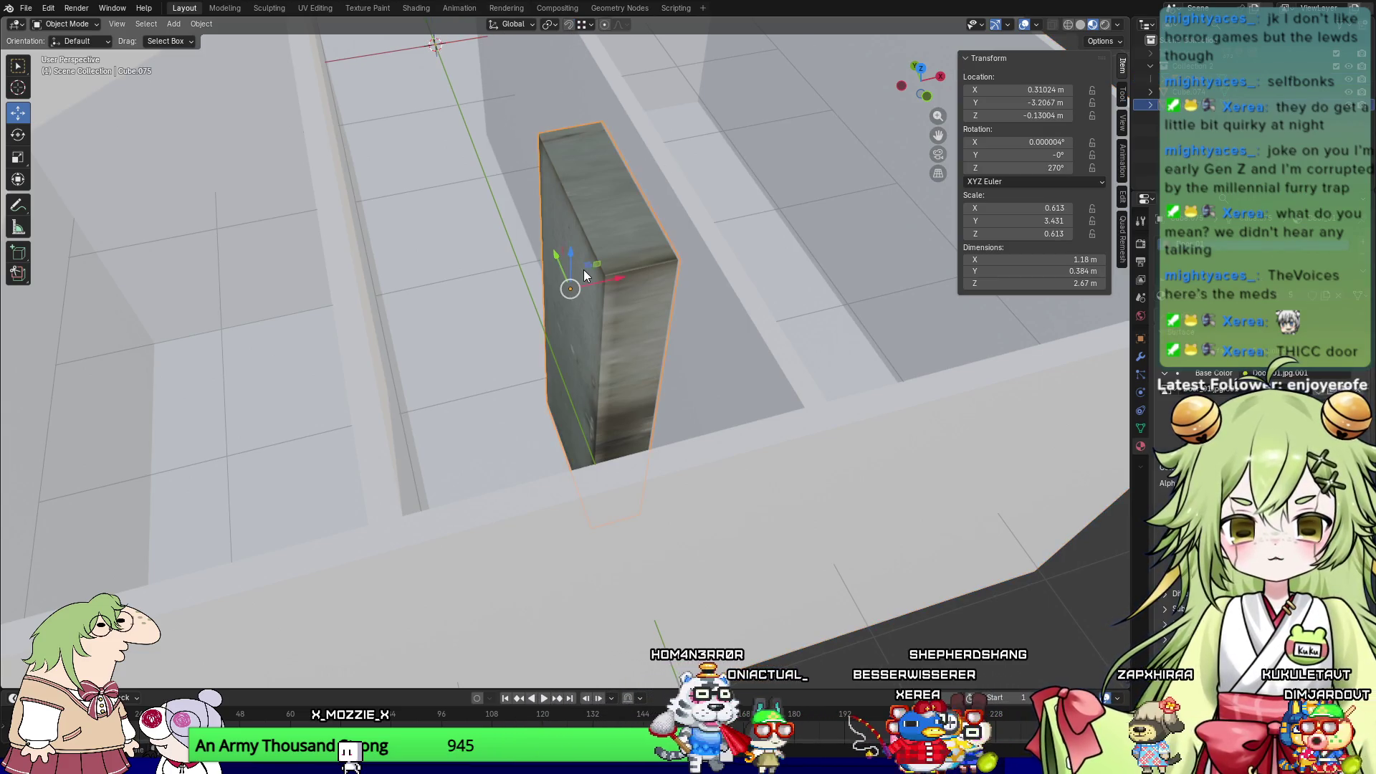
left_click_drag(618, 281, 644, 277)
mouse_move(645, 277)
middle_mouse_down()
mouse_move(838, 301)
mouse_move(667, 329)
mouse_move(682, 357)
middle_mouse_up()
Step: In front view with X-ray on, raise the door block slightly and nudge it along X
key("KP_1")
mouse_move(496, 318)
middle_mouse_down("shift")
mouse_move(780, 607)
mouse_move(724, 688)
middle_mouse_up("shift")
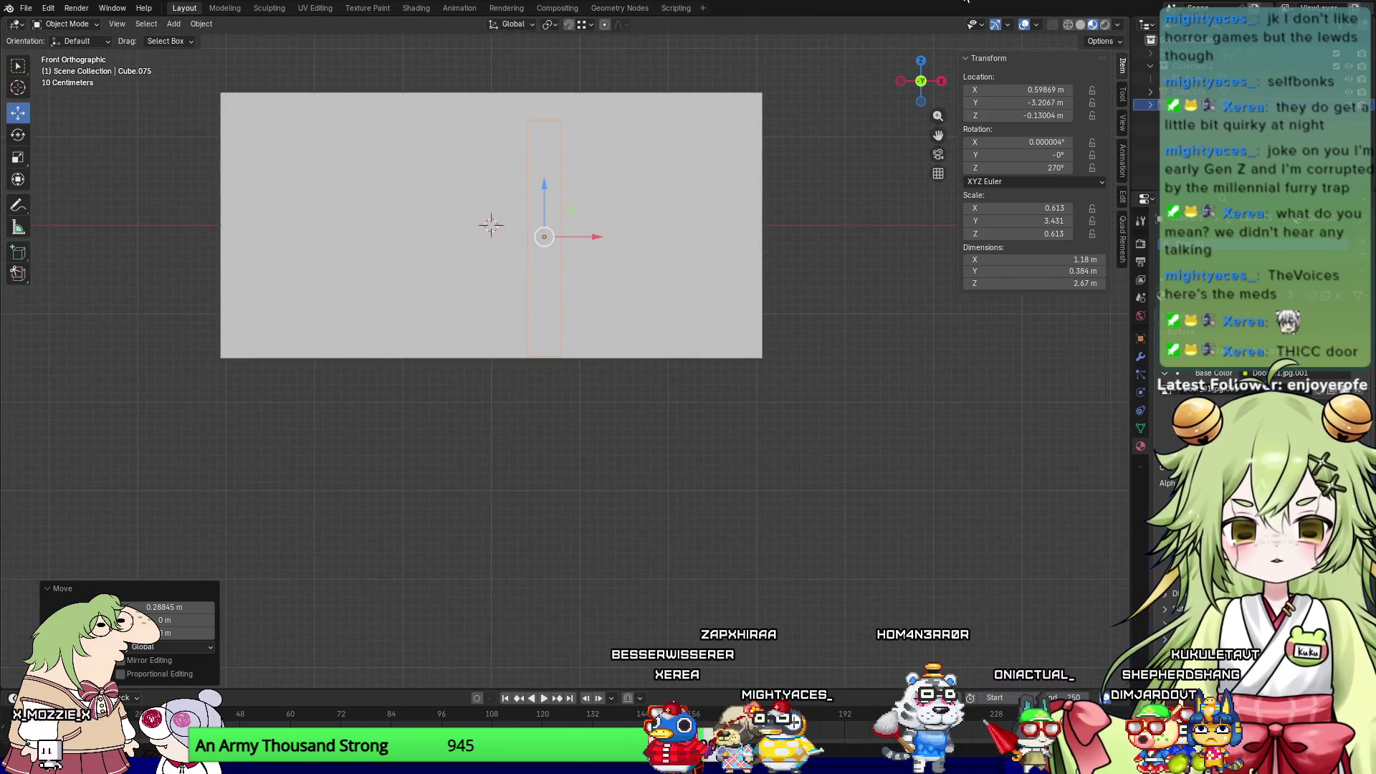
key("alt+z")
left_click(1053, 25)
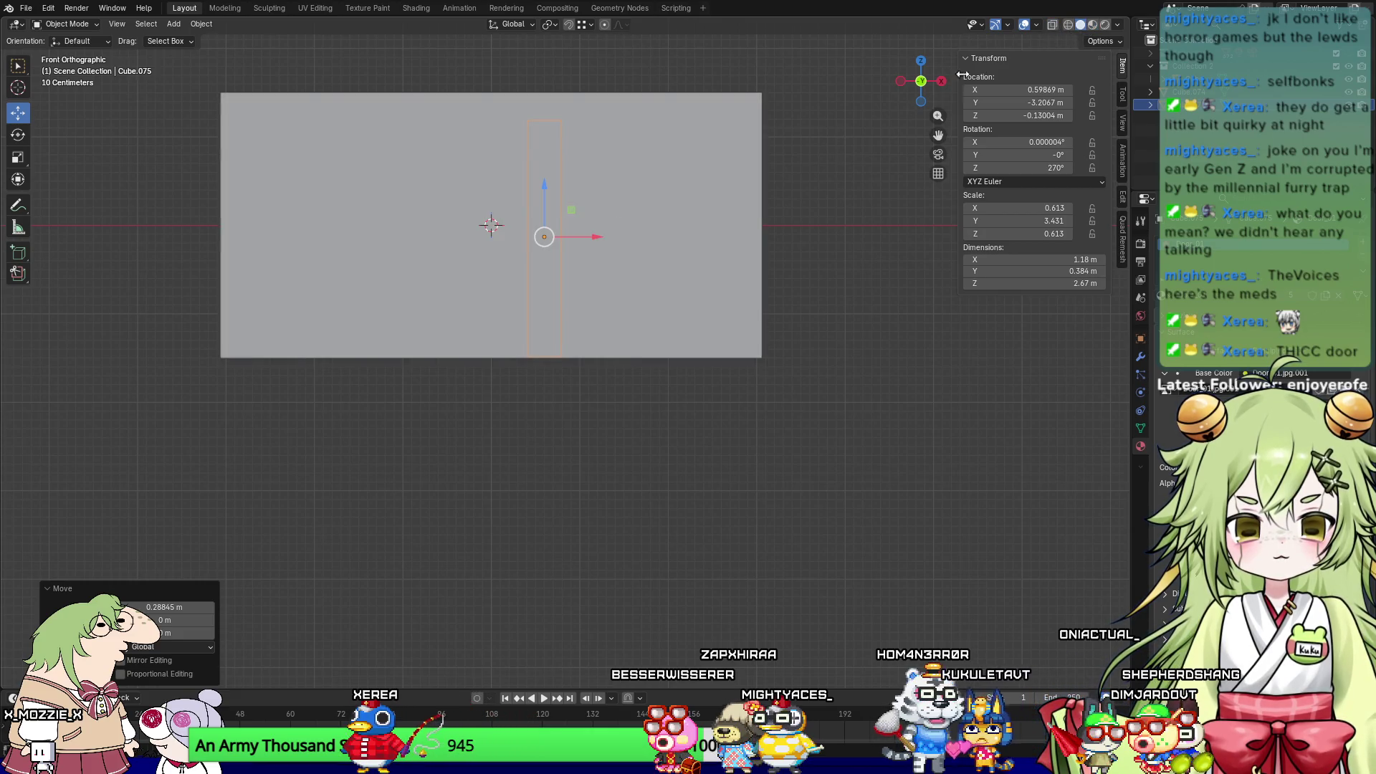
left_click(1052, 26)
mouse_move(618, 282)
middle_mouse_down()
mouse_move(661, 306)
mouse_move(661, 333)
mouse_move(706, 322)
mouse_move(640, 403)
middle_mouse_up()
scroll(661, 334, "up", 3)
left_click_drag(604, 83, 608, 71)
mouse_move(608, 72)
middle_mouse_down()
mouse_move(605, 190)
mouse_move(647, 301)
mouse_move(583, 307)
mouse_move(584, 253)
mouse_move(596, 298)
mouse_move(700, 316)
mouse_move(466, 270)
mouse_move(574, 258)
mouse_move(425, 263)
mouse_move(439, 318)
mouse_move(482, 237)
mouse_move(482, 282)
mouse_move(476, 264)
mouse_move(518, 362)
mouse_move(552, 368)
mouse_move(573, 349)
mouse_move(570, 401)
middle_mouse_up()
scroll(510, 298, "down", 5)
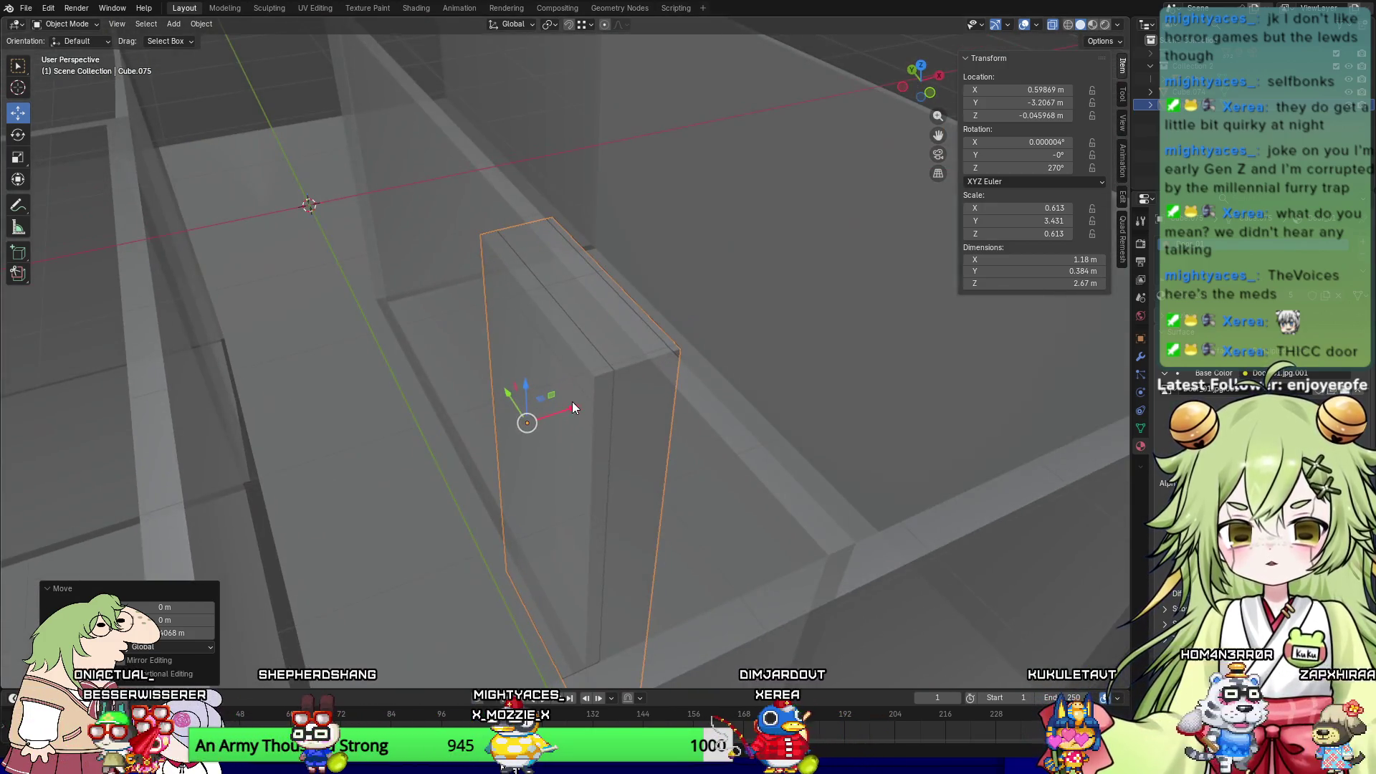
left_click_drag(572, 406, 561, 406)
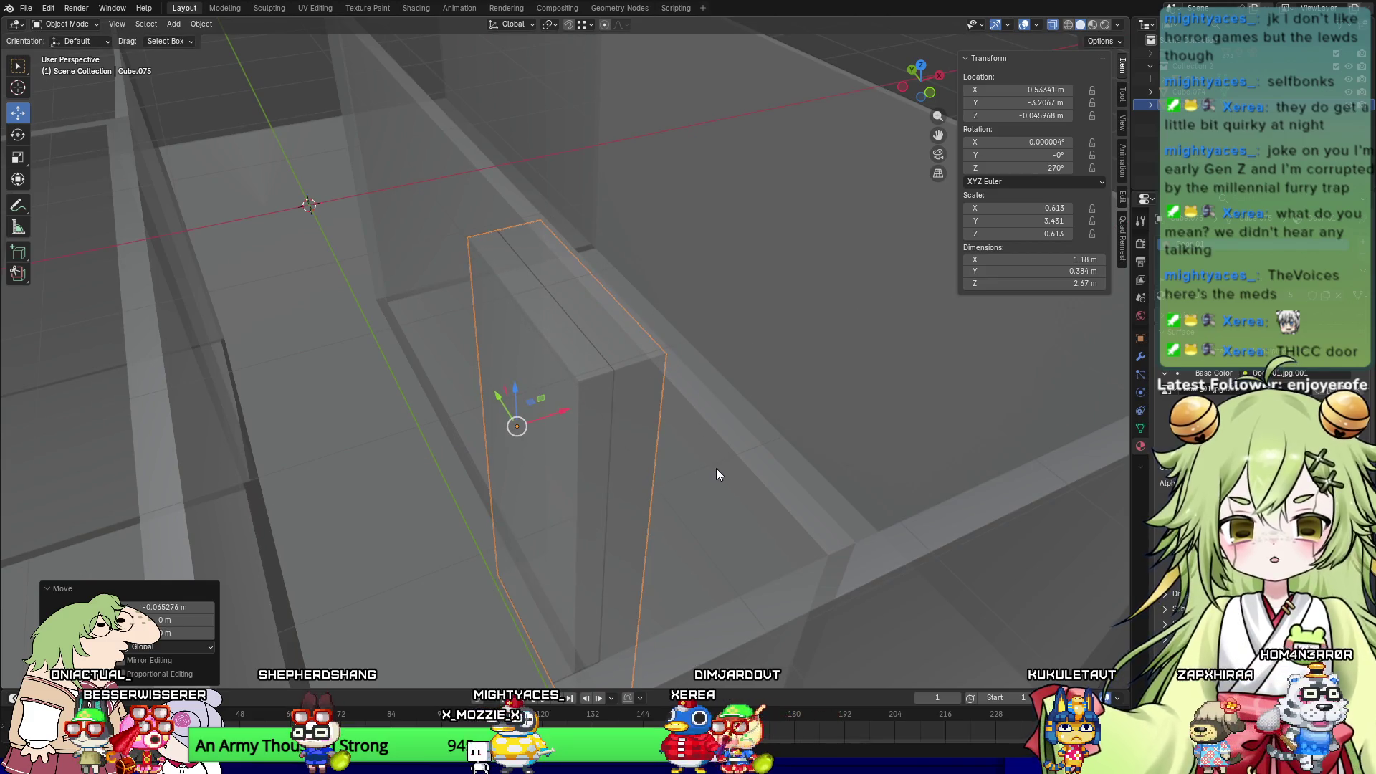
Step: Try a Boolean on the walls with the door block as cutter, toggling visibility to check it
left_click(717, 468)
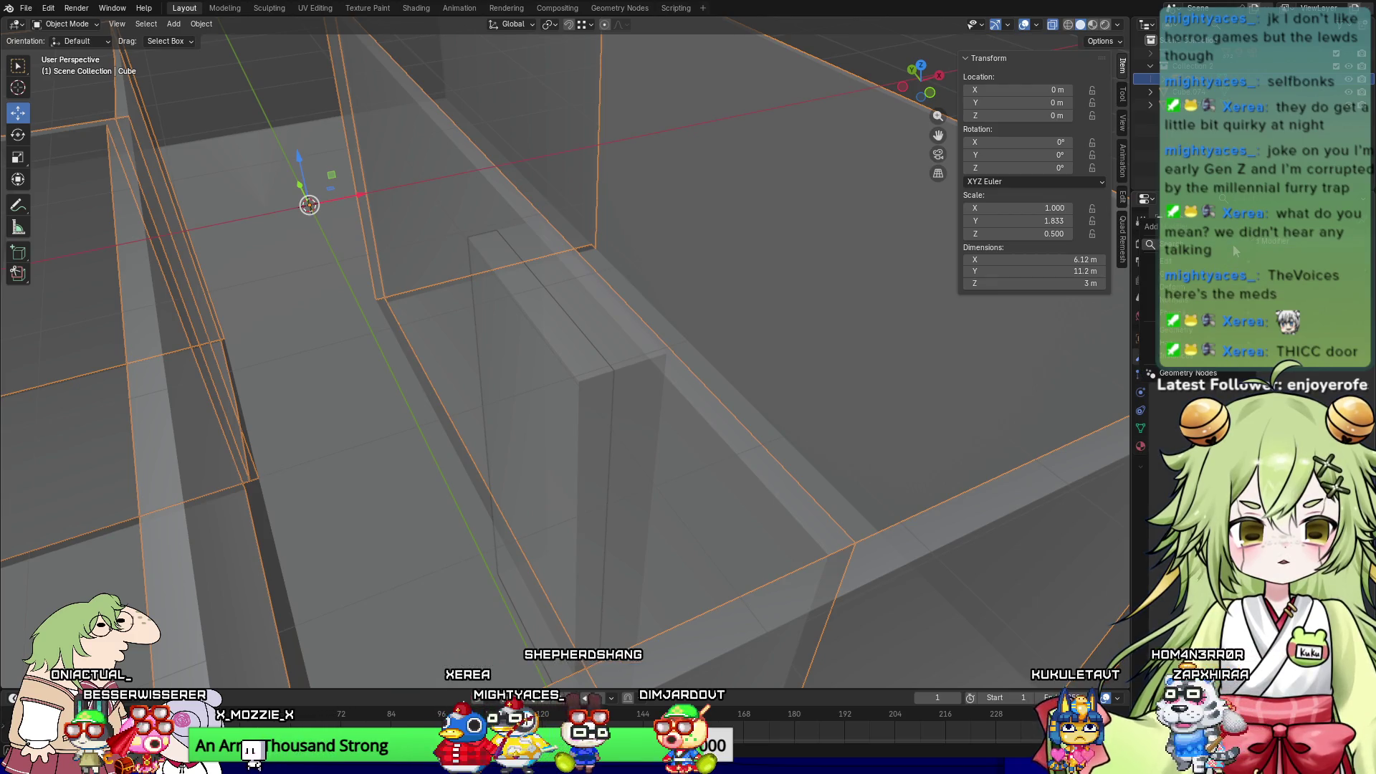
key("Escape")
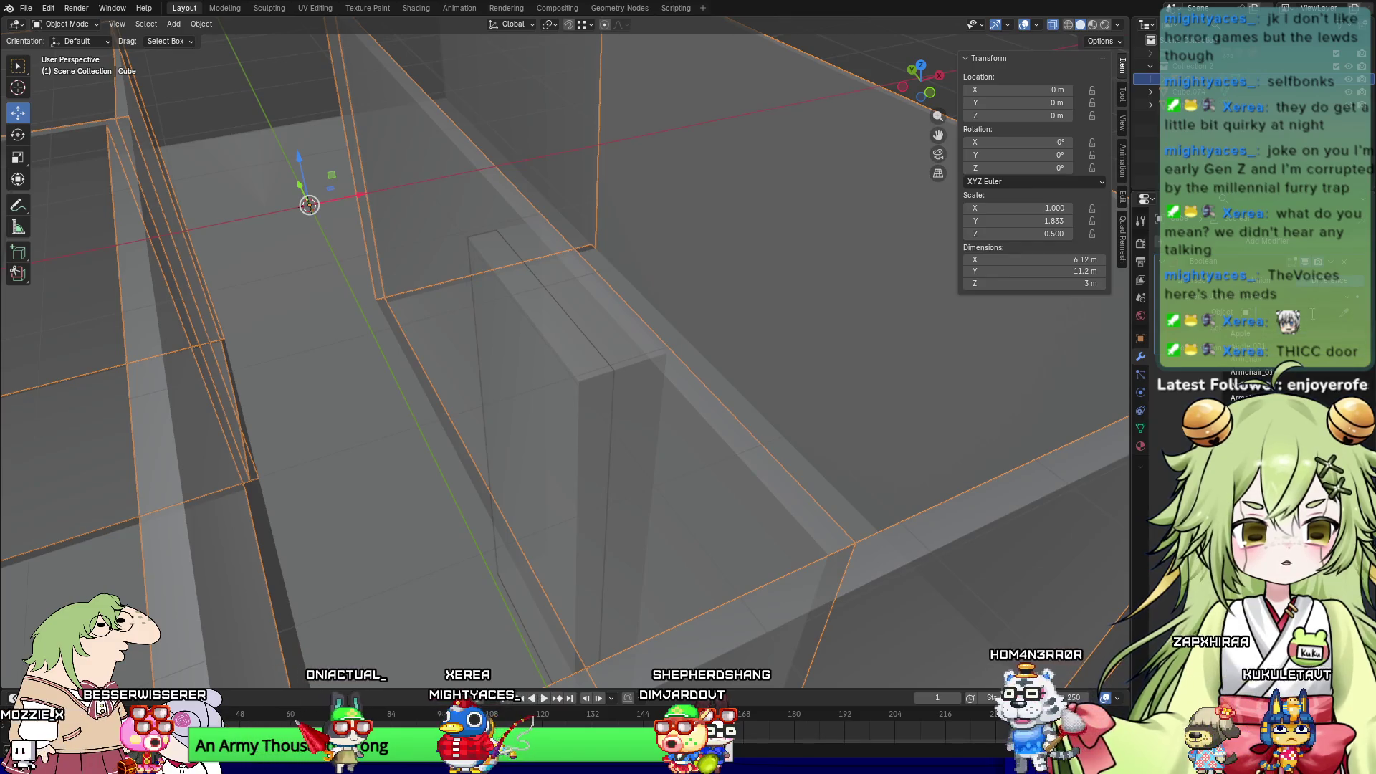
left_click(571, 388)
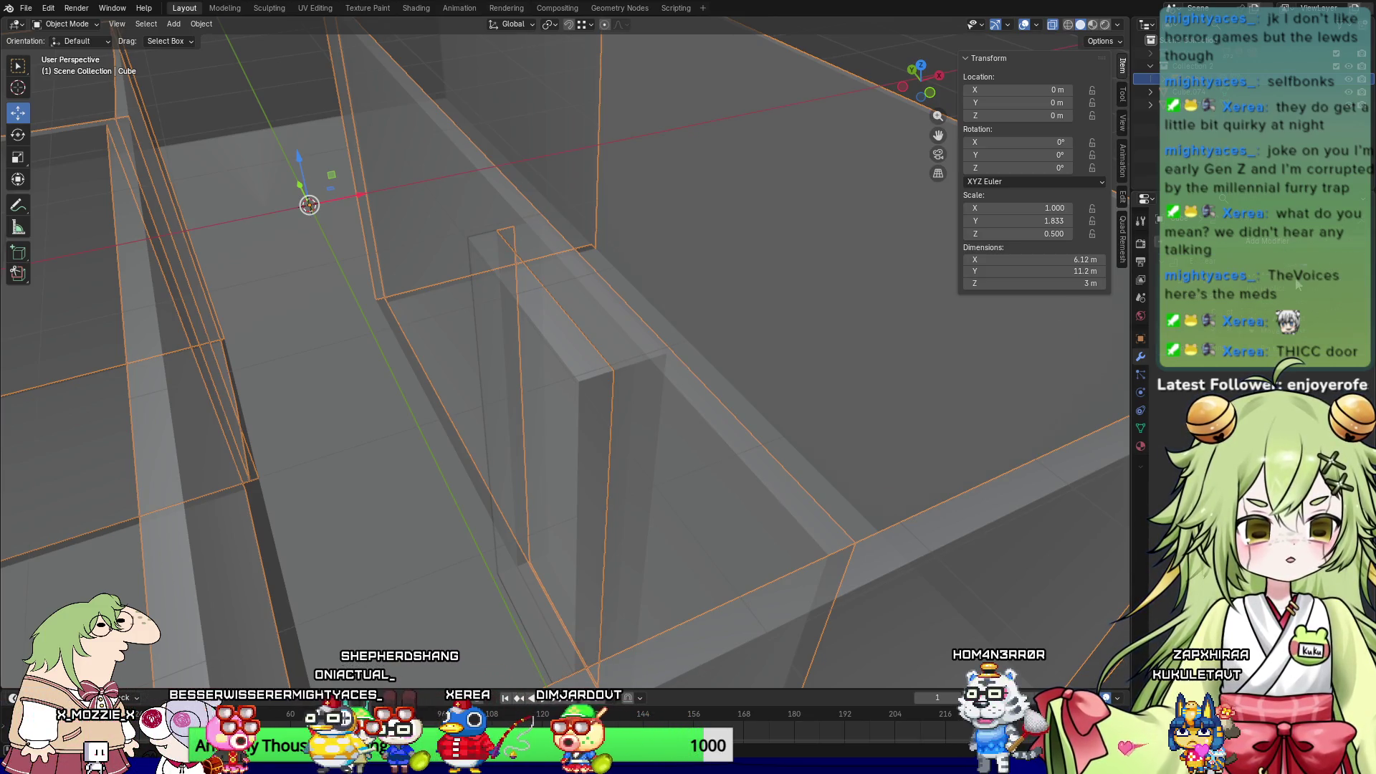
left_click(1350, 80)
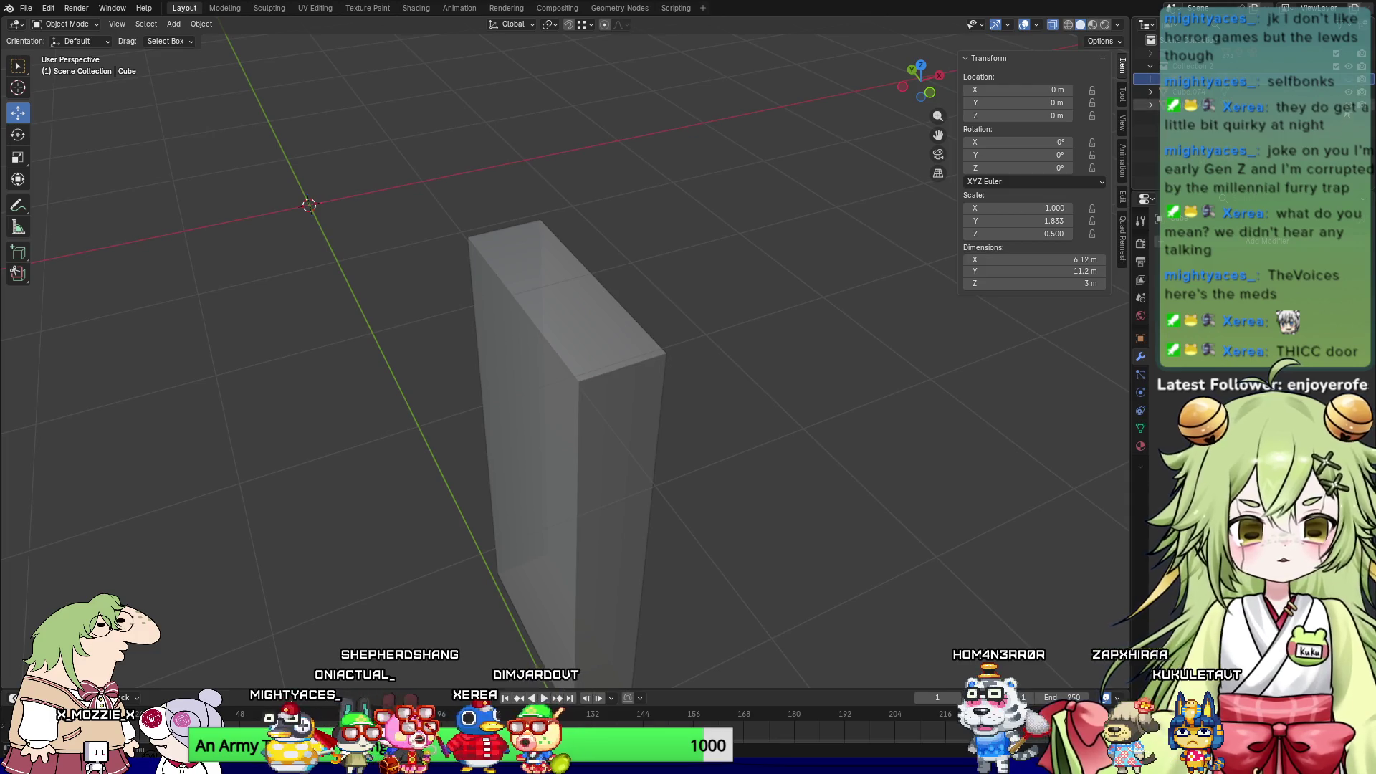
left_click(1350, 87)
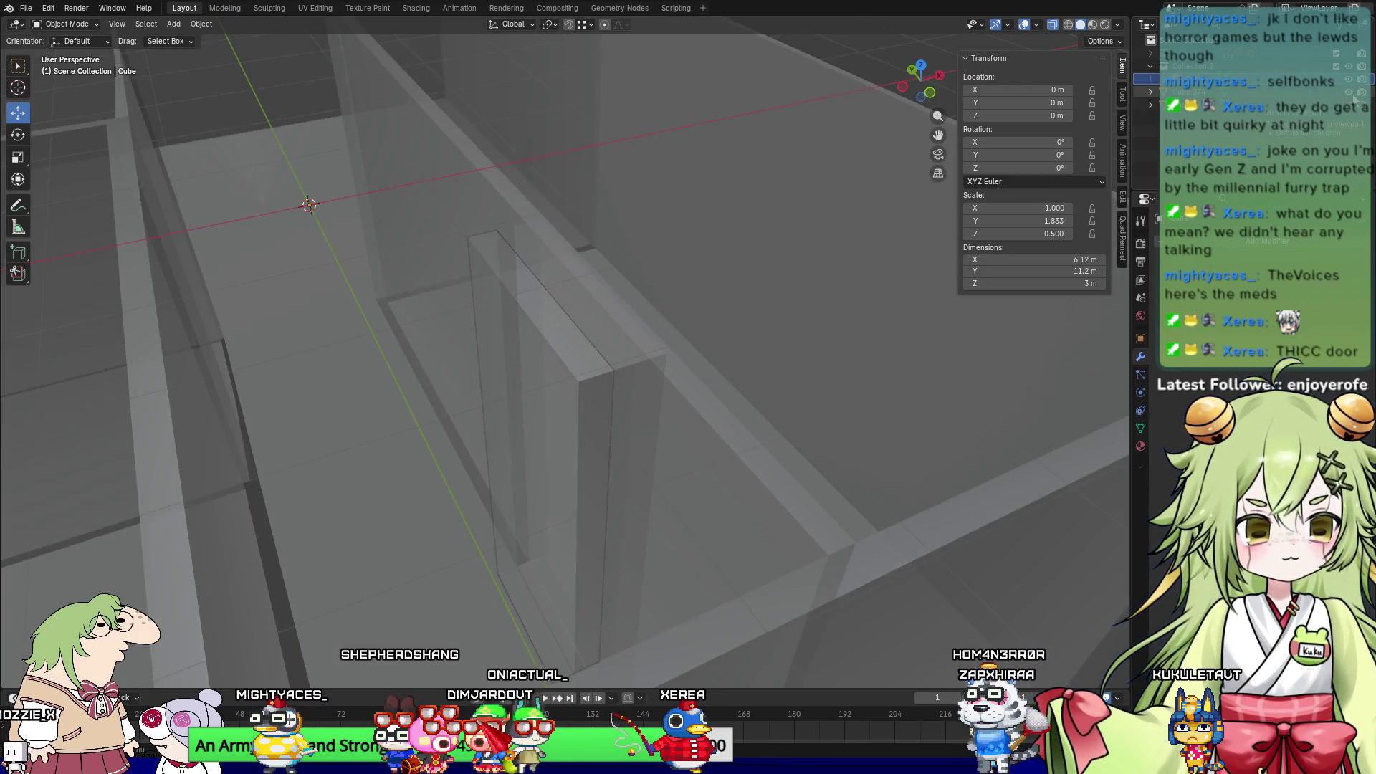
left_click(1352, 95)
mouse_move(802, 364)
middle_mouse_down()
mouse_move(831, 371)
mouse_move(827, 388)
mouse_move(819, 351)
mouse_move(799, 418)
mouse_move(772, 362)
mouse_move(781, 229)
middle_mouse_up()
middle_click_drag(572, 326, 424, 470)
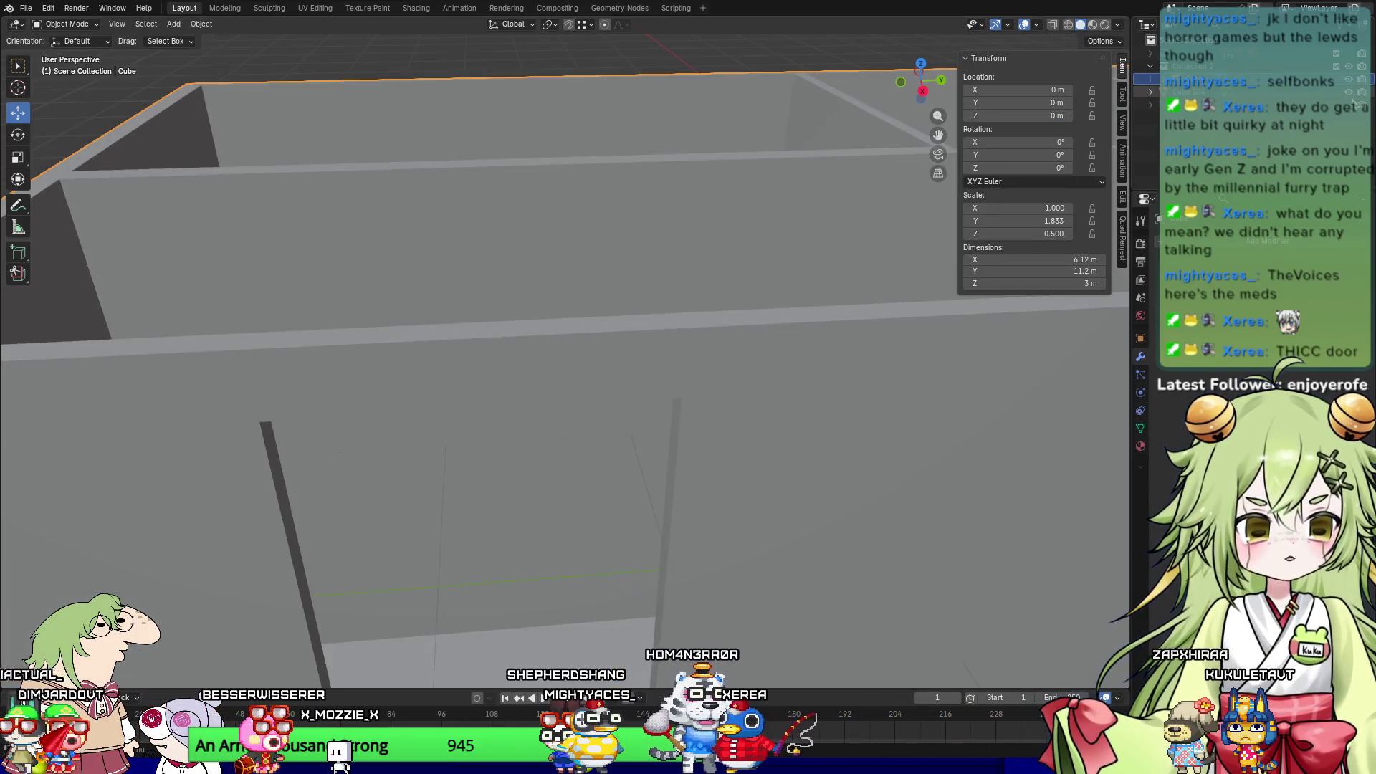
key("ctrl+z")
Step: Slide the door block along the interior wall to X -1.0586 m and select the walls Cube
left_click(492, 518)
middle_click_drag(492, 518, 612, 569)
mouse_move(749, 614)
left_mouse_down()
mouse_move(568, 476)
mouse_move(487, 461)
left_mouse_up()
mouse_move(487, 461)
middle_mouse_down()
mouse_move(447, 486)
mouse_move(504, 301)
mouse_move(771, 449)
mouse_move(833, 450)
mouse_move(678, 488)
mouse_move(728, 476)
mouse_move(745, 492)
middle_mouse_up()
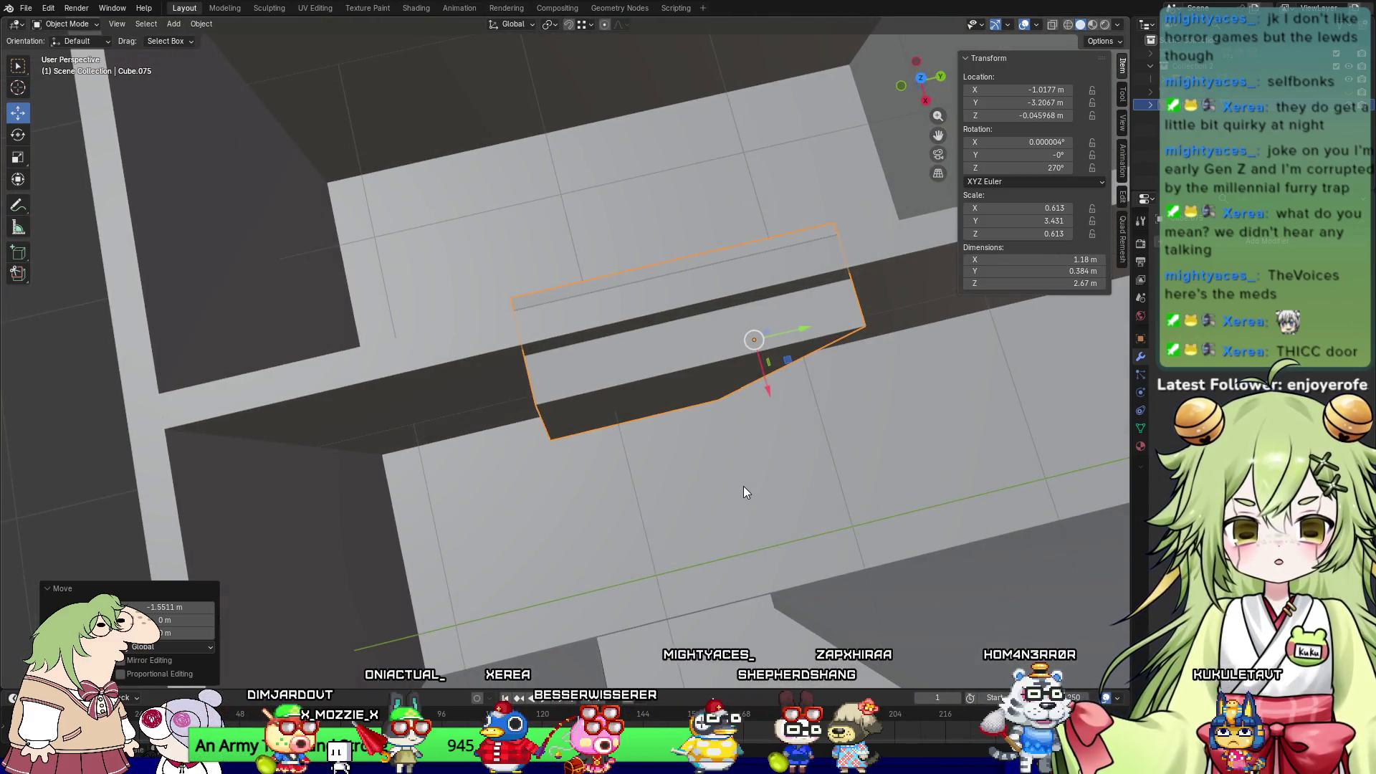
left_click_drag(768, 394, 763, 386)
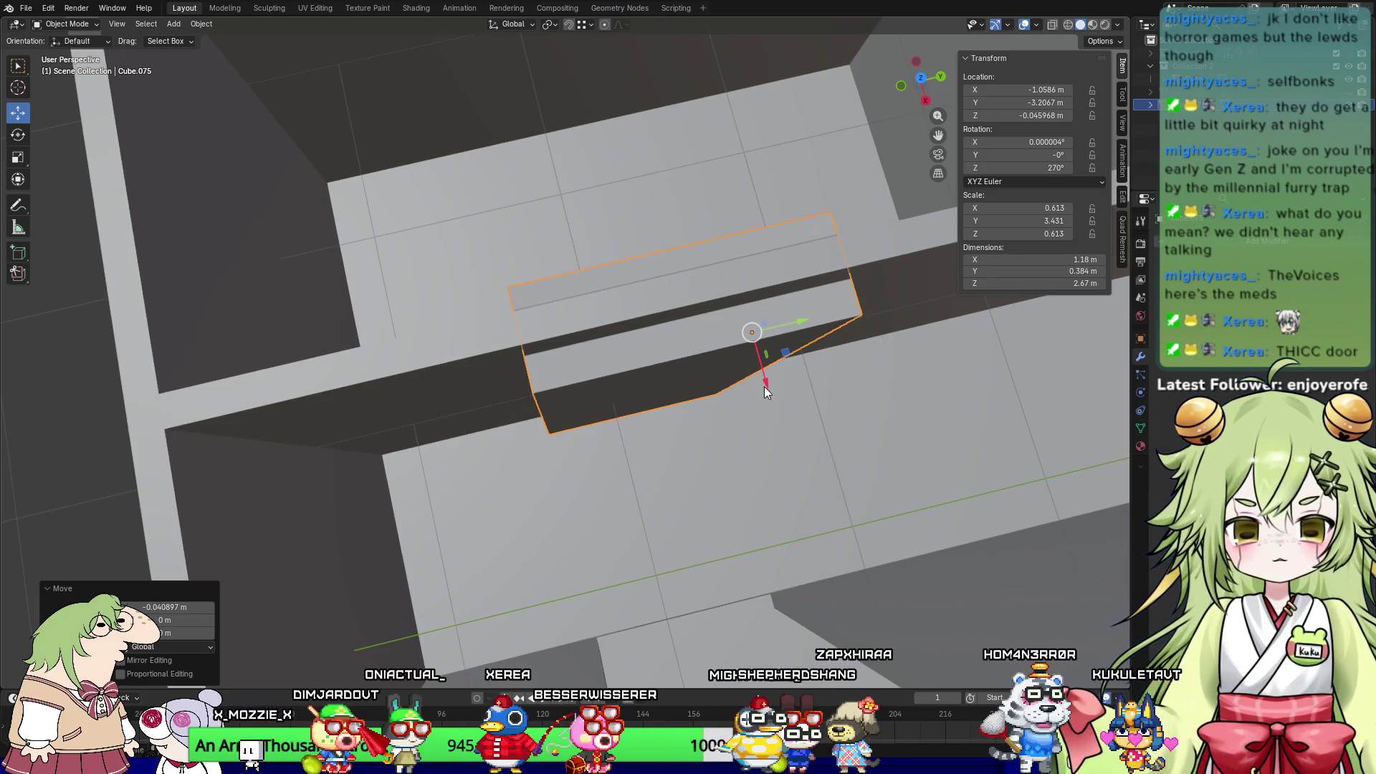
left_click(266, 410)
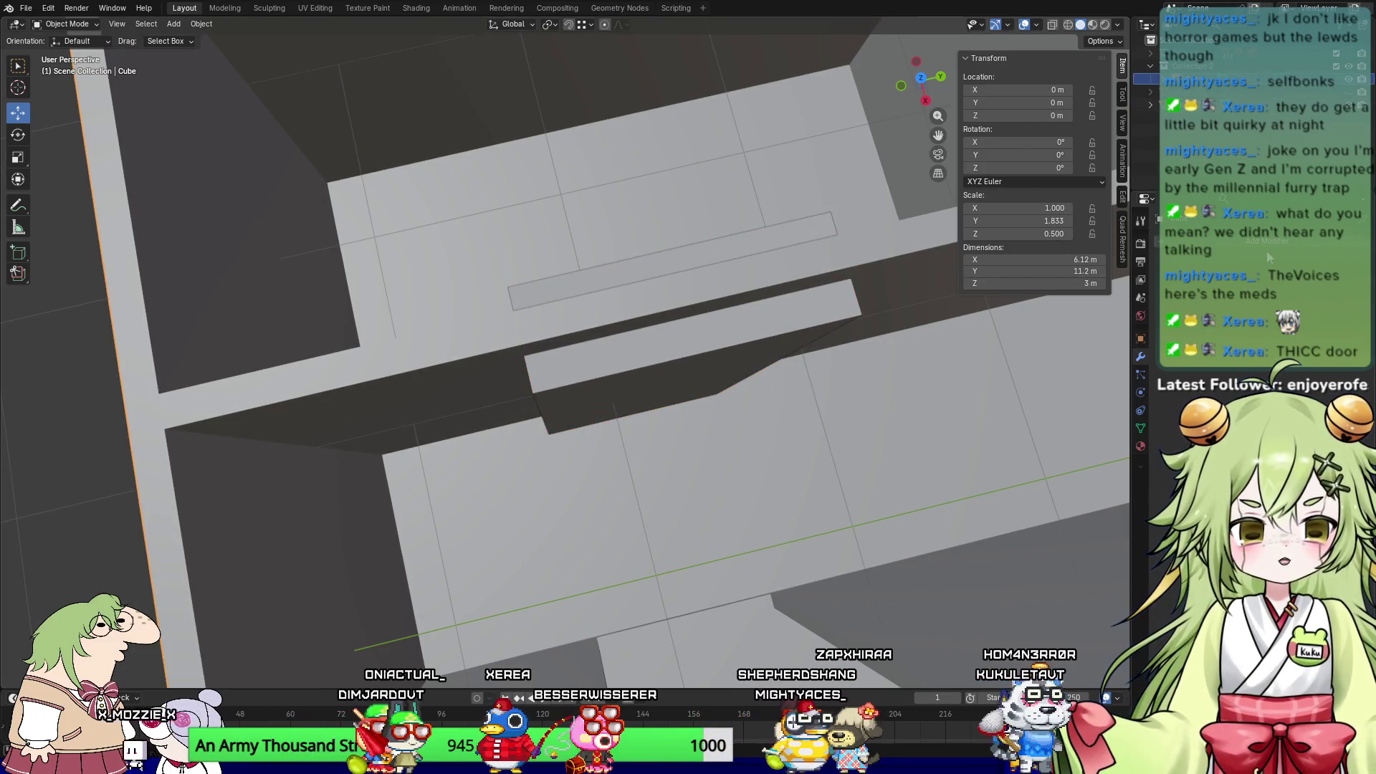
left_click(1267, 245)
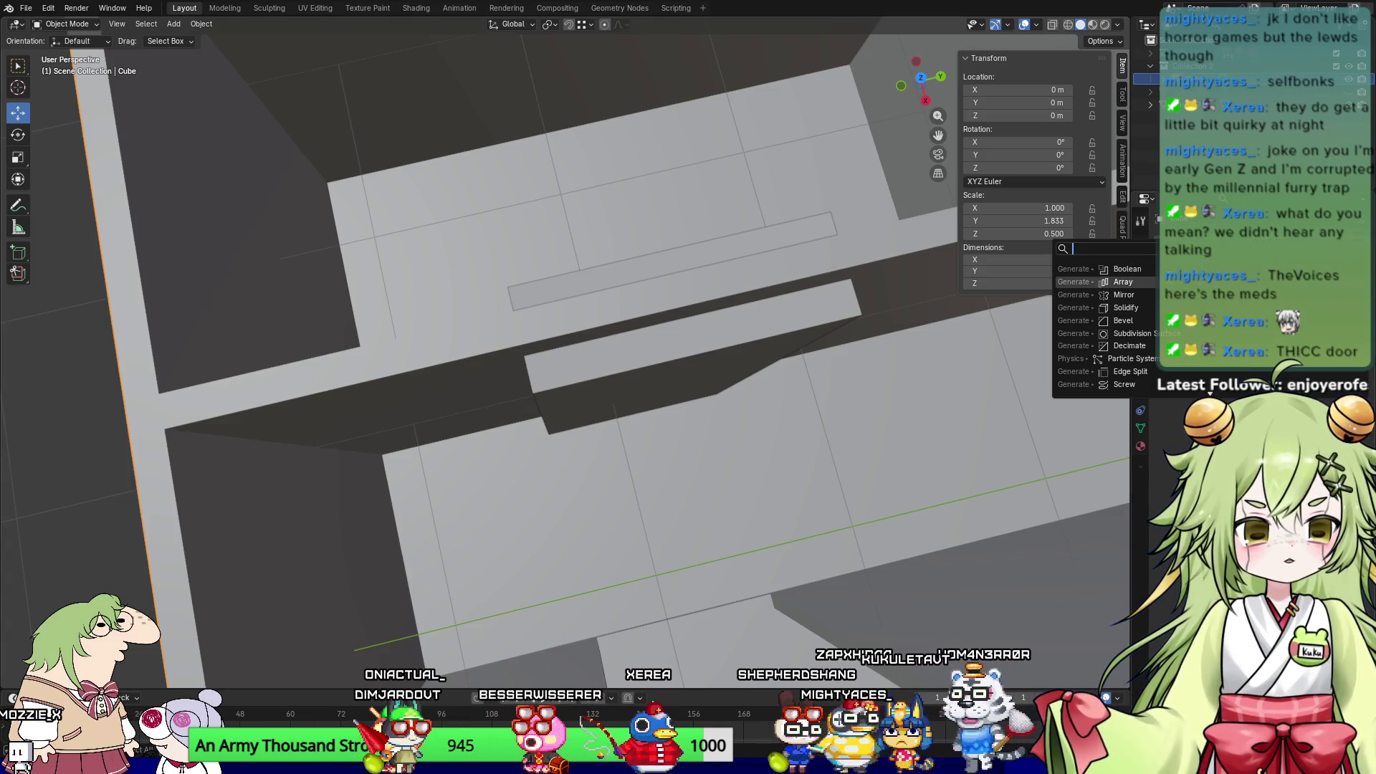
Step: Cut the door opening into the walls with a Boolean Difference modifier
key("Return")
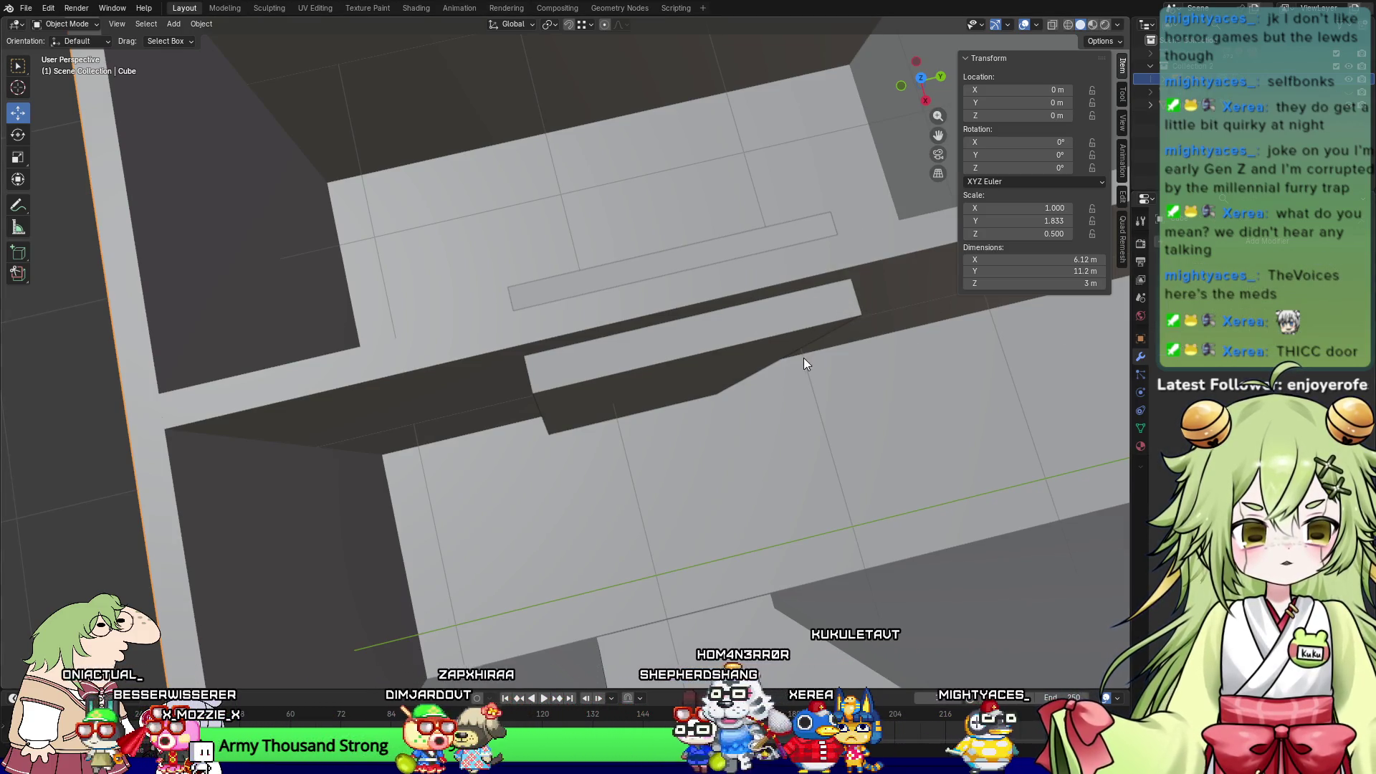
left_click(746, 354)
left_click_drag(760, 380, 803, 502)
mouse_move(982, 462)
middle_mouse_down("shift")
mouse_move(705, 359)
mouse_move(101, 494)
mouse_move(244, 175)
mouse_move(618, 215)
mouse_move(723, 264)
middle_mouse_up("shift")
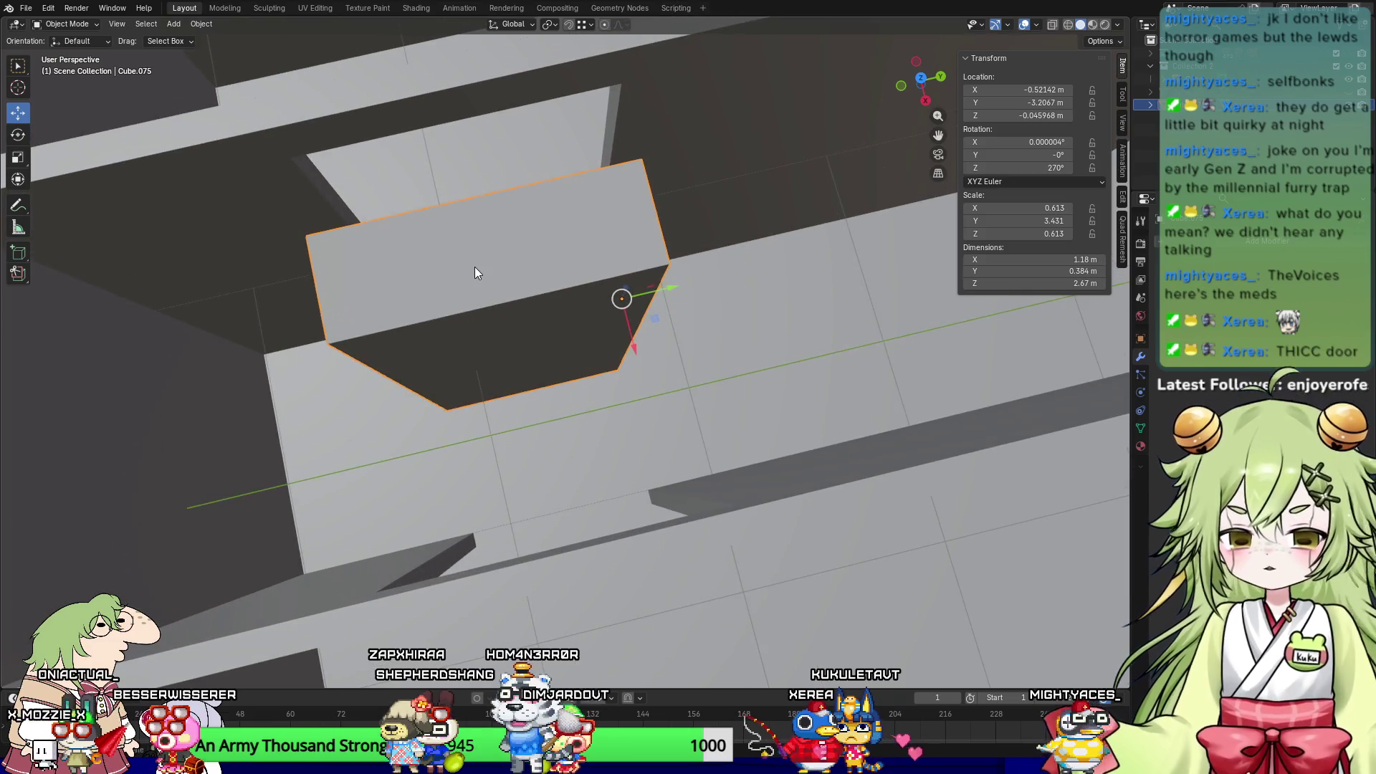
Step: Thin the door block along X to 0.0676 m deep and slide it into the opening
key("s")
key("x")
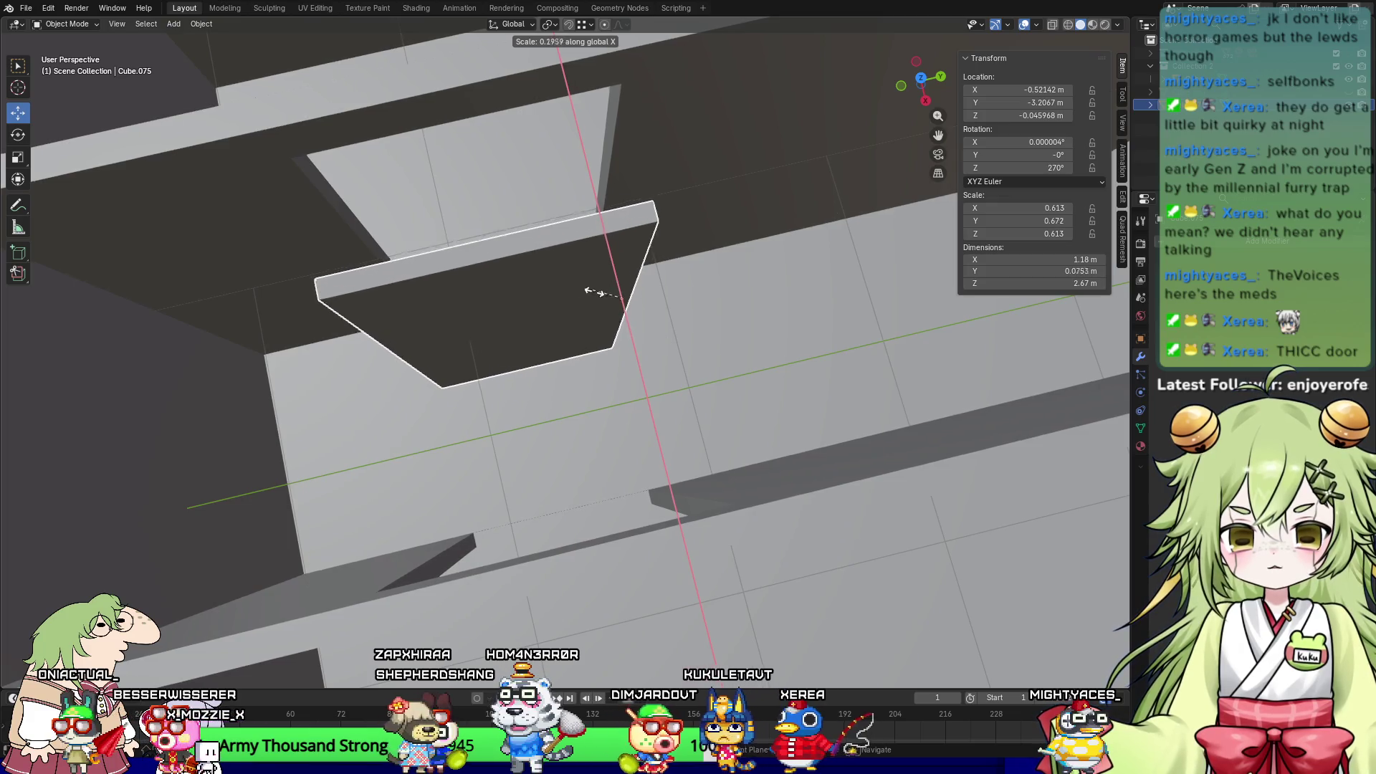
left_click(601, 285)
left_click_drag(634, 350, 609, 251)
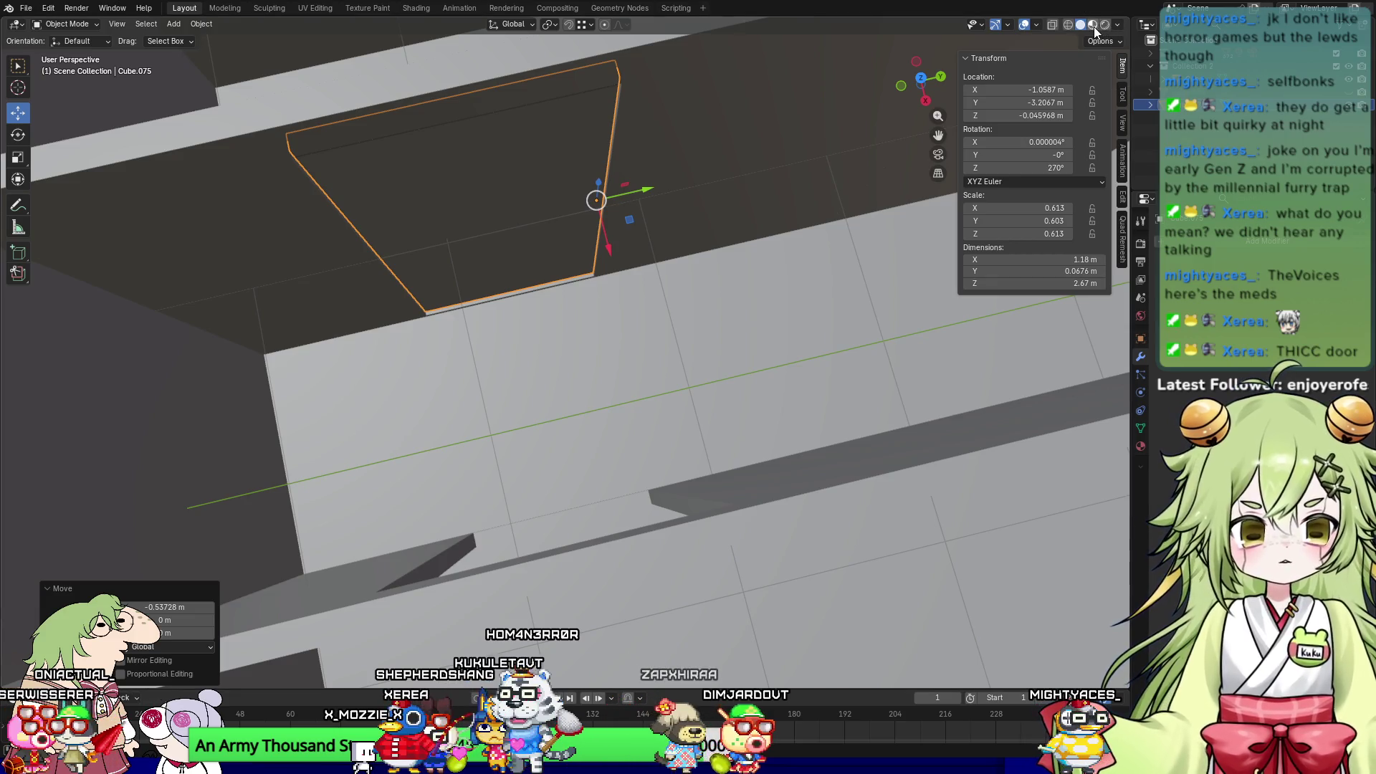
Step: Switch to Material Preview, duplicate the door along X, and turn the copy 180° about Z
left_click(1092, 26)
mouse_move(775, 238)
middle_mouse_down()
mouse_move(833, 161)
mouse_move(898, 204)
mouse_move(871, 230)
middle_mouse_up()
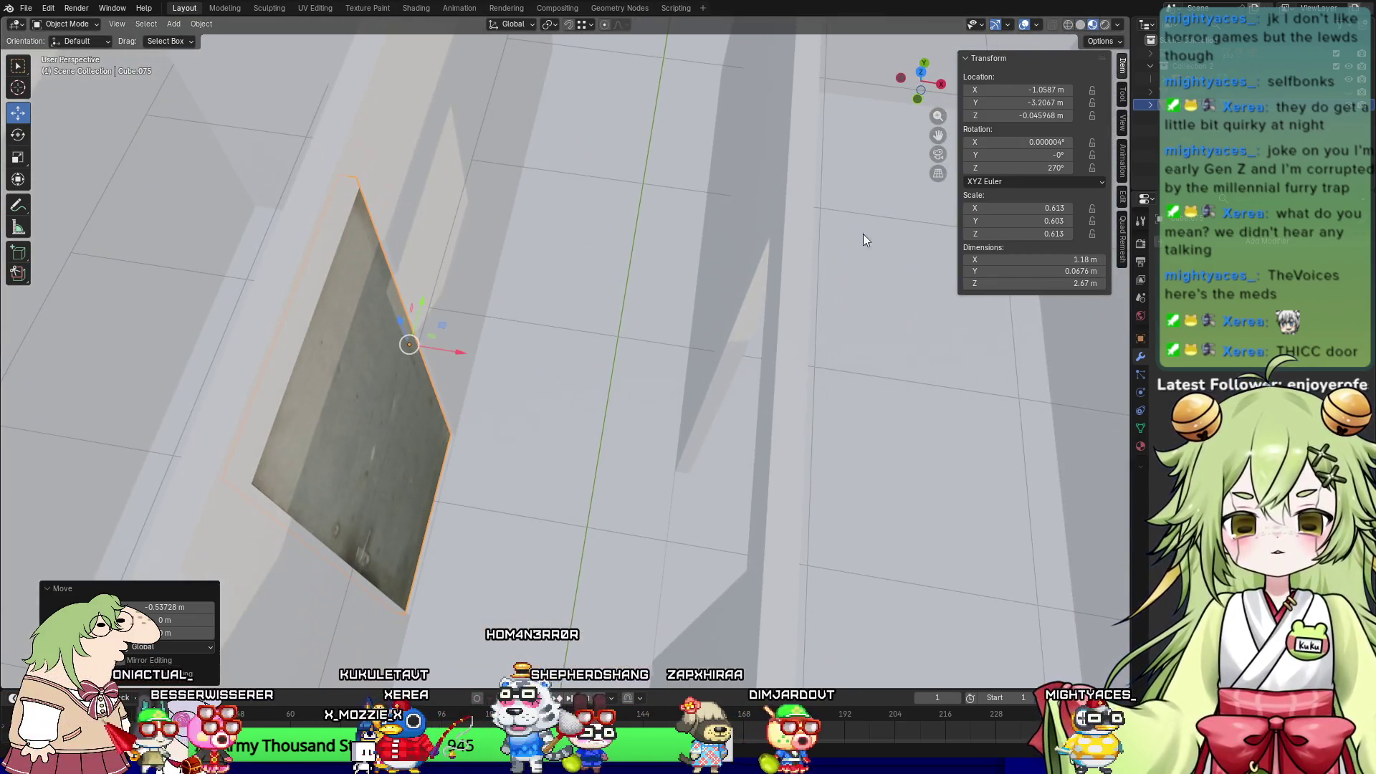
key("shift+d")
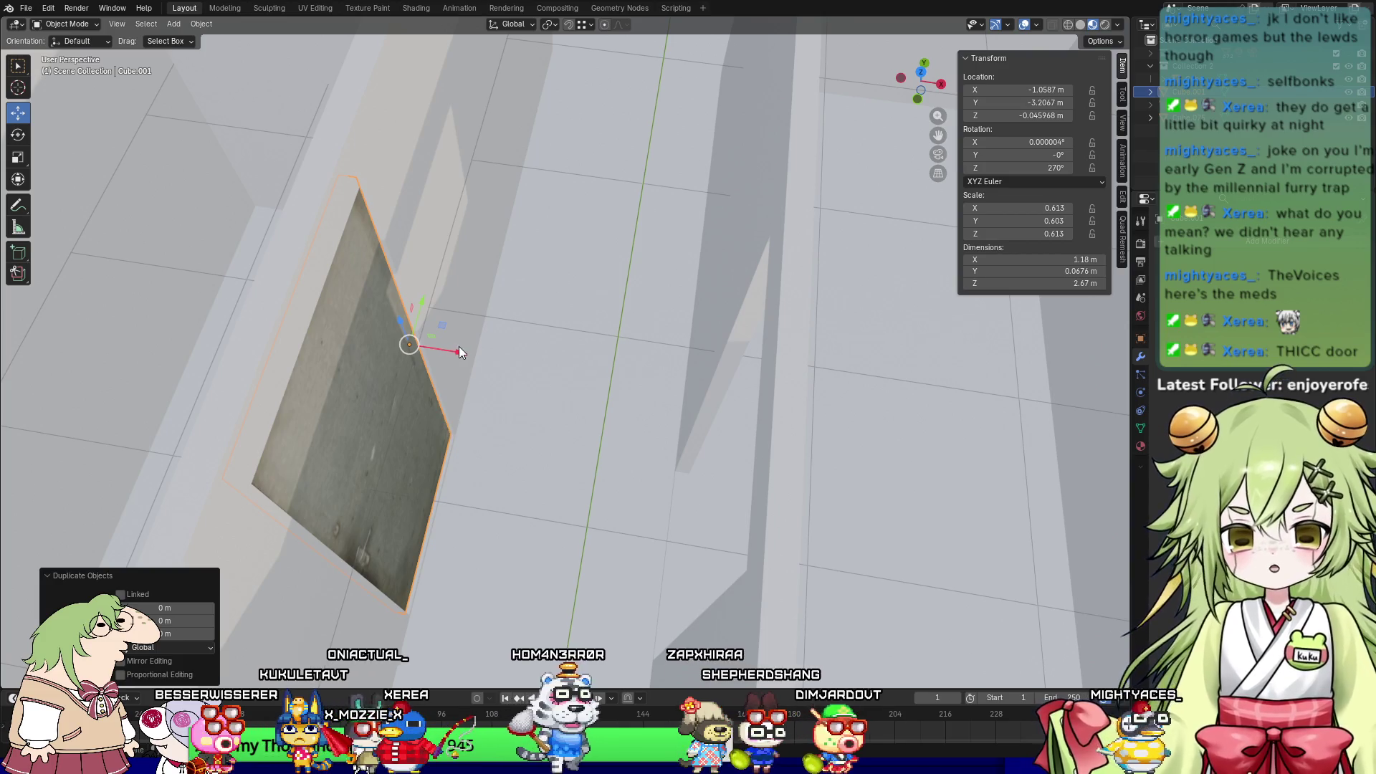
key("x")
left_click(771, 418)
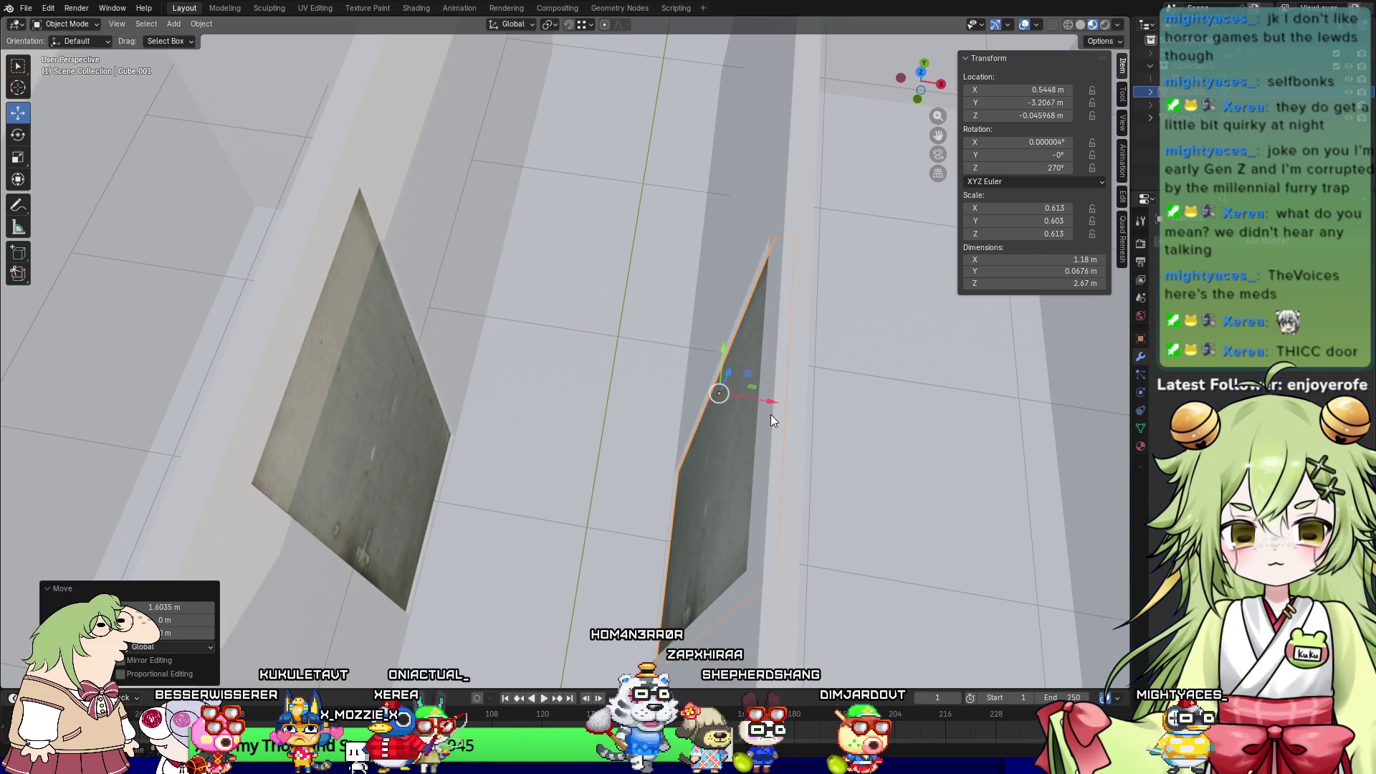
type("r180")
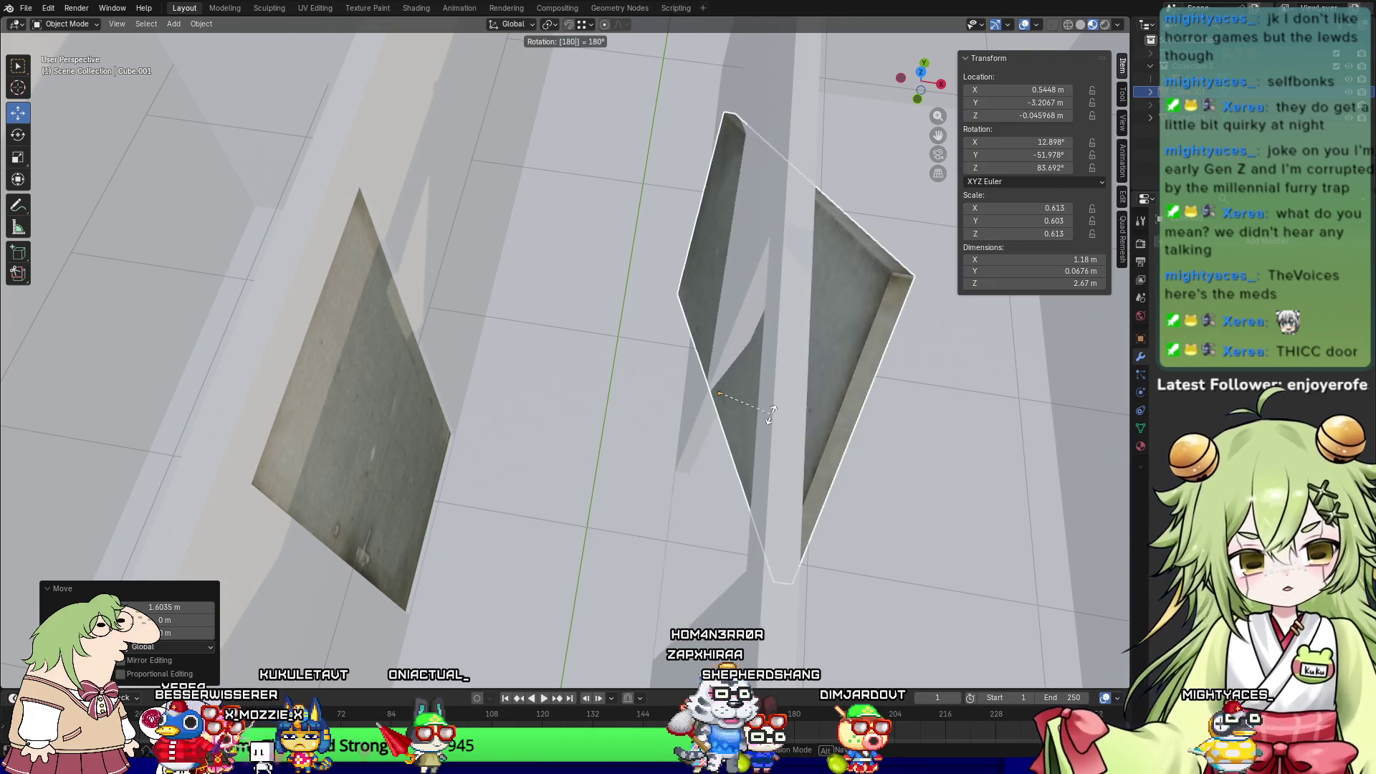
key("BackSpace")
key("BackSpace")
key("BackSpace")
type("z")
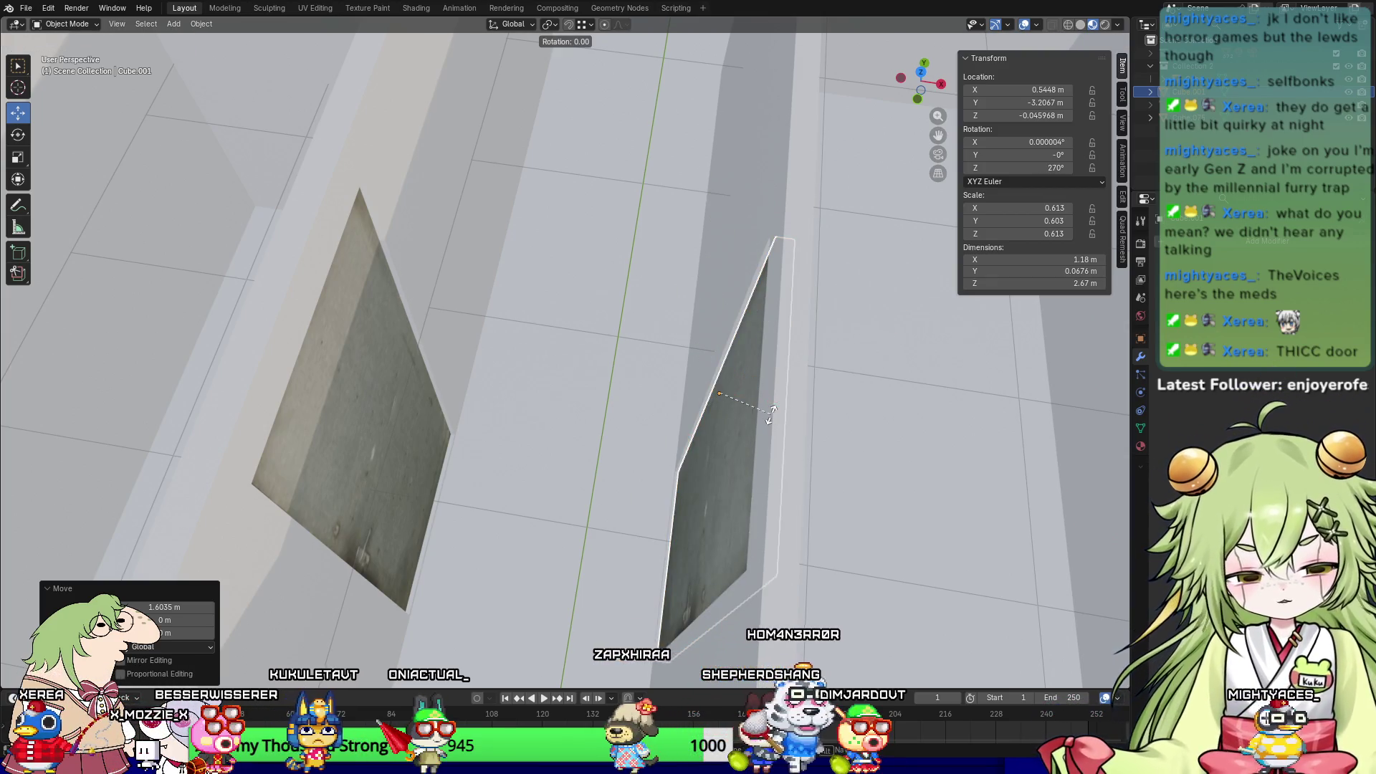
type("180")
key("Return")
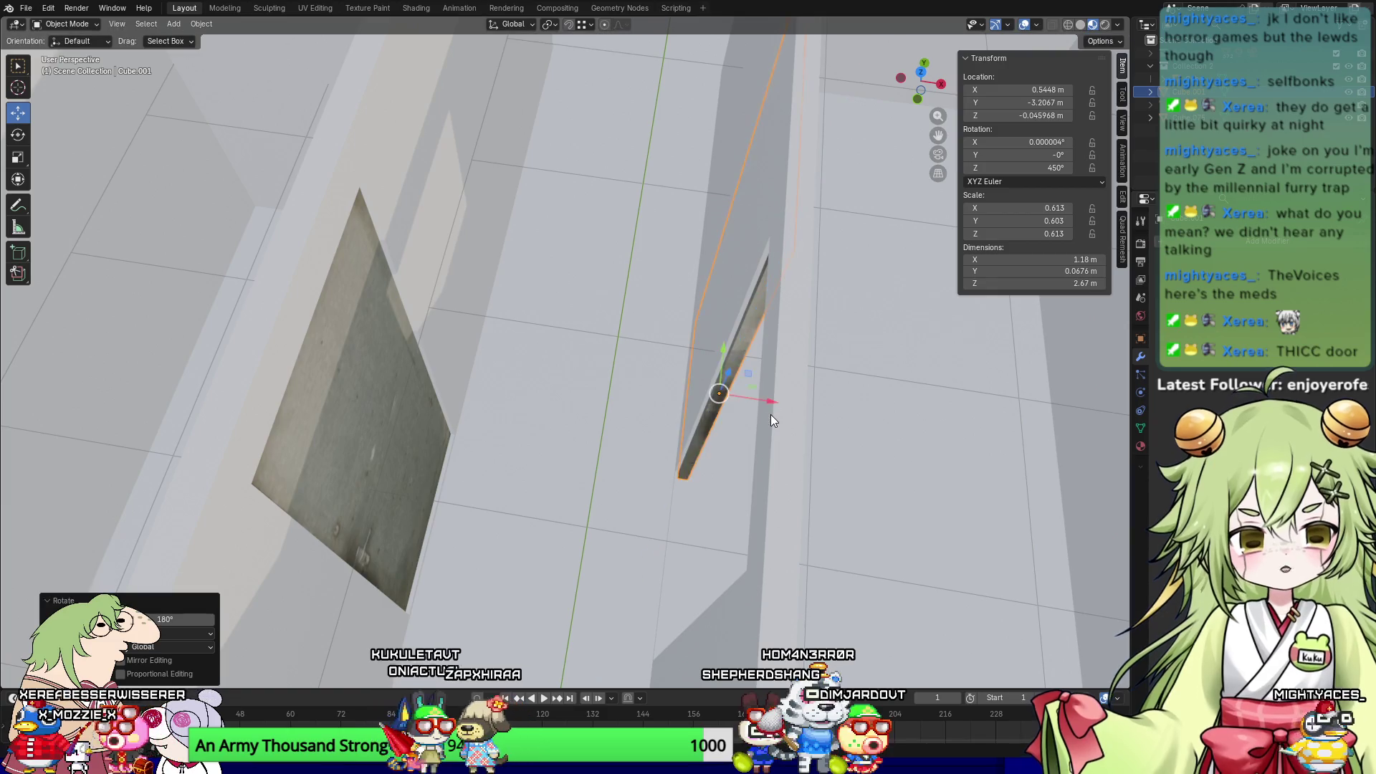
Step: Move the door copy along Y into the other wall opening at Y -4.3474 m
mouse_move(777, 402)
middle_mouse_down()
mouse_move(693, 399)
mouse_move(739, 604)
middle_mouse_up()
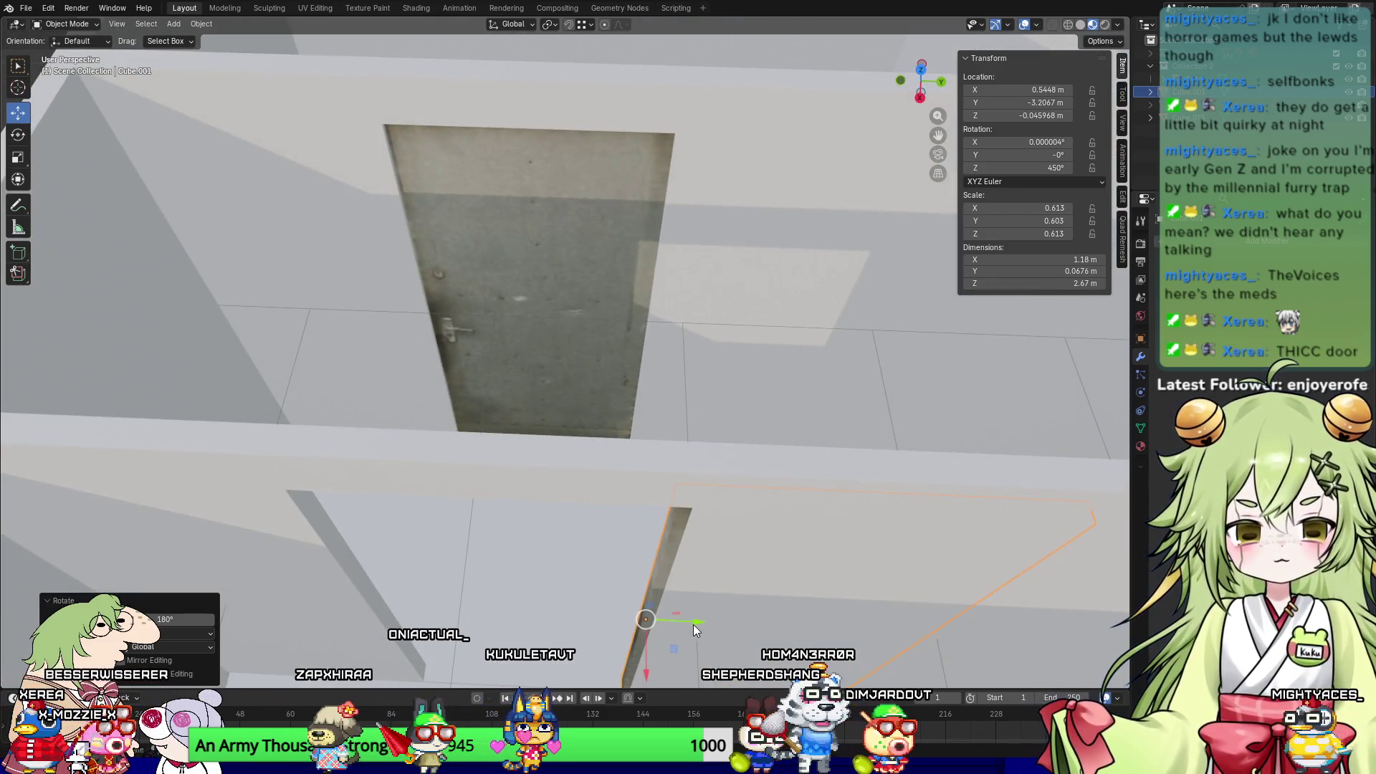
key("g")
key("y")
left_click(423, 615)
mouse_move(423, 615)
middle_mouse_down()
mouse_move(607, 492)
mouse_move(626, 440)
mouse_move(698, 509)
mouse_move(771, 504)
mouse_move(644, 512)
mouse_move(573, 447)
middle_mouse_up()
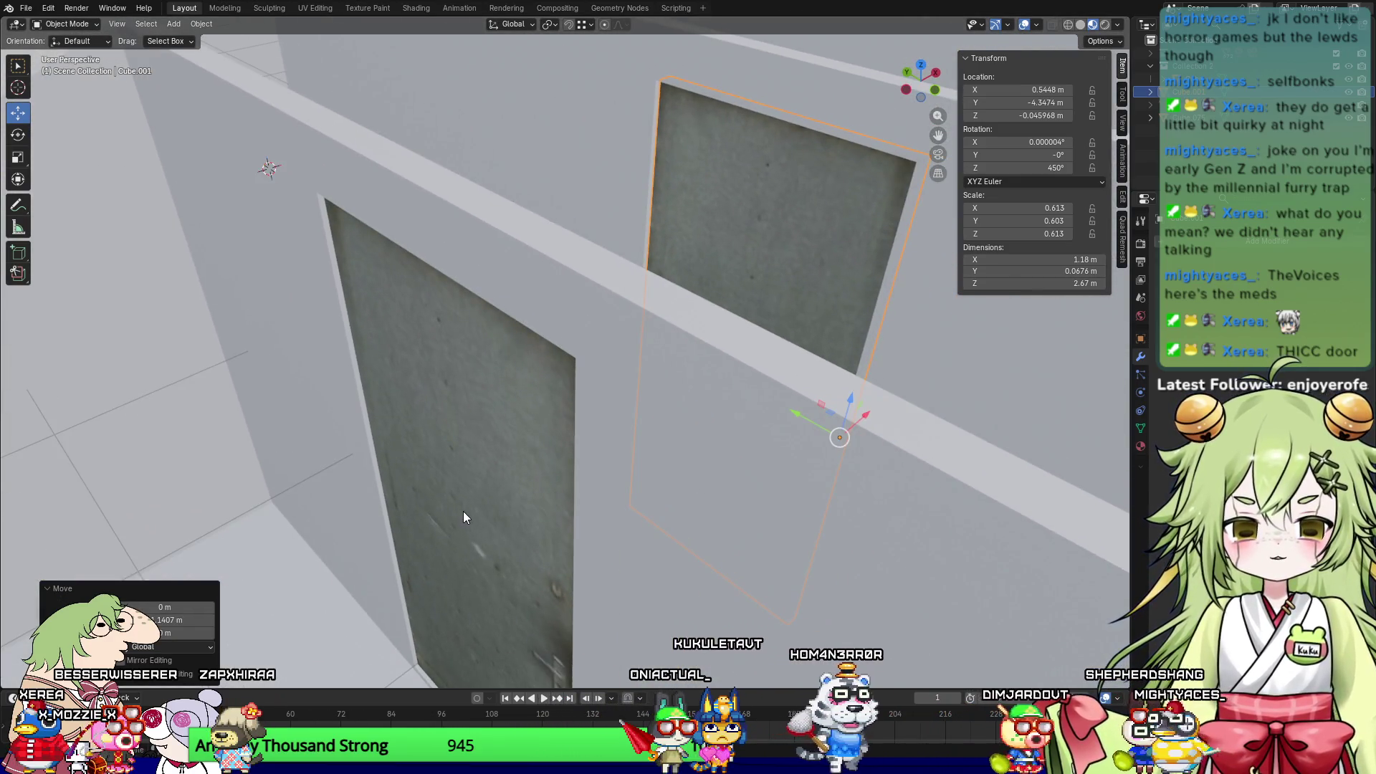
Step: Select and frame the first door, then try X and Y resizes and cancel both
left_click(463, 510)
key("KP_Decimal")
key("s")
key("x")
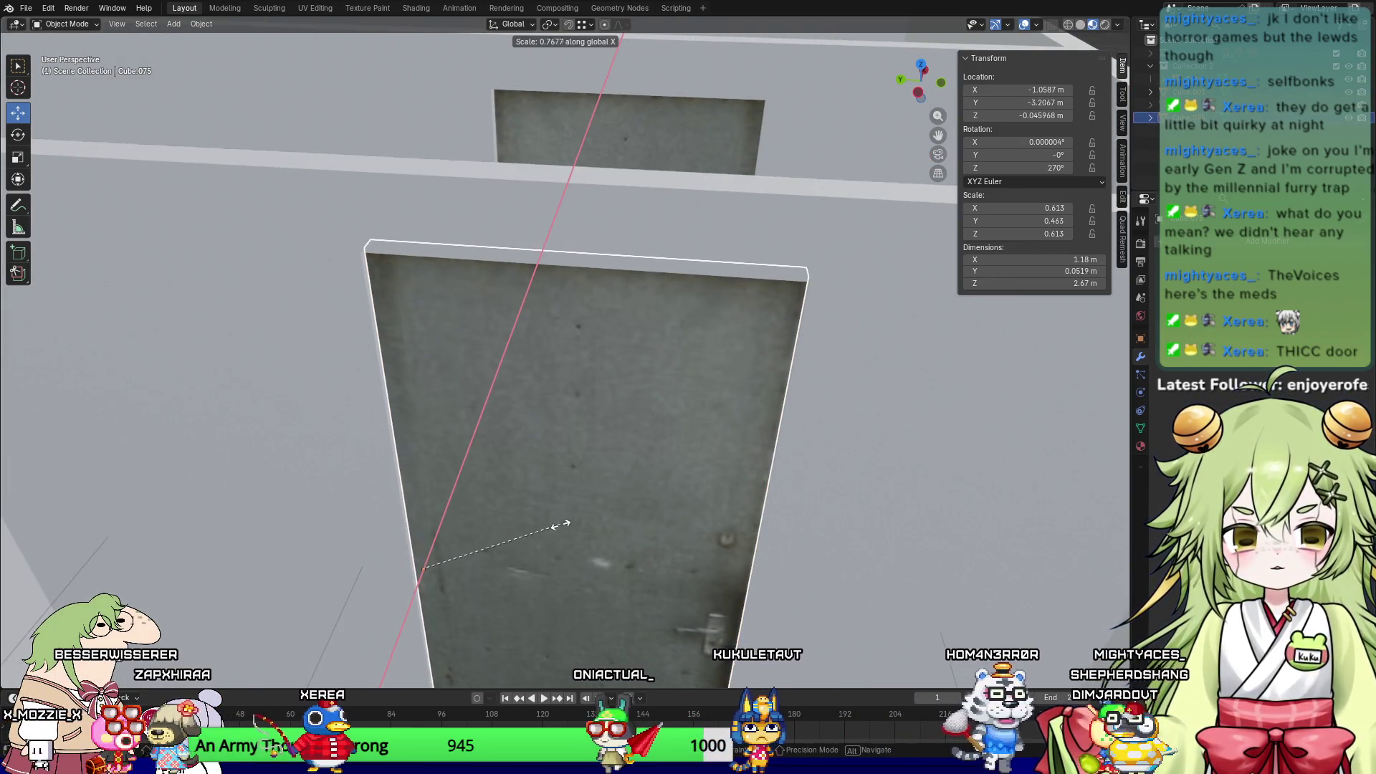
key("Escape")
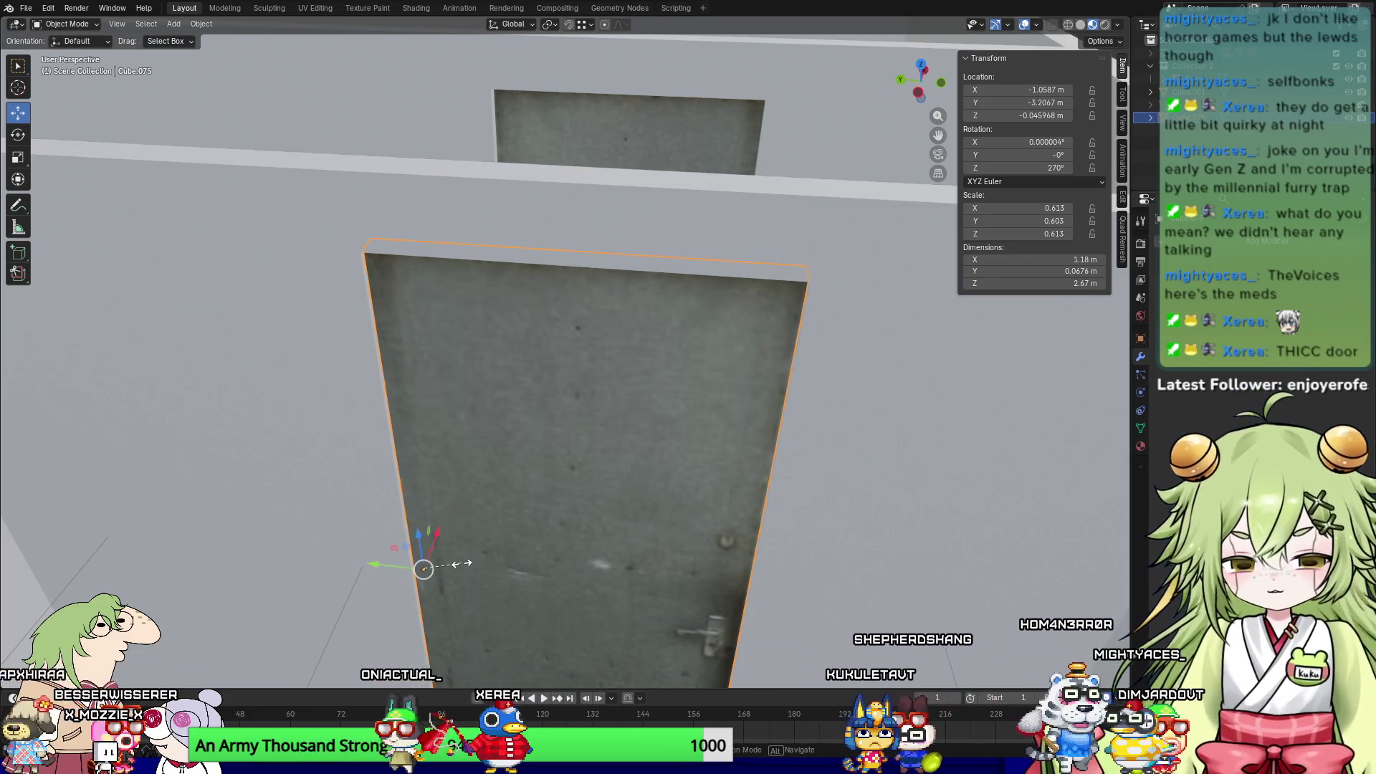
key("s")
key("y")
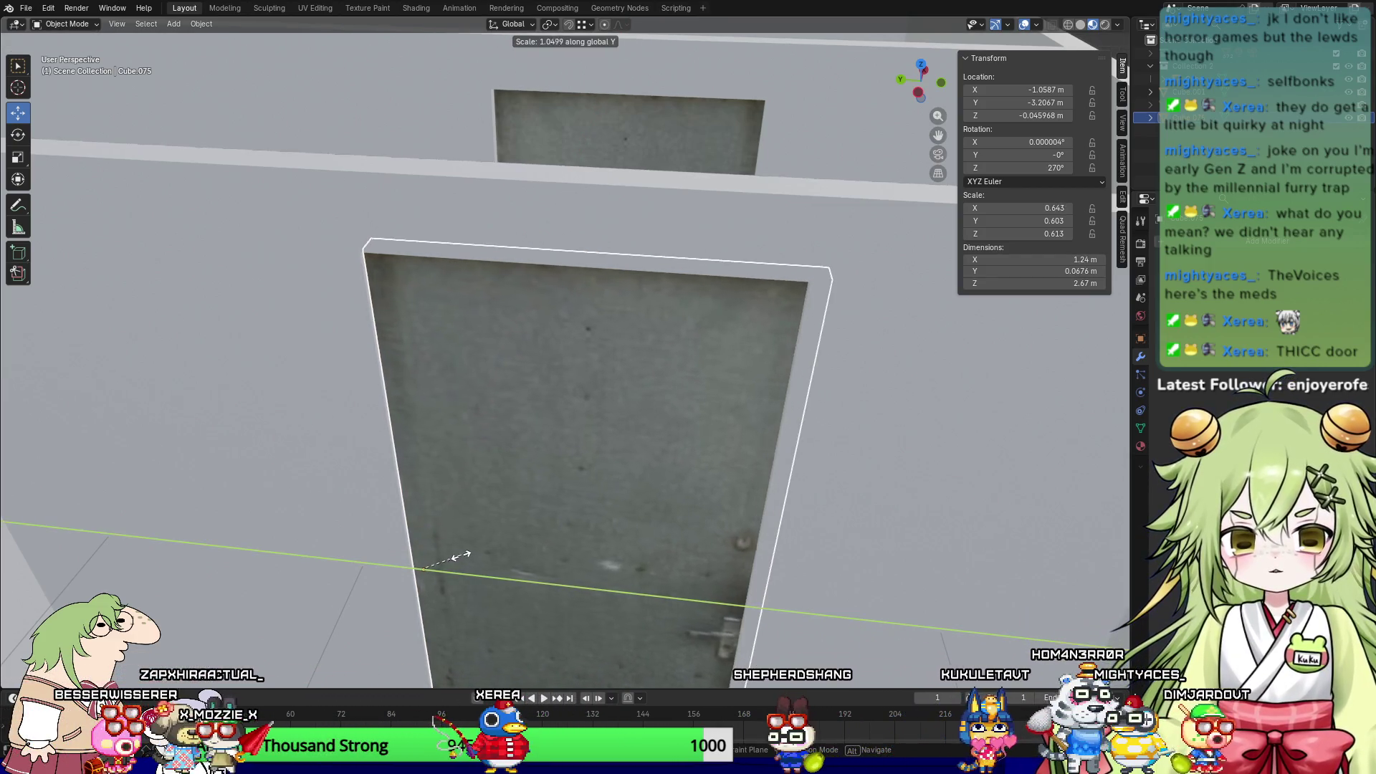
key("Escape")
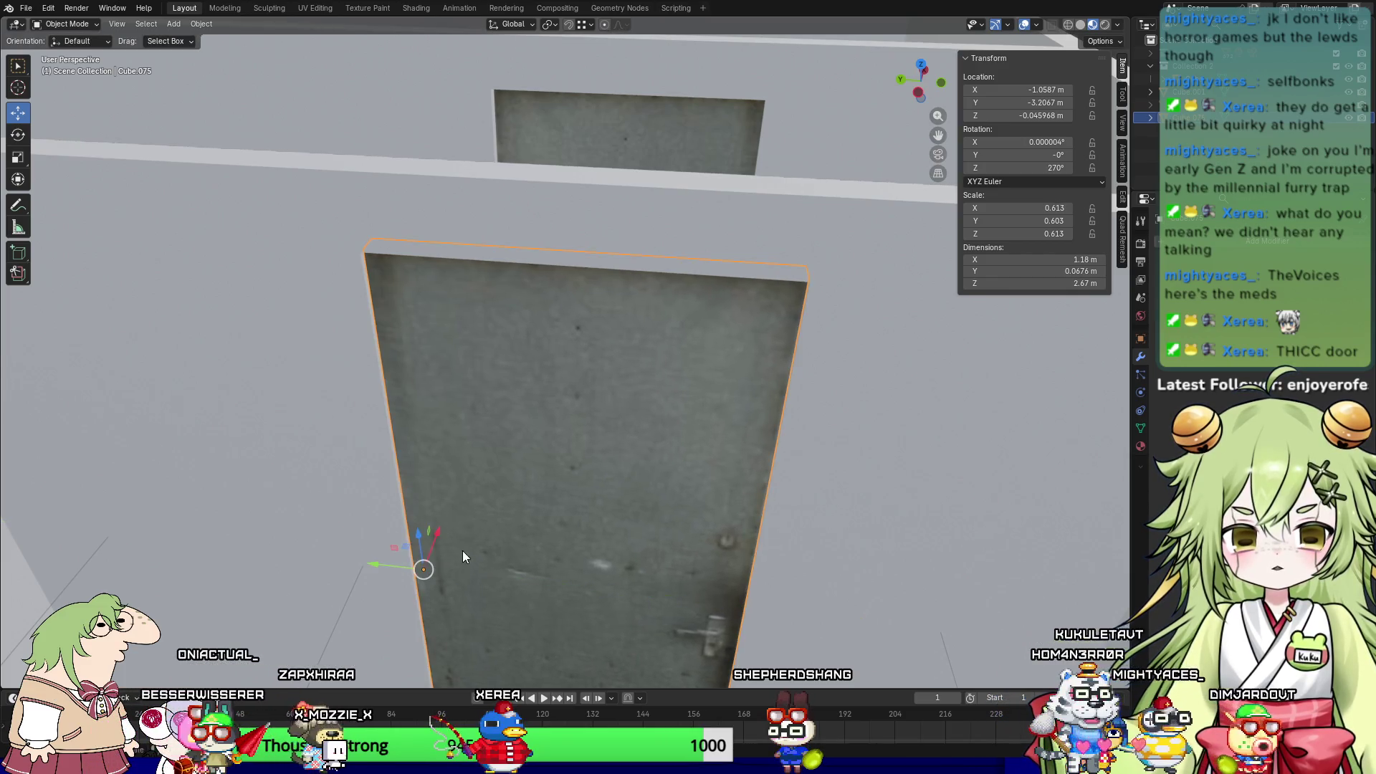
Step: Slightly resize the door along Y and Z, then undo the size changes
key("s")
key("y")
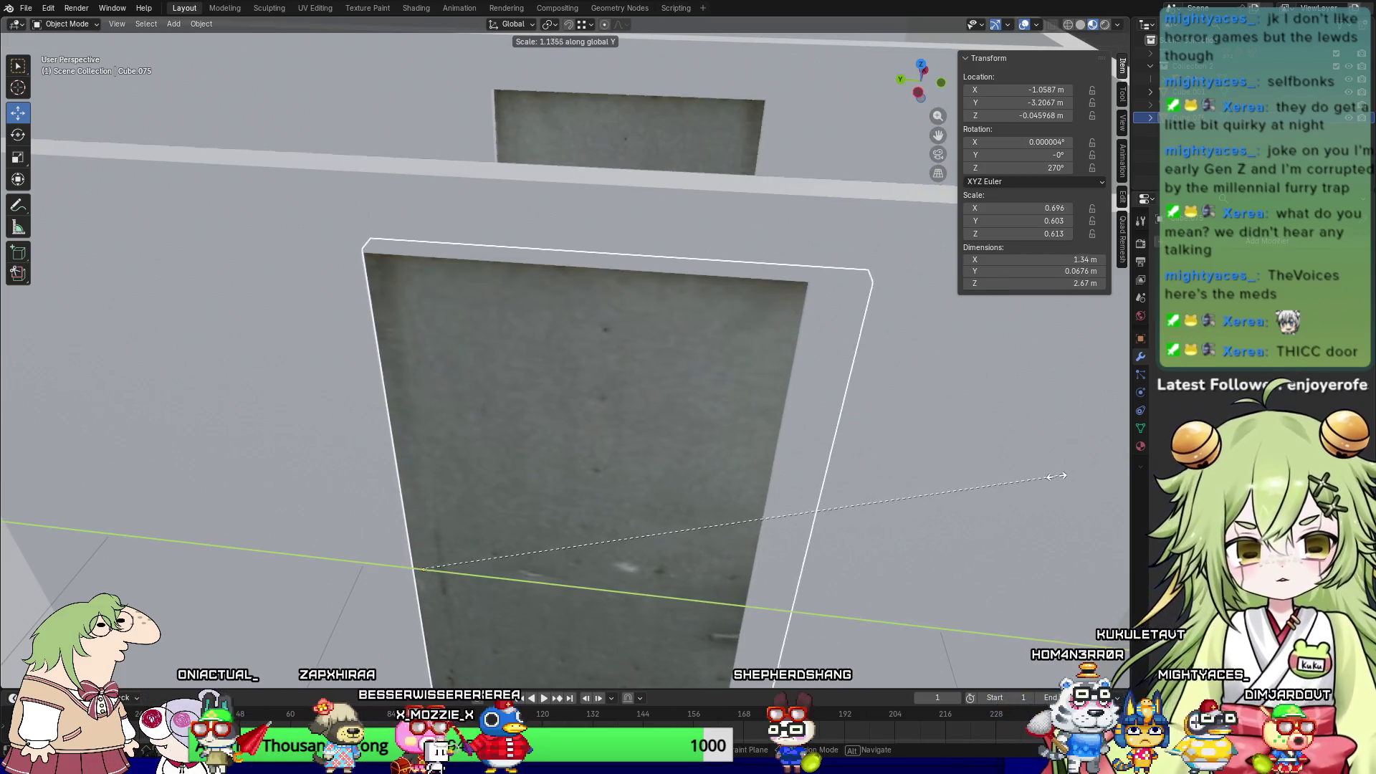
left_click(977, 480)
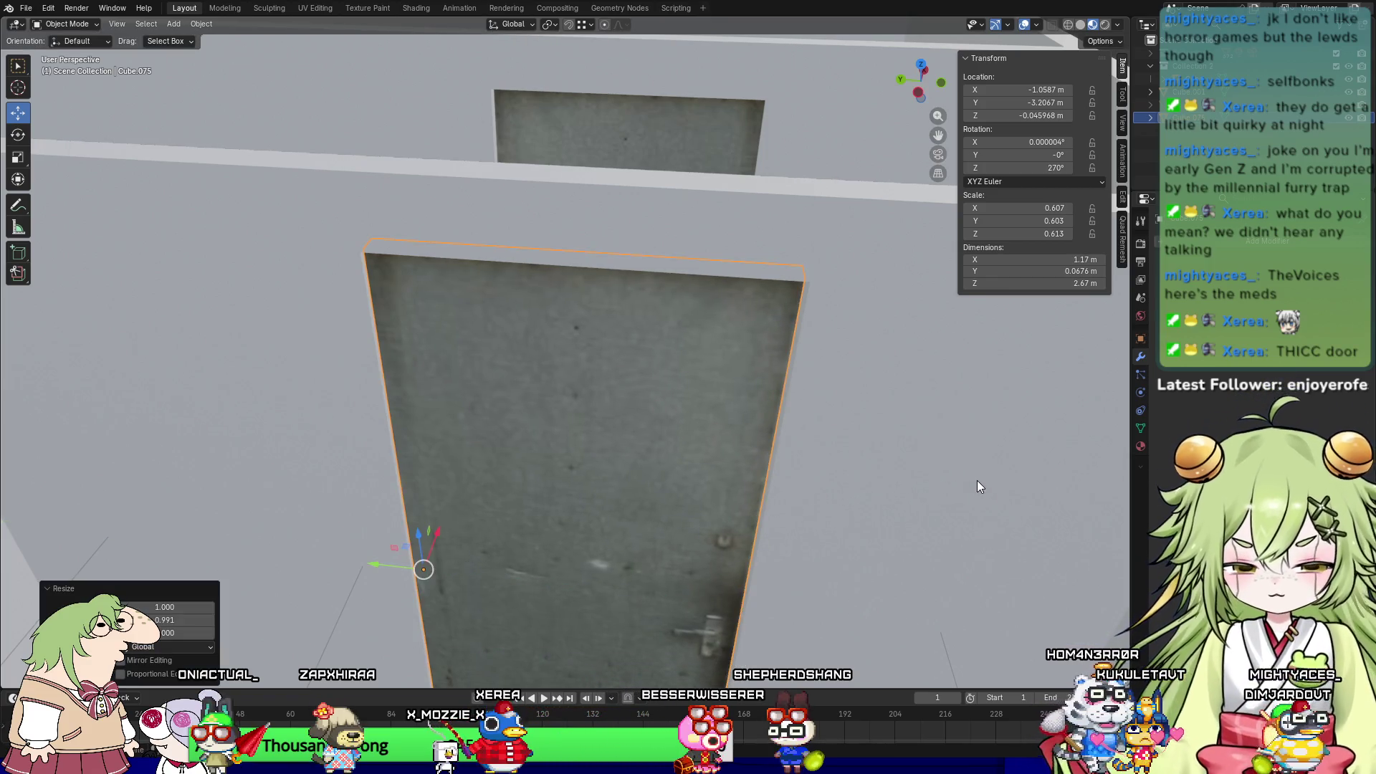
key("s")
key("z")
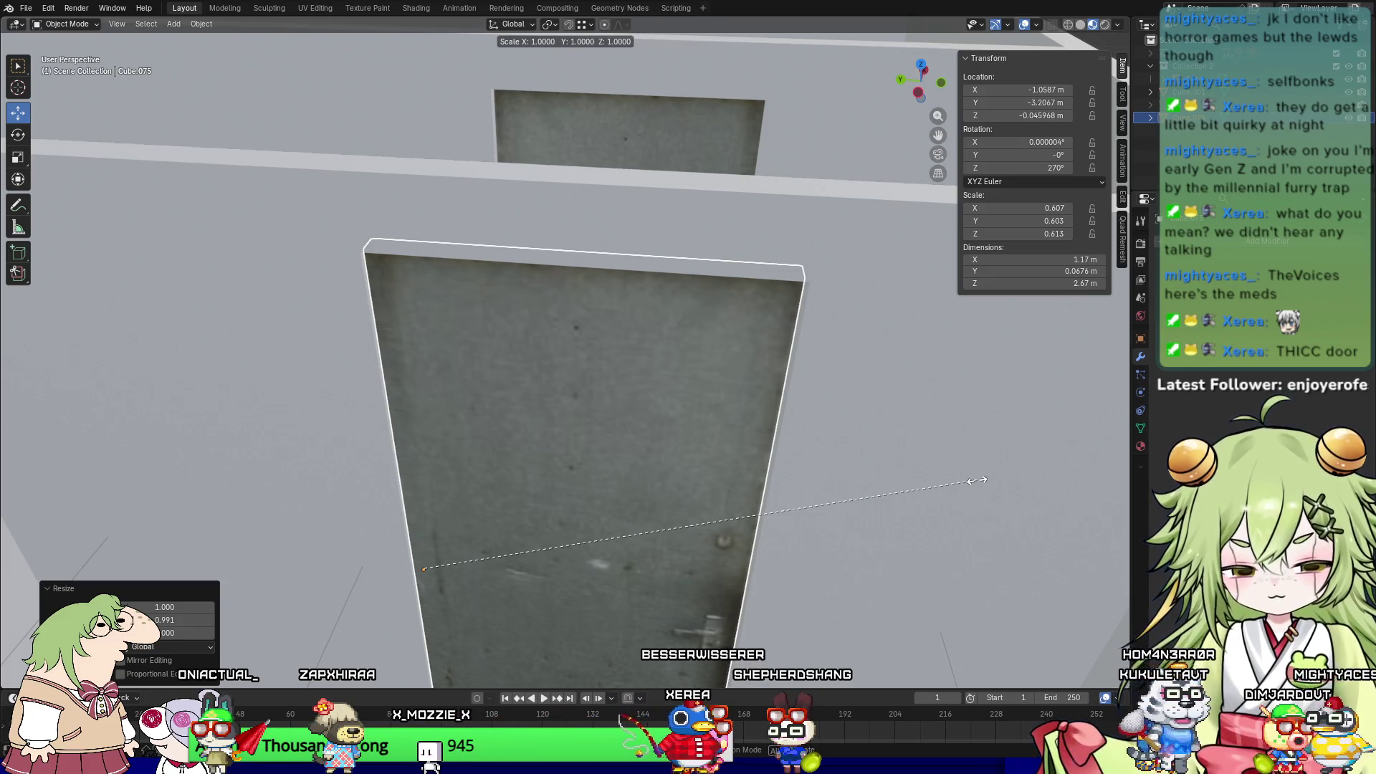
left_click(950, 485)
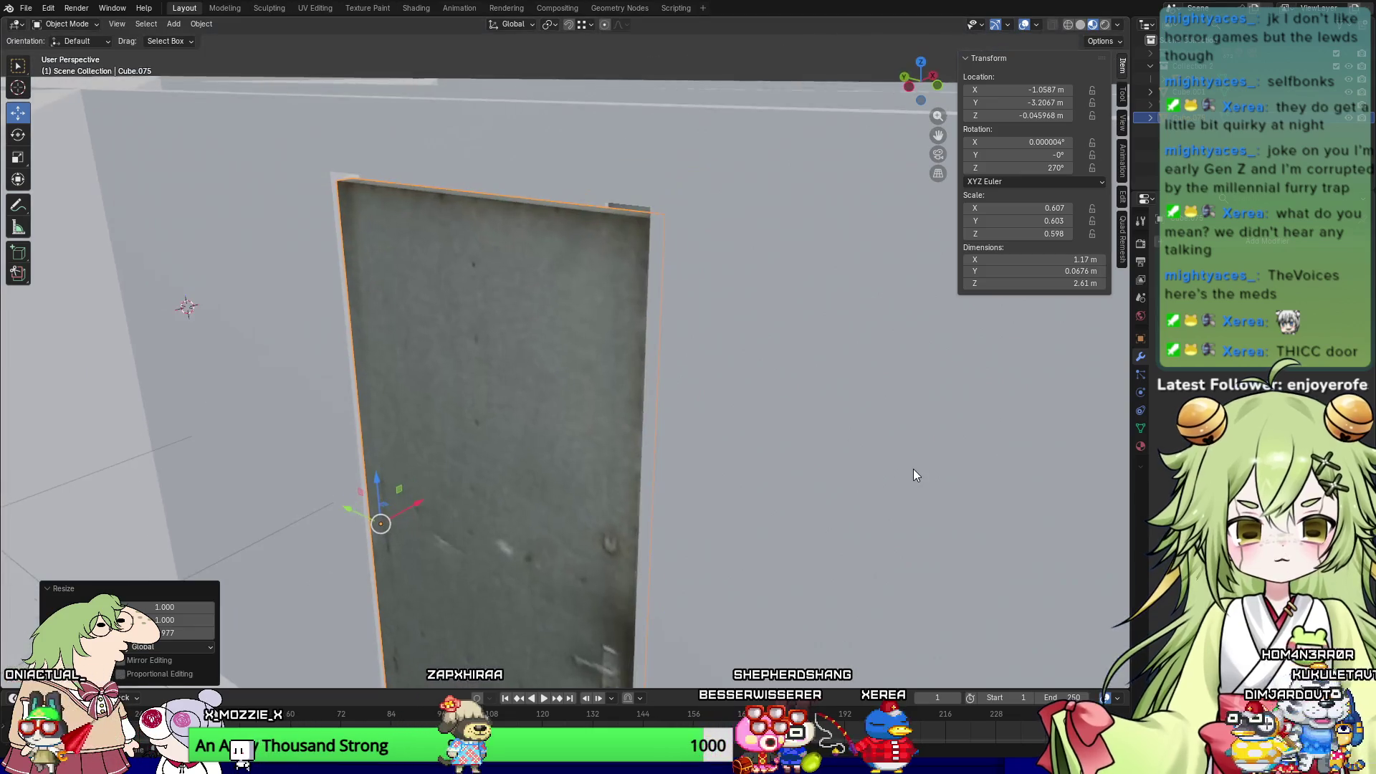
mouse_move(912, 469)
middle_mouse_down()
mouse_move(793, 503)
mouse_move(806, 486)
mouse_move(710, 478)
mouse_move(691, 505)
mouse_move(540, 520)
mouse_move(640, 407)
middle_mouse_up()
key("ctrl+z")
key("ctrl+z")
Step: Enter Edit Mode on the wall mesh and select the wall face around the door
mouse_move(602, 249)
middle_mouse_down()
mouse_move(691, 222)
mouse_move(728, 270)
mouse_move(829, 293)
mouse_move(551, 374)
mouse_move(450, 320)
mouse_move(421, 248)
mouse_move(451, 236)
mouse_move(411, 241)
middle_mouse_up()
key("Tab")
left_click(518, 123)
left_click(186, 266, "shift")
middle_click_drag(186, 266, 206, 171)
middle_click_drag(509, 306, 430, 341)
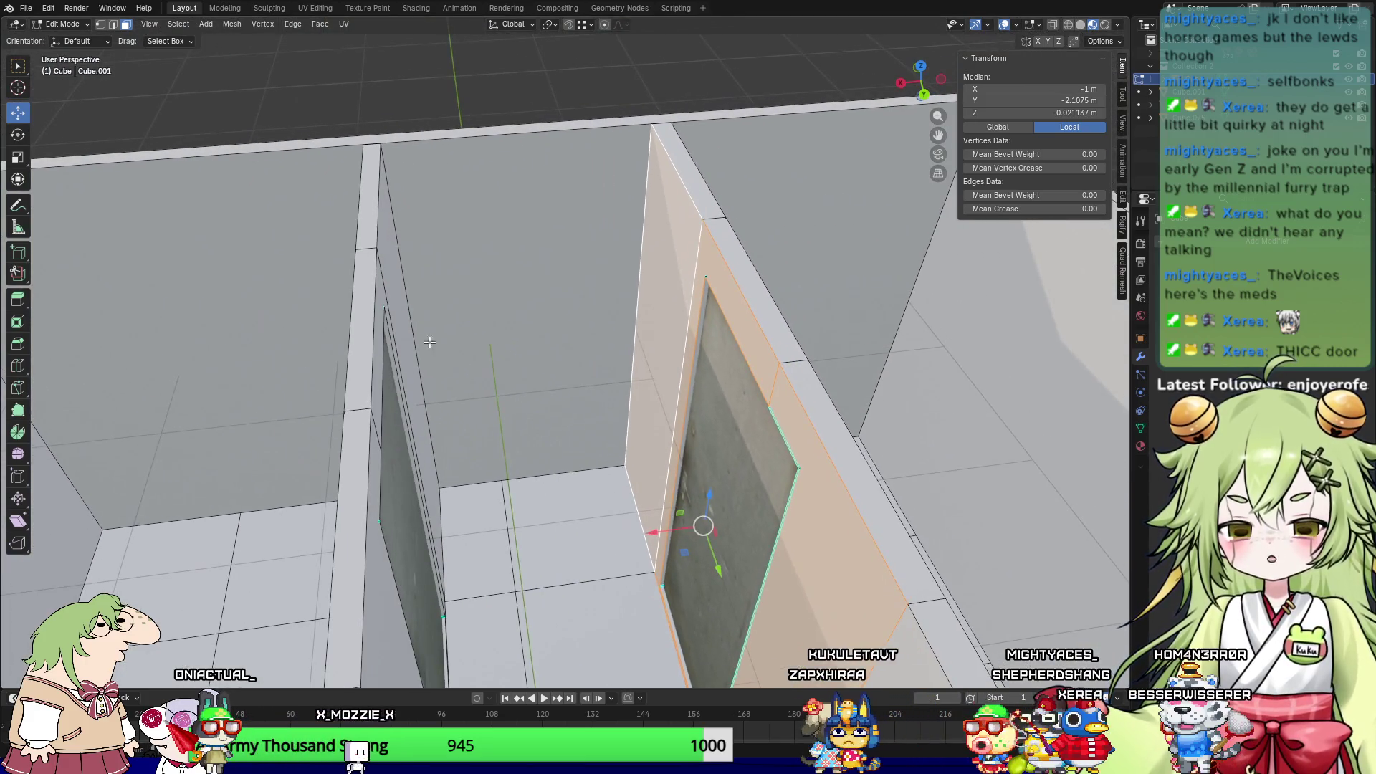
left_click(454, 227)
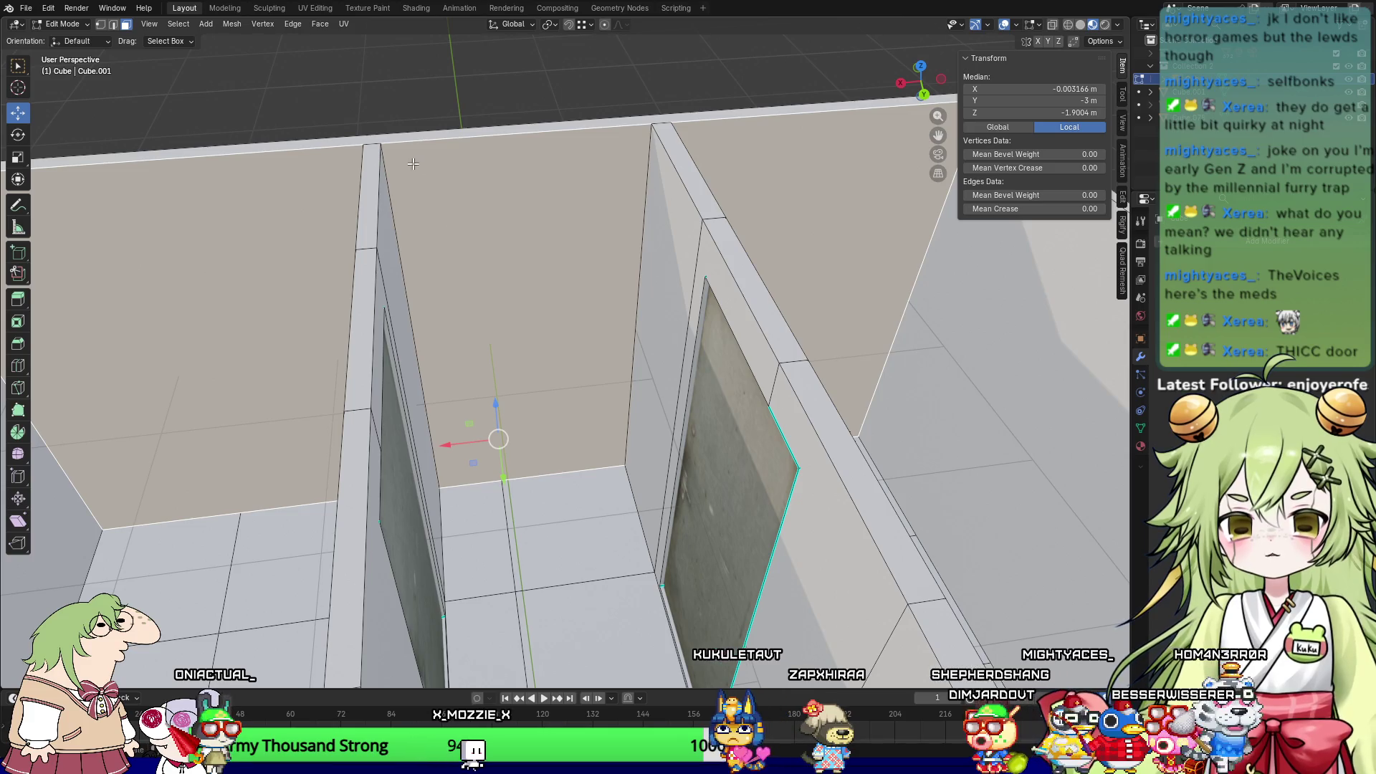
key("2")
left_click(435, 143)
middle_click_drag(536, 180, 628, 210)
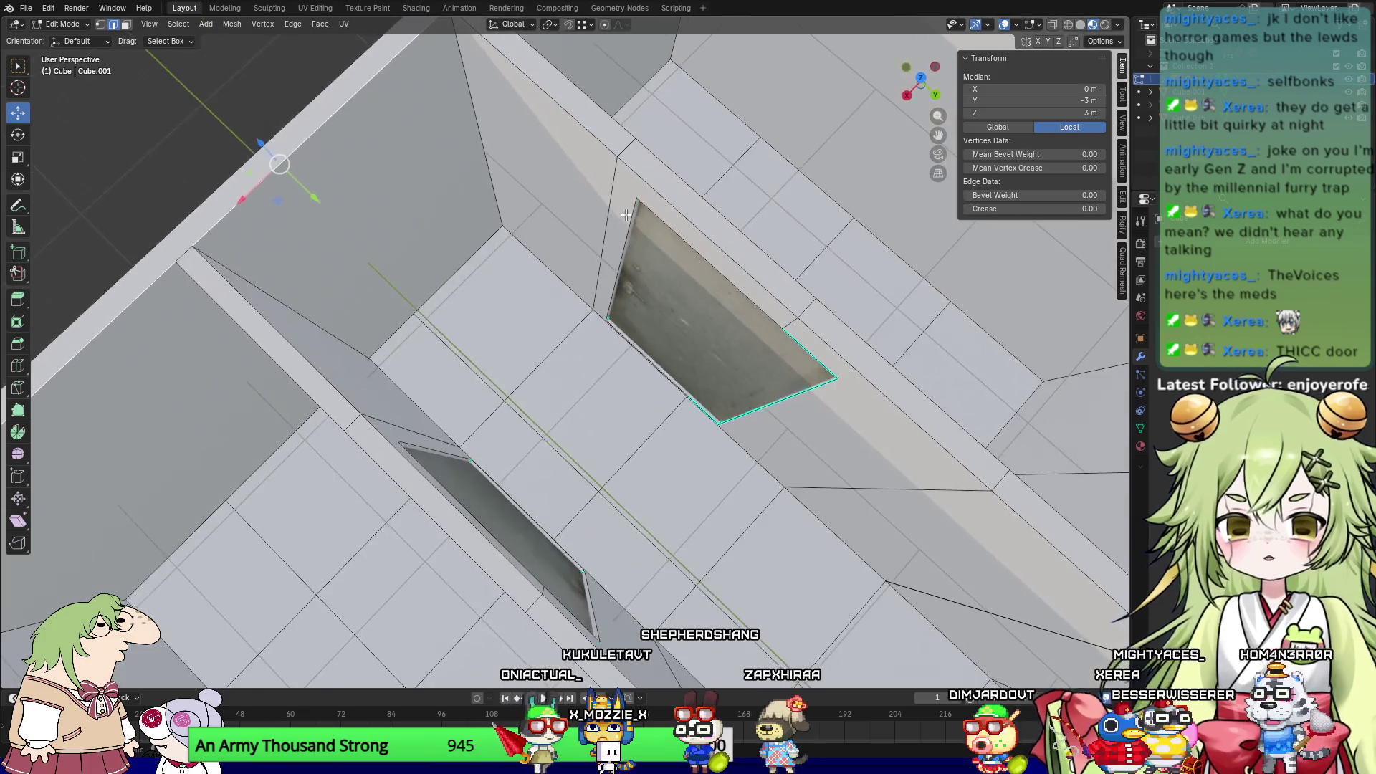
middle_click_drag(477, 357, 779, 237)
scroll(779, 237, "up", 2)
left_click(609, 306, "alt")
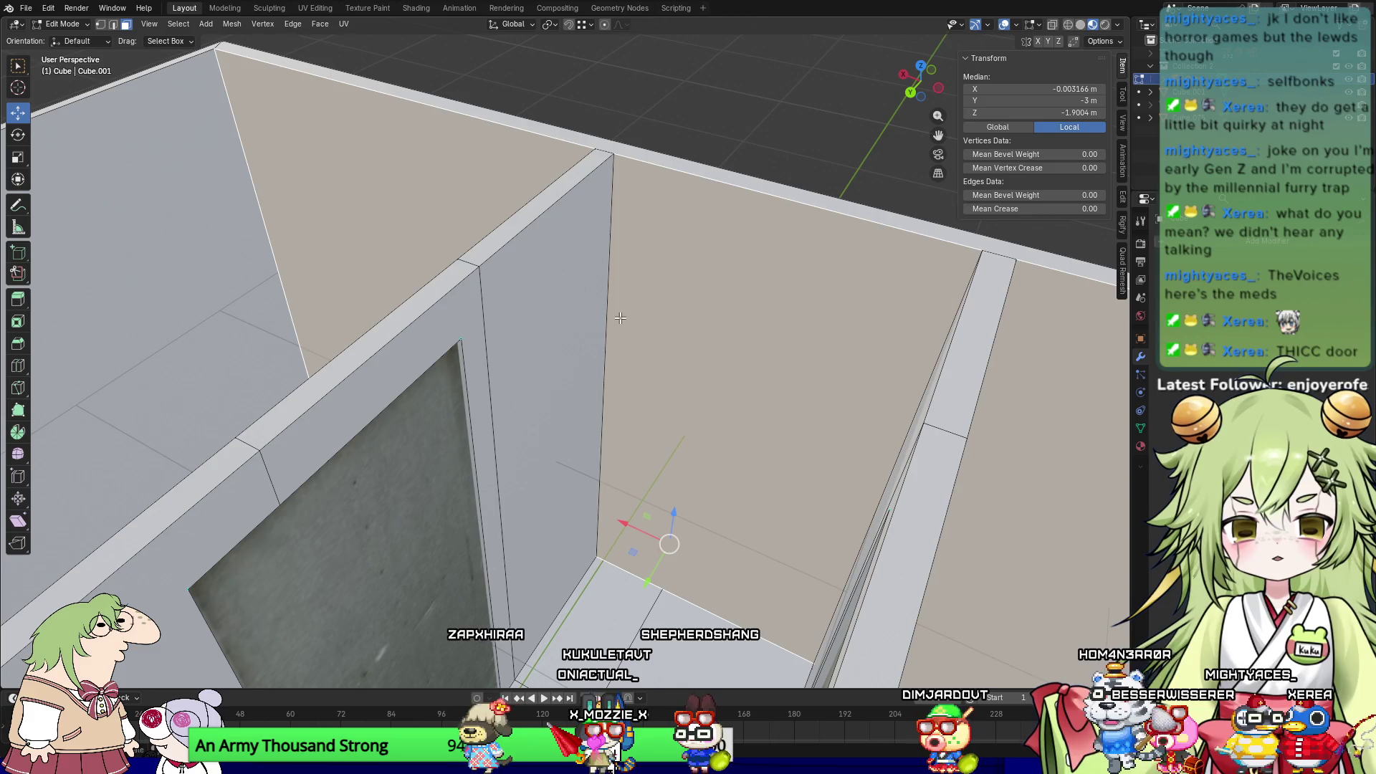
left_click(609, 306)
mouse_move(609, 306)
middle_mouse_down()
mouse_move(574, 402)
mouse_move(871, 263)
middle_mouse_up()
middle_click_drag(461, 186, 534, 273)
left_click(510, 183)
middle_click_drag(511, 182, 789, 174)
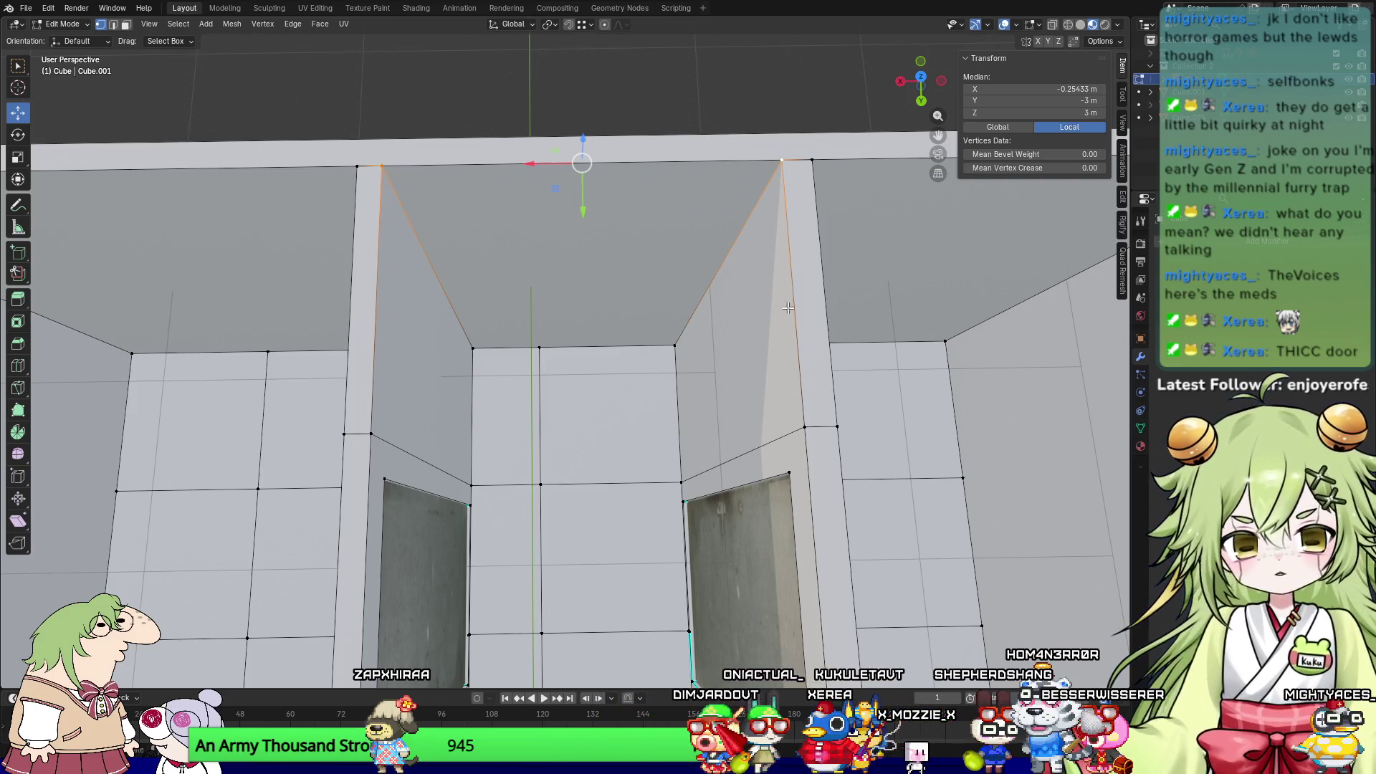
middle_click_drag(802, 309, 689, 268)
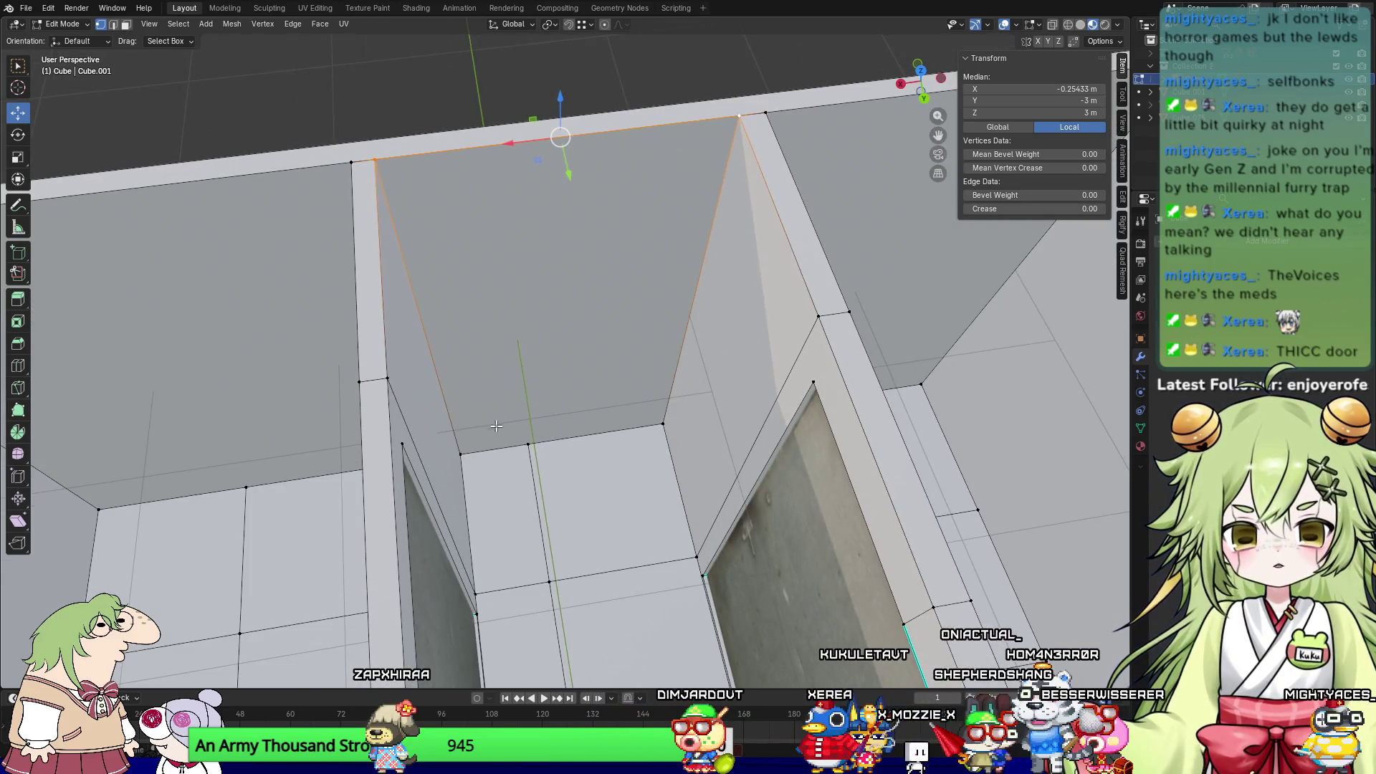
left_click(455, 452)
left_click(661, 424, "shift")
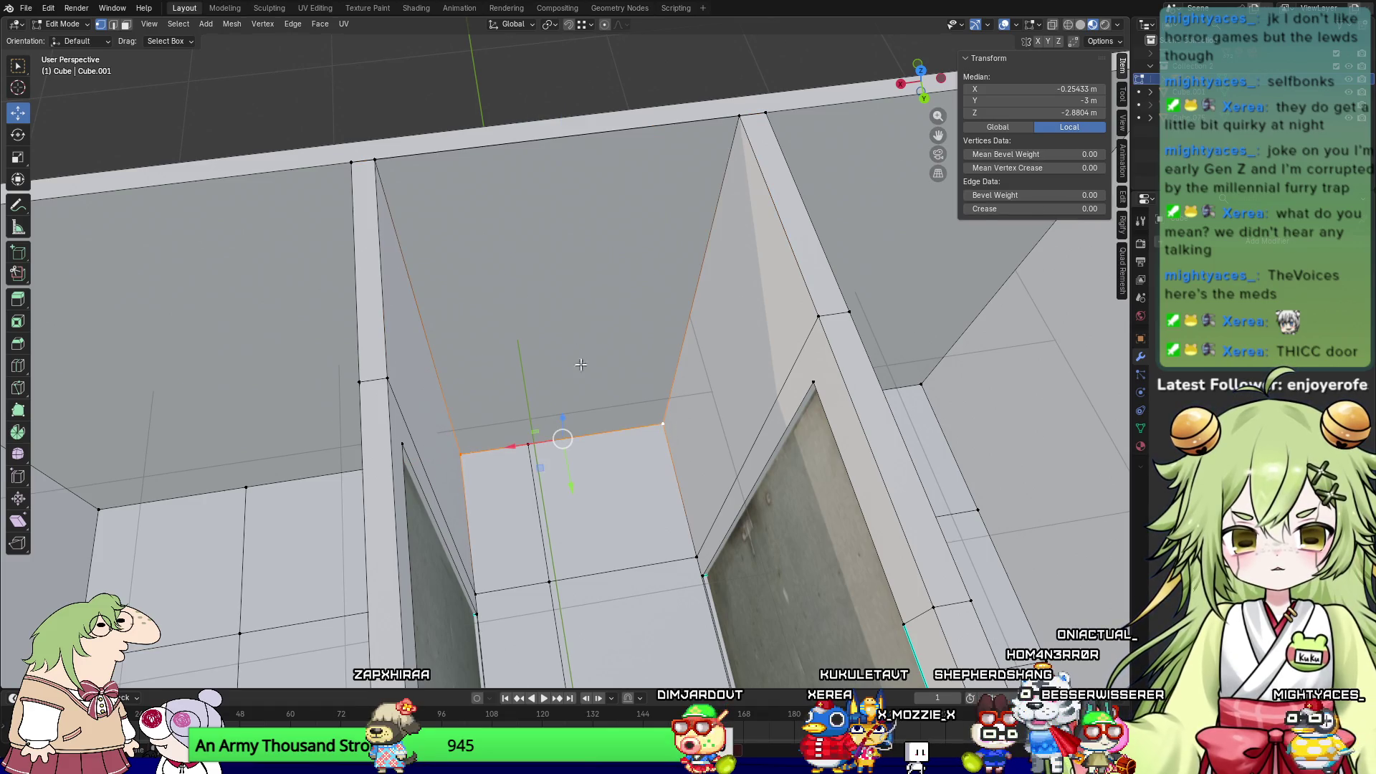
key("3")
left_click(561, 277)
middle_click_drag(421, 301, 344, 251)
left_click(330, 287)
key("1")
left_click(316, 228)
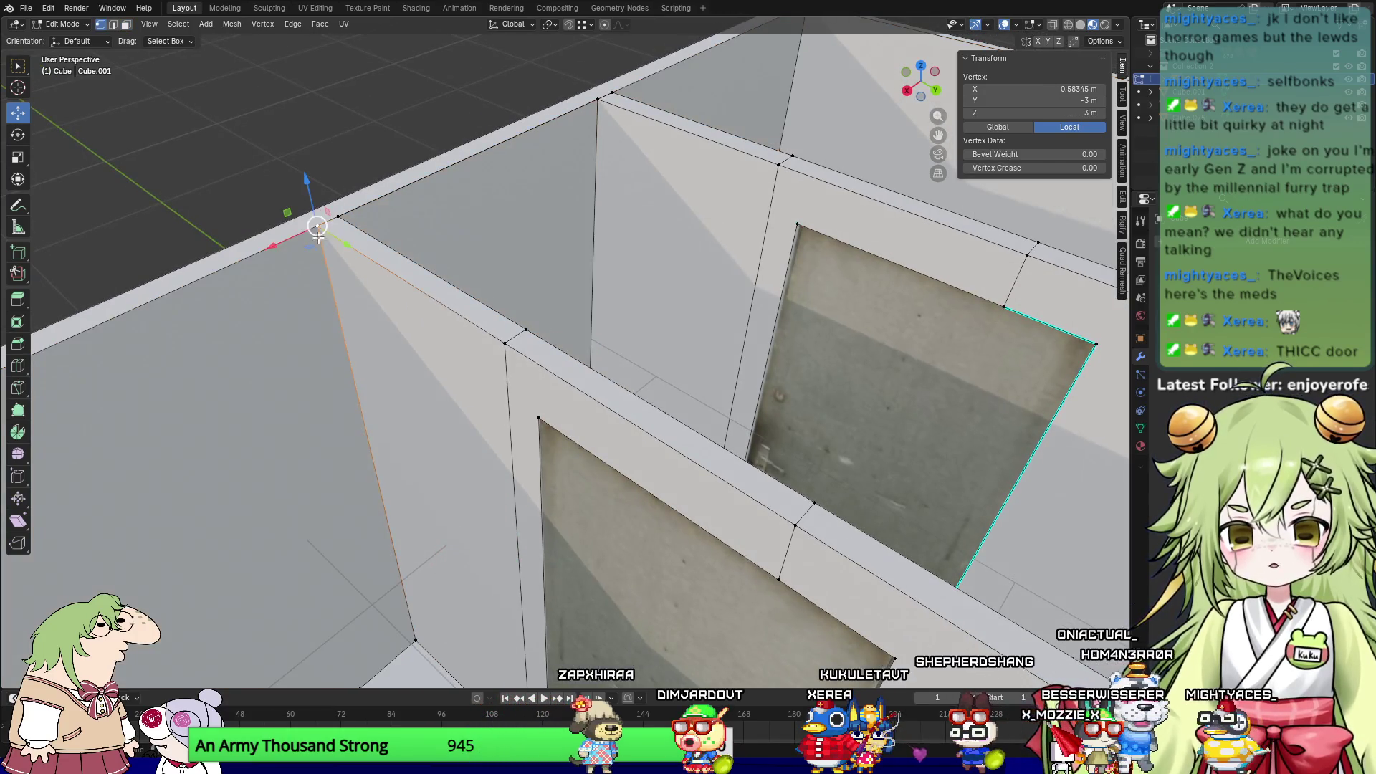
scroll(358, 406, "up", 4)
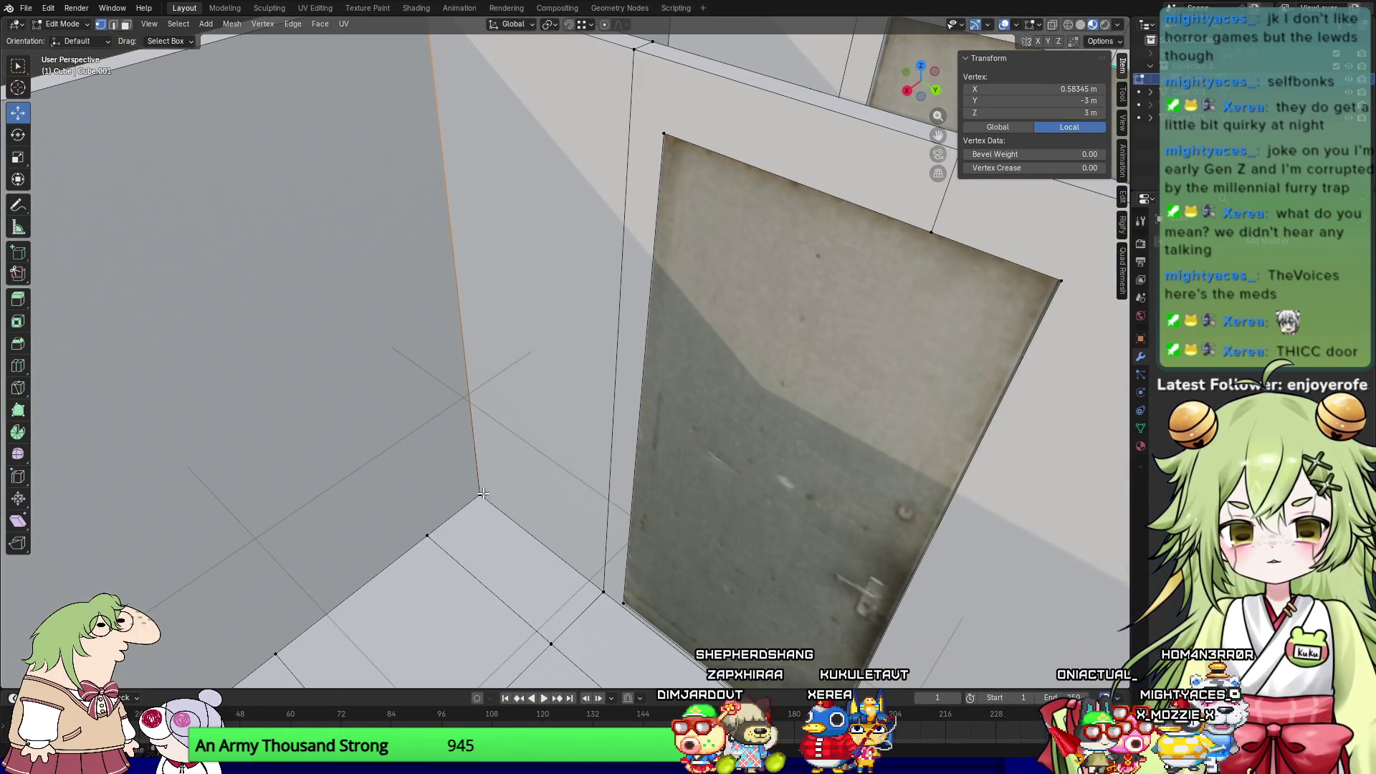
left_click(482, 493, "shift")
mouse_move(454, 300)
middle_mouse_down()
mouse_move(664, 222)
mouse_move(420, 446)
middle_mouse_up()
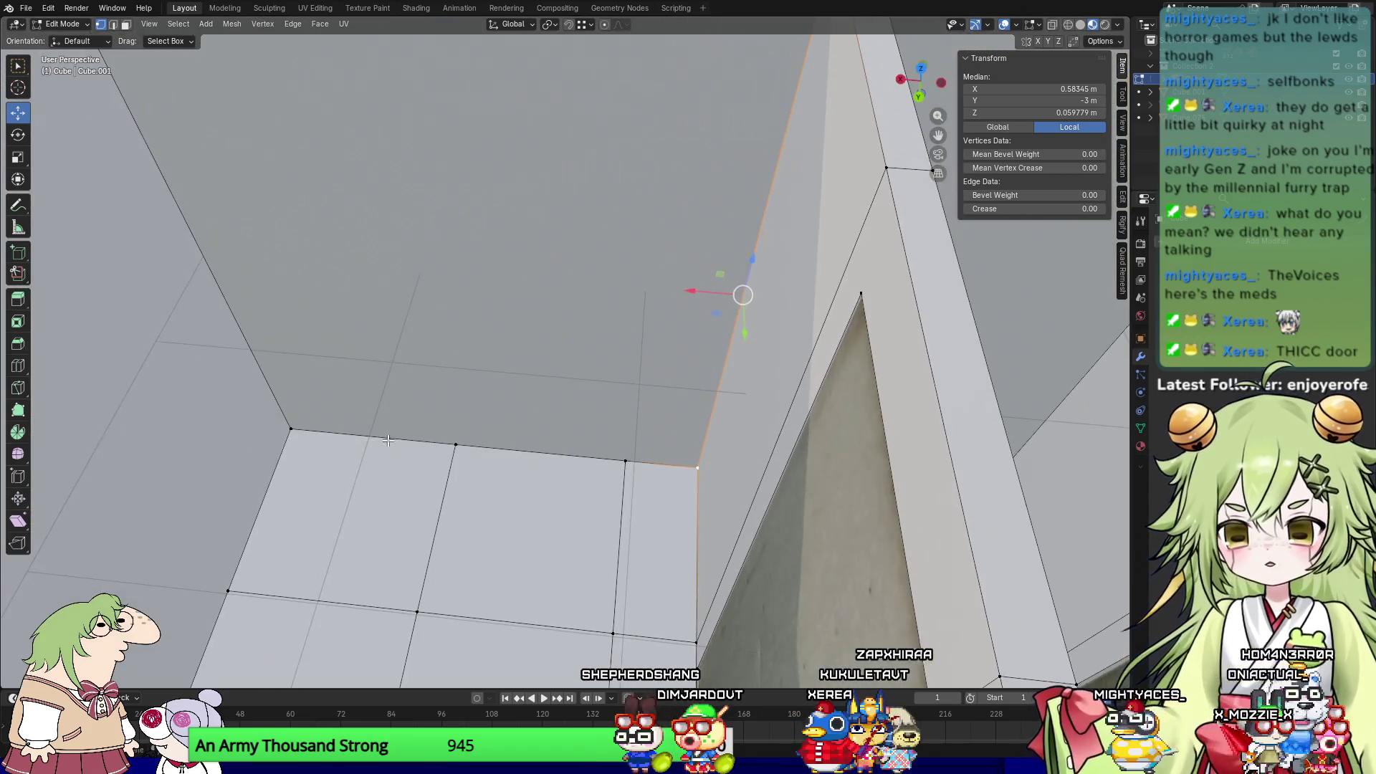
left_click(283, 429)
middle_click_drag(285, 424, 234, 295)
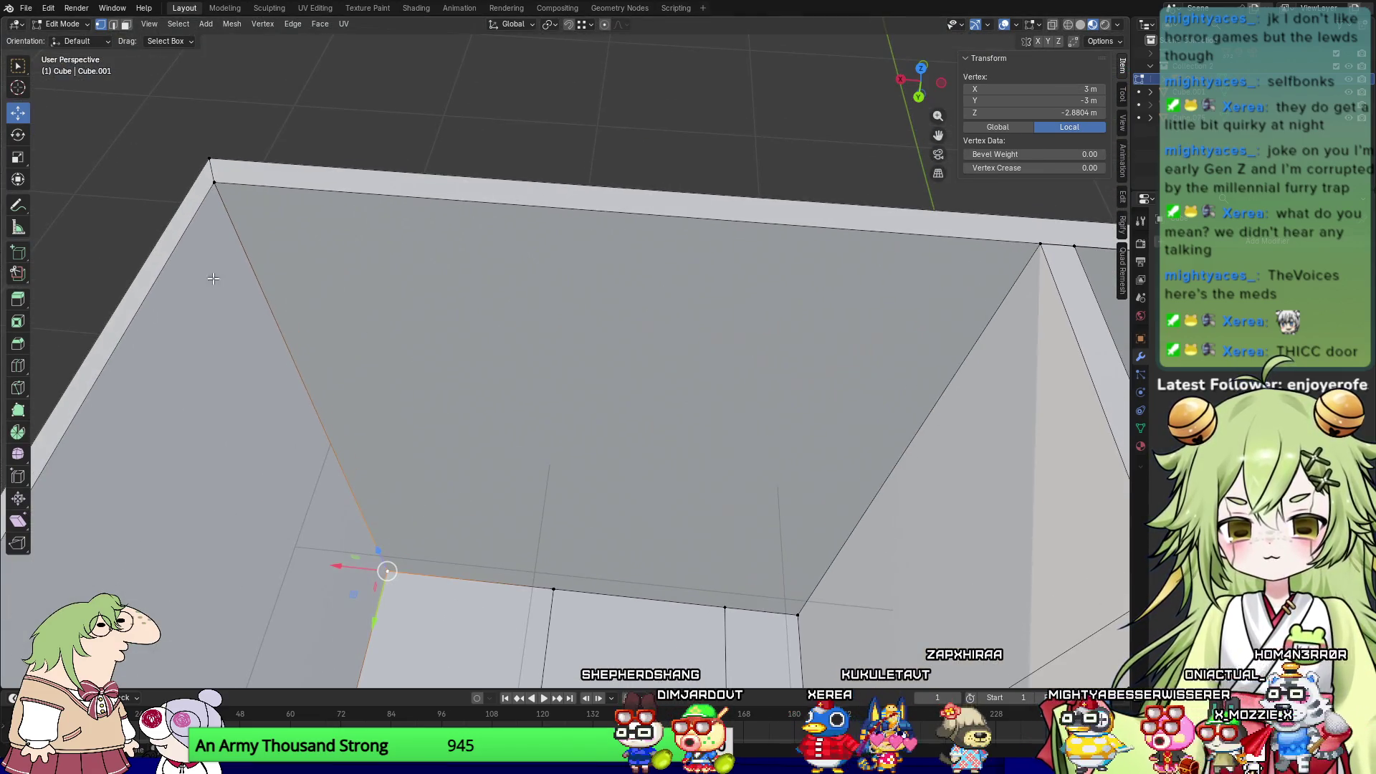
Step: Select a wall face near the gap in face mode, orbiting in closer to the walls
left_click(219, 193, "shift")
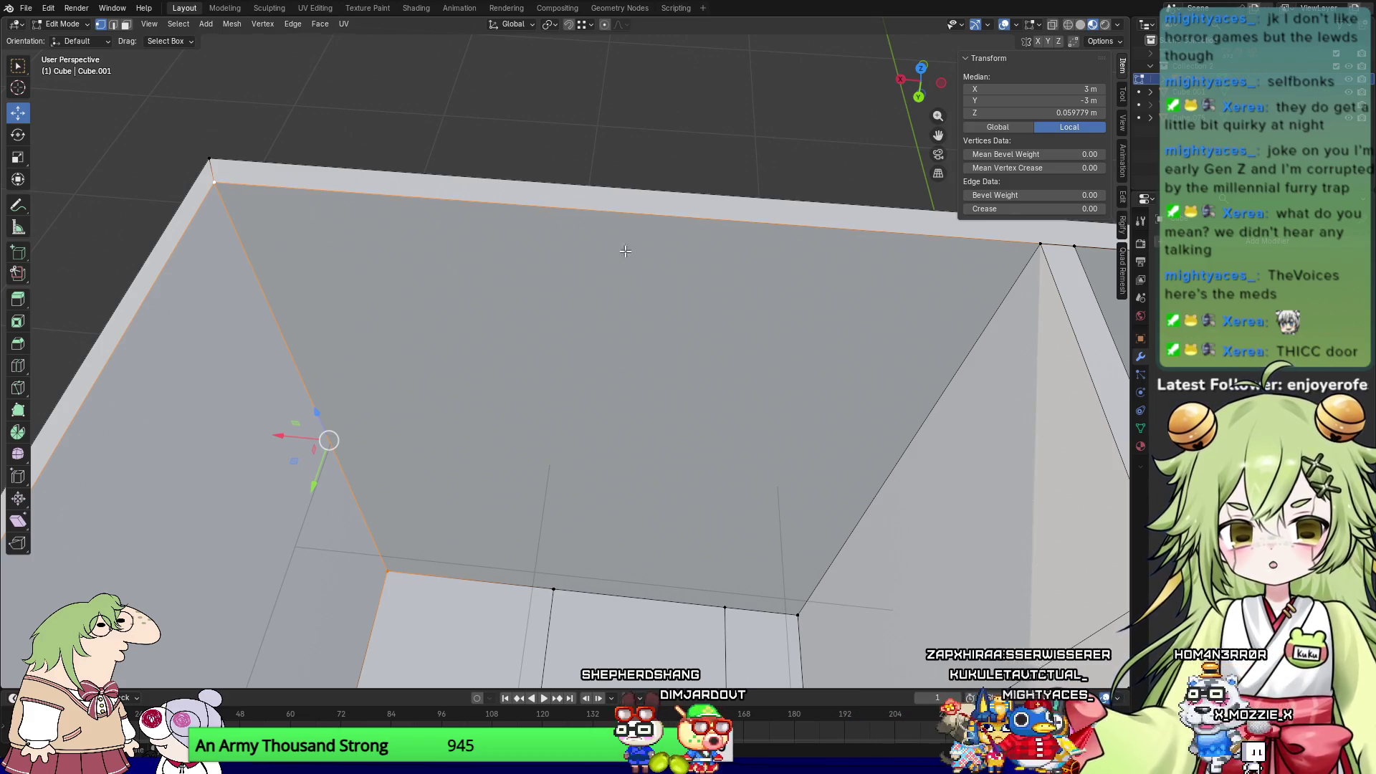
key("3")
left_click(577, 318)
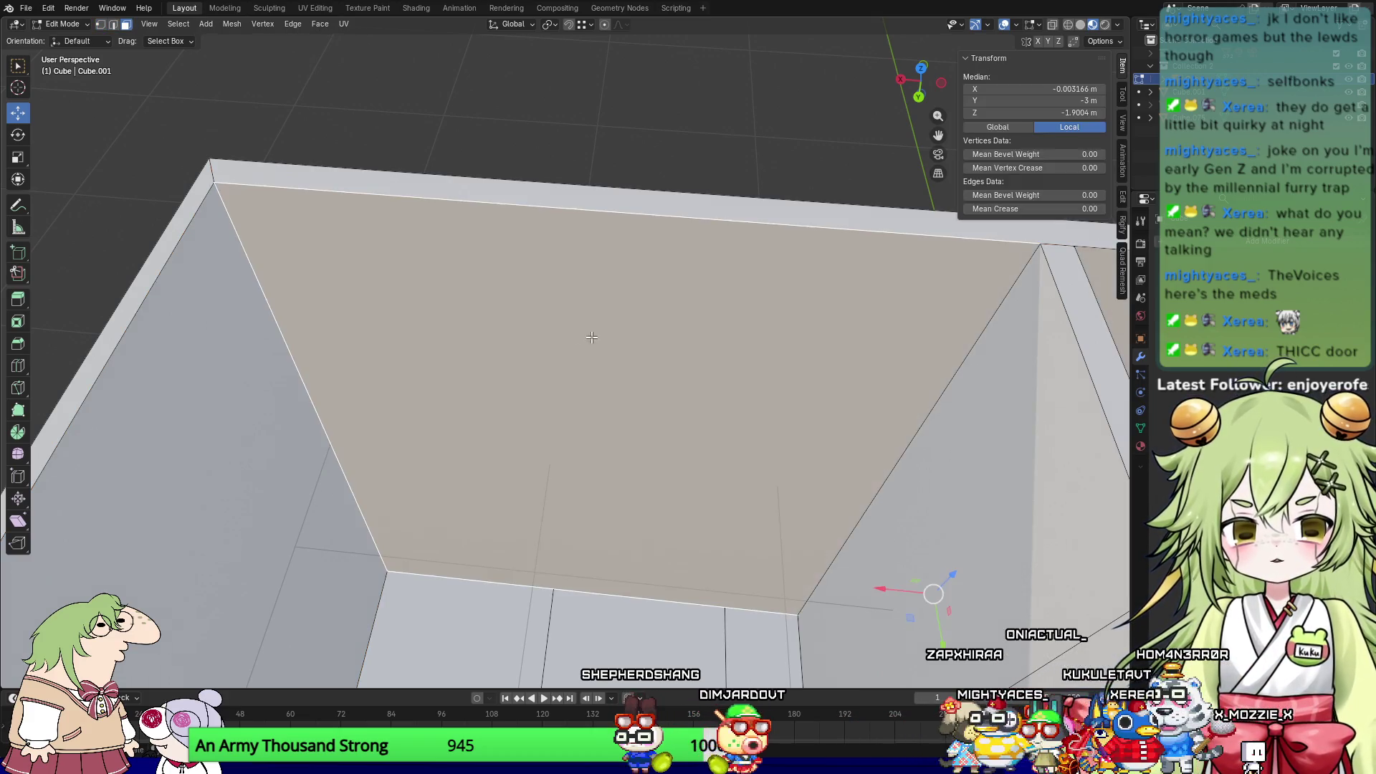
scroll(570, 359, "up", 3)
mouse_move(632, 361)
middle_mouse_down()
mouse_move(566, 325)
mouse_move(603, 342)
mouse_move(509, 354)
middle_mouse_up()
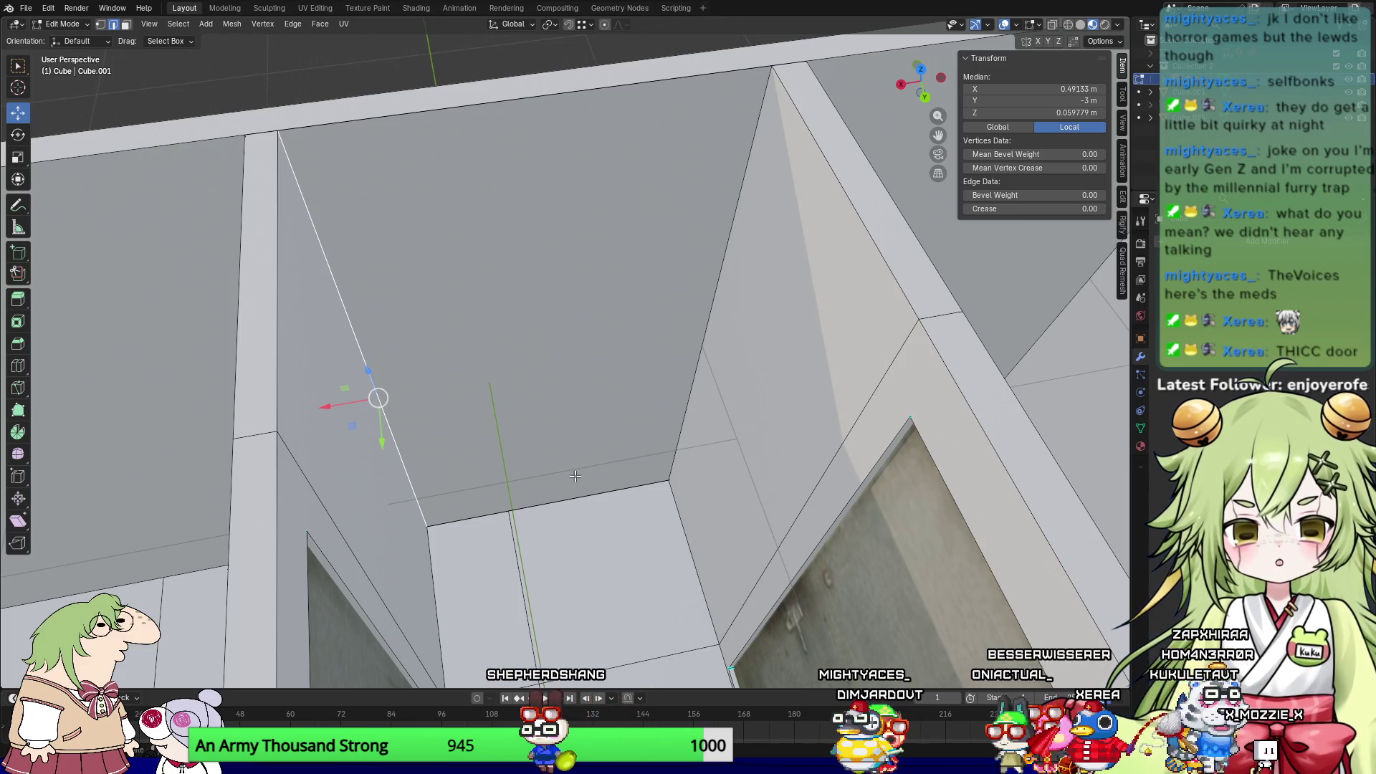
key("3")
mouse_move(623, 597)
middle_mouse_down("shift")
mouse_move(723, 391)
mouse_move(670, 309)
mouse_move(787, 357)
mouse_move(771, 380)
middle_mouse_up("shift")
left_click(723, 391)
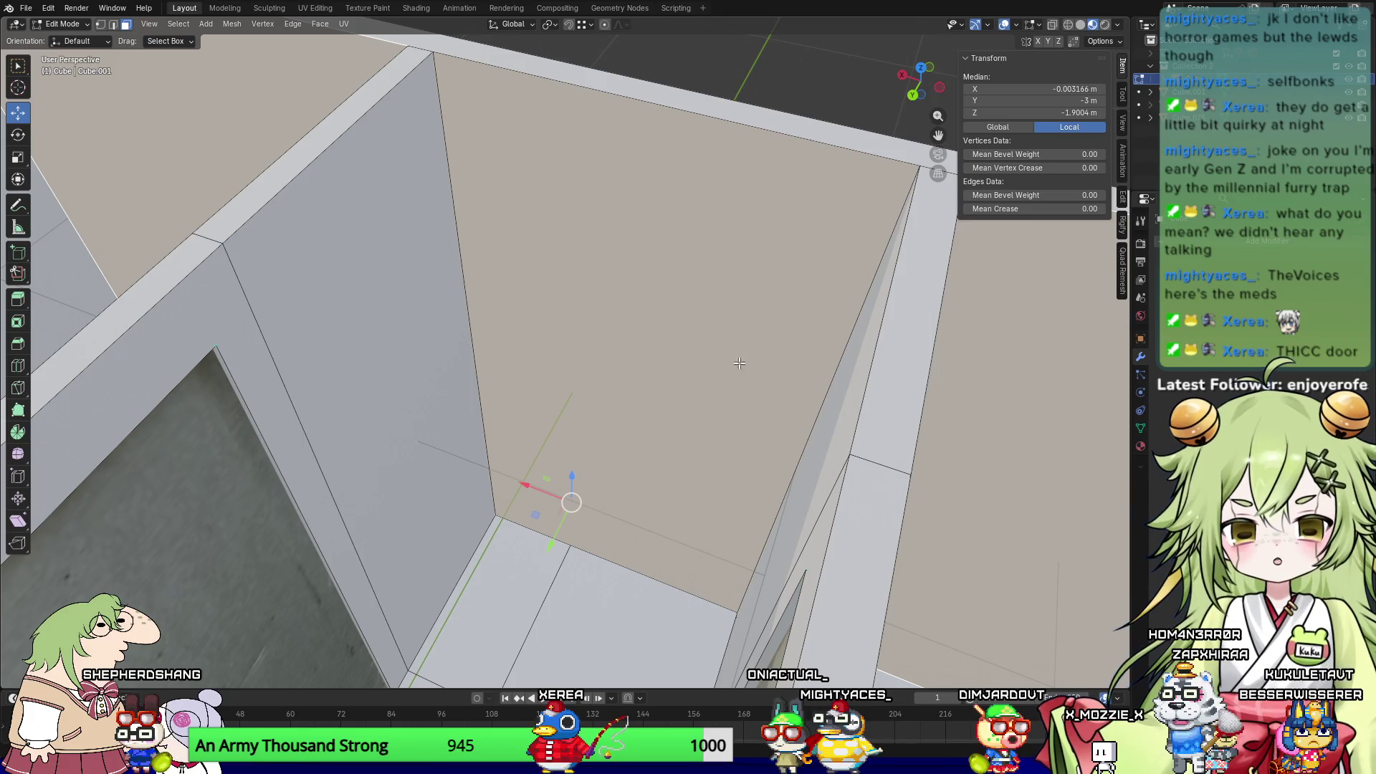
Step: Select the vertical, top, and bottom edges around the gap and bring up the Edge menu
key("2")
left_click(445, 136)
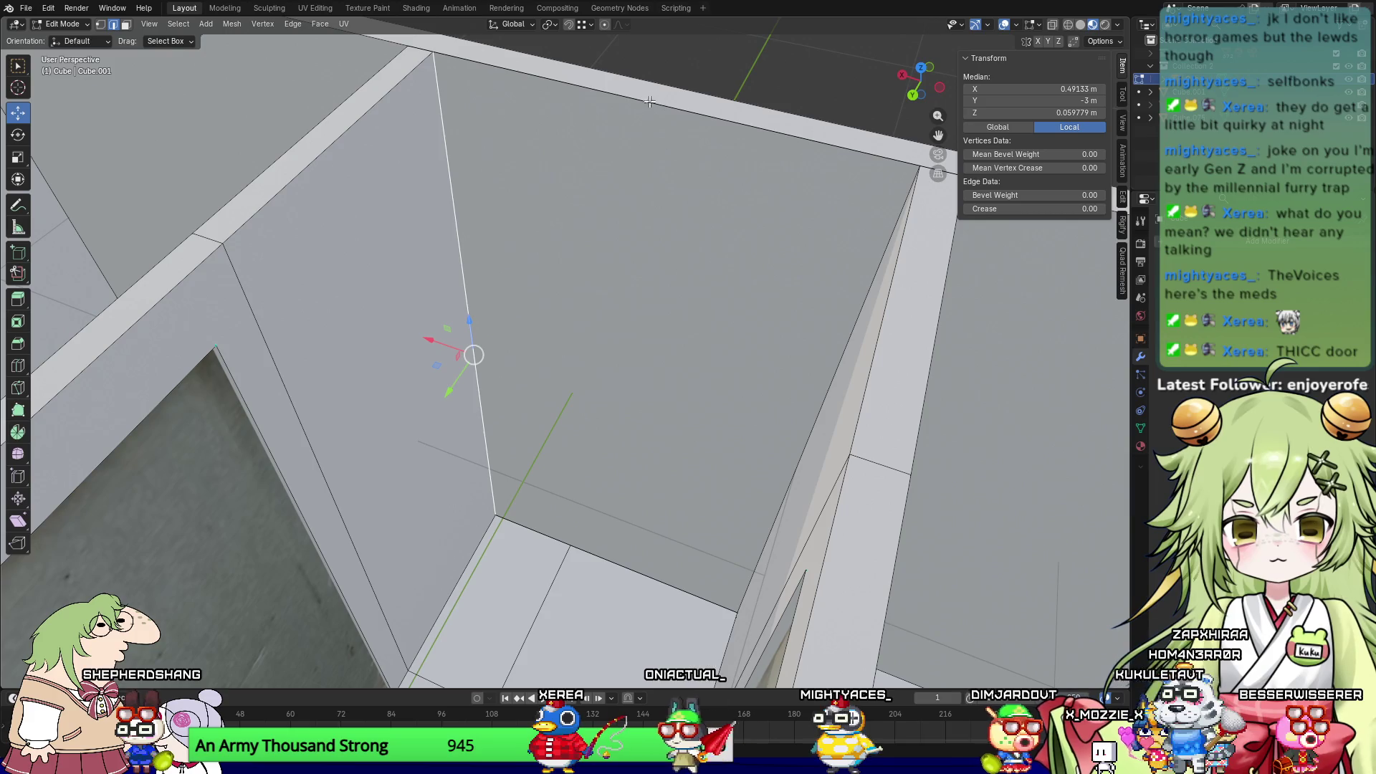
left_click(659, 109, "shift")
middle_click_drag(659, 109, 804, 308)
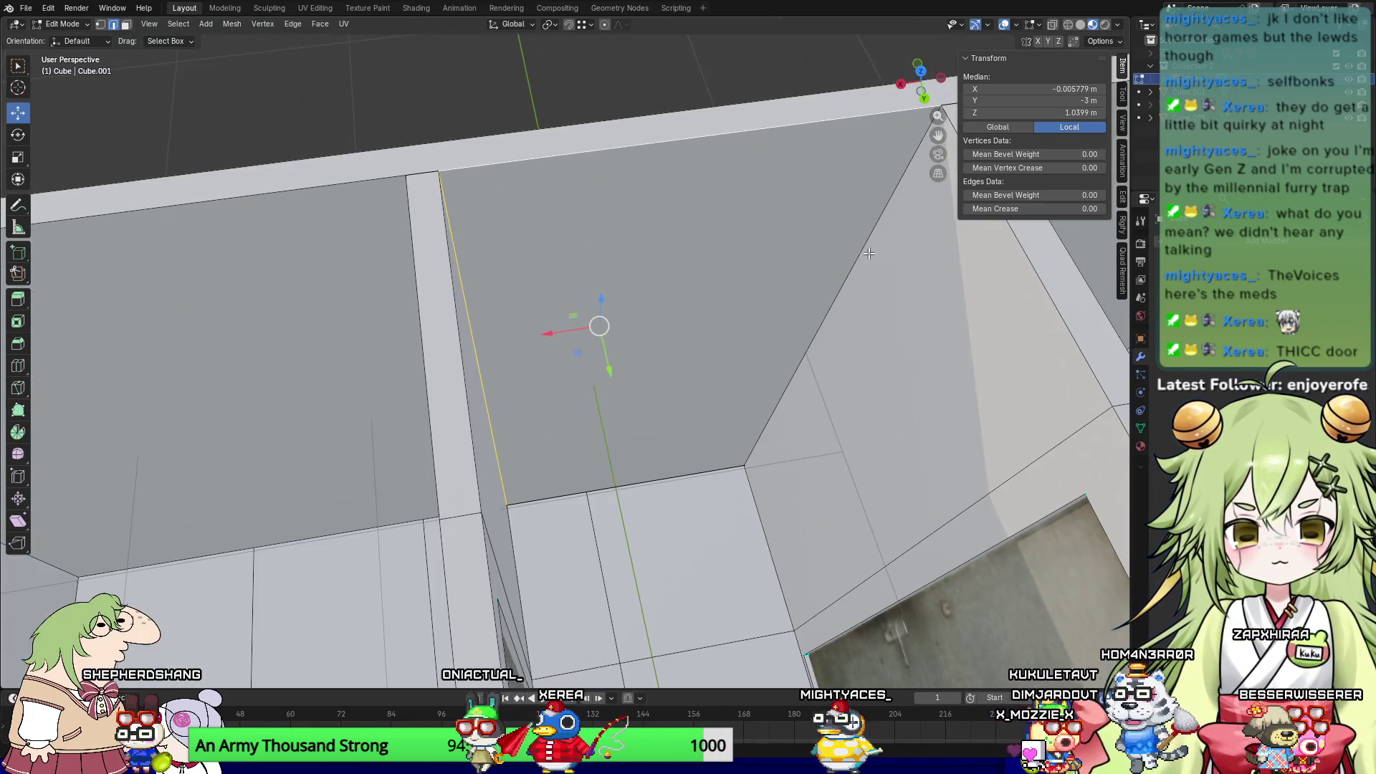
left_click(671, 471, "shift")
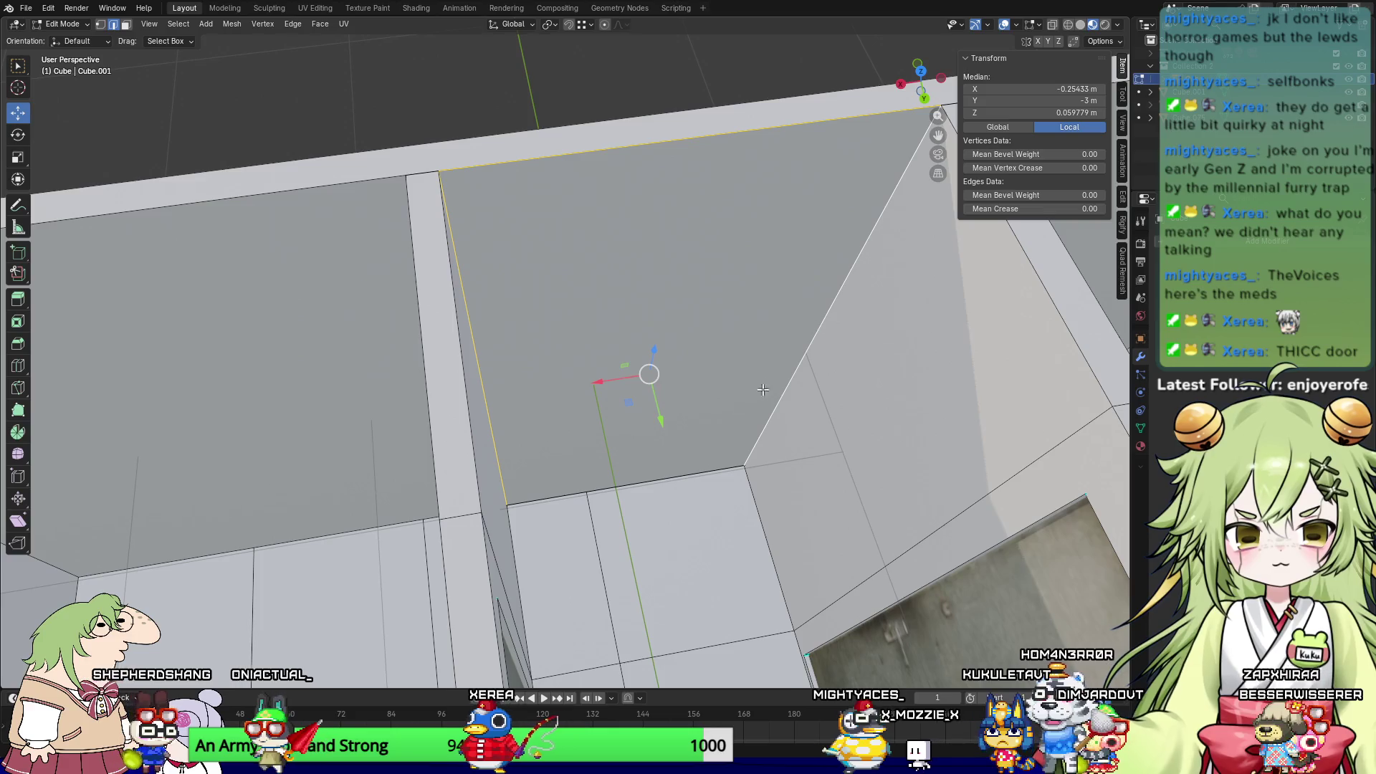
left_click(672, 476, "shift")
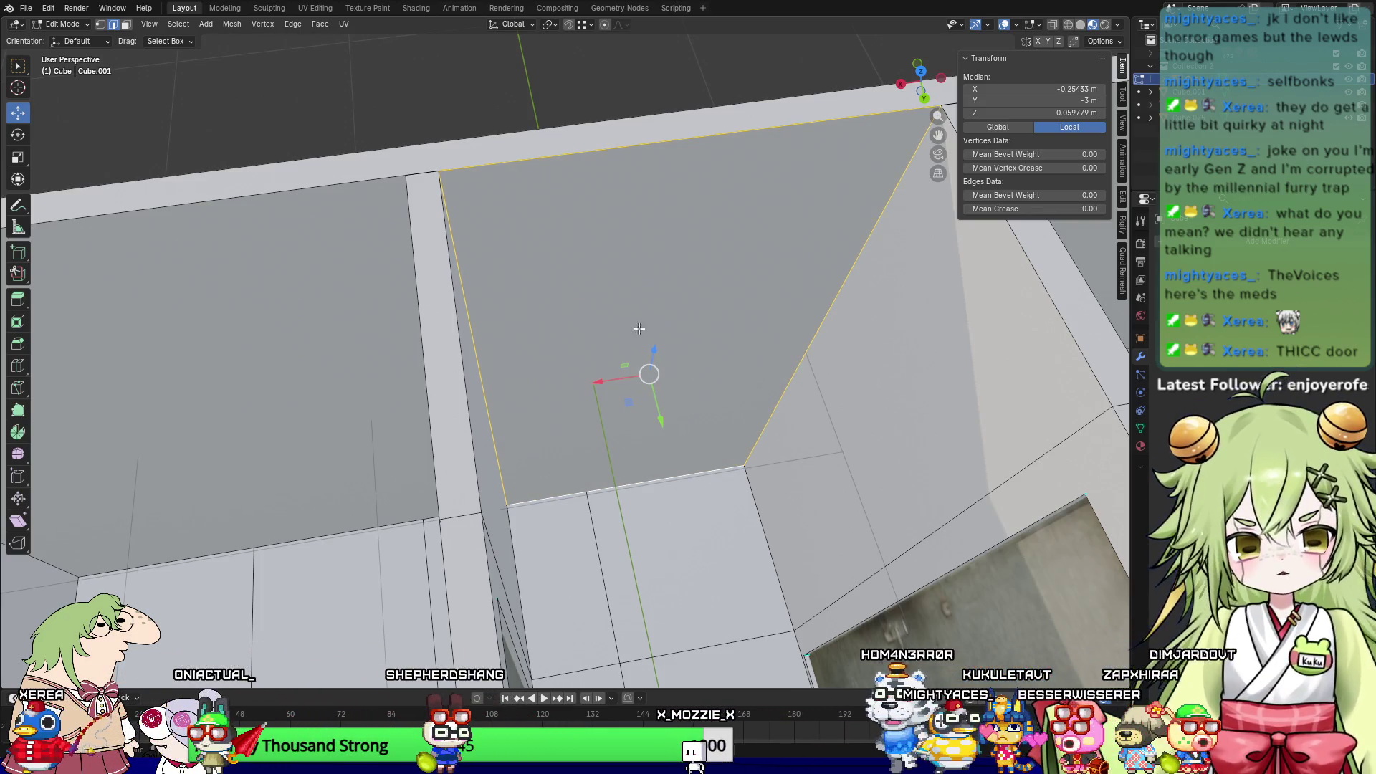
right_click(655, 305)
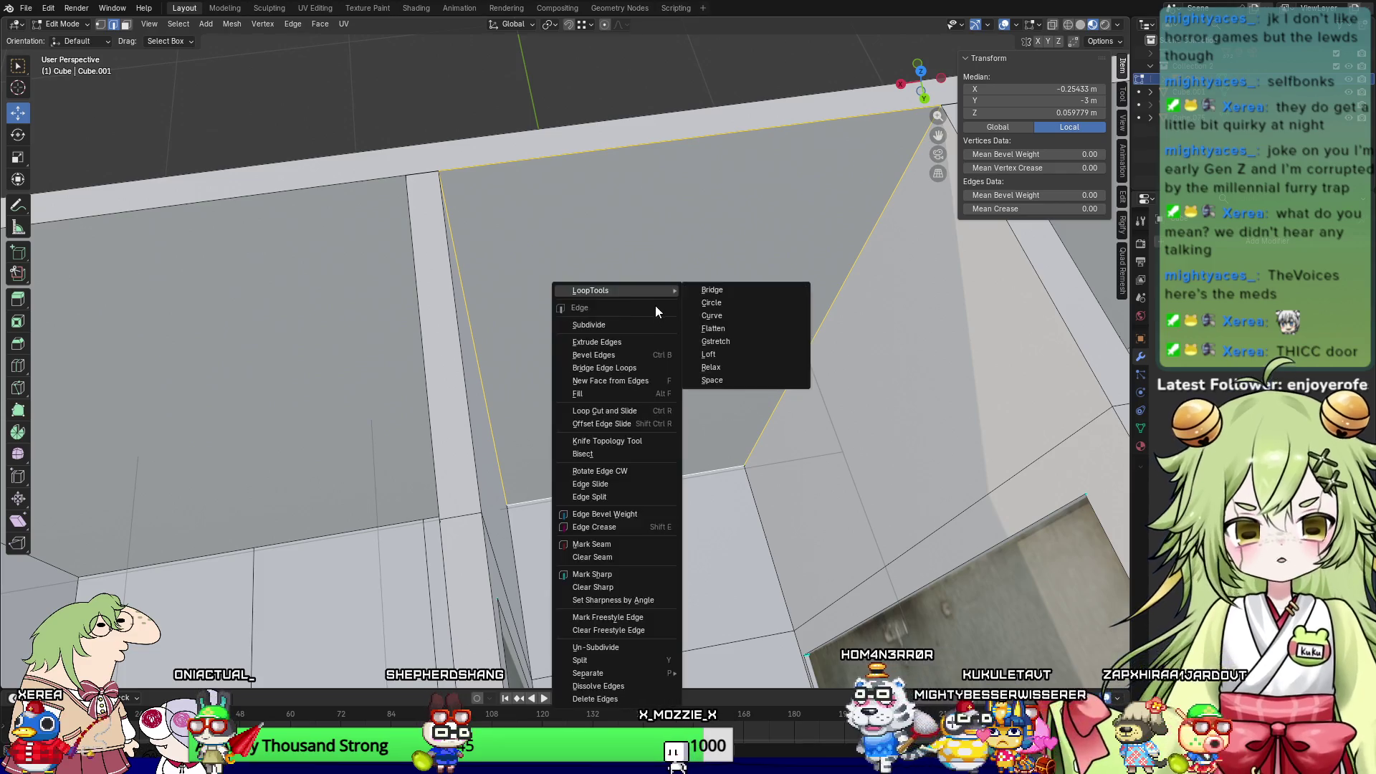
Step: Bridge the selected edges into a face closing the gap, then reselect its border edges
left_click(658, 369)
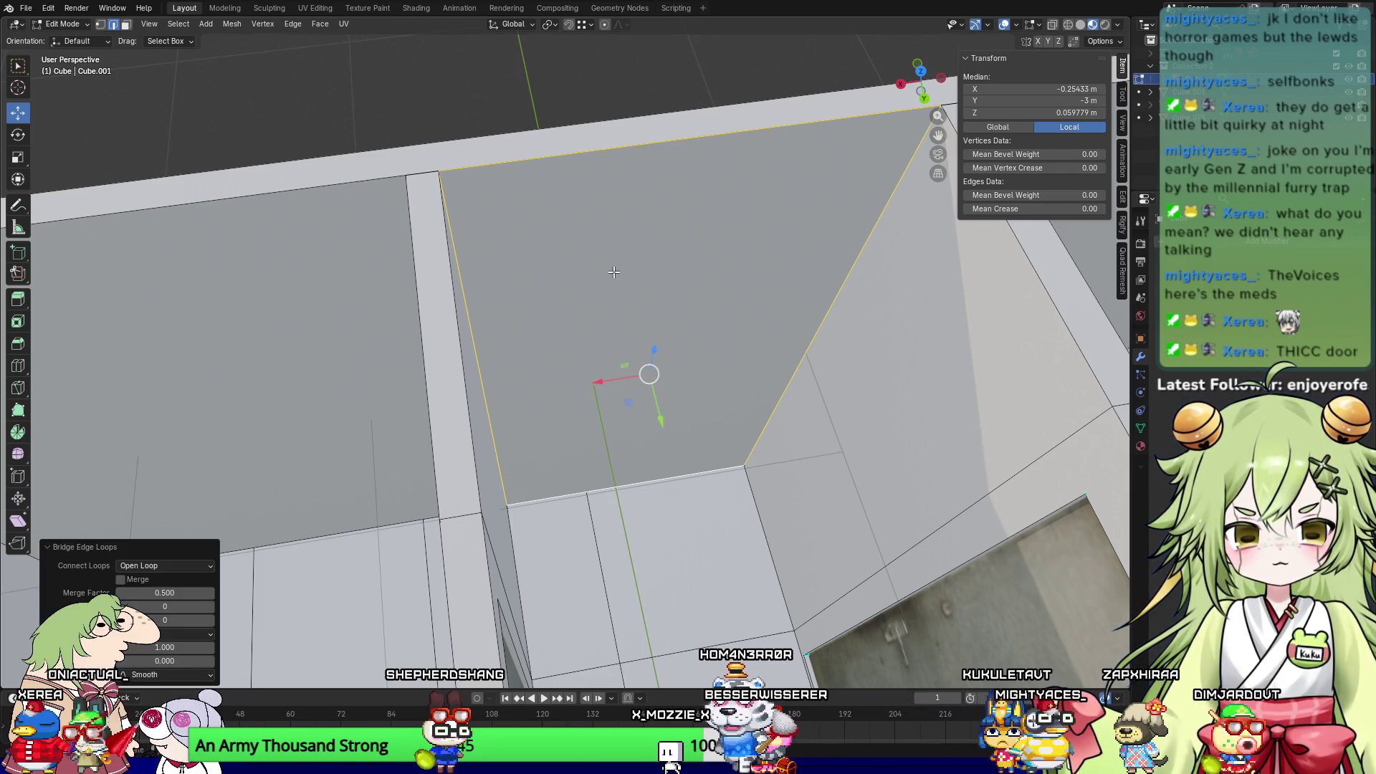
key("3")
key("a")
key("alt+a")
middle_click_drag(649, 299, 631, 318)
key("2")
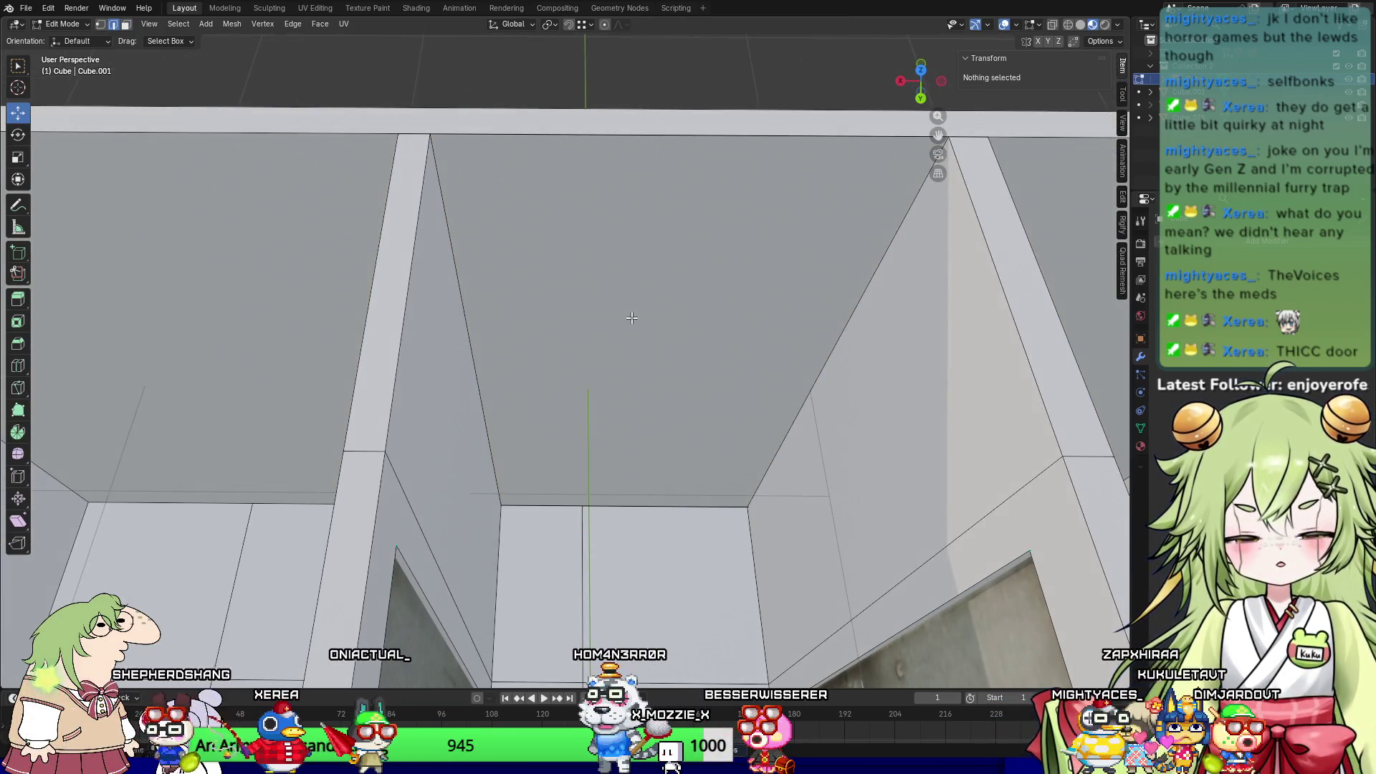
left_click(623, 506, "alt")
right_click(617, 341)
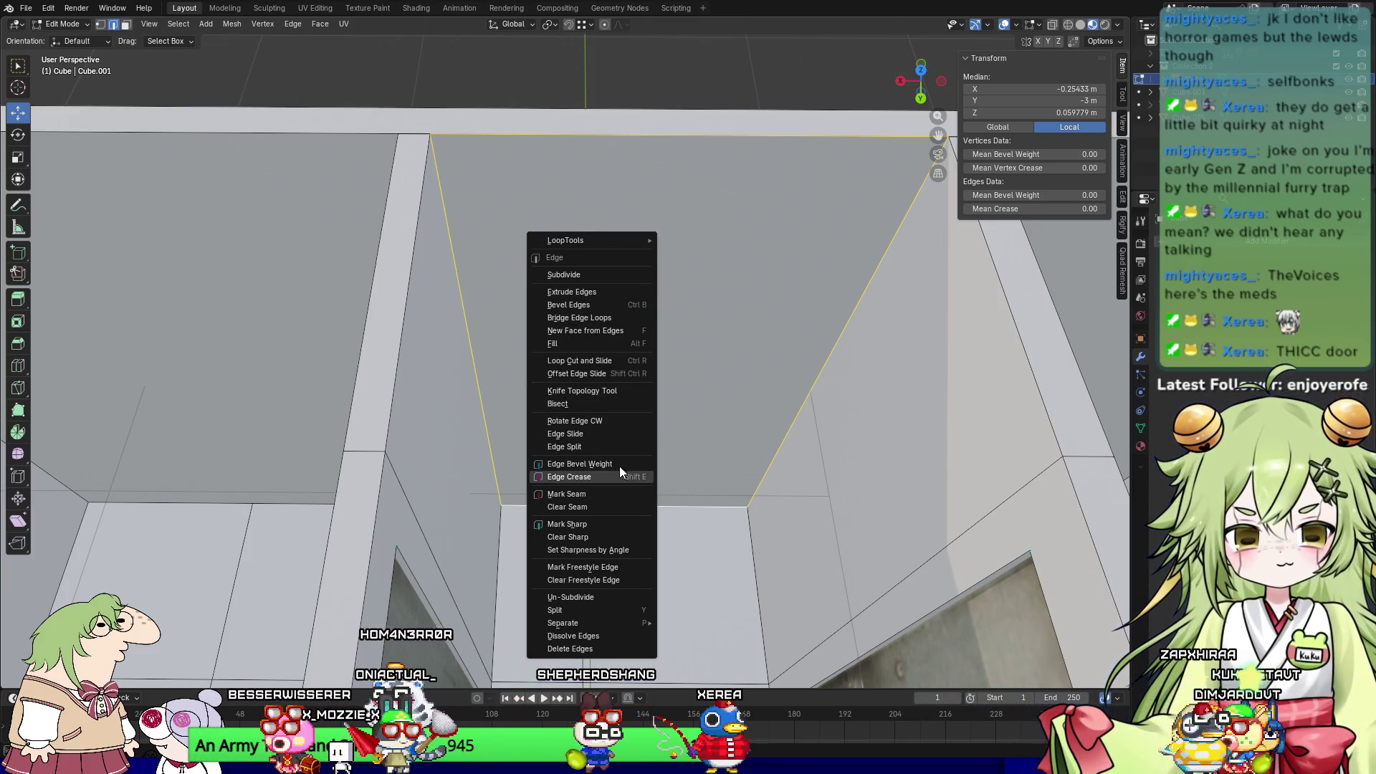
Step: Delete the unwanted faces and select the upper wall face
left_click(690, 277)
key("a")
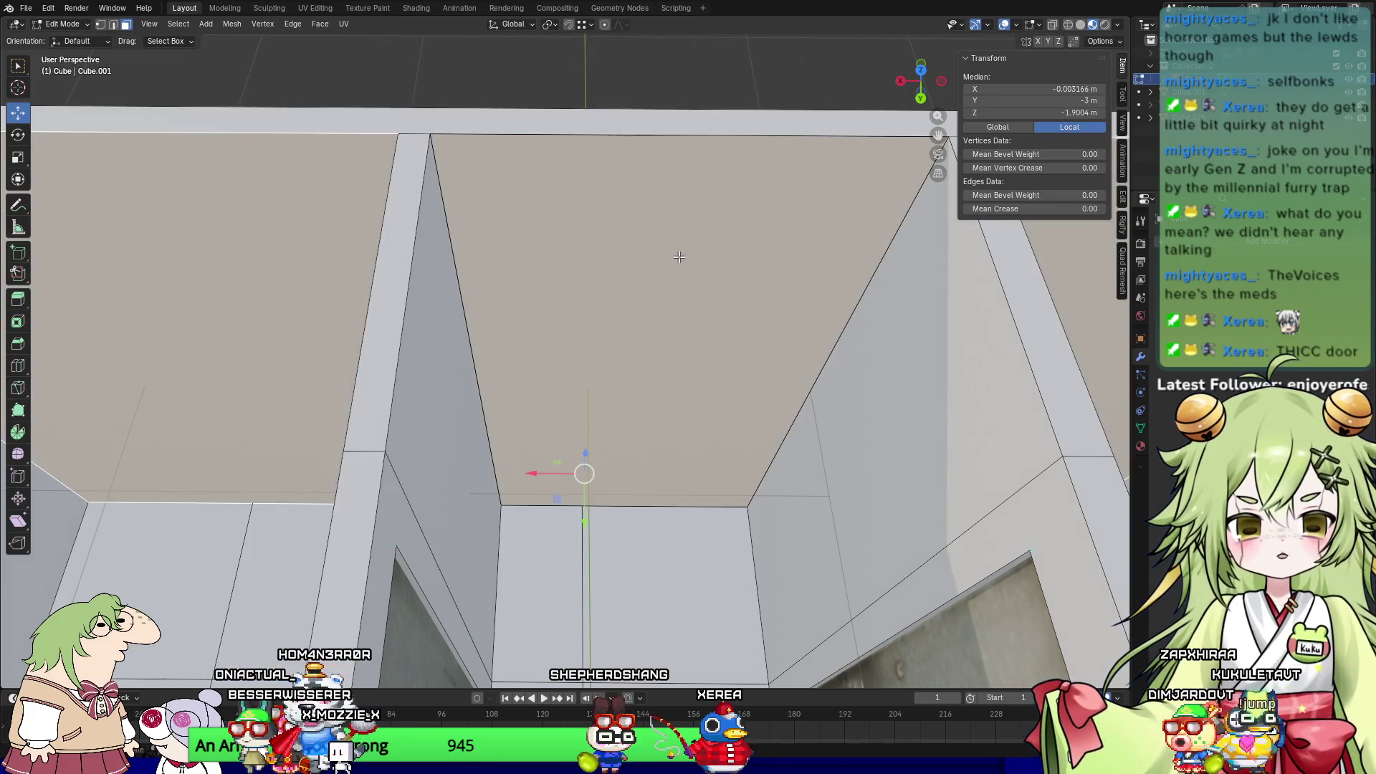
key("x")
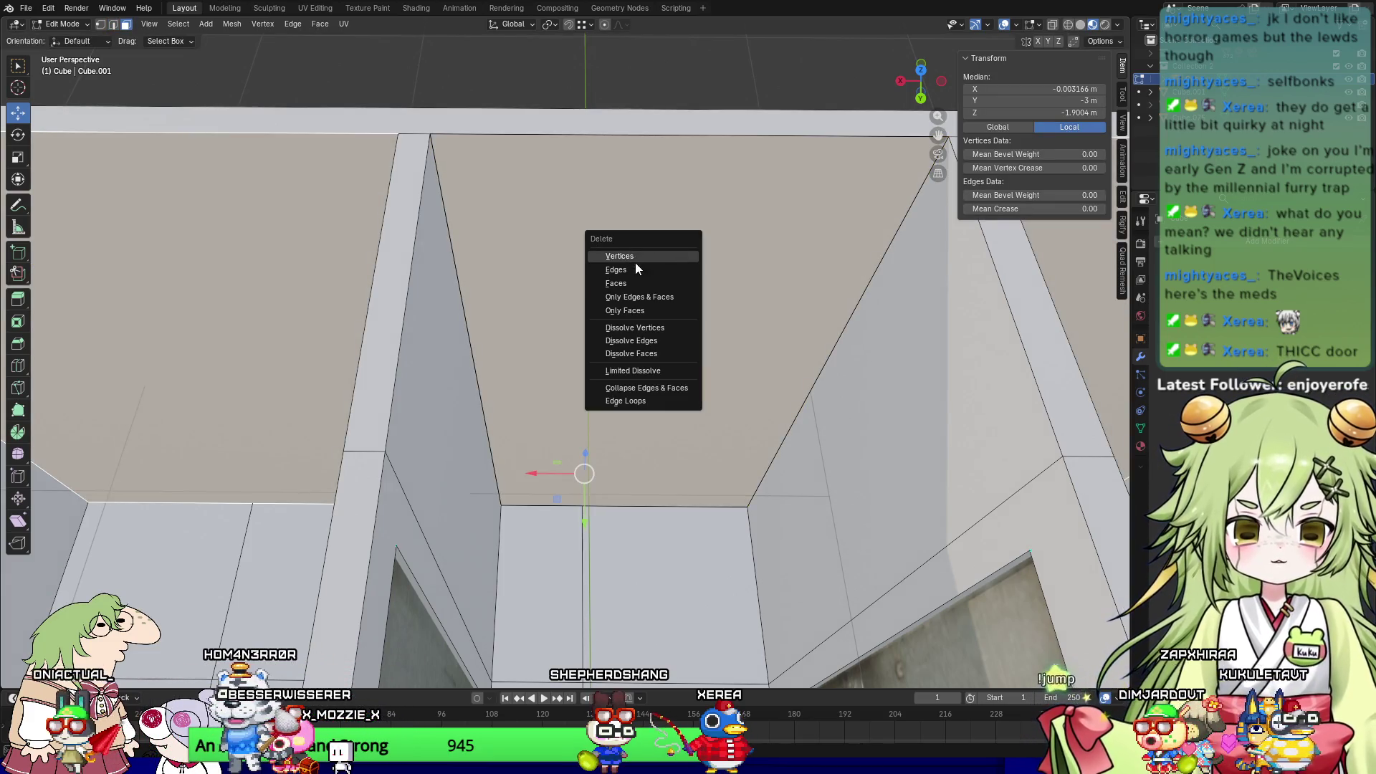
left_click(637, 281)
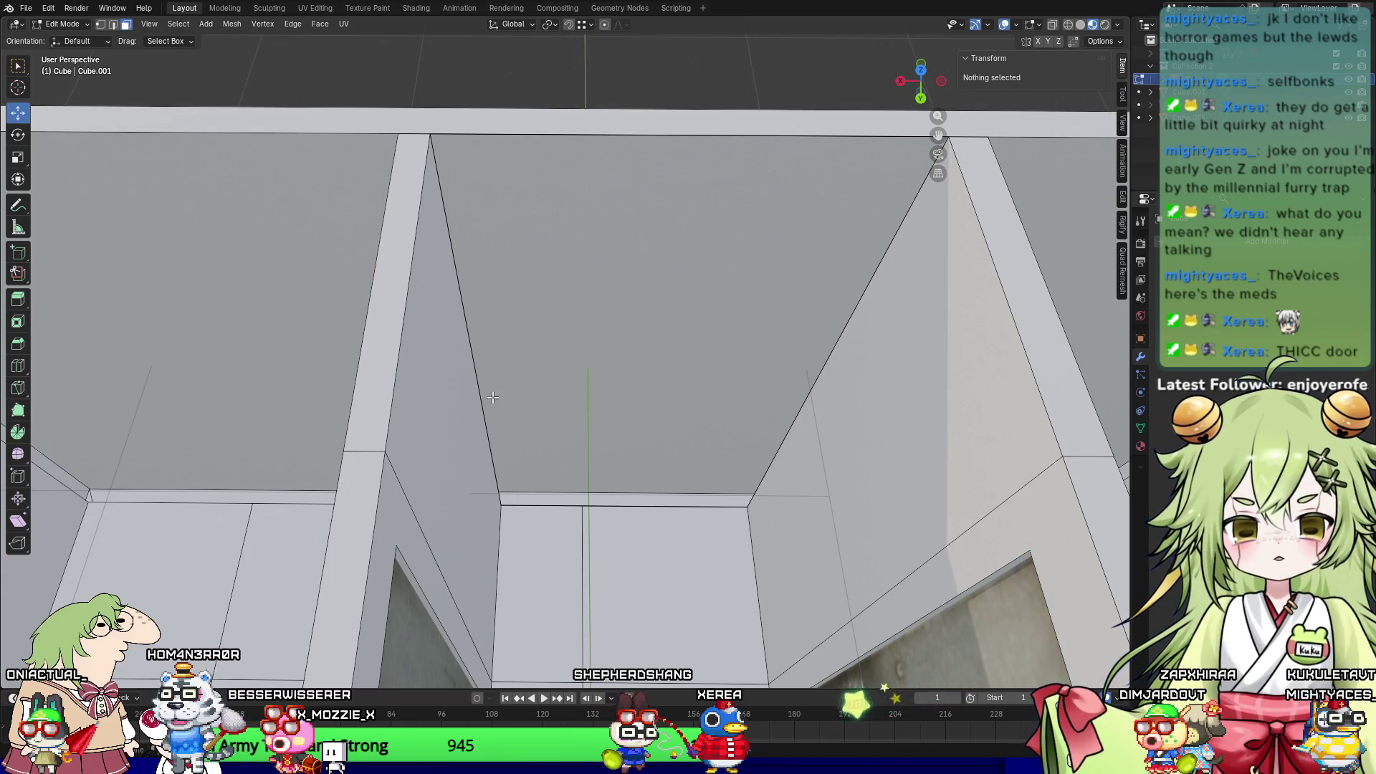
left_click(630, 330)
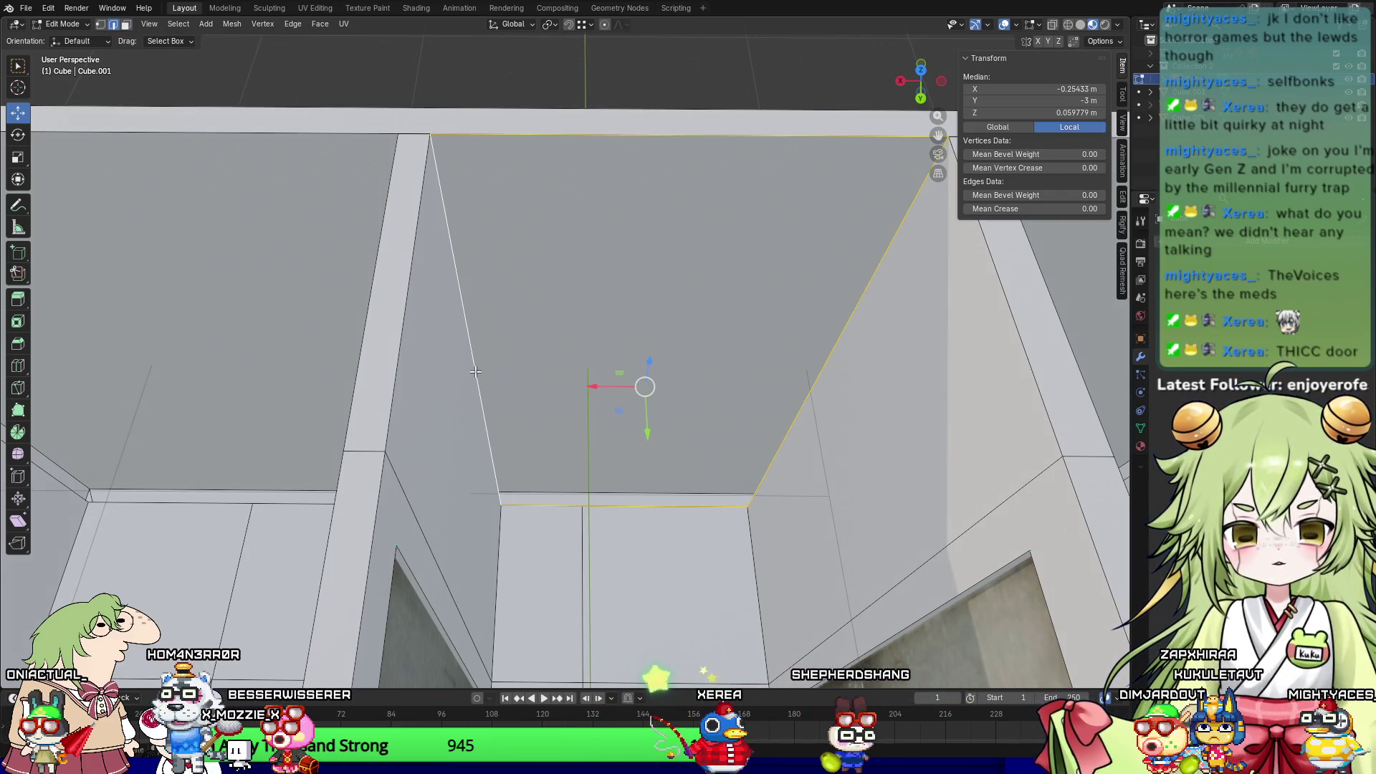
scroll(363, 381, "up", 5, "ctrl")
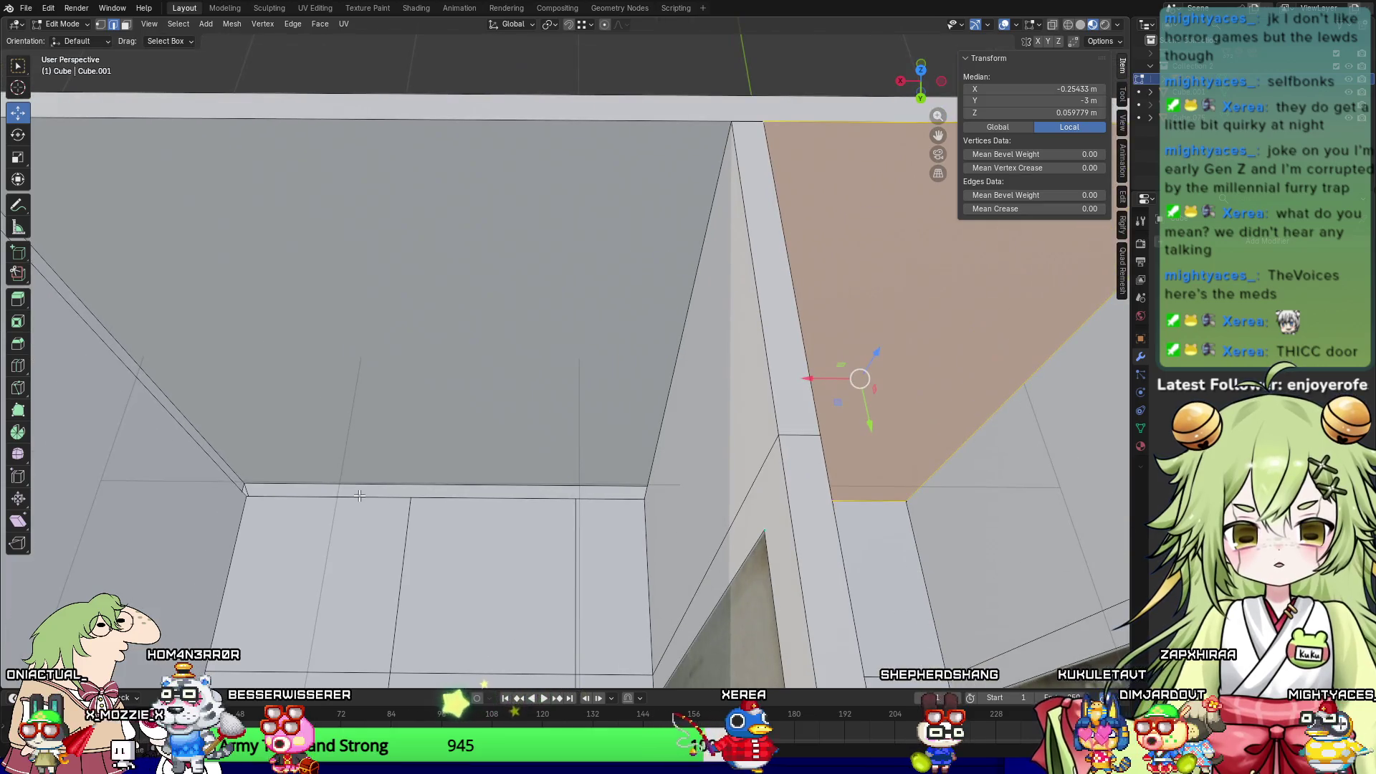
Step: Select the next gap's top and slanted edges and fill them with a new face
left_click(604, 384)
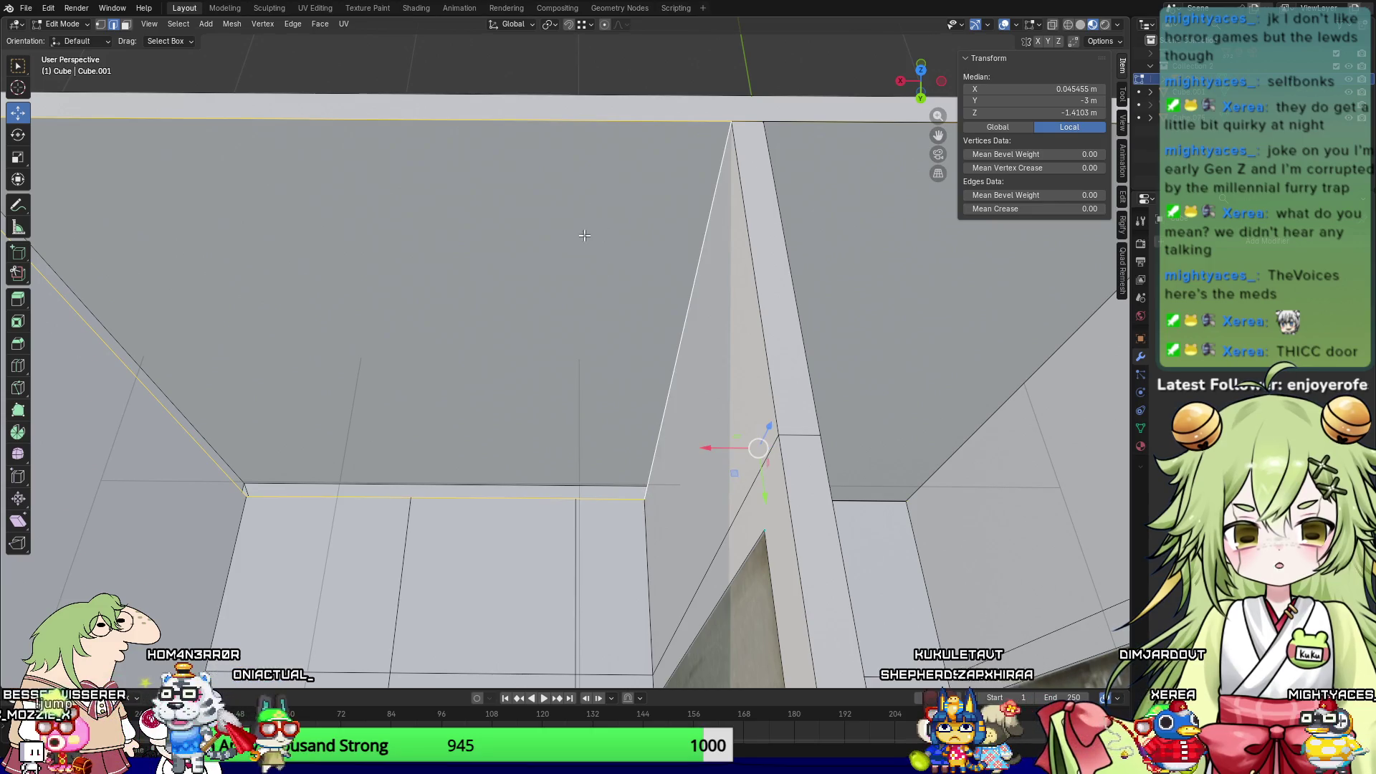
middle_click_drag(460, 285, 603, 176)
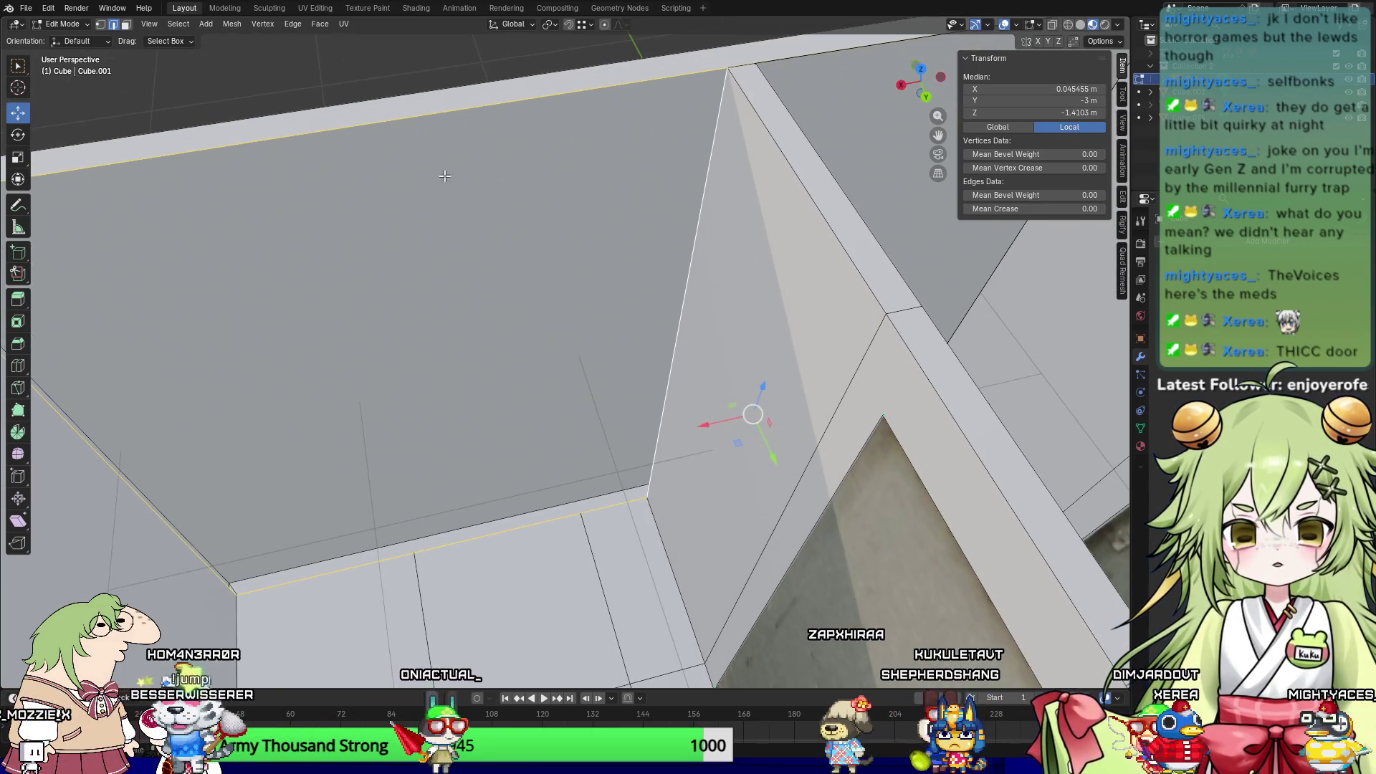
left_click(603, 176)
left_click(697, 208, "shift")
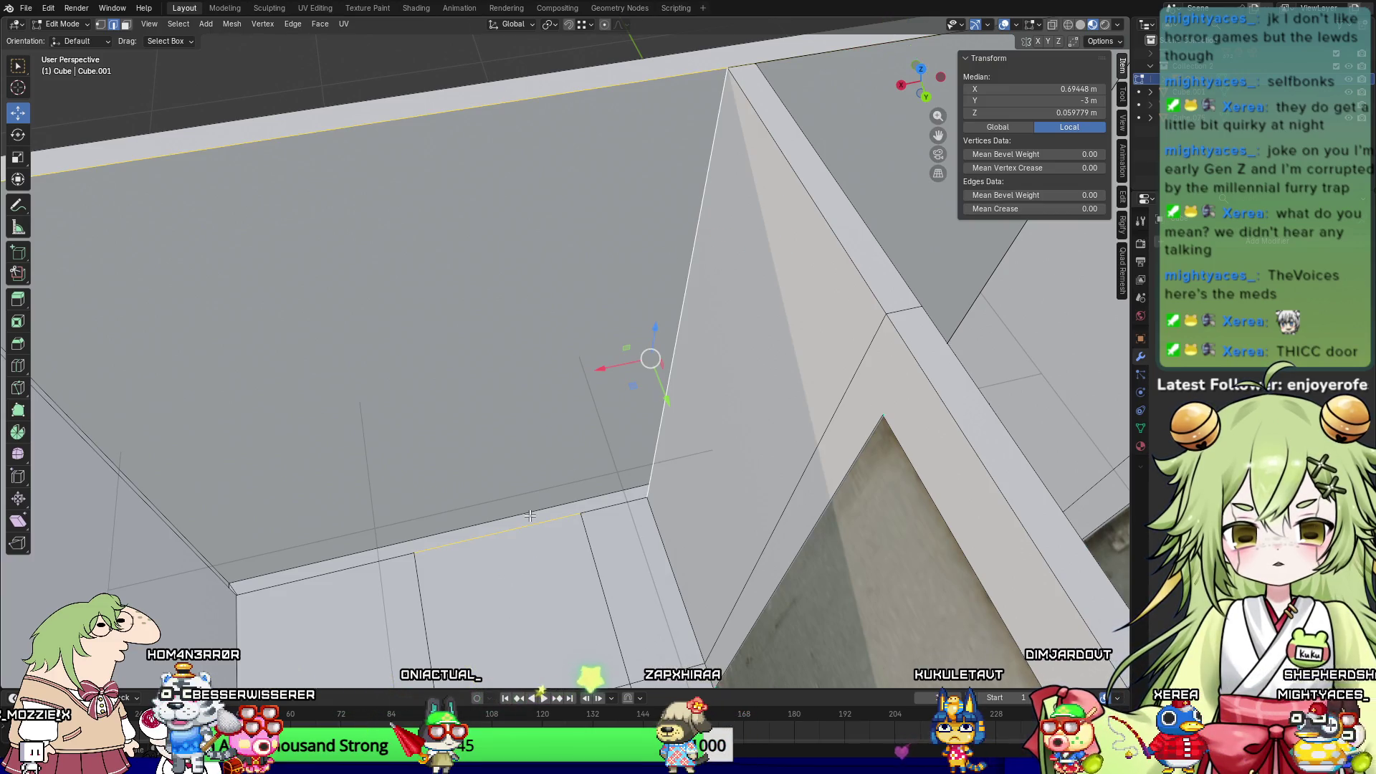
middle_click_drag(318, 478, 458, 450, "shift")
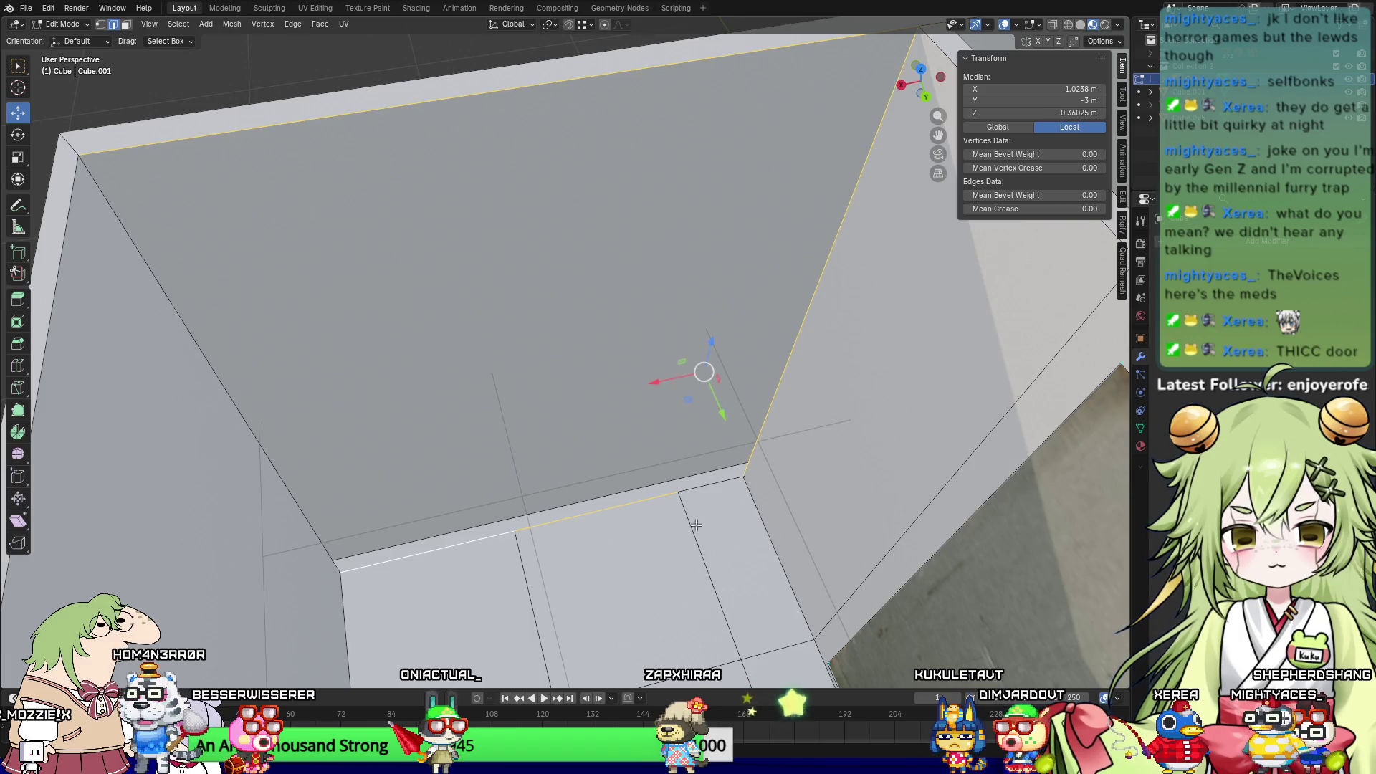
mouse_move(245, 369)
middle_mouse_down()
mouse_move(280, 387)
mouse_move(319, 377)
mouse_move(387, 427)
middle_mouse_up()
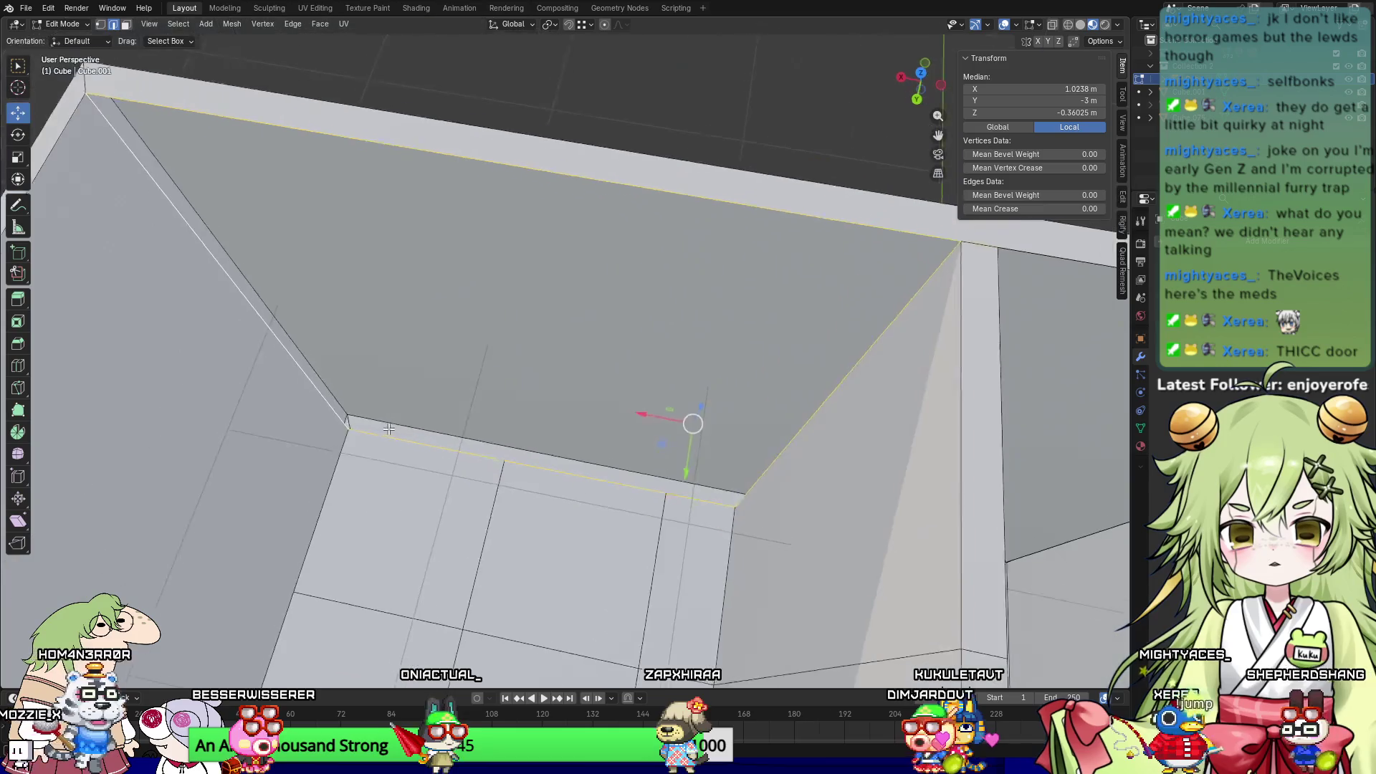
key("f")
Step: Select the diagonal, bottom, right diagonal and top edges outlining the next gap
scroll(964, 369, "up", 5)
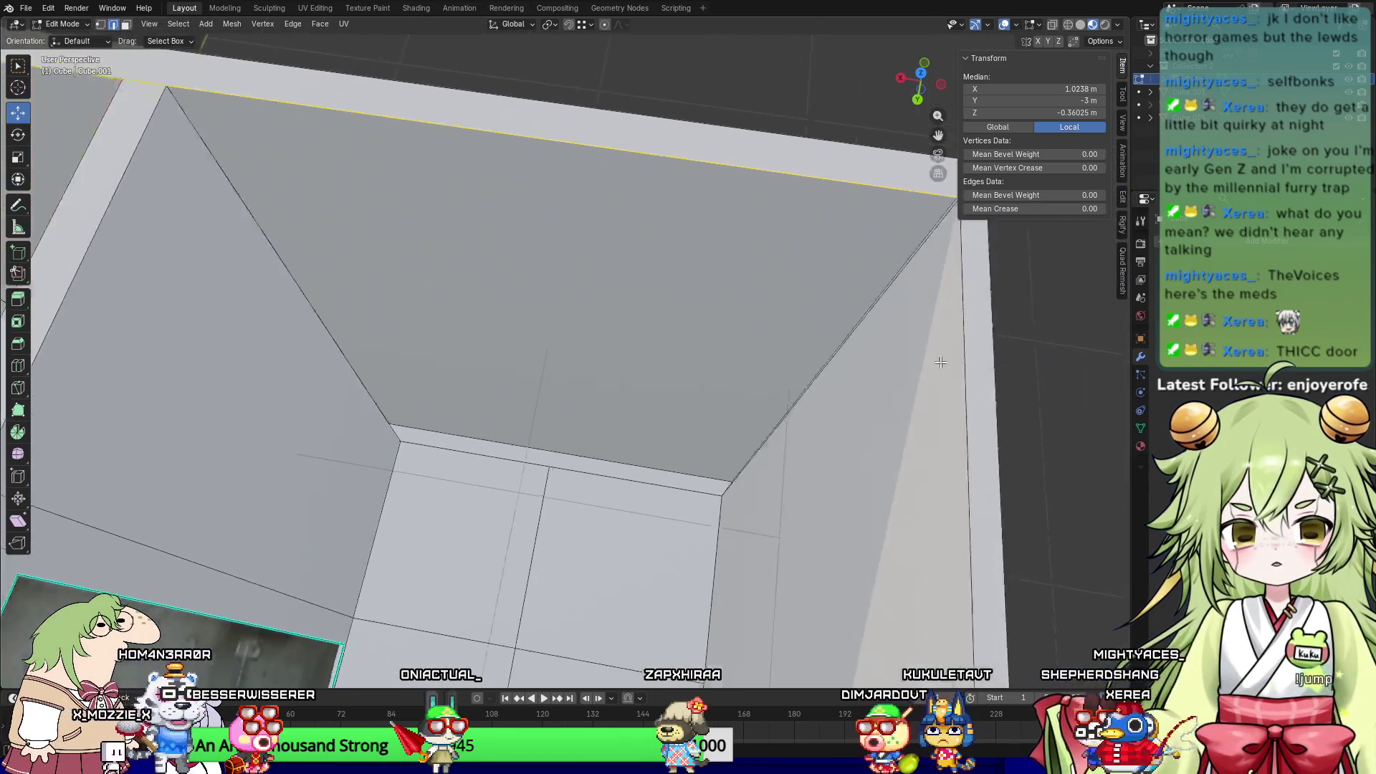
scroll(860, 322, "down", 2)
left_click(408, 306)
left_click(548, 451, "shift")
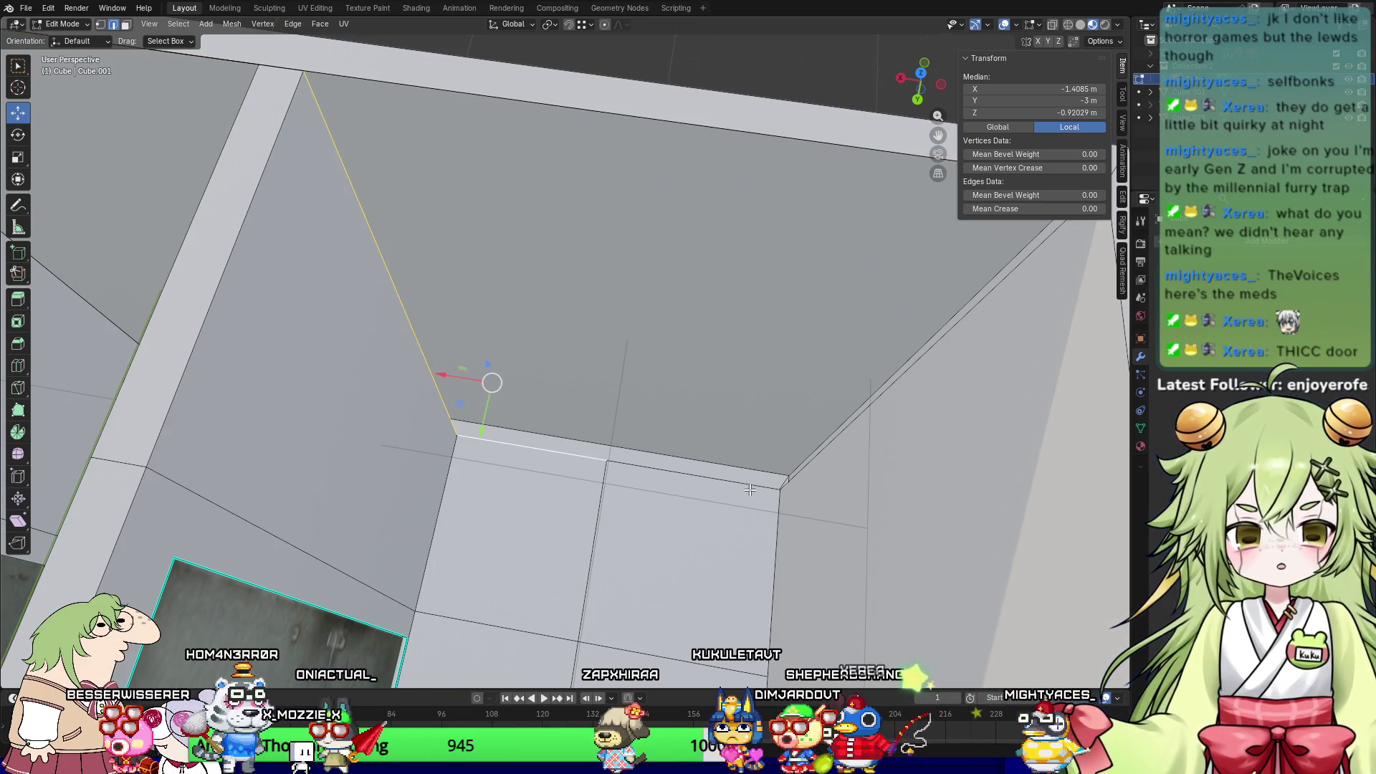
left_click(745, 485, "shift")
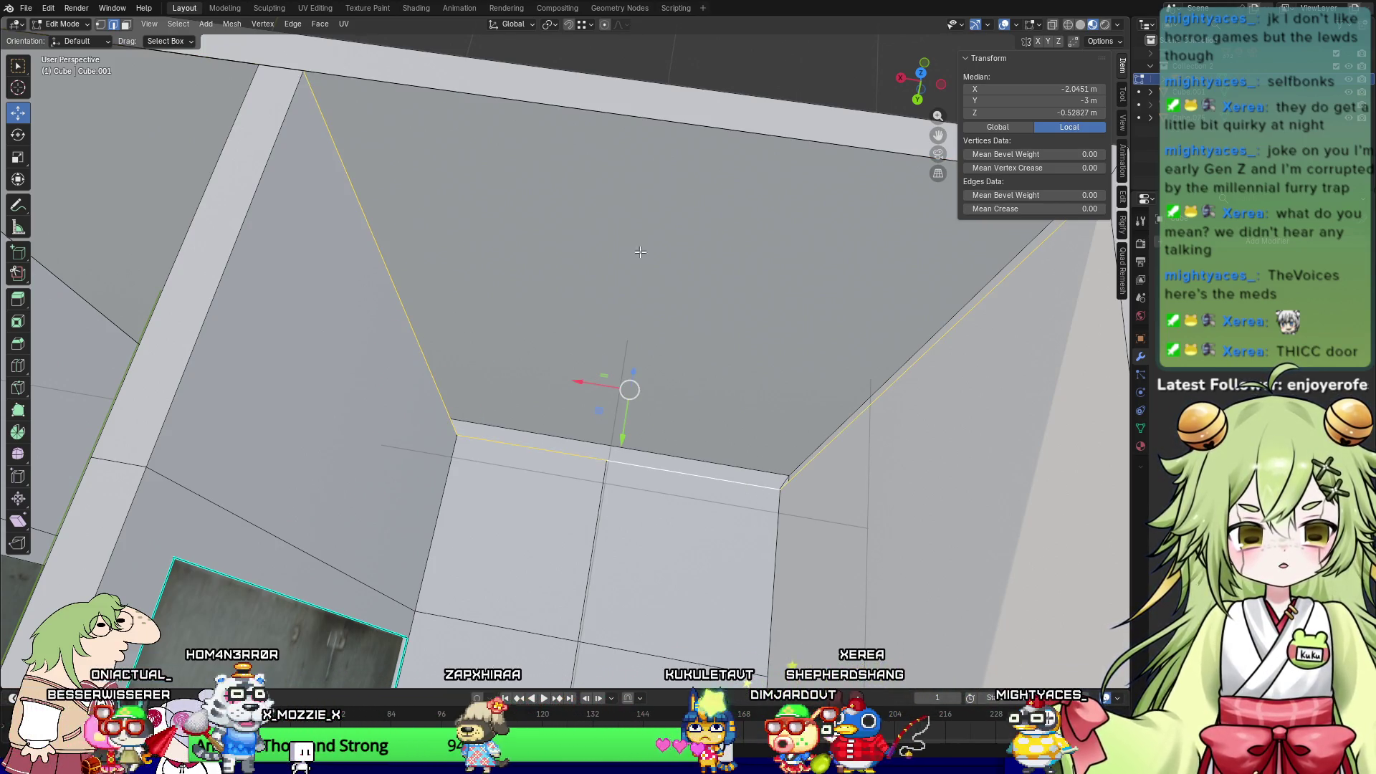
left_click(639, 122, "shift")
middle_click_drag(639, 125, 455, 139)
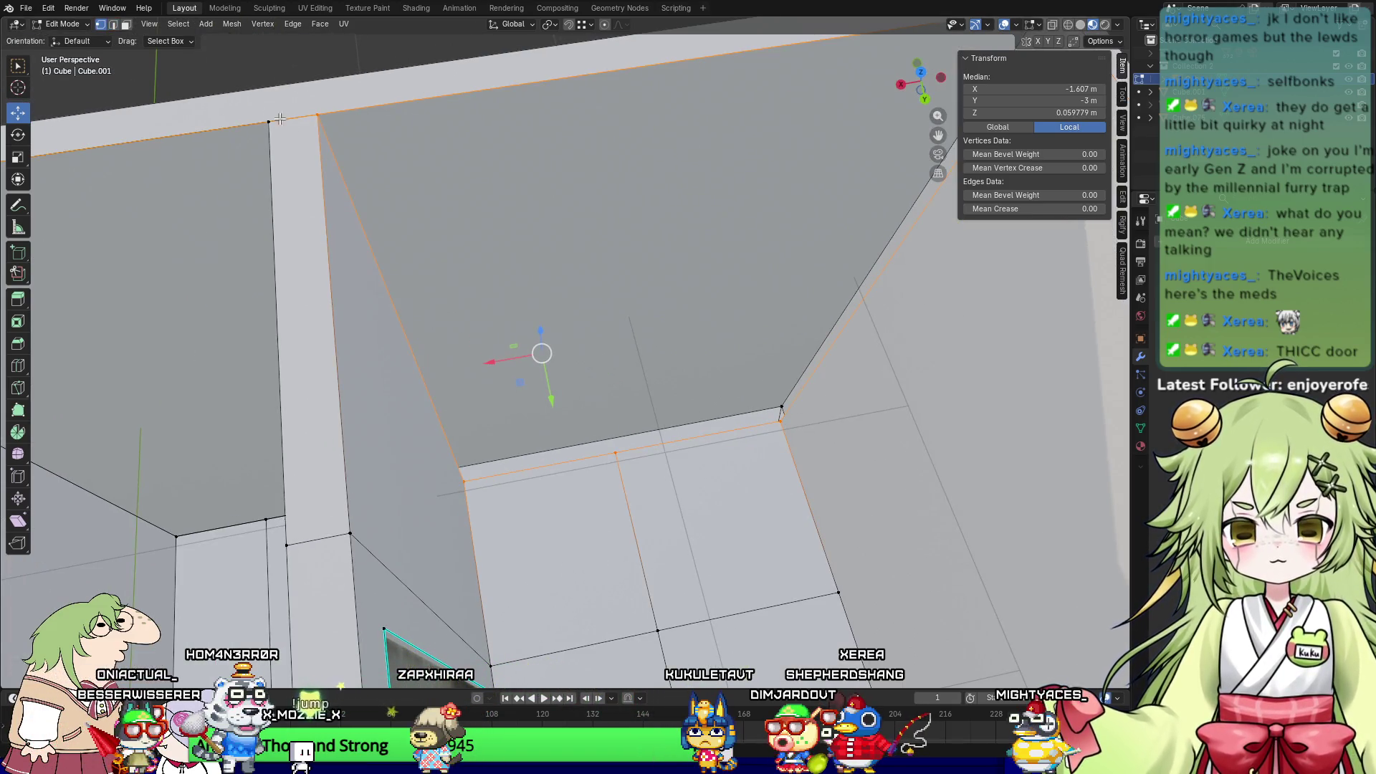
Step: Select two corner vertices of the wall, then switch to face selection
left_click(314, 121)
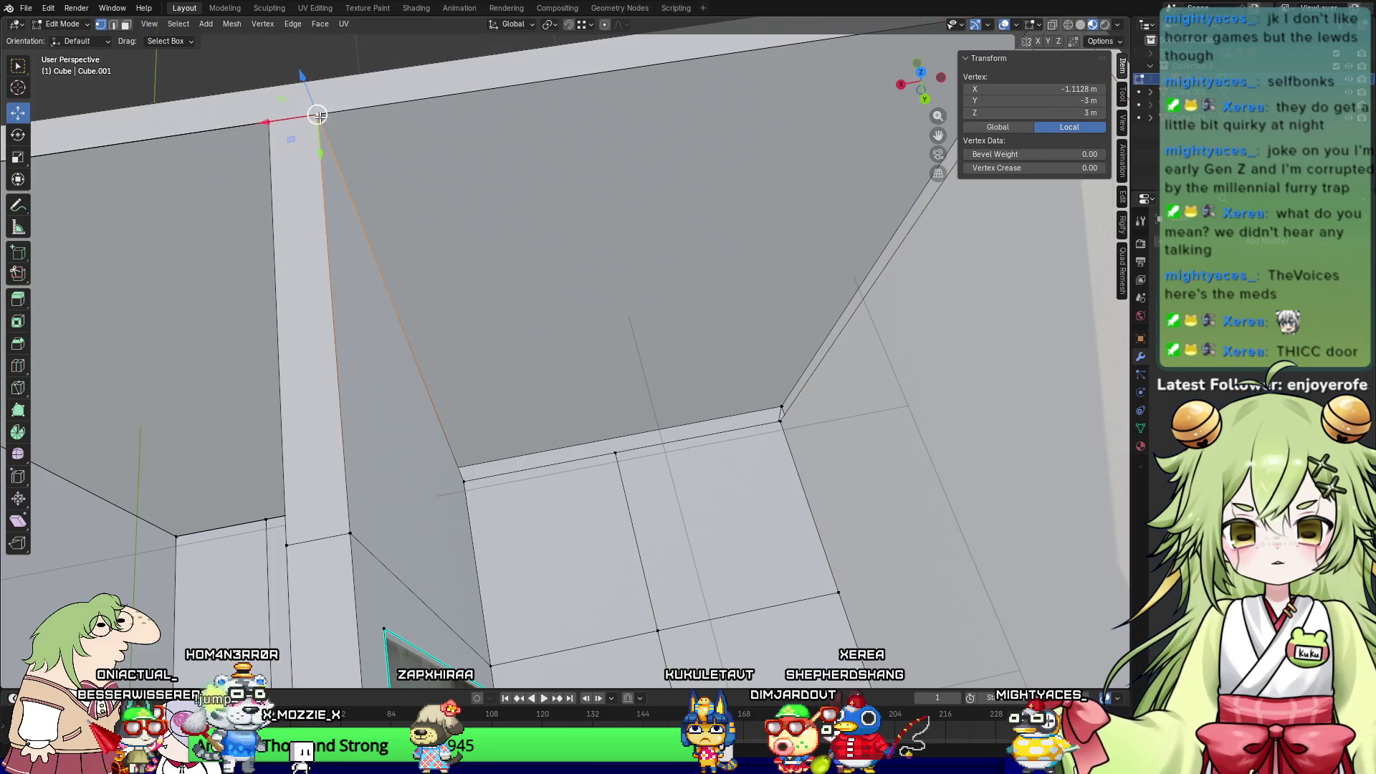
left_click(465, 478, "shift")
middle_click_drag(782, 421, 702, 461, "shift")
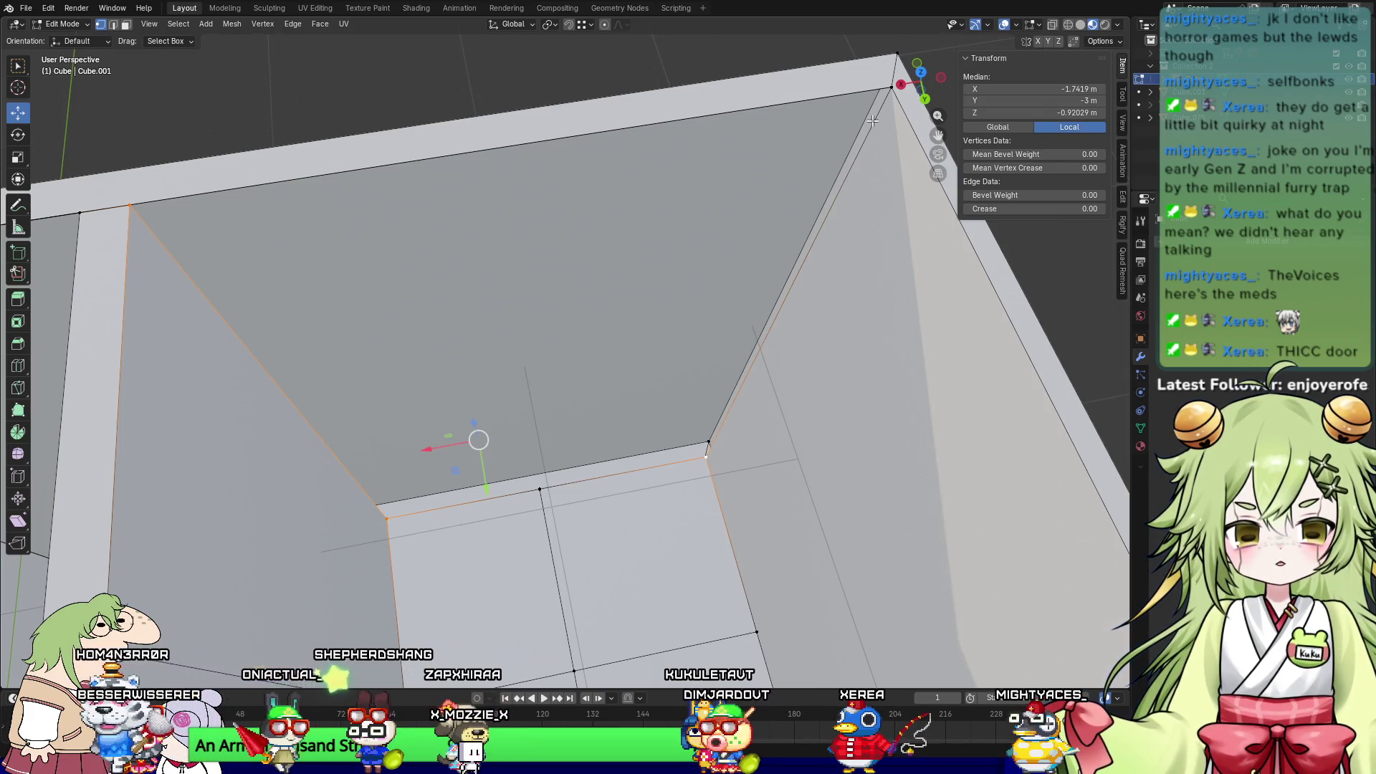
key("3")
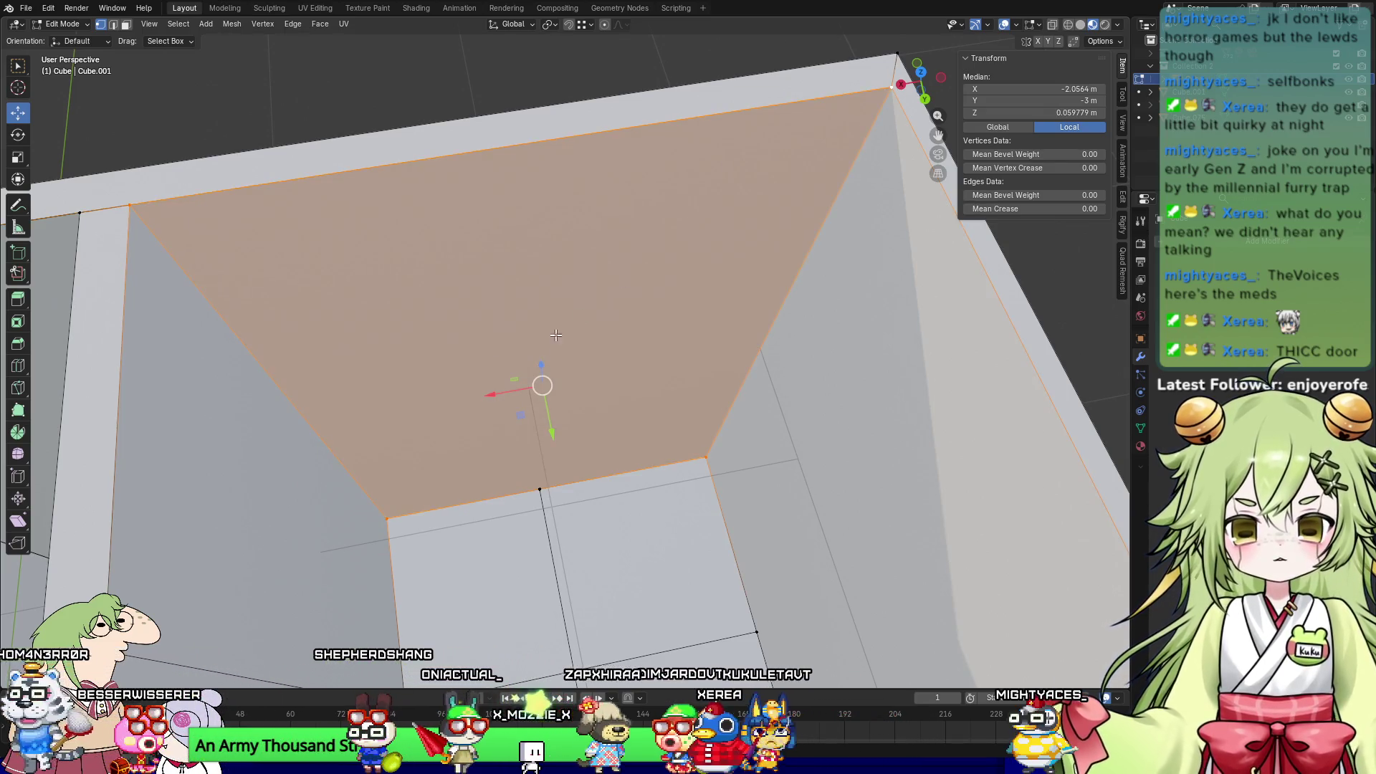
scroll(691, 261, "up", 5)
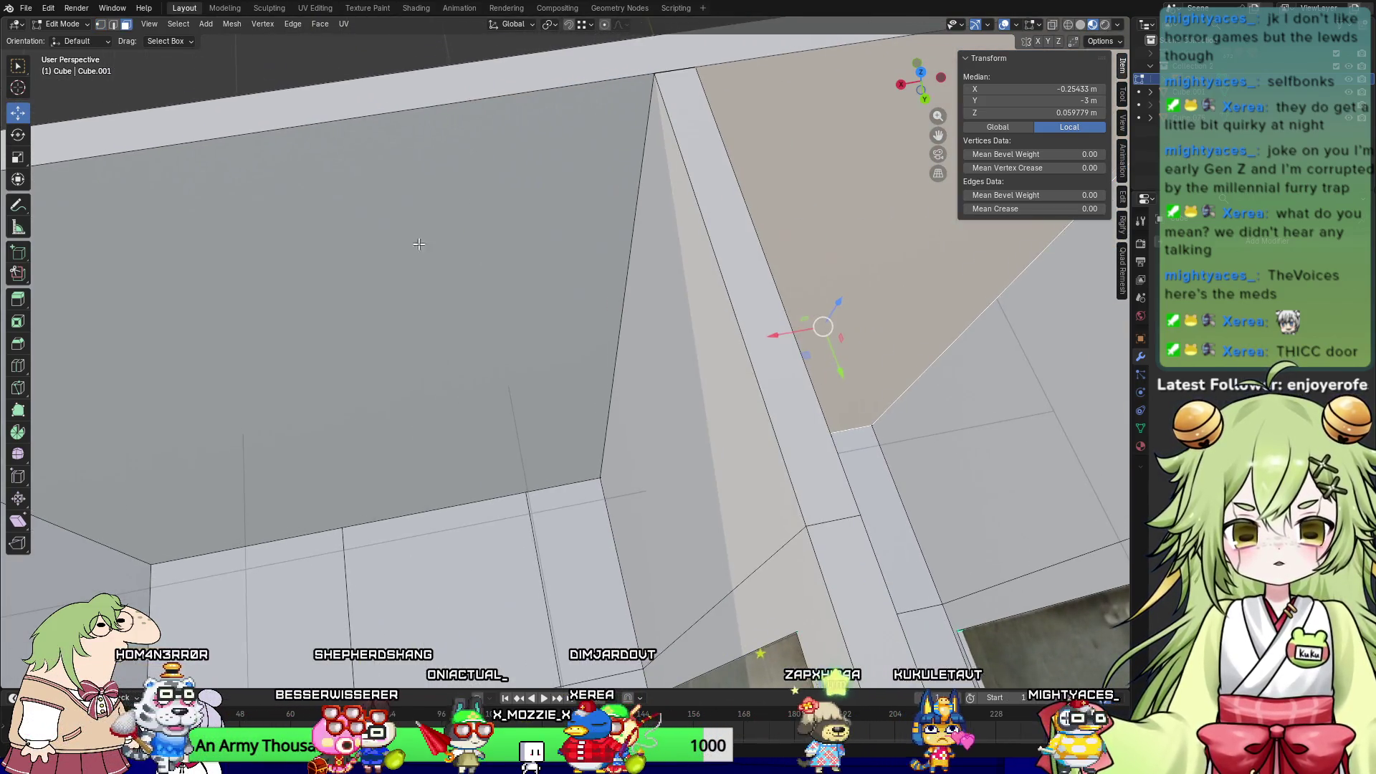
Step: Select the large left wall face, then the wall face above the doorways
left_click(512, 228)
middle_click_drag(513, 228, 648, 261)
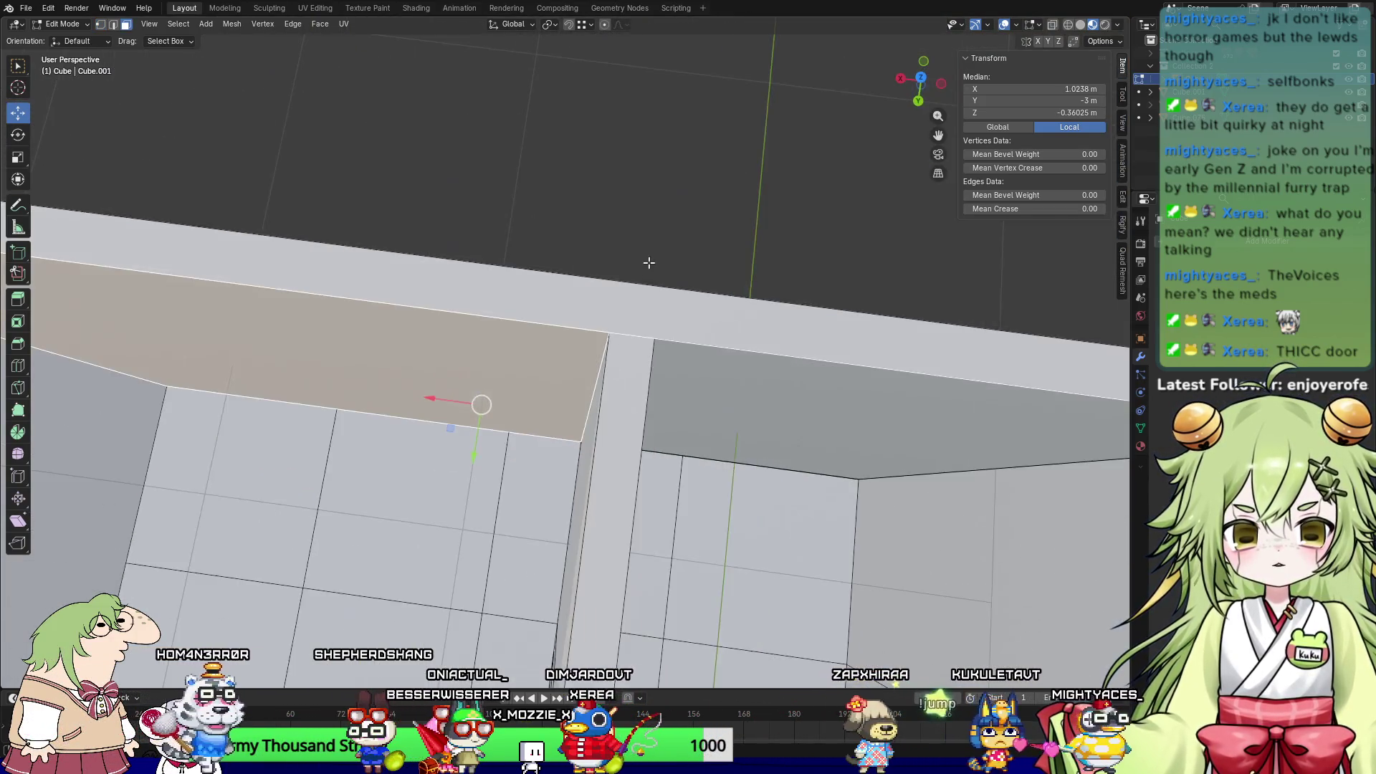
scroll(649, 261, "up", 3)
key("1")
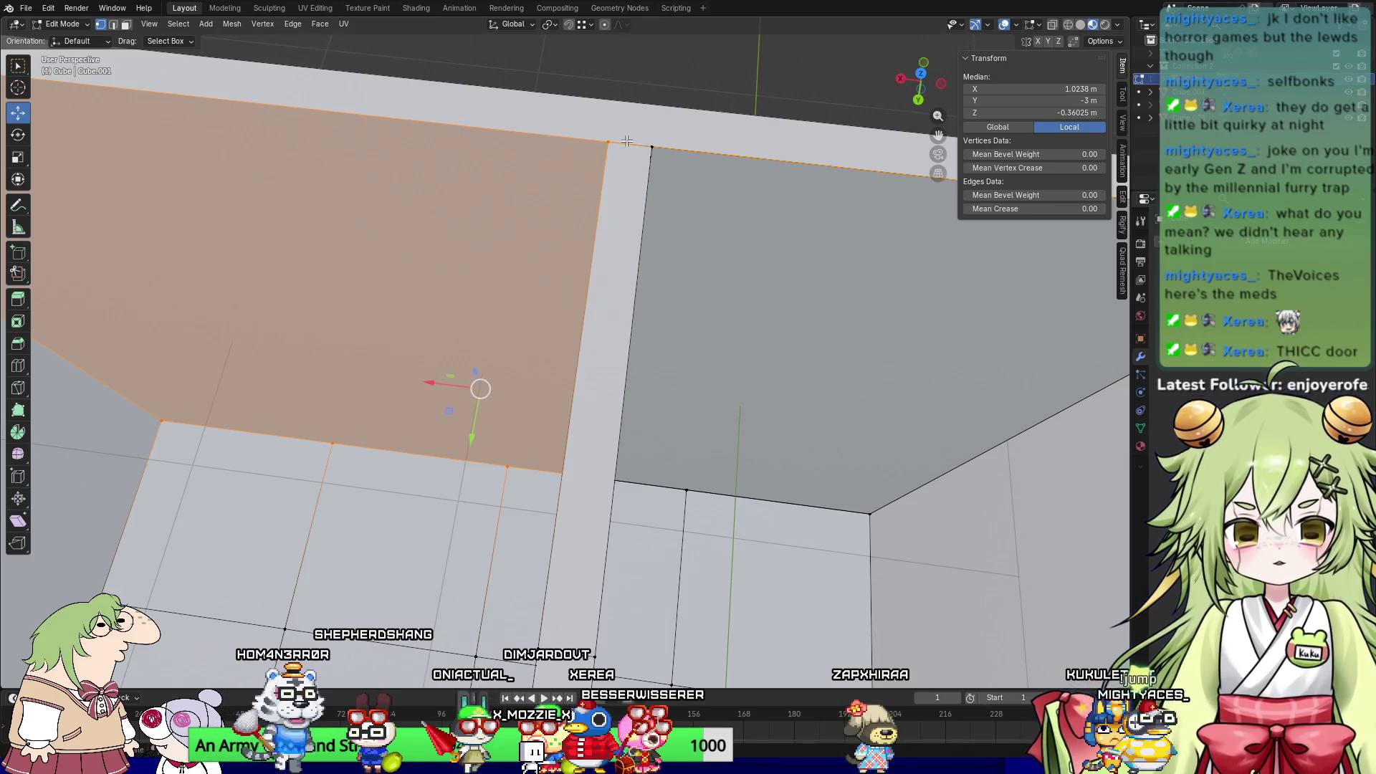
mouse_move(533, 240)
middle_mouse_down()
mouse_move(620, 331)
mouse_move(587, 281)
mouse_move(573, 323)
mouse_move(550, 276)
middle_mouse_up()
key("3")
left_click(579, 285)
Step: Select the faces beside and left of the textured door, adding the tall wall face
left_click(587, 280)
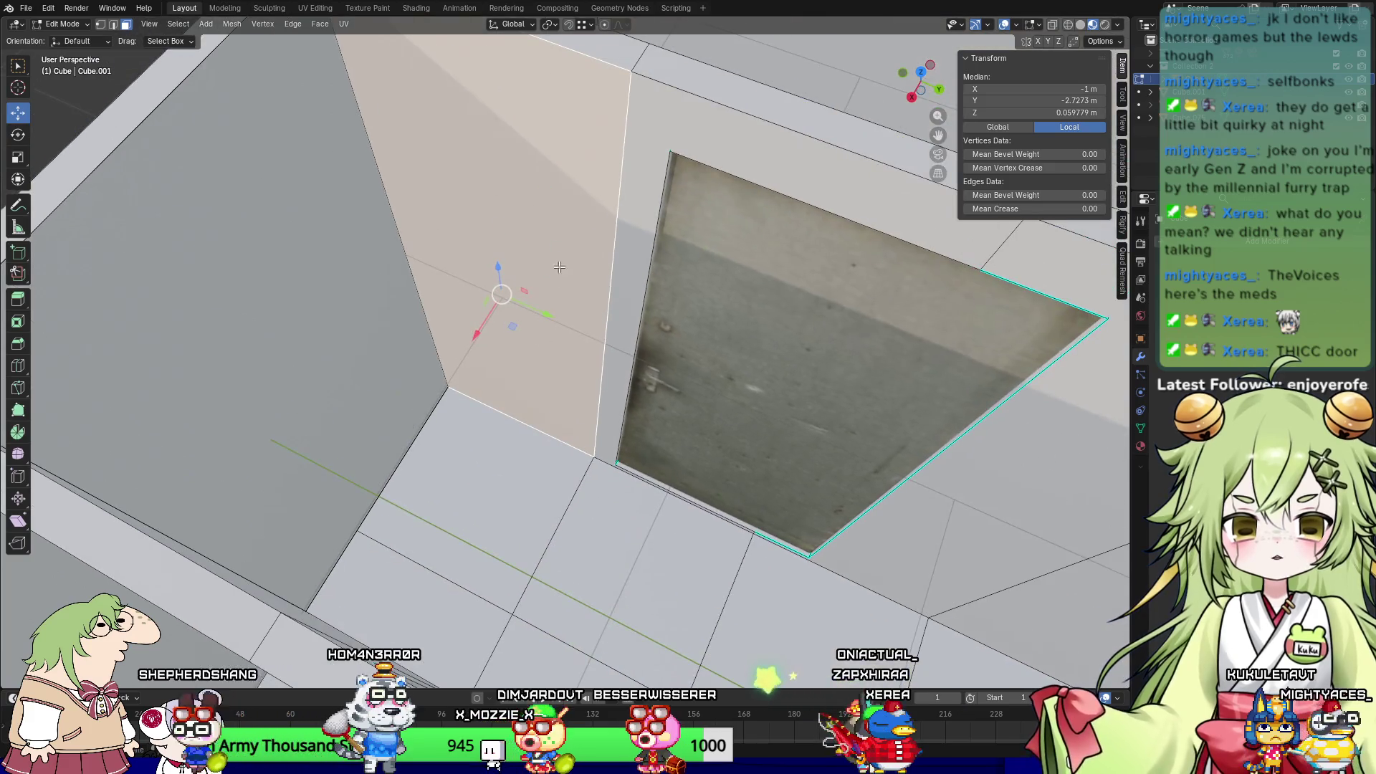
middle_click_drag(459, 228, 251, 229)
left_click(251, 229)
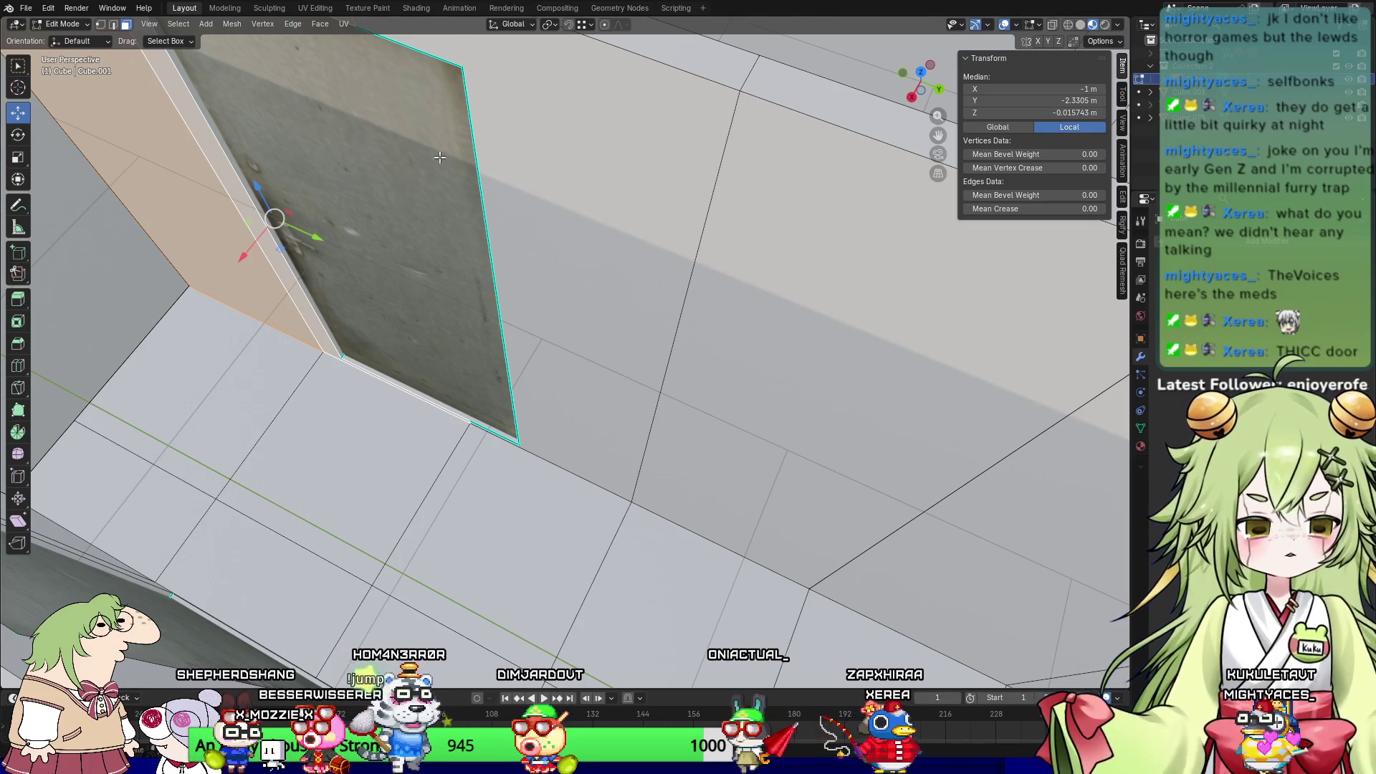
left_click(669, 221, "shift")
mouse_move(670, 221)
middle_mouse_down()
mouse_move(743, 276)
mouse_move(716, 272)
mouse_move(745, 276)
mouse_move(709, 270)
mouse_move(616, 394)
mouse_move(669, 390)
mouse_move(506, 569)
middle_mouse_up()
left_click(617, 393, "shift")
left_click(419, 173, "shift")
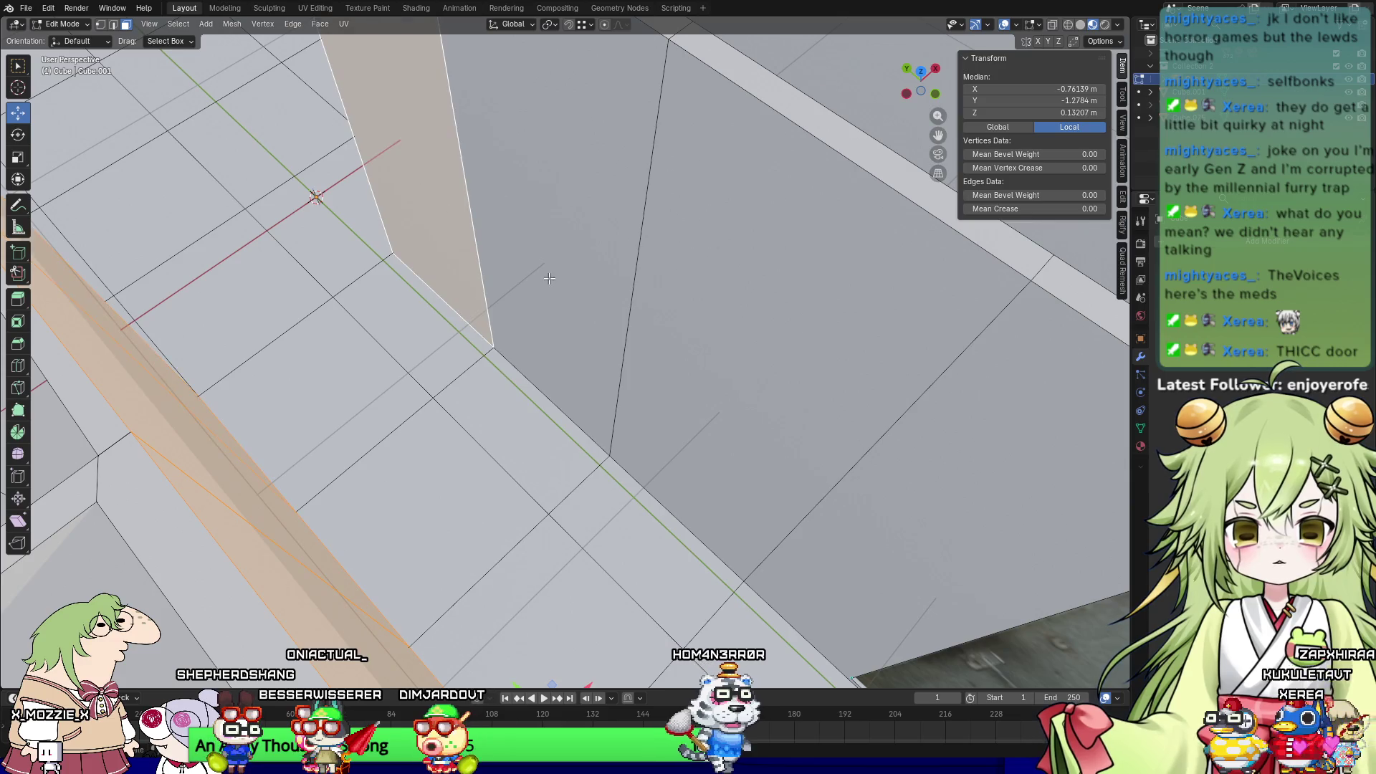
Step: Add the large wall face and the strip beside the textured wall to the selection
left_click(748, 395, "shift")
left_click(908, 513, "shift")
middle_click_drag(909, 513, 485, 241)
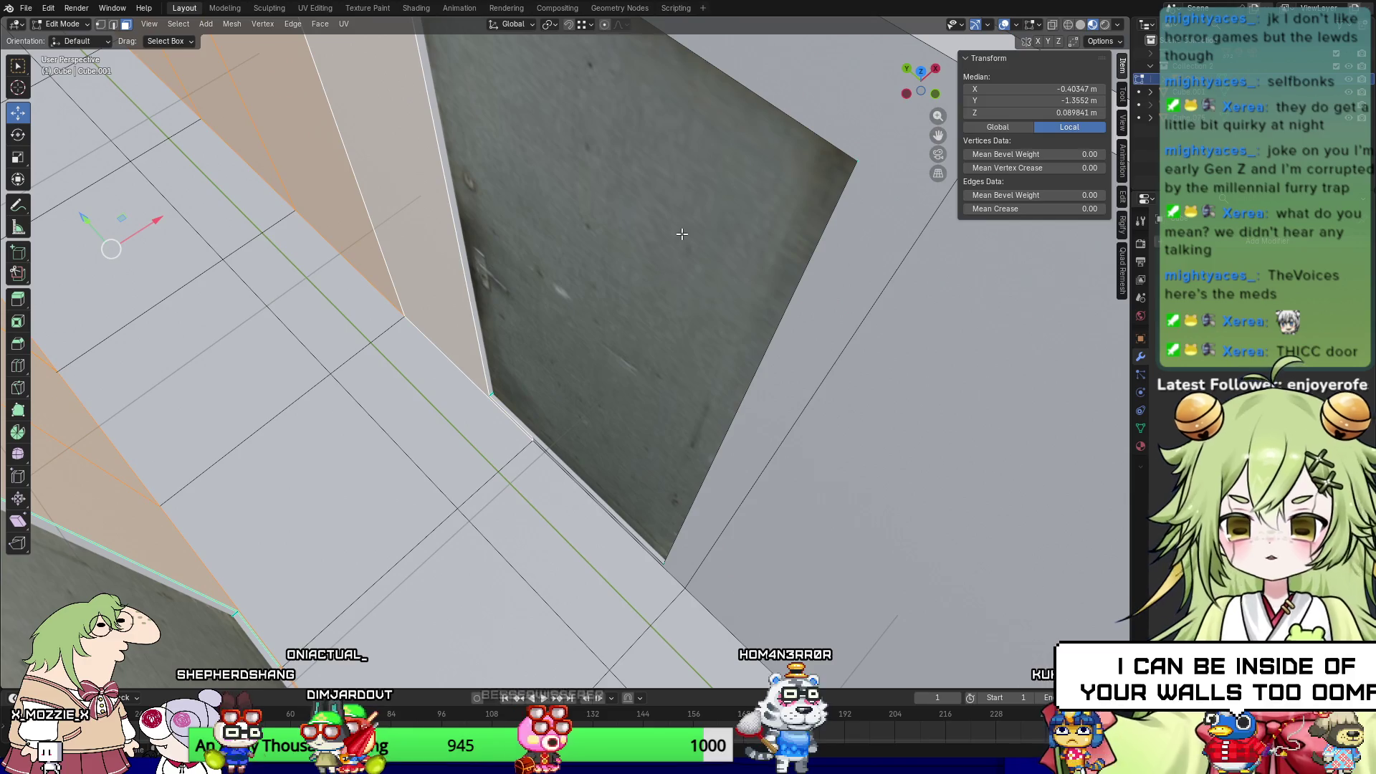
left_click(831, 301, "shift")
mouse_move(831, 301)
middle_mouse_down()
mouse_move(662, 311)
mouse_move(686, 279)
middle_mouse_up()
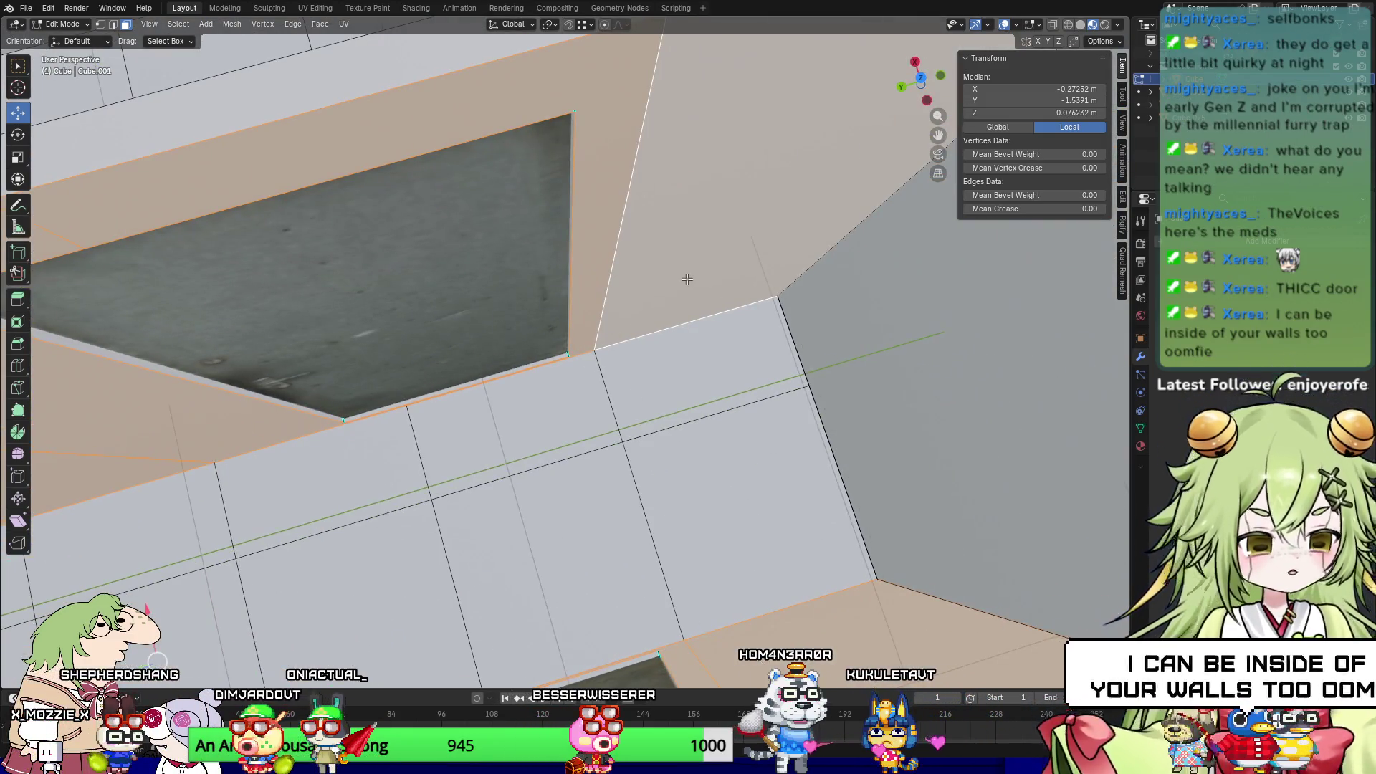
Step: Check the selection in numpad front and side views, then switch to the UV Editing workspace
key("KP_1")
middle_click_drag(574, 184, 633, 433, "shift")
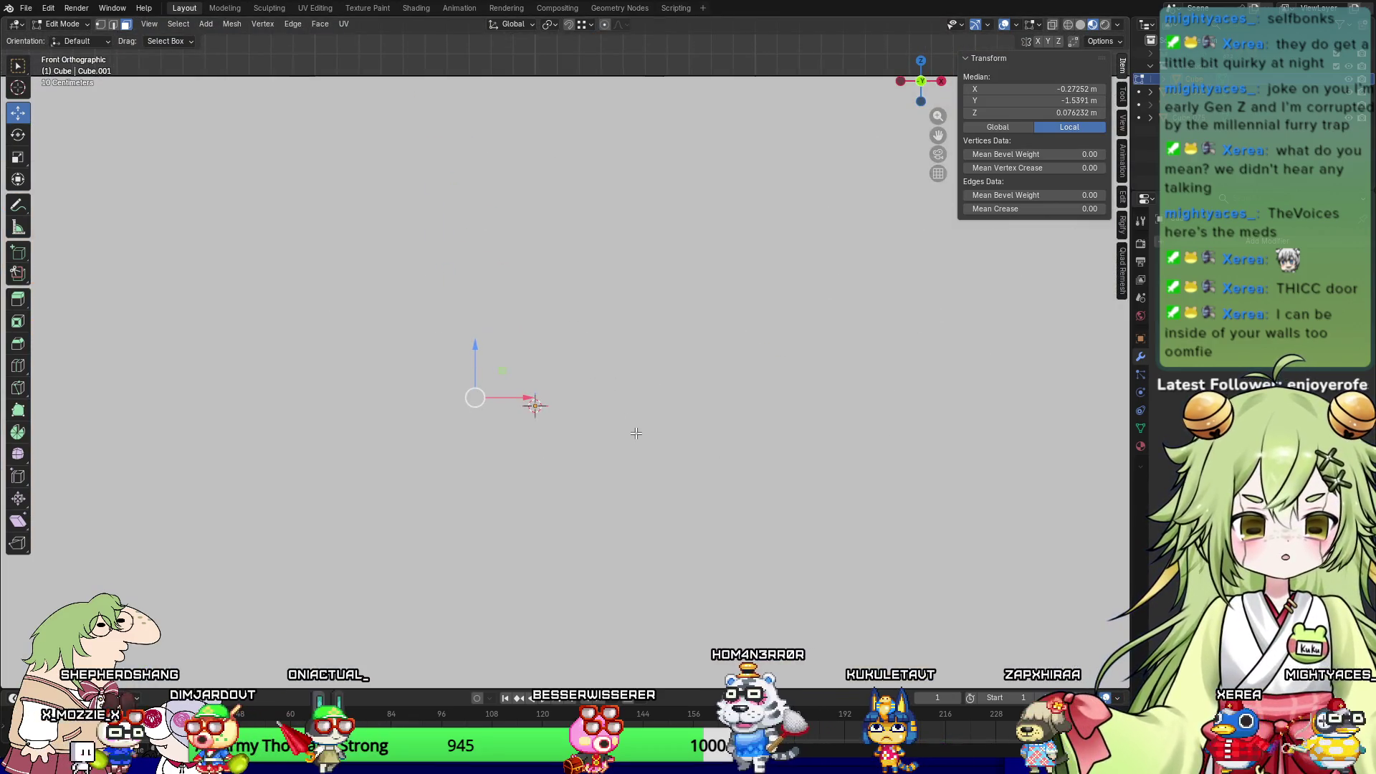
scroll(909, 195, "down", 3)
mouse_move(909, 195)
middle_mouse_down()
mouse_move(853, 437)
mouse_move(931, 215)
middle_mouse_up()
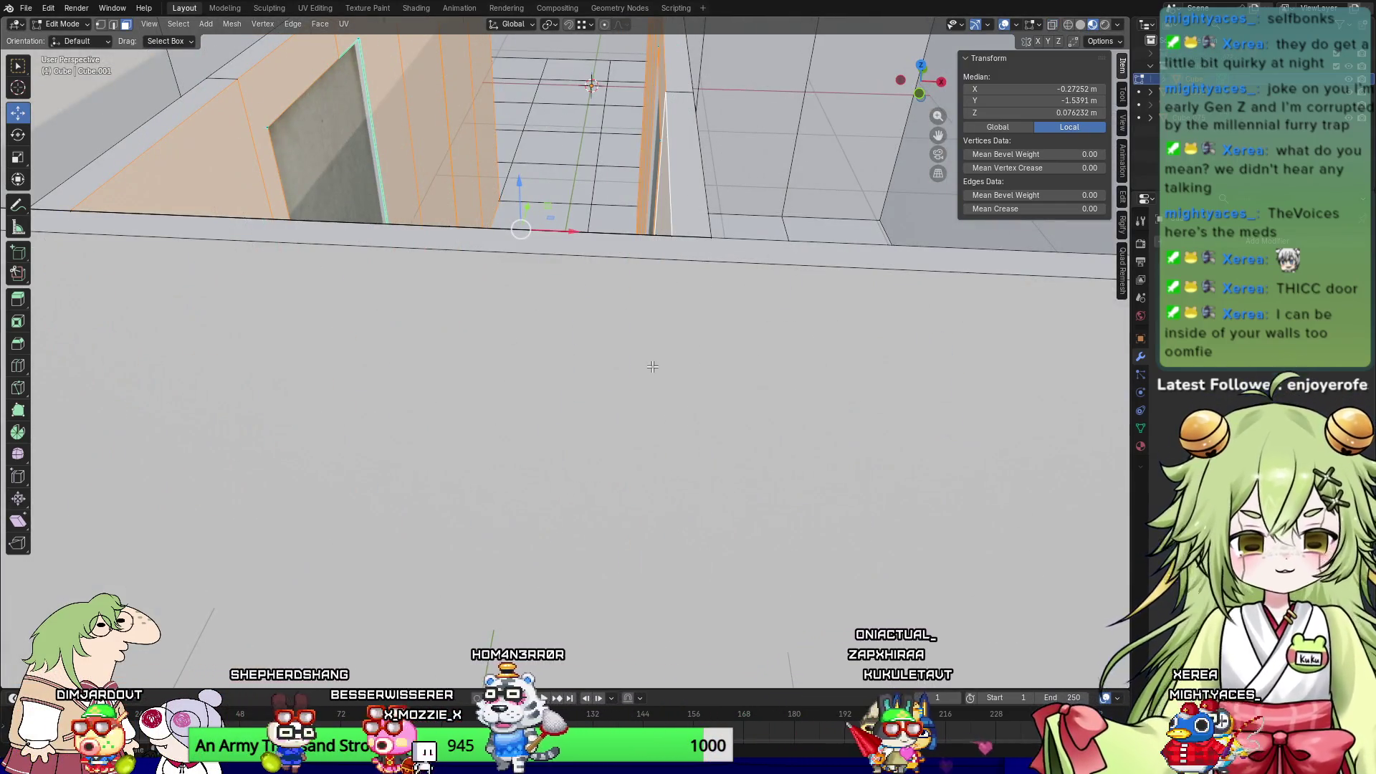
key("KP_3")
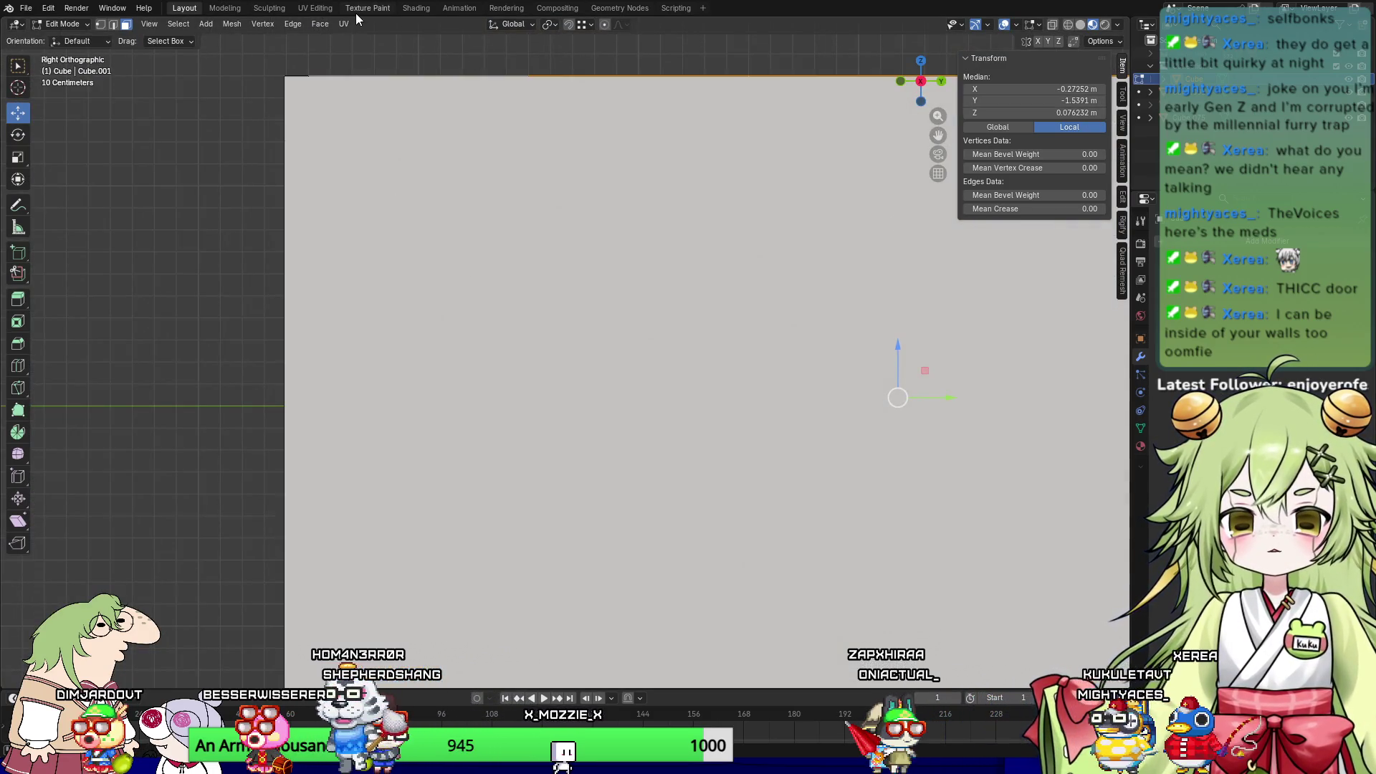
left_click(318, 10)
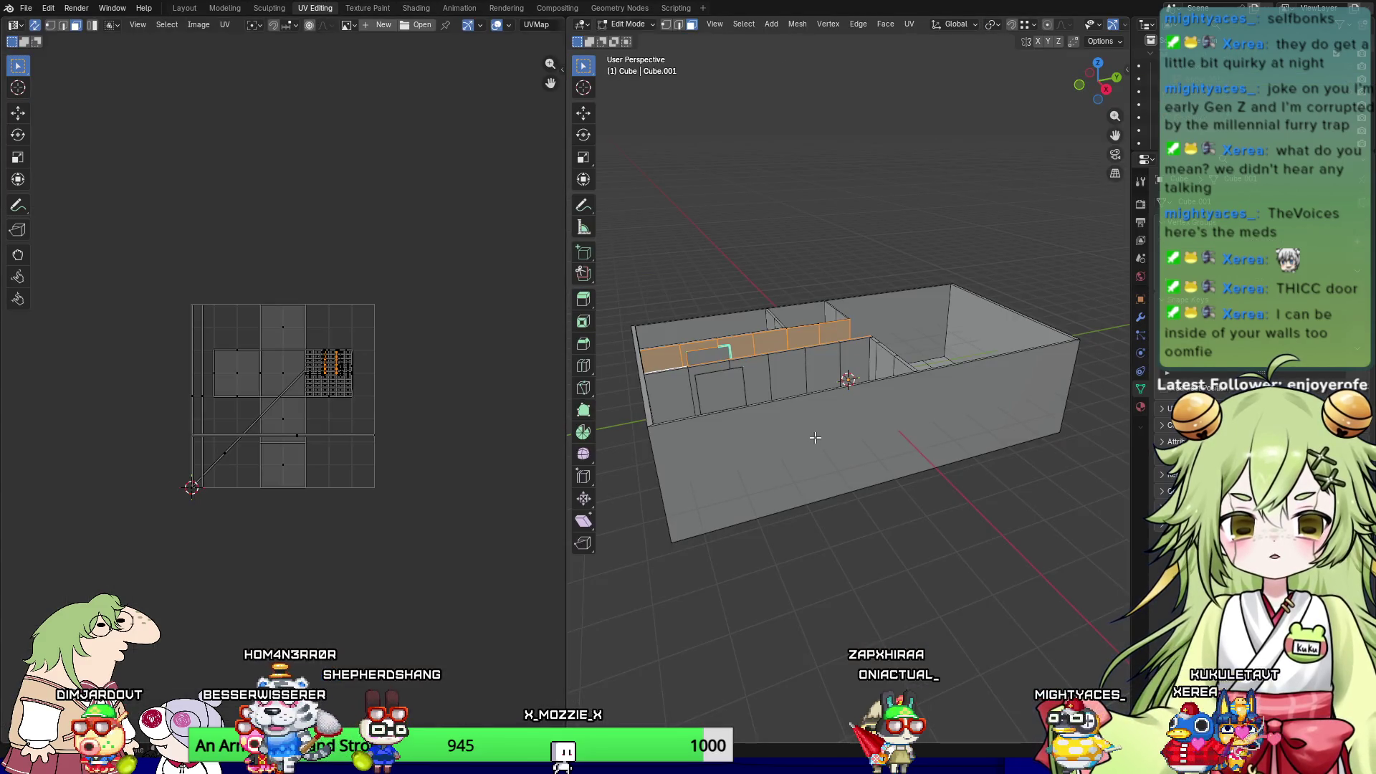
Step: Snap to the side view of the wall and widen the 3D viewport beside the UV editor
scroll(814, 437, "up", 3)
key("KP_3")
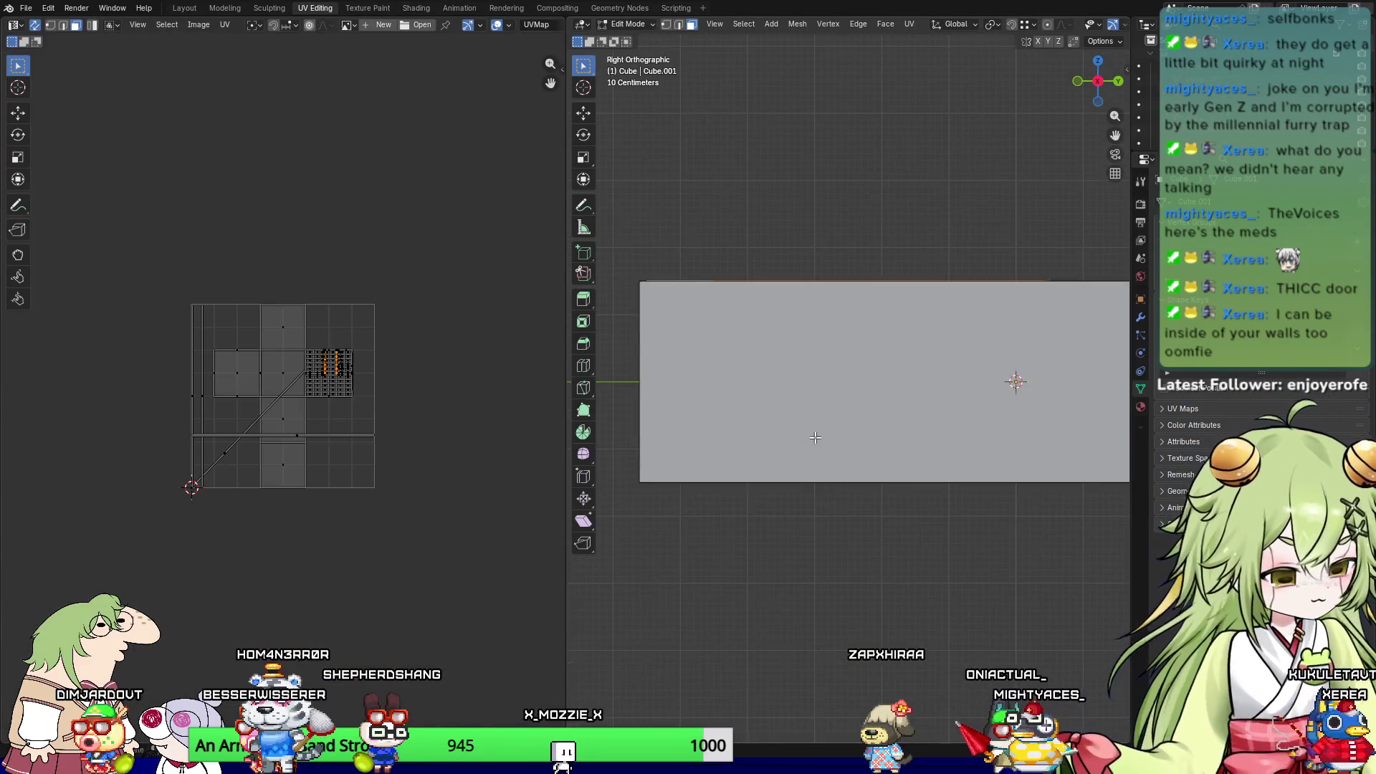
mouse_move(815, 437)
middle_mouse_down("shift")
mouse_move(746, 459)
mouse_move(751, 470)
middle_mouse_up("shift")
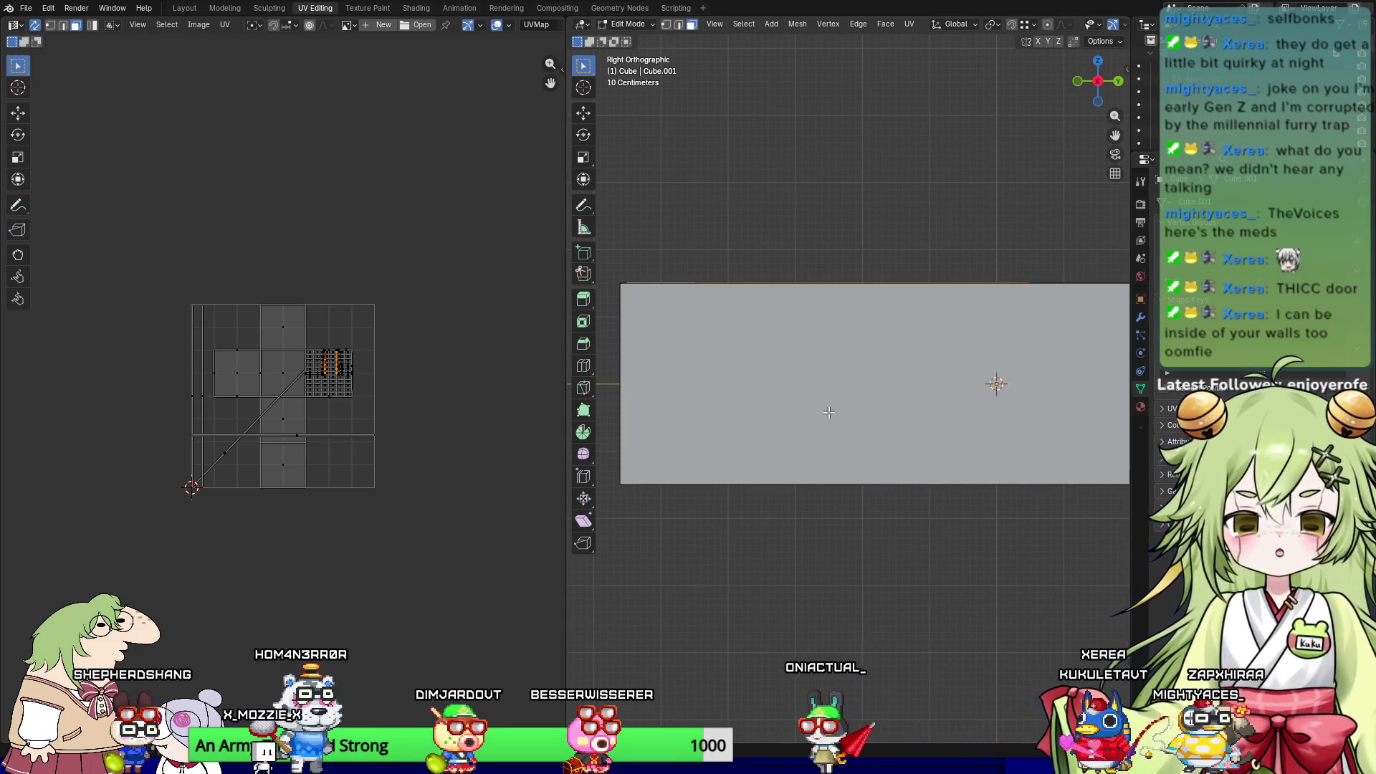
scroll(958, 387, "up", 1)
scroll(937, 401, "down", 1)
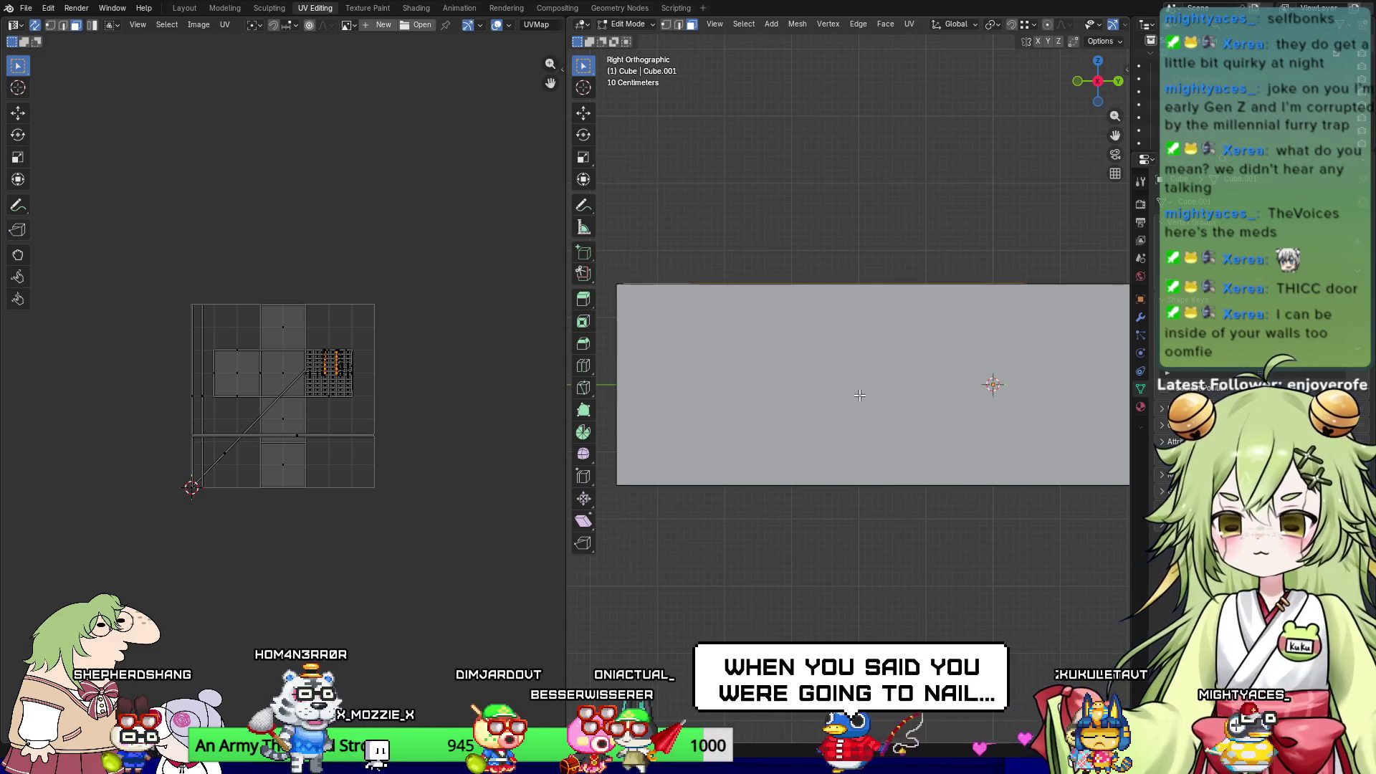
left_click_drag(566, 273, 309, 272)
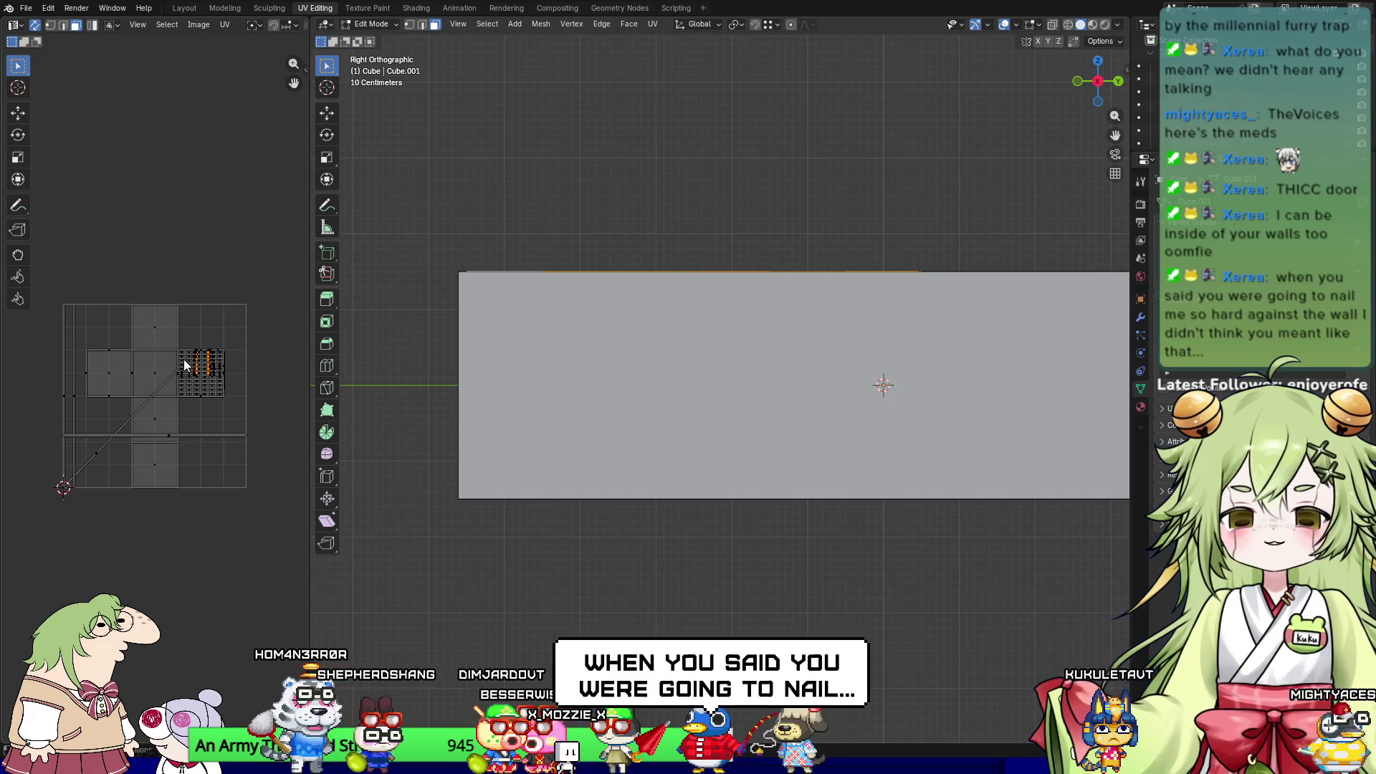
scroll(172, 379, "up", 2)
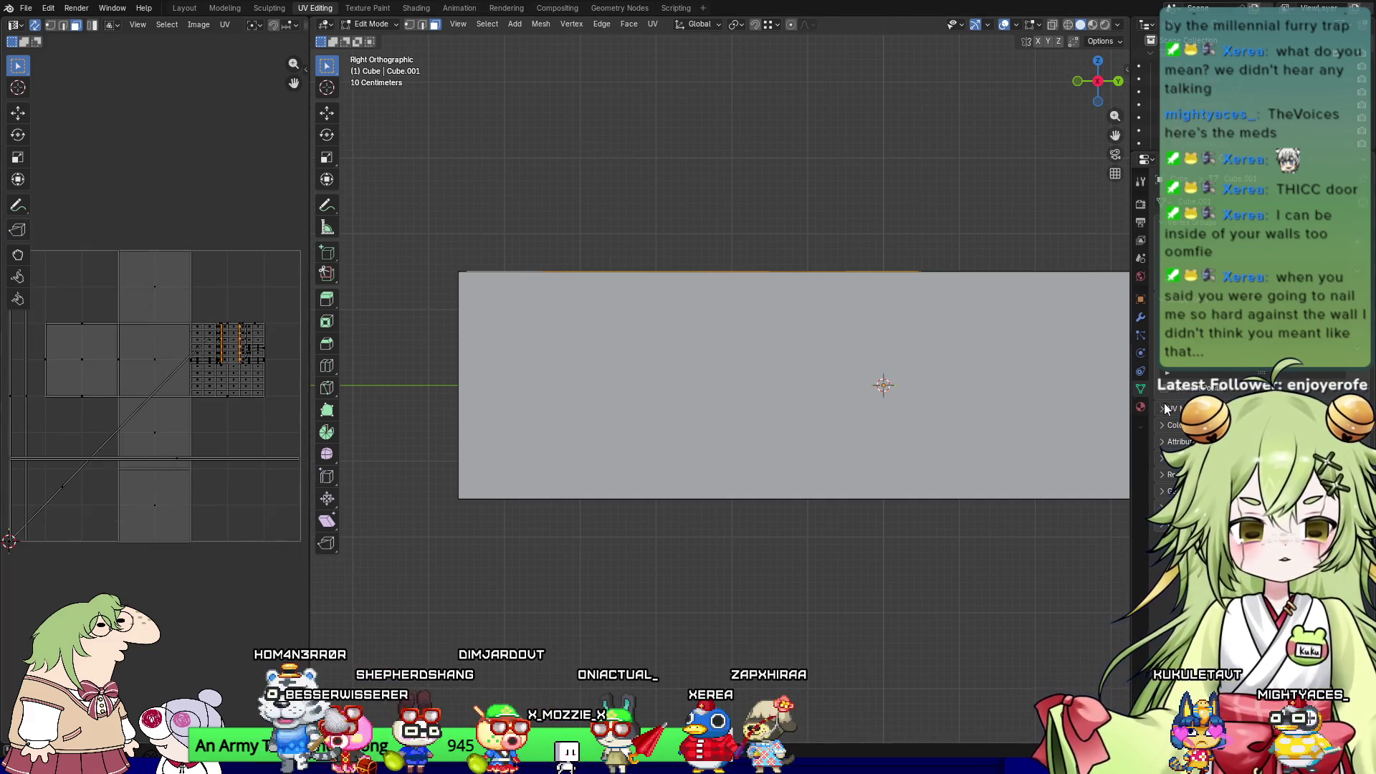
Step: Create a new material for the mesh and set its Base Color to Image Texture
left_click(1140, 407)
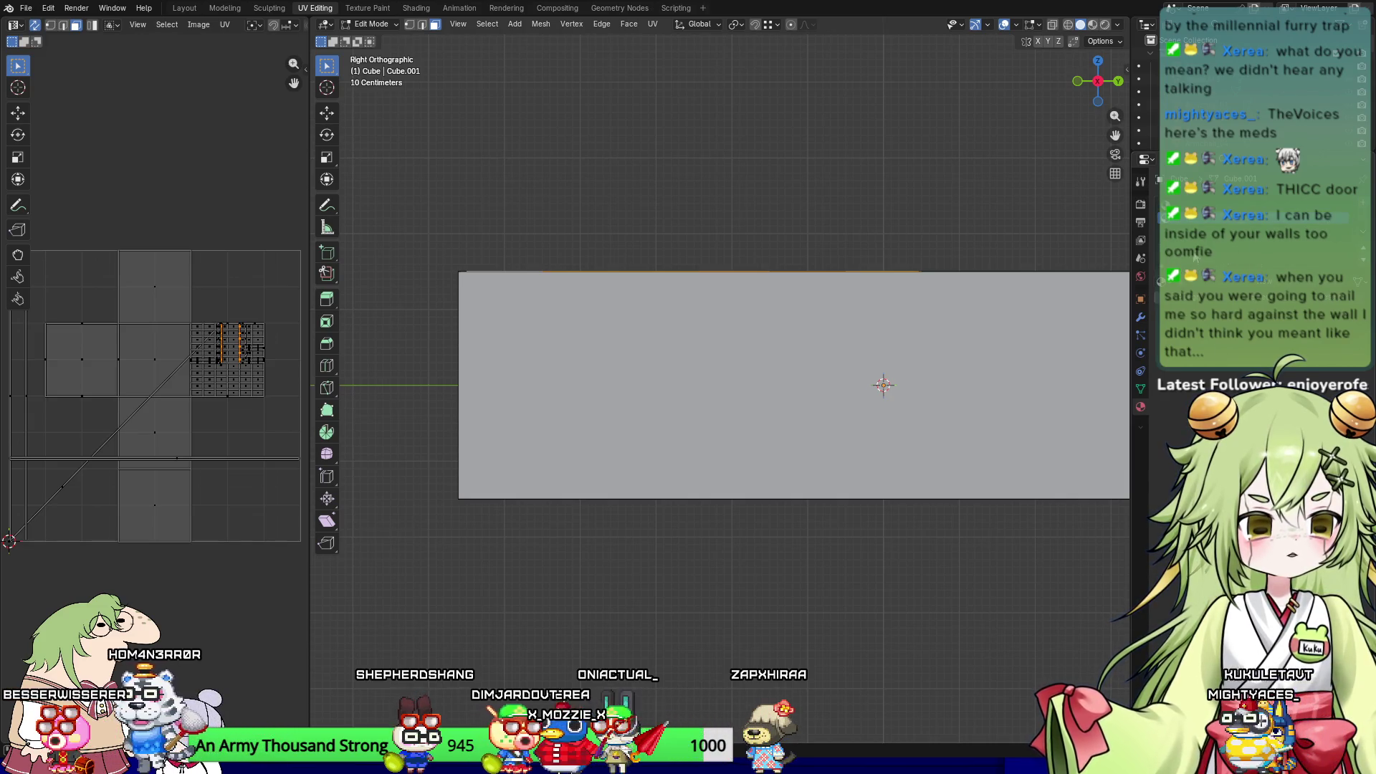
left_click(1213, 286)
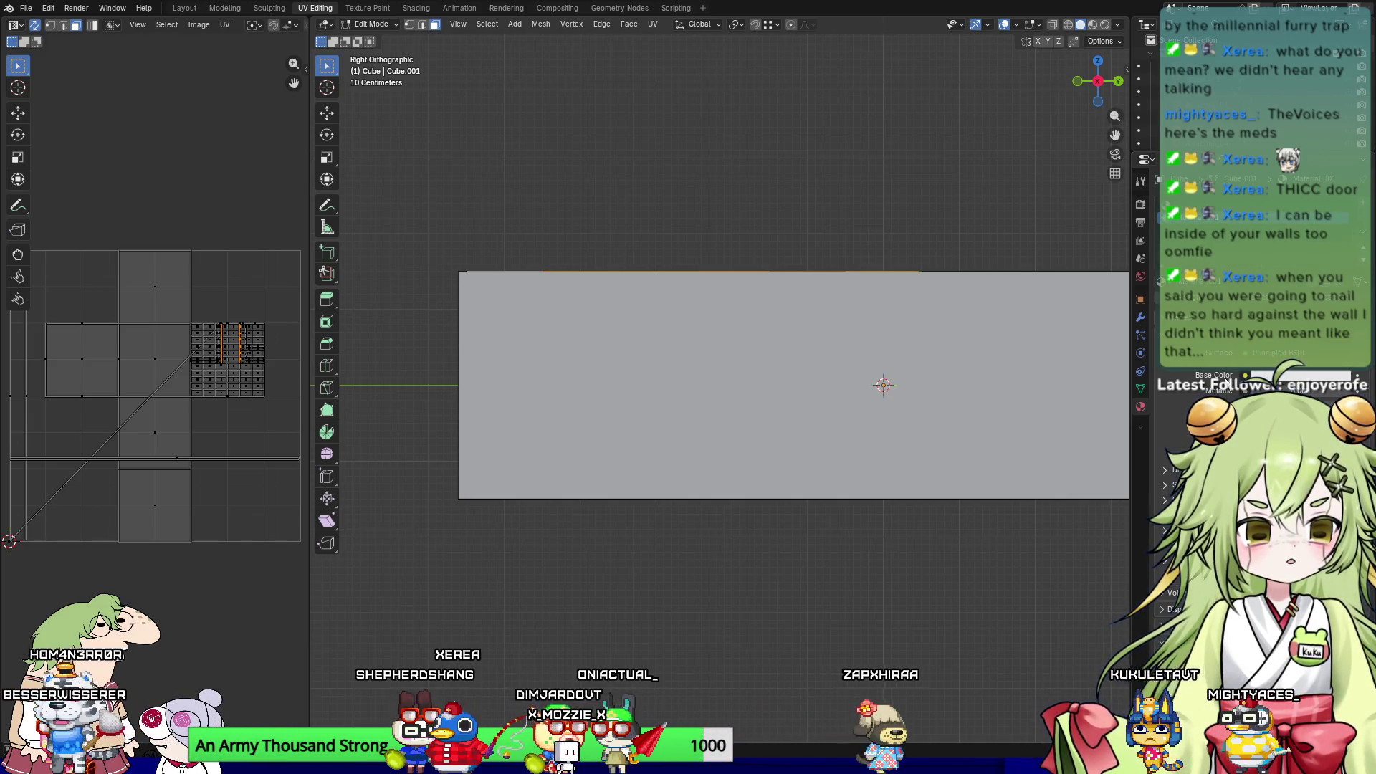
left_click(1245, 375)
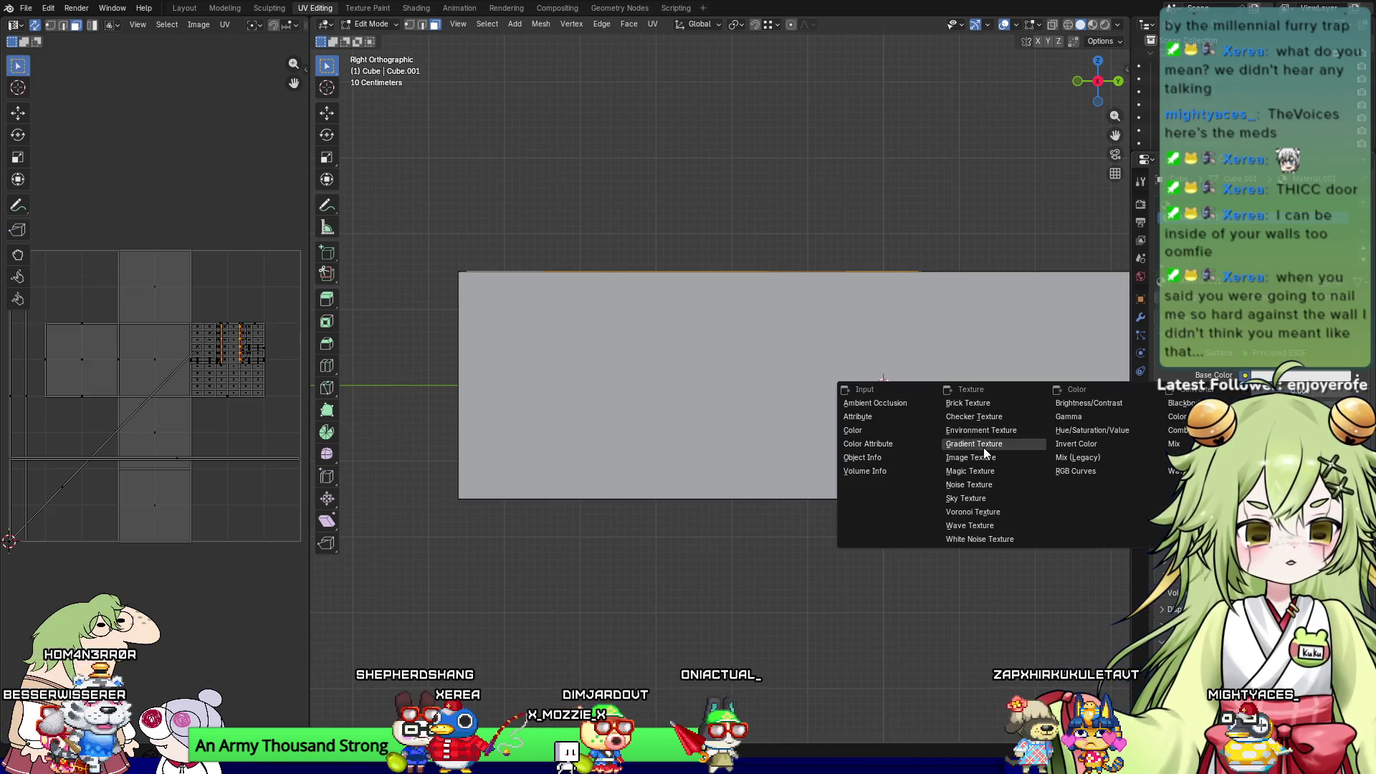
left_click(983, 447)
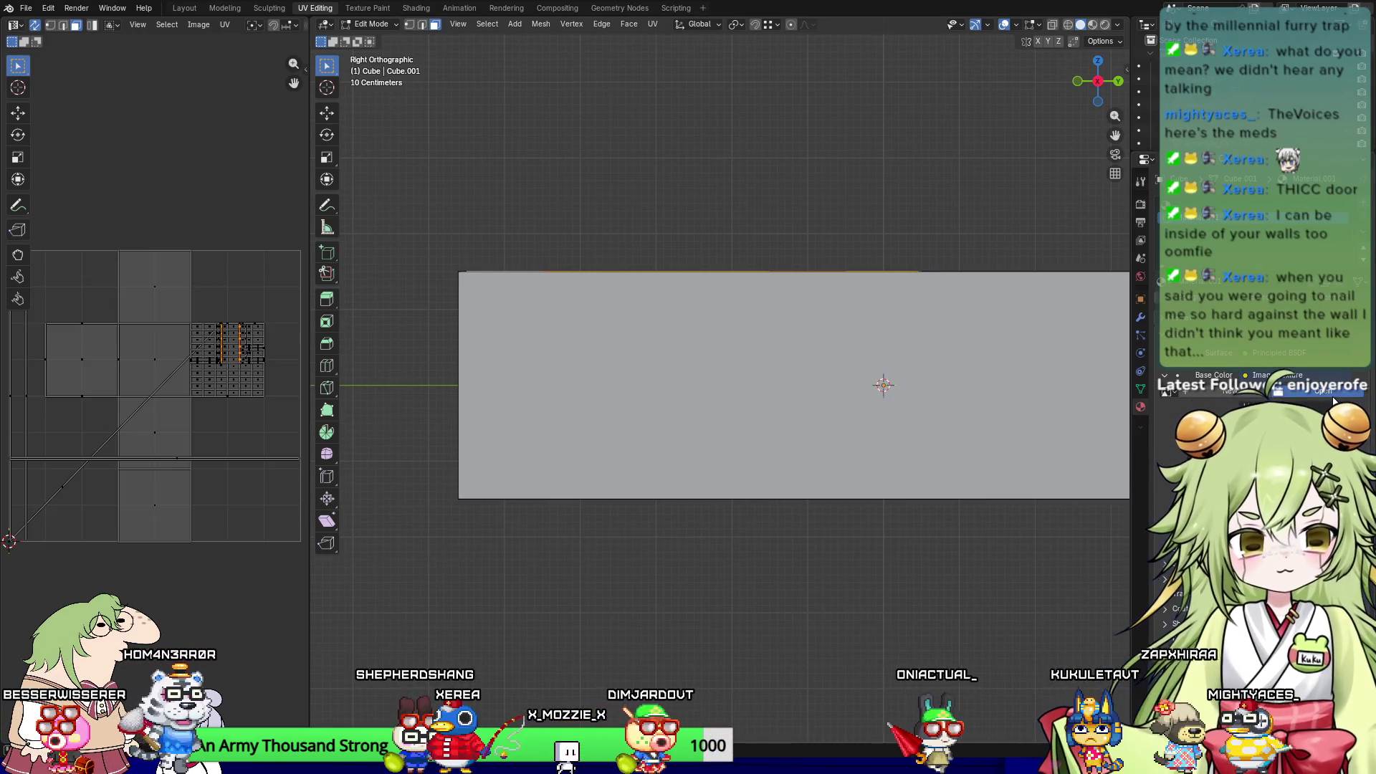
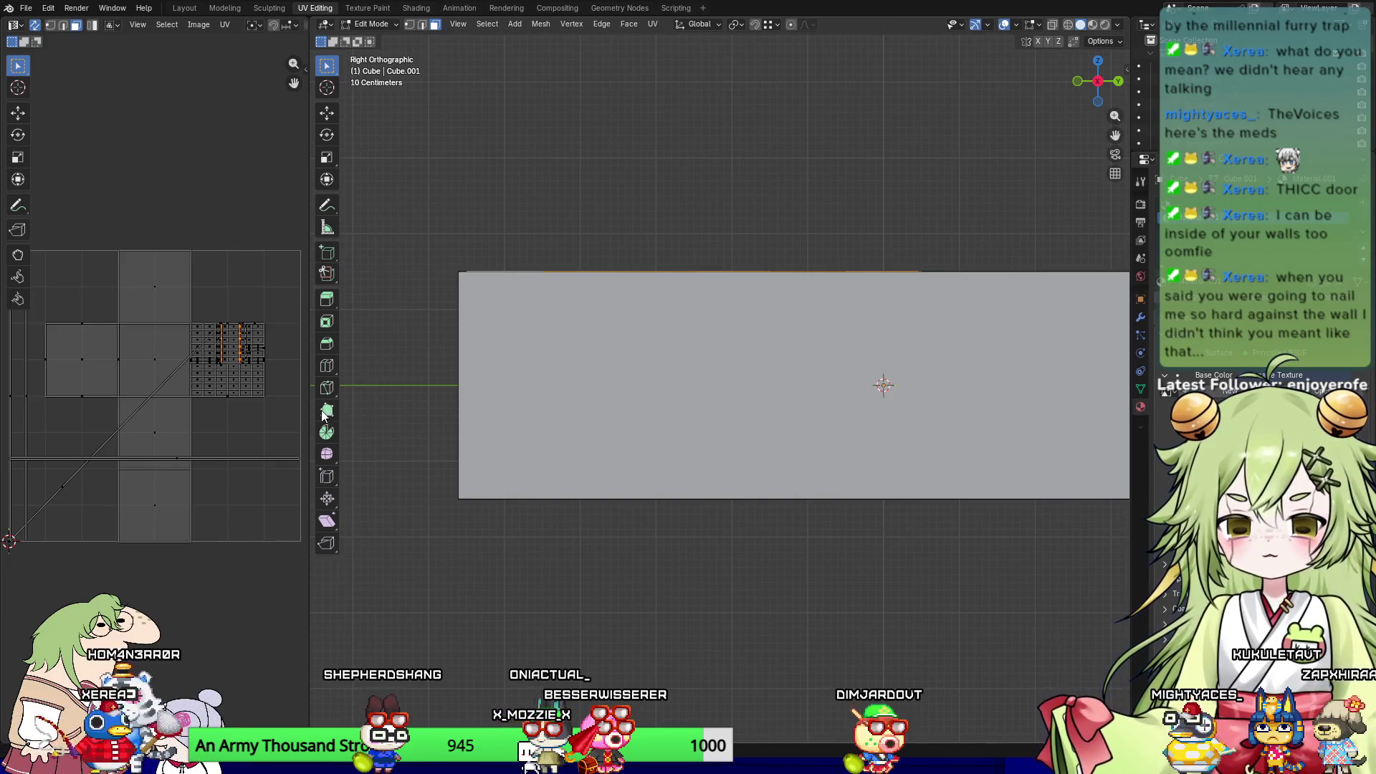
Step: Switch the viewport to Material Preview shading to see the textured walls and door
left_click(1092, 24)
left_click_drag(1096, 81, 1063, 70)
left_click(1104, 24)
left_click(1091, 25)
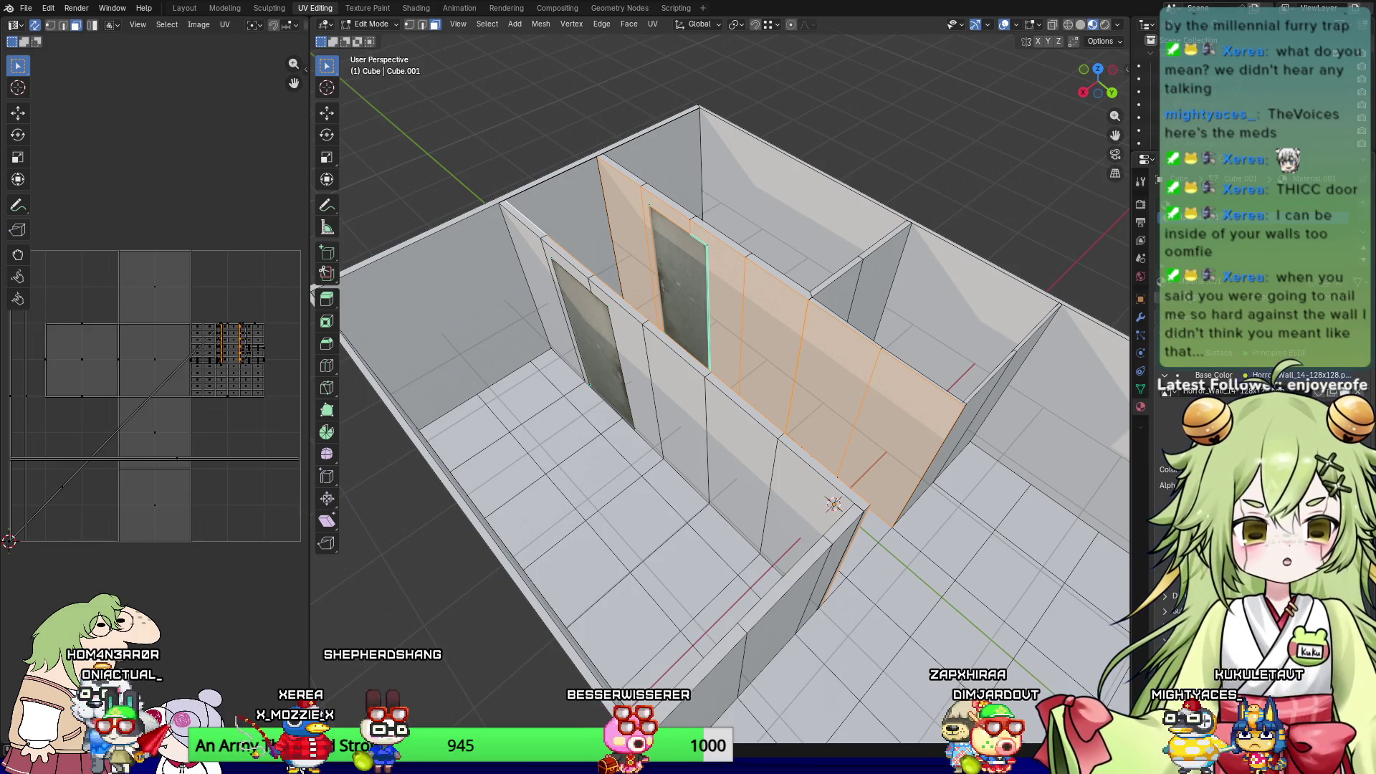
mouse_move(831, 445)
middle_mouse_down()
mouse_move(831, 374)
mouse_move(593, 461)
middle_mouse_up()
scroll(830, 374, "up", 4)
mouse_move(646, 391)
middle_mouse_down()
mouse_move(552, 368)
mouse_move(654, 375)
mouse_move(909, 344)
mouse_move(898, 357)
mouse_move(937, 384)
mouse_move(875, 384)
mouse_move(887, 390)
middle_mouse_up()
Step: Select the door wall faces and unwrap them Conformal from the Right Orthographic view
key("l")
key("KP_3")
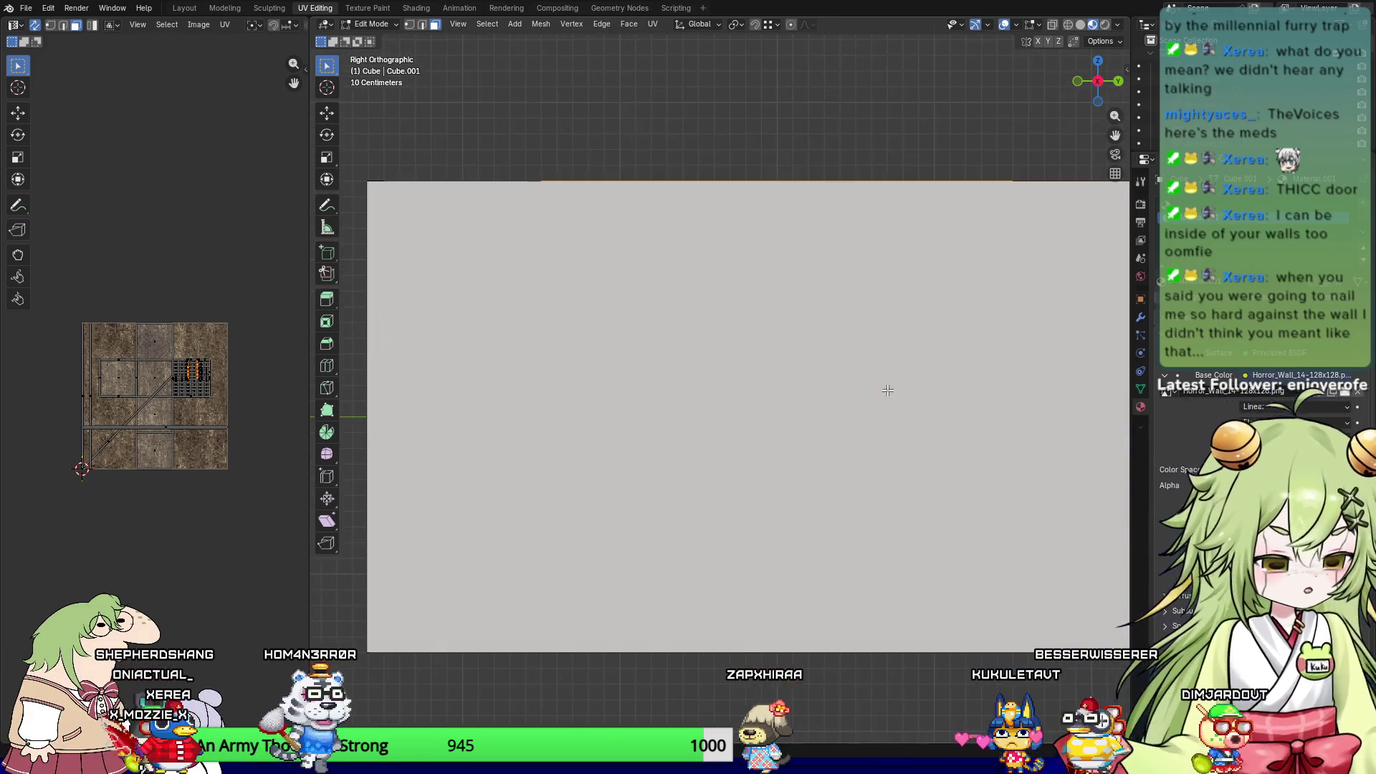
key("u")
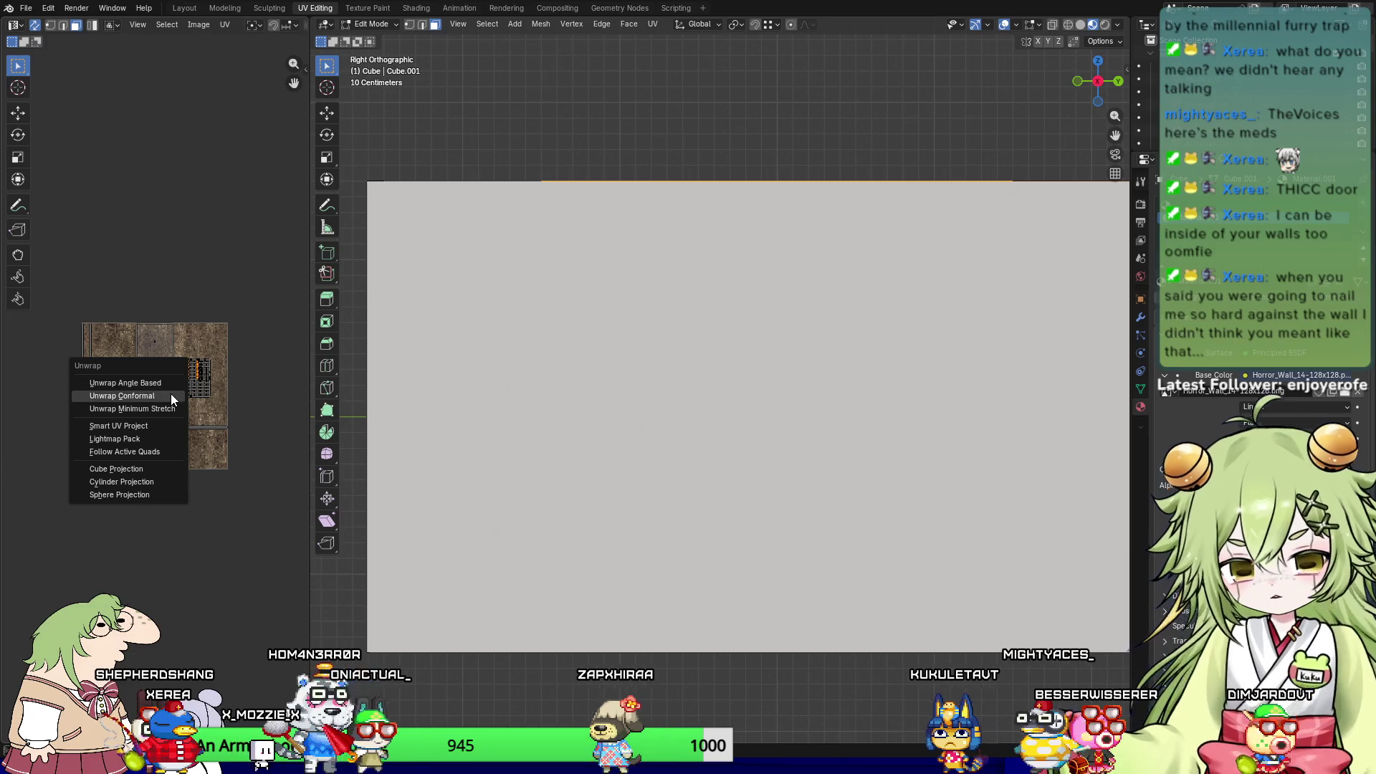
left_click(172, 383)
mouse_move(824, 381)
middle_mouse_down()
mouse_move(806, 406)
mouse_move(860, 487)
middle_mouse_up()
Step: Widen and zoom the UV editor, then re-unwrap the right wall island from the side view
left_click_drag(309, 374, 506, 380)
scroll(377, 387, "up", 8)
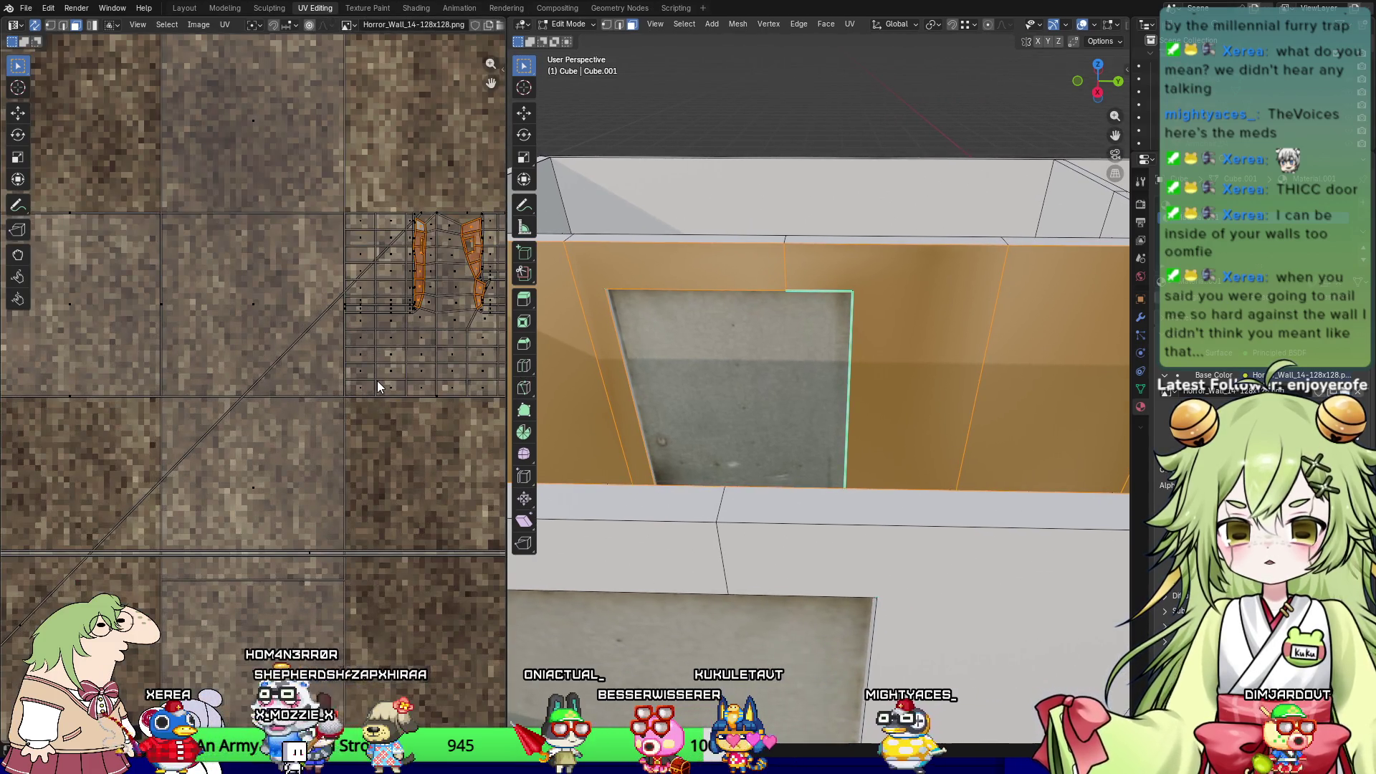
middle_click_drag(377, 387, 278, 415)
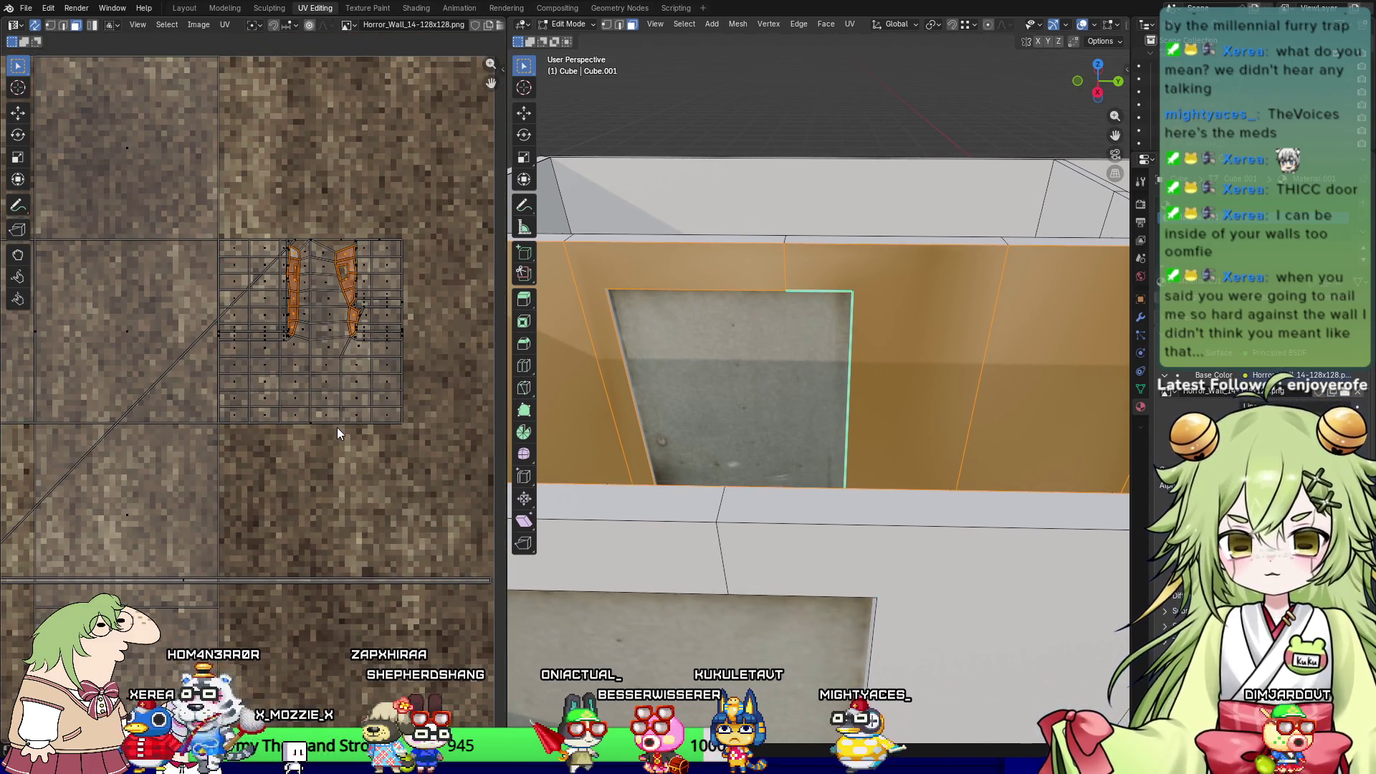
key("KP_3")
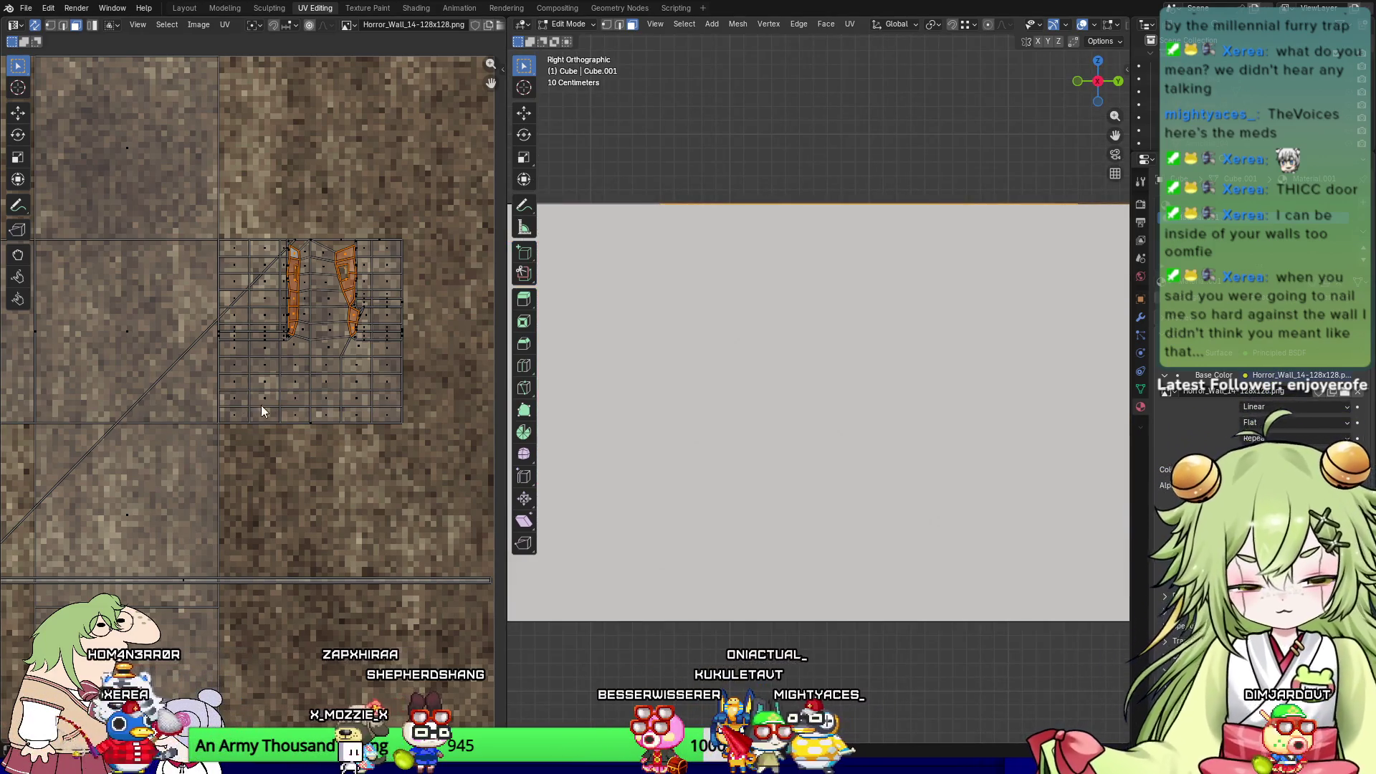
key("u")
left_click(362, 392)
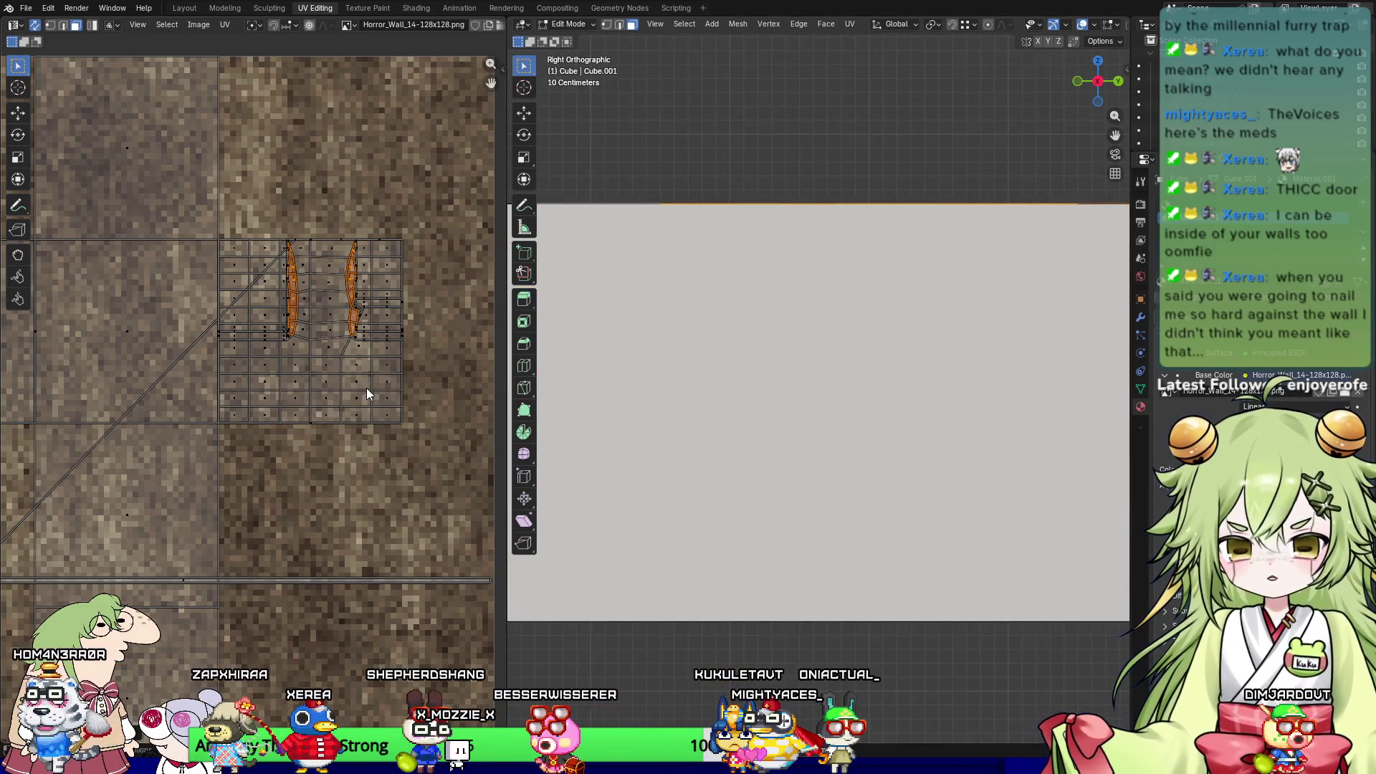
Step: Unwrap all faces with the Angle Based method
key("a")
key("u")
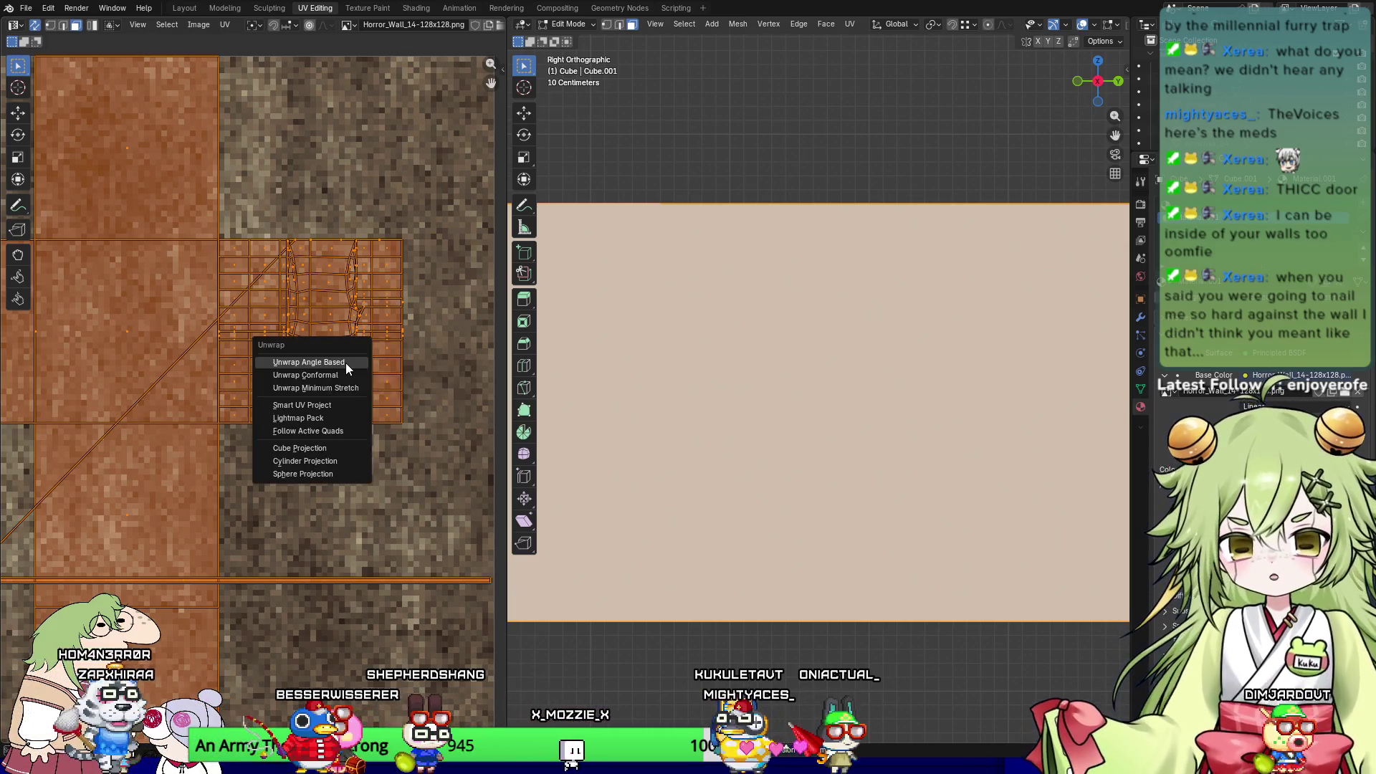
left_click(346, 362)
mouse_move(798, 366)
middle_mouse_down()
mouse_move(682, 440)
mouse_move(844, 371)
mouse_move(857, 393)
mouse_move(826, 422)
middle_mouse_up()
key("KP_3")
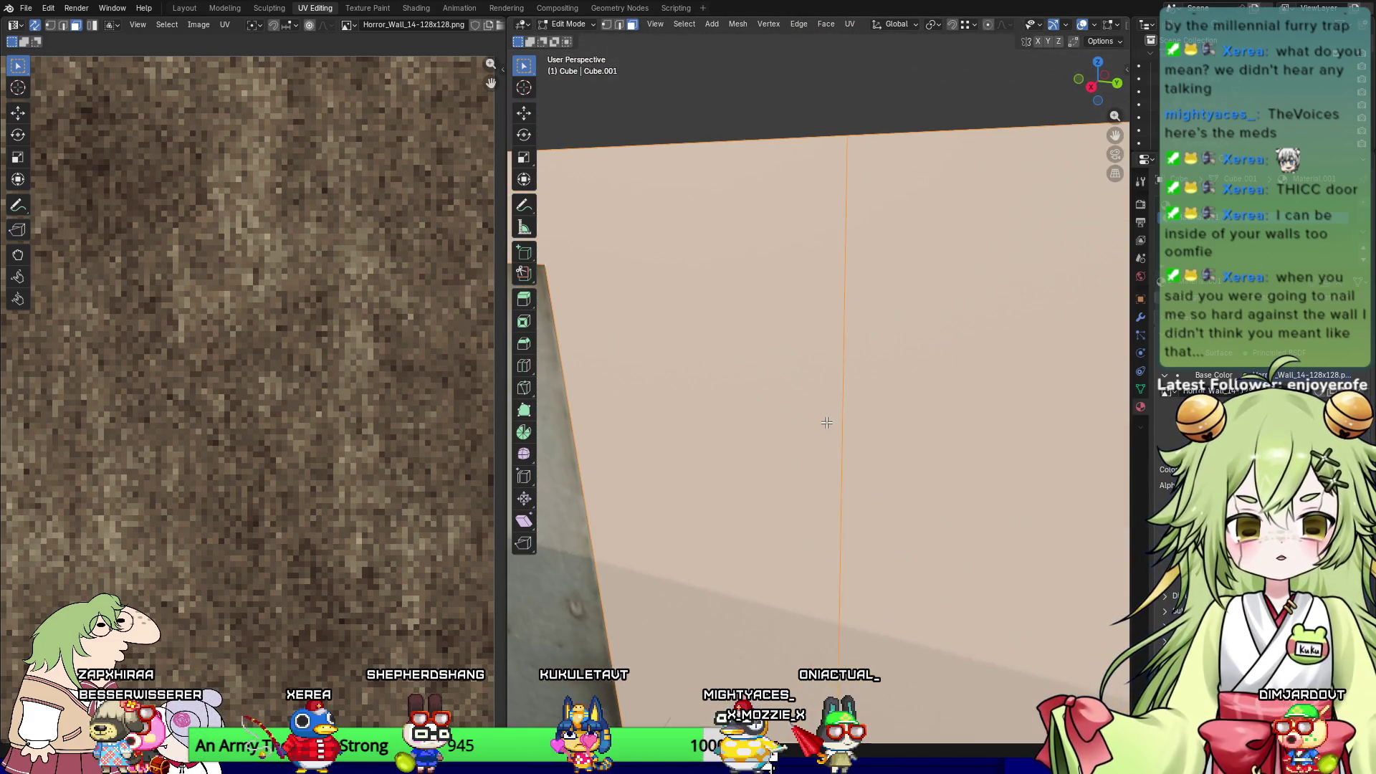
key("KP_3")
scroll(275, 369, "down", 5)
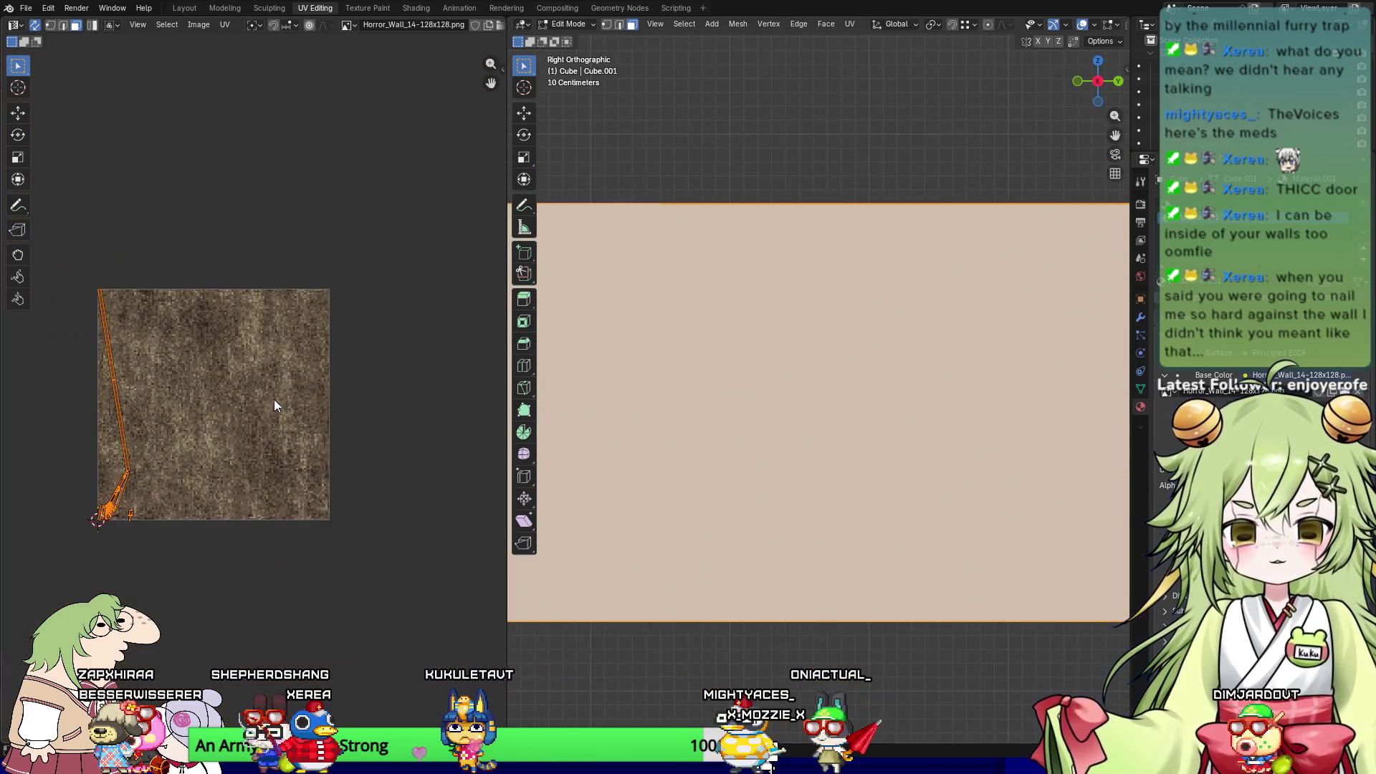
Step: Select one wall island's faces, unwrap them again and scale their UVs up
key("alt+a")
left_click(263, 381)
mouse_move(788, 402)
middle_mouse_down()
mouse_move(927, 384)
mouse_move(923, 503)
mouse_move(778, 443)
mouse_move(961, 355)
middle_mouse_up()
key("KP_3")
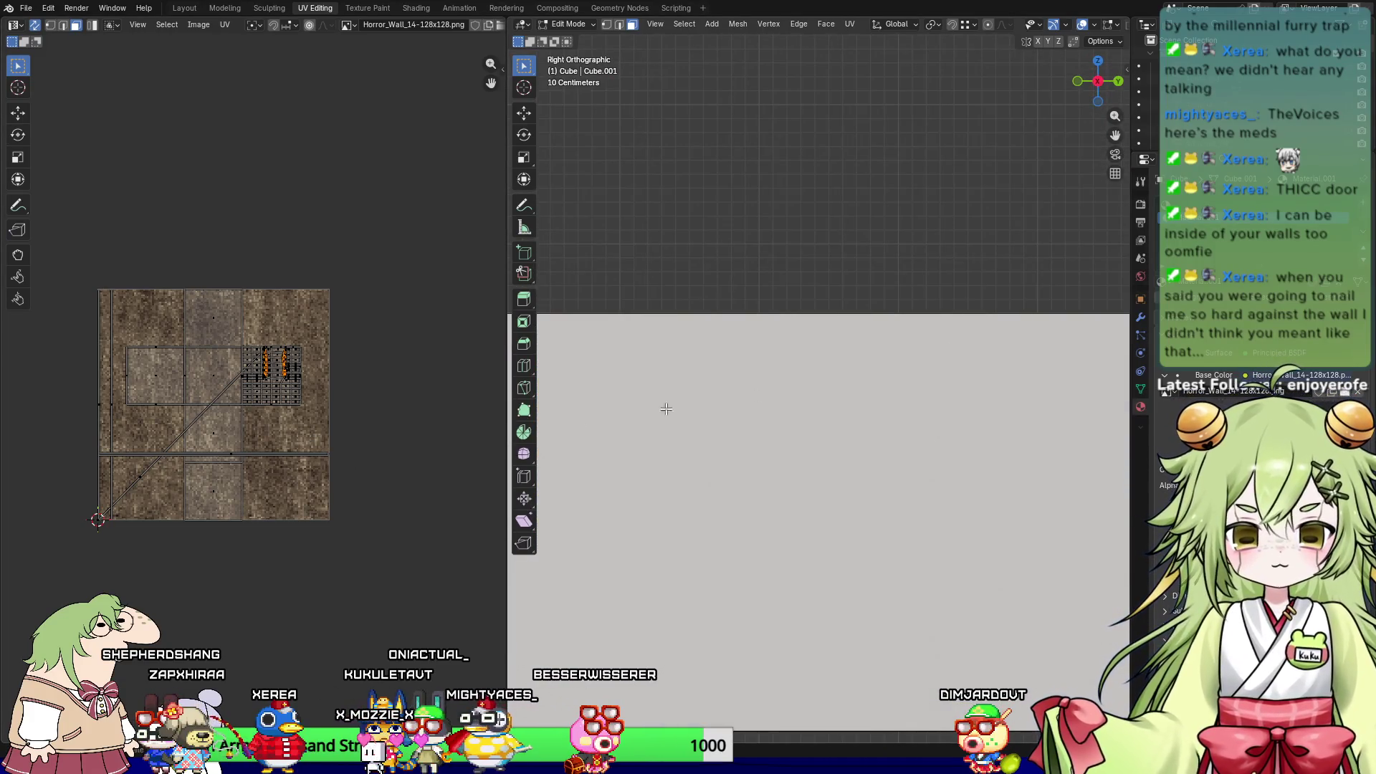
key("u")
left_click(346, 407)
scroll(250, 401, "up", 3)
scroll(243, 407, "up", 3)
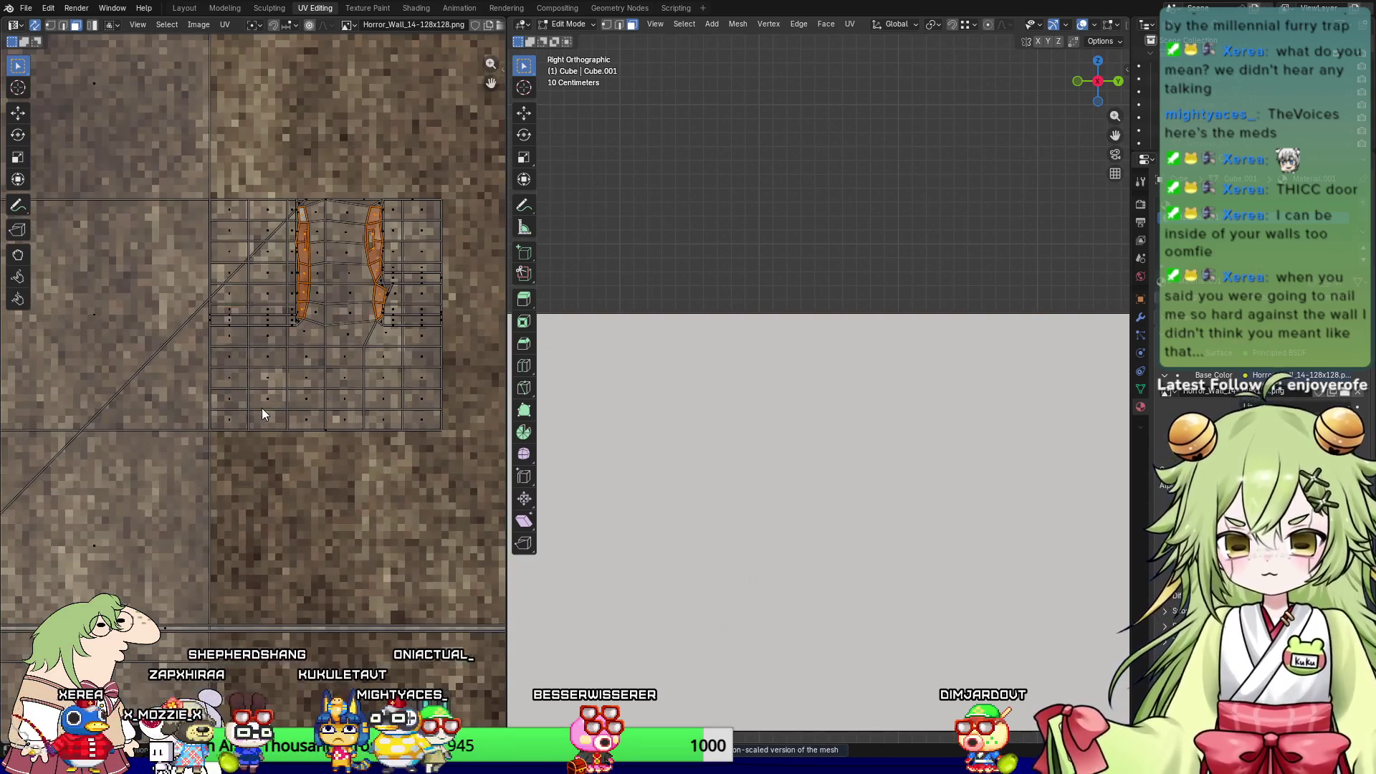
scroll(310, 317, "down", 8)
key("s")
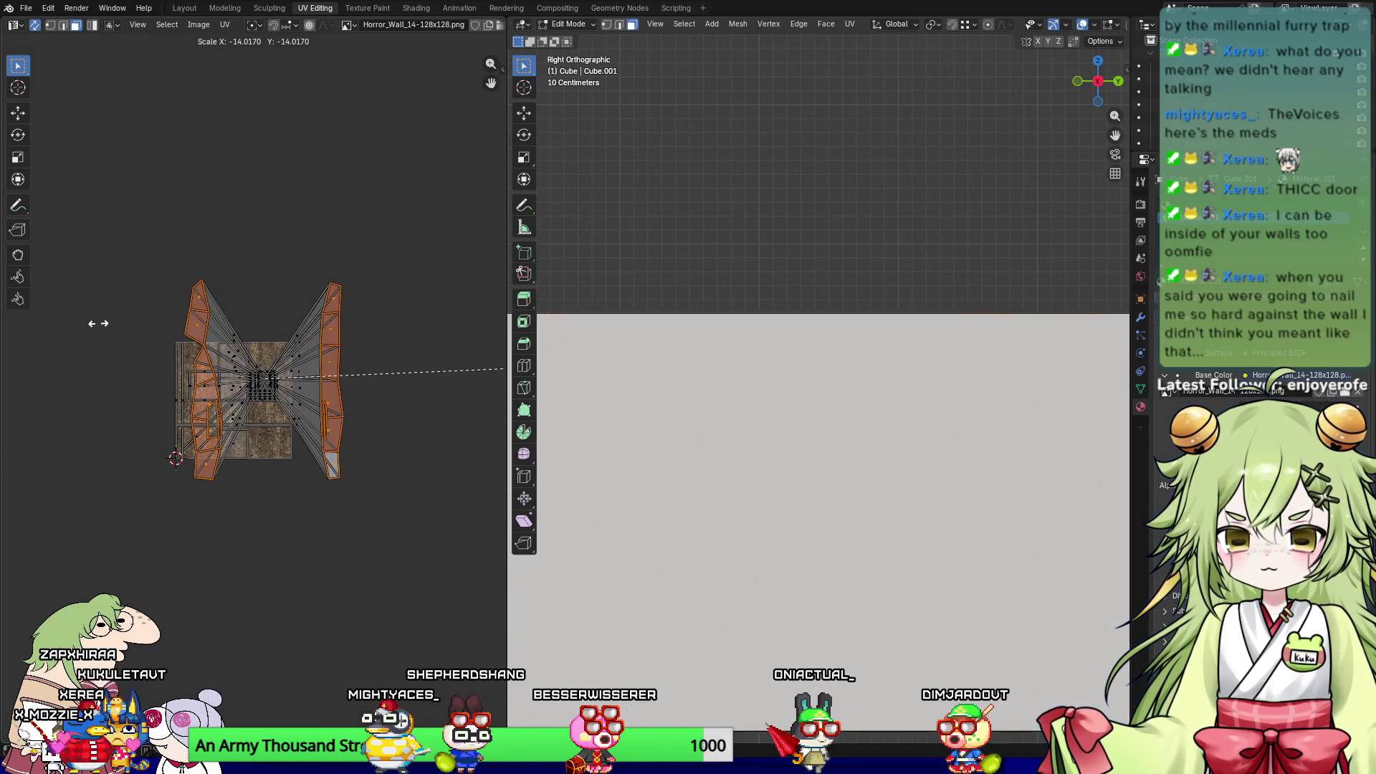
middle_click_drag(716, 502, 586, 229)
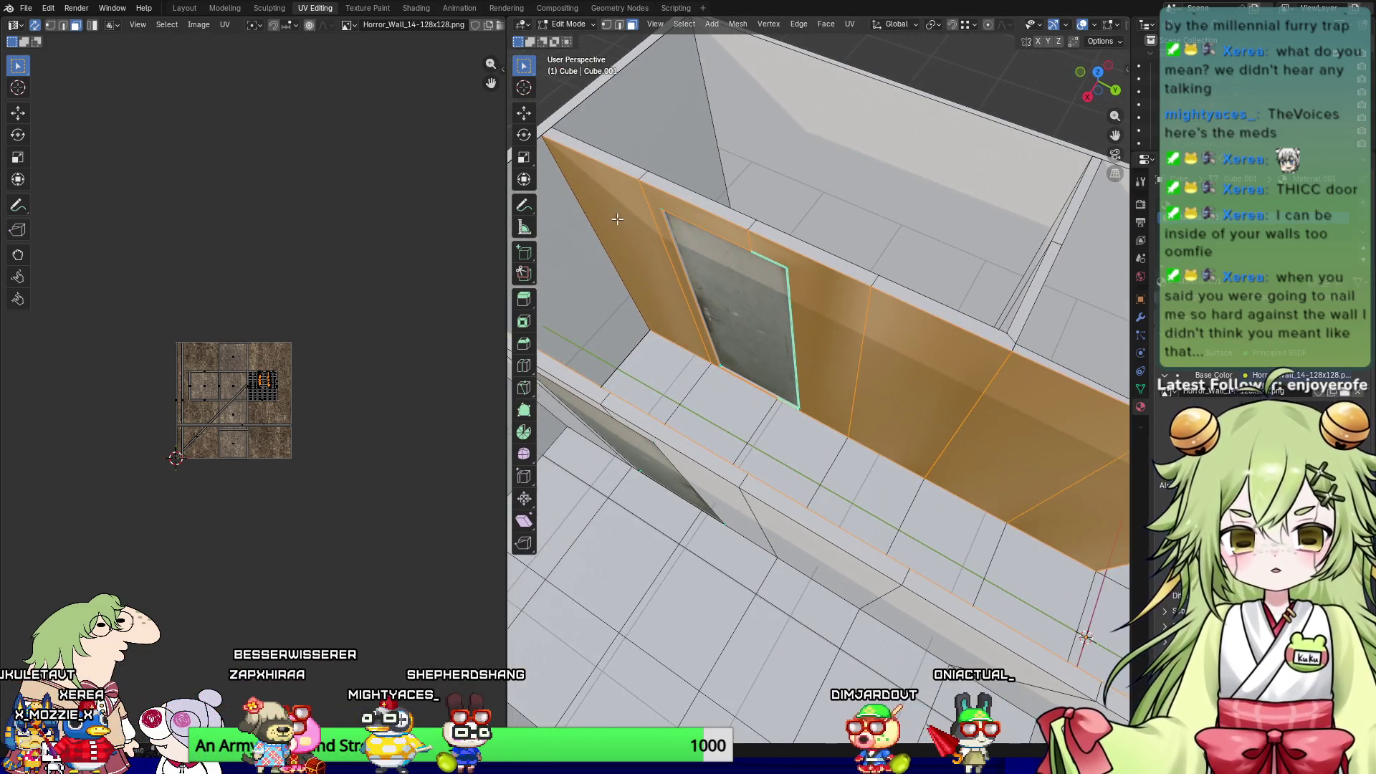
Step: Select the wall faces beside, above and to the right of the door
left_click(617, 219)
left_click(680, 206, "shift")
left_click(852, 294, "shift")
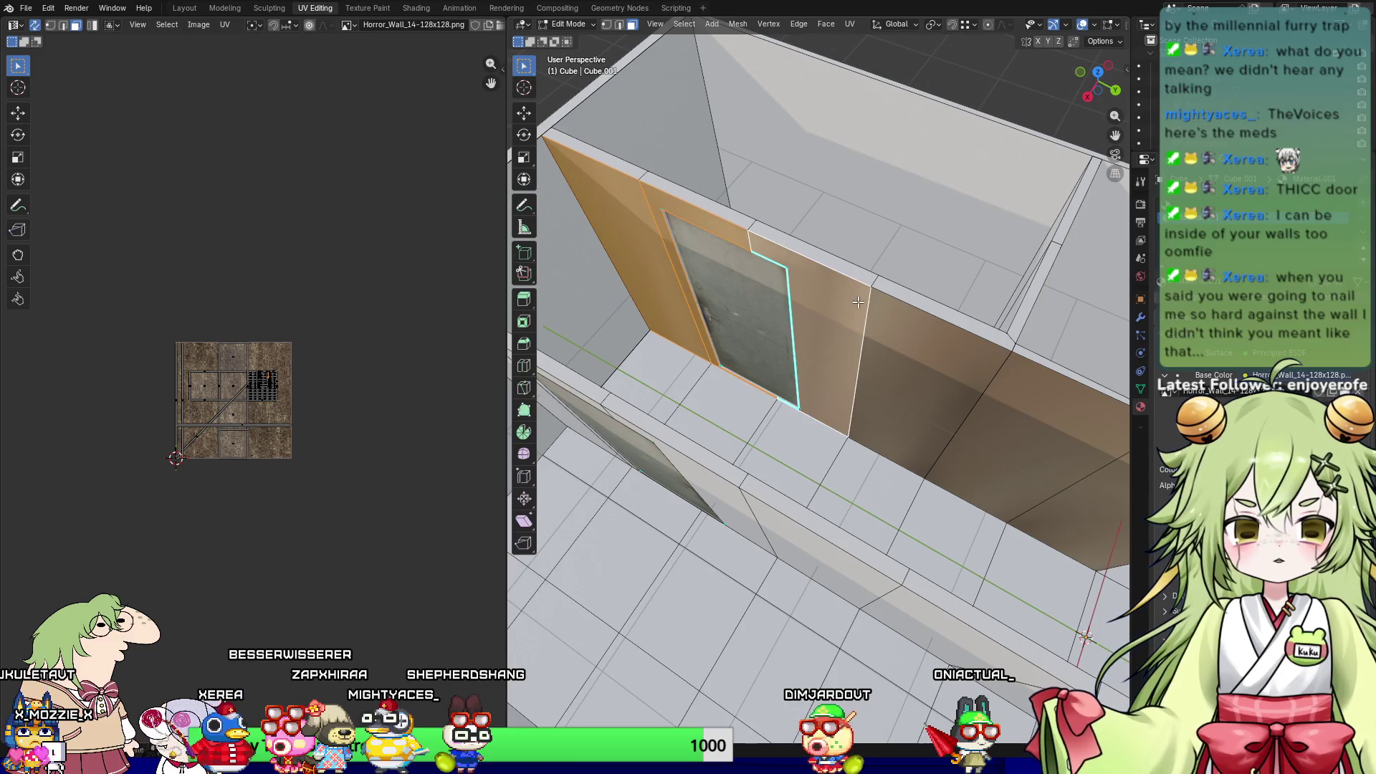
left_click(938, 391, "shift")
left_click(1068, 408, "shift")
left_click(1102, 509, "shift")
middle_click_drag(1101, 508, 677, 363)
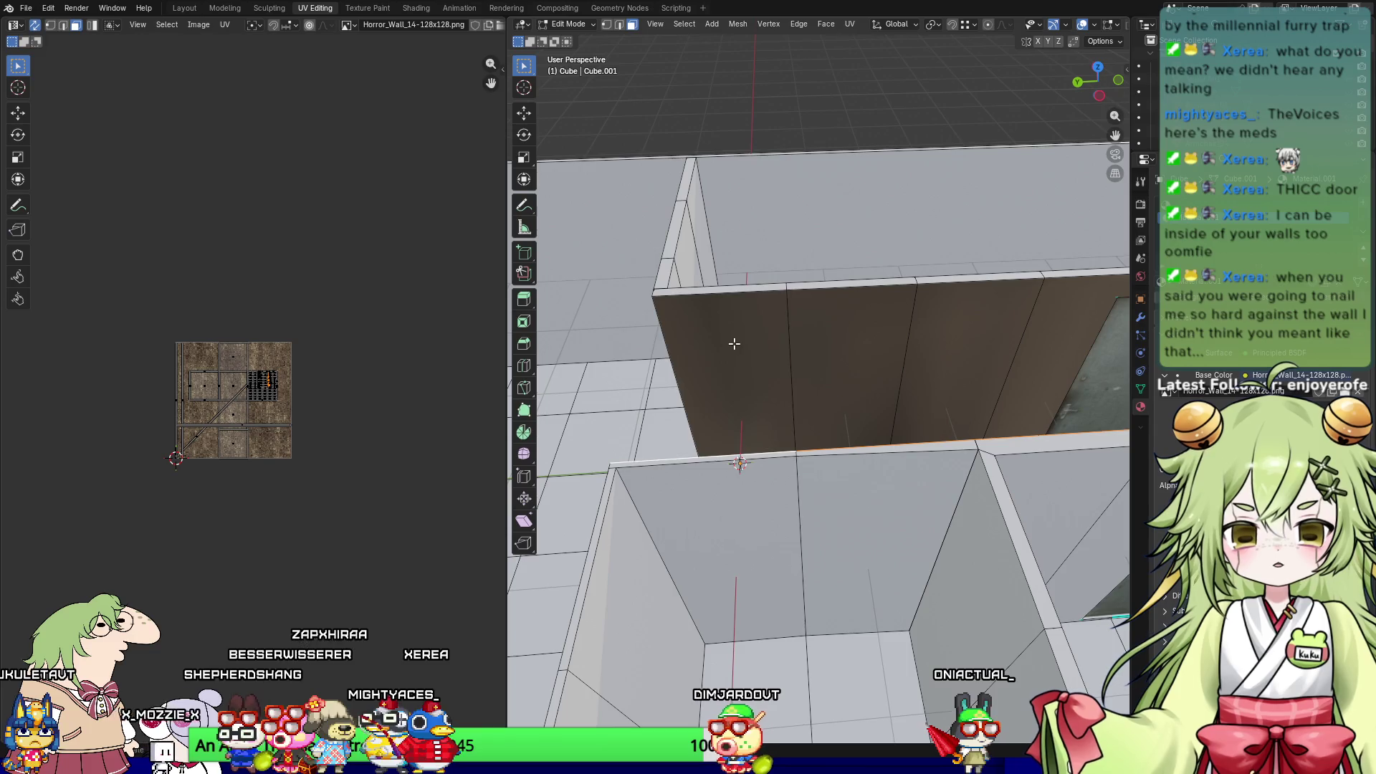
Step: Add the remaining wall faces around the door to the selection
left_click(733, 344, "shift")
left_click(852, 348, "shift")
left_click(978, 343, "shift")
left_click(1082, 344, "shift")
middle_click_drag(870, 412, 783, 399, "shift")
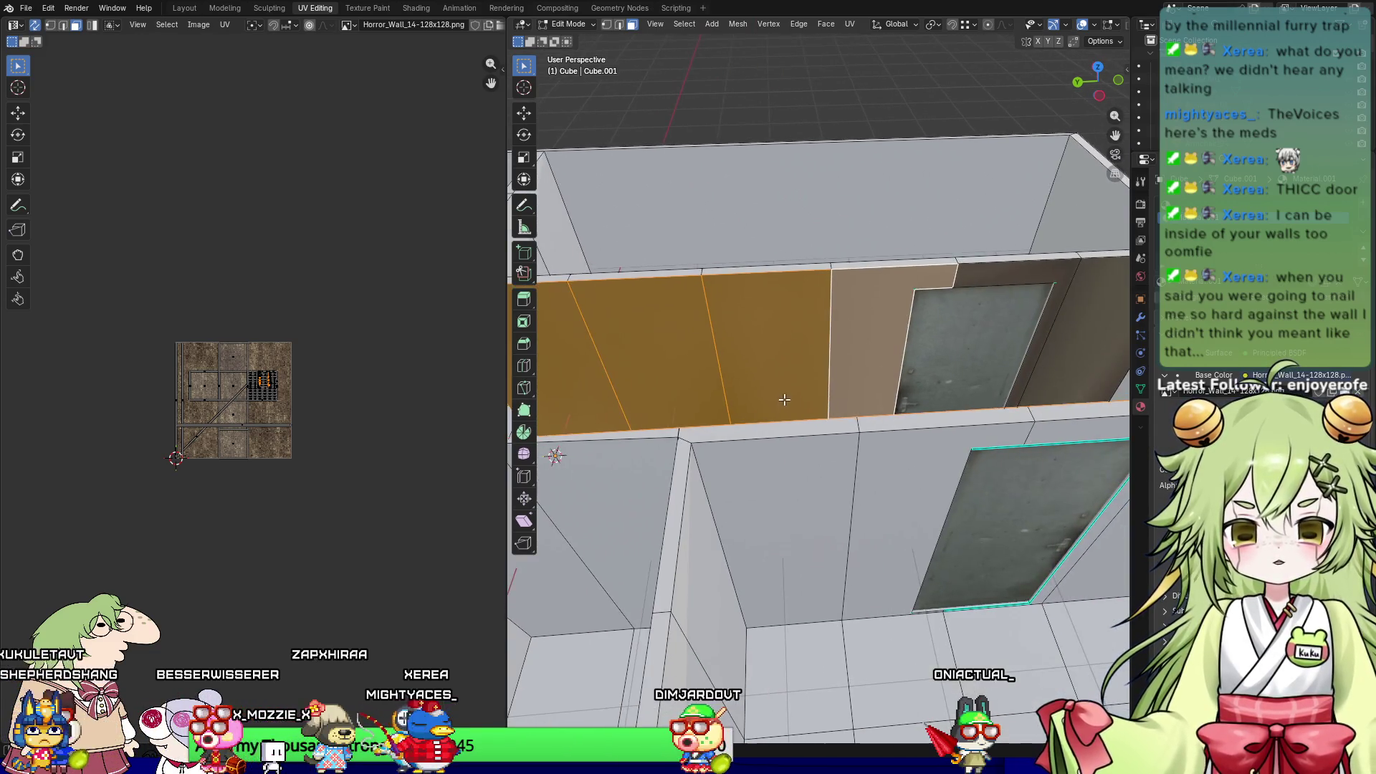
left_click(896, 336, "shift")
left_click(1003, 272, "shift")
mouse_move(1003, 273)
middle_mouse_down()
mouse_move(780, 316)
mouse_move(951, 371)
mouse_move(689, 329)
middle_mouse_up()
Step: Split the selected wall UVs into separate islands and move them below the grid
key("KP_3")
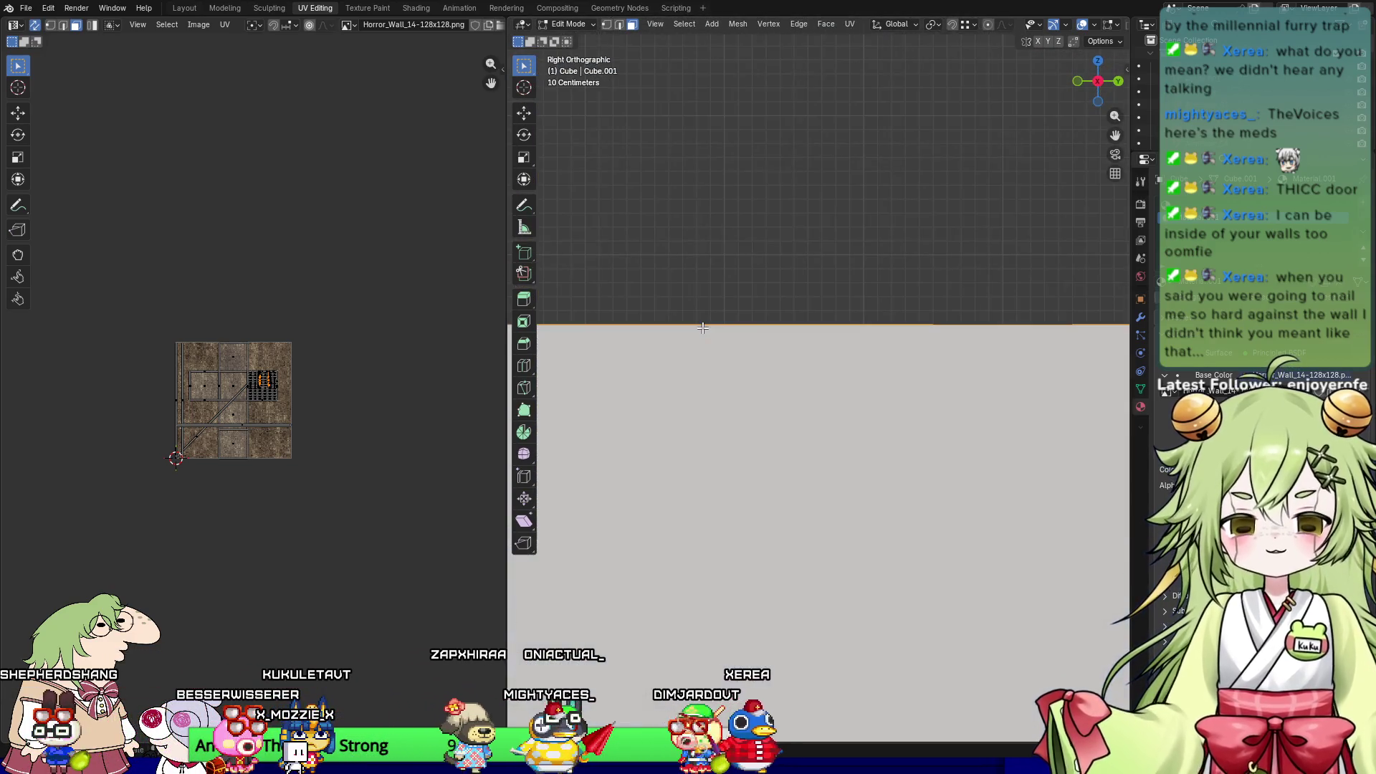
scroll(286, 441, "up", 8)
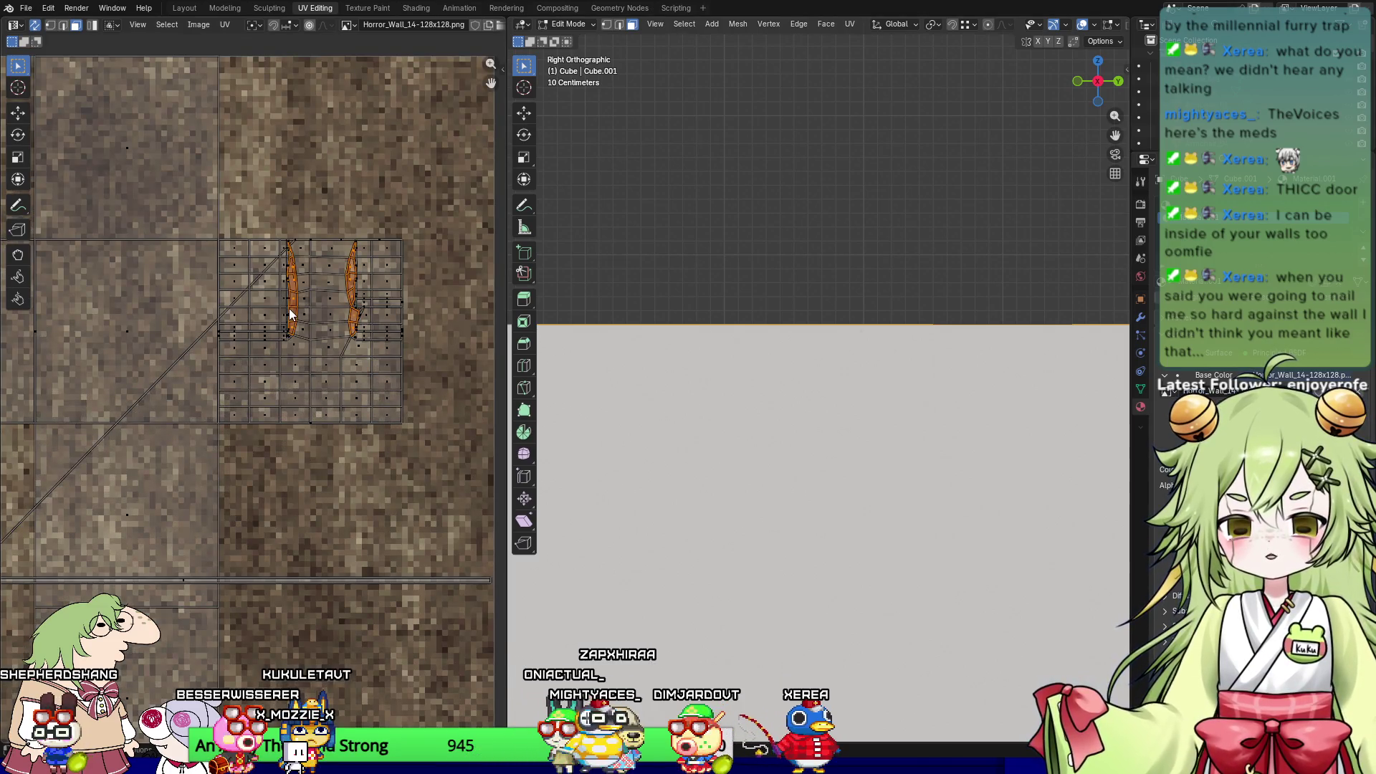
key("u")
mouse_move(264, 527)
left_click(338, 527)
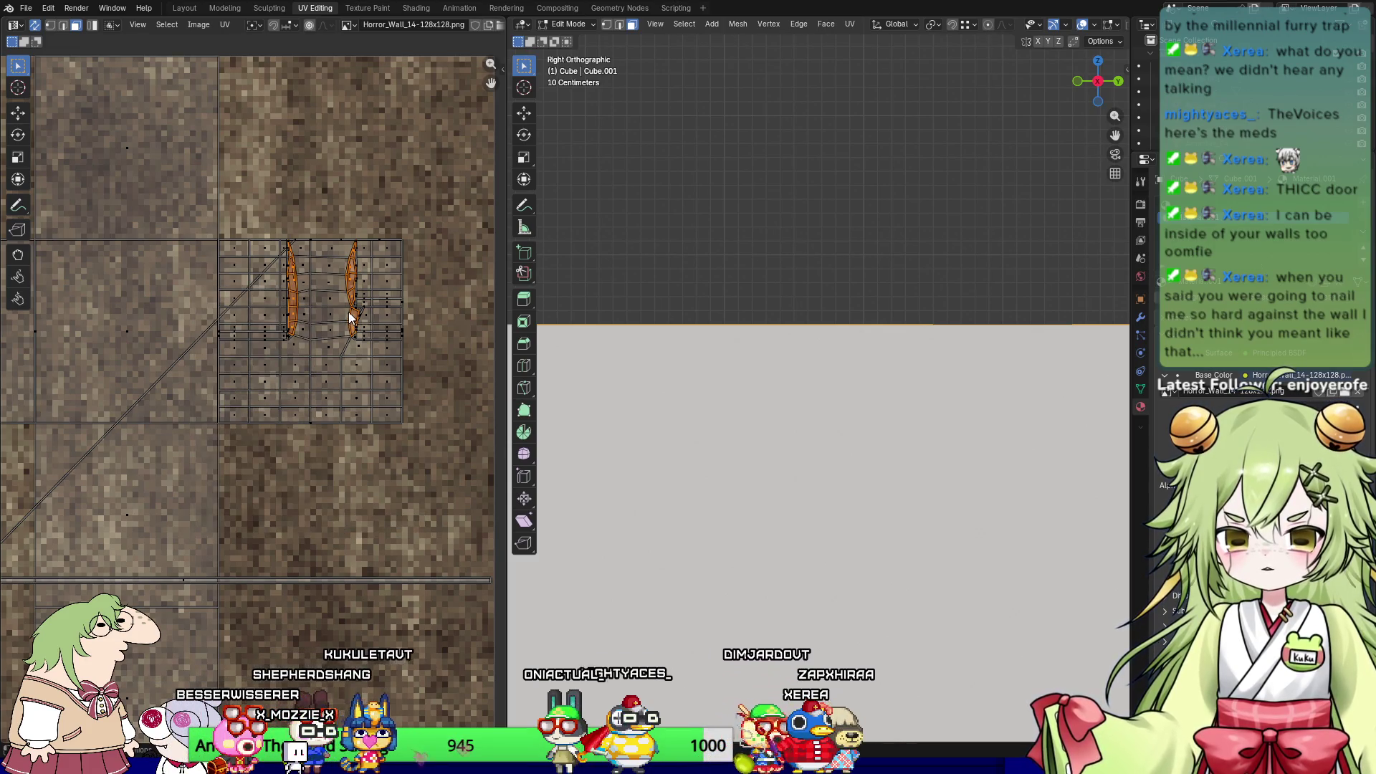
left_click_drag(165, 434, 327, 500)
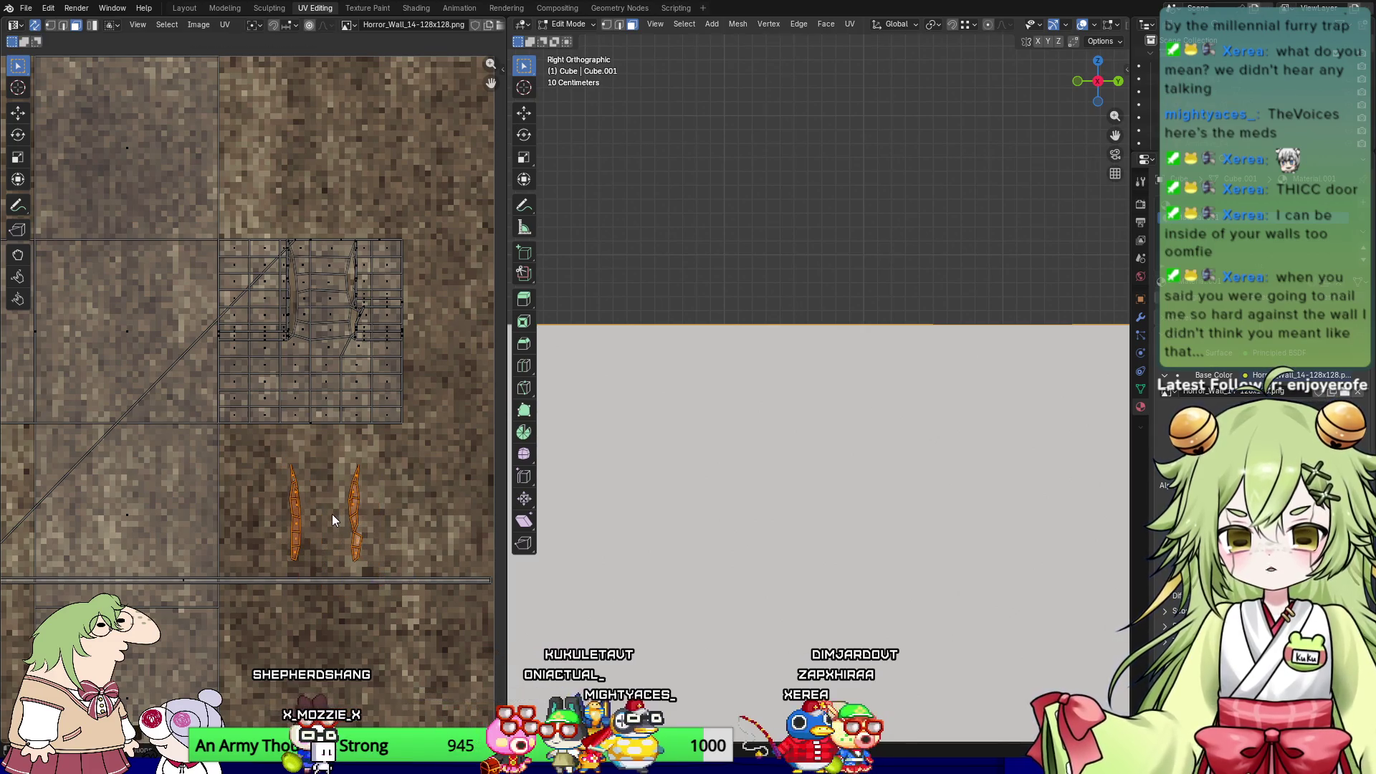
scroll(335, 474, "down", 5)
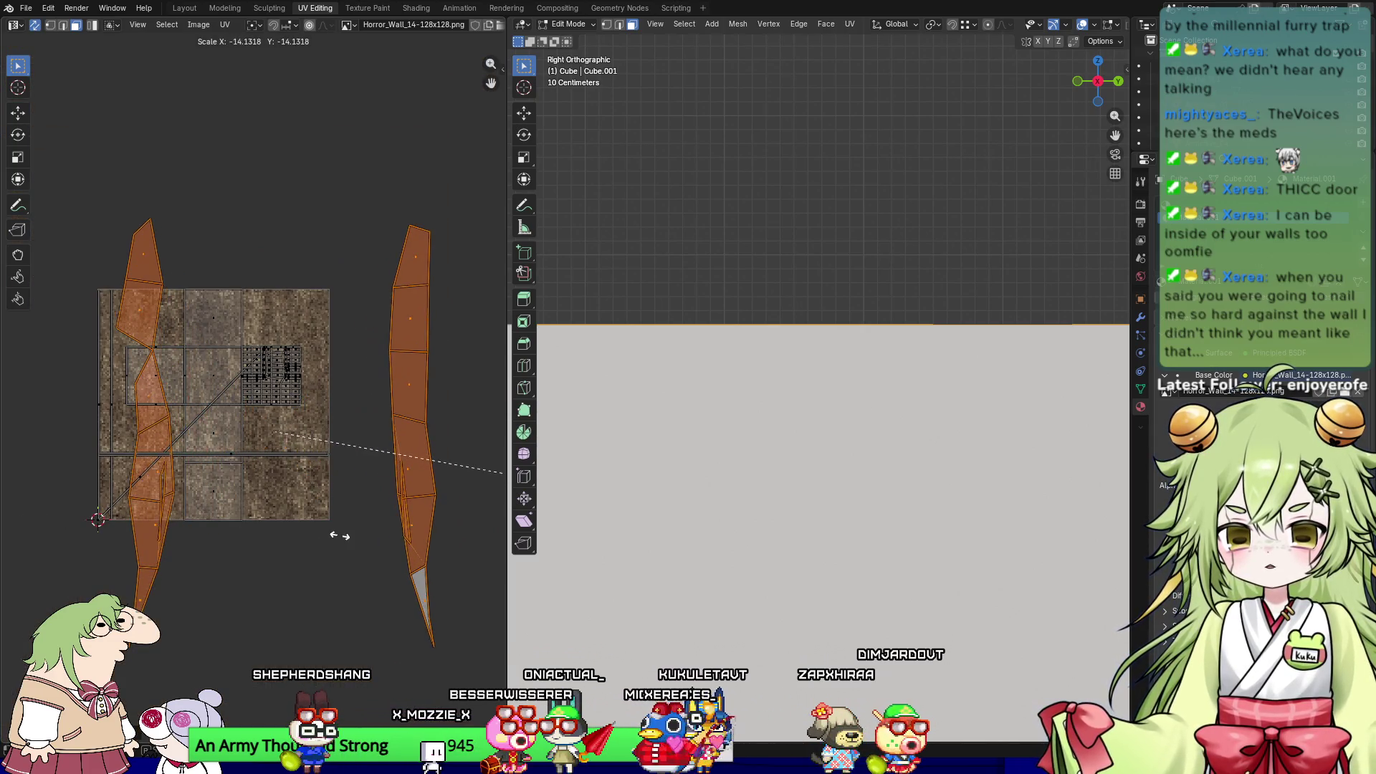
left_click(237, 534)
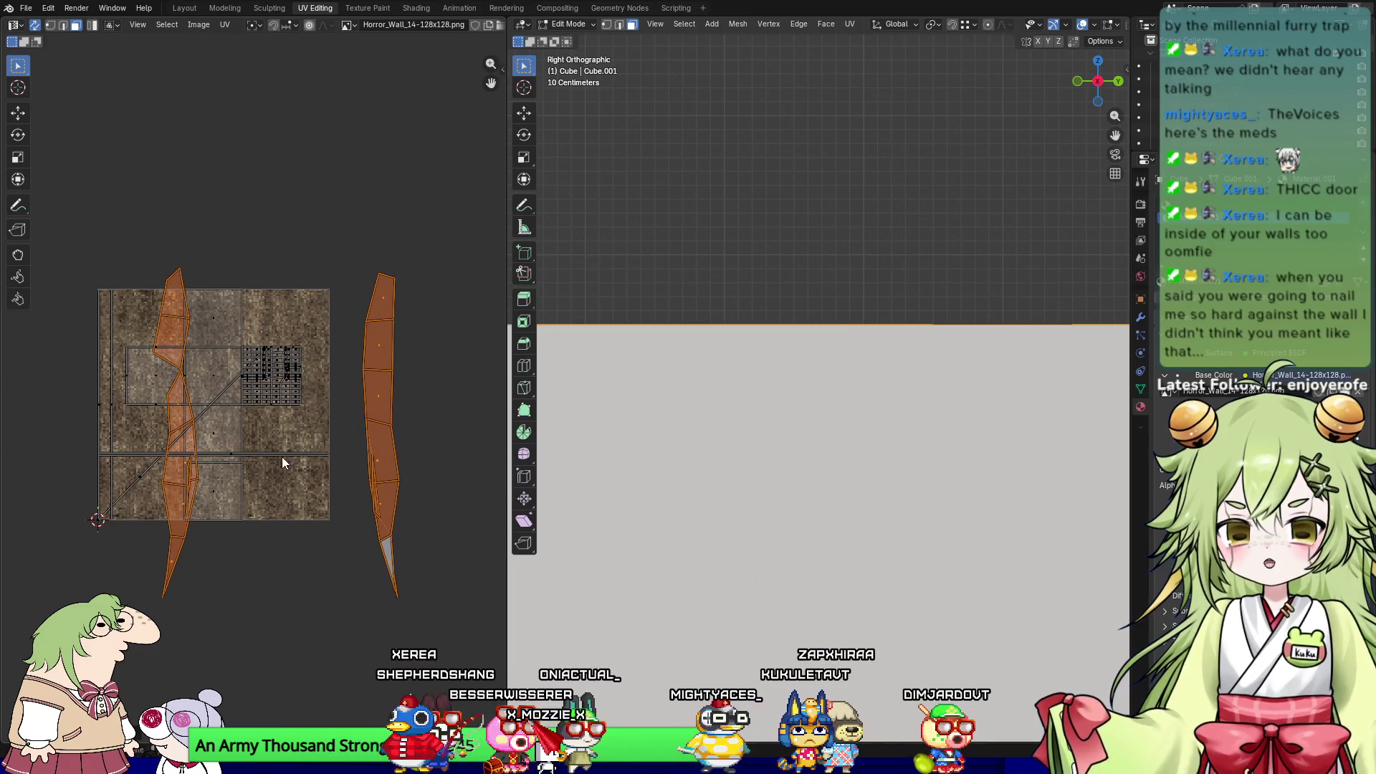
Step: Re-unwrap the split islands into vertical strips and check them in perspective
key("u")
left_click(256, 460)
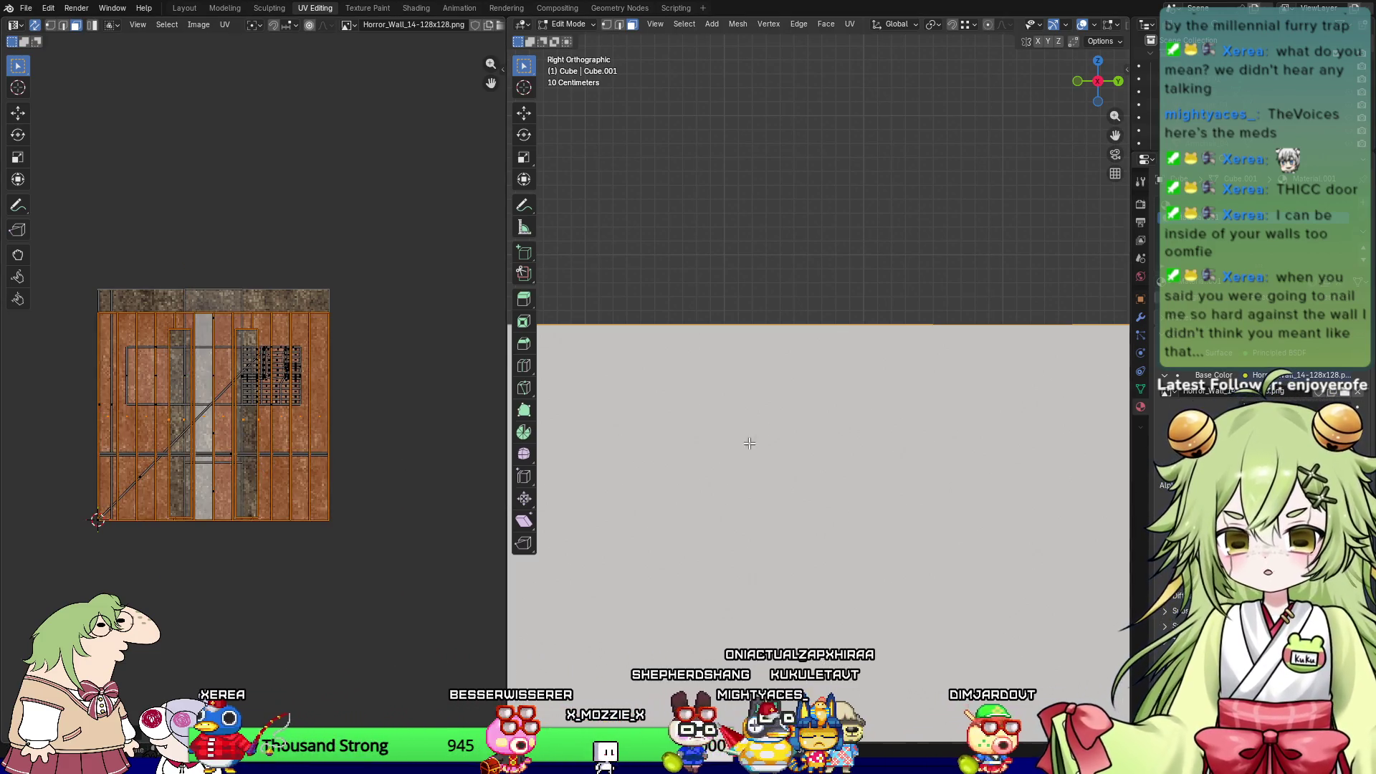
scroll(745, 446, "down", 1)
middle_click_drag(832, 399, 748, 486)
key("KP_3")
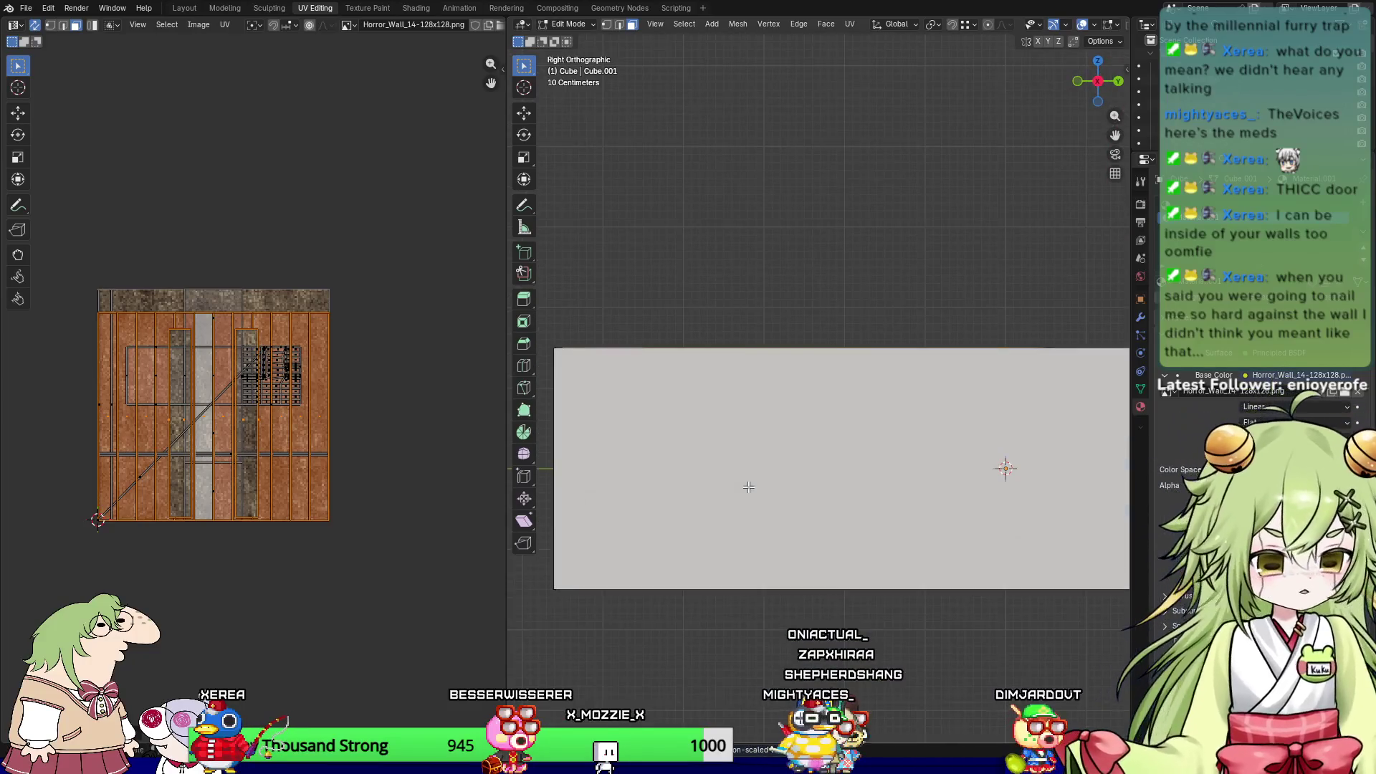
scroll(387, 558, "up", 3)
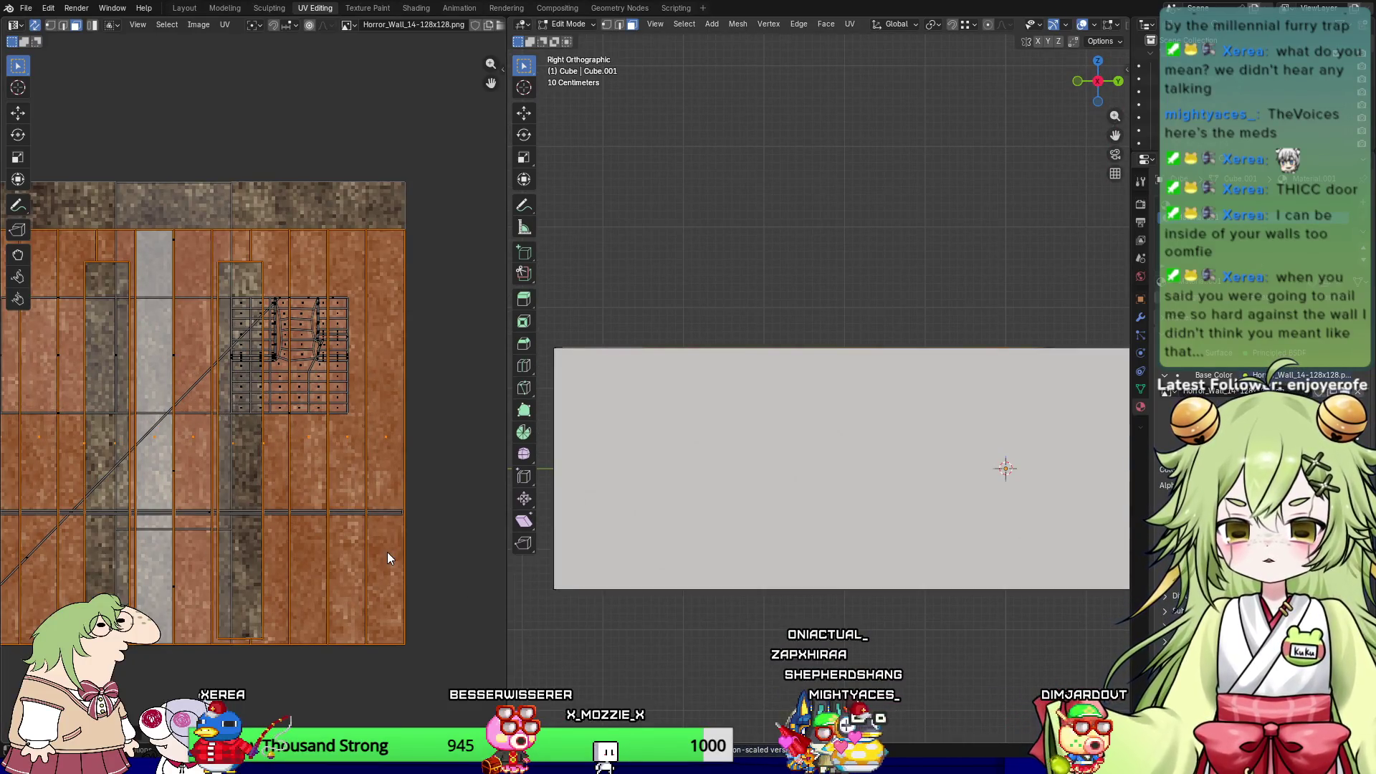
Step: Undo the strip unwrap, select all faces and bring up the UV operations menu
key("ctrl+z")
key("ctrl+z")
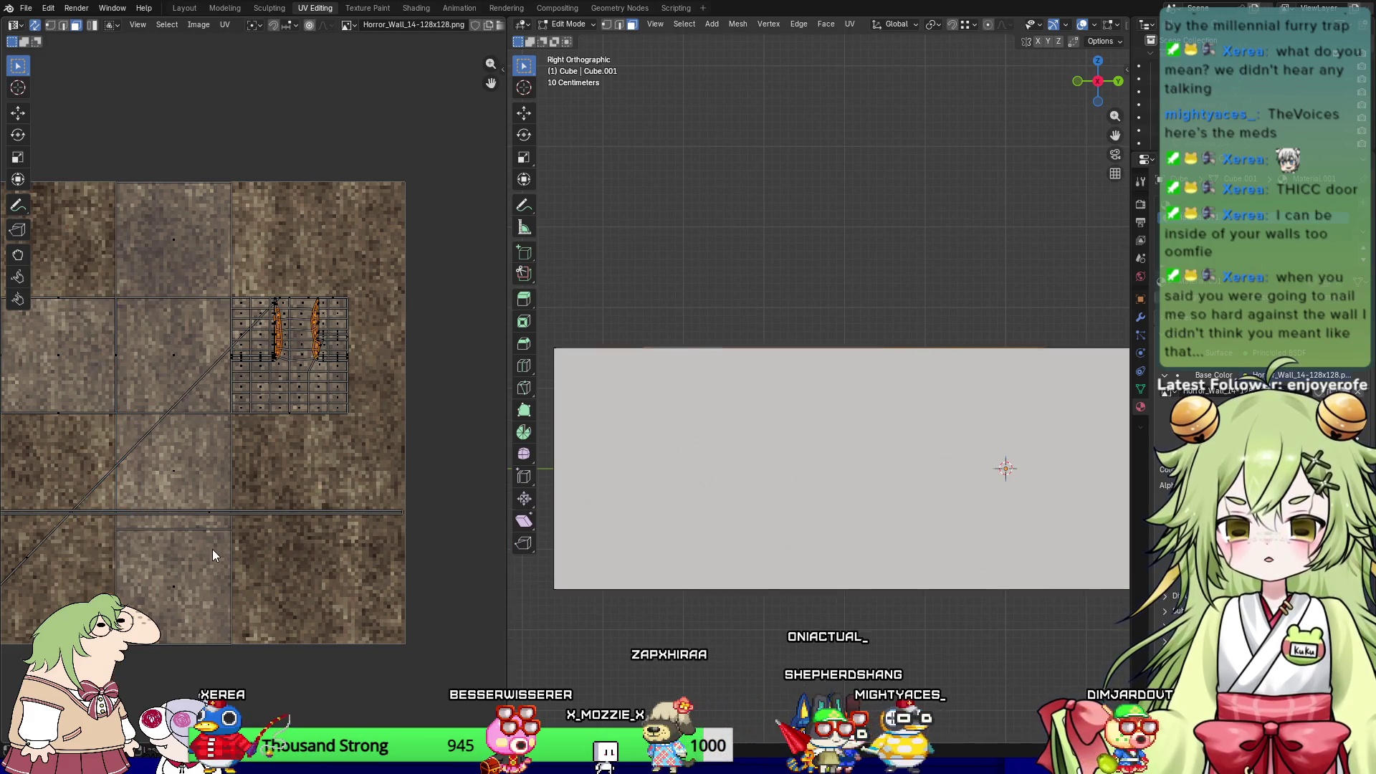
scroll(217, 531, "down", 1)
key("a")
key("u")
right_click(287, 402)
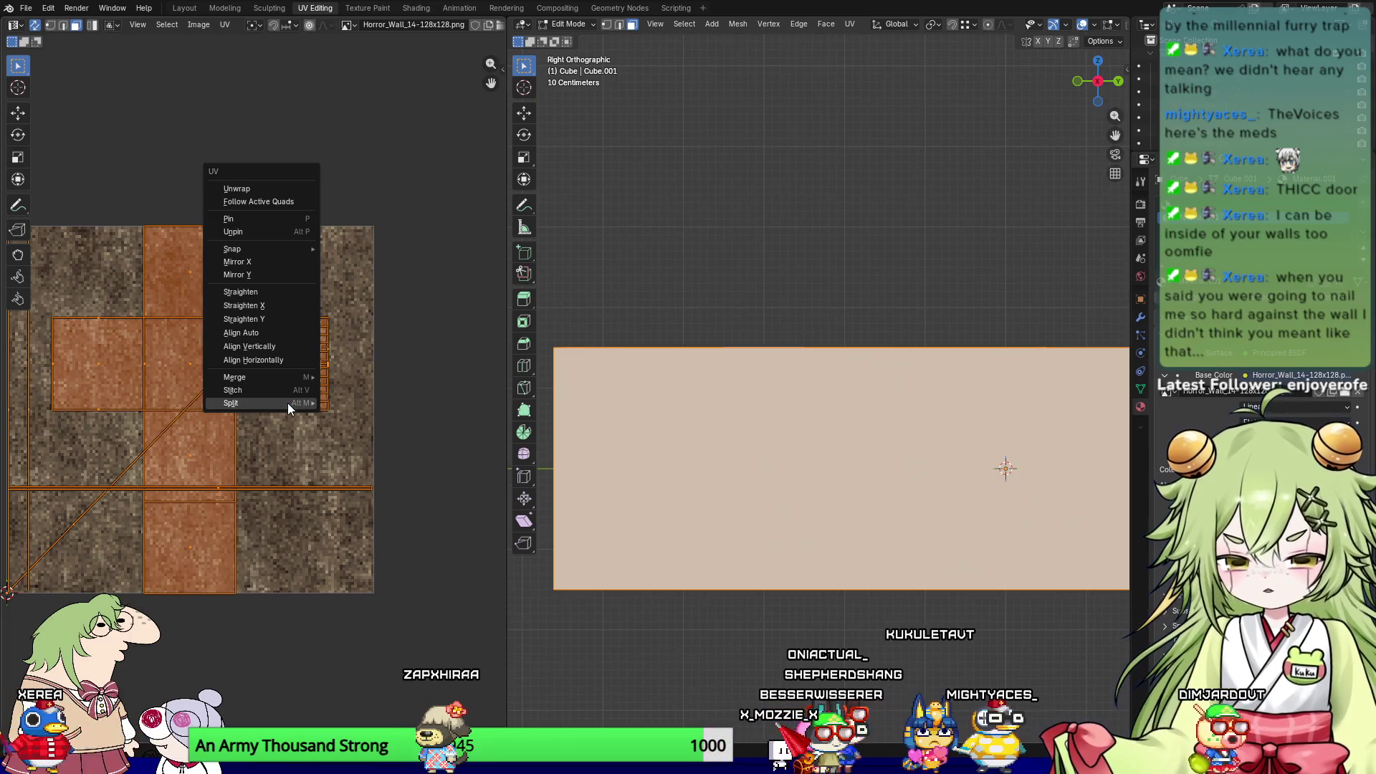
Step: Split the UVs by selection, then pick the wall faces to the right of the door
left_click(394, 402)
middle_click_drag(645, 458, 707, 492)
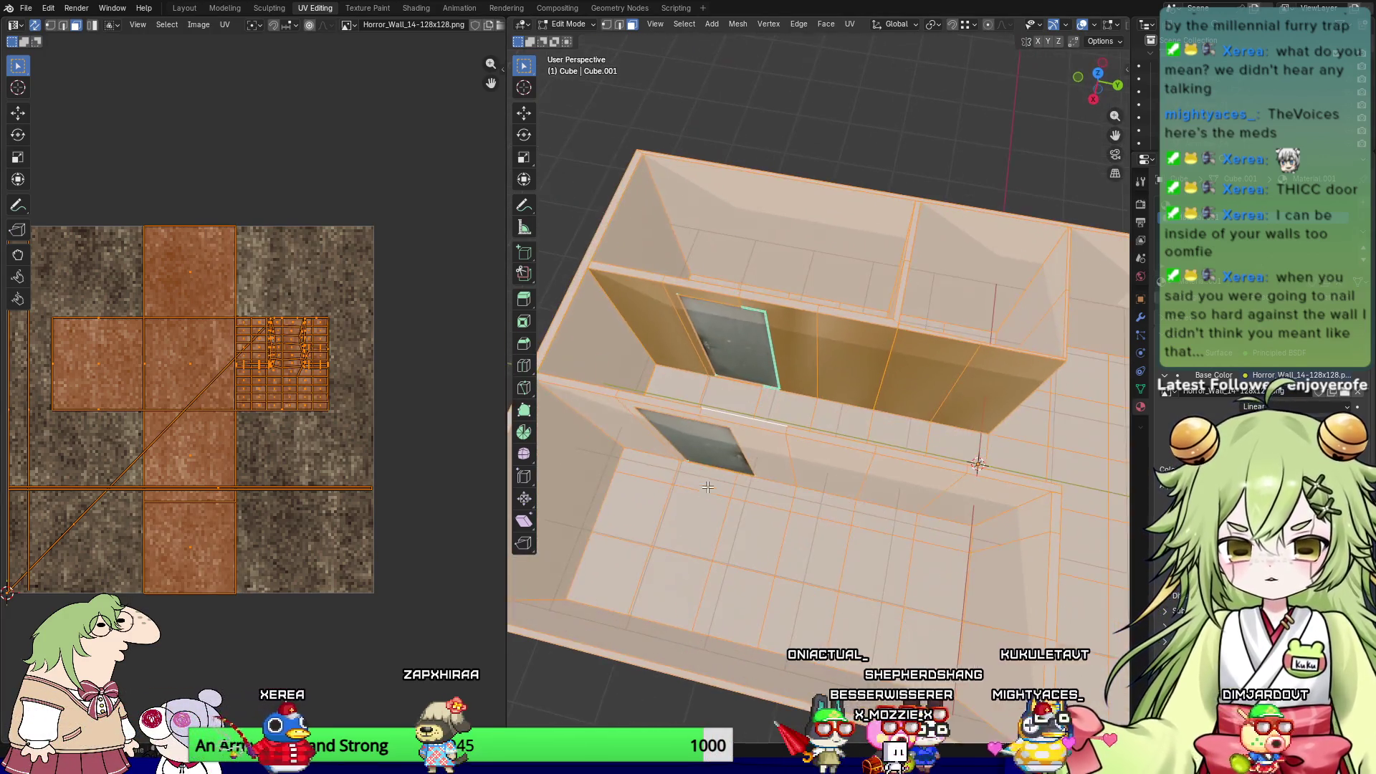
left_click(629, 308)
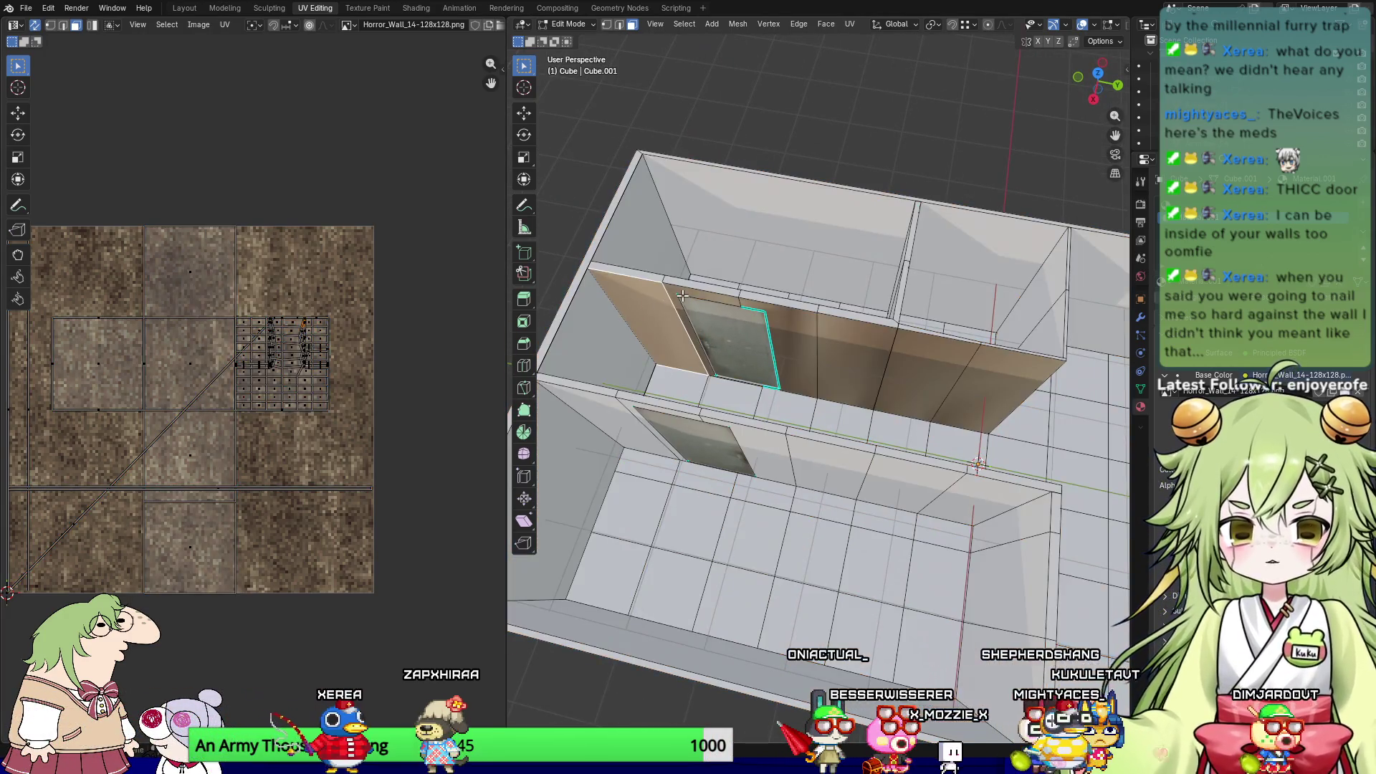
left_click(796, 343, "shift")
left_click(853, 358, "shift")
left_click(931, 372, "shift")
left_click(1018, 366, "shift")
mouse_move(1018, 365)
middle_mouse_down()
mouse_move(764, 393)
mouse_move(645, 430)
middle_mouse_up()
Step: Add the wall faces left of and above the door to the selection
left_click(609, 440, "shift")
left_click(698, 408, "shift")
left_click(766, 373, "shift")
left_click(813, 349, "shift")
left_click(893, 284, "shift")
left_click(942, 291, "shift")
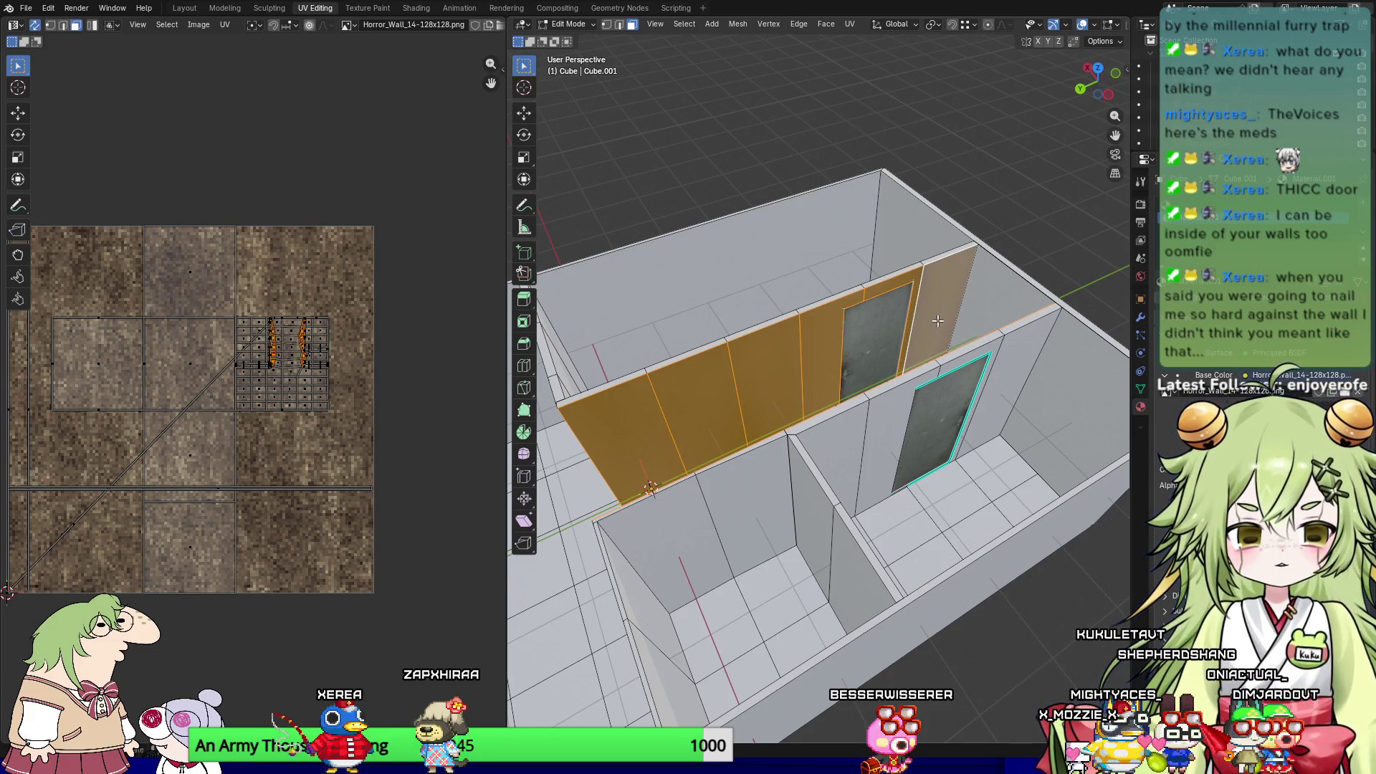
Step: Split the door-wall faces' UVs from their neighbours with UV > Split > Selection
key("KP_3")
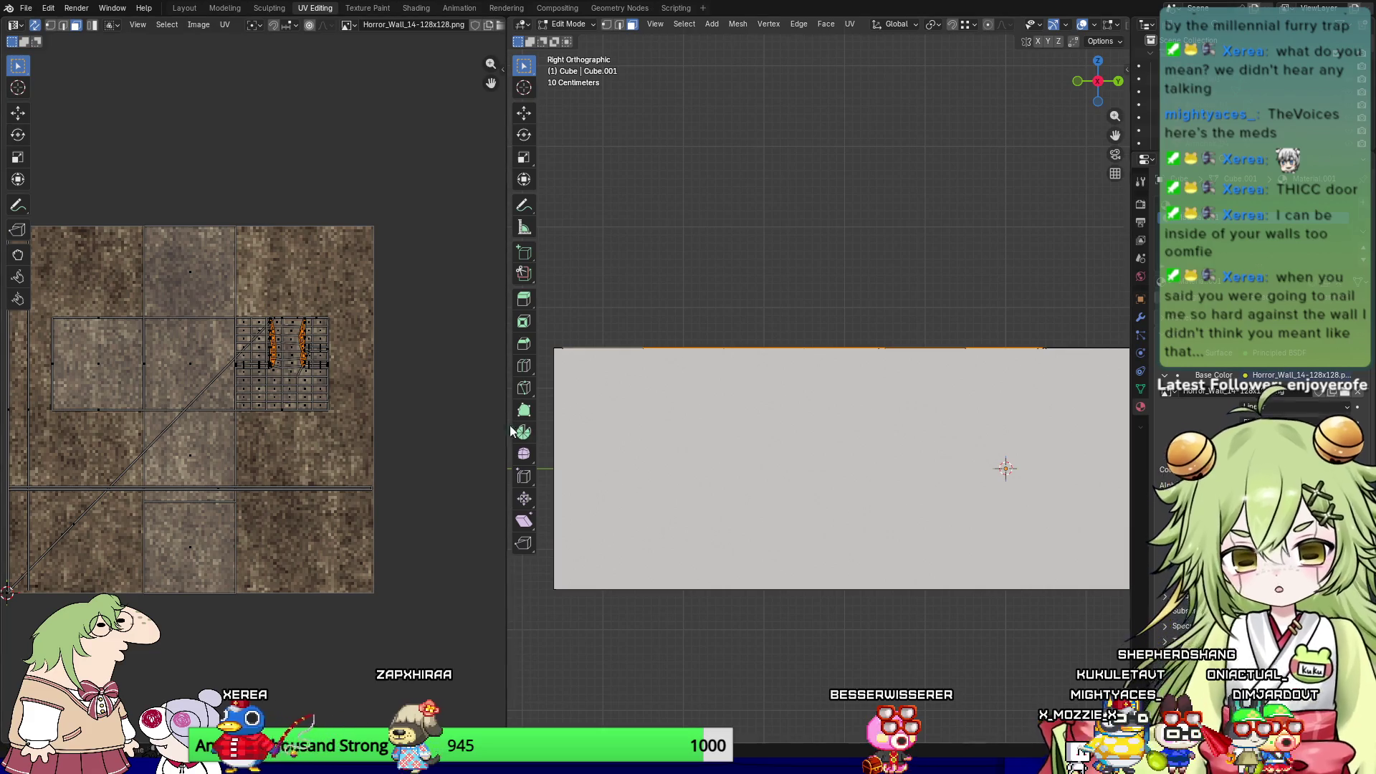
right_click(259, 465)
key("Escape")
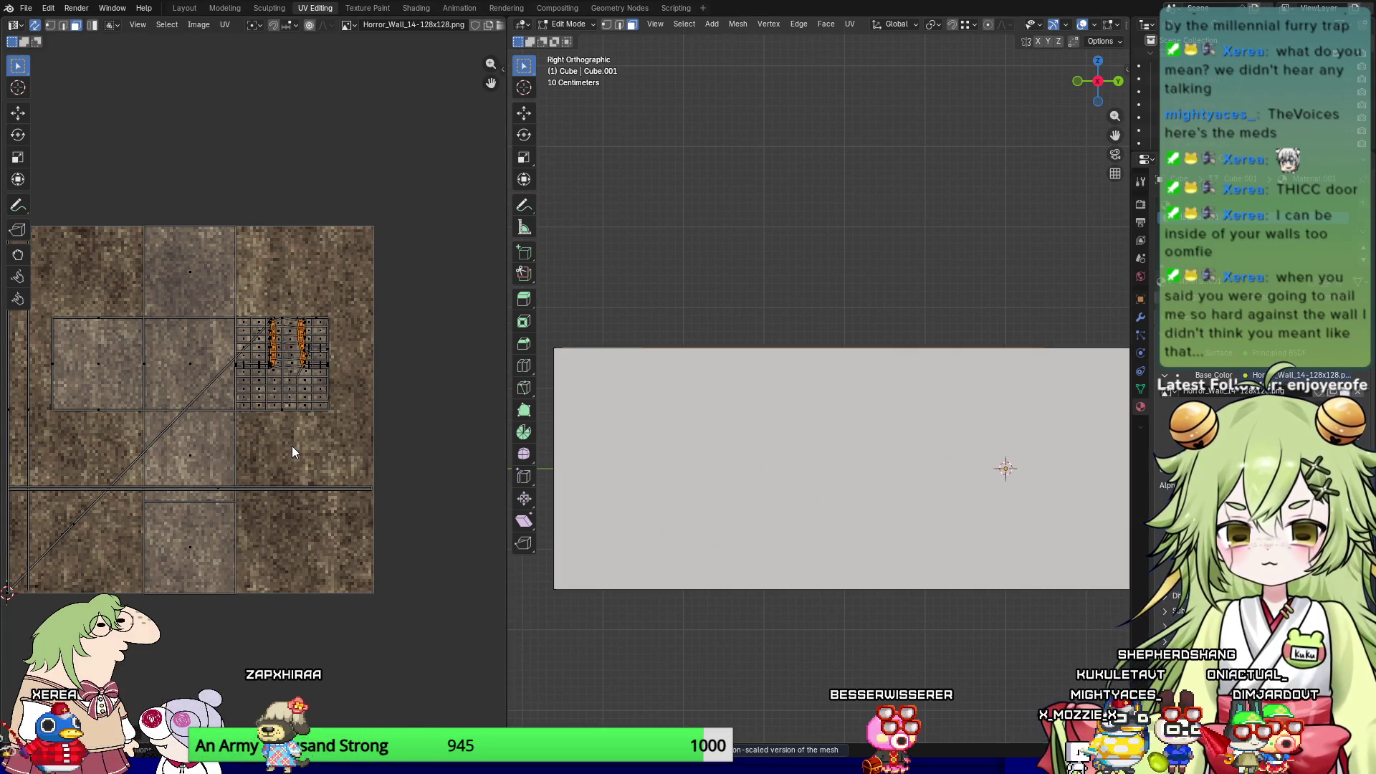
scroll(291, 446, "up", 2)
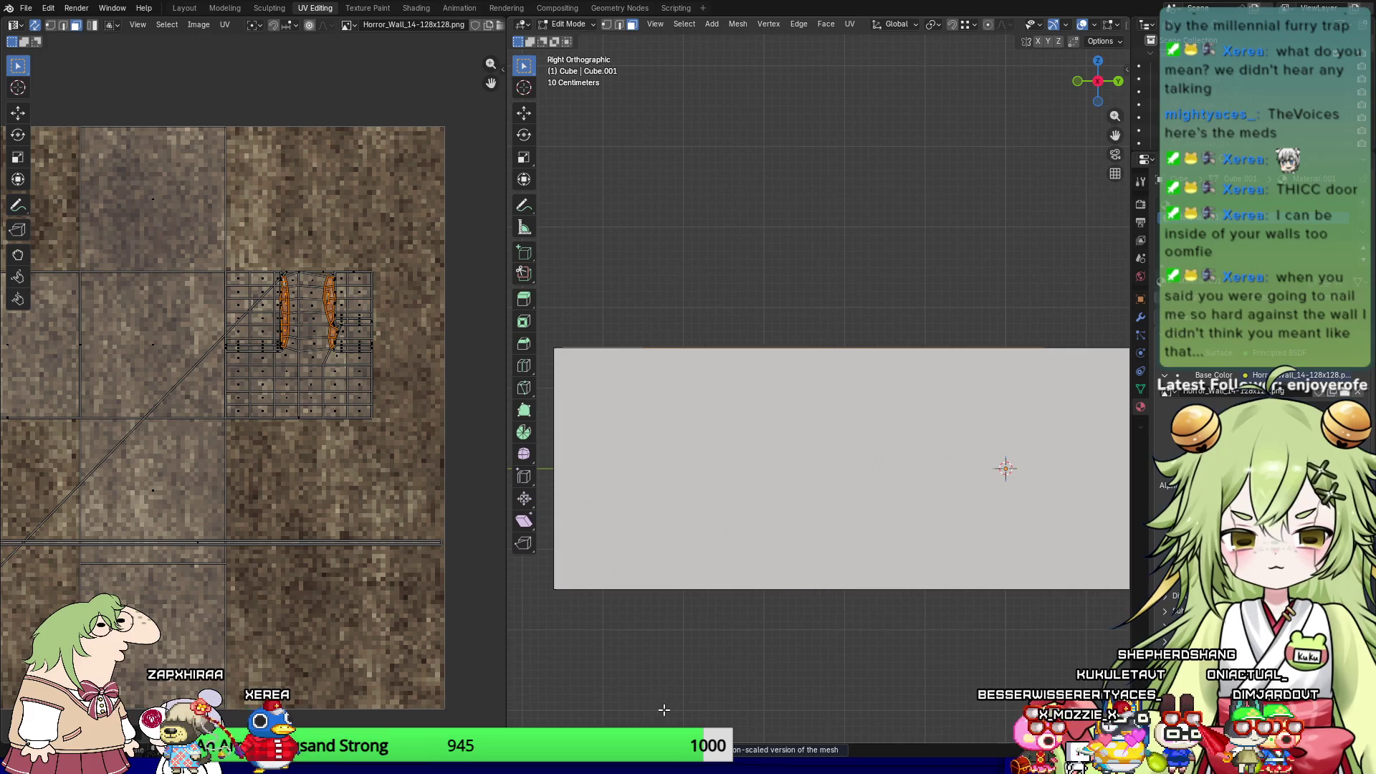
key("u")
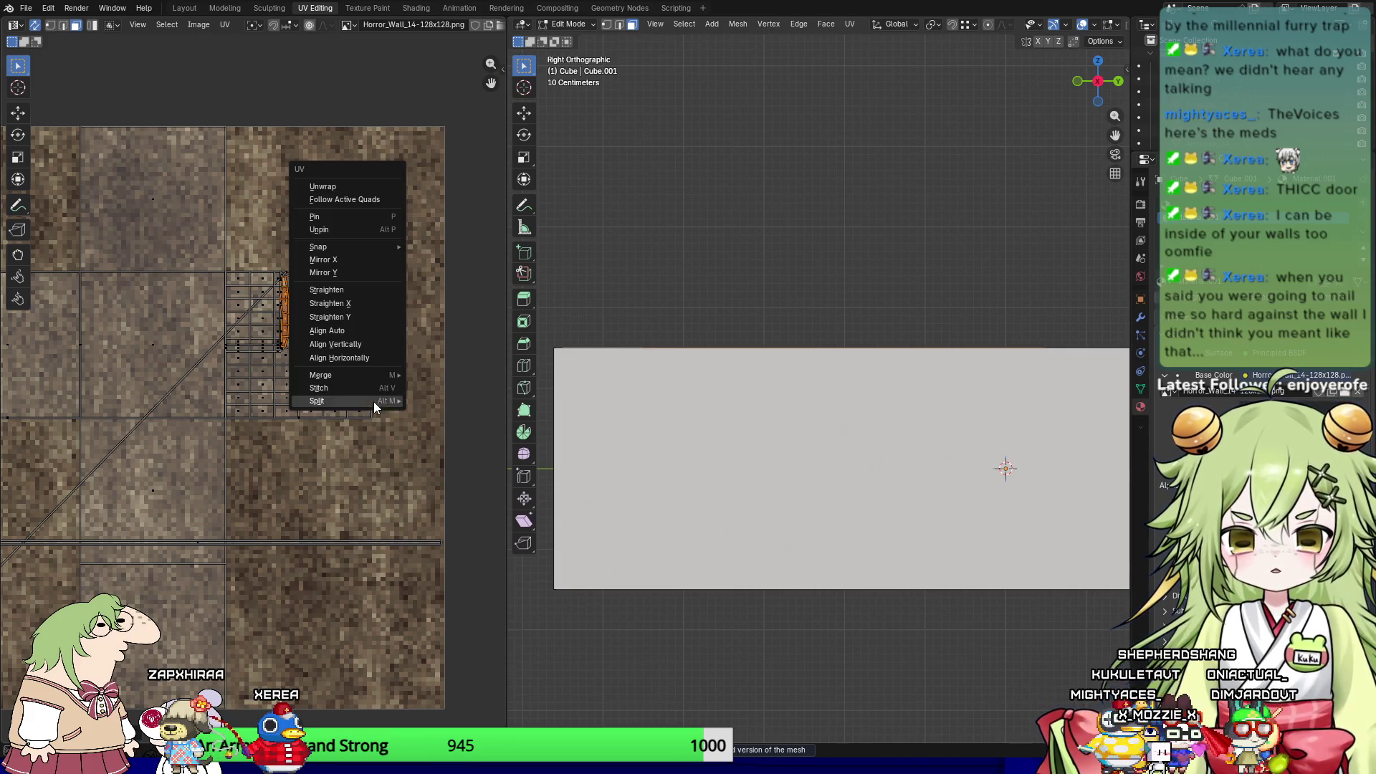
mouse_move(381, 403)
left_click(445, 402)
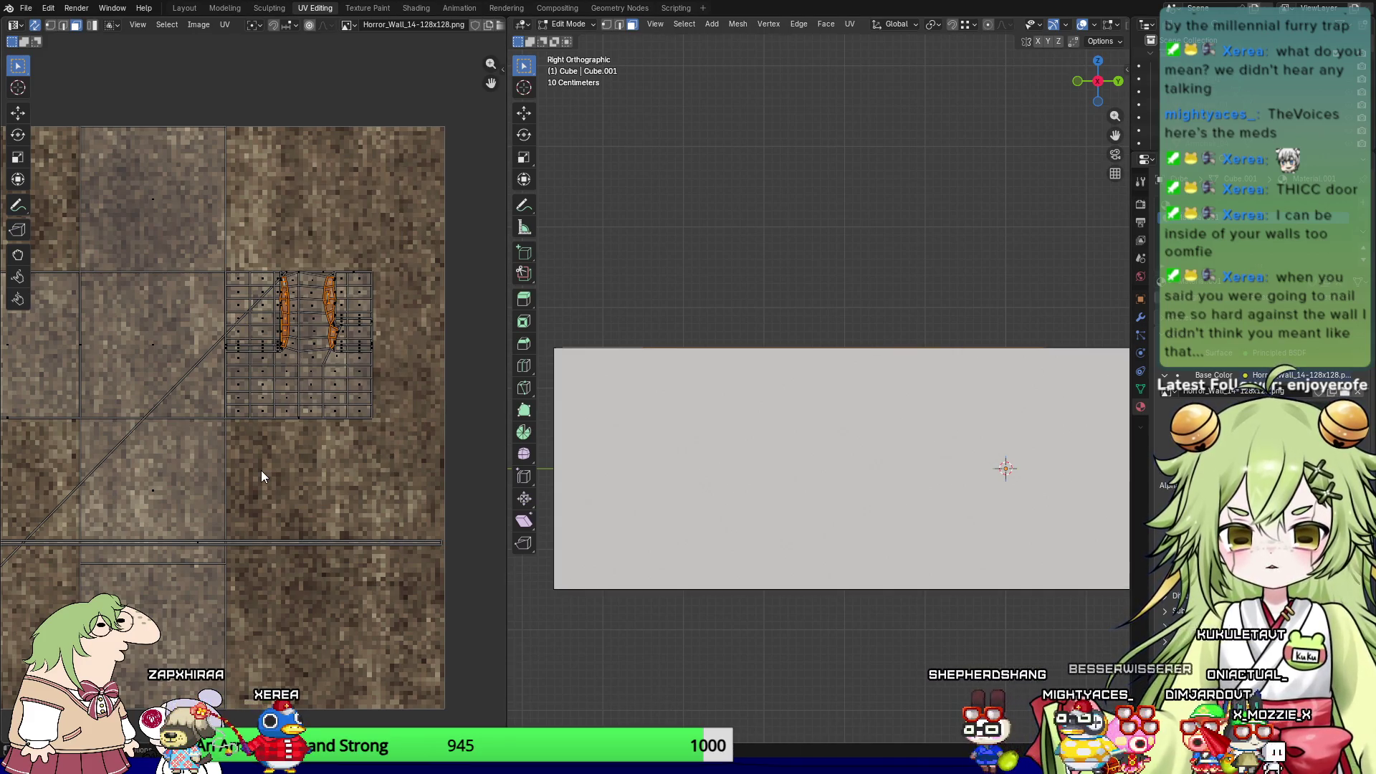
right_click(261, 470)
key("Escape")
Step: Restore the door-wall face selection and attempt a UV scale, then cancel it
key("a")
scroll(286, 476, "down", 4)
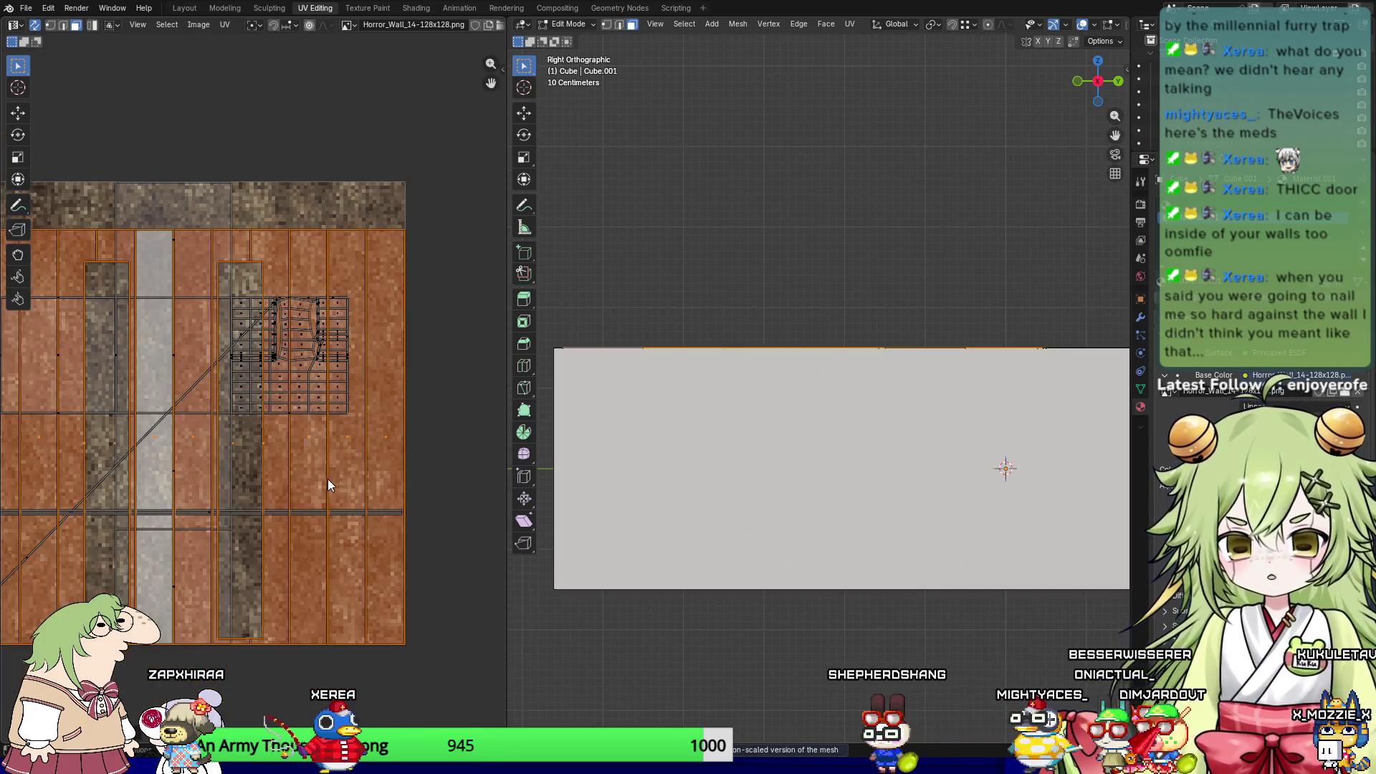
mouse_move(688, 449)
middle_mouse_down()
mouse_move(663, 506)
mouse_move(683, 489)
mouse_move(645, 445)
middle_mouse_up()
key("a")
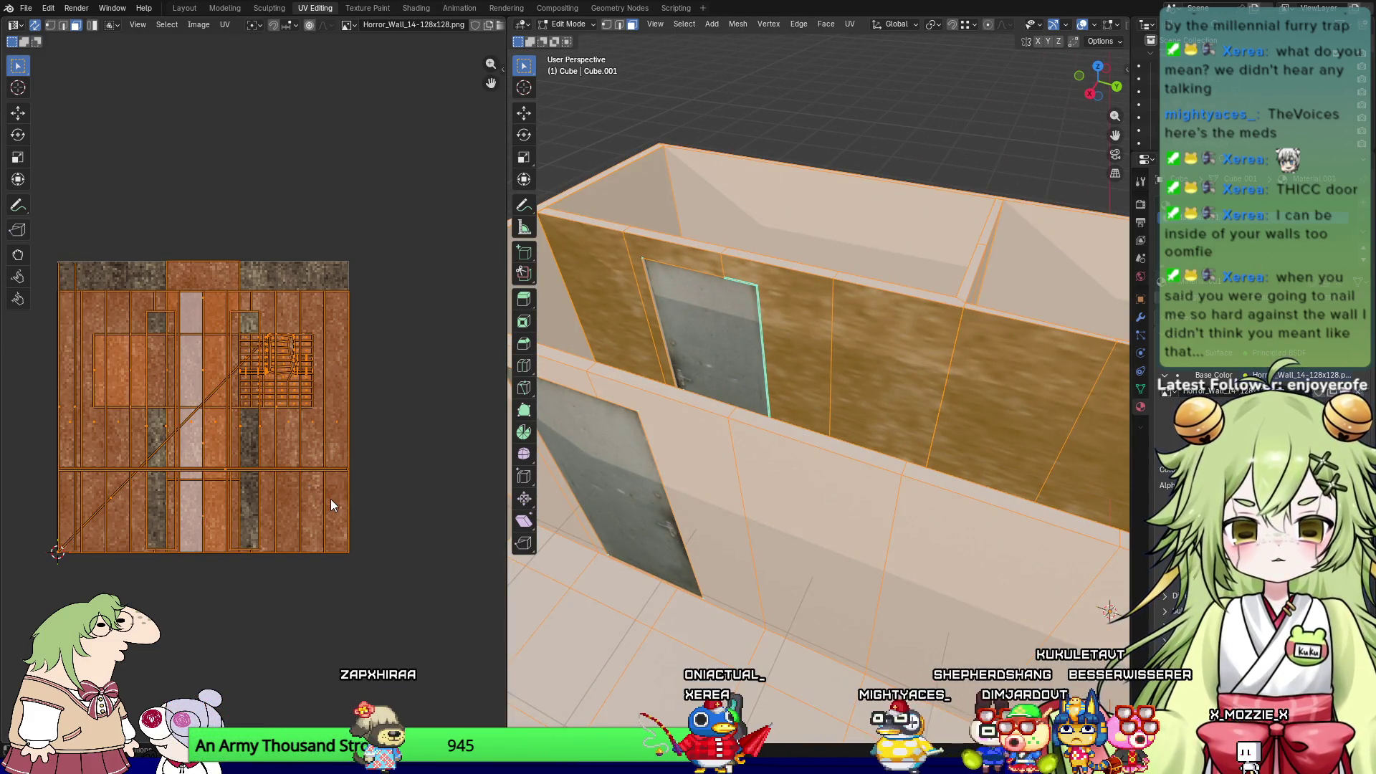
key("ctrl+z")
key("s")
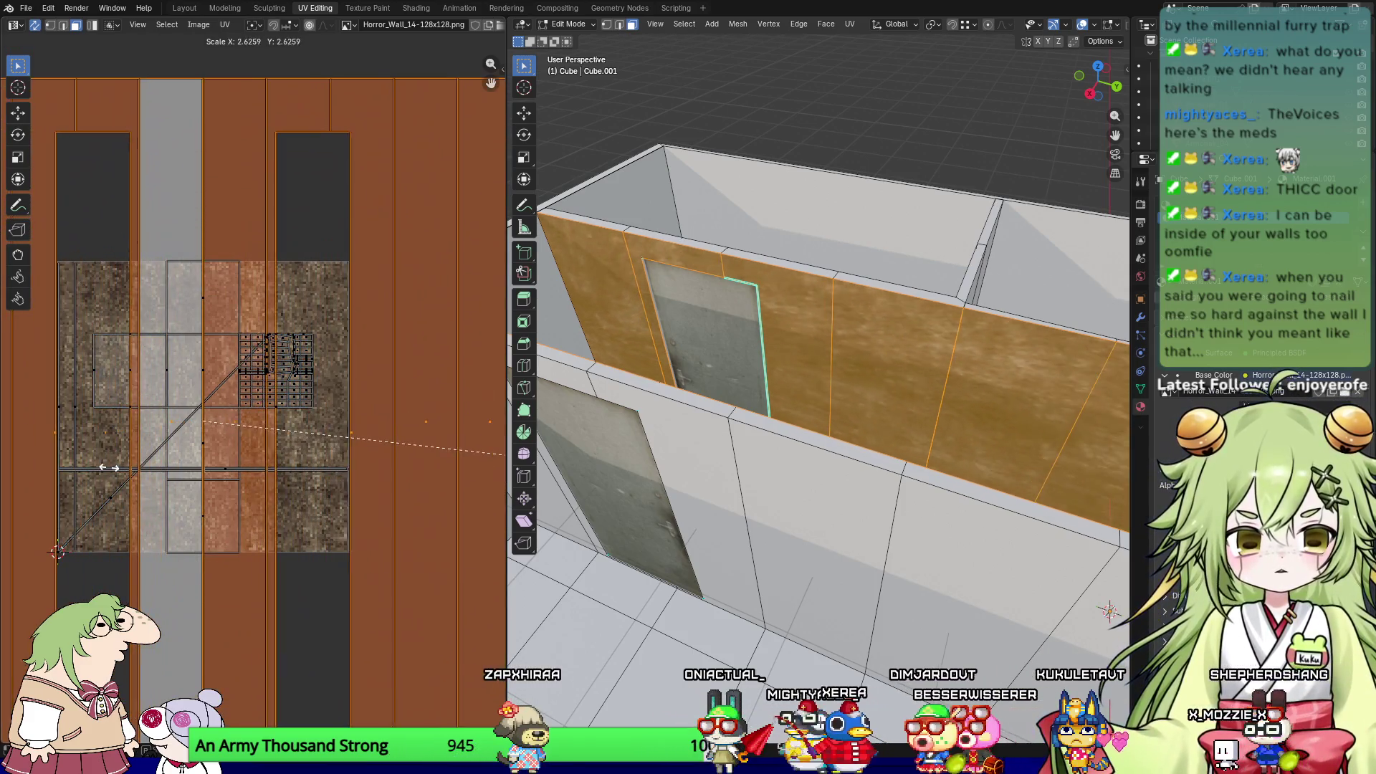
key("Escape")
Step: Select the whole wall mesh and scale its UVs up about 2.88 times
mouse_move(707, 84)
middle_mouse_down()
mouse_move(559, 215)
mouse_move(594, 201)
middle_mouse_up()
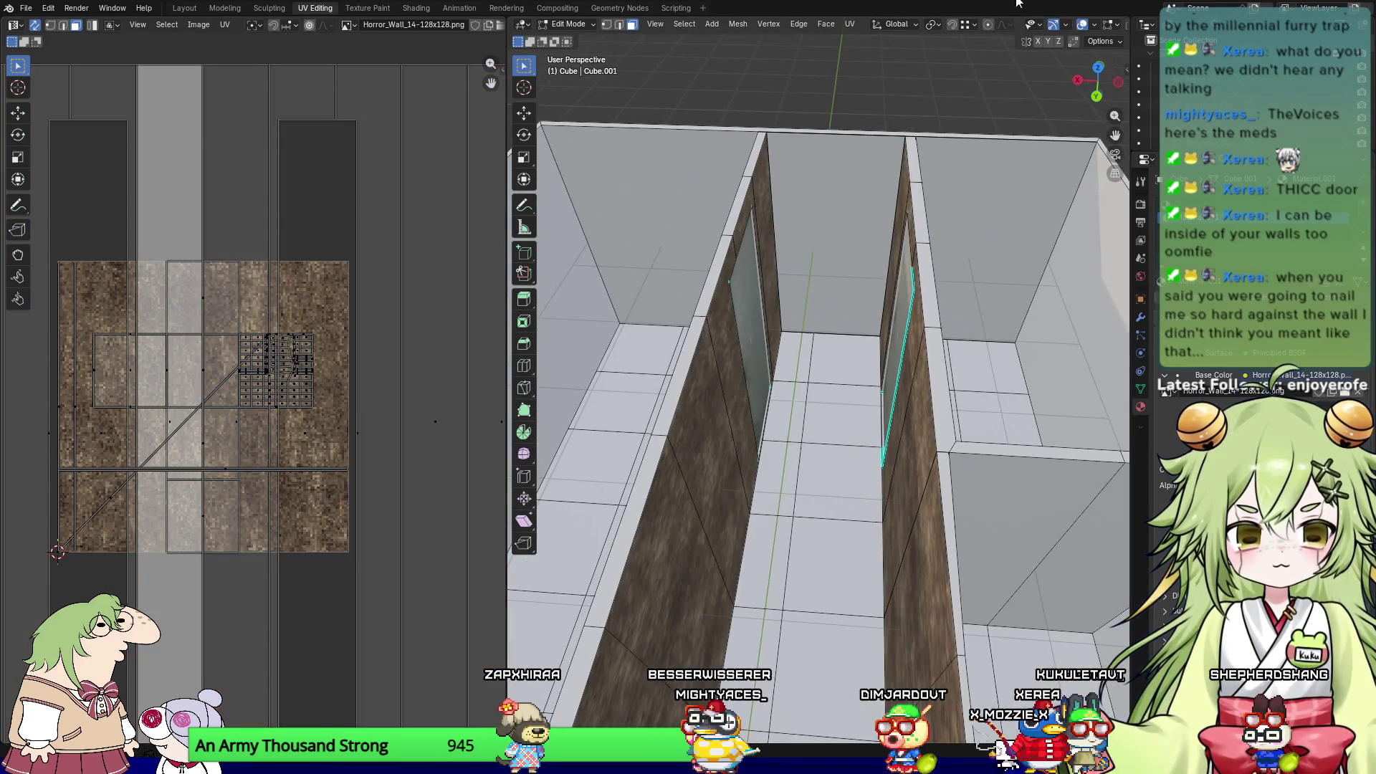
middle_click_drag(1017, 129, 927, 325)
scroll(928, 324, "up", 8)
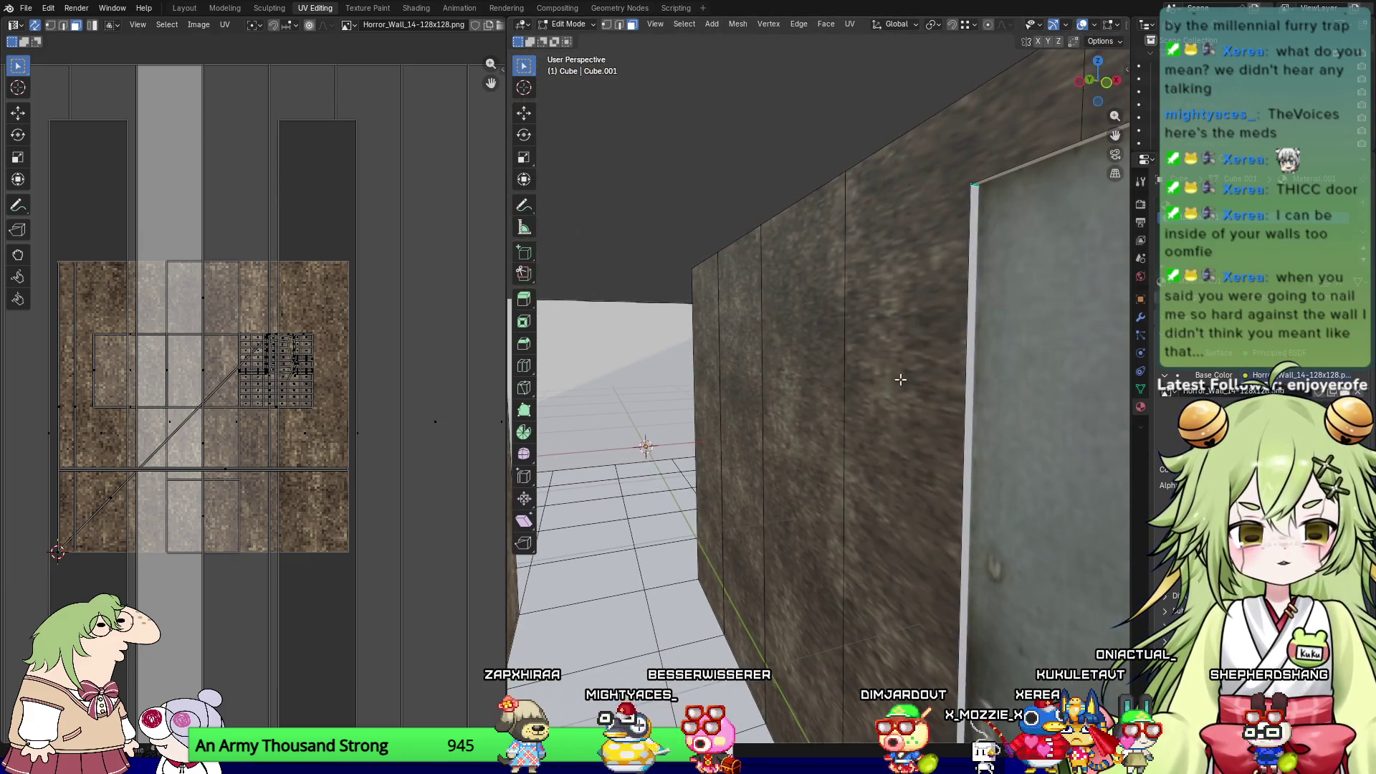
key("a")
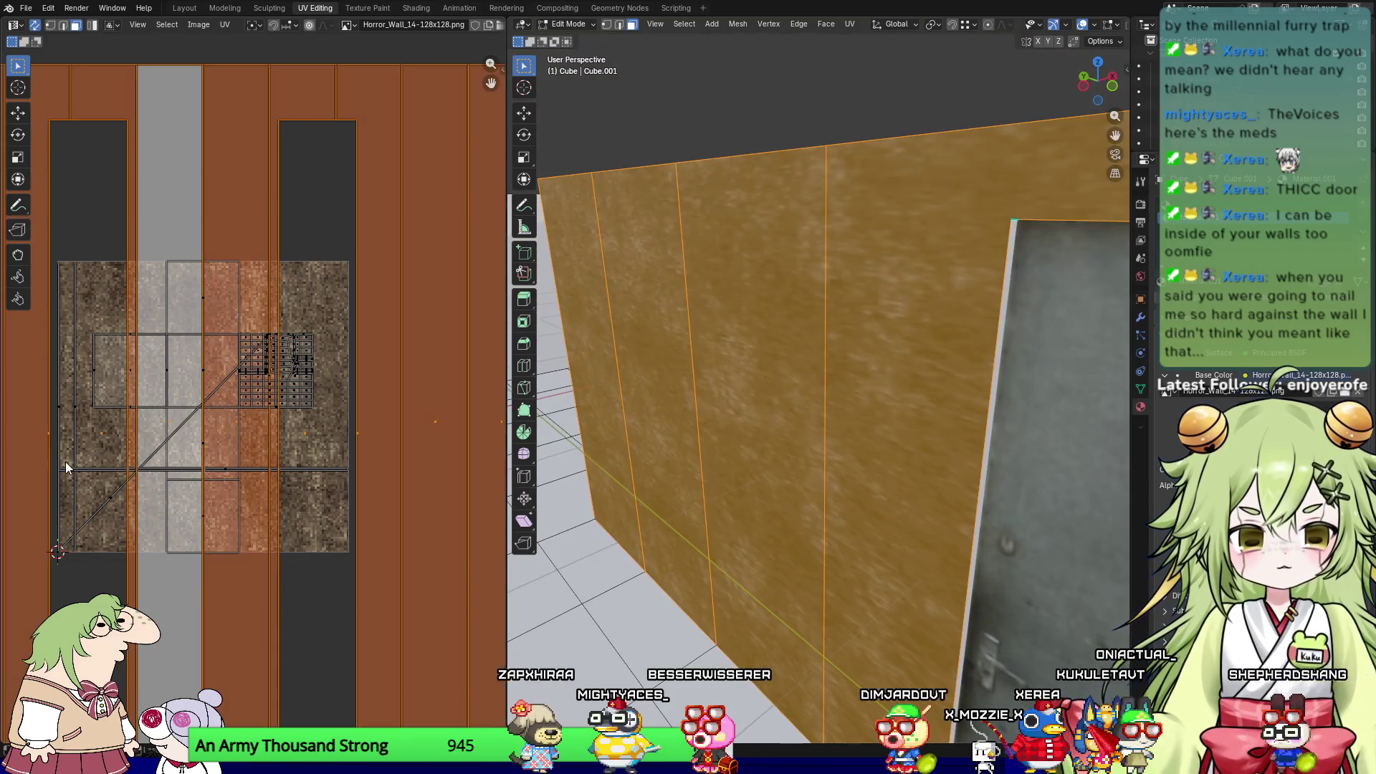
key("s")
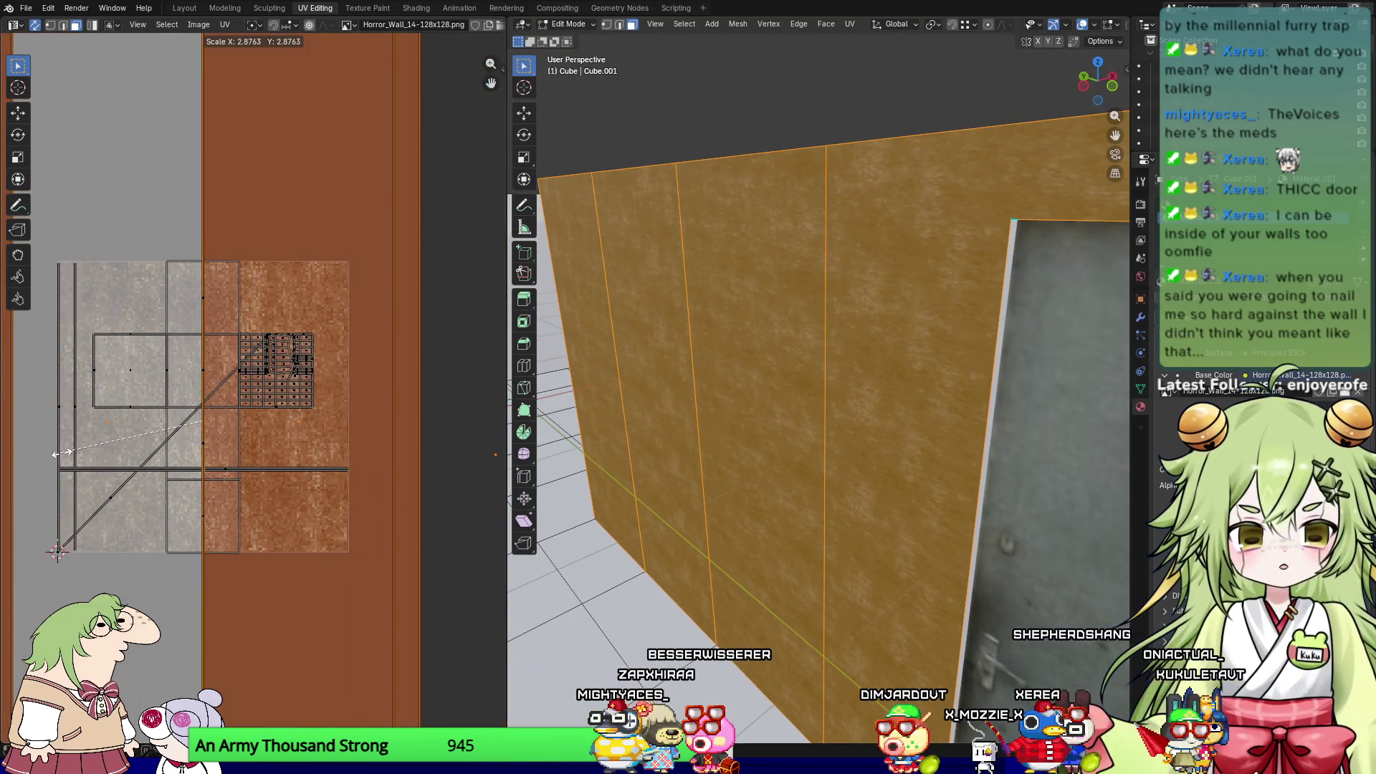
Step: Inspect the wall faces and select the corridor's back wall face
left_click(739, 432)
mouse_move(703, 493)
middle_mouse_down()
mouse_move(914, 482)
mouse_move(996, 419)
mouse_move(836, 482)
mouse_move(978, 429)
mouse_move(1015, 429)
middle_mouse_up()
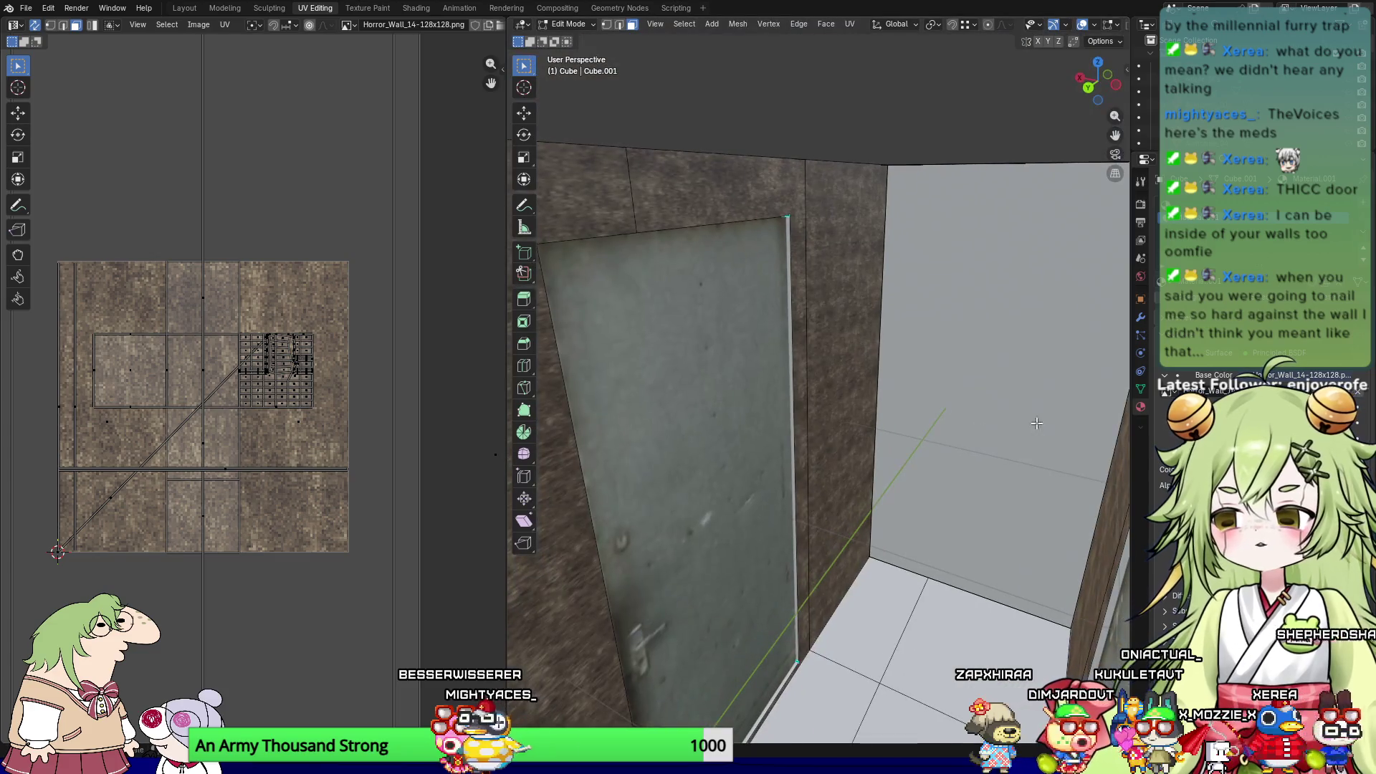
mouse_move(886, 339)
middle_mouse_down()
mouse_move(862, 350)
mouse_move(763, 245)
middle_mouse_up()
left_click(763, 245)
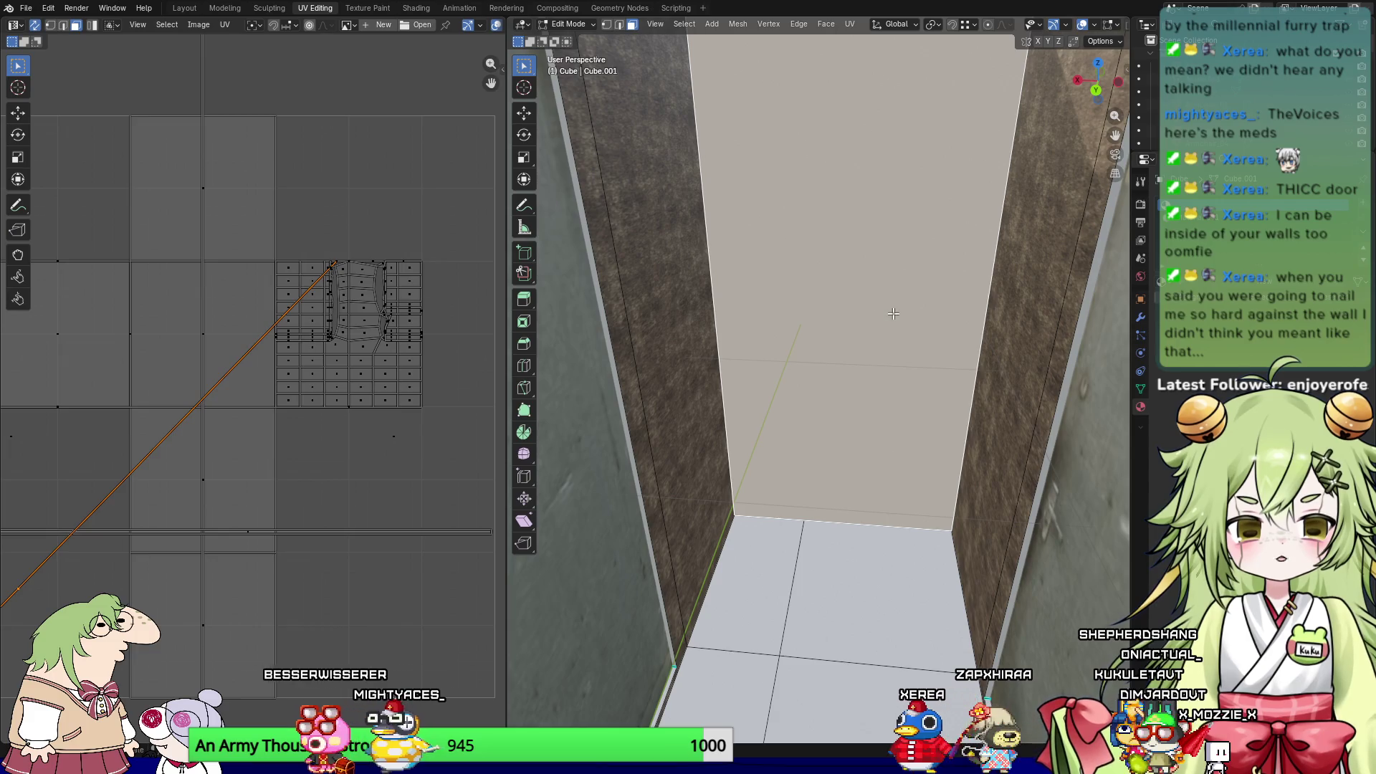
Step: Unwrap the corridor's back wall face Angle Based from the Front view
key("KP_1")
scroll(892, 313, "down", 3)
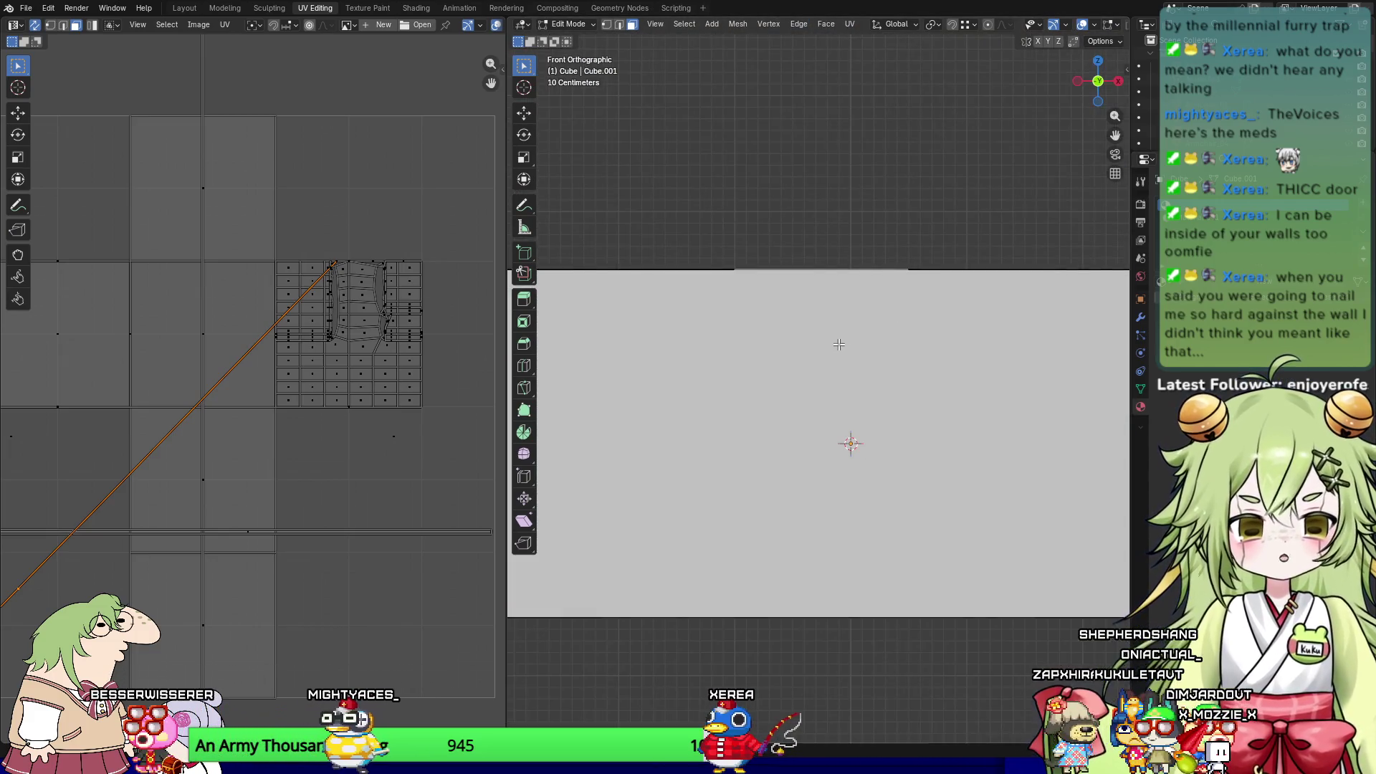
key("u")
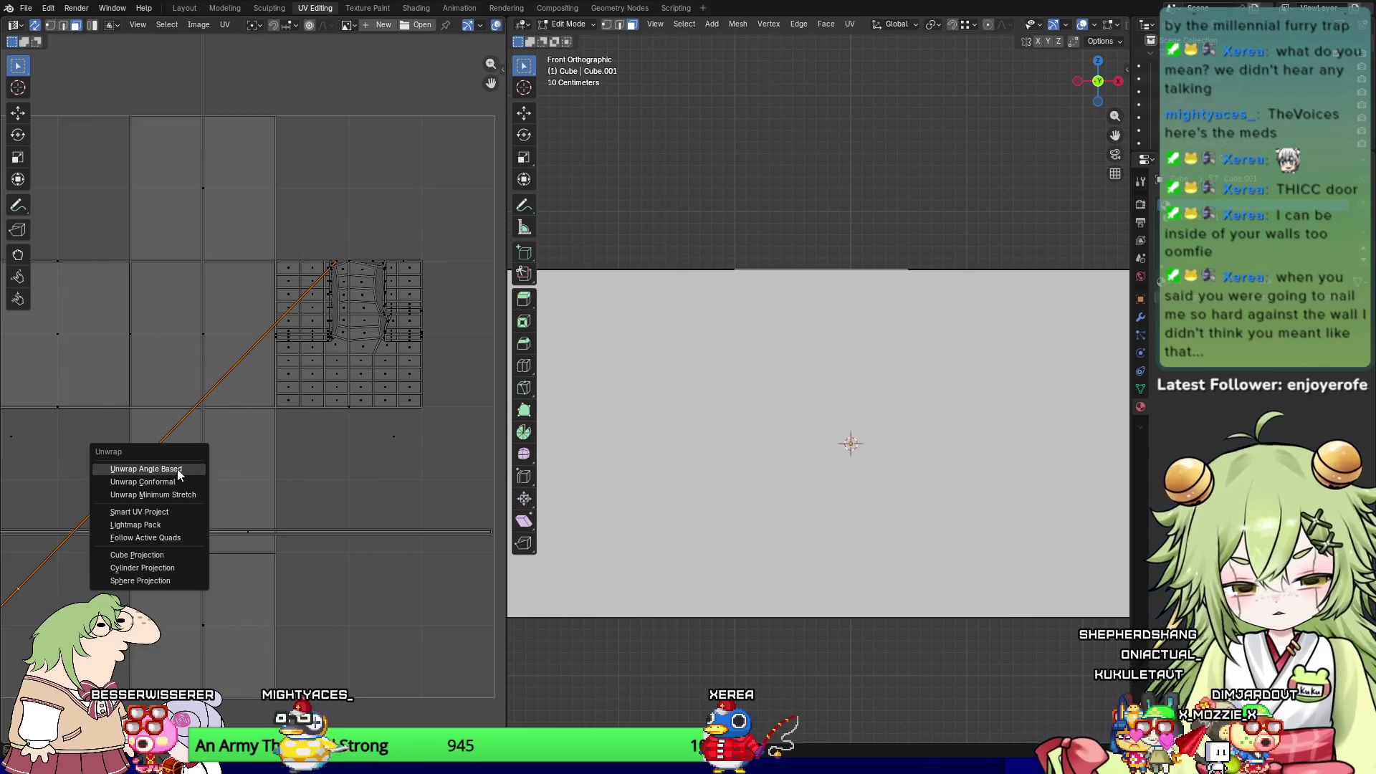
left_click(187, 470)
scroll(200, 462, "down", 5)
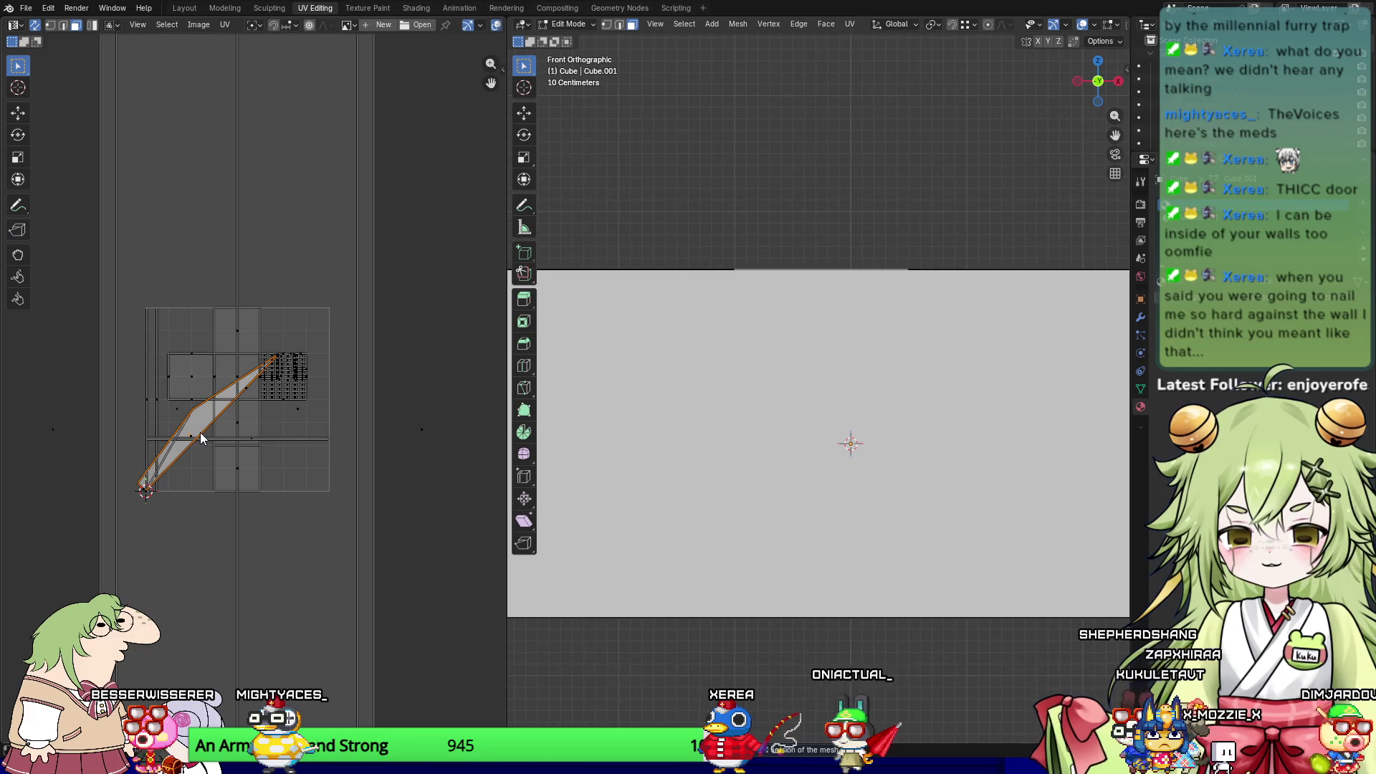
right_click(192, 438)
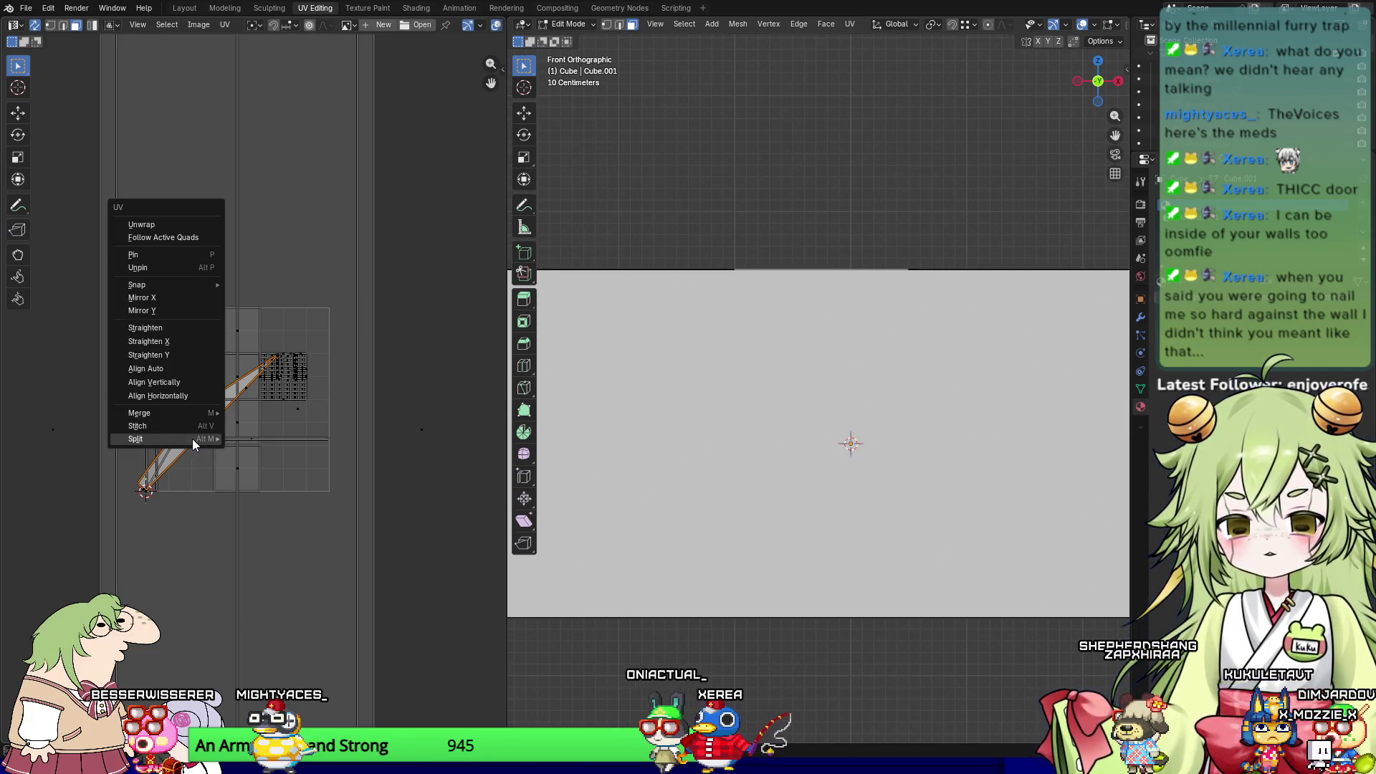
key("Escape")
key("u")
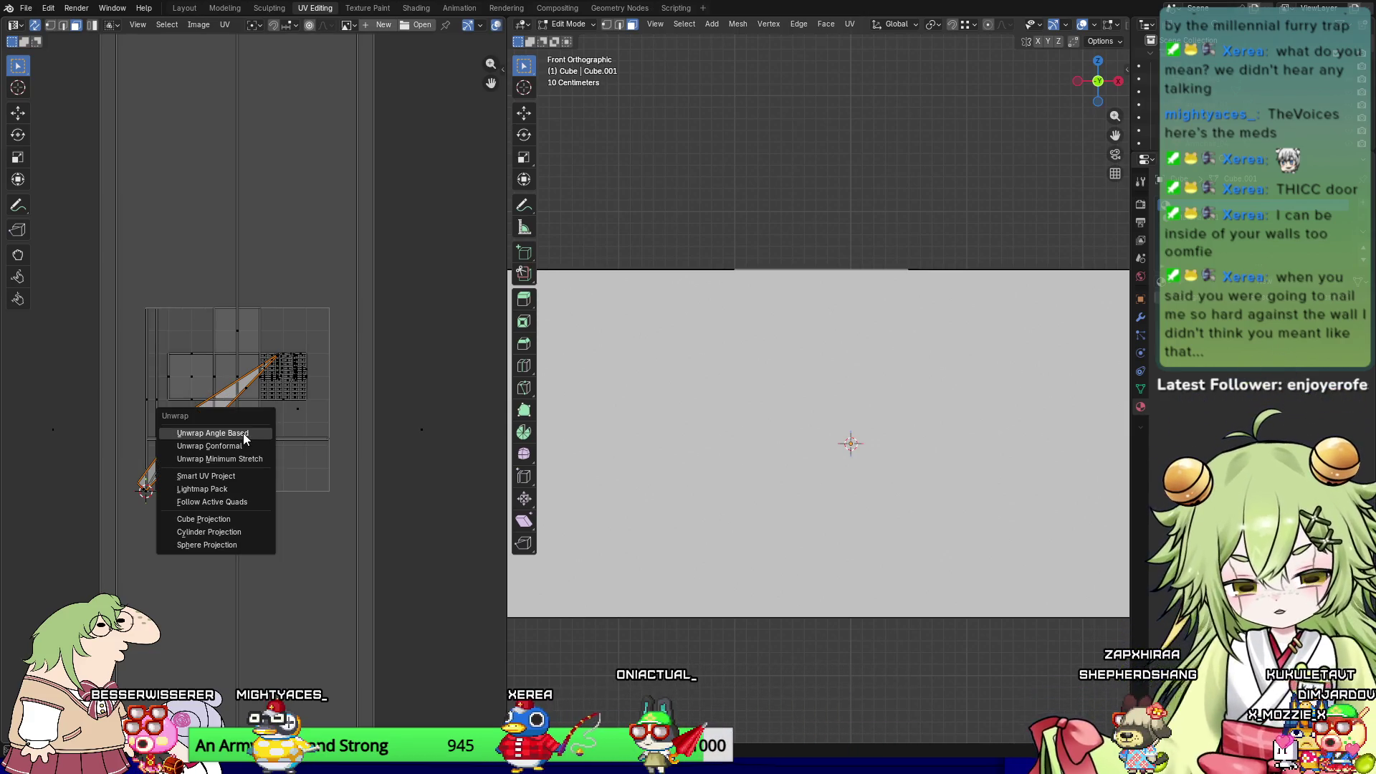
left_click(243, 433)
Step: Check the back and left wall faces' texture and the wall material's surface settings
key("a")
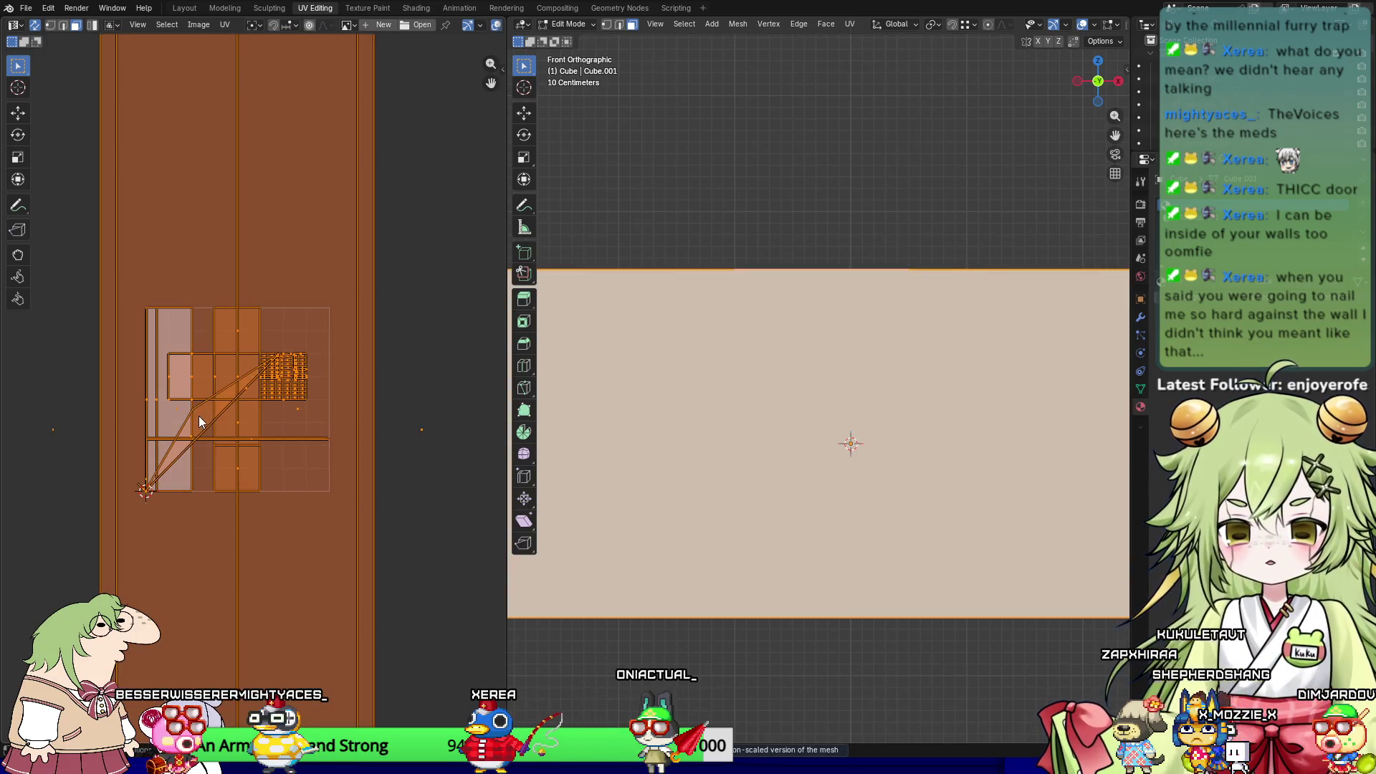
key("alt+a")
middle_click_drag(625, 383, 639, 494)
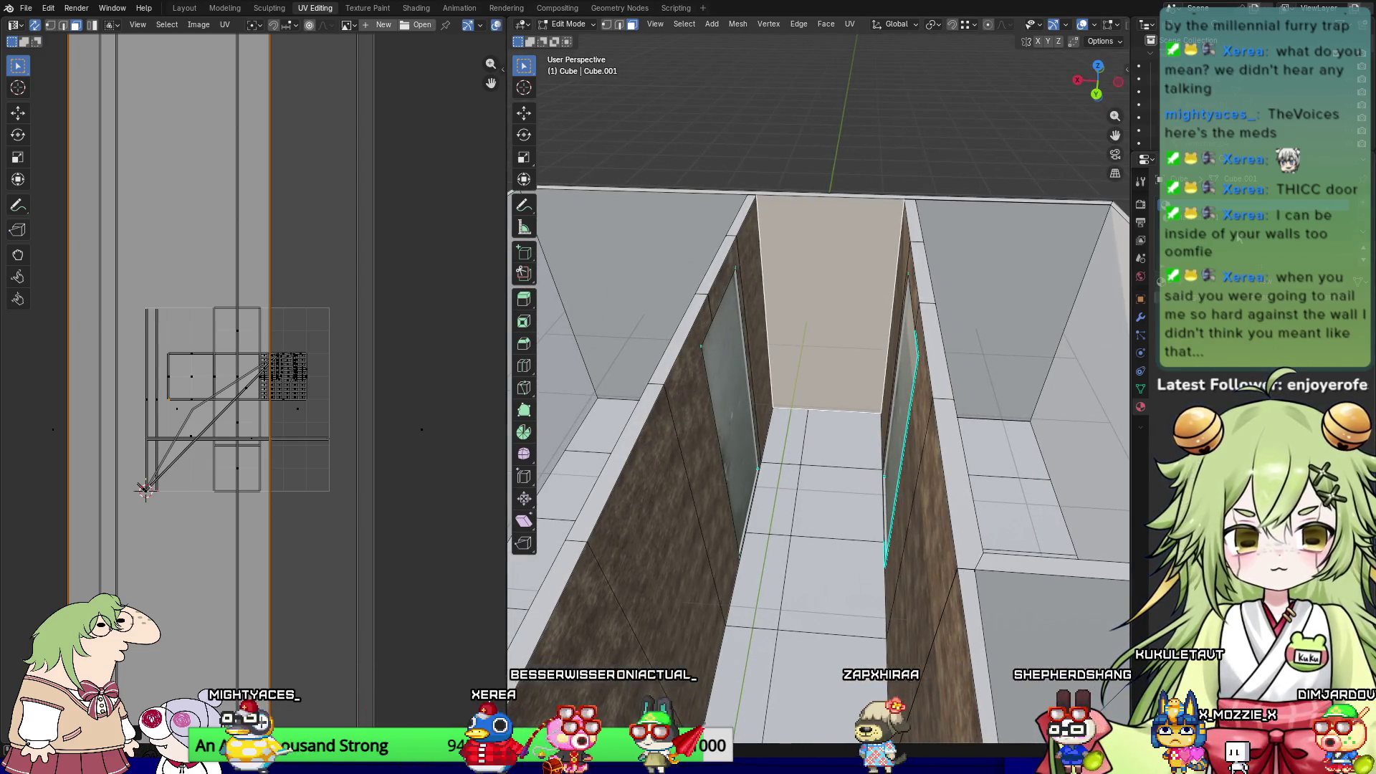
left_click(1216, 252)
left_click(838, 298)
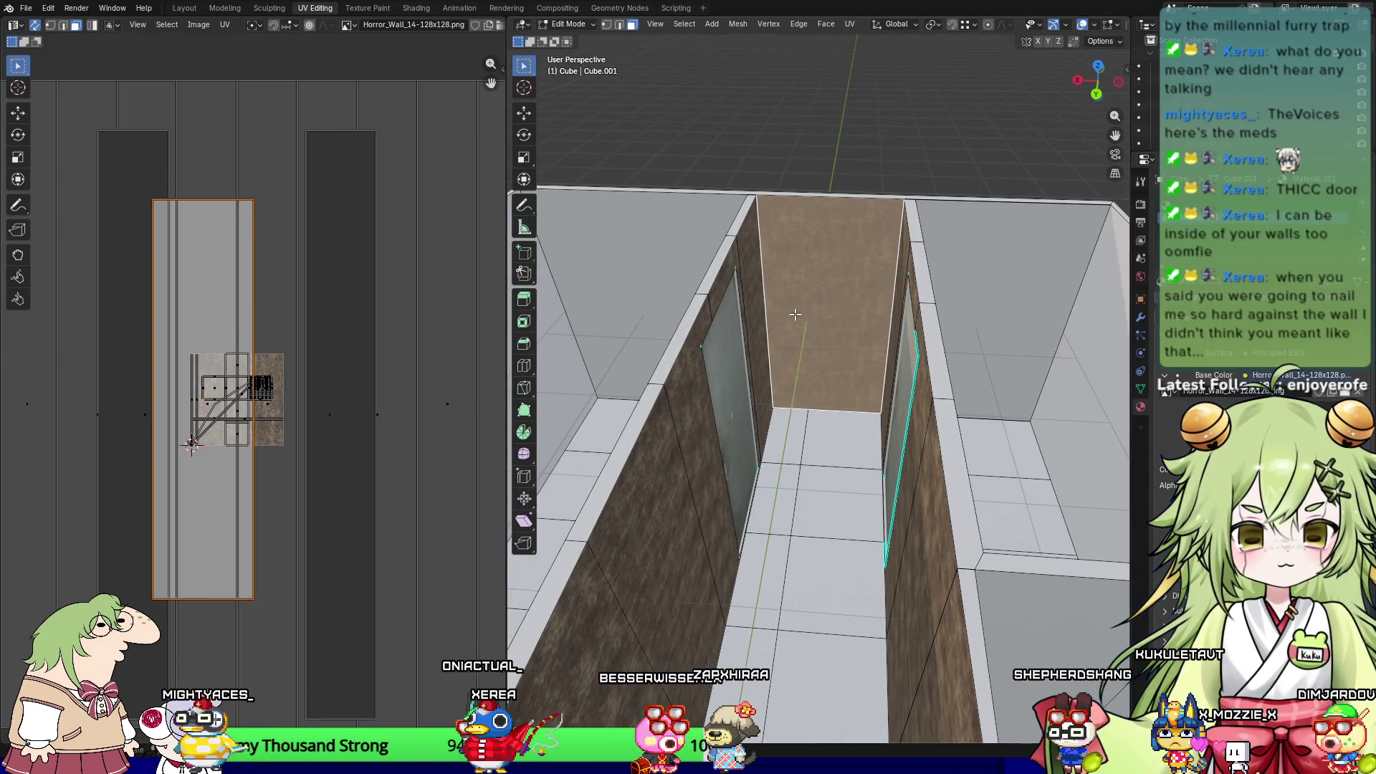
scroll(840, 266, "up", 3)
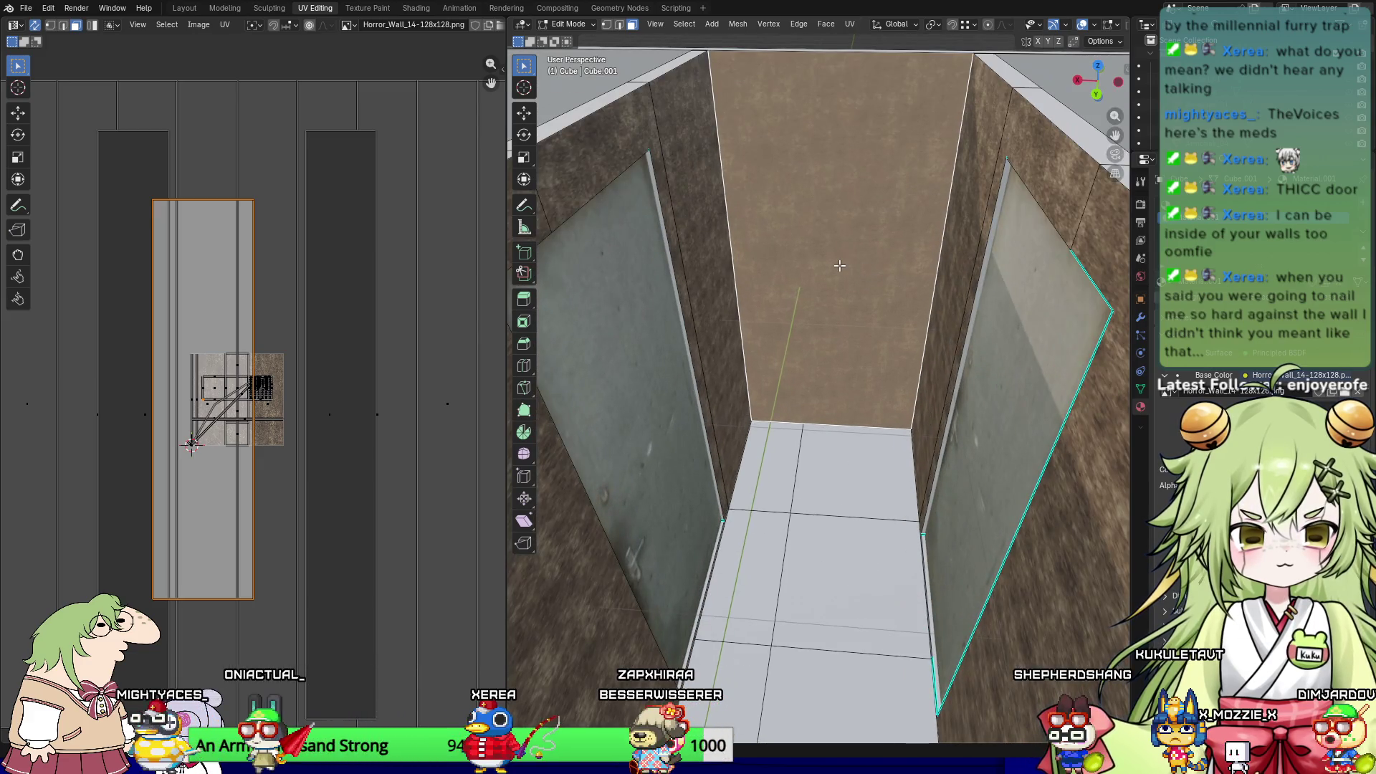
left_click(698, 146)
Step: Inspect the corner wall faces, then switch to Object Mode and select the room object
middle_click_drag(866, 282, 846, 241)
scroll(836, 301, "up", 5)
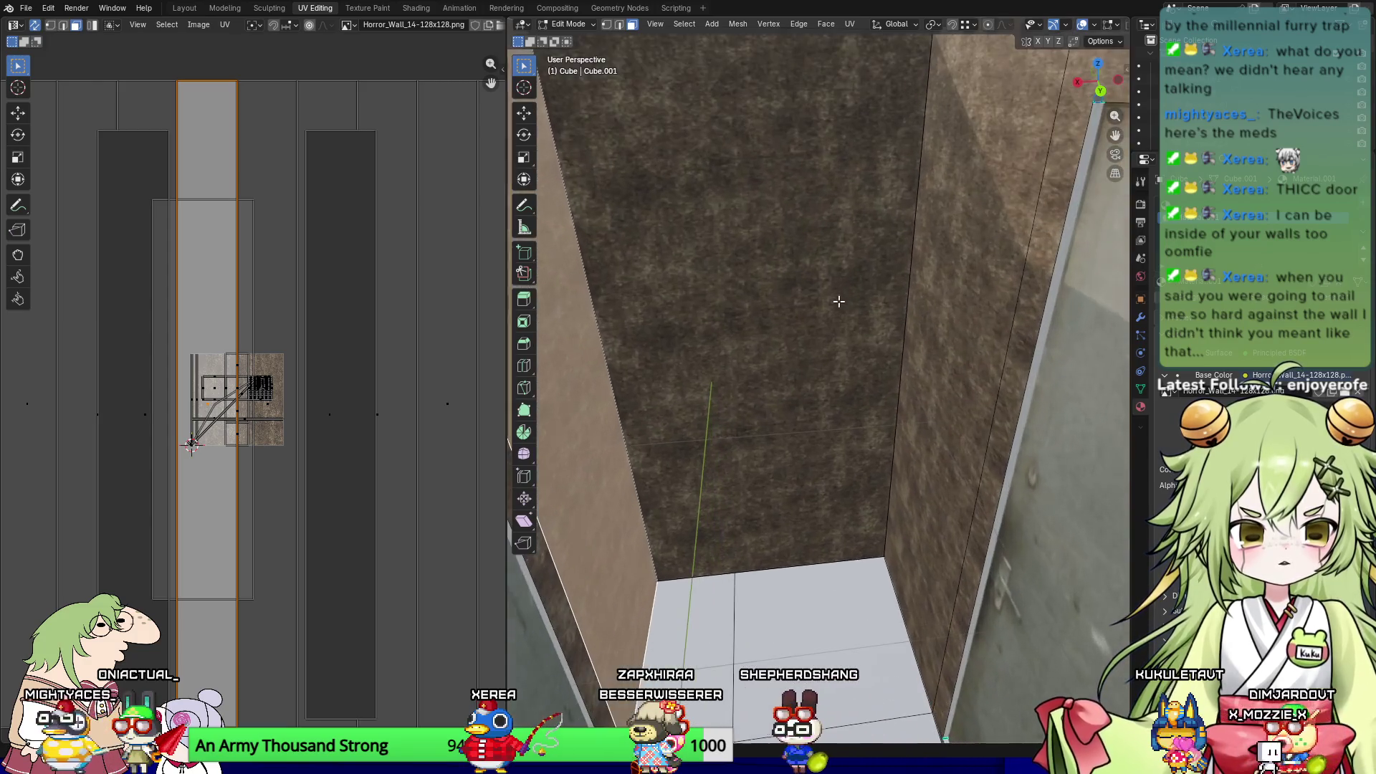
mouse_move(827, 273)
middle_mouse_down()
mouse_move(845, 272)
mouse_move(817, 282)
mouse_move(831, 276)
mouse_move(814, 261)
middle_mouse_up()
left_click(1043, 253)
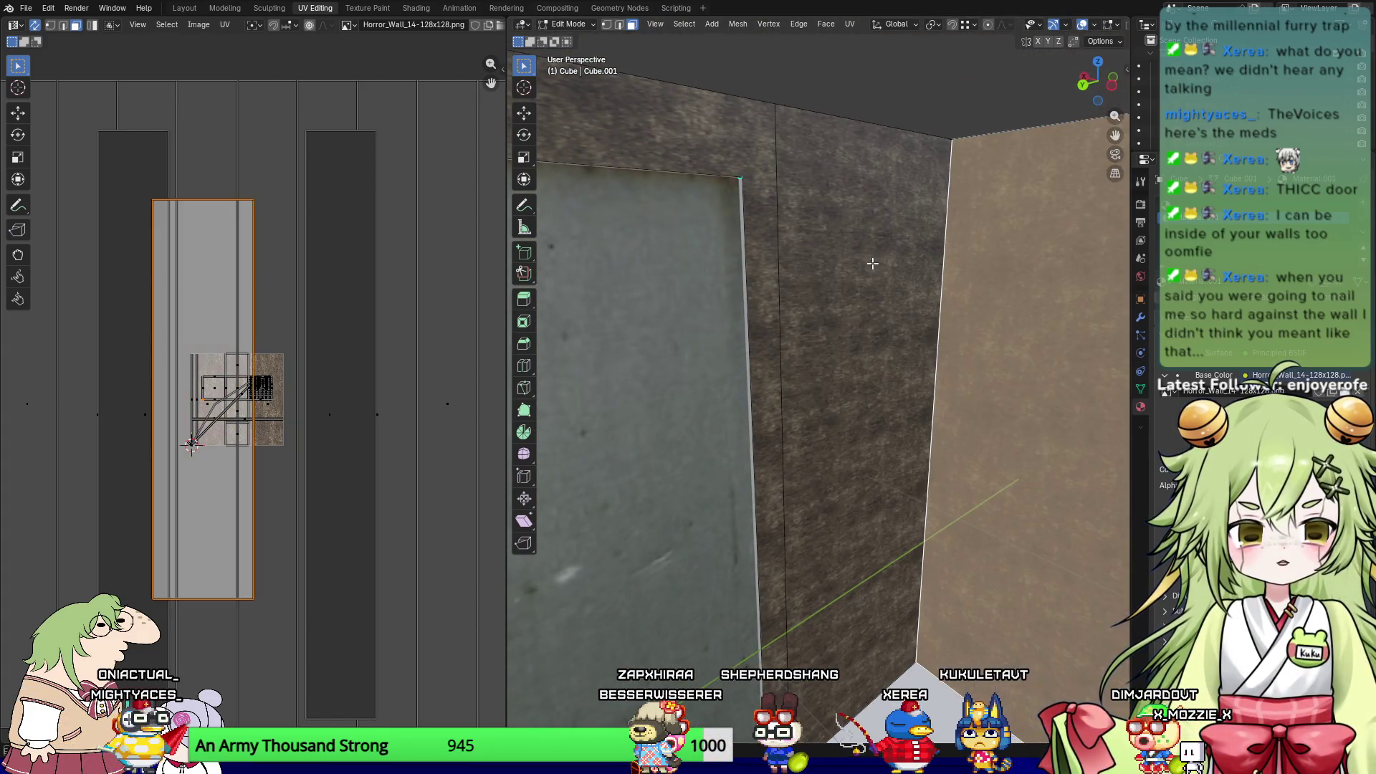
left_click(872, 262)
mouse_move(928, 342)
middle_mouse_down()
mouse_move(852, 343)
mouse_move(716, 558)
middle_mouse_up()
left_click(853, 343)
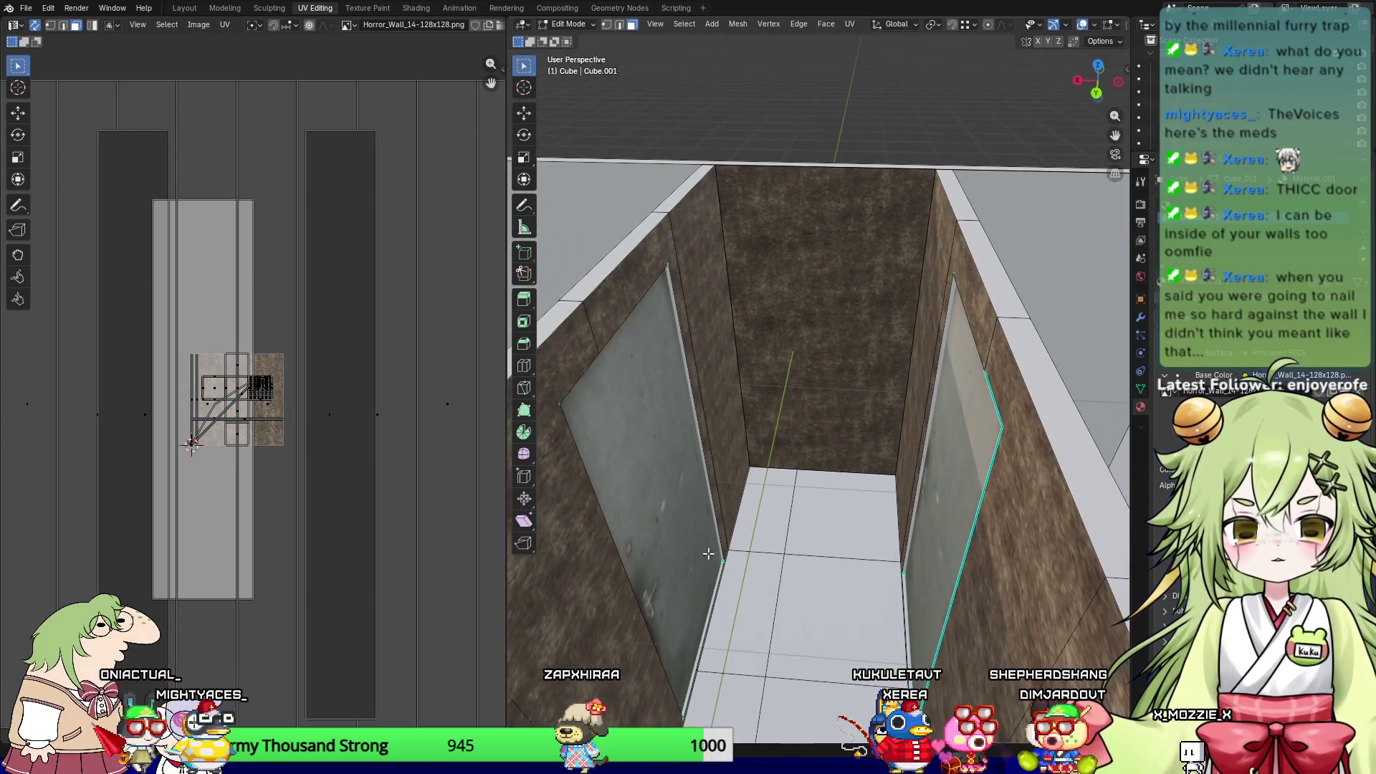
key("Tab")
left_click(648, 466)
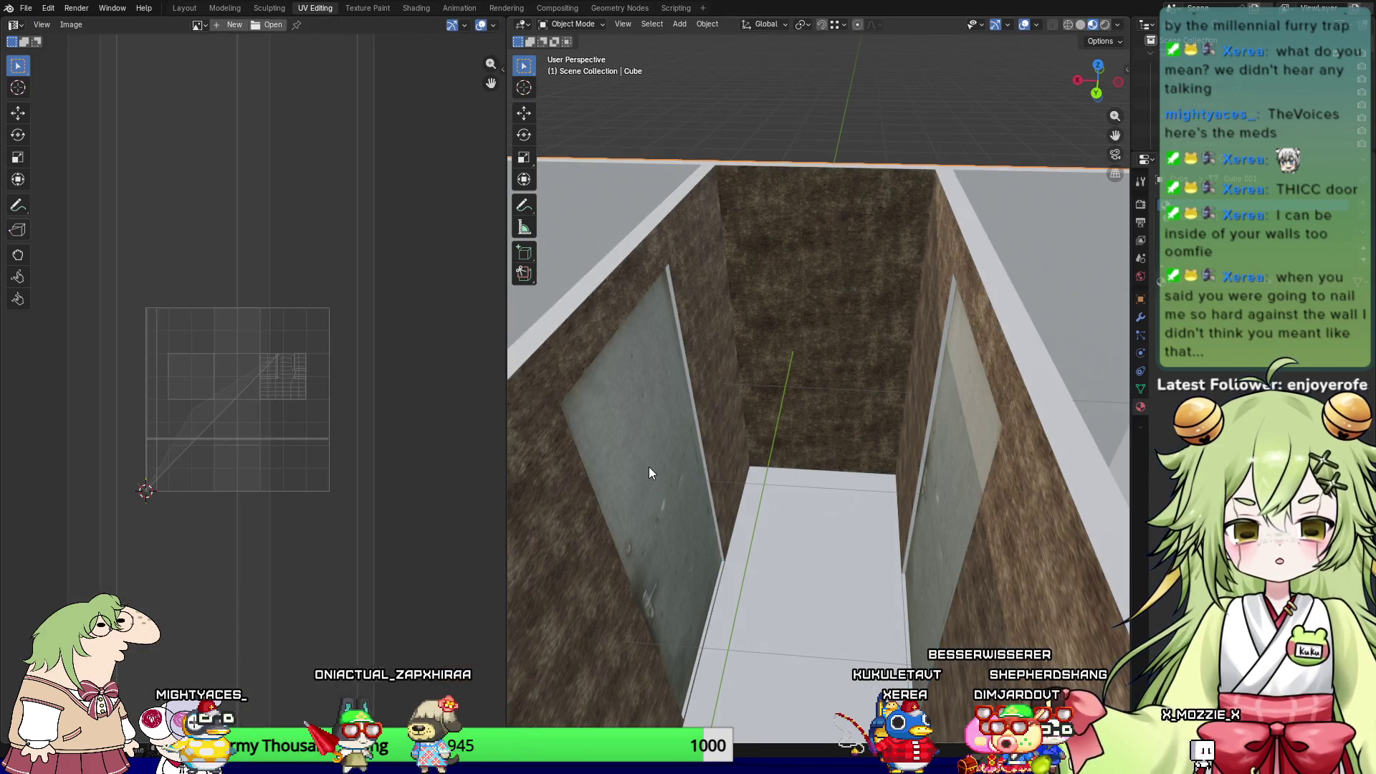
Step: Duplicate the left door and rotate the copy 90° about Z
left_click(703, 461)
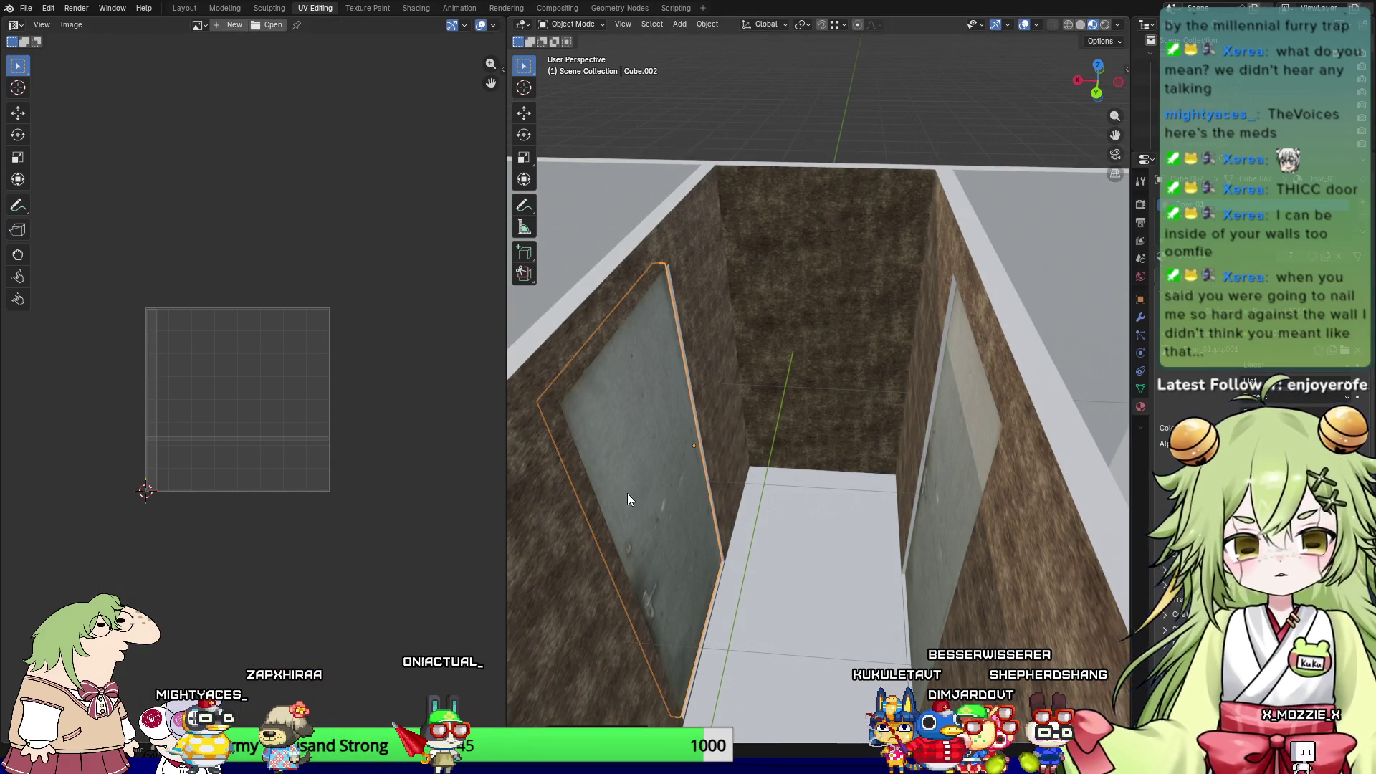
left_click(527, 113)
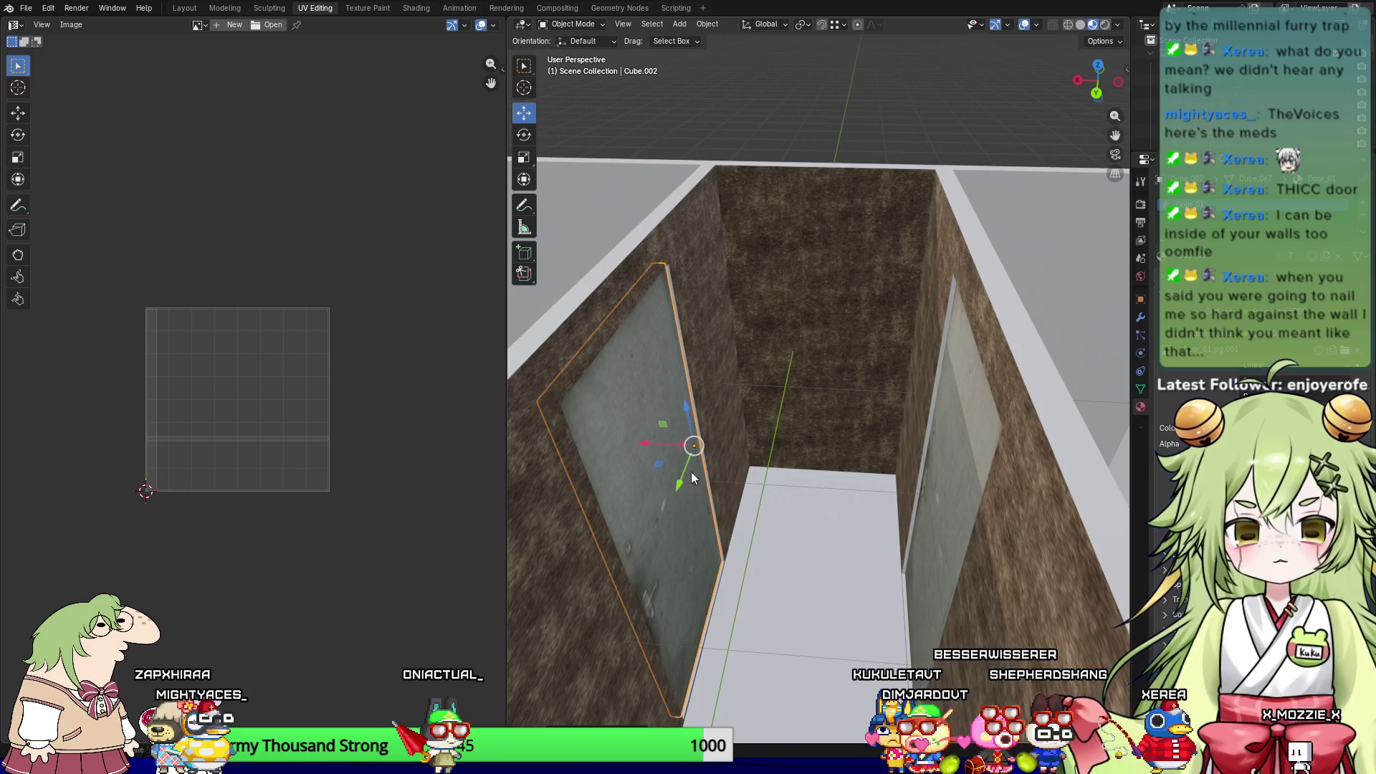
key("shift+d")
left_click(768, 458)
key("r")
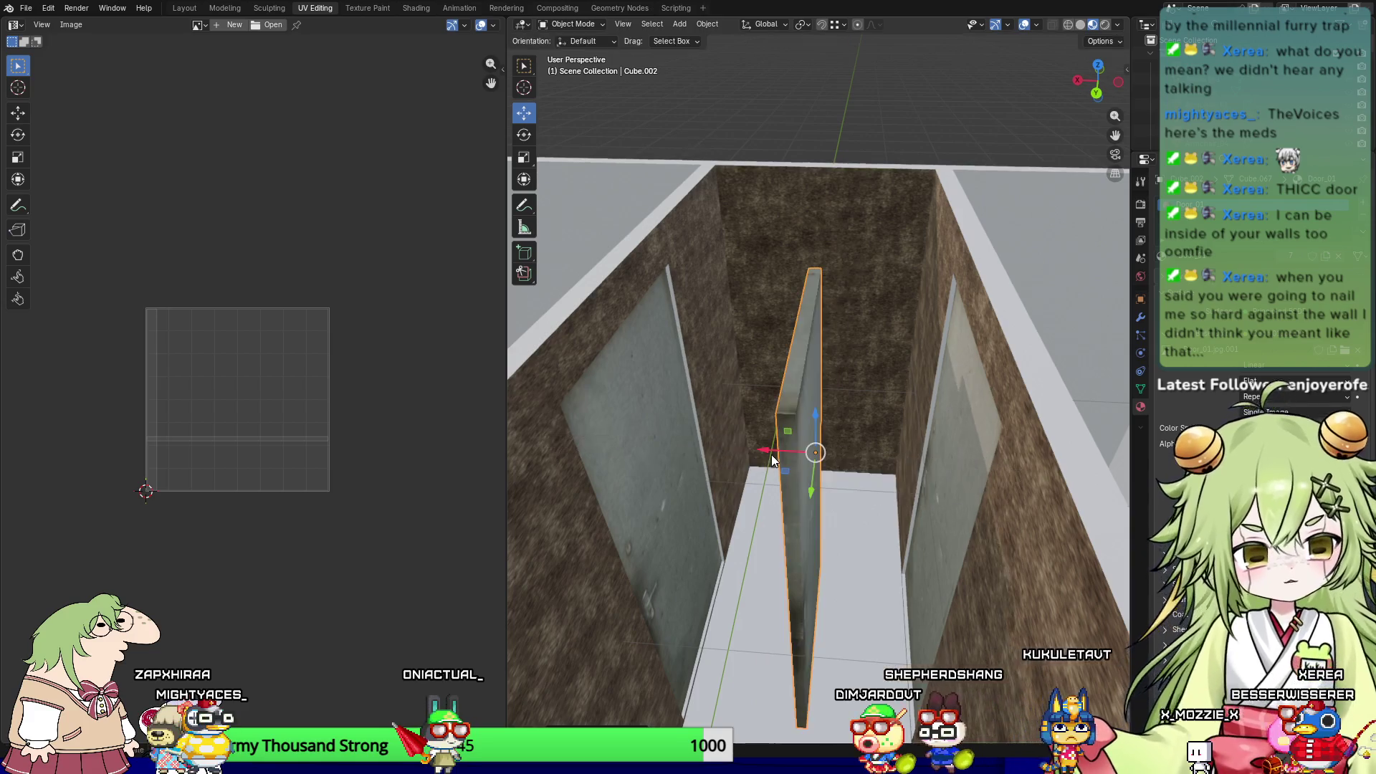
type("z90")
key("Return")
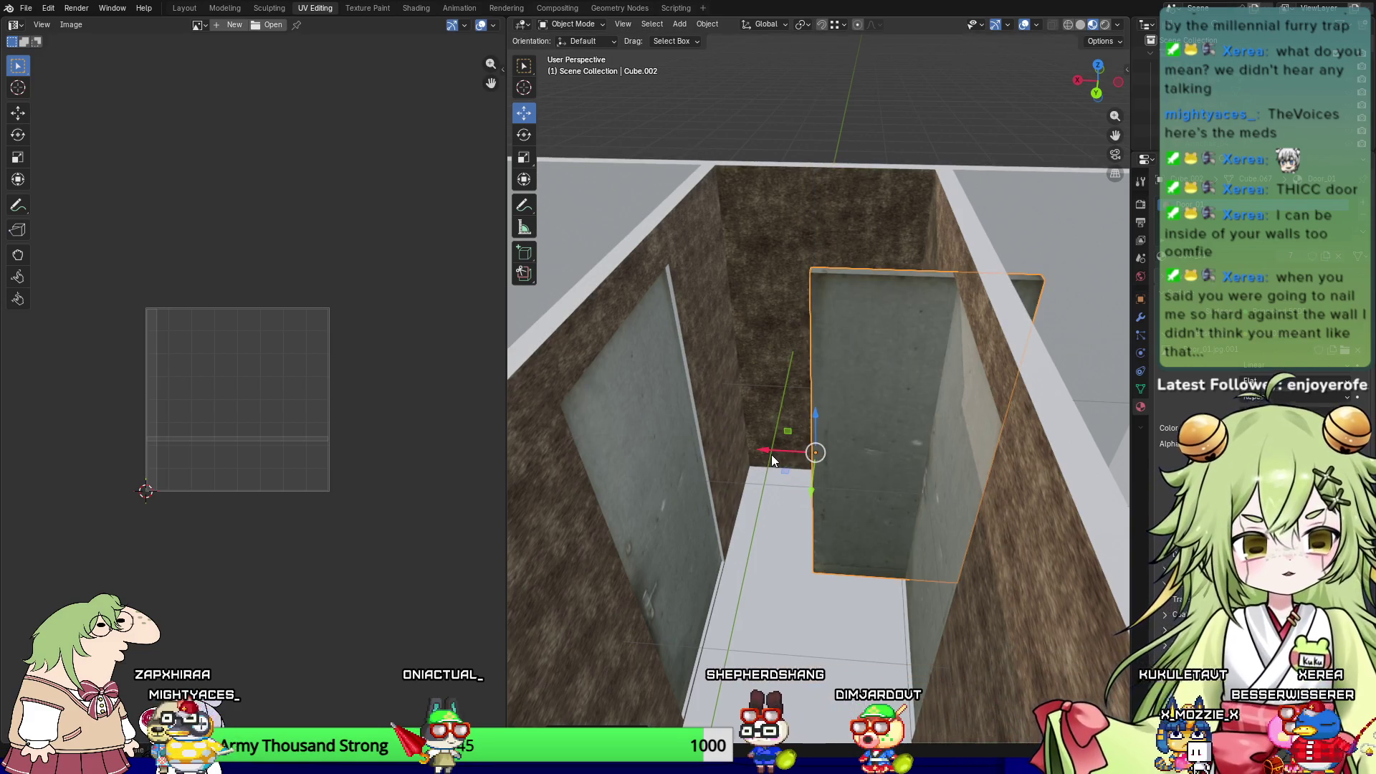
Step: Slide the door copy along X toward the right-hand corridor wall
key("g")
key("x")
left_click(684, 432)
mouse_move(683, 432)
middle_mouse_down()
mouse_move(902, 534)
mouse_move(811, 389)
mouse_move(827, 412)
mouse_move(578, 452)
middle_mouse_up()
key("r")
key("Return")
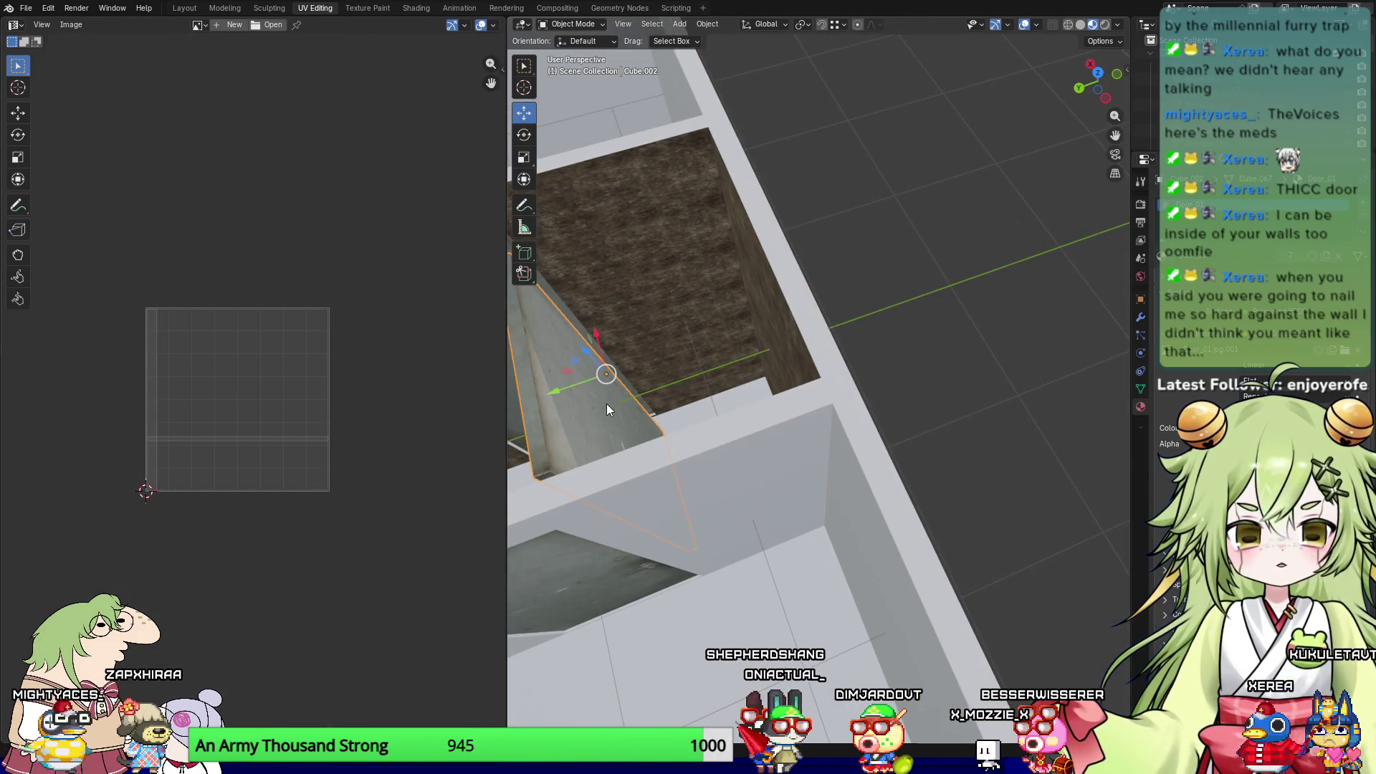
middle_click_drag(606, 403, 643, 377)
key("r")
key("Escape")
Step: Stretch the door copy 4.6278 along Y, shift it 1.168 m to the wall, and select the wall Cube
key("s")
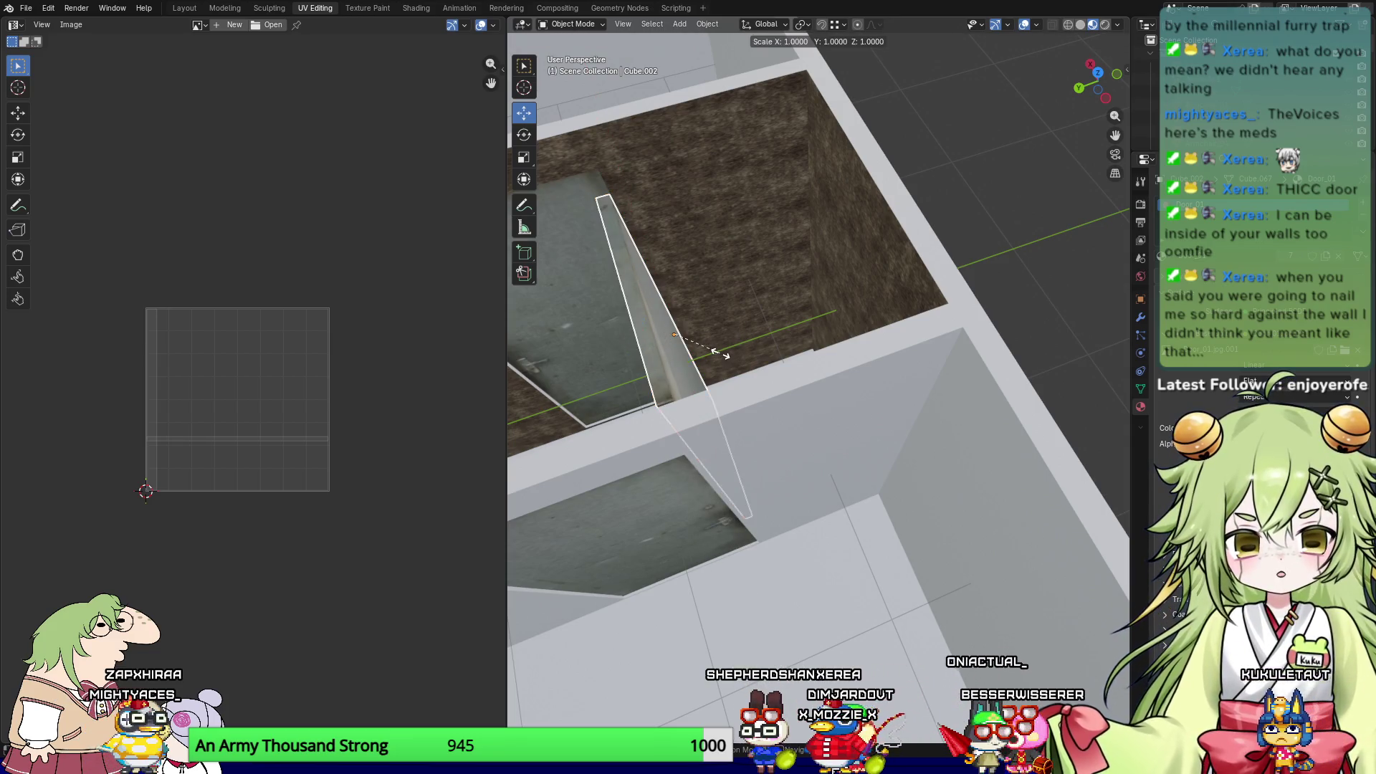
key("y")
key("Escape")
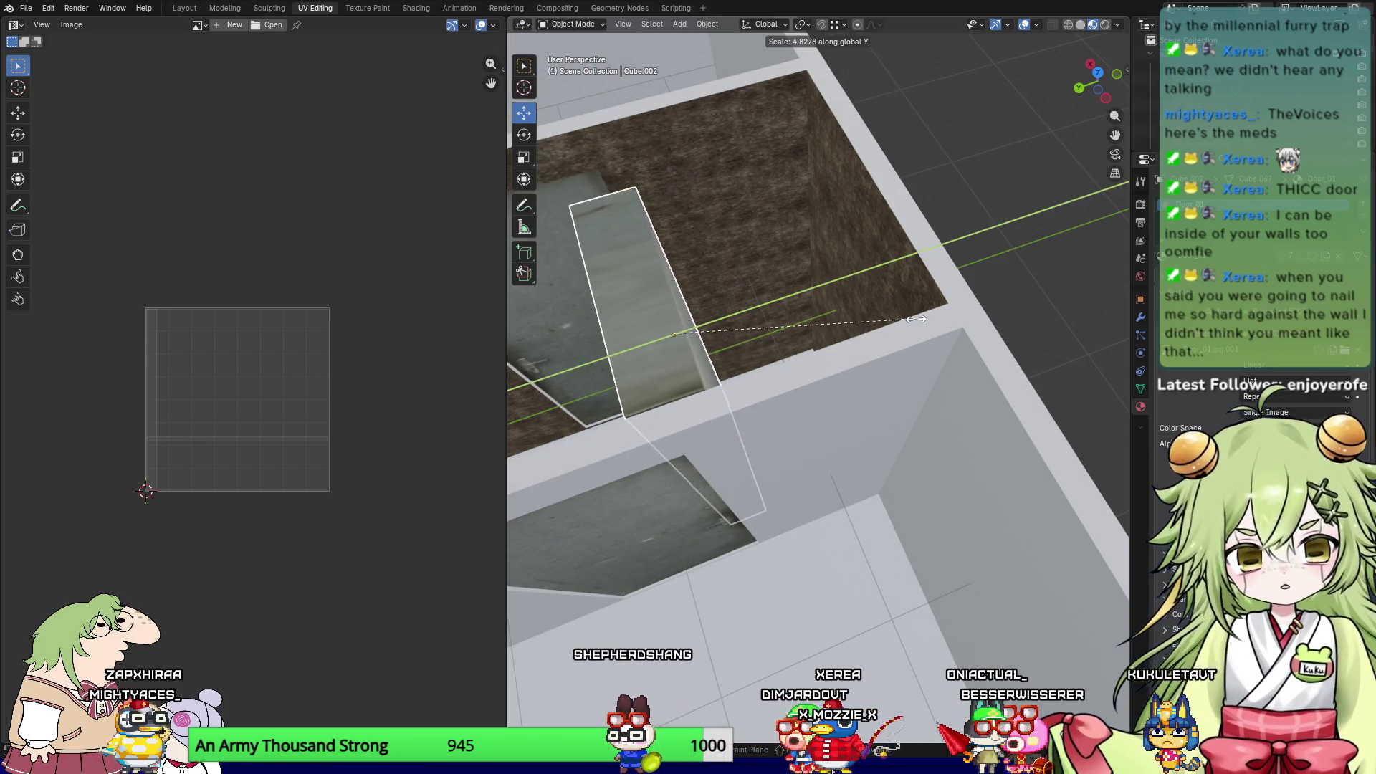
key("g")
key("y")
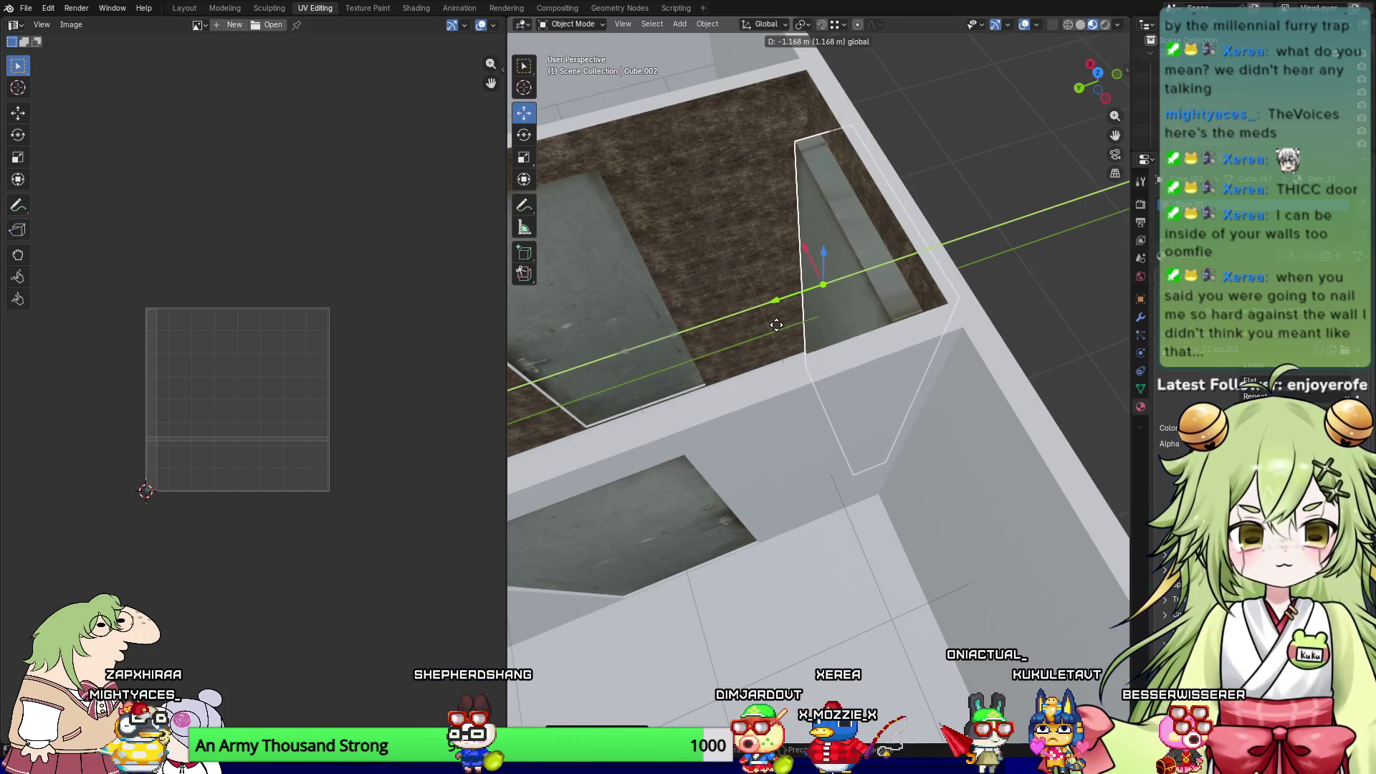
left_click(824, 312)
left_click(767, 201)
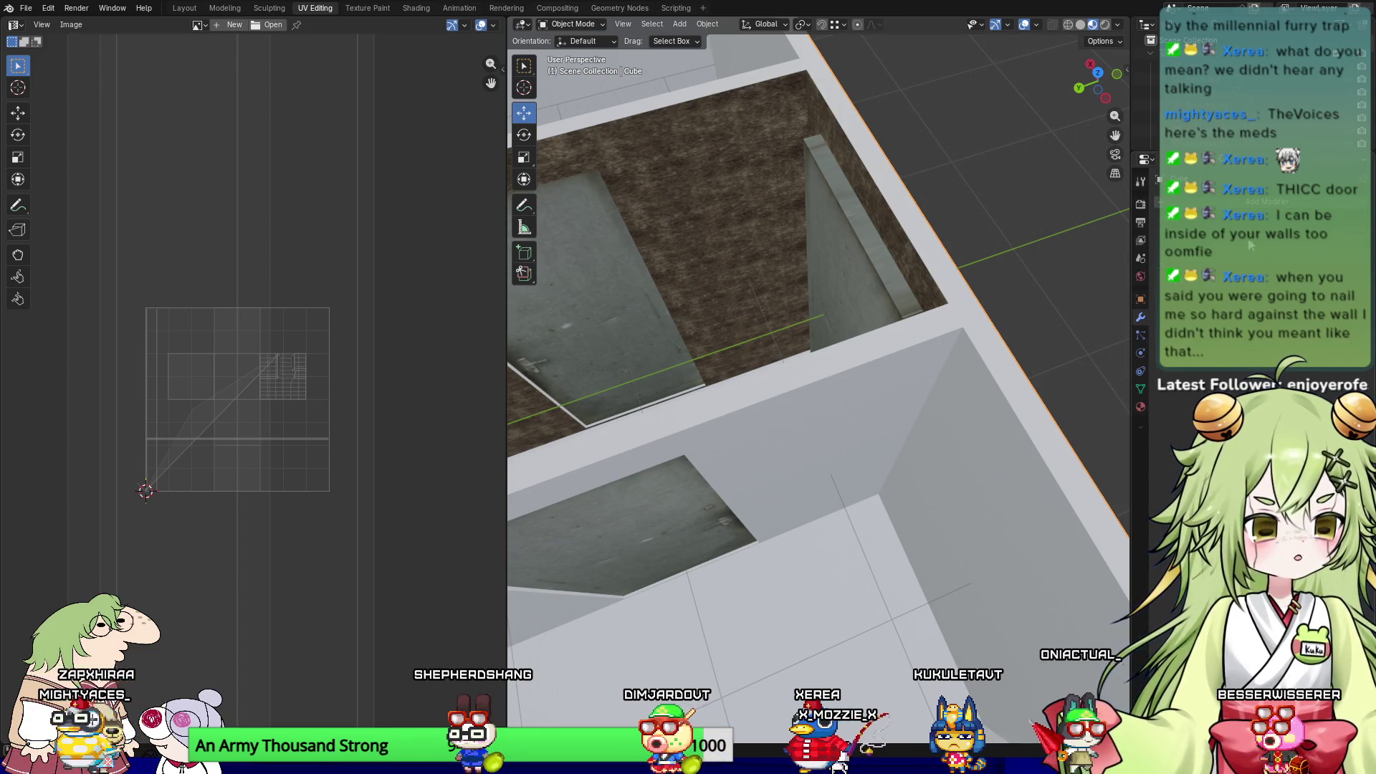
Step: Add a Boolean modifier to the wall Cube with door block Cube.002 as the cutter
mouse_move(1251, 211)
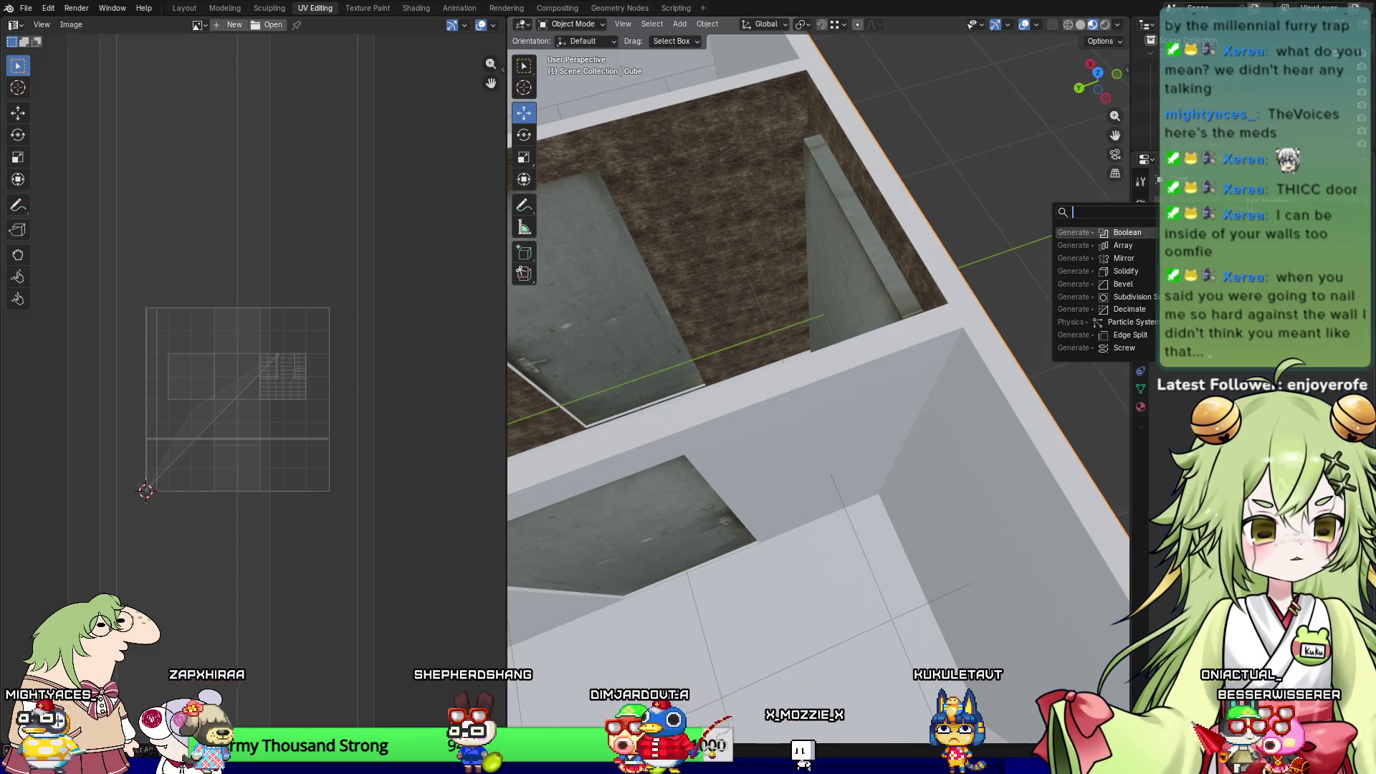
left_click(1138, 241)
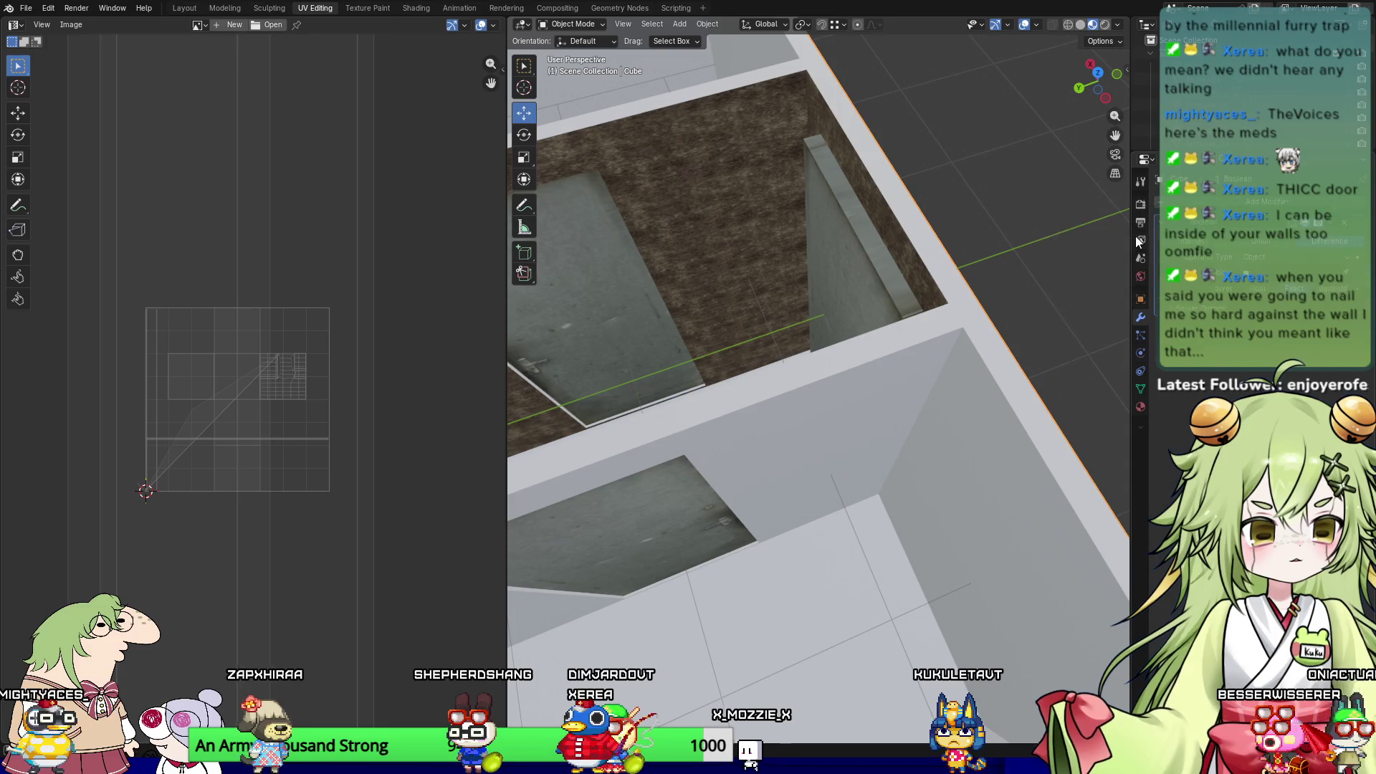
left_click(844, 245)
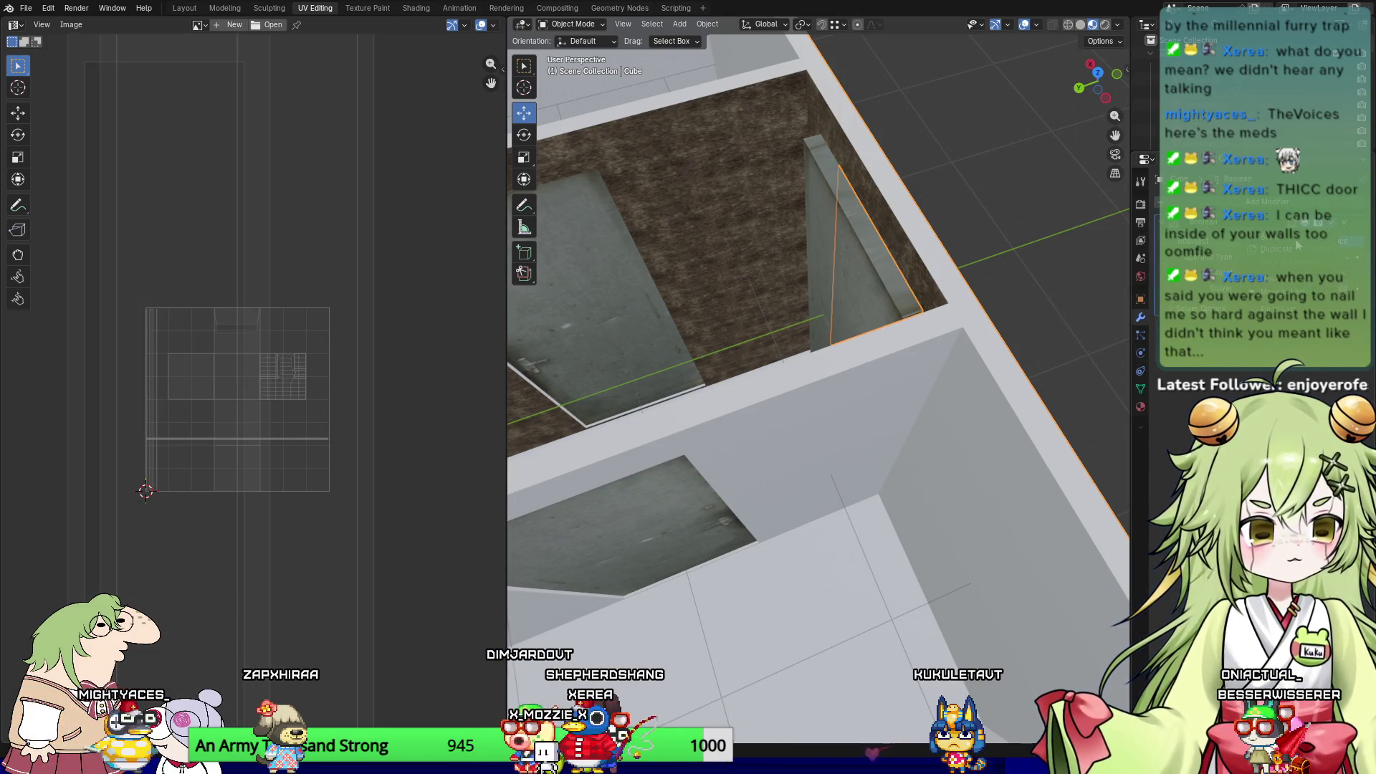
Step: Slide door block Cube.002 along Y into the wall to open the doorway
left_click(844, 279)
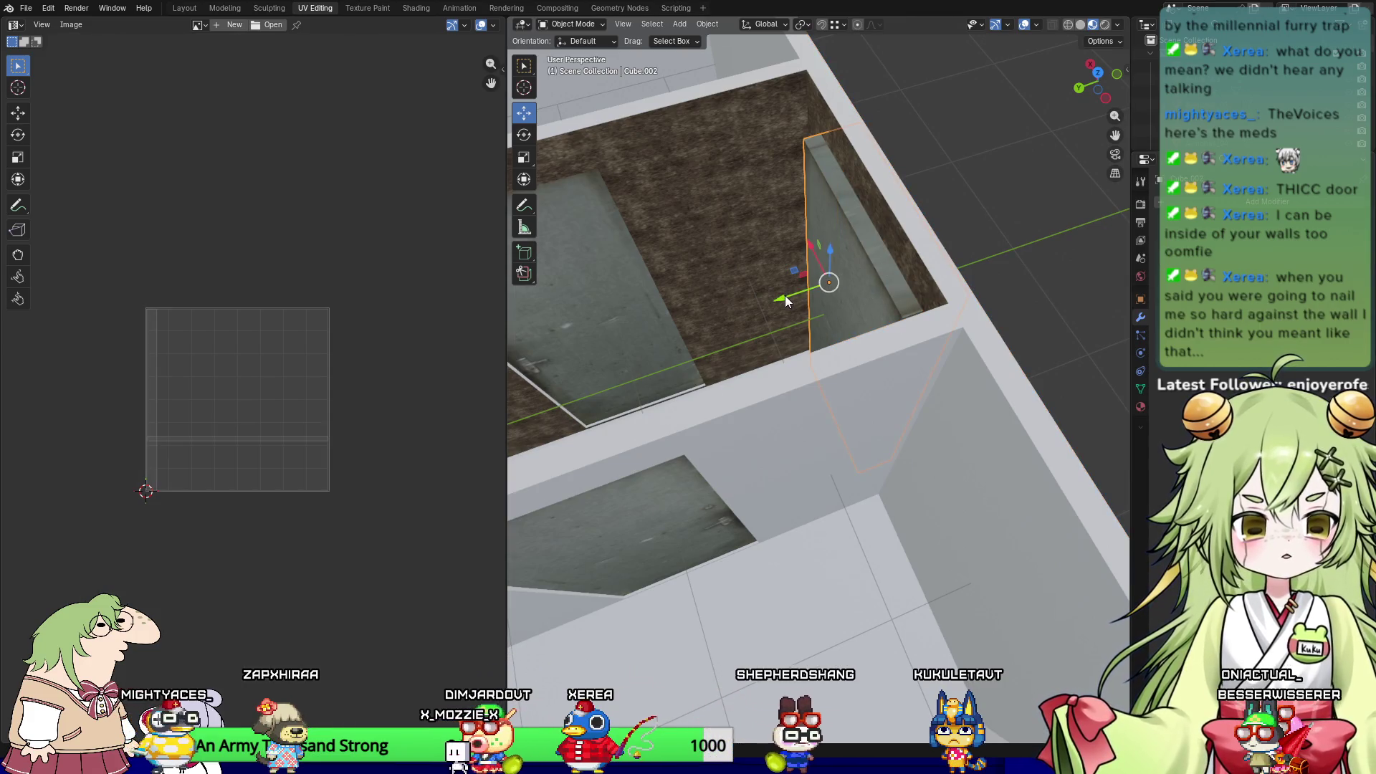
left_click_drag(785, 295, 606, 344)
mouse_move(606, 344)
middle_mouse_down()
mouse_move(1112, 304)
mouse_move(1038, 271)
mouse_move(1051, 313)
mouse_move(724, 328)
middle_mouse_up()
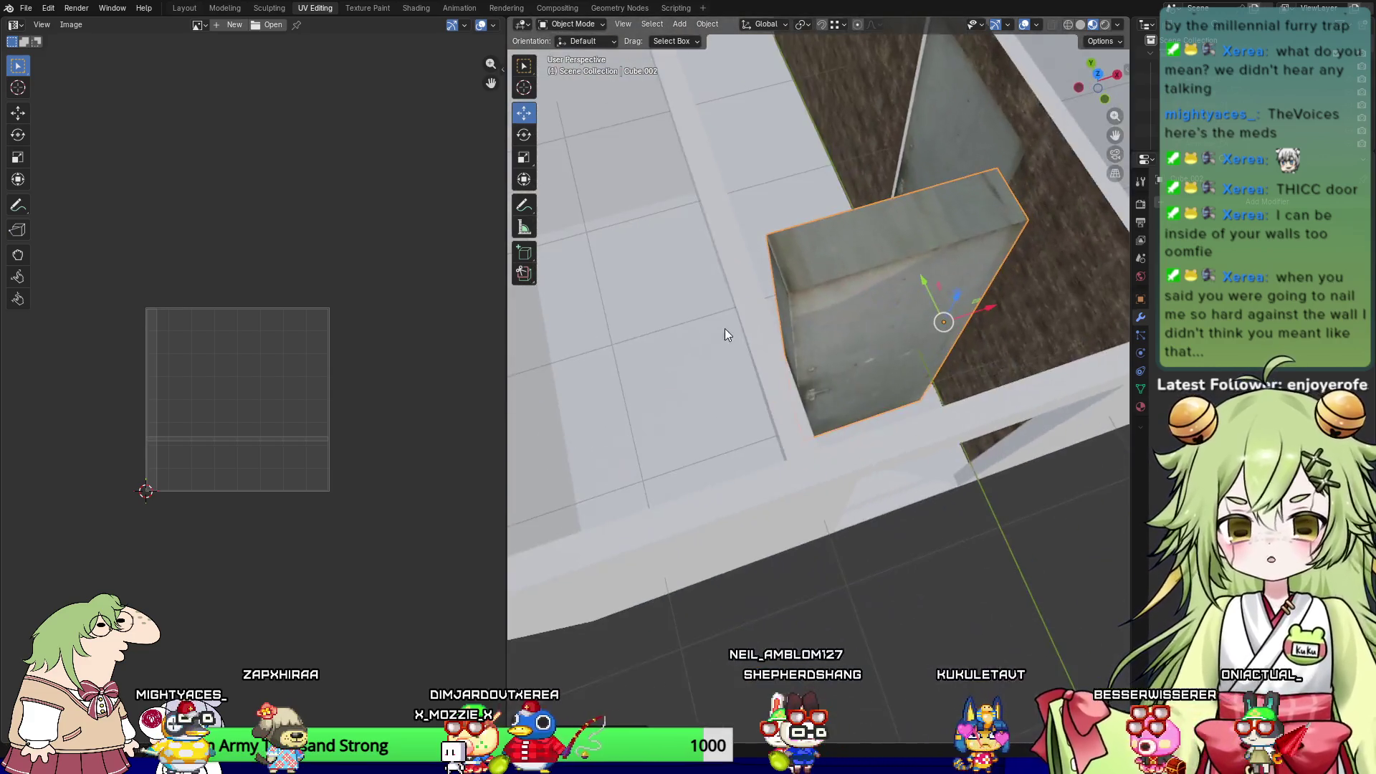
key("KP_Decimal")
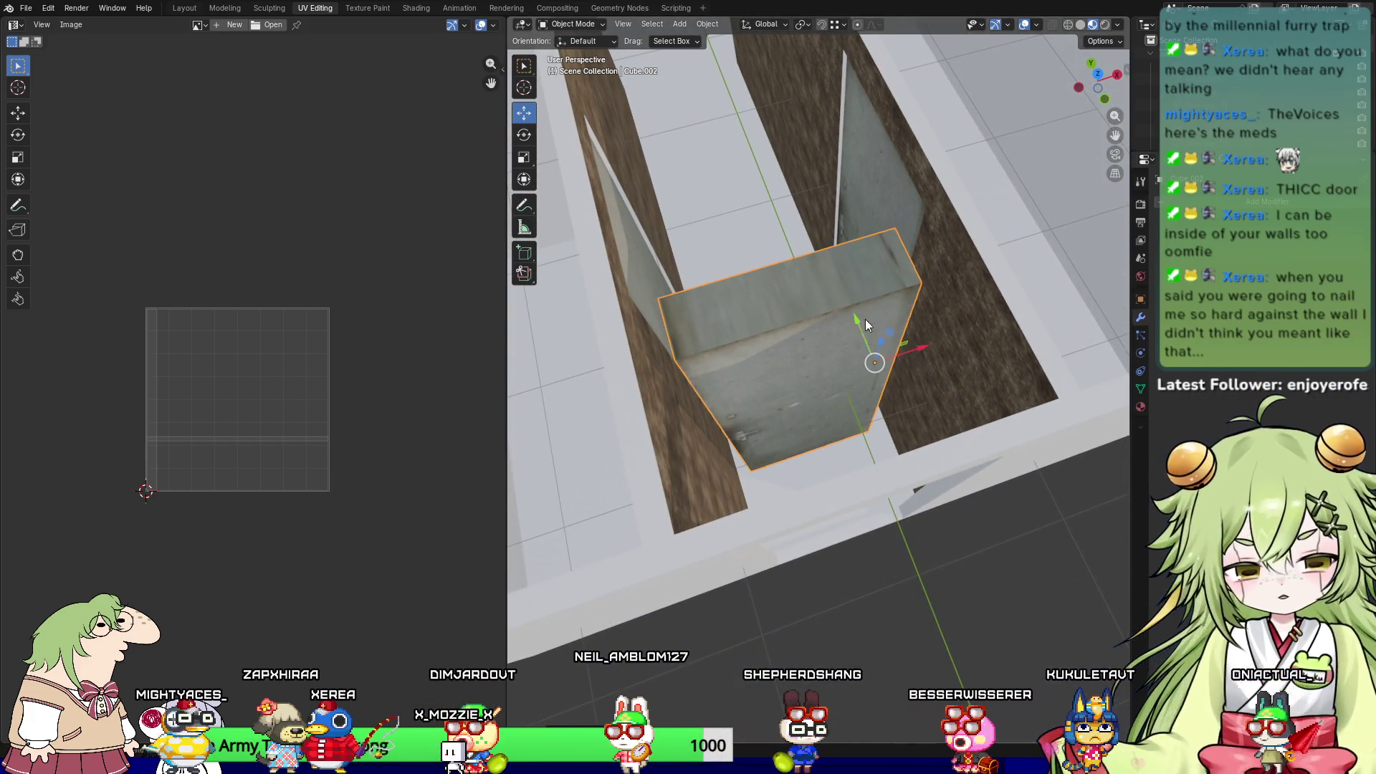
key("s")
key("y")
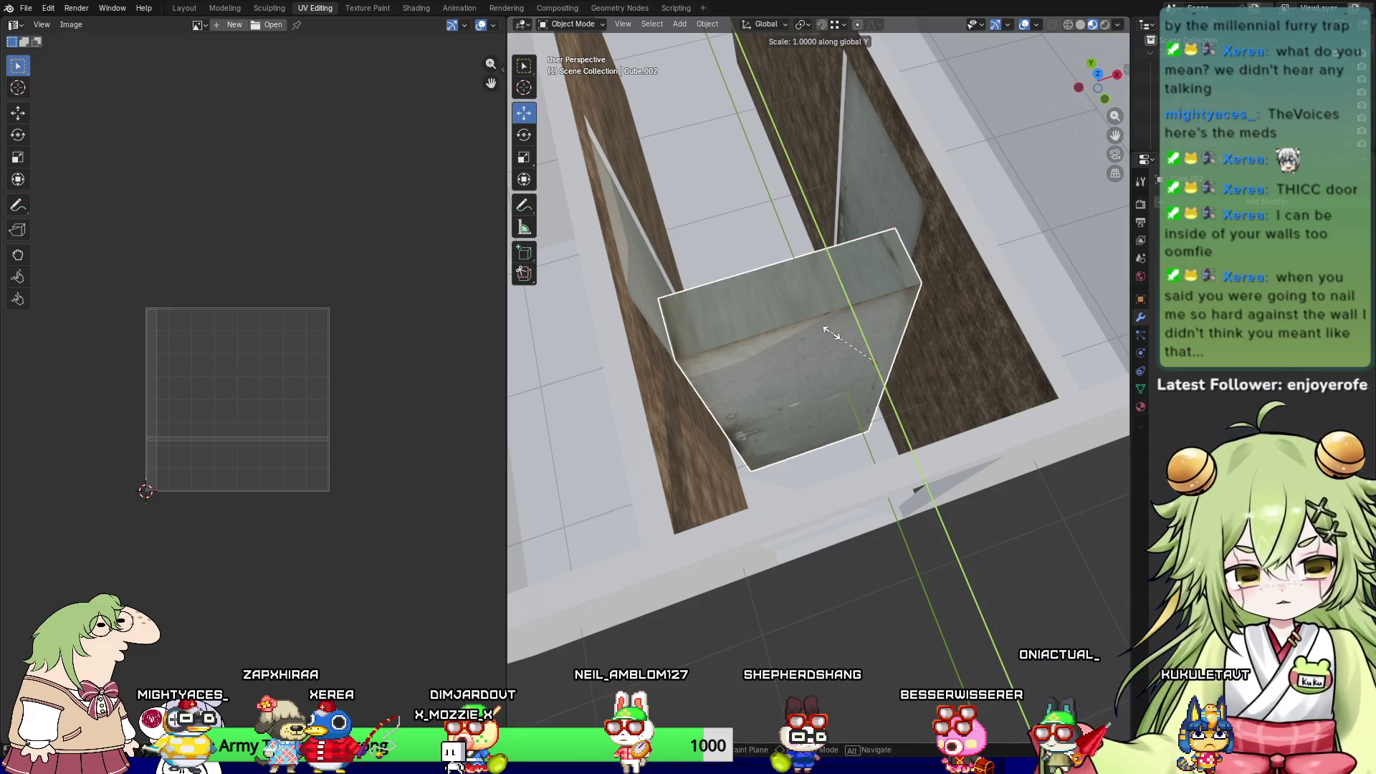
right_click(869, 349)
mouse_move(869, 349)
middle_mouse_down()
mouse_move(849, 365)
mouse_move(974, 346)
mouse_move(1048, 300)
mouse_move(1059, 269)
mouse_move(973, 351)
middle_mouse_up()
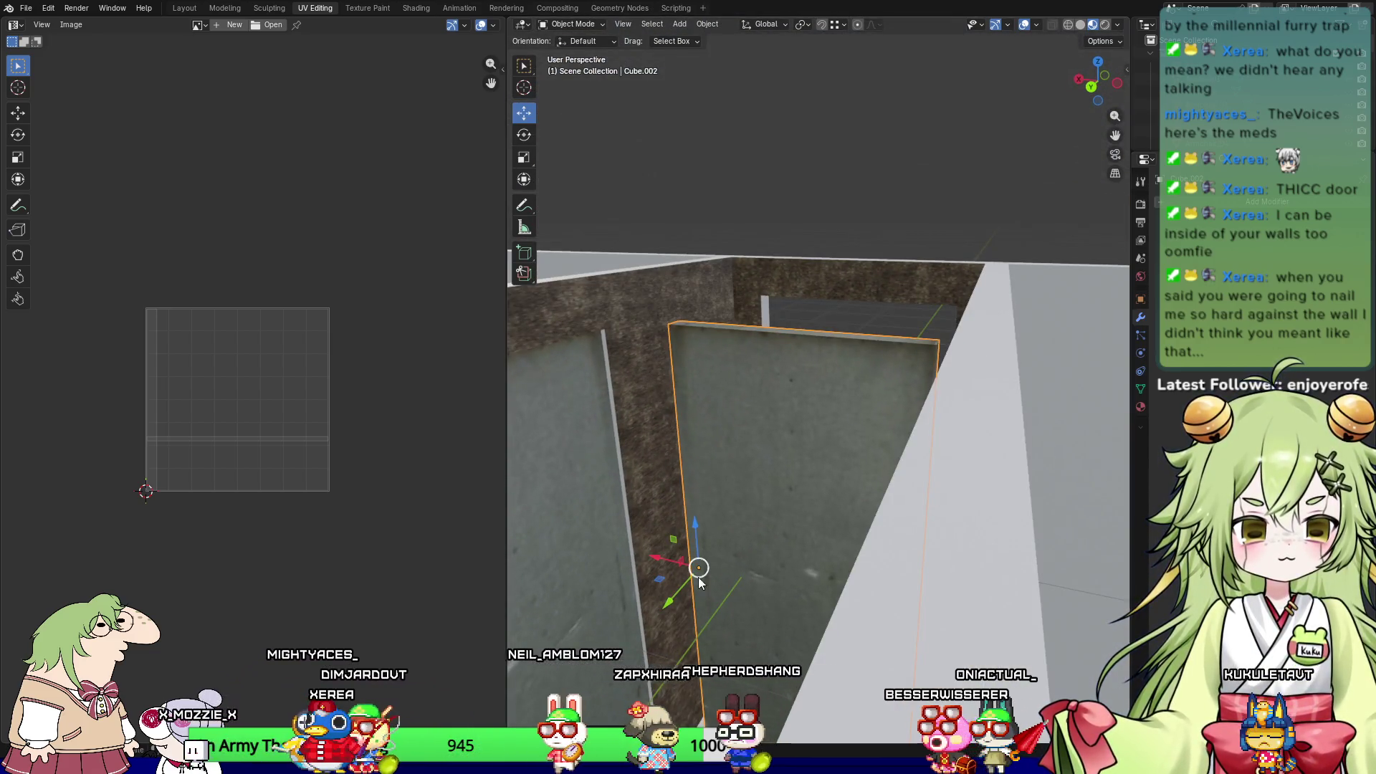
left_click_drag(673, 601, 774, 541)
middle_click_drag(733, 552, 806, 579)
Step: Put the wall mesh Cube into Edit Mode and select its left wall face
left_click(753, 180)
mouse_move(752, 181)
middle_mouse_down()
mouse_move(759, 285)
mouse_move(754, 217)
mouse_move(724, 209)
mouse_move(678, 163)
mouse_move(703, 151)
mouse_move(625, 252)
mouse_move(810, 471)
middle_mouse_up()
mouse_move(607, 397)
middle_mouse_down()
mouse_move(654, 436)
mouse_move(878, 493)
mouse_move(1026, 446)
mouse_move(1021, 248)
middle_mouse_up()
mouse_move(967, 364)
middle_mouse_down()
mouse_move(1102, 389)
mouse_move(1026, 351)
mouse_move(870, 341)
mouse_move(734, 416)
mouse_move(885, 394)
mouse_move(847, 390)
middle_mouse_up()
scroll(862, 398, "up", 5)
left_click(924, 373)
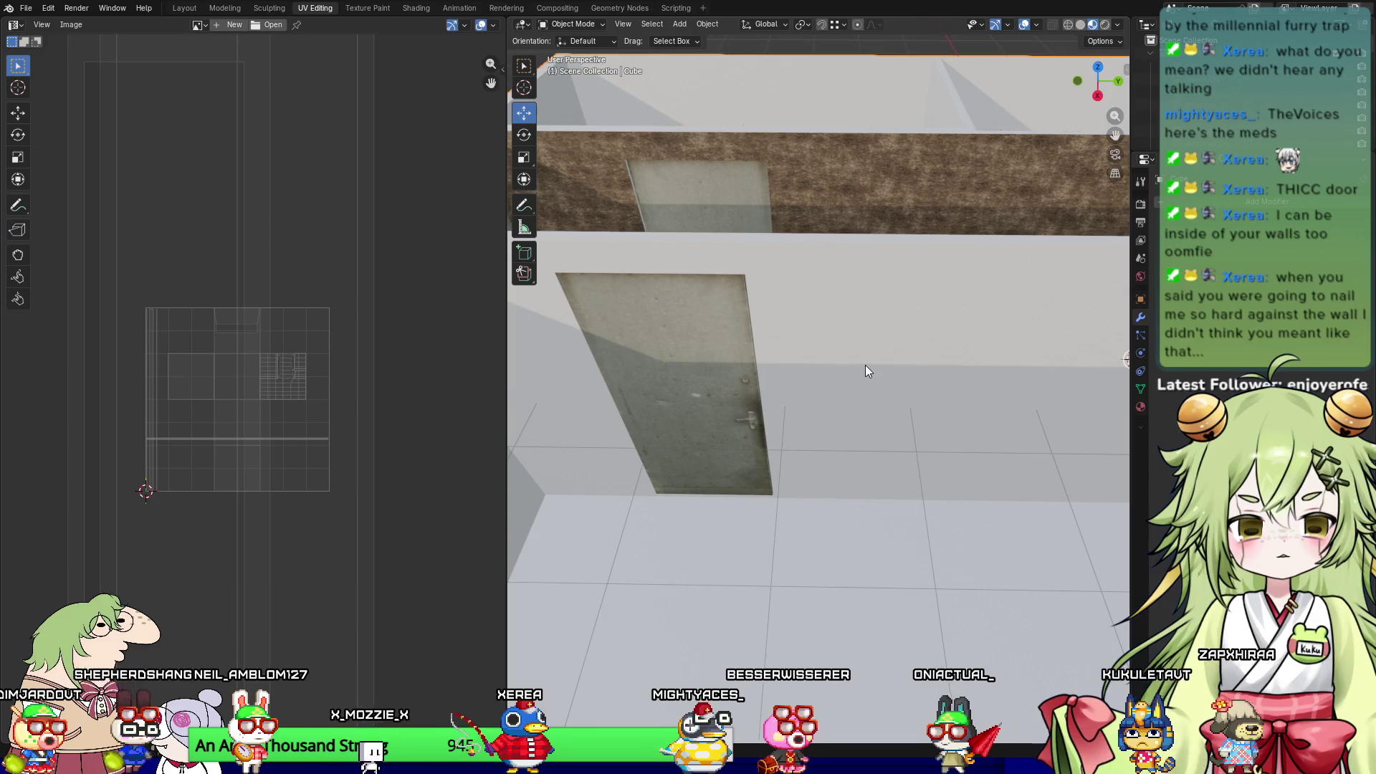
key("Tab")
mouse_move(824, 316)
middle_mouse_down()
mouse_move(791, 211)
mouse_move(904, 337)
mouse_move(763, 313)
mouse_move(739, 330)
mouse_move(752, 306)
mouse_move(841, 312)
mouse_move(889, 379)
mouse_move(786, 163)
middle_mouse_up()
left_click(791, 210, "shift")
key("1")
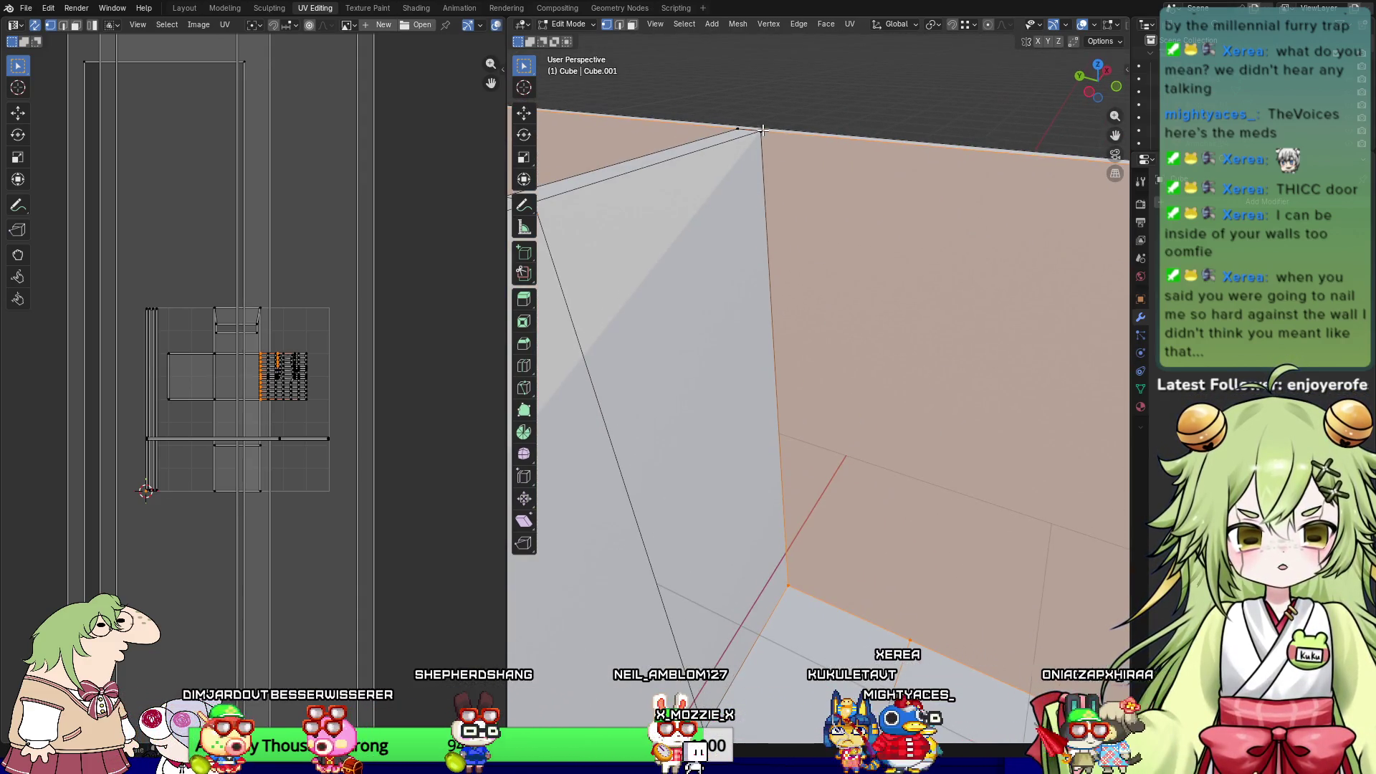
Step: Delete the right wall face at the corridor corner using face select and Delete Faces
key("3")
left_click(902, 327)
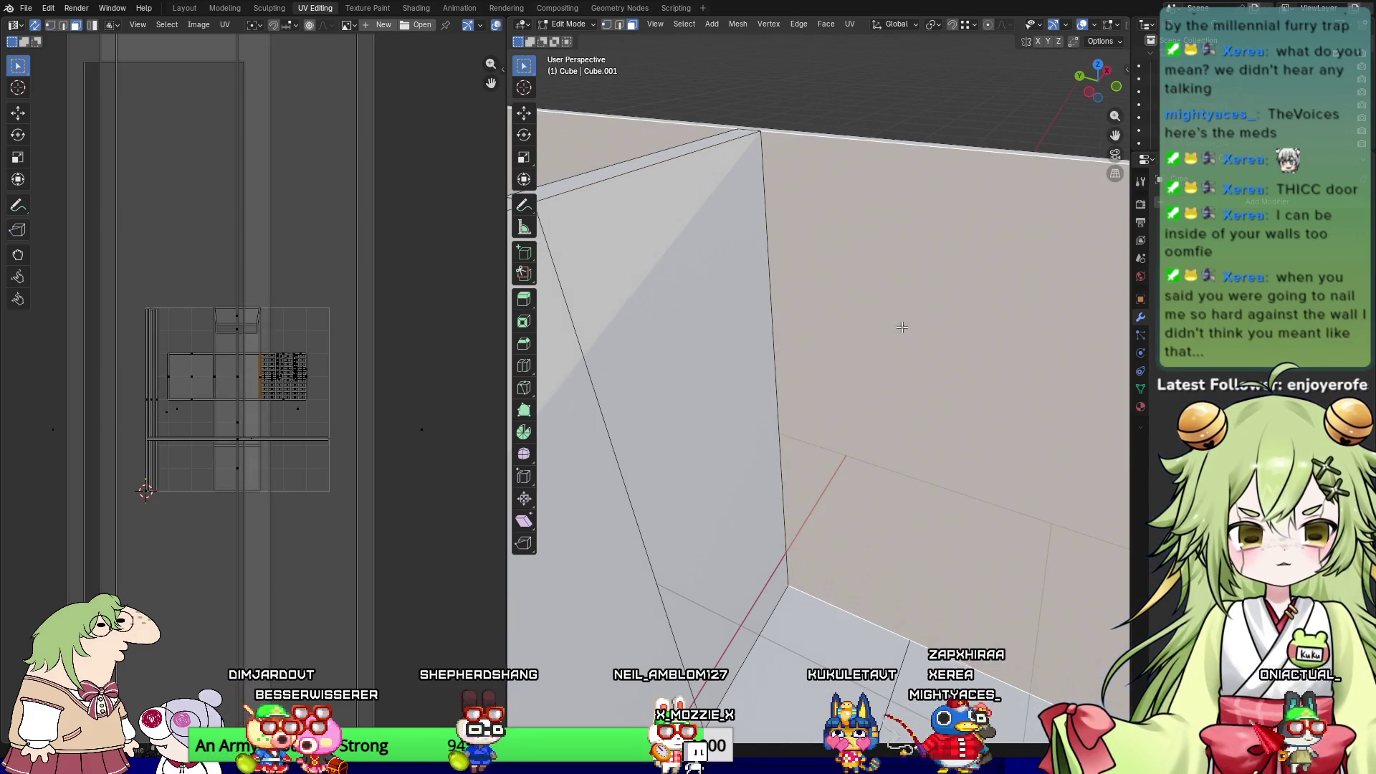
key("x")
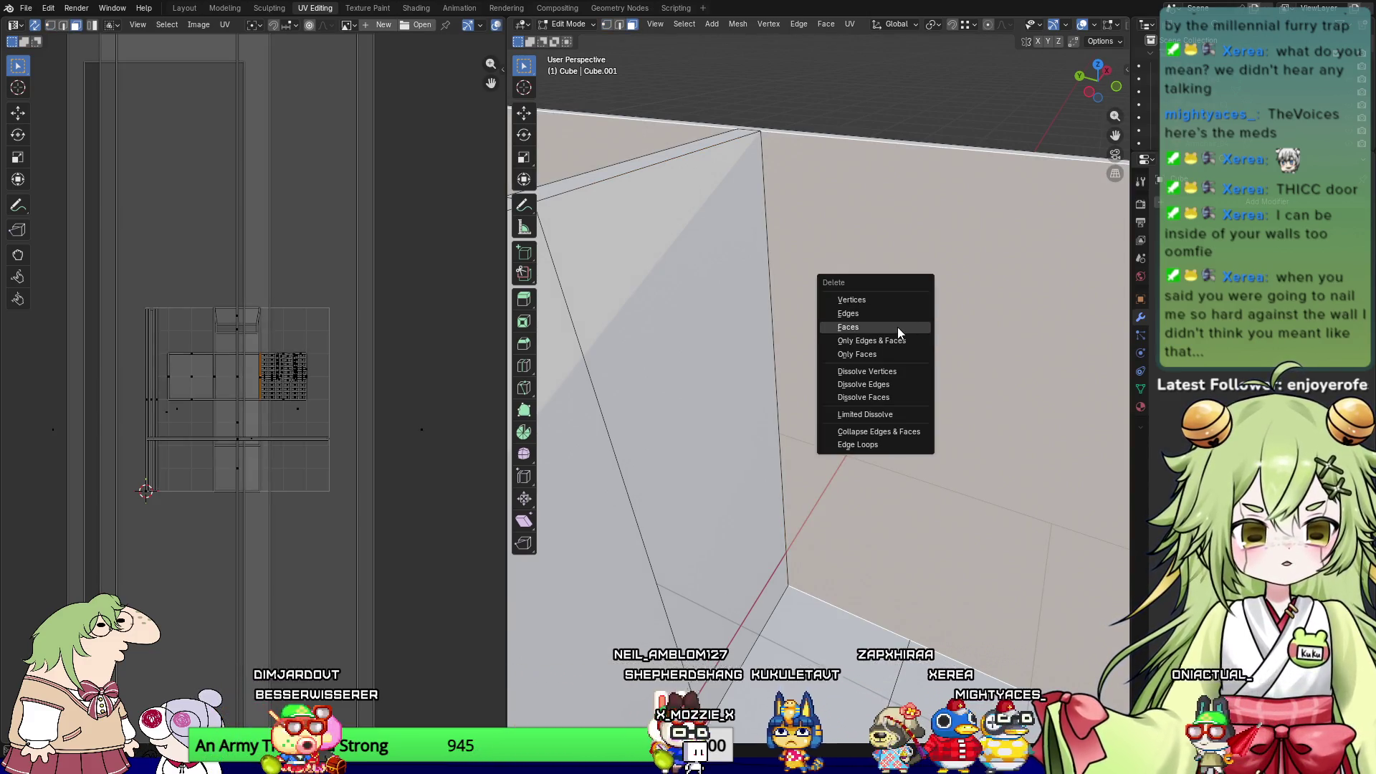
left_click(898, 327)
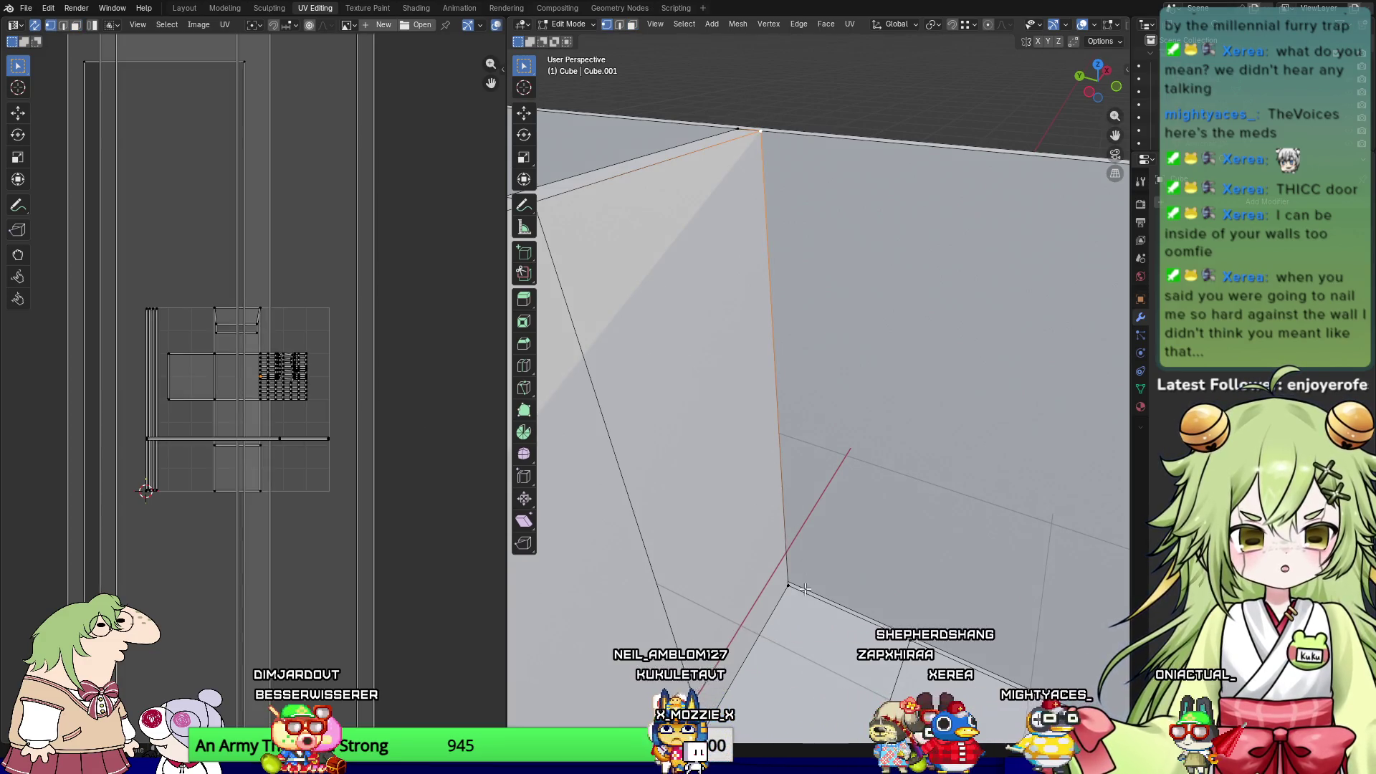
mouse_move(794, 582)
middle_mouse_down("shift")
mouse_move(693, 346)
mouse_move(785, 528)
mouse_move(924, 441)
middle_mouse_up("shift")
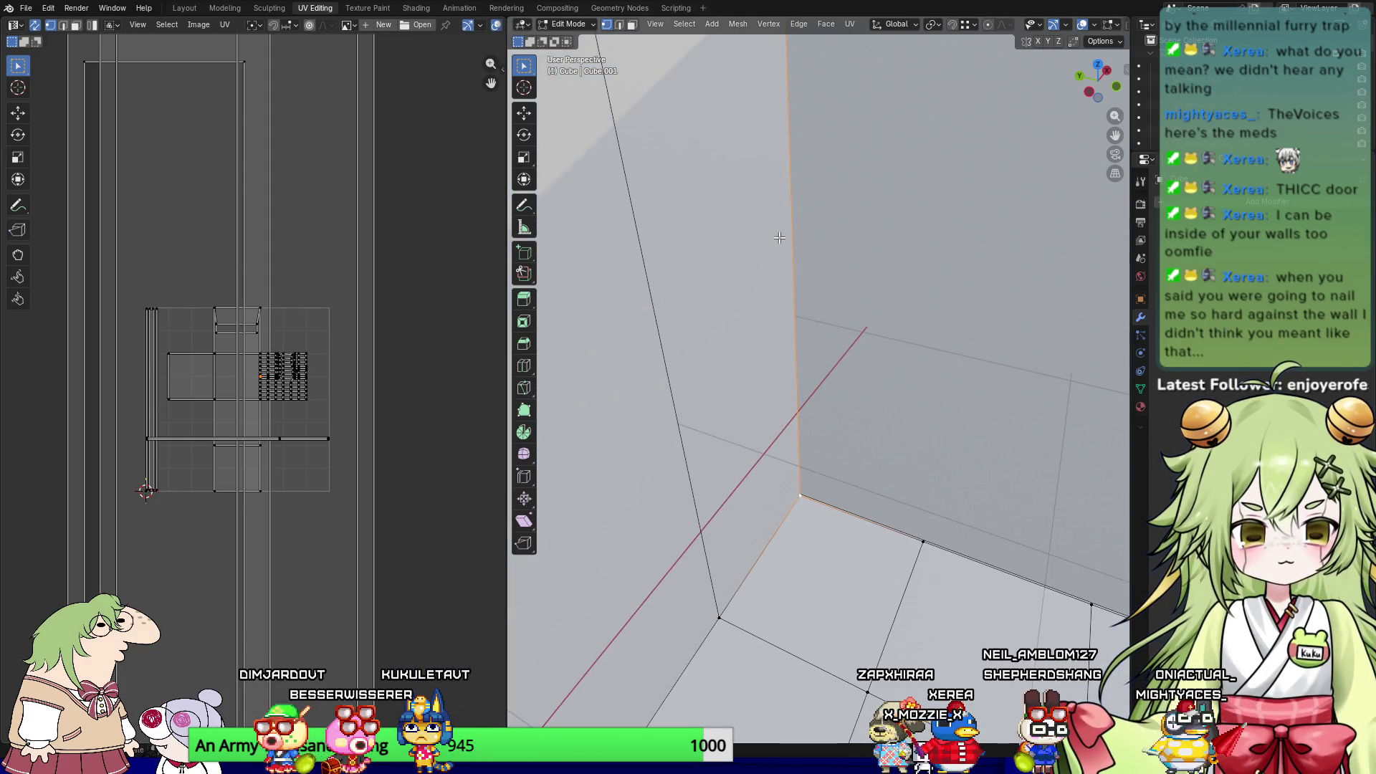
mouse_move(946, 595)
middle_mouse_down("shift")
mouse_move(727, 483)
mouse_move(777, 509)
mouse_move(760, 462)
mouse_move(931, 423)
middle_mouse_up("shift")
Step: Select the floor-edge vertex and try expanding it with UV Select > Select Linked > Linked
key("2")
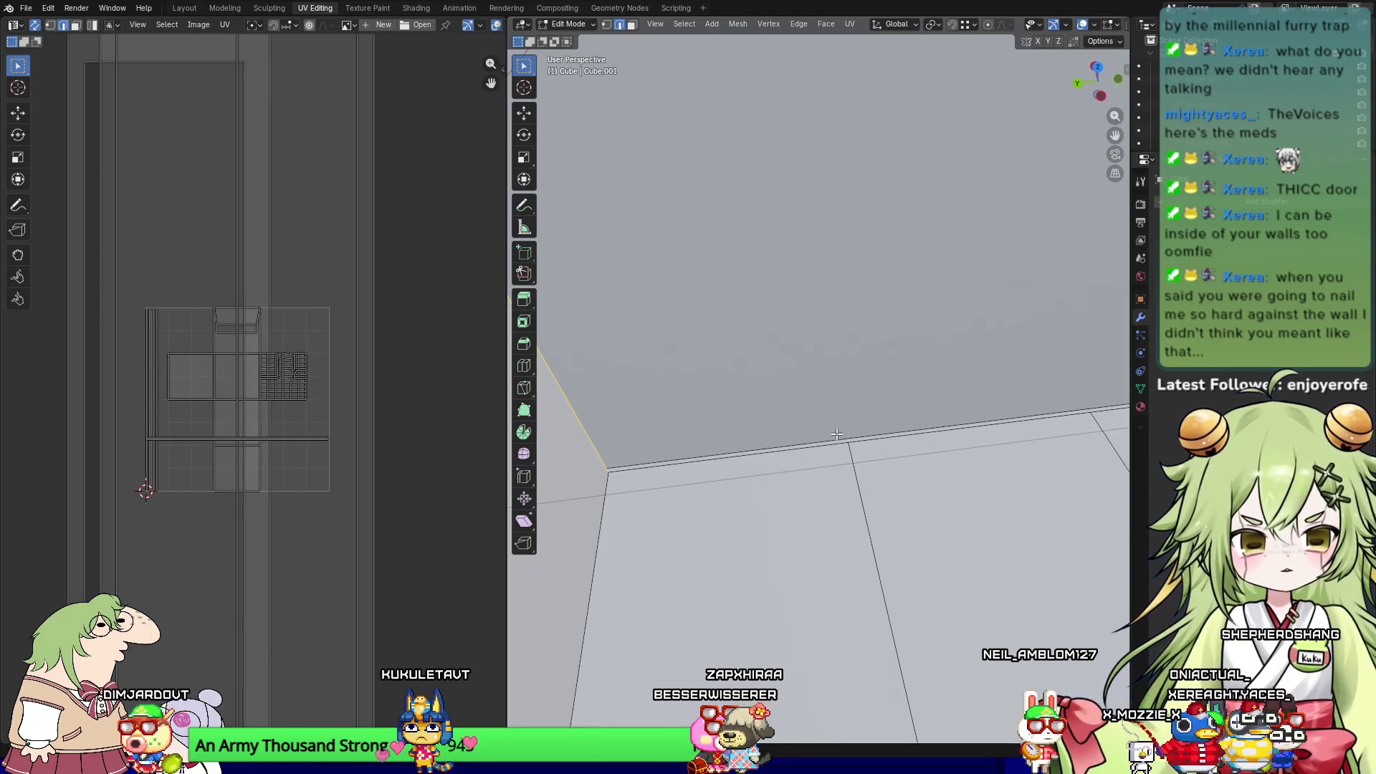
key("1")
left_click(849, 442, "shift")
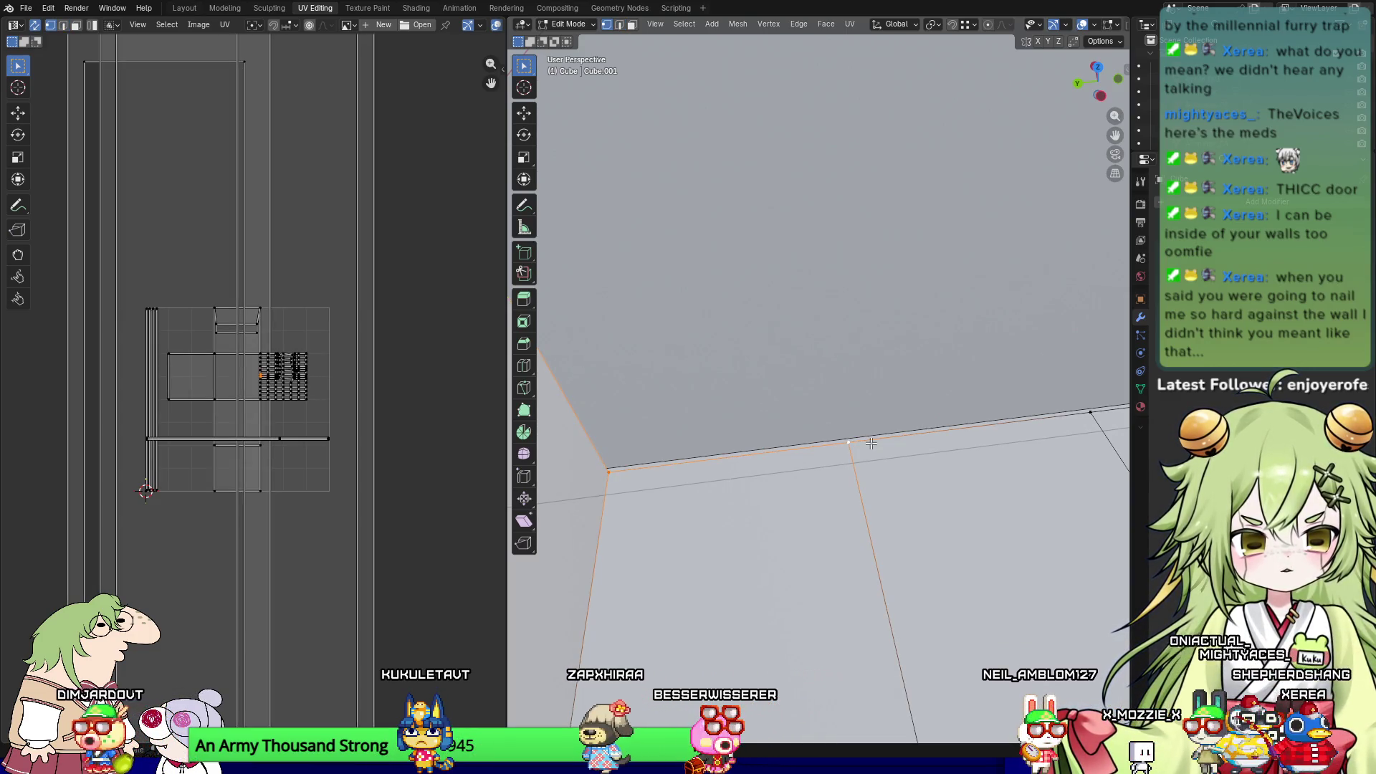
left_click(157, 24)
mouse_move(223, 185)
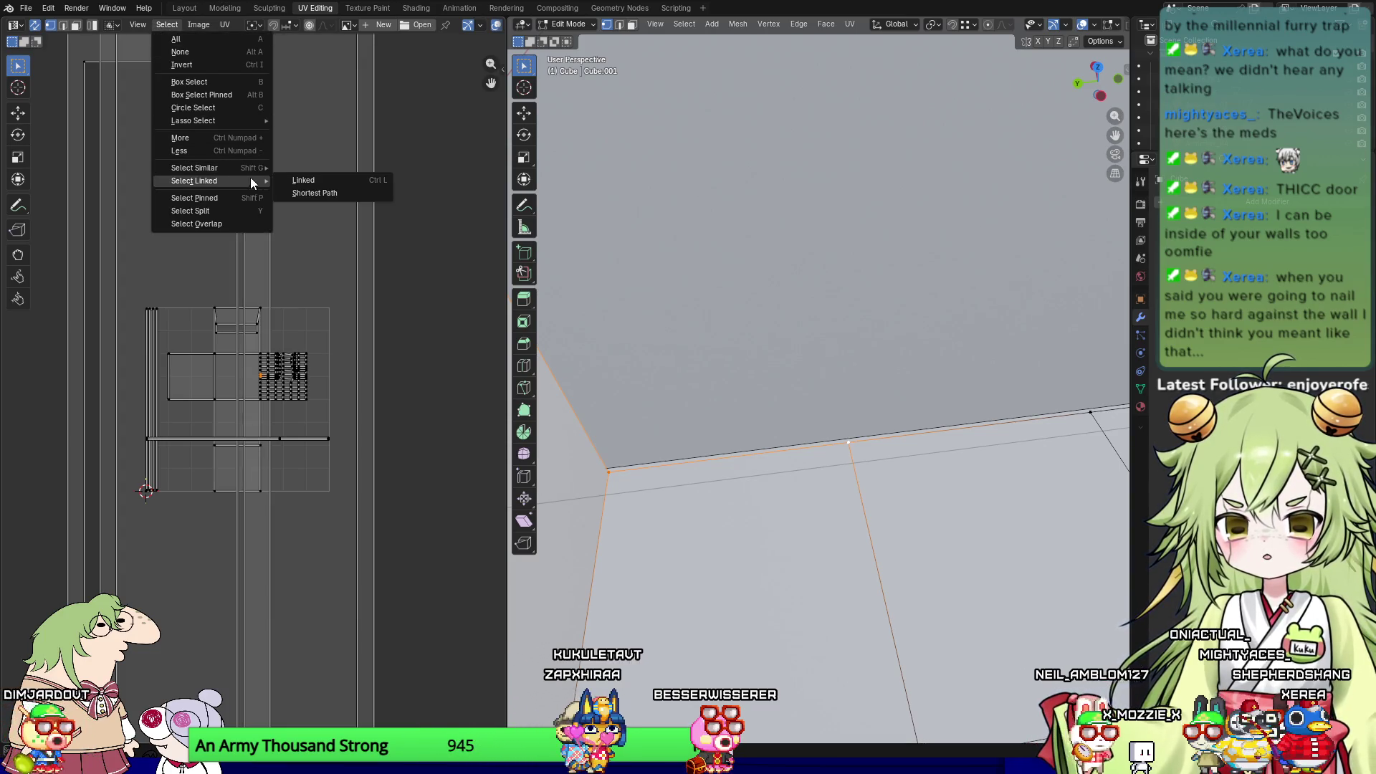
left_click(294, 180)
left_click(169, 98)
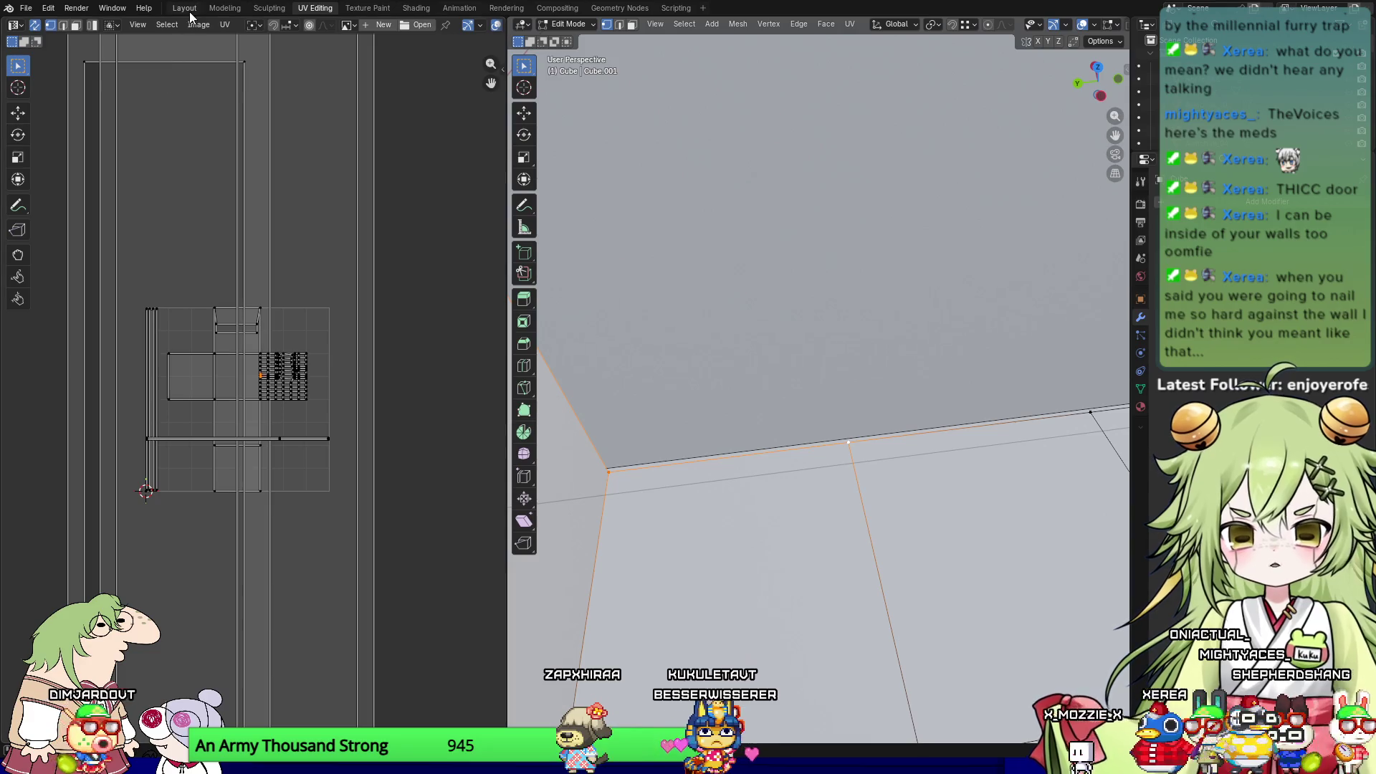
left_click(162, 24)
mouse_move(235, 167)
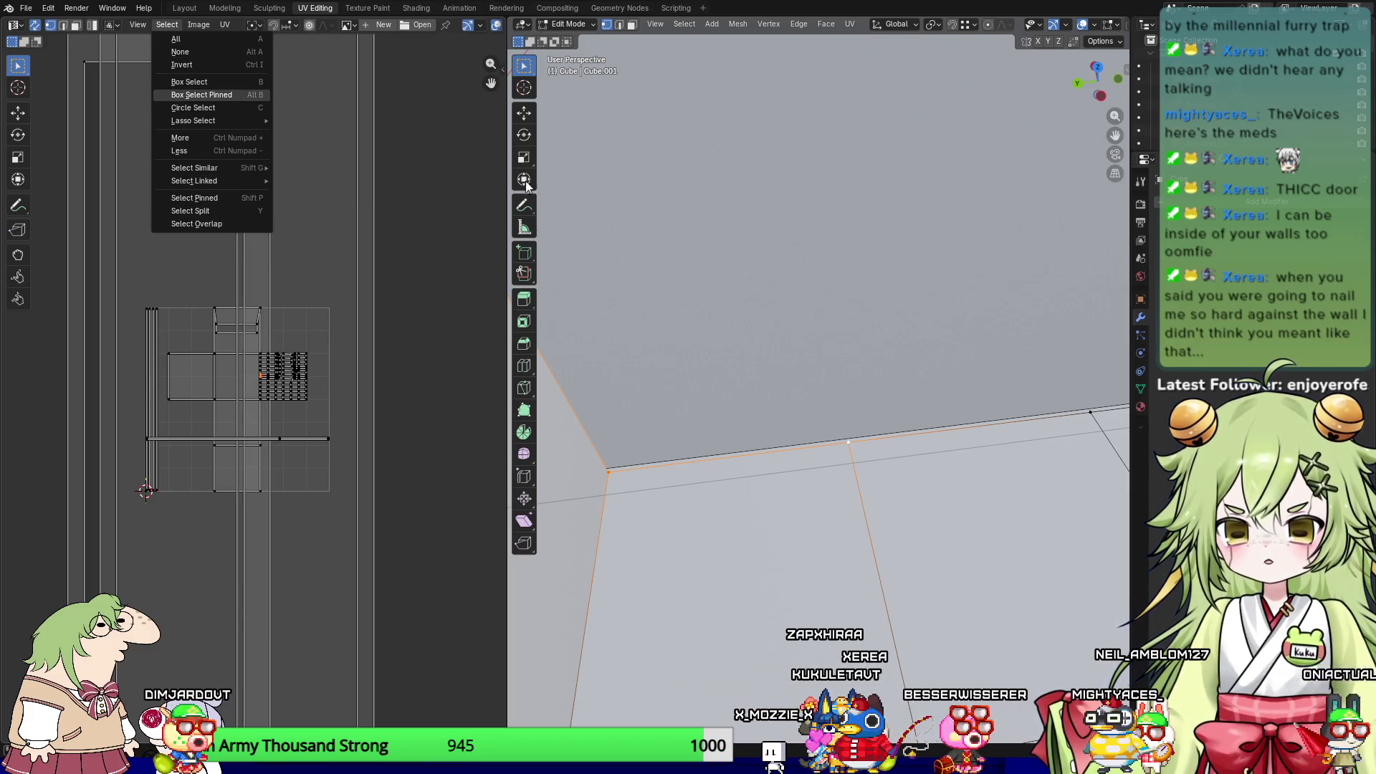
Step: Select the floor edges up to the corner and the large wall face beside them
middle_click_drag(827, 393, 720, 315, "shift")
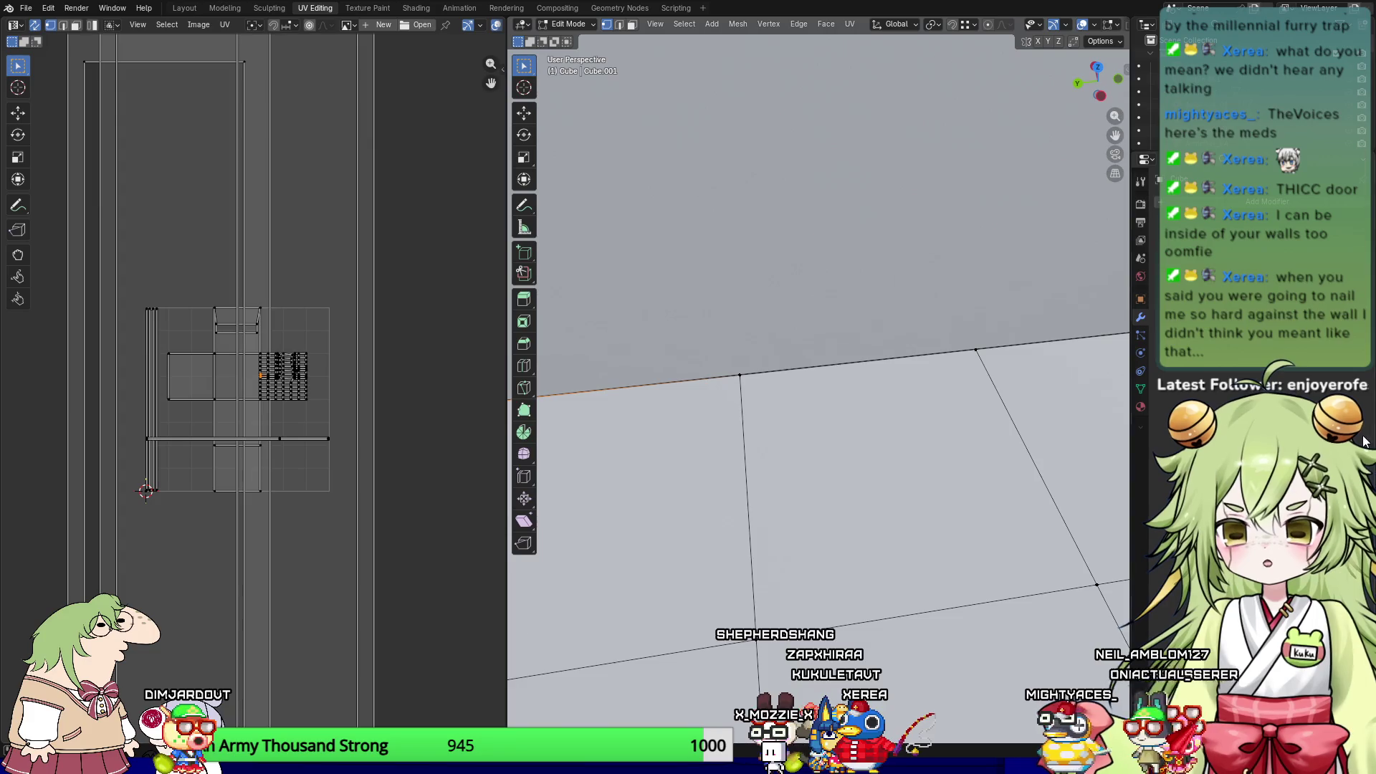
middle_click_drag(793, 384, 840, 432)
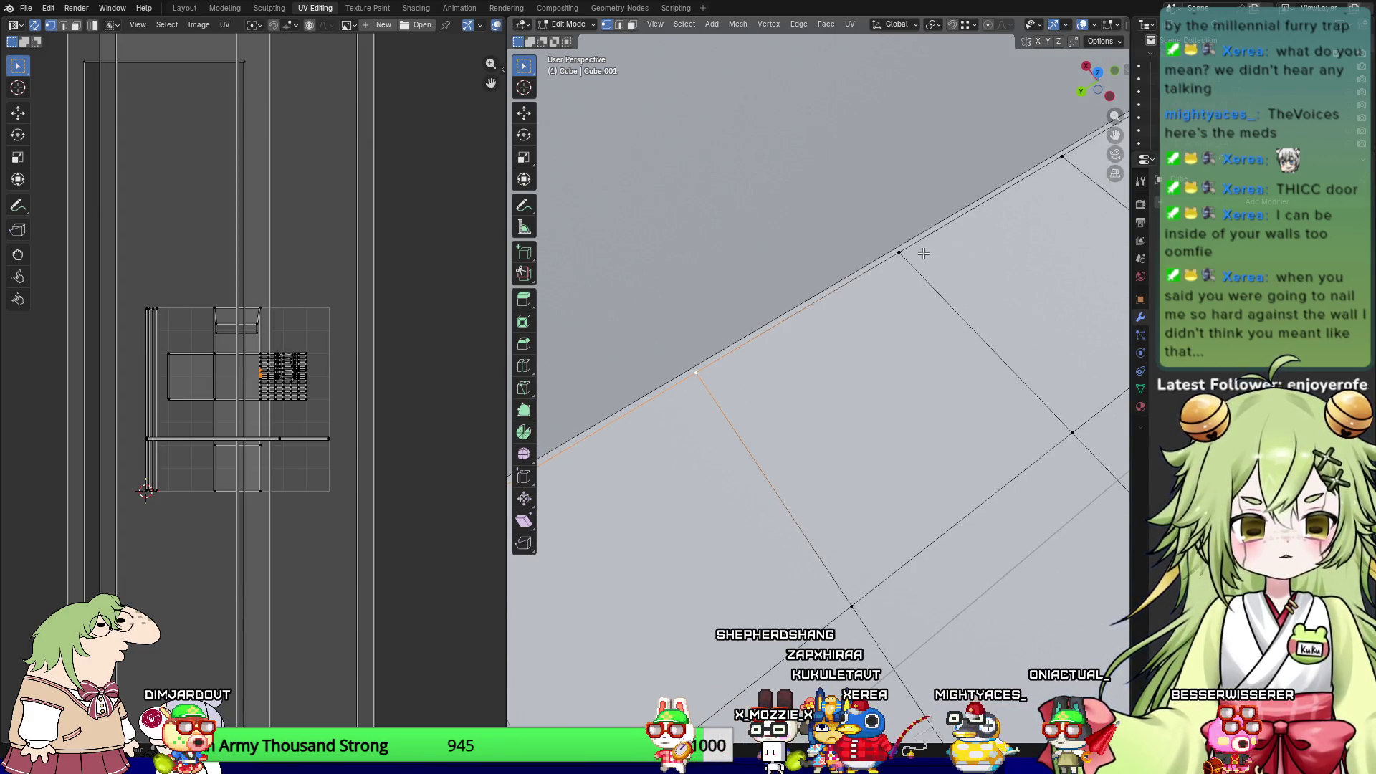
middle_click_drag(1008, 279, 959, 299, "shift")
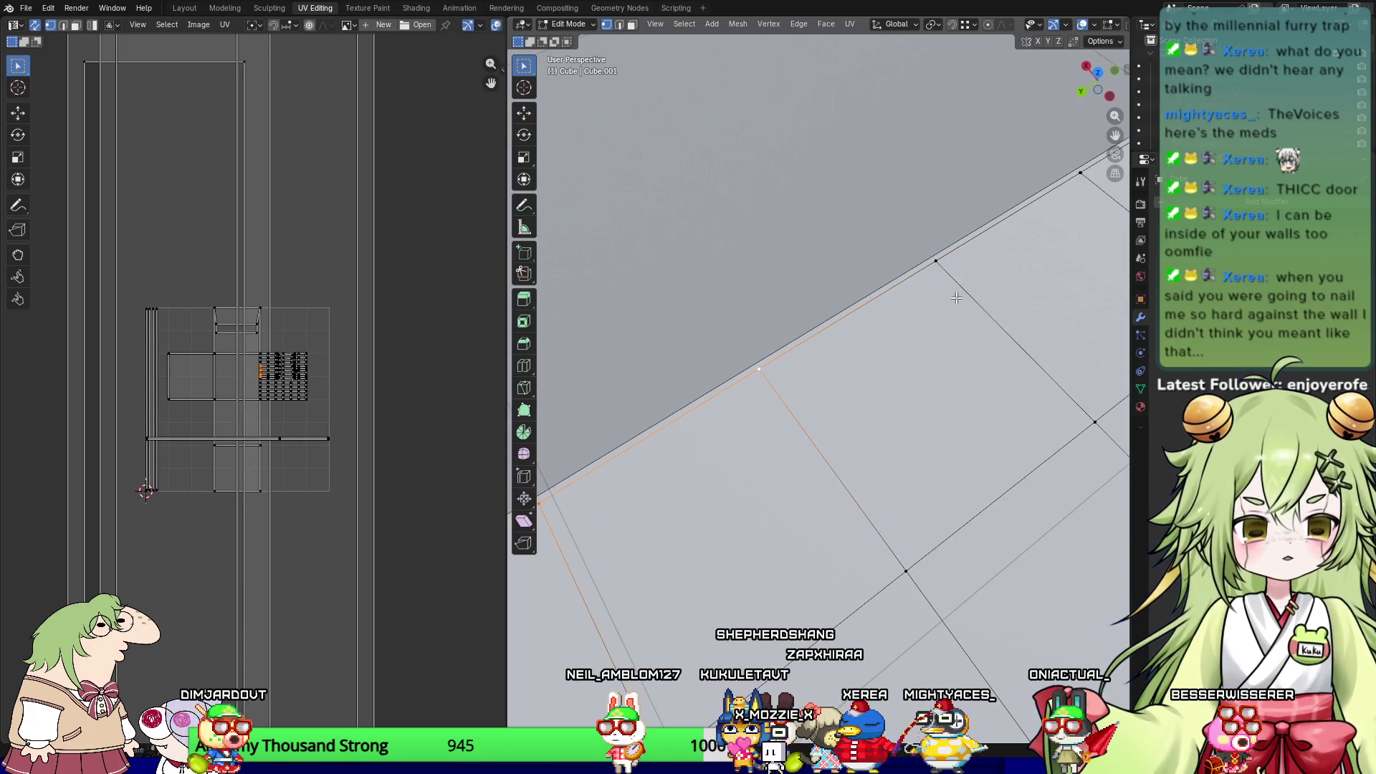
middle_click_drag(1034, 237, 698, 501, "shift")
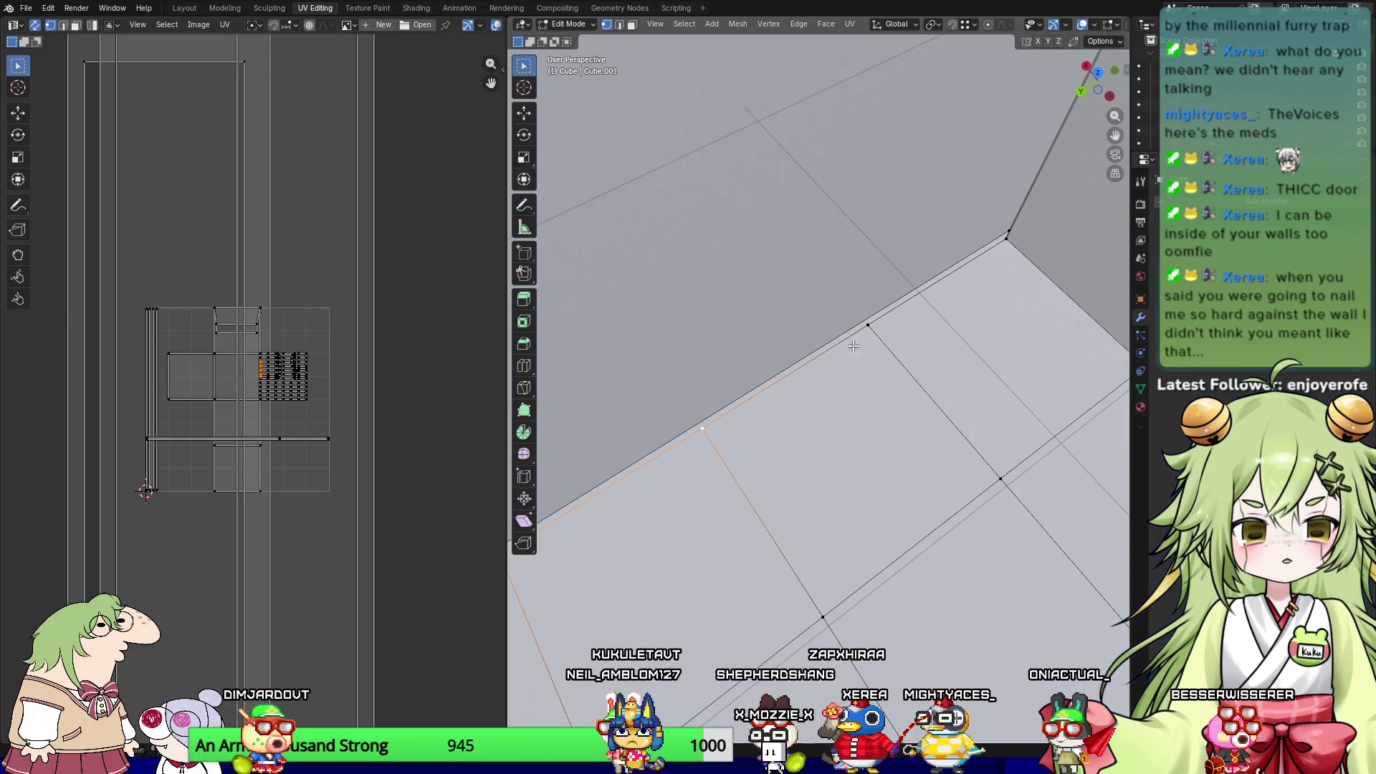
left_click(931, 281, "shift")
mouse_move(1002, 287)
middle_mouse_down("shift")
mouse_move(840, 444)
mouse_move(904, 604)
mouse_move(961, 154)
mouse_move(807, 351)
middle_mouse_up("shift")
left_click(807, 350)
scroll(806, 351, "up", 1)
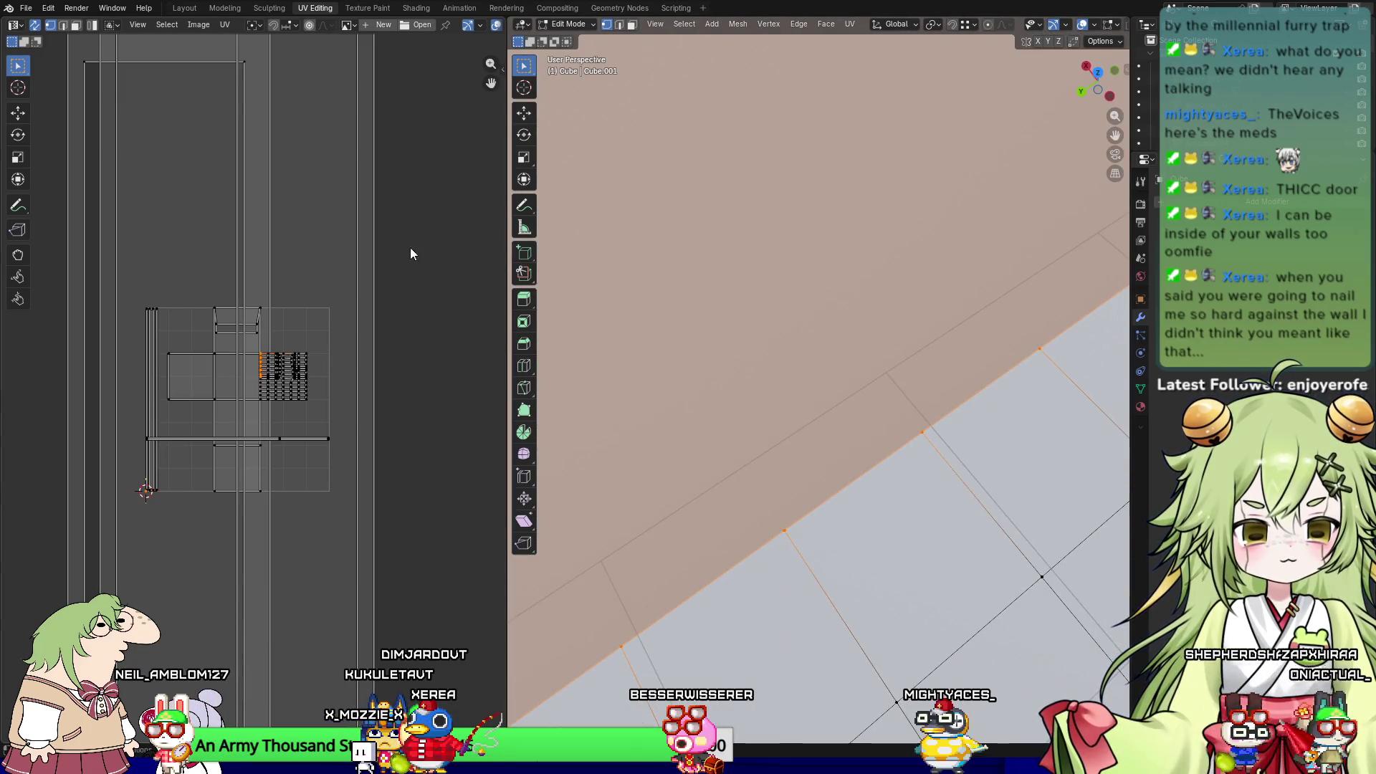
scroll(674, 449, "down", 3)
middle_click_drag(709, 564, 857, 380, "shift")
scroll(856, 380, "up", 4)
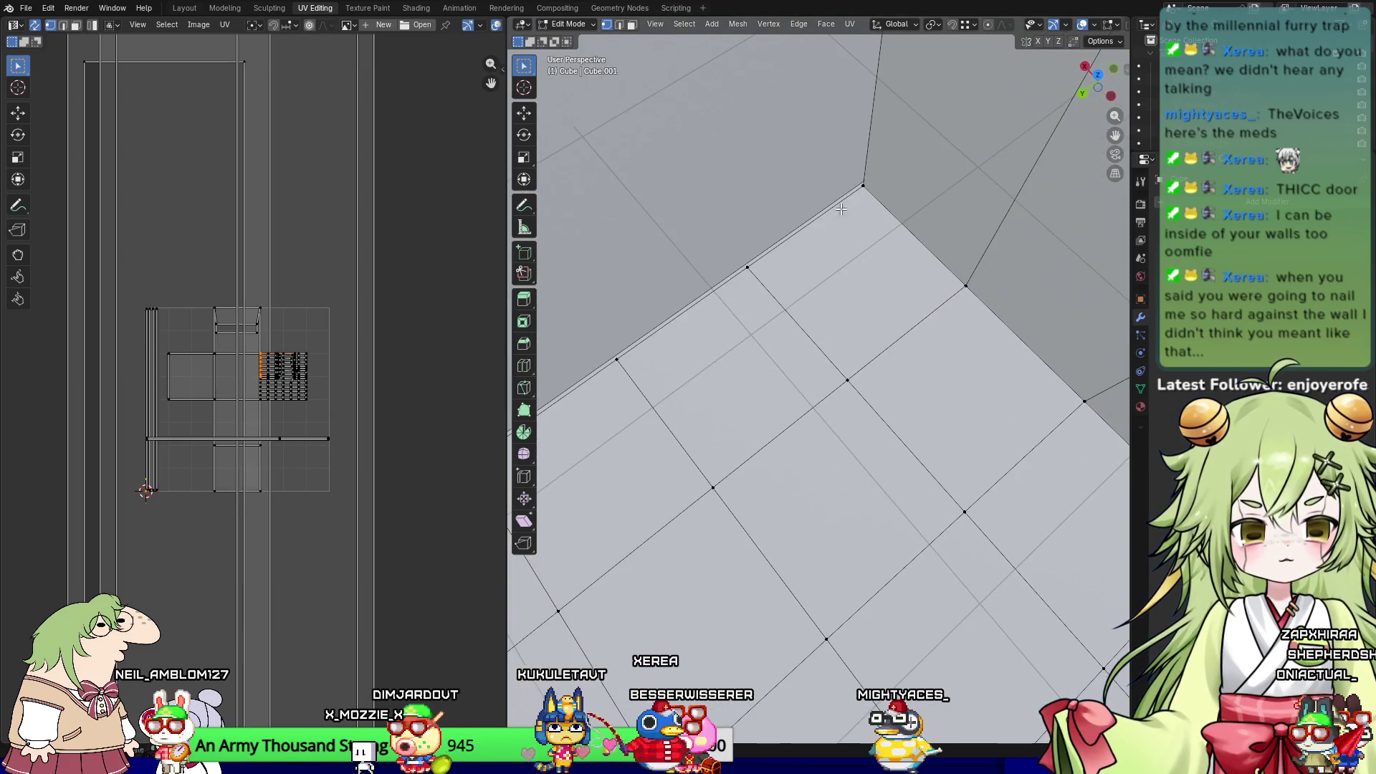
Step: In edge mode, select the vertical corner edge and the floor edge loop along the wall base
key("2")
left_click(865, 176)
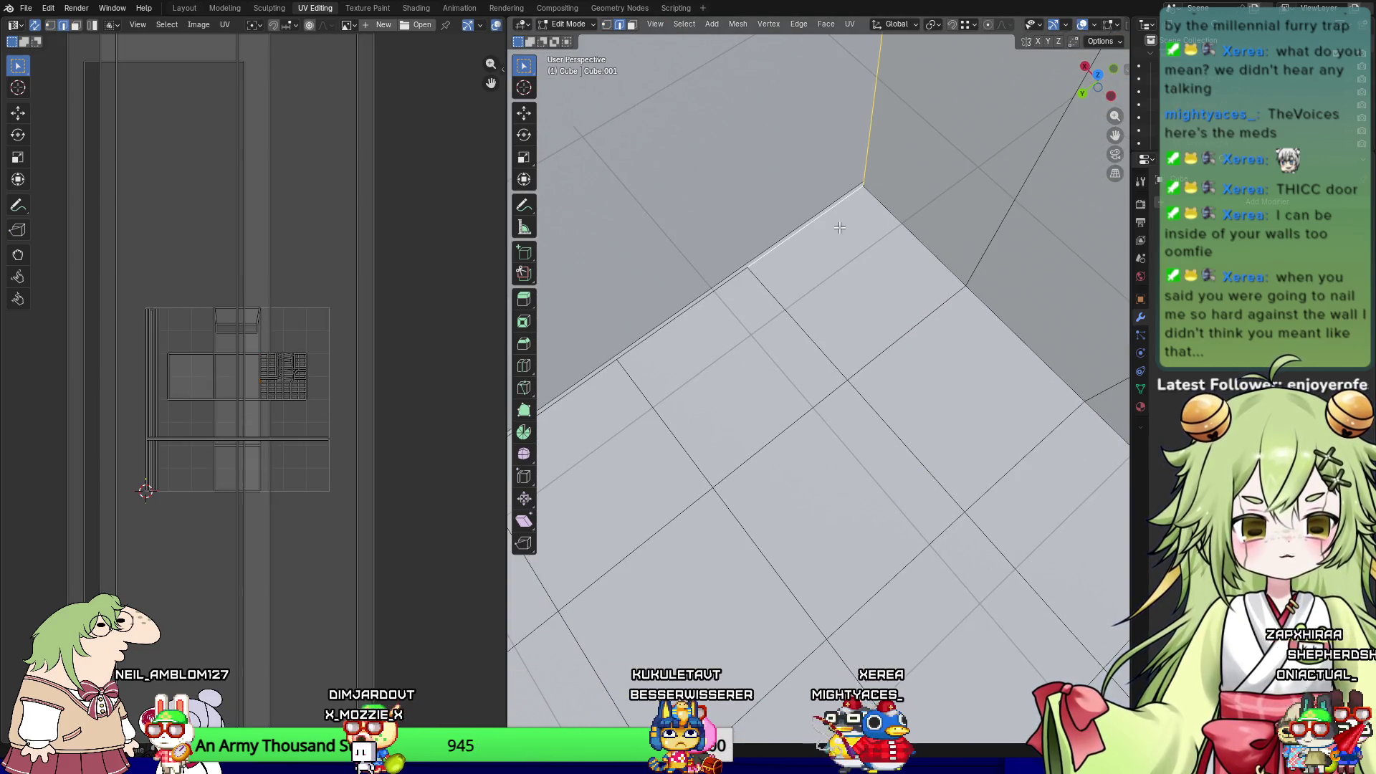
mouse_move(691, 402)
middle_mouse_down("shift")
mouse_move(827, 284)
mouse_move(736, 380)
middle_mouse_up("shift")
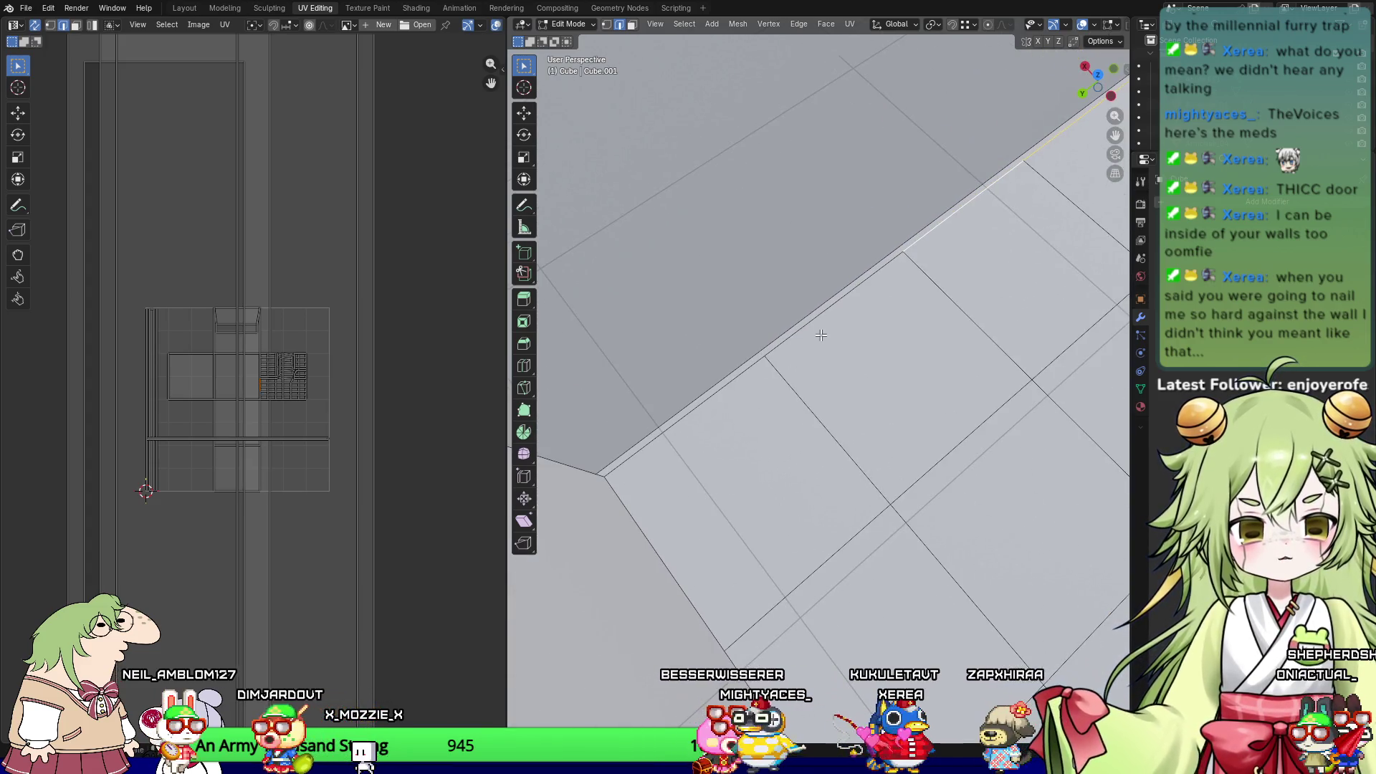
mouse_move(693, 425)
middle_mouse_down()
mouse_move(623, 283)
mouse_move(781, 666)
middle_mouse_up()
scroll(951, 566, "up", 3)
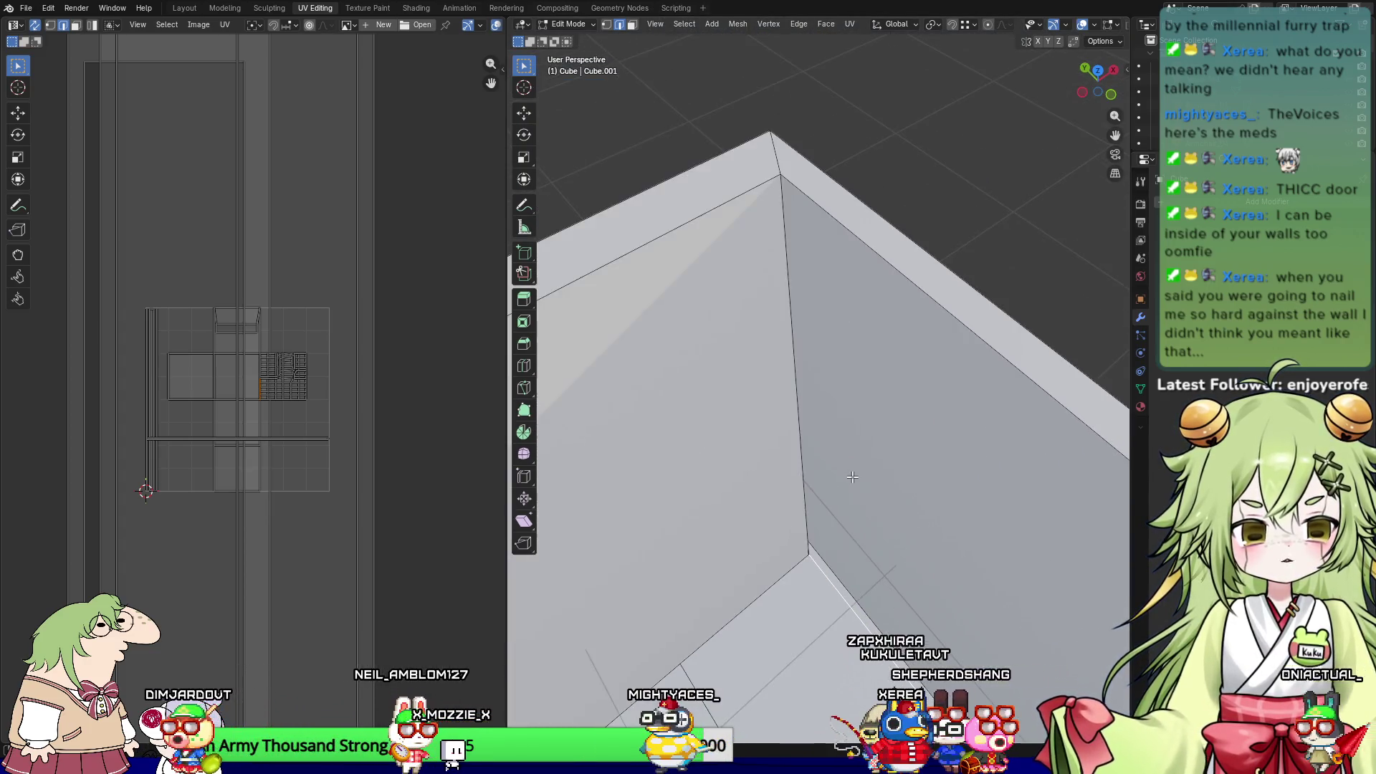
scroll(777, 359, "up", 4)
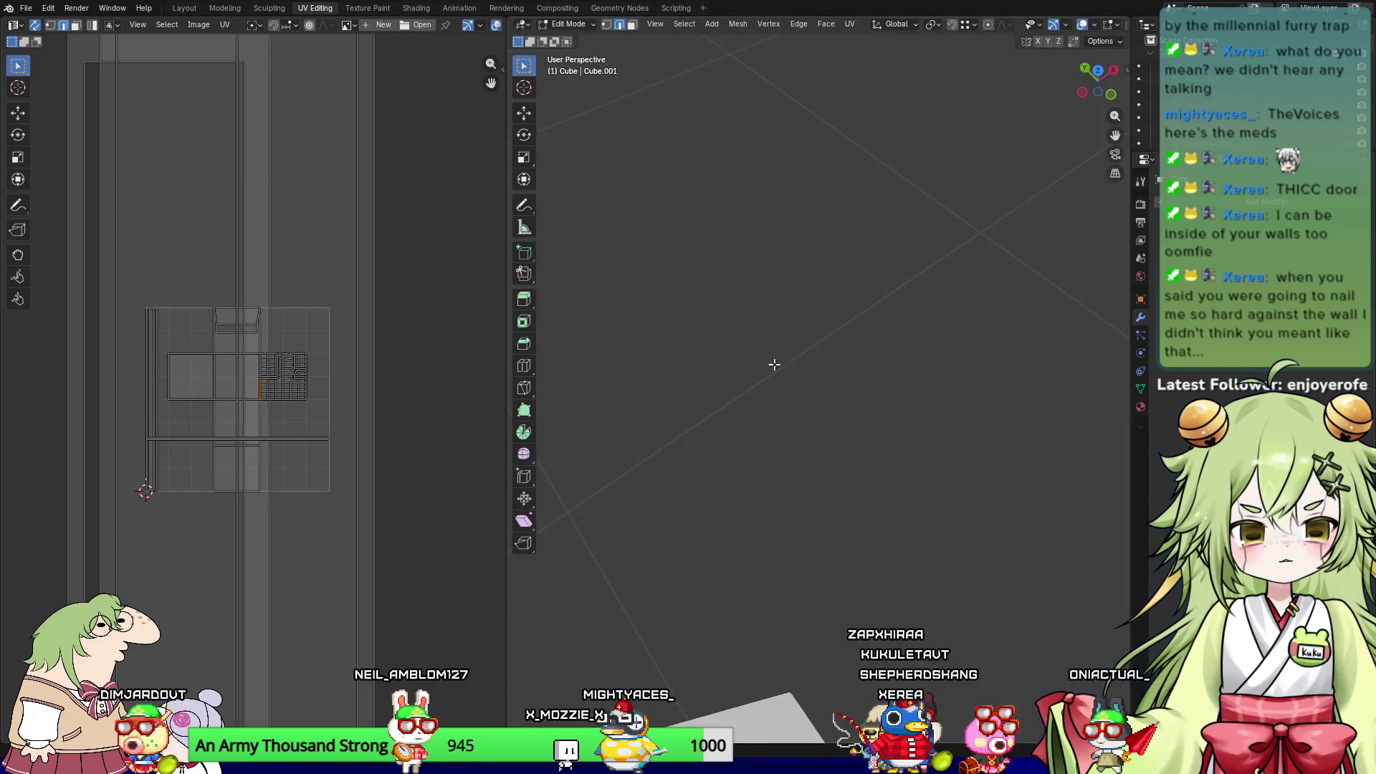
scroll(775, 362, "down", 2)
scroll(741, 349, "down", 5)
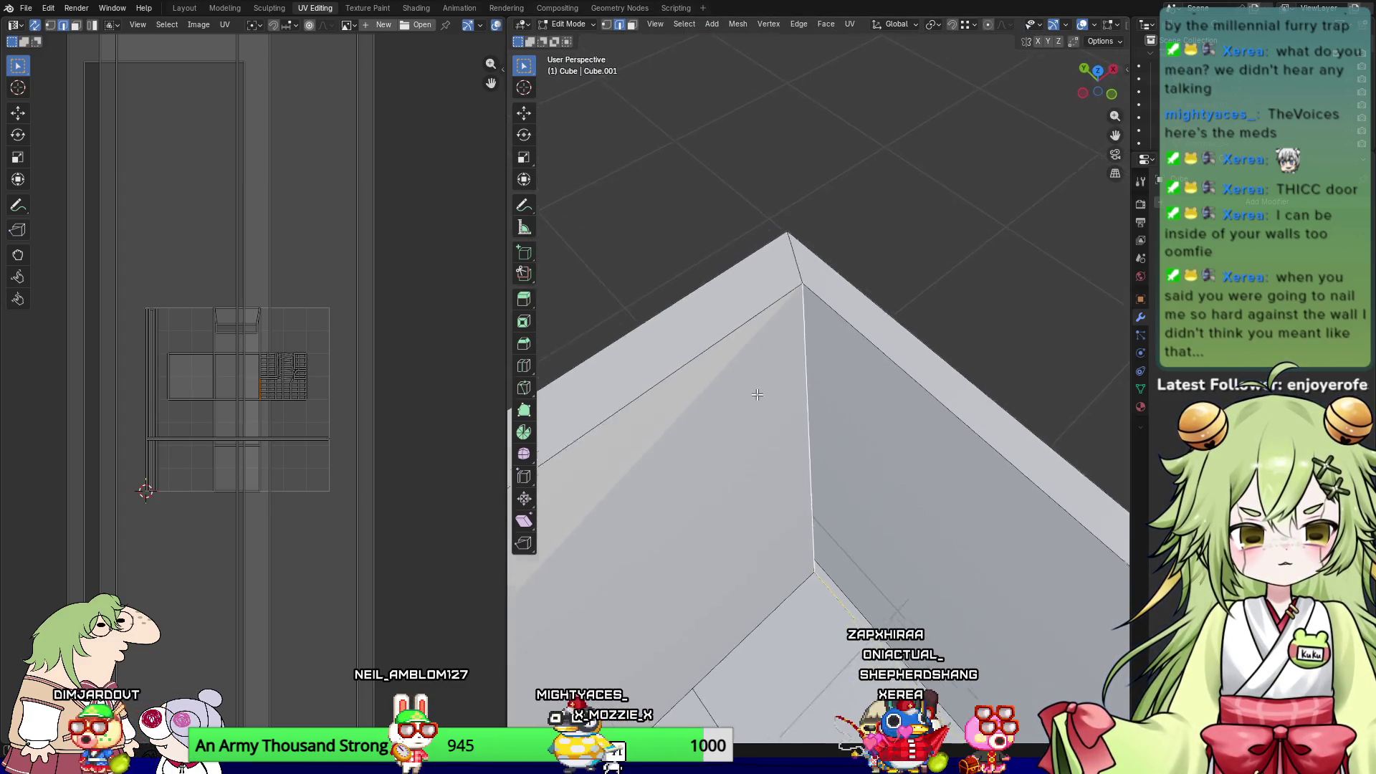
scroll(885, 374, "up", 3)
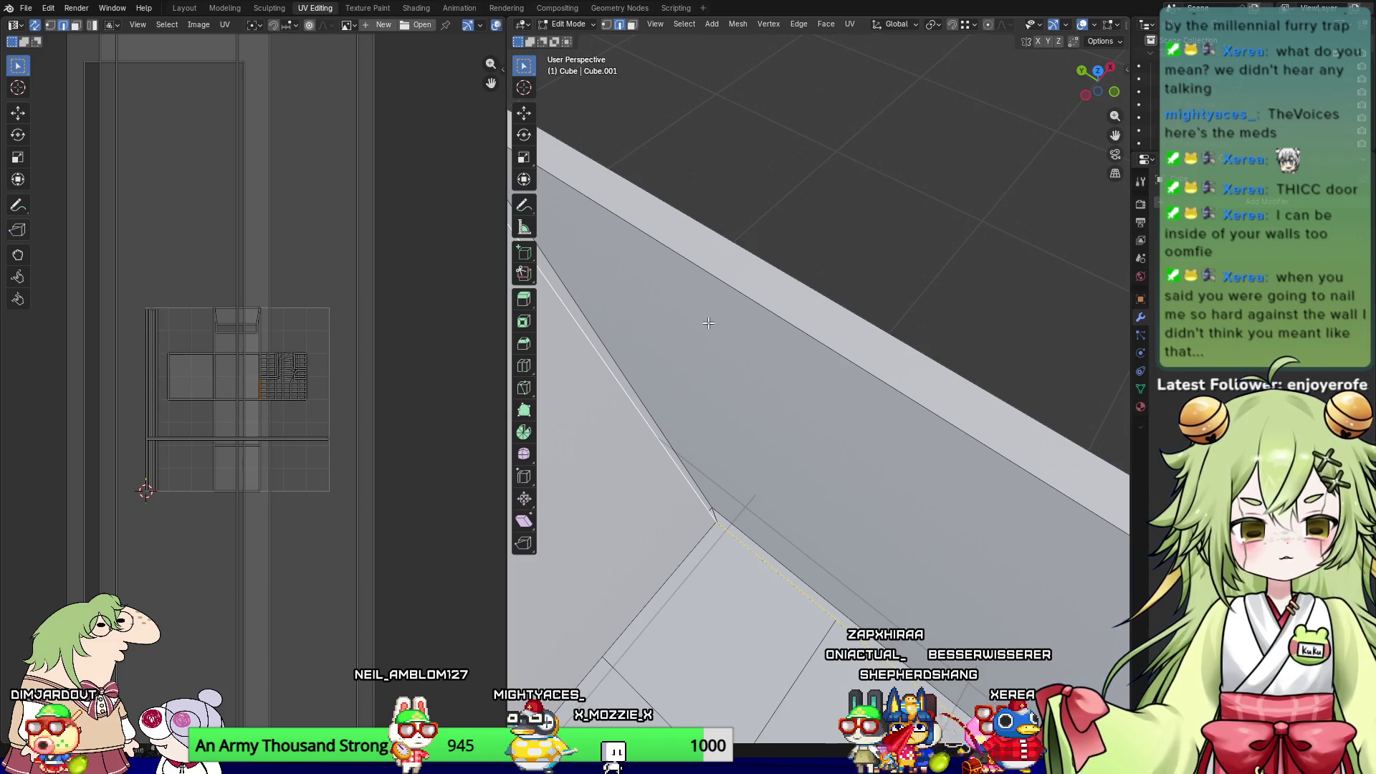
left_click(771, 304, "alt")
middle_click_drag(771, 304, 754, 326)
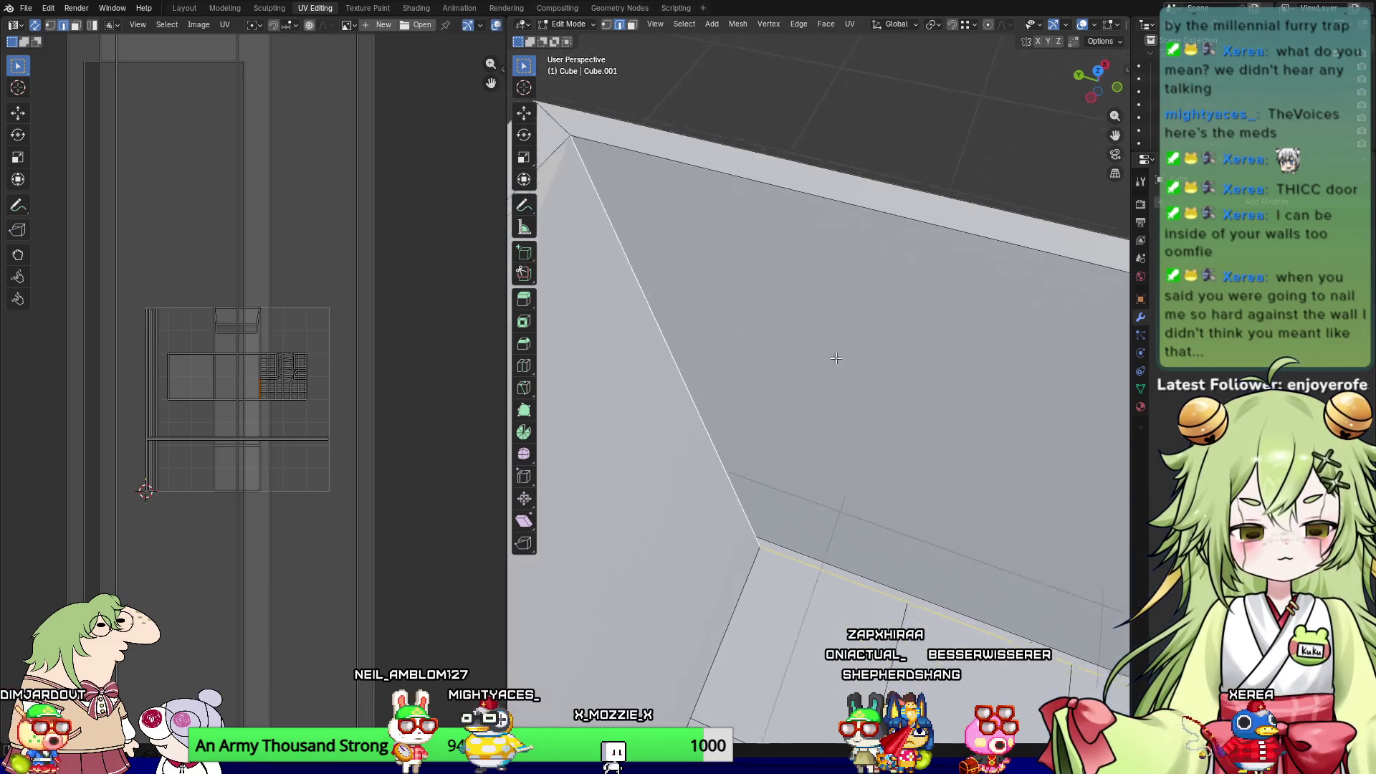
scroll(840, 387, "down", 4)
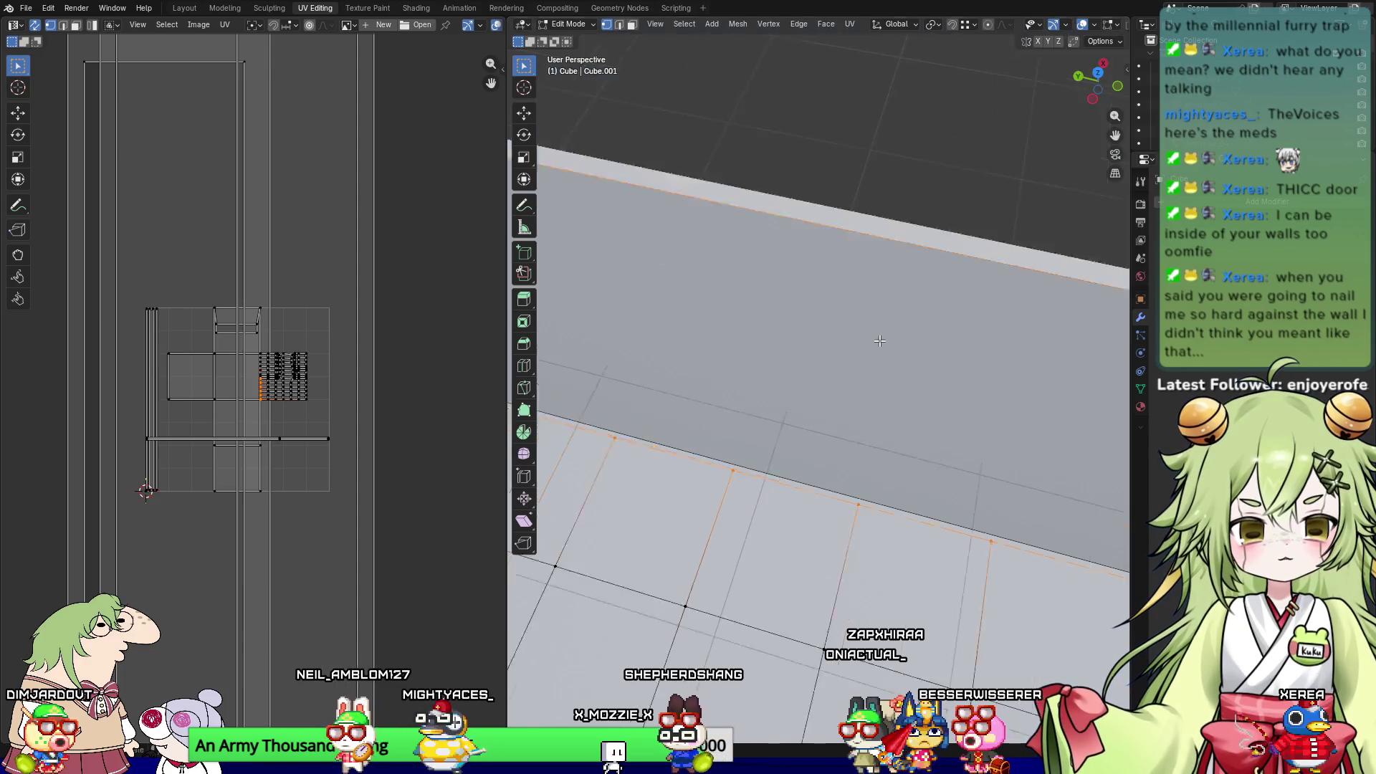
middle_click_drag(714, 320, 773, 404, "shift")
middle_click_drag(637, 404, 754, 363, "shift")
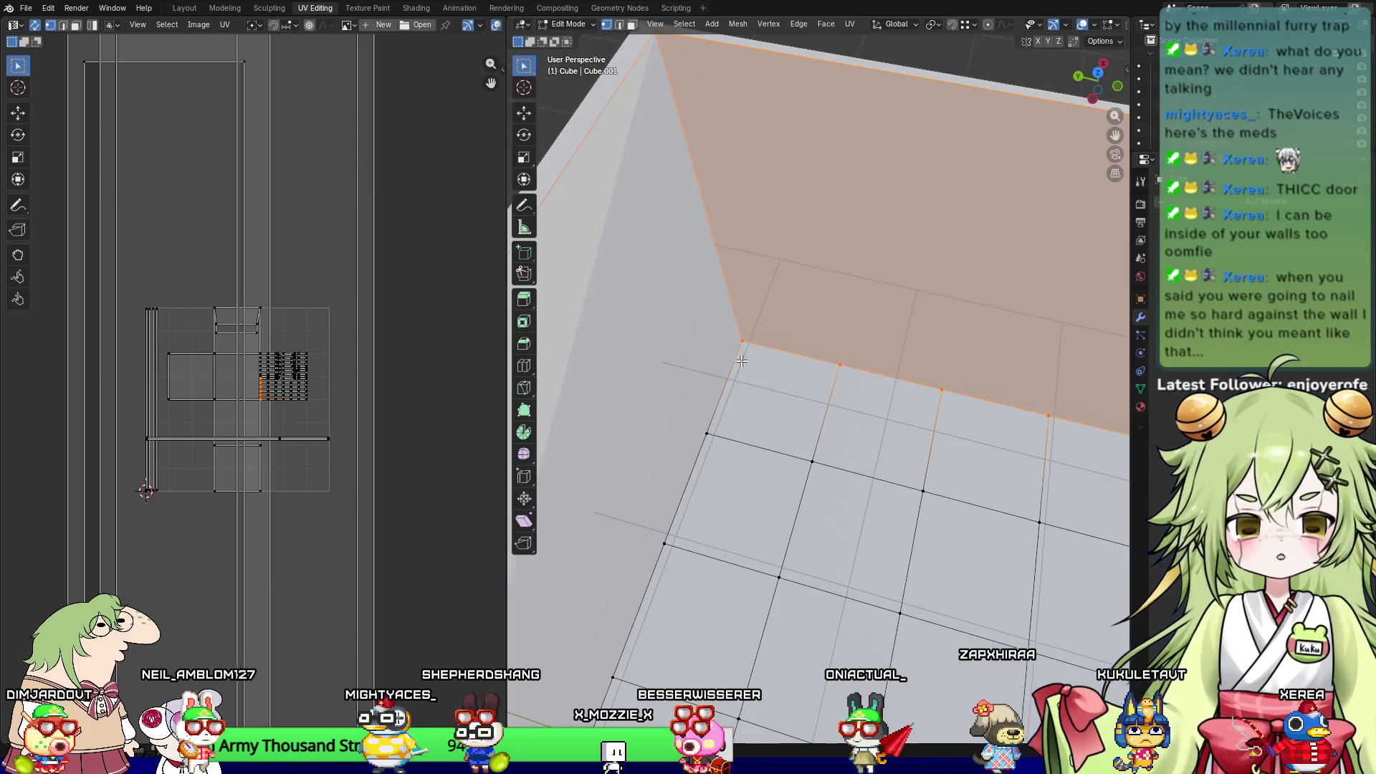
middle_click_drag(918, 335, 1122, 410)
middle_click_drag(821, 362, 733, 405)
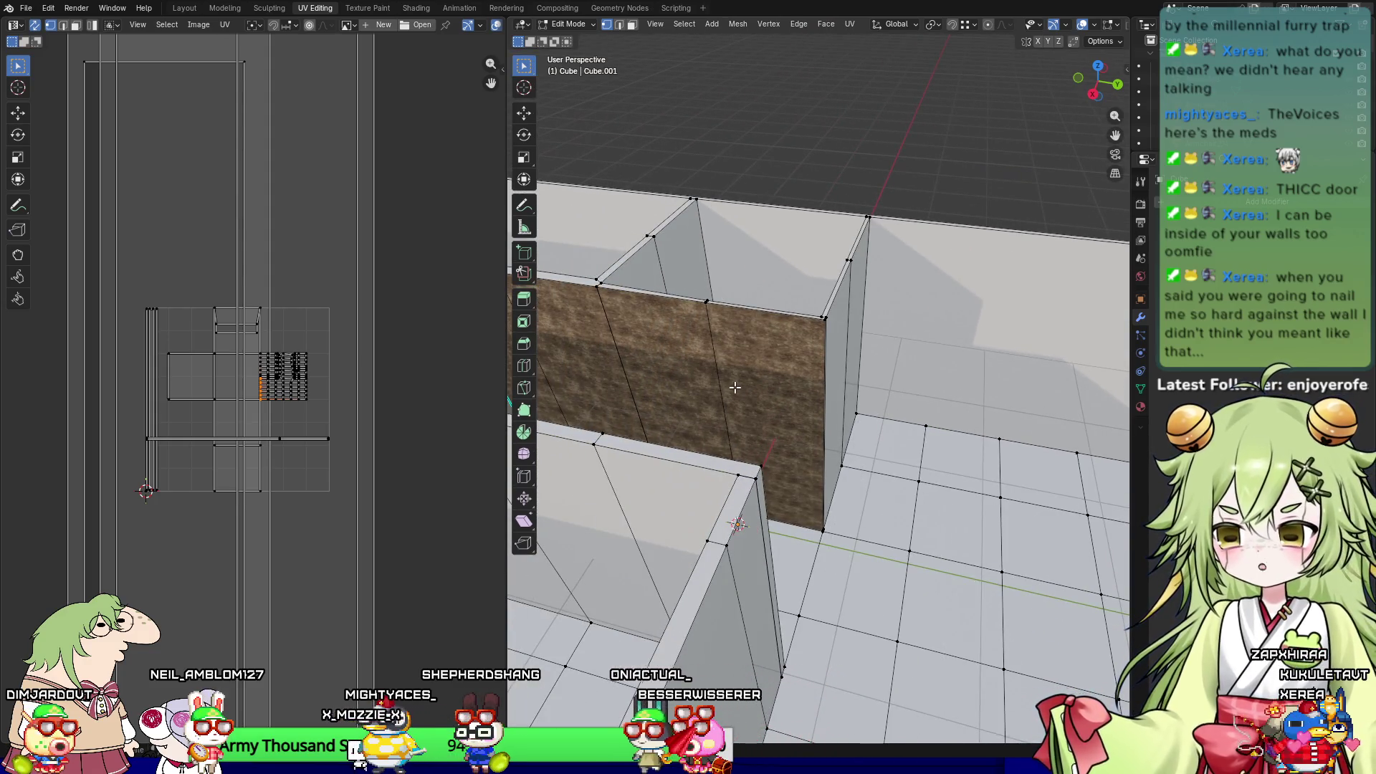
Step: In face mode, select the large wall face beside the glass-door wall corner
middle_click_drag(635, 383, 1072, 484, "shift")
middle_click_drag(888, 439, 844, 366)
key("3")
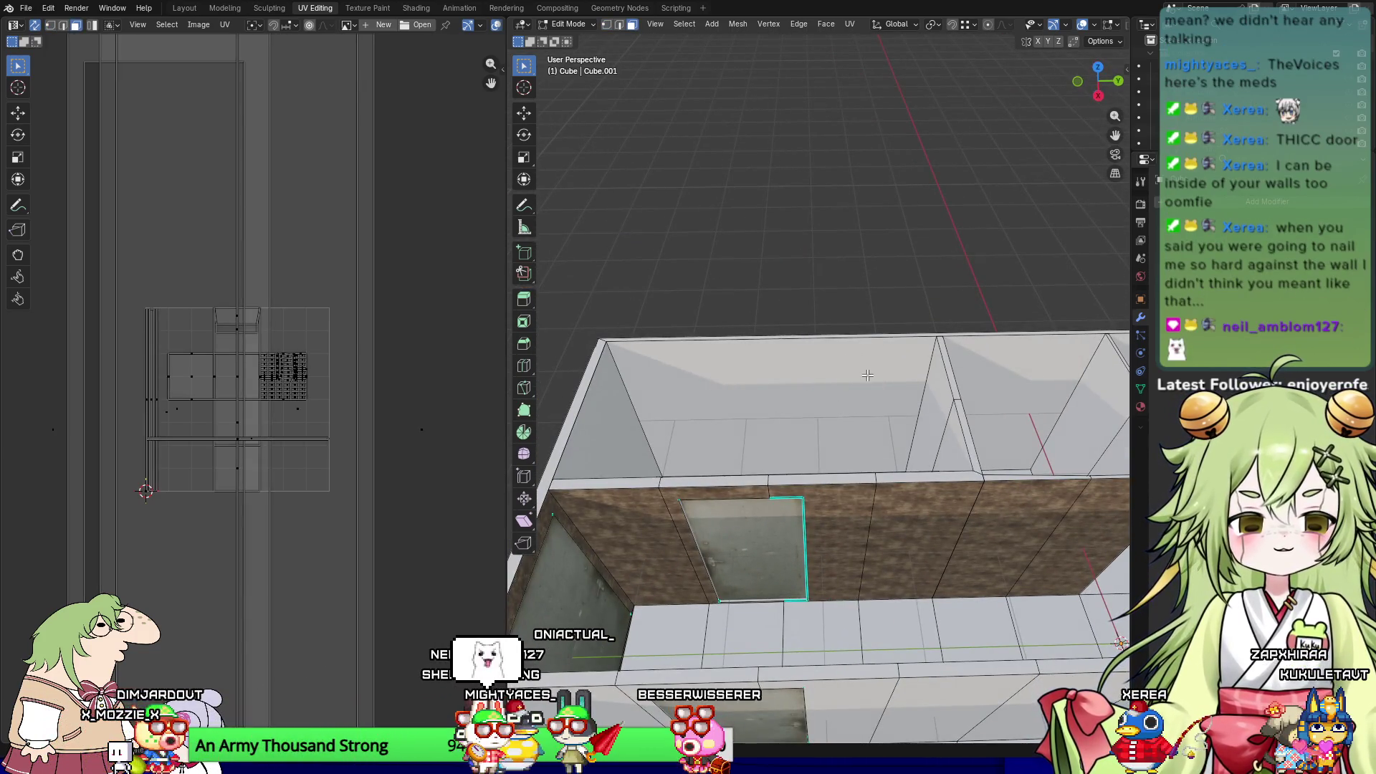
scroll(868, 394, "up", 5)
scroll(876, 452, "down", 3)
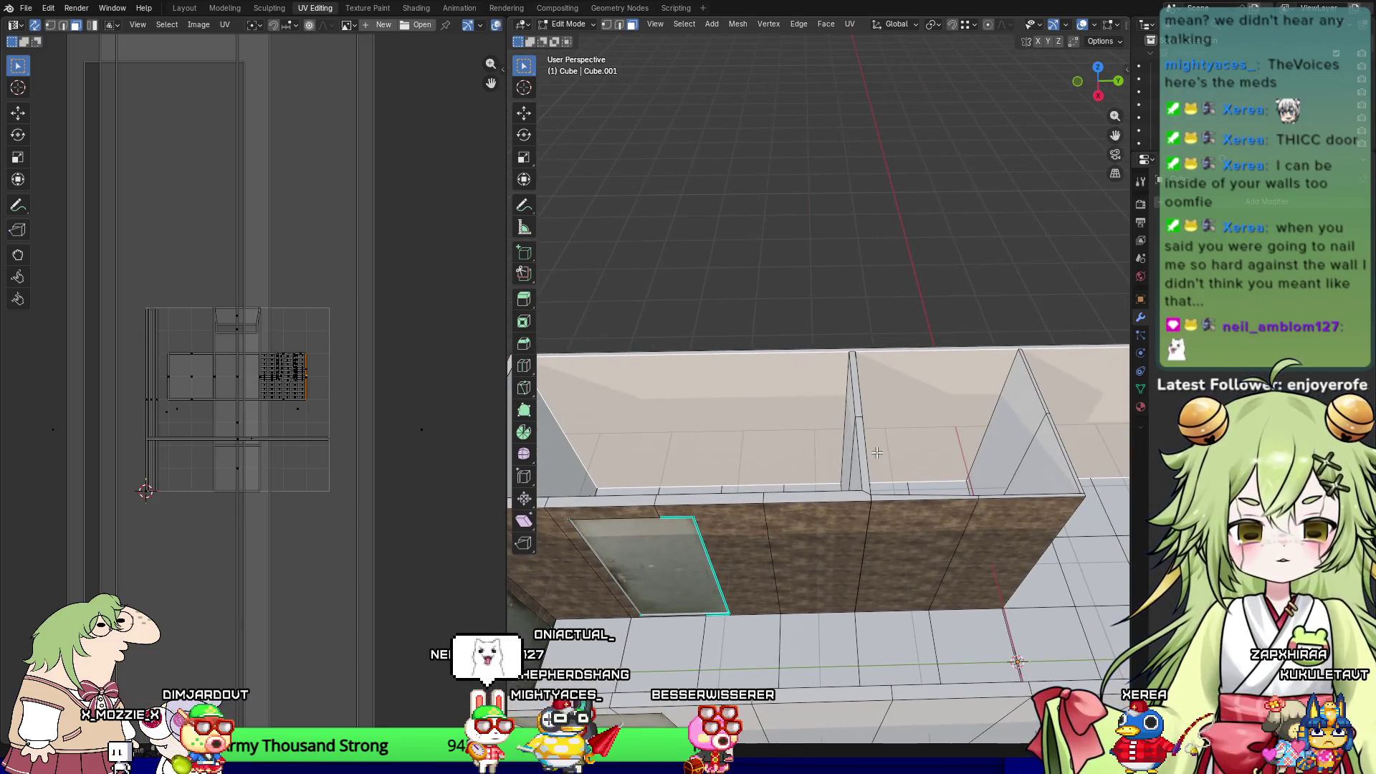
right_click(877, 452)
scroll(927, 417, "up", 2)
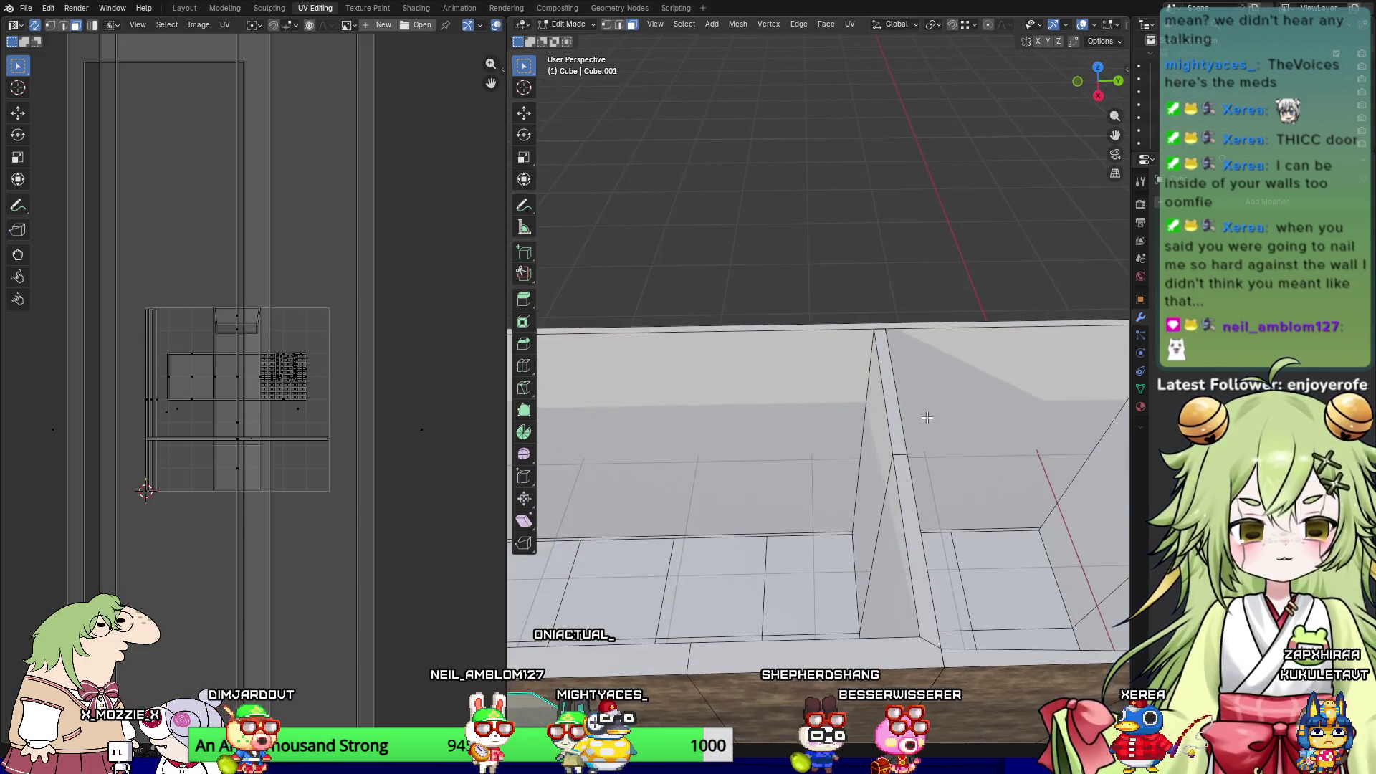
scroll(926, 417, "up", 2)
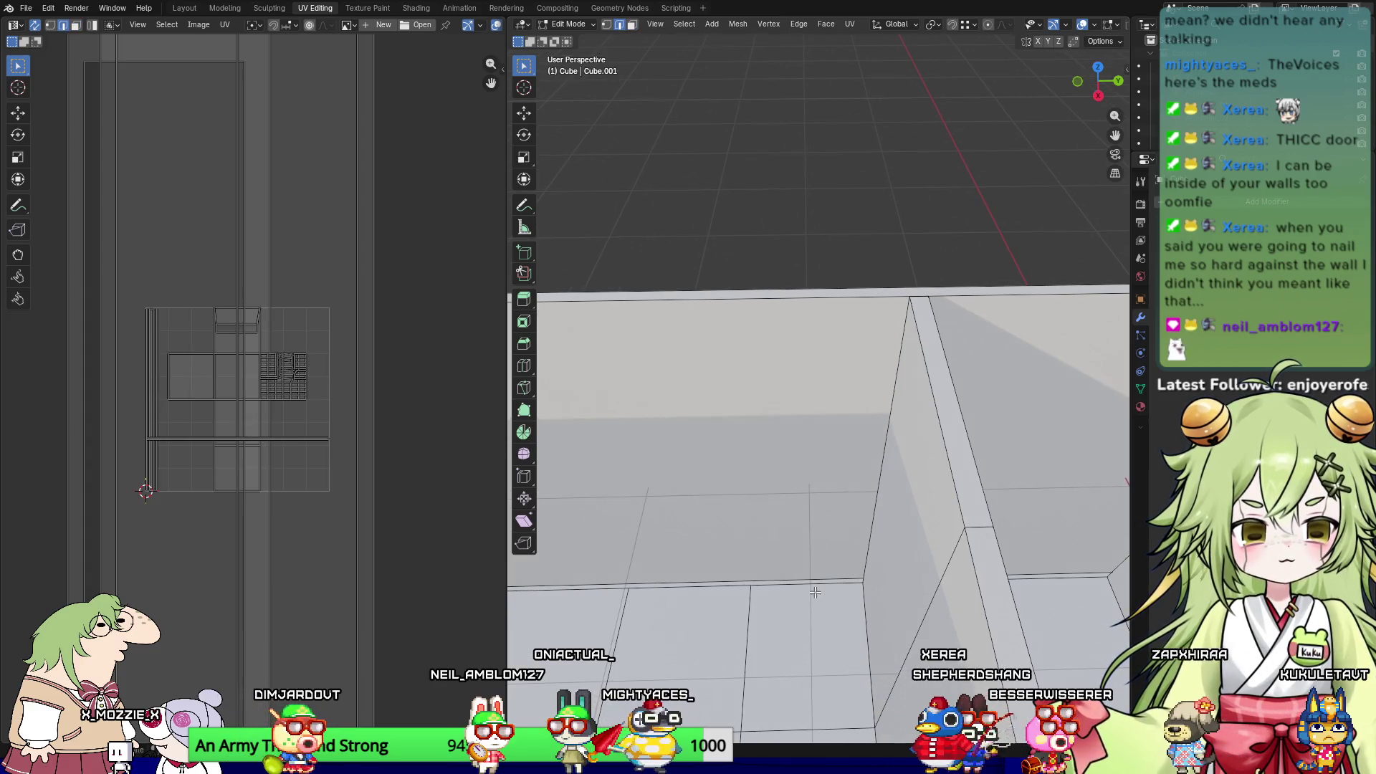
middle_click_drag(641, 577, 715, 606, "shift")
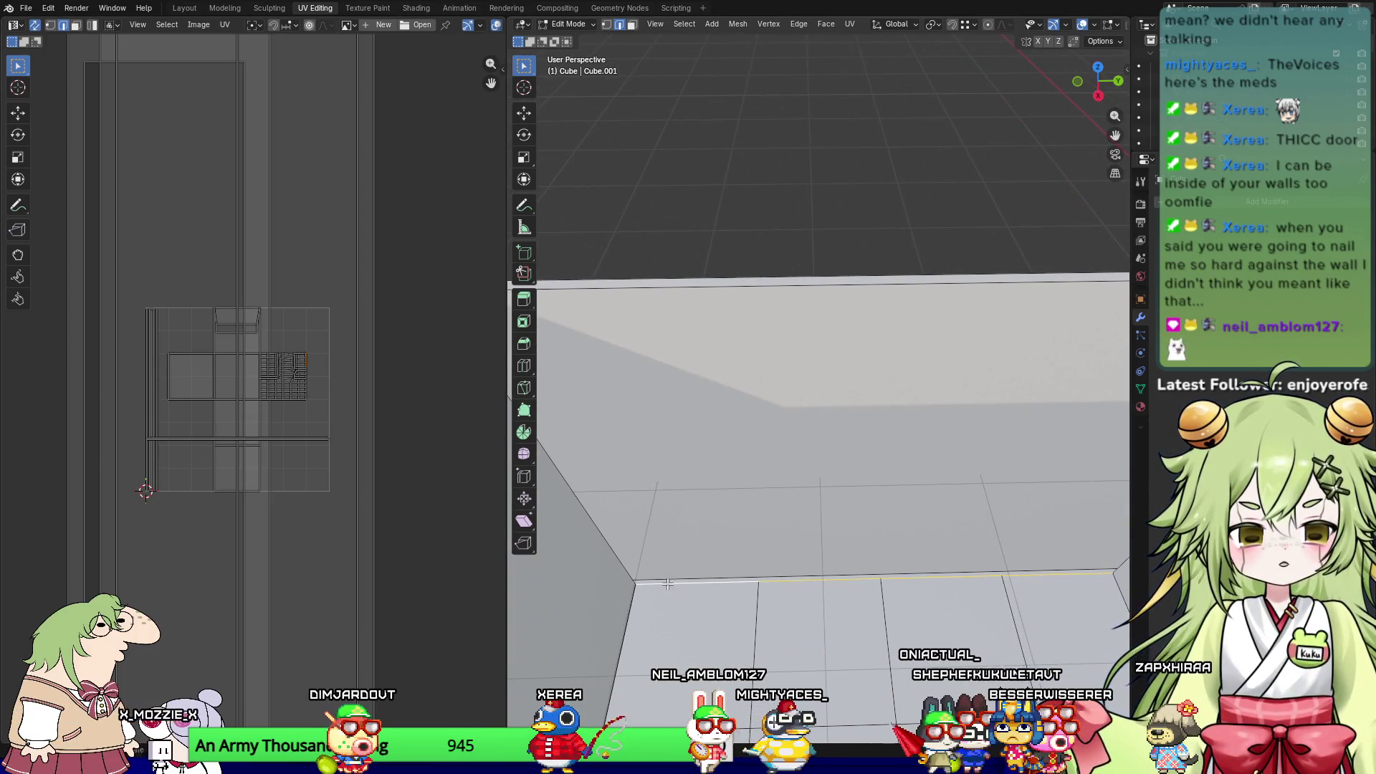
middle_click_drag(814, 497, 628, 519, "shift")
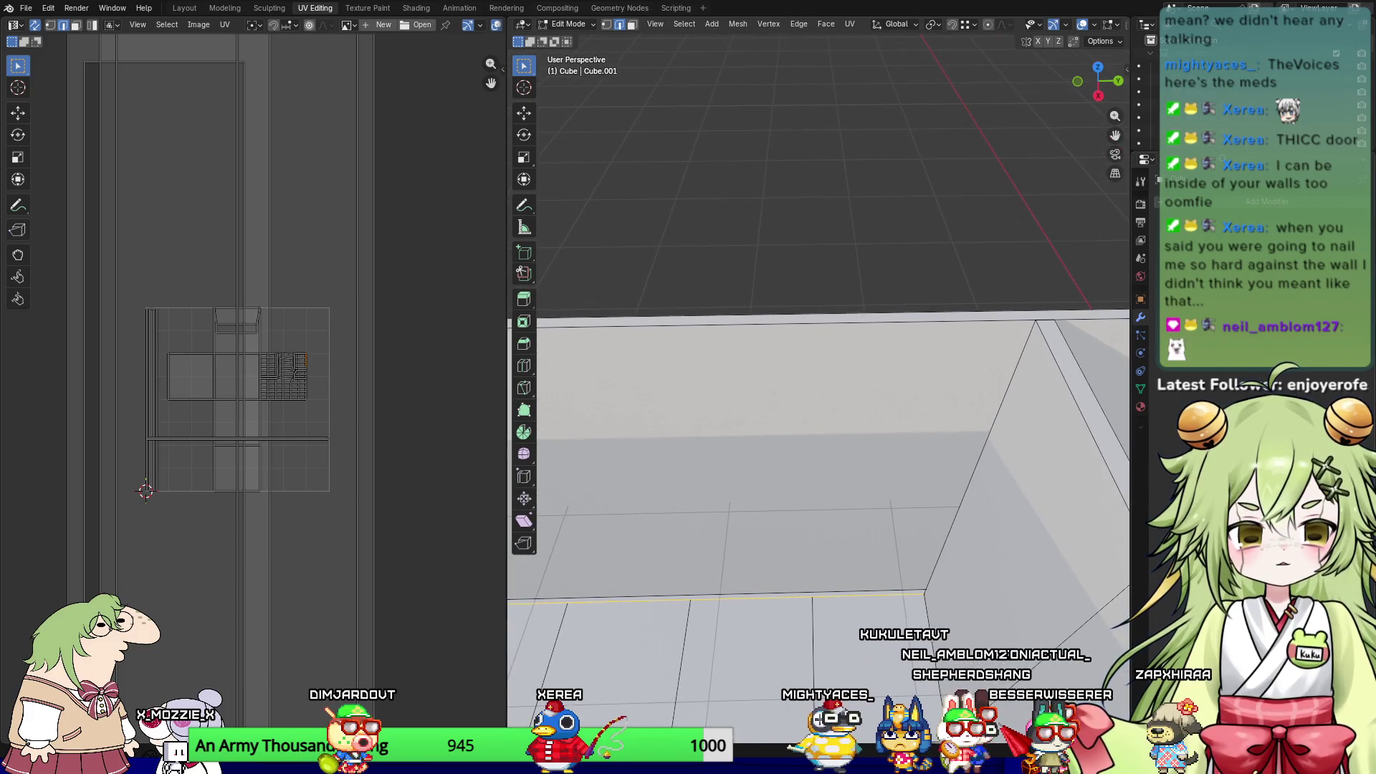
left_click(979, 445)
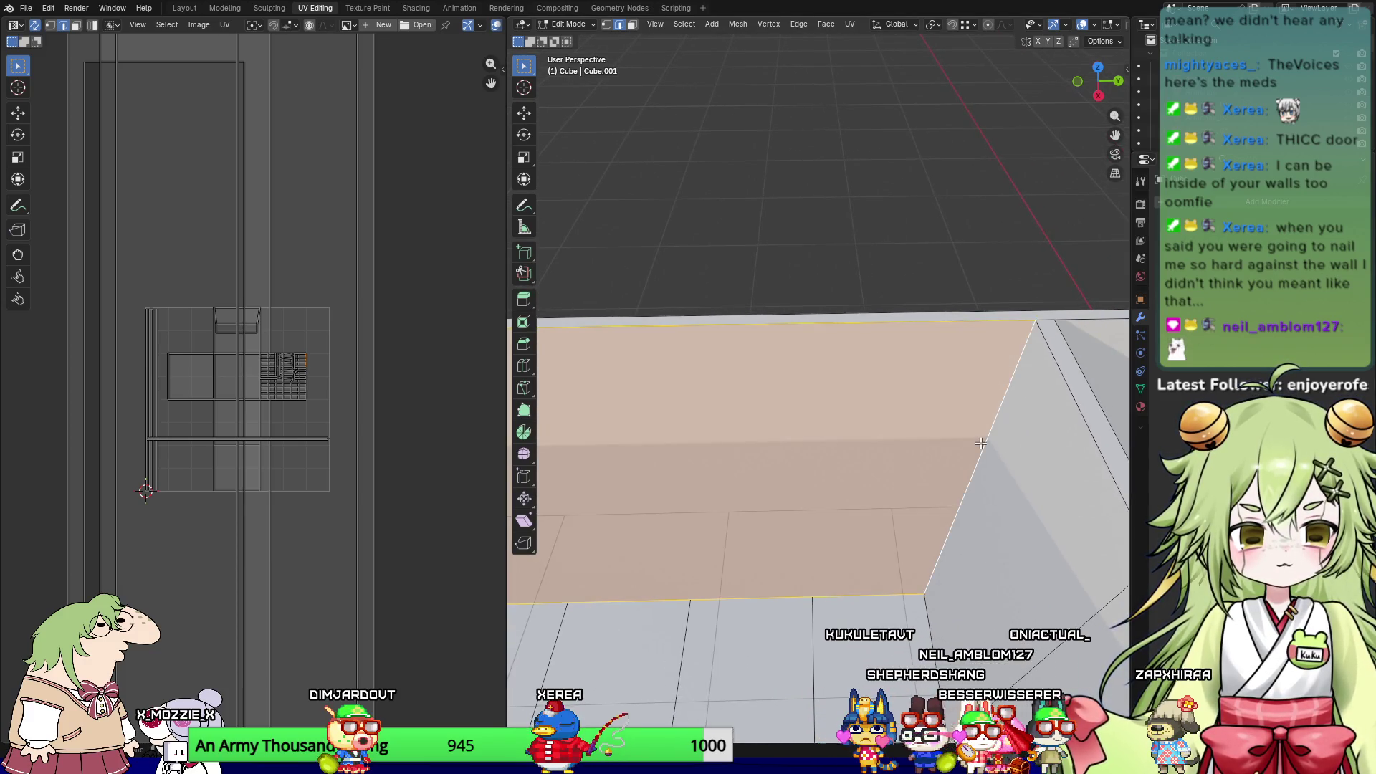
Step: Select the upper wall face along the tiled floor edge near the inner door
middle_click_drag(986, 402, 591, 320, "shift")
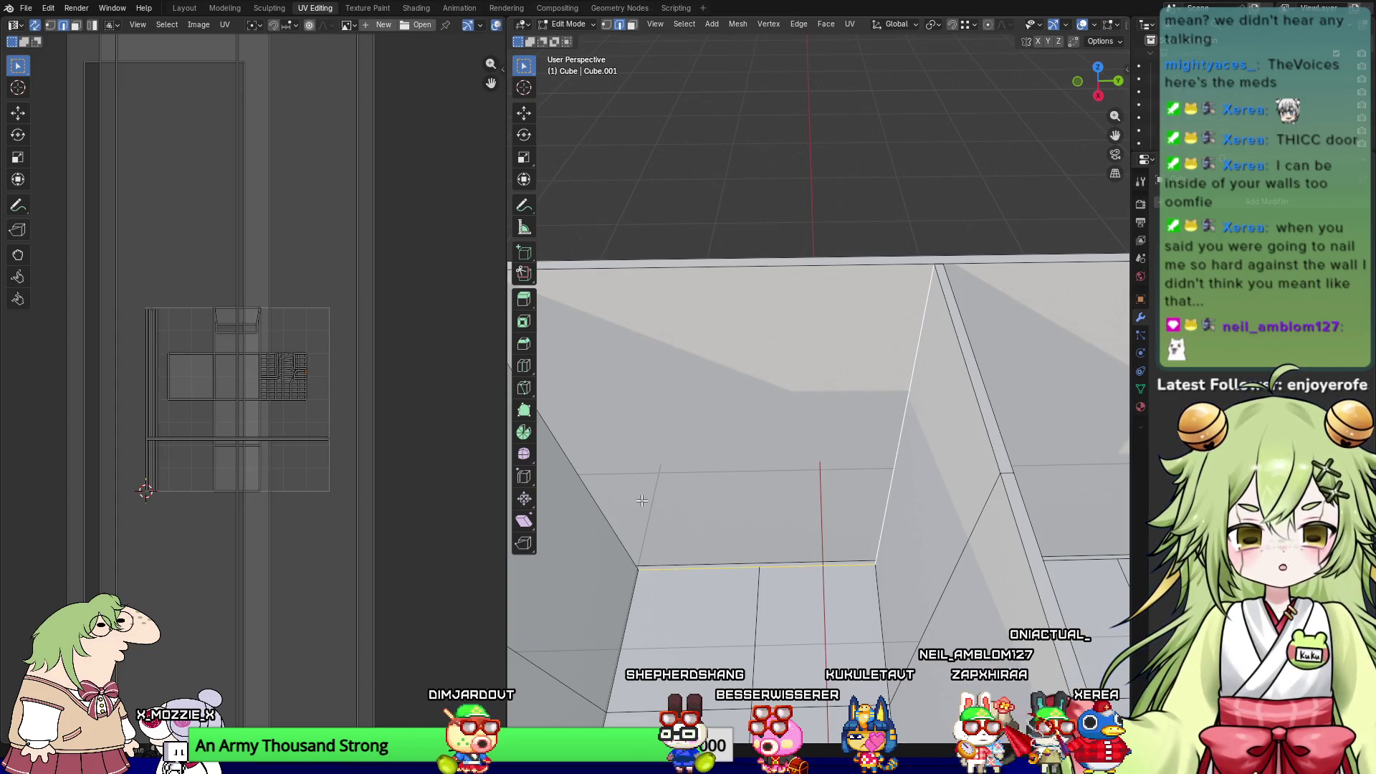
middle_click_drag(702, 499, 893, 464, "shift")
middle_click_drag(762, 566, 732, 525)
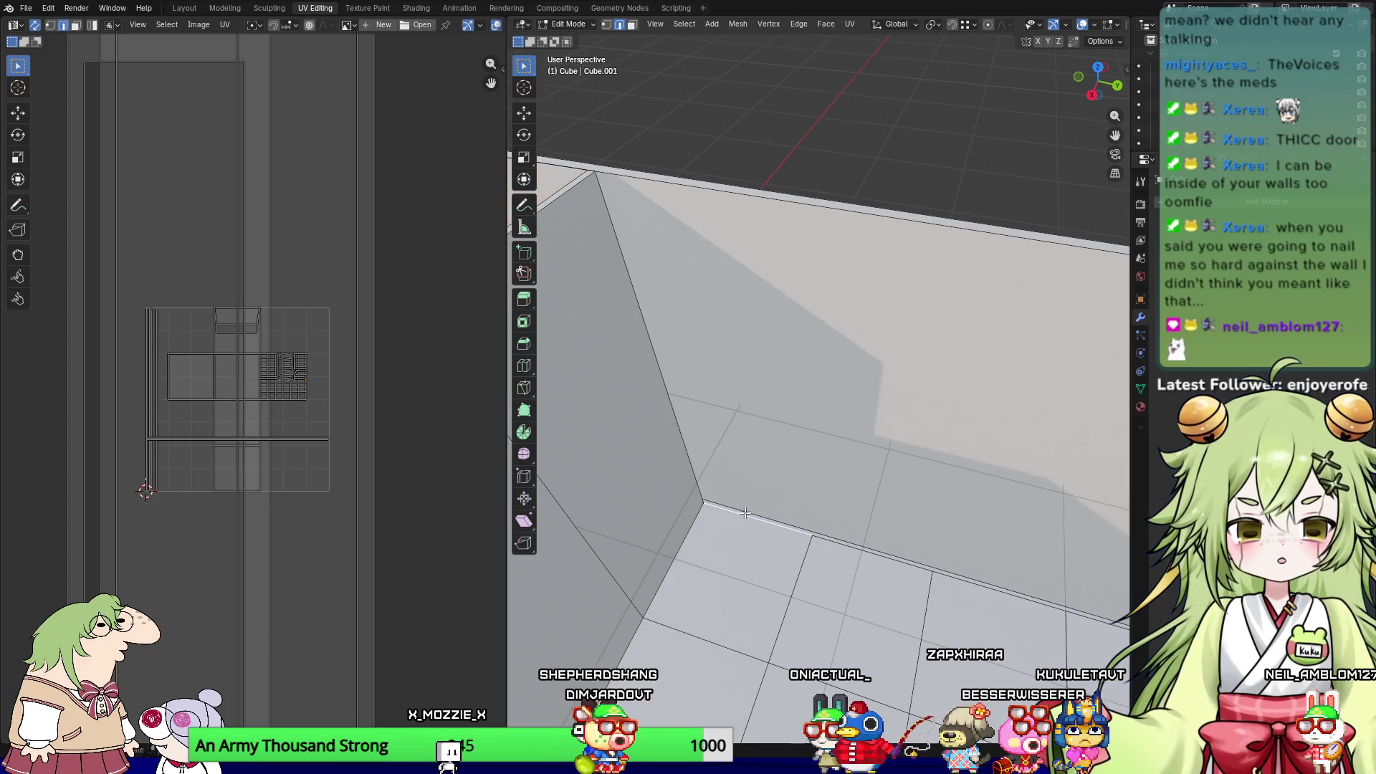
middle_click_drag(810, 543, 634, 428, "shift")
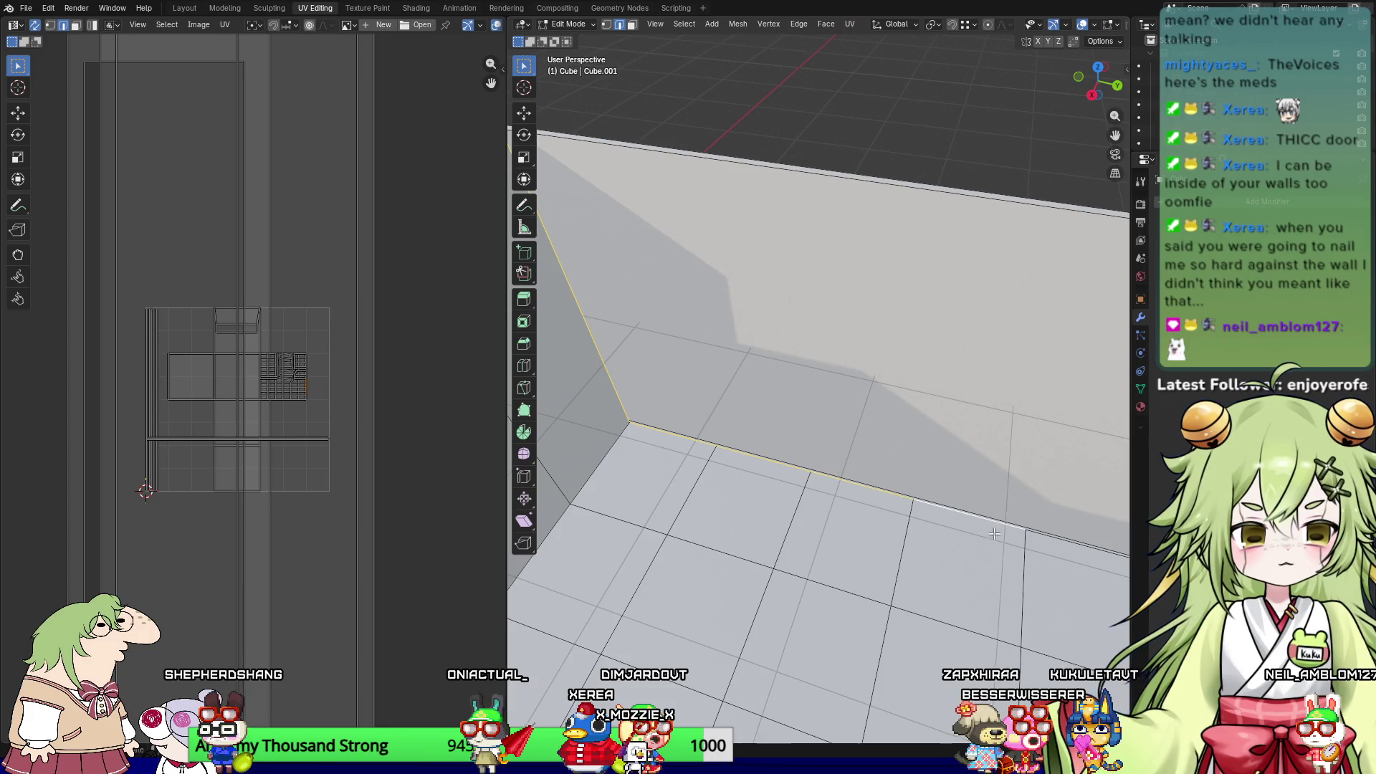
middle_click_drag(995, 531, 646, 463, "shift")
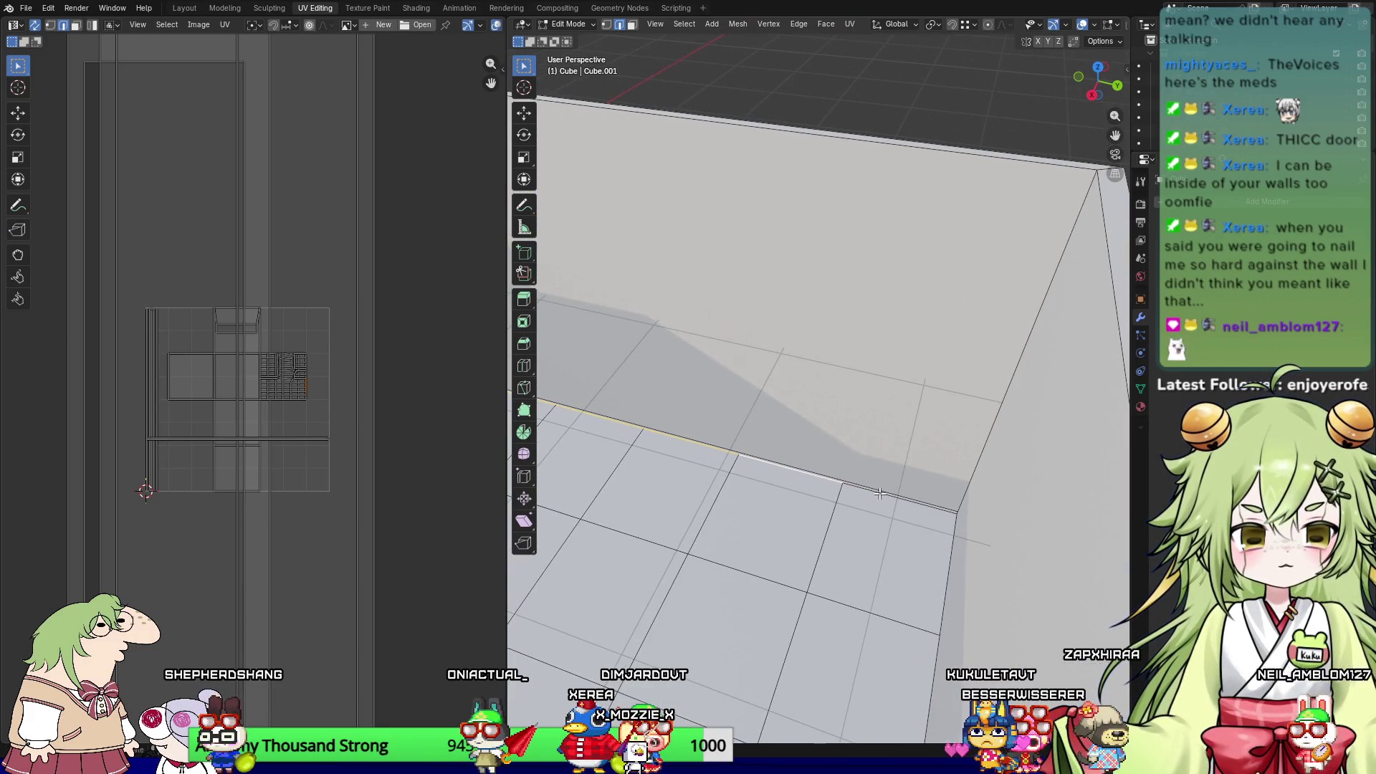
left_click(895, 456)
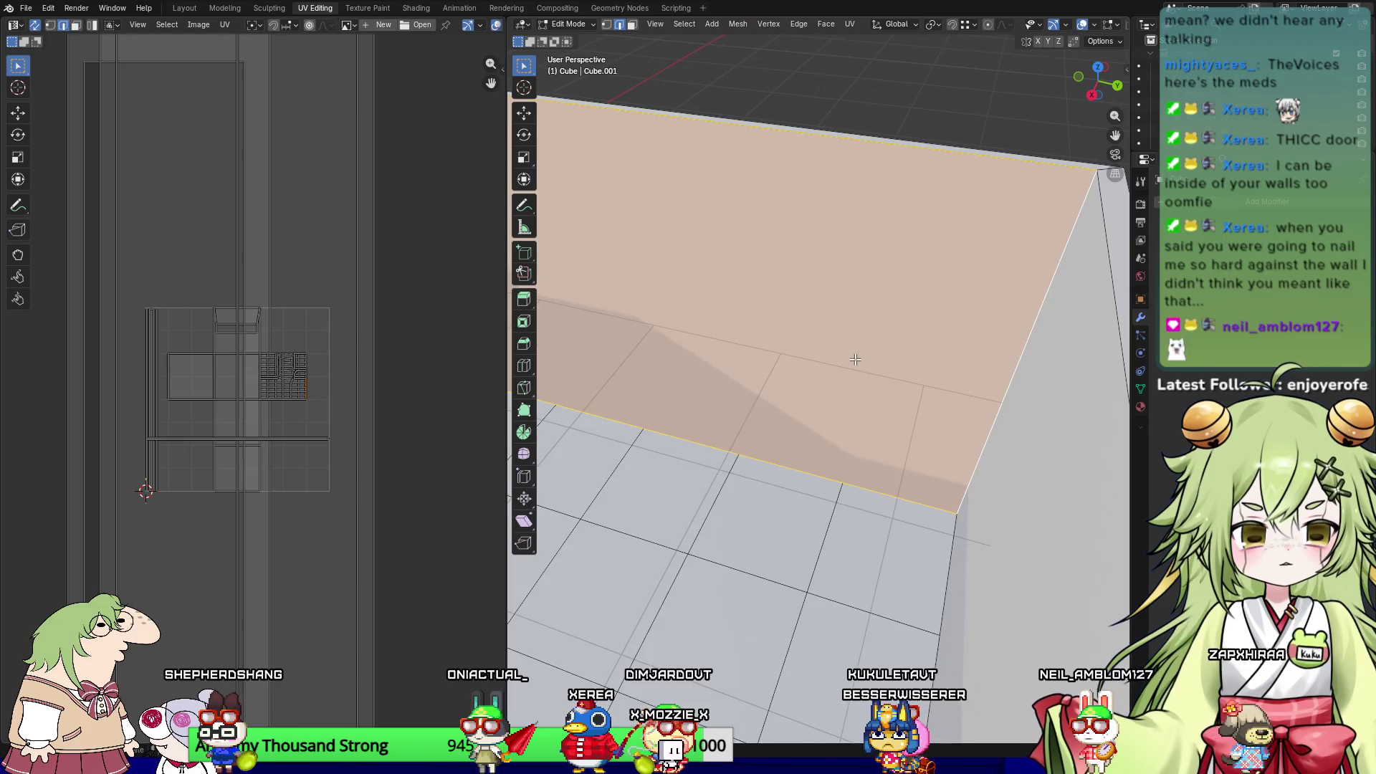
scroll(902, 406, "down", 3)
middle_click_drag(1006, 470, 717, 430)
mouse_move(983, 417)
middle_mouse_down()
mouse_move(959, 389)
mouse_move(937, 454)
mouse_move(1007, 434)
mouse_move(859, 488)
middle_mouse_up()
middle_click_drag(767, 439, 1103, 355, "shift")
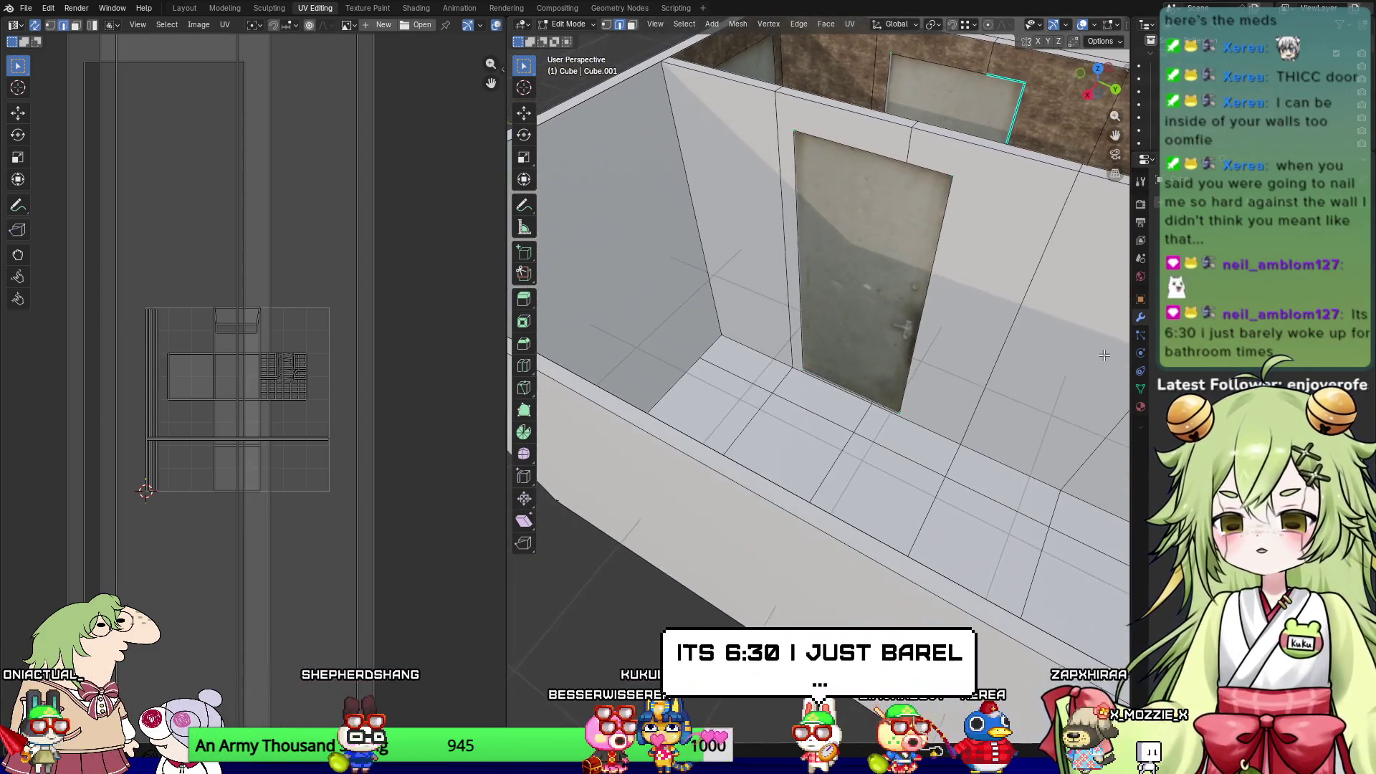
Step: Select the left wall face and the door-frame face, checking them in front orthographic view
left_click_drag(1127, 396, 1177, 407)
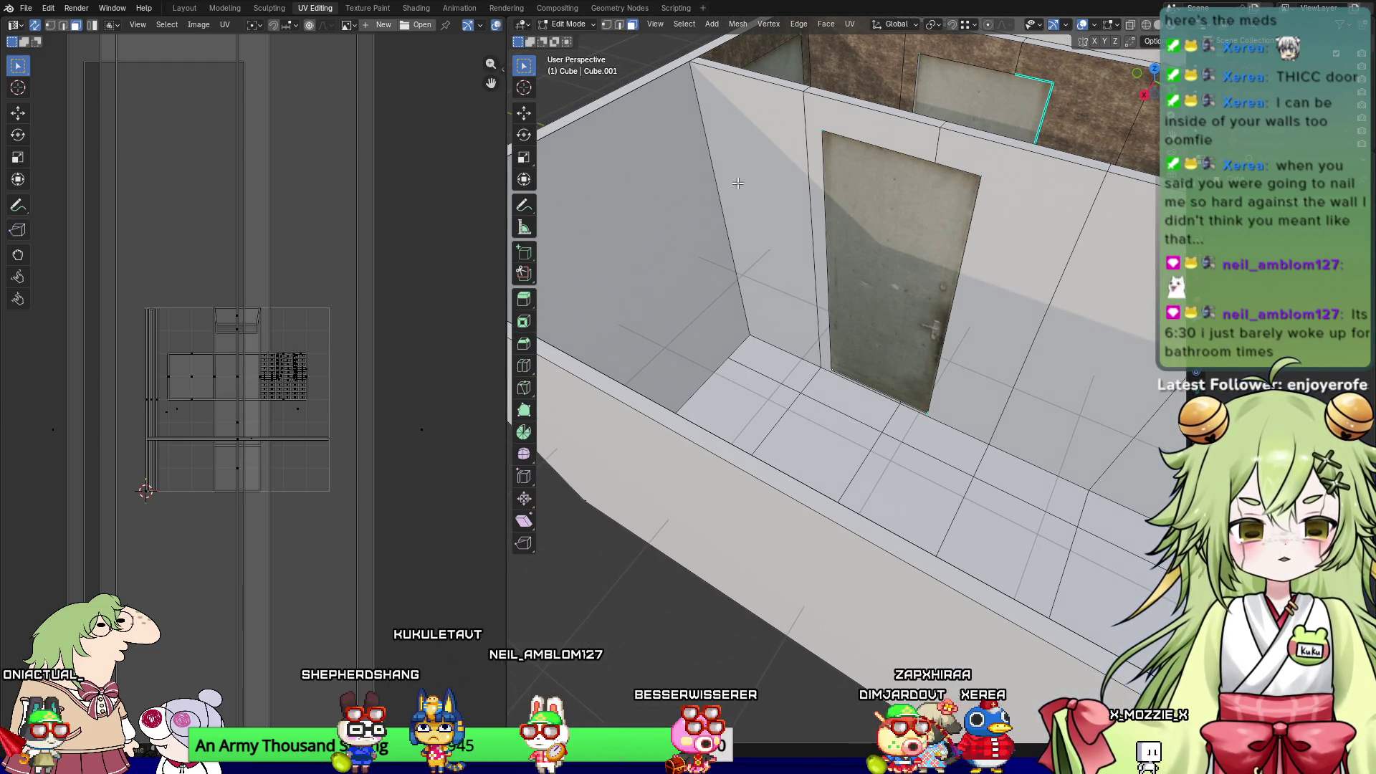
left_click(766, 247)
middle_click_drag(765, 247, 929, 133)
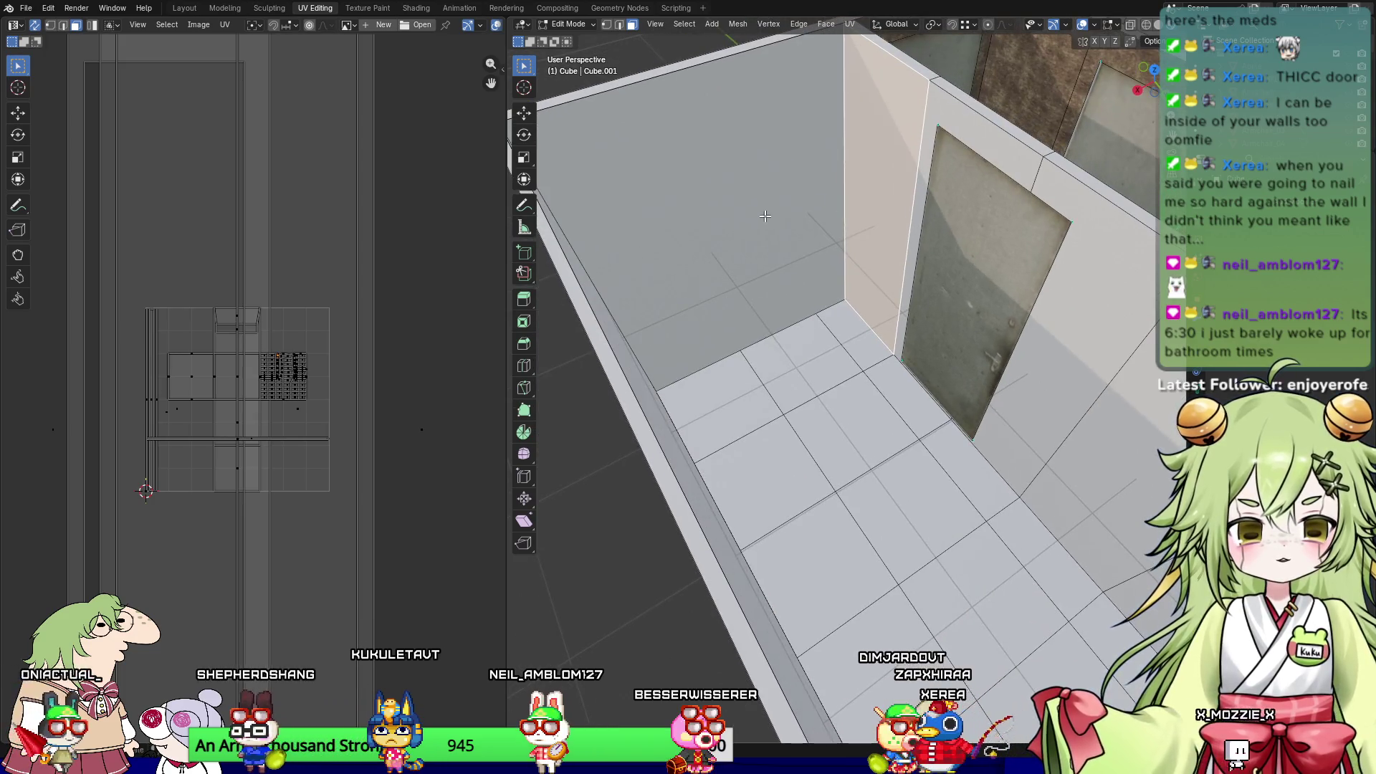
left_click(1054, 277)
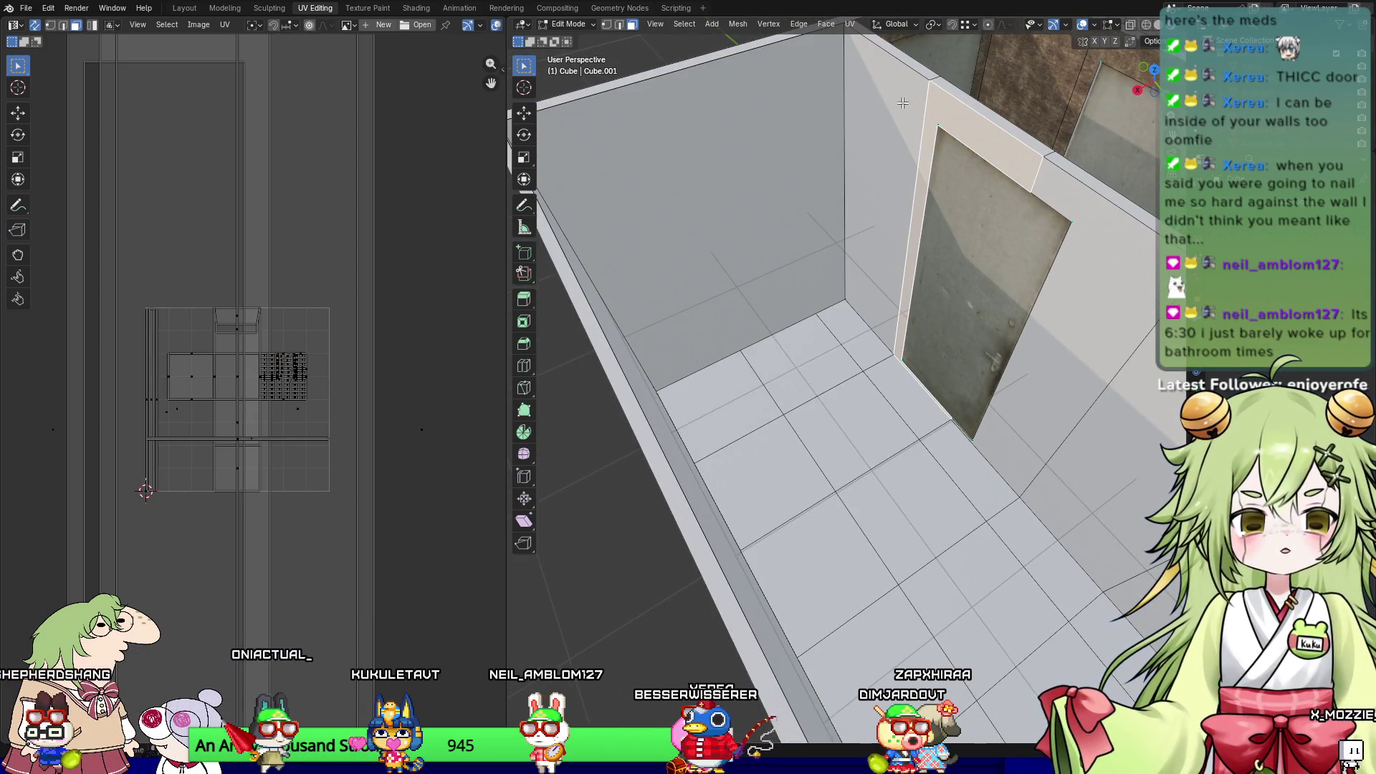
middle_click_drag(1100, 321, 903, 287)
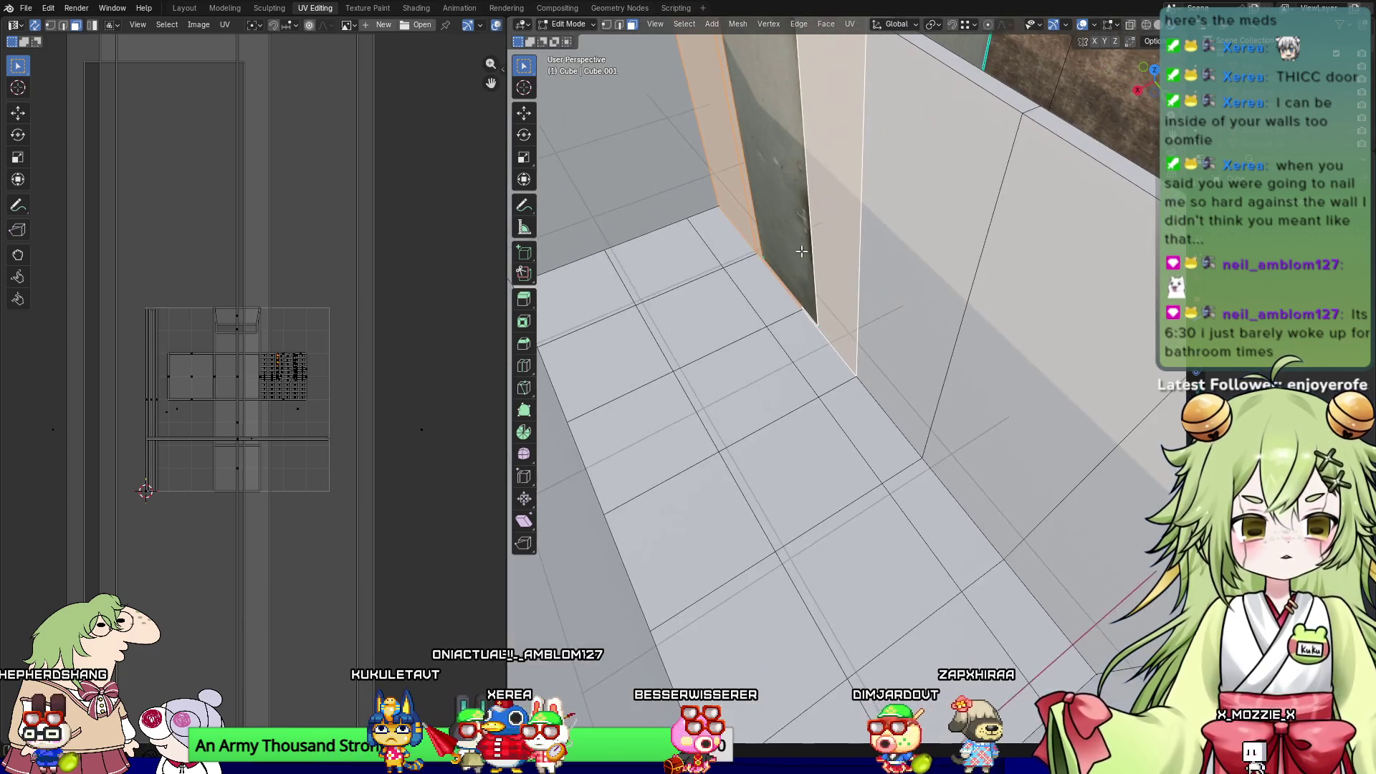
scroll(901, 284, "up", 3)
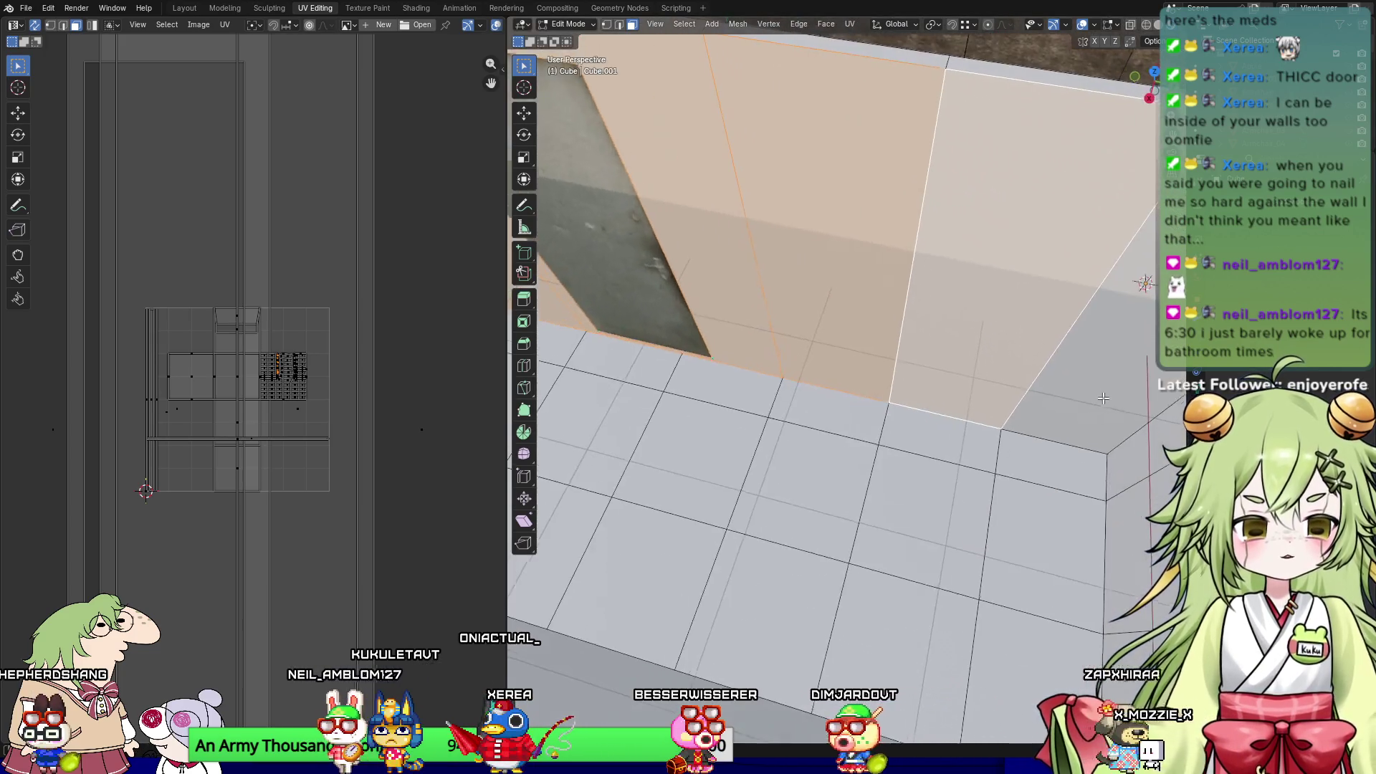
middle_click_drag(1043, 237, 1126, 361)
mouse_move(930, 147)
middle_mouse_down()
mouse_move(568, 169)
mouse_move(844, 295)
mouse_move(888, 230)
mouse_move(1142, 319)
mouse_move(652, 266)
mouse_move(864, 262)
middle_mouse_up()
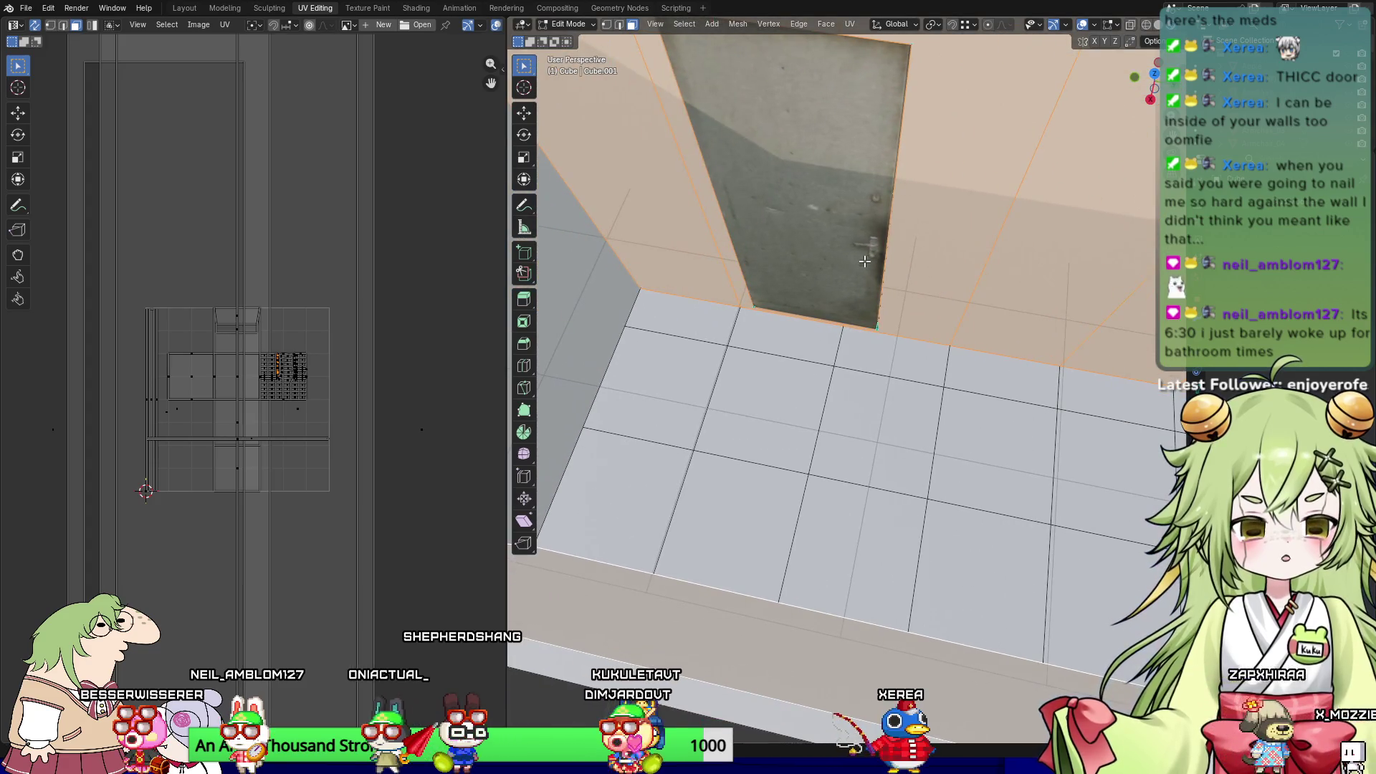
key("KP_1")
mouse_move(766, 314)
middle_mouse_down()
mouse_move(725, 328)
mouse_move(869, 384)
mouse_move(905, 375)
mouse_move(840, 416)
middle_mouse_up()
scroll(858, 401, "down", 4)
scroll(871, 407, "up", 4)
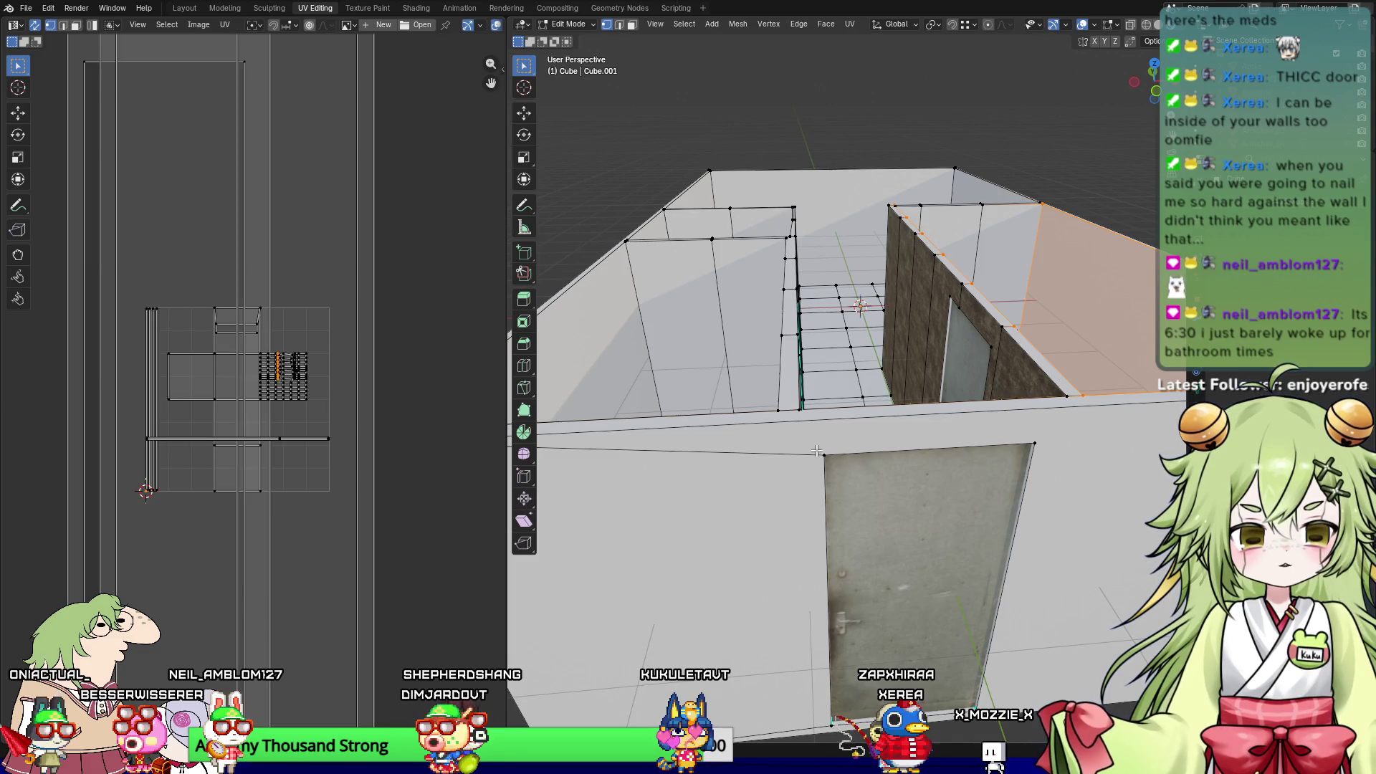
Step: Subdivide the front wall's top edge with one cut, then move to the Modeling workspace
left_click(822, 452)
middle_click_drag(823, 449, 816, 446)
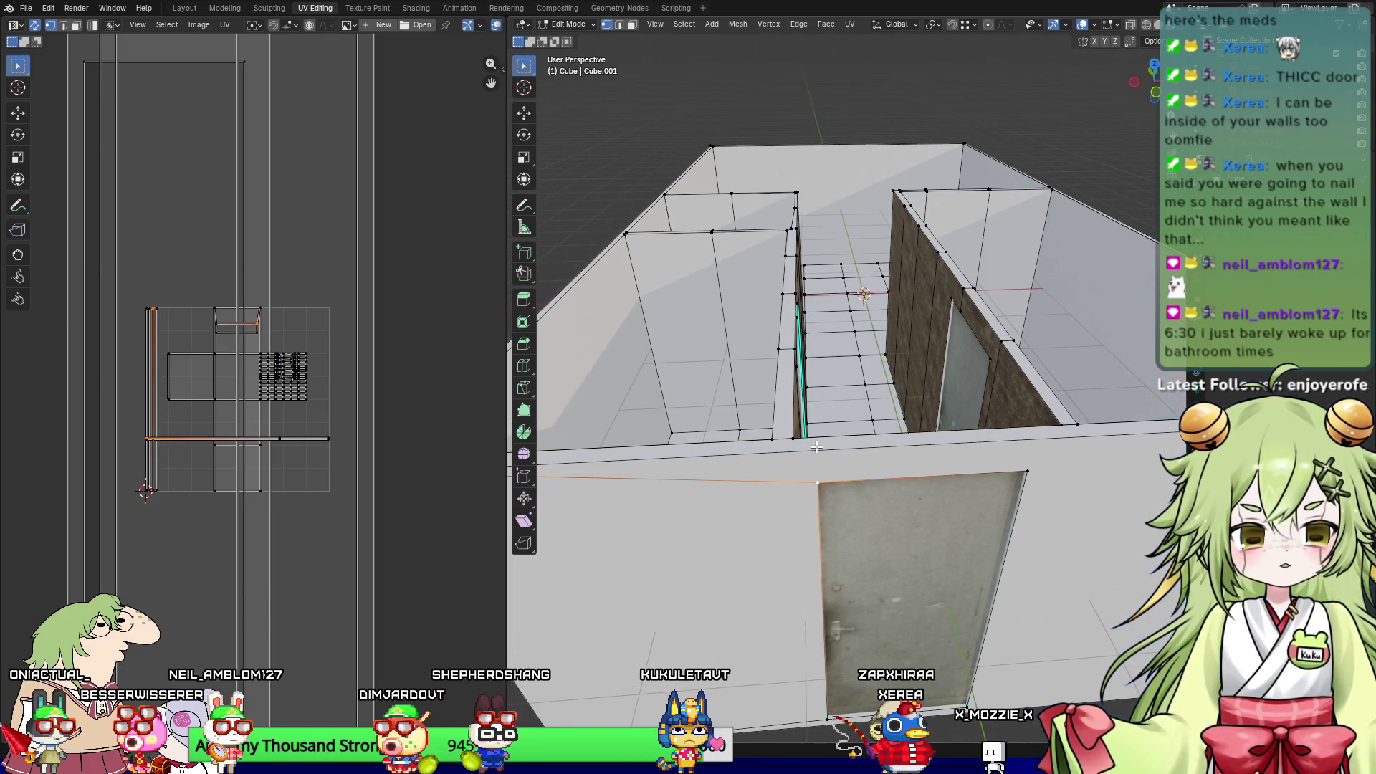
left_click(801, 428)
right_click(789, 433)
mouse_move(824, 433)
key("Escape")
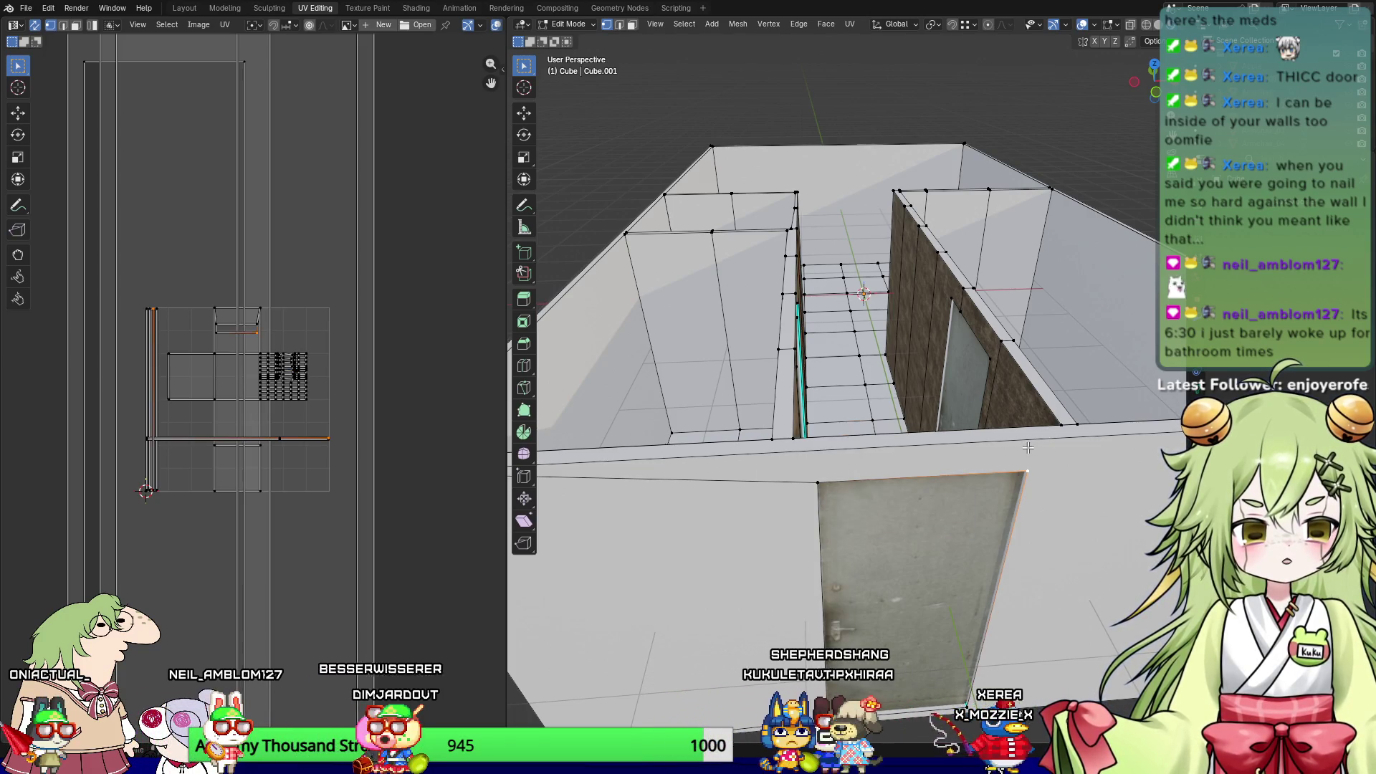
left_click(923, 441)
left_click(922, 441)
right_click(924, 442)
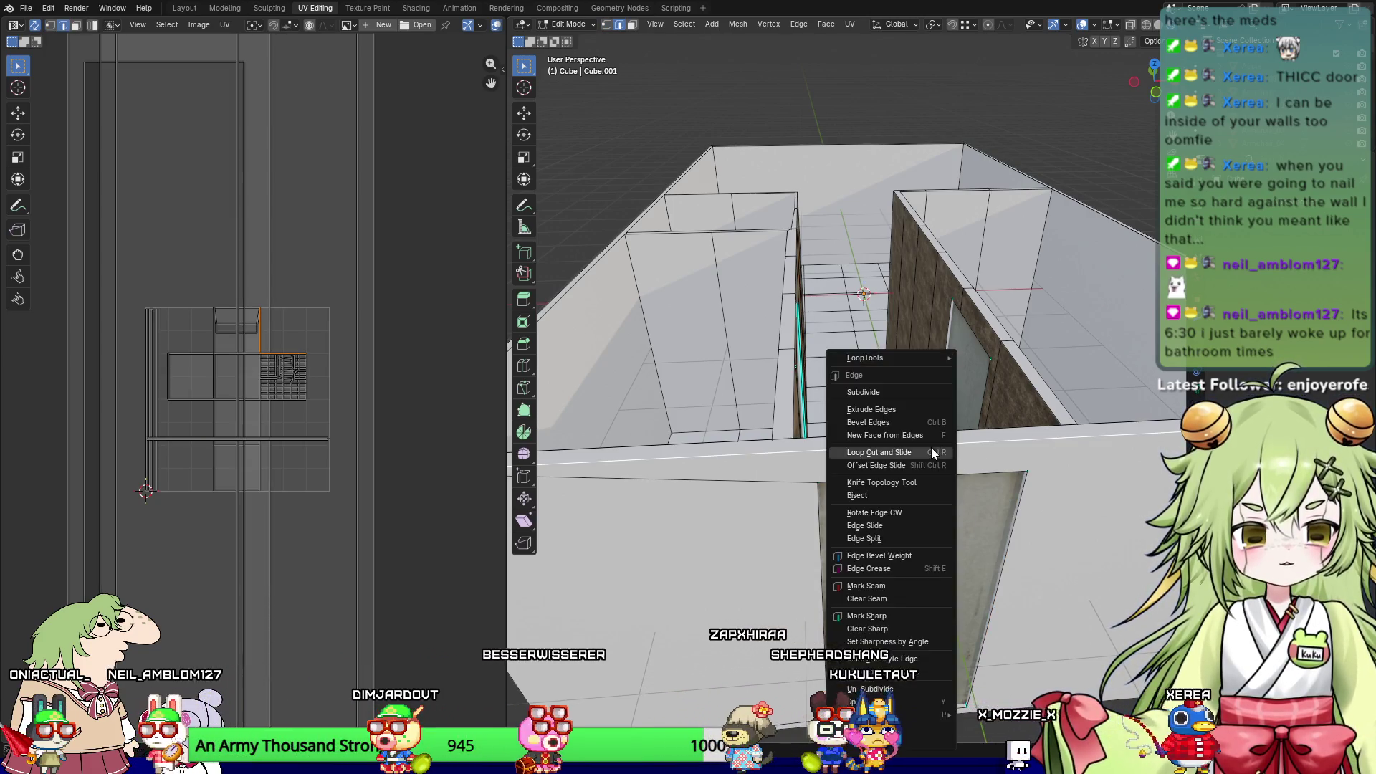
left_click(924, 398)
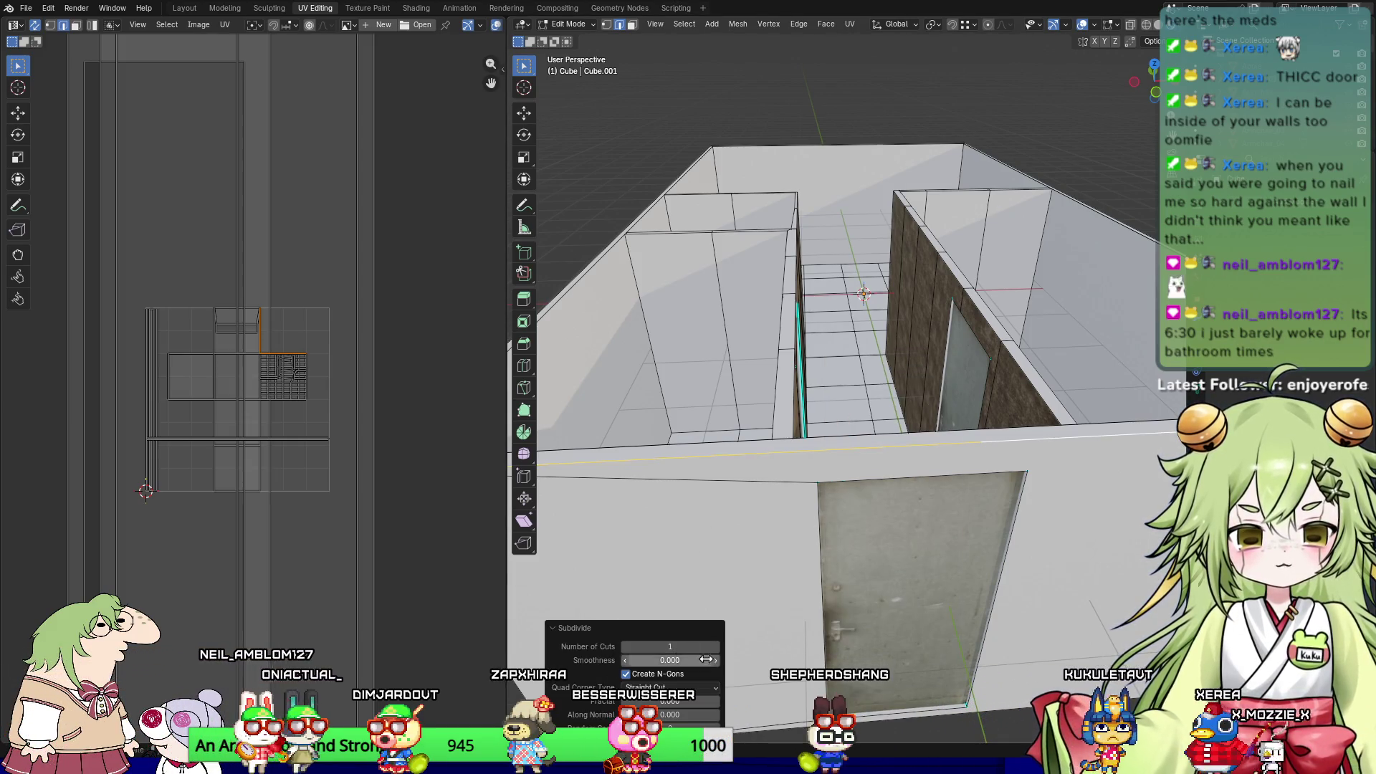
key("1")
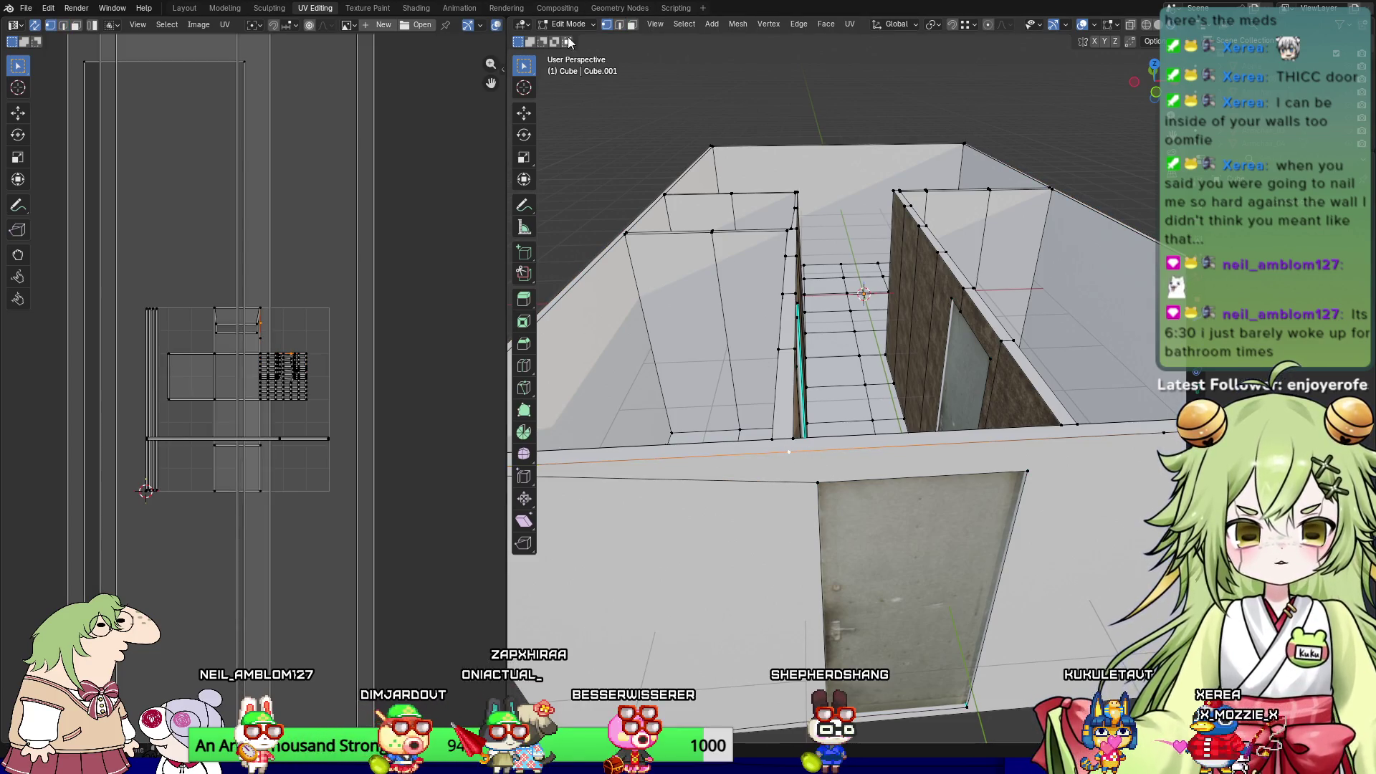
left_click(224, 8)
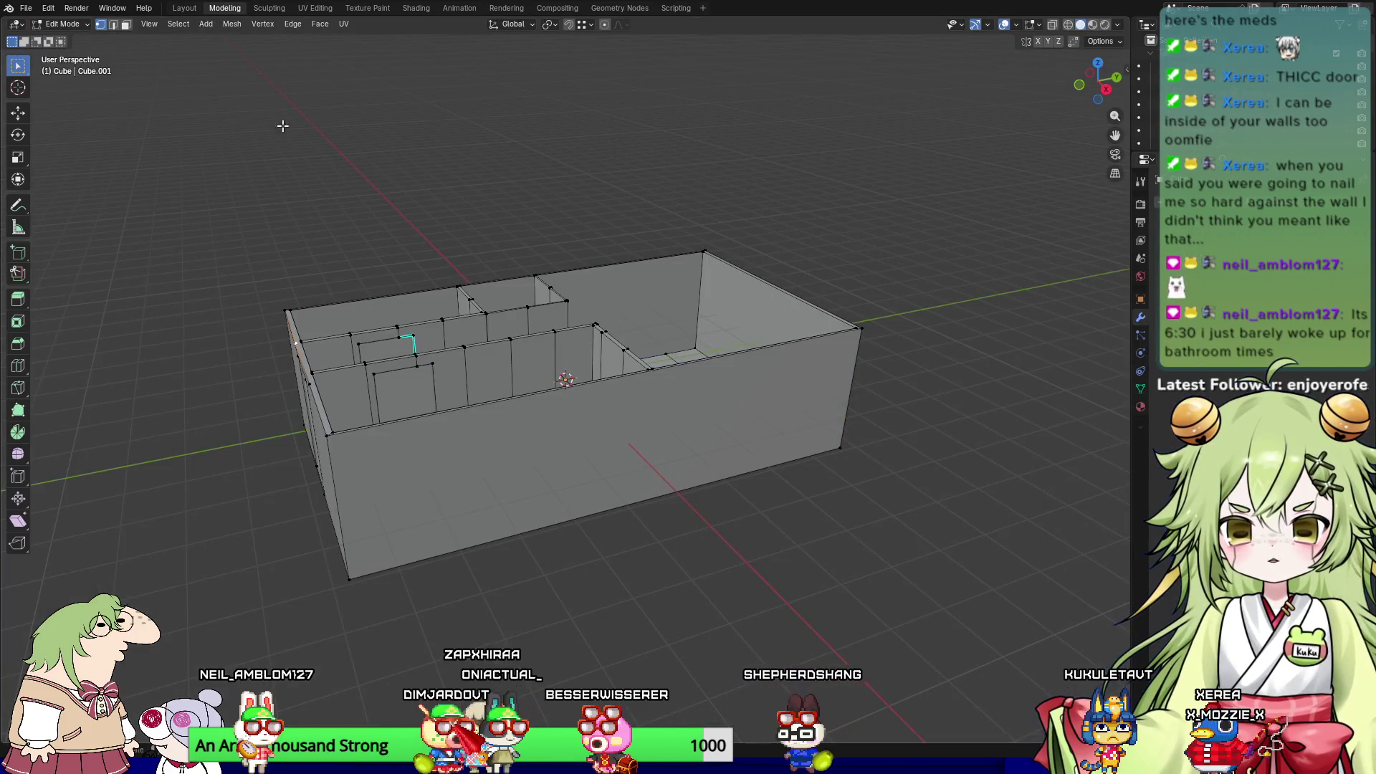
Step: Turn on snapping with the snap target set to Vertex
scroll(508, 436, "up", 5)
mouse_move(507, 436)
middle_mouse_down()
mouse_move(478, 259)
mouse_move(357, 402)
middle_mouse_up()
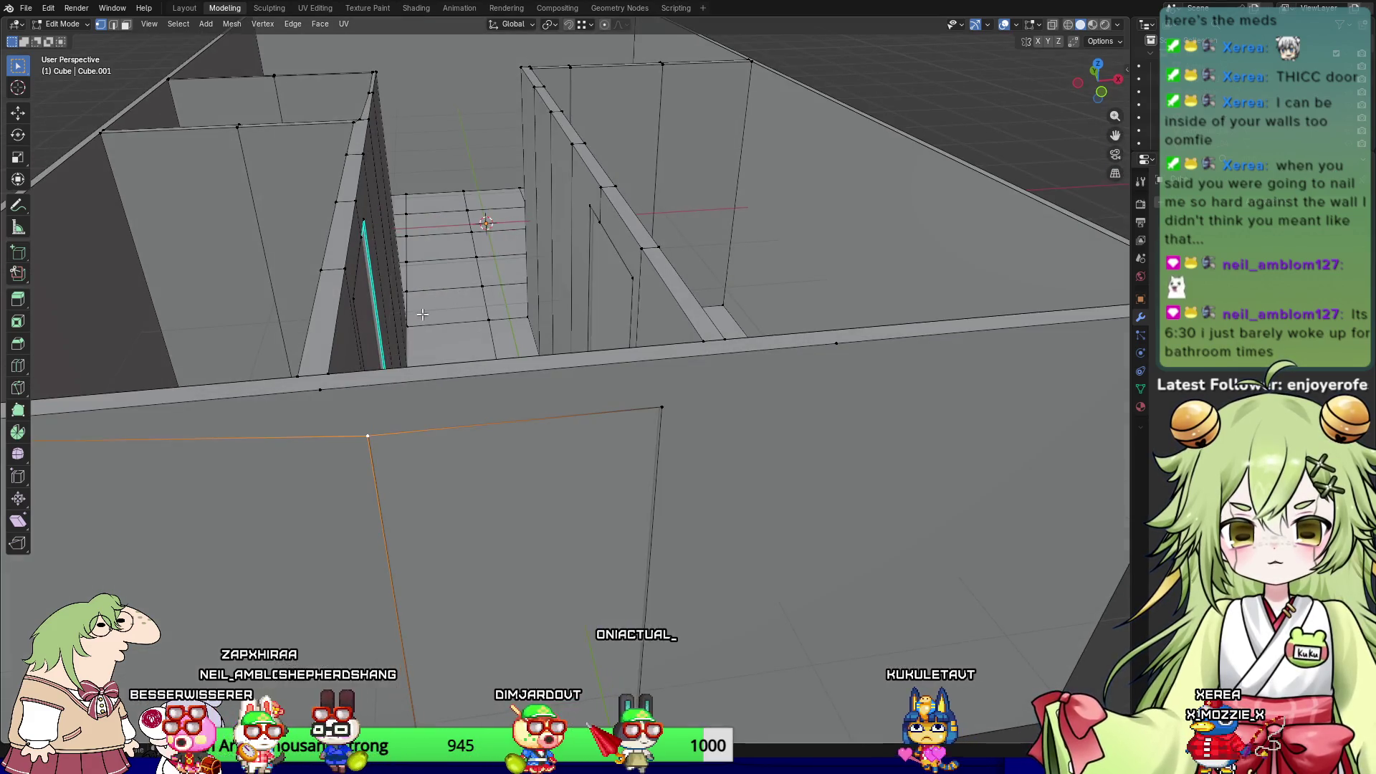
mouse_move(359, 298)
middle_mouse_down()
mouse_move(261, 282)
mouse_move(347, 275)
mouse_move(310, 277)
middle_mouse_up()
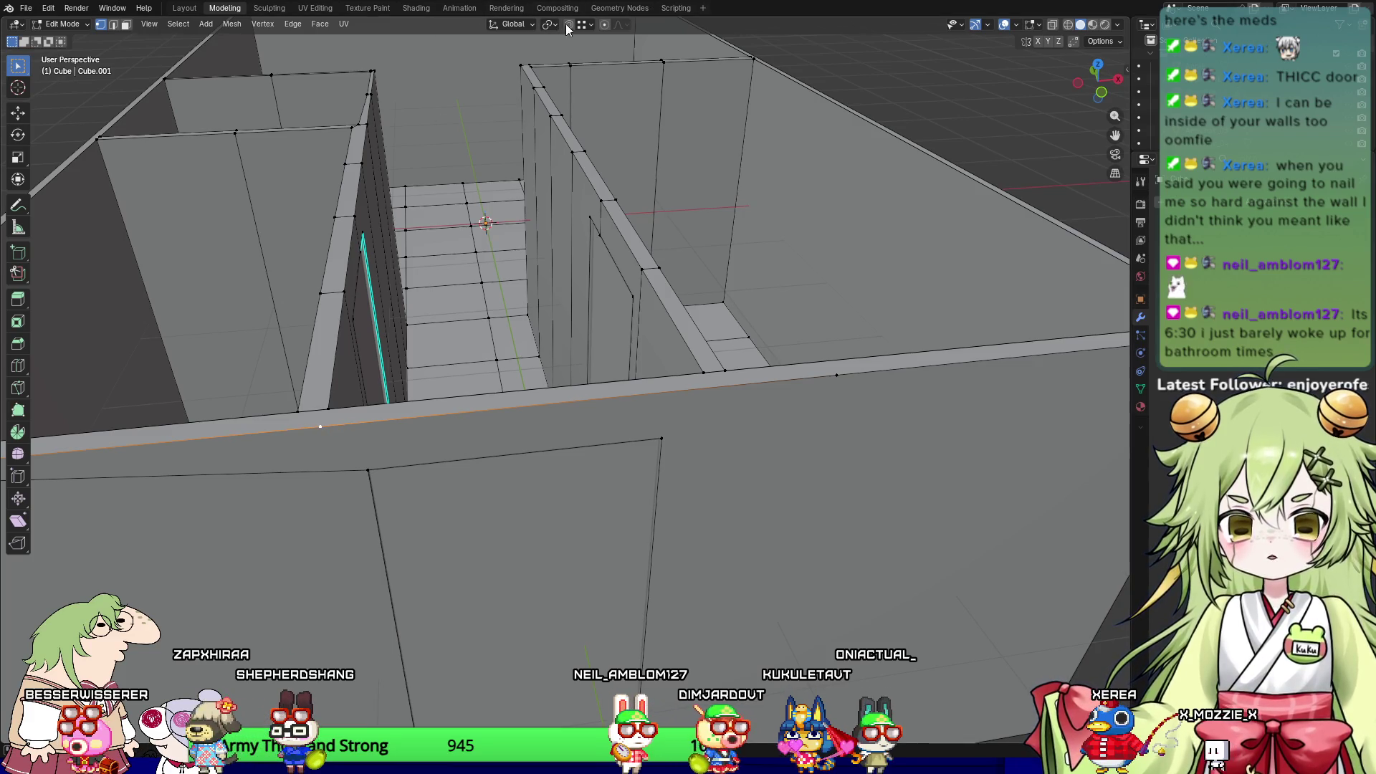
left_click(591, 24)
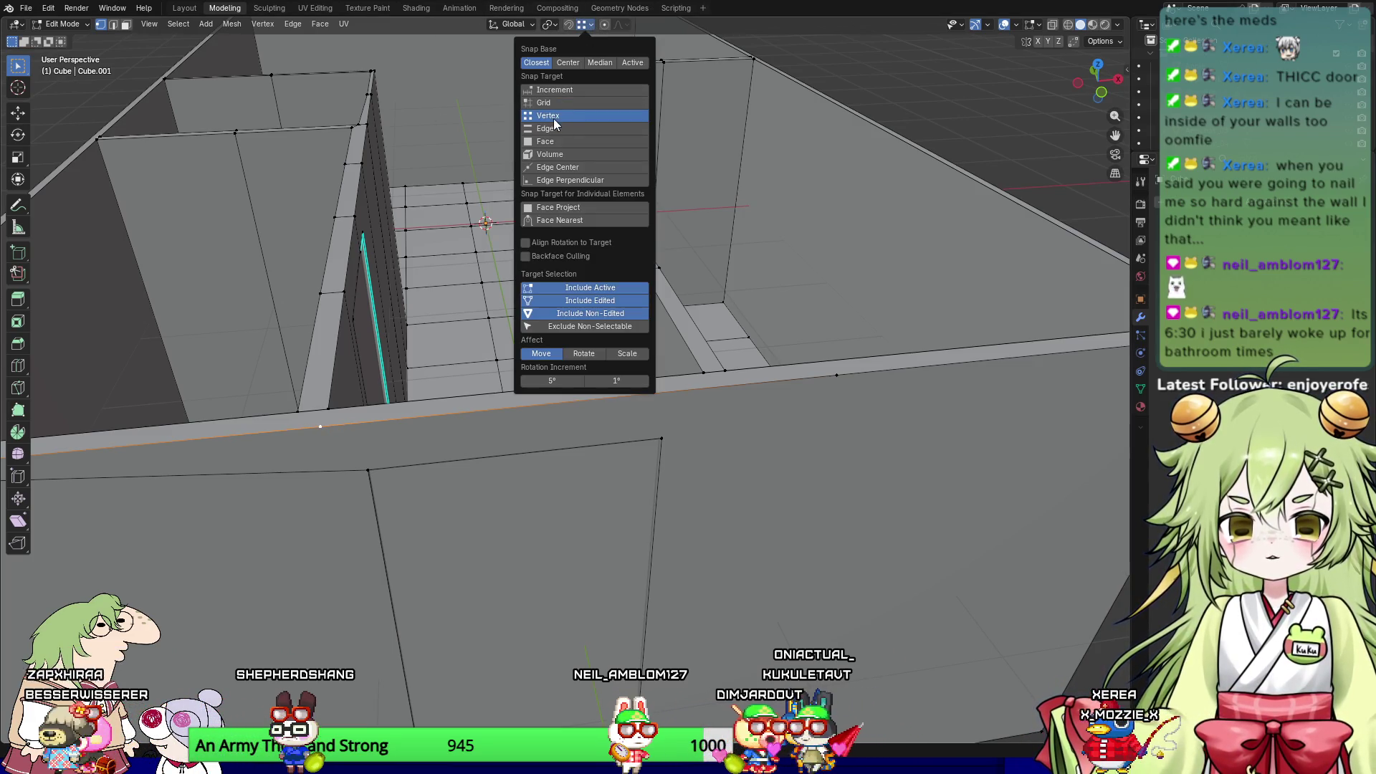
left_click(569, 26)
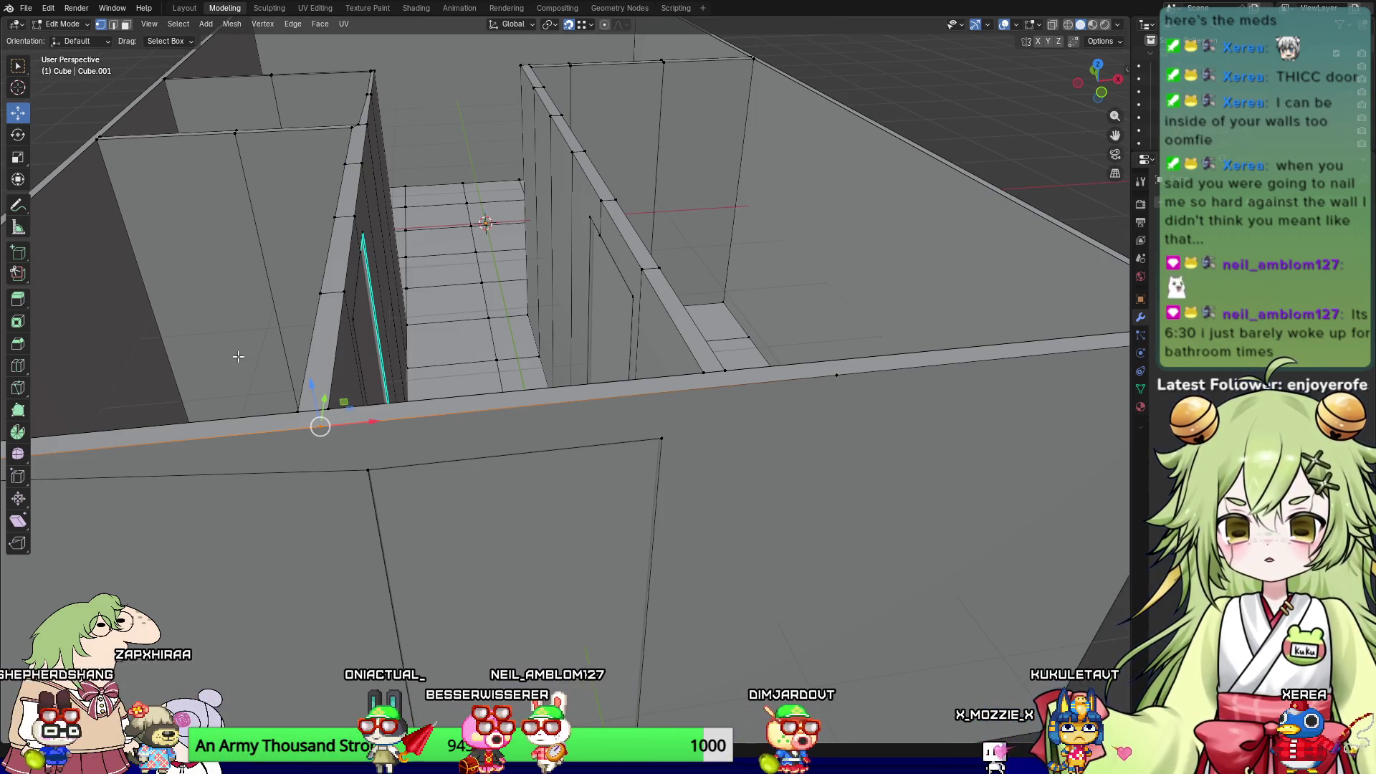
Step: Slide the new point along the front wall's top edge, then select another front-wall vertex
left_click_drag(402, 419, 373, 473)
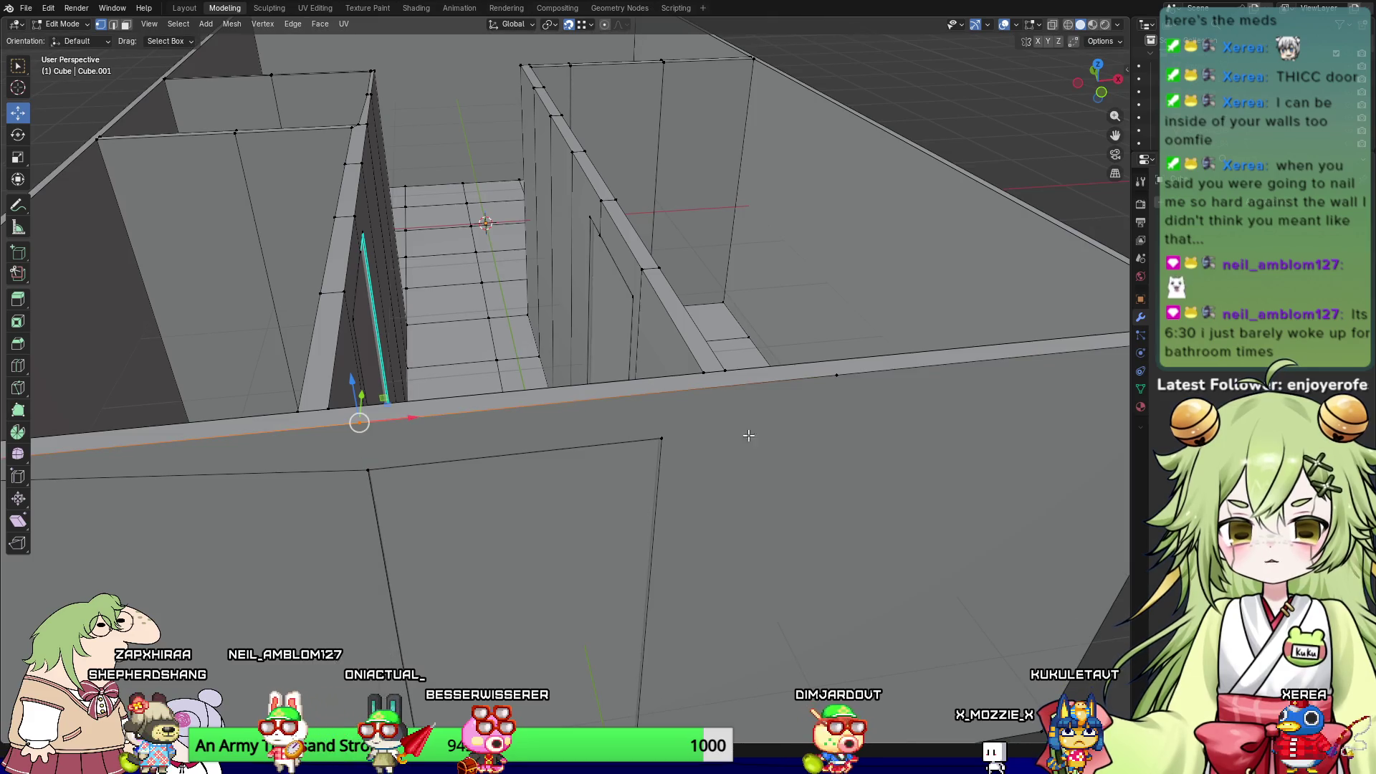
left_click(643, 422)
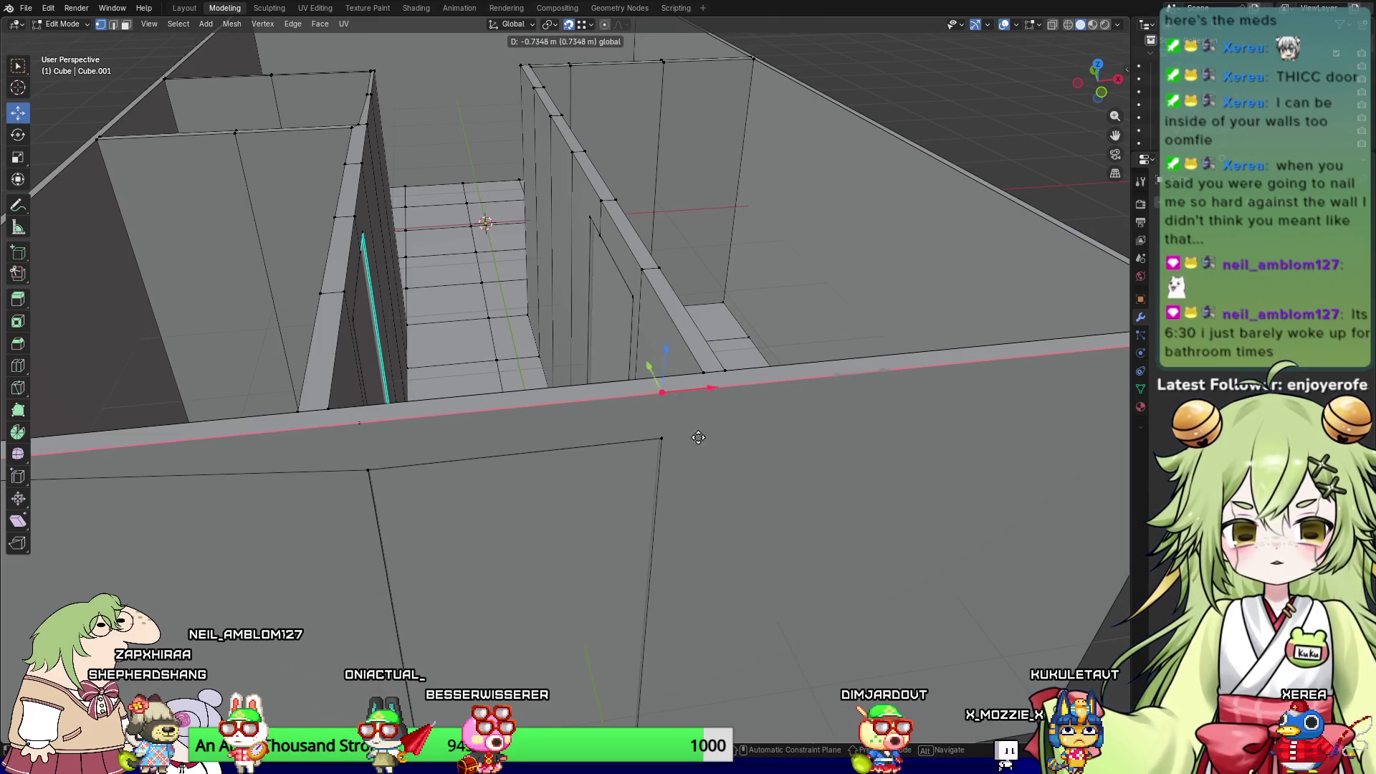
left_click(661, 437, "shift")
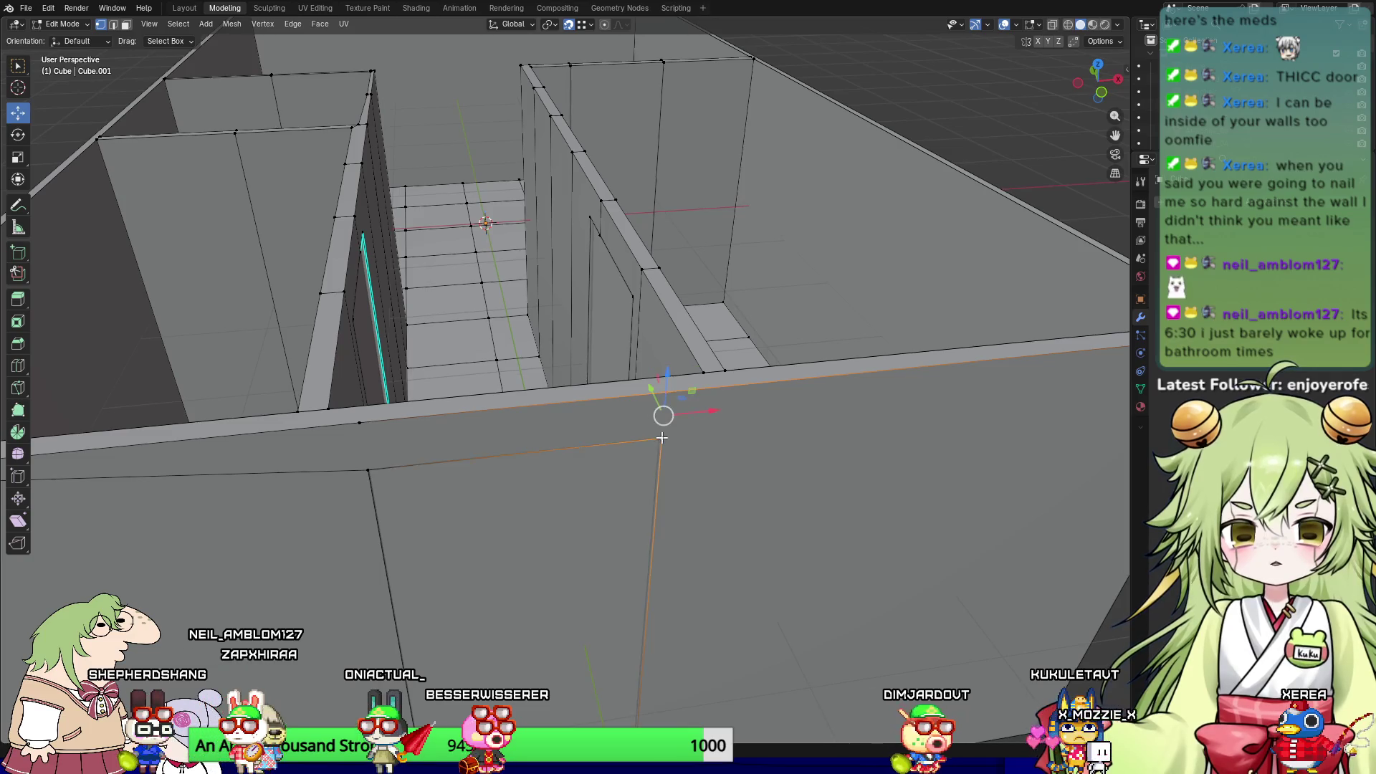
left_click(367, 479)
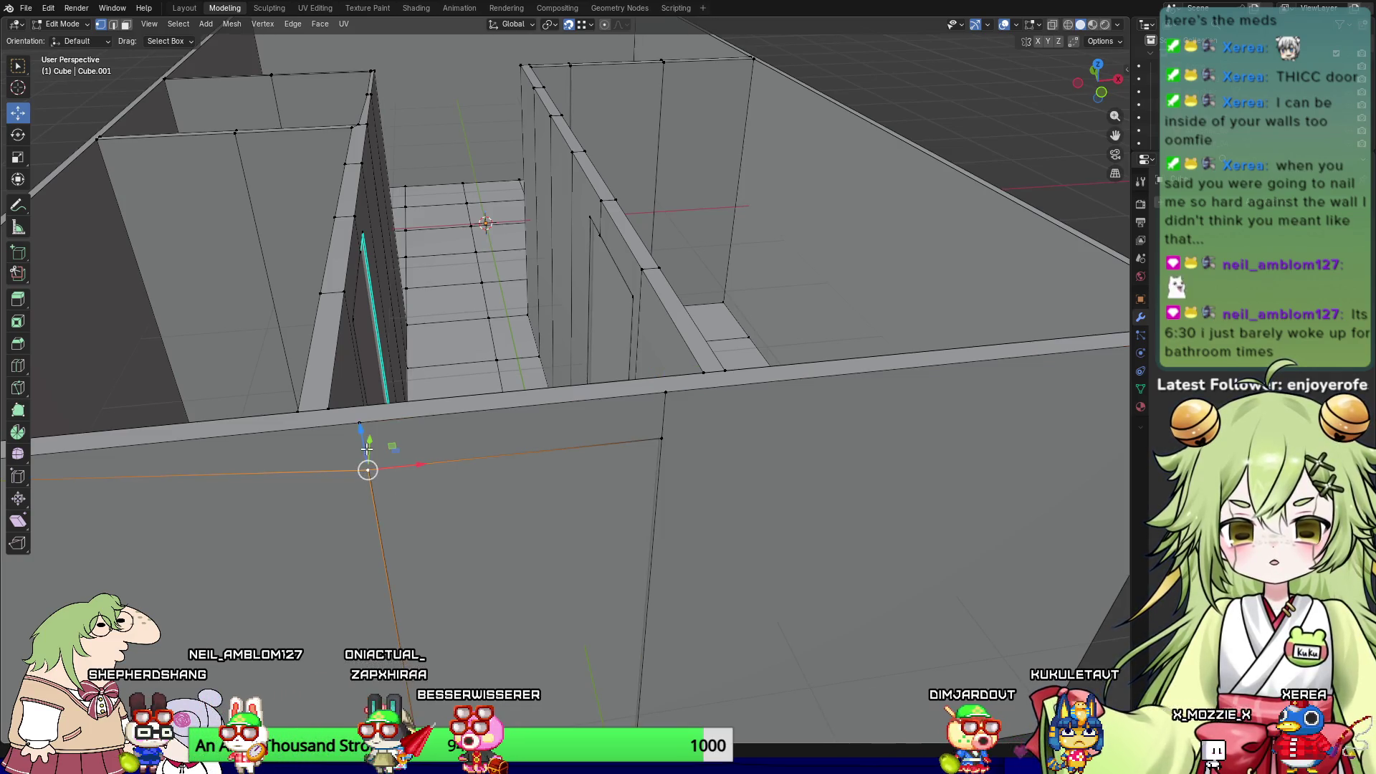
mouse_move(432, 442)
middle_mouse_down()
mouse_move(466, 423)
mouse_move(501, 430)
middle_mouse_up()
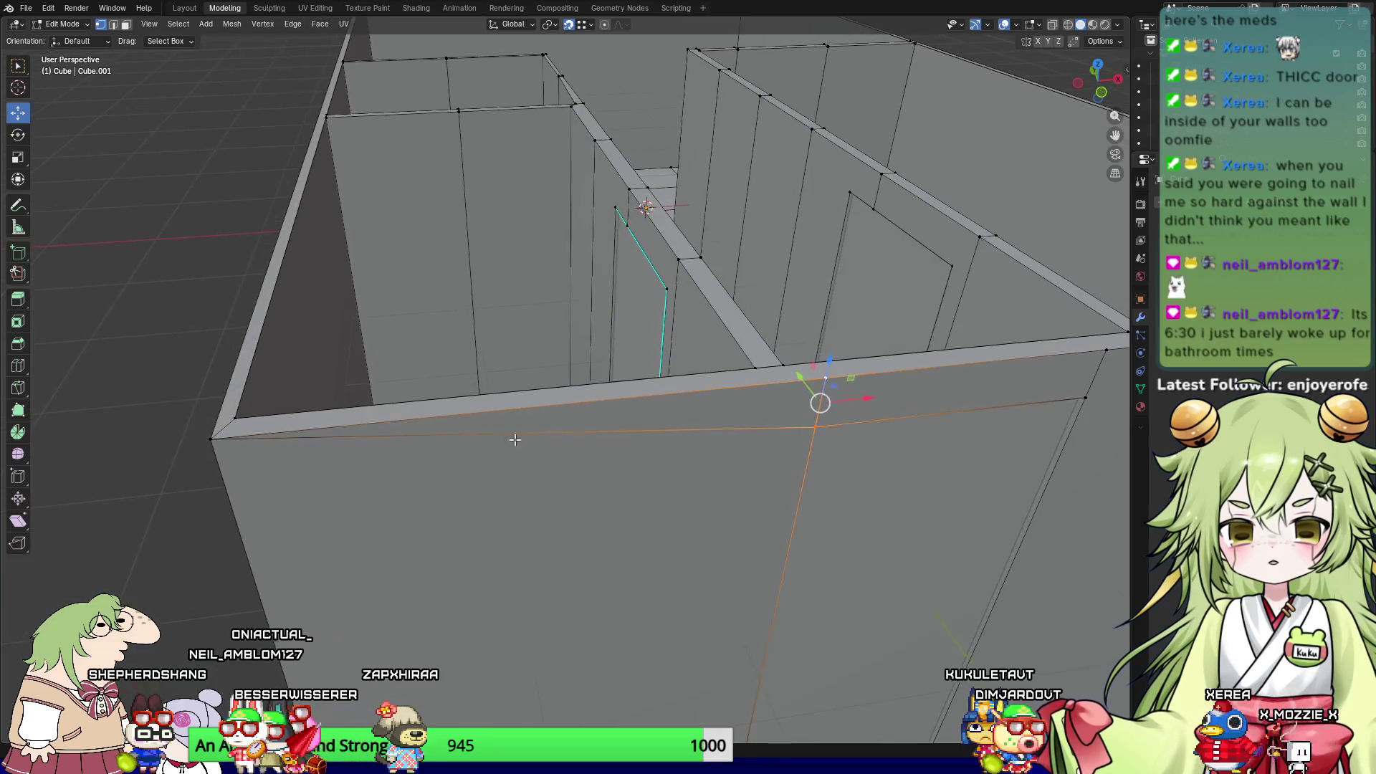
Step: Pick a wall-top edge and orbit to look down into the rooms
key("2")
left_click(513, 433)
right_click(516, 434)
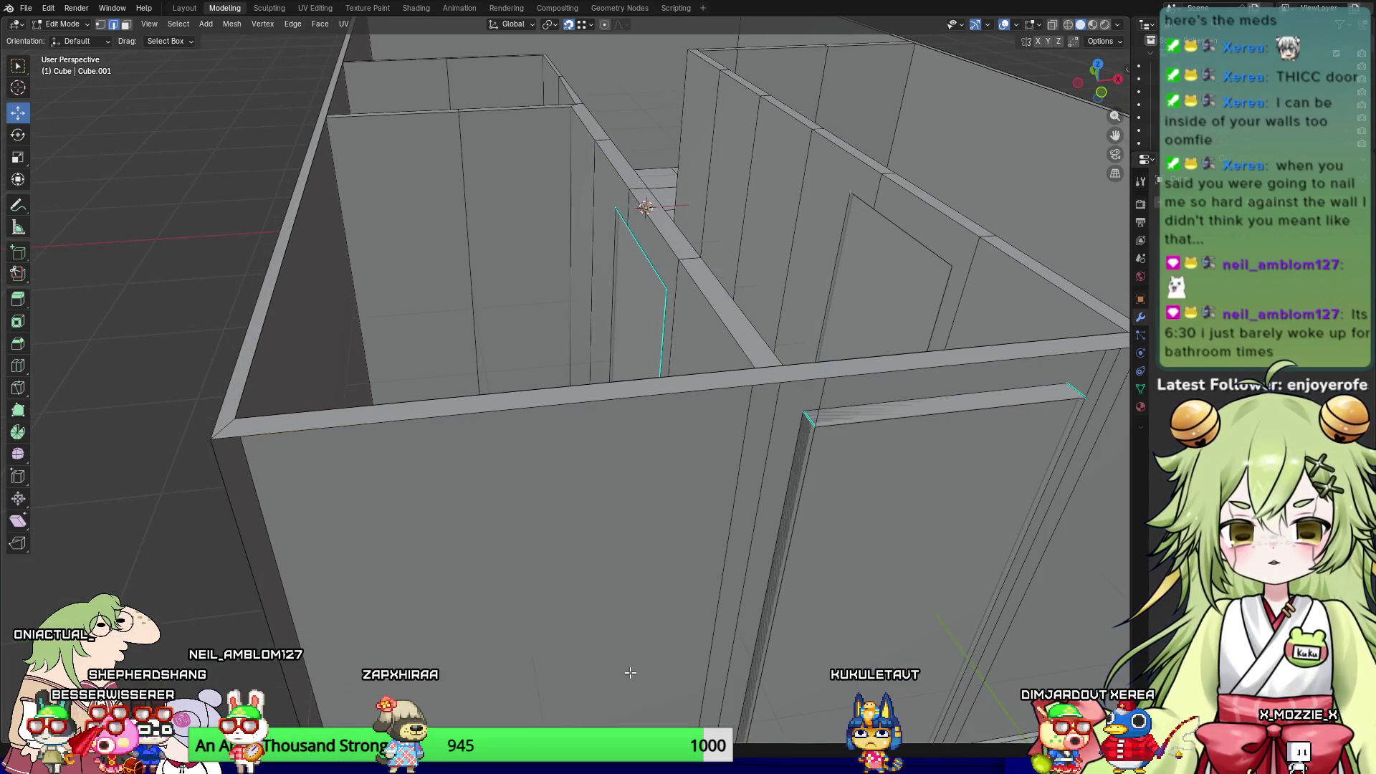
mouse_move(439, 651)
middle_mouse_down()
mouse_move(433, 555)
mouse_move(419, 550)
mouse_move(455, 541)
middle_mouse_up()
key("1")
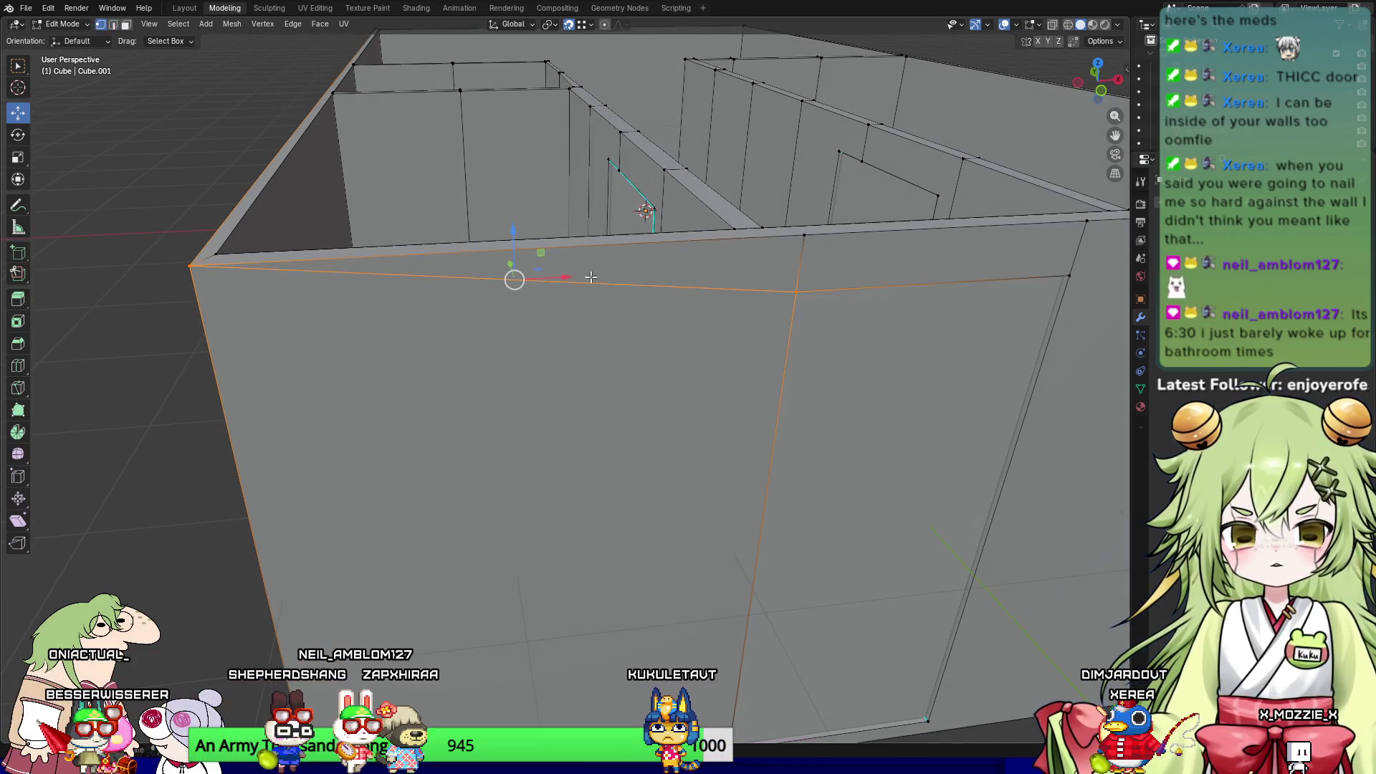
key("3")
mouse_move(186, 270)
middle_mouse_down()
mouse_move(561, 589)
mouse_move(792, 389)
middle_mouse_up()
Step: Remove a wall-top edge, trying Dissolve Edges first and then Delete Edges
left_click(560, 589)
left_click(792, 390)
key("ctrl+e")
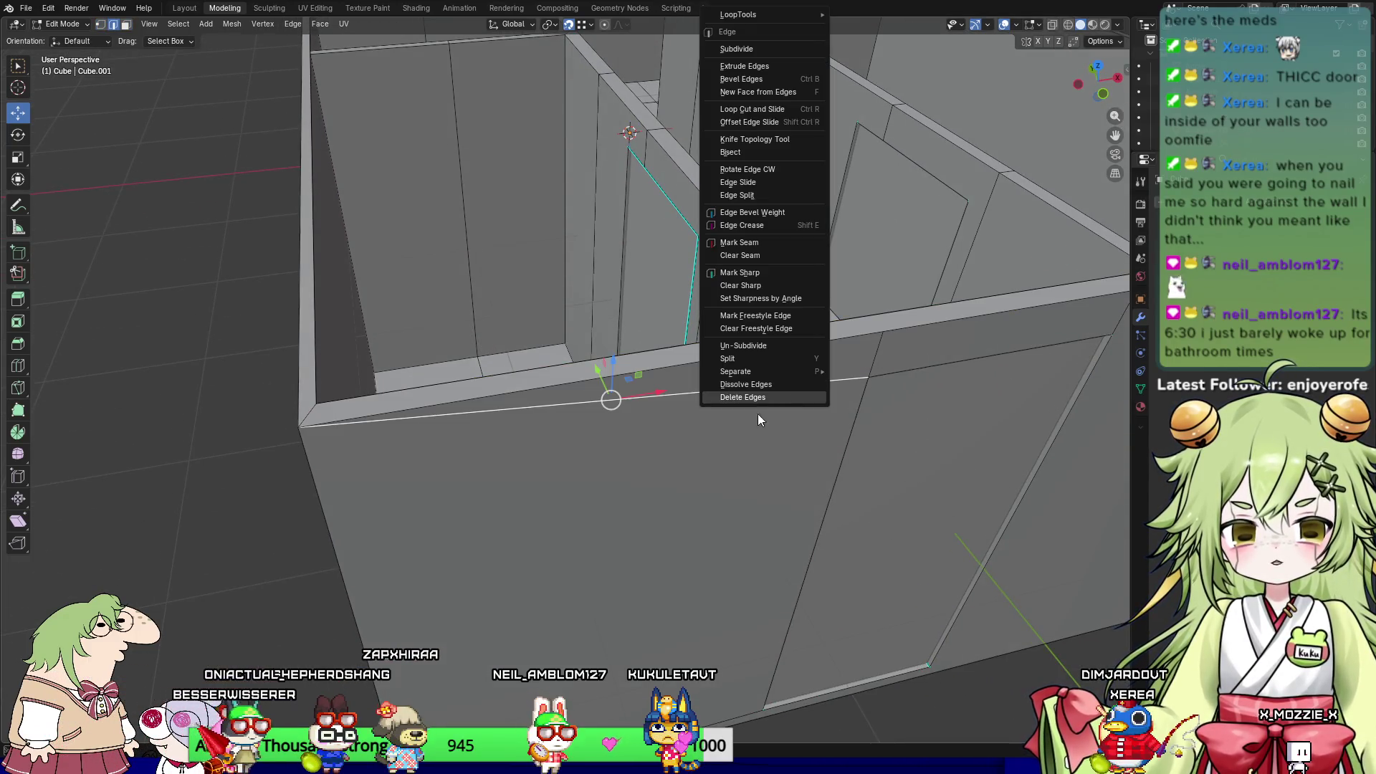
left_click(791, 383)
key("ctrl+e")
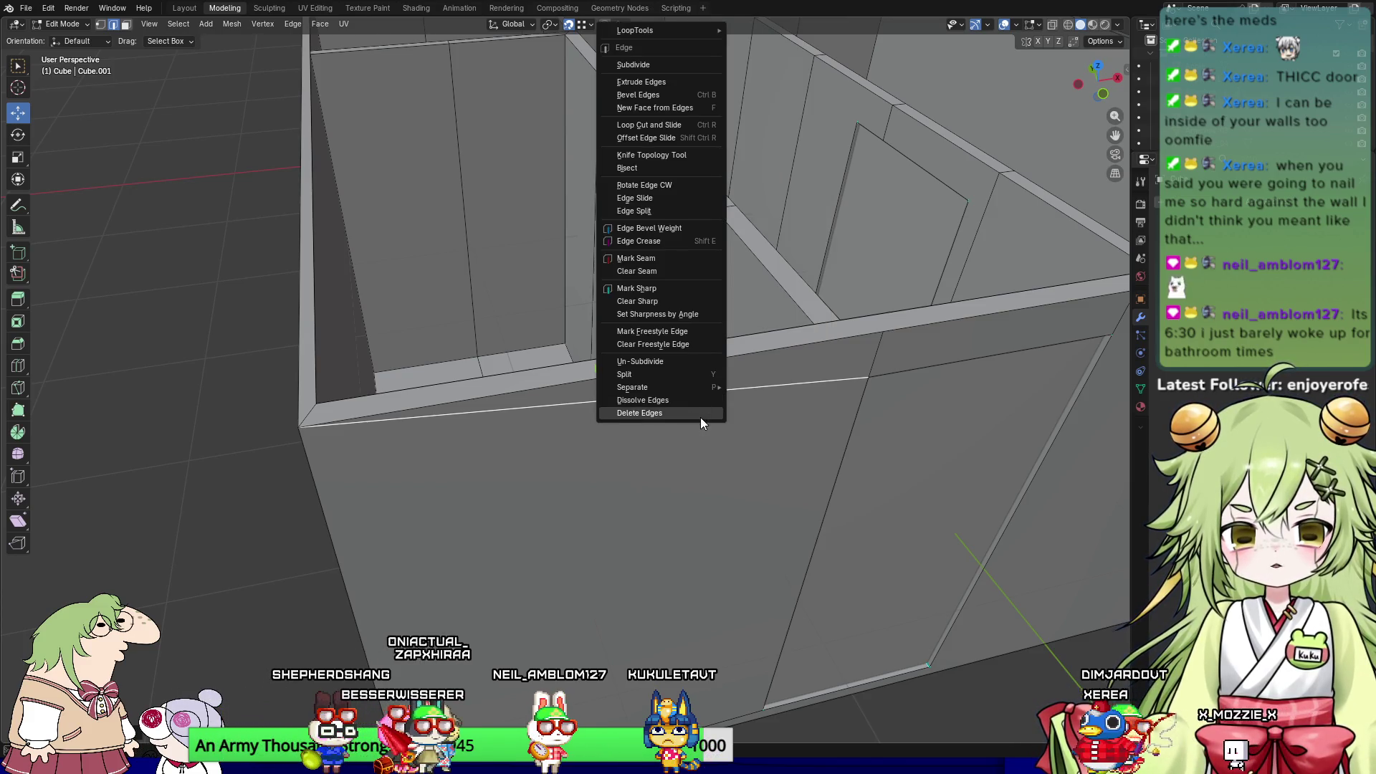
left_click(699, 417)
mouse_move(761, 465)
middle_mouse_down()
mouse_move(767, 445)
mouse_move(820, 466)
mouse_move(593, 442)
middle_mouse_up()
Step: Cycle through the selection modes and bring the wall corner into view
key("1")
key("2")
key("1")
right_click(190, 230)
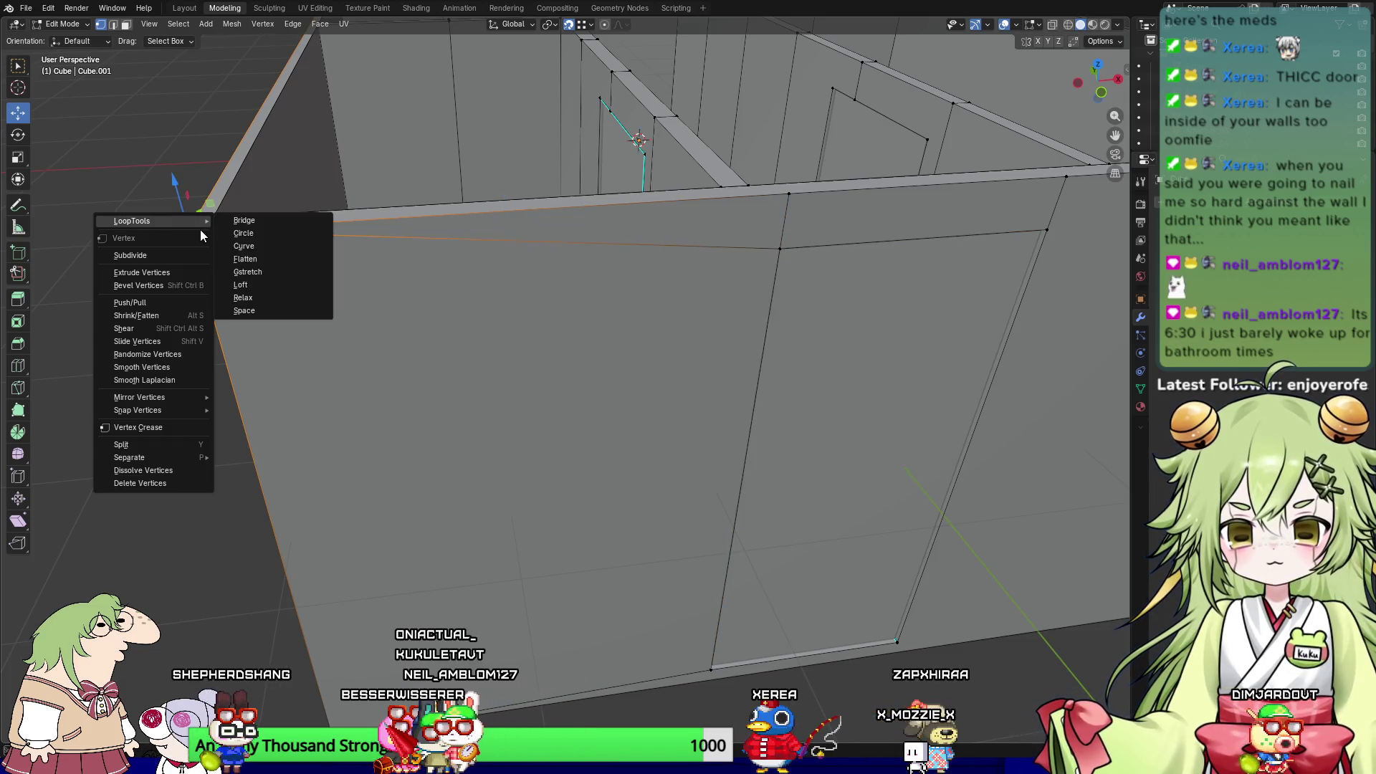
mouse_move(286, 466)
middle_mouse_down()
mouse_move(753, 423)
mouse_move(633, 430)
mouse_move(614, 460)
mouse_move(771, 429)
mouse_move(759, 429)
middle_mouse_up()
middle_click_drag(935, 326, 778, 347)
Step: Delete the long top edge of the front wall and check the remaining strip
left_click(677, 343)
key("2")
left_click(655, 342)
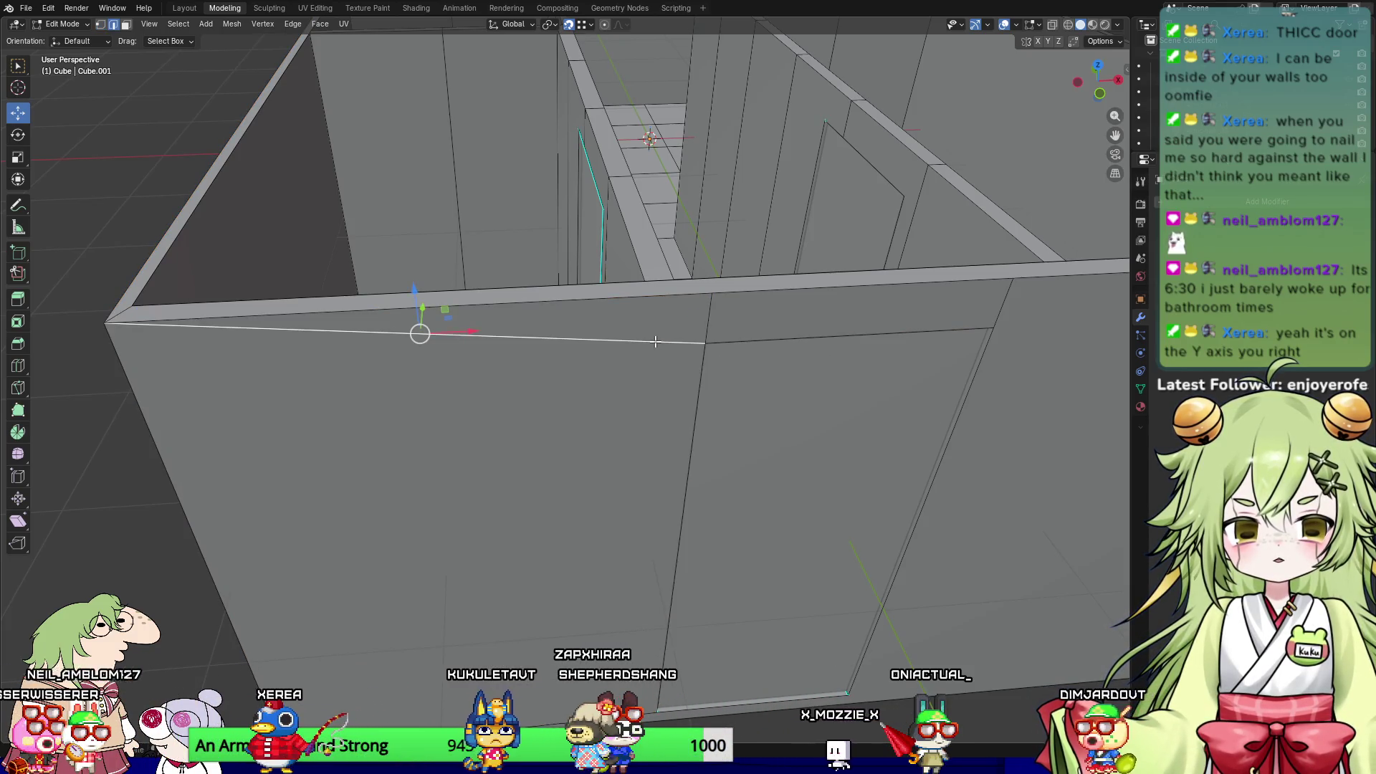
right_click(479, 341)
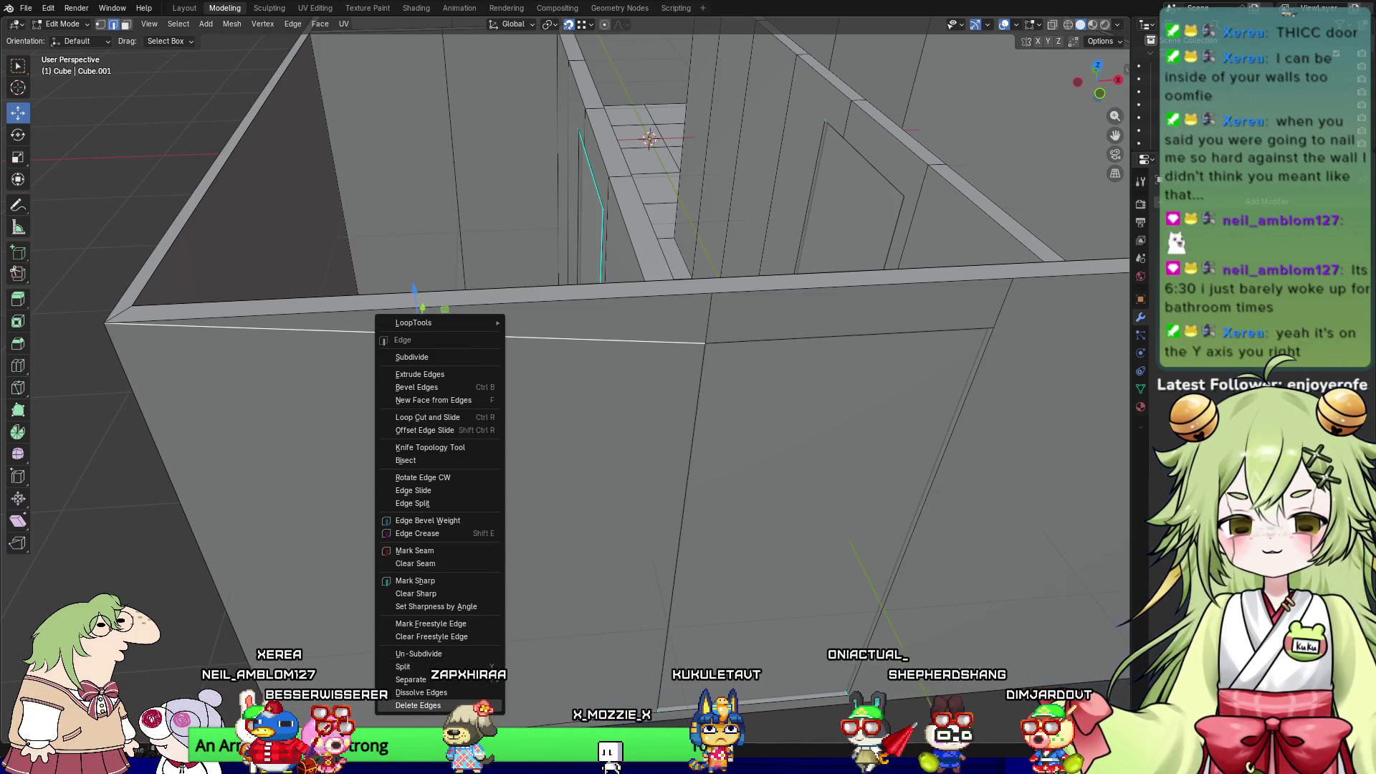
left_click(418, 705)
mouse_move(567, 528)
middle_mouse_down()
mouse_move(601, 513)
mouse_move(588, 525)
mouse_move(374, 514)
middle_mouse_up()
key("1")
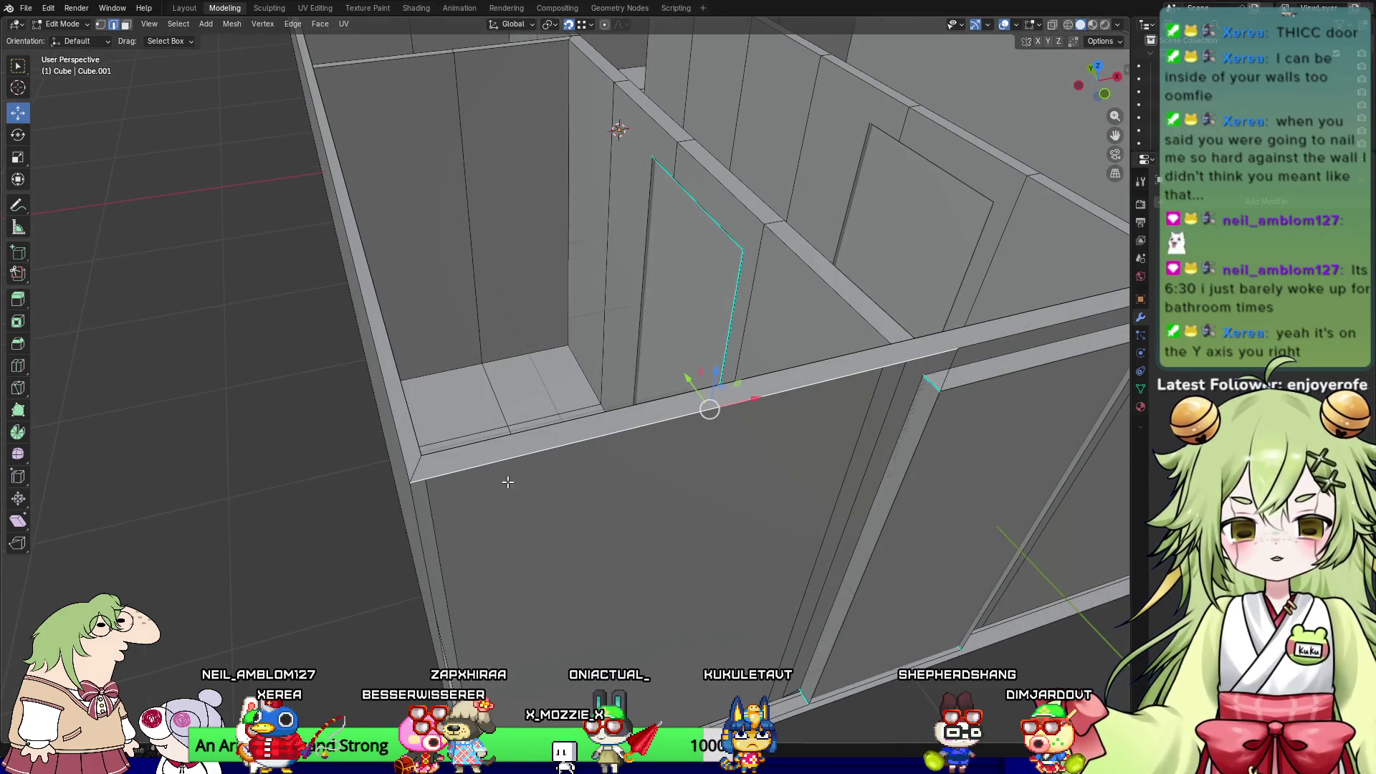
scroll(591, 562, "up", 5)
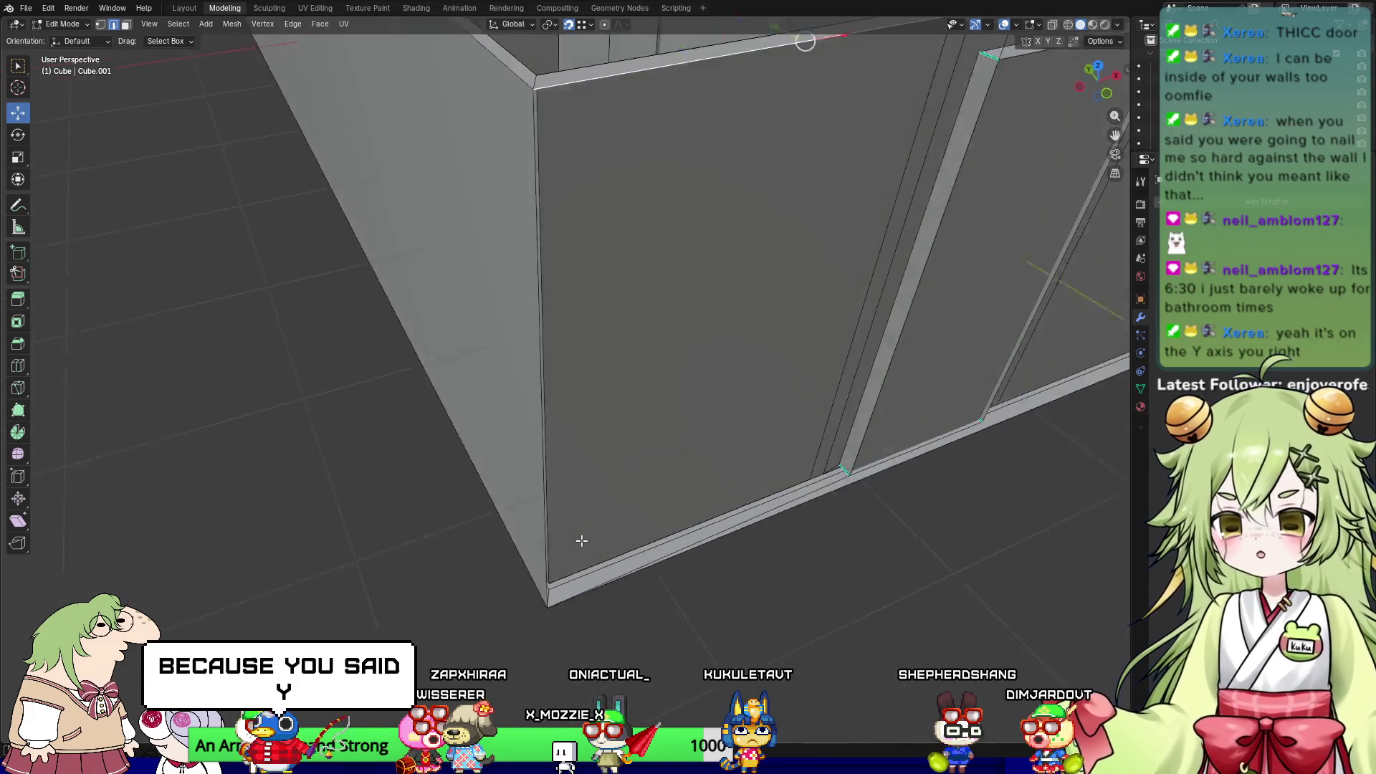
mouse_move(602, 544)
middle_mouse_down()
mouse_move(839, 521)
mouse_move(829, 501)
middle_mouse_up()
middle_click_drag(476, 174, 497, 168)
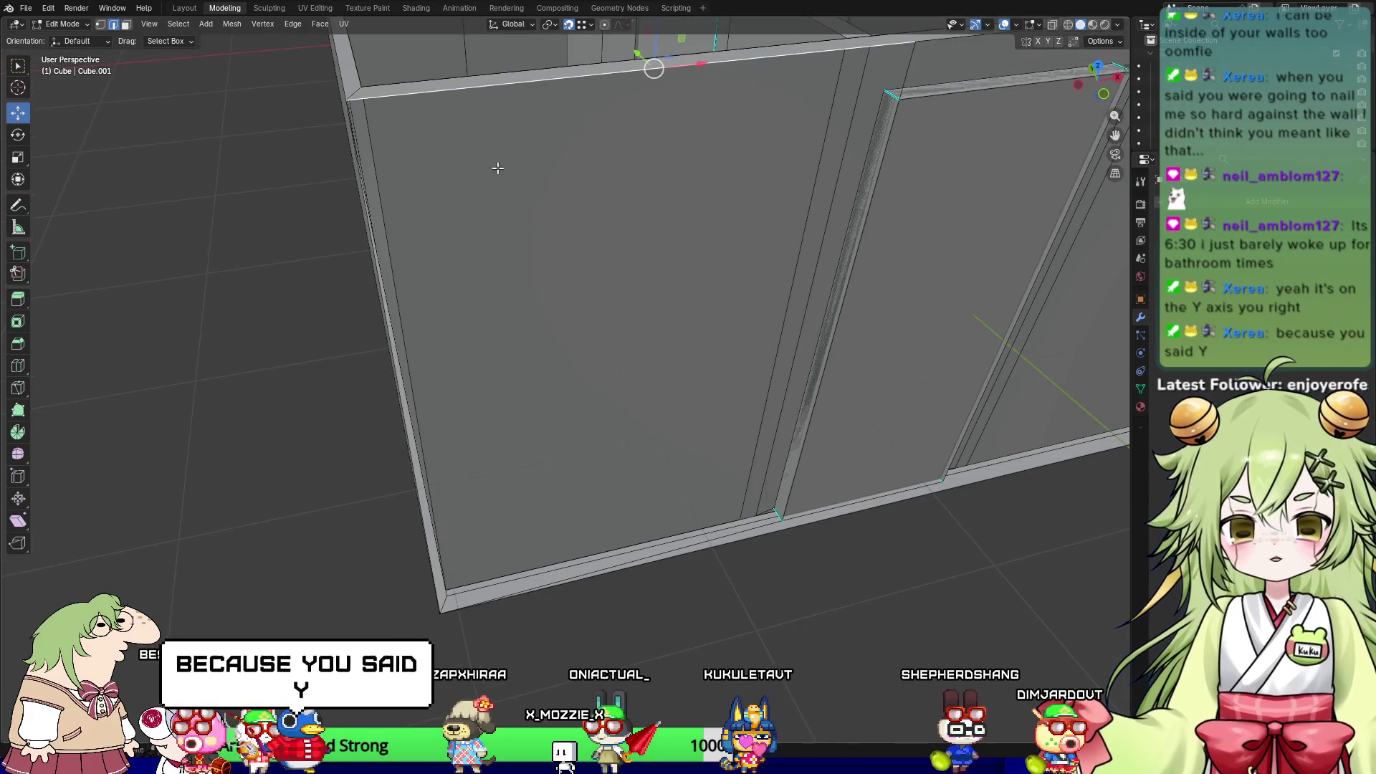
Step: Select the edge loops from the Select menu and frame the selection
right_click(507, 96)
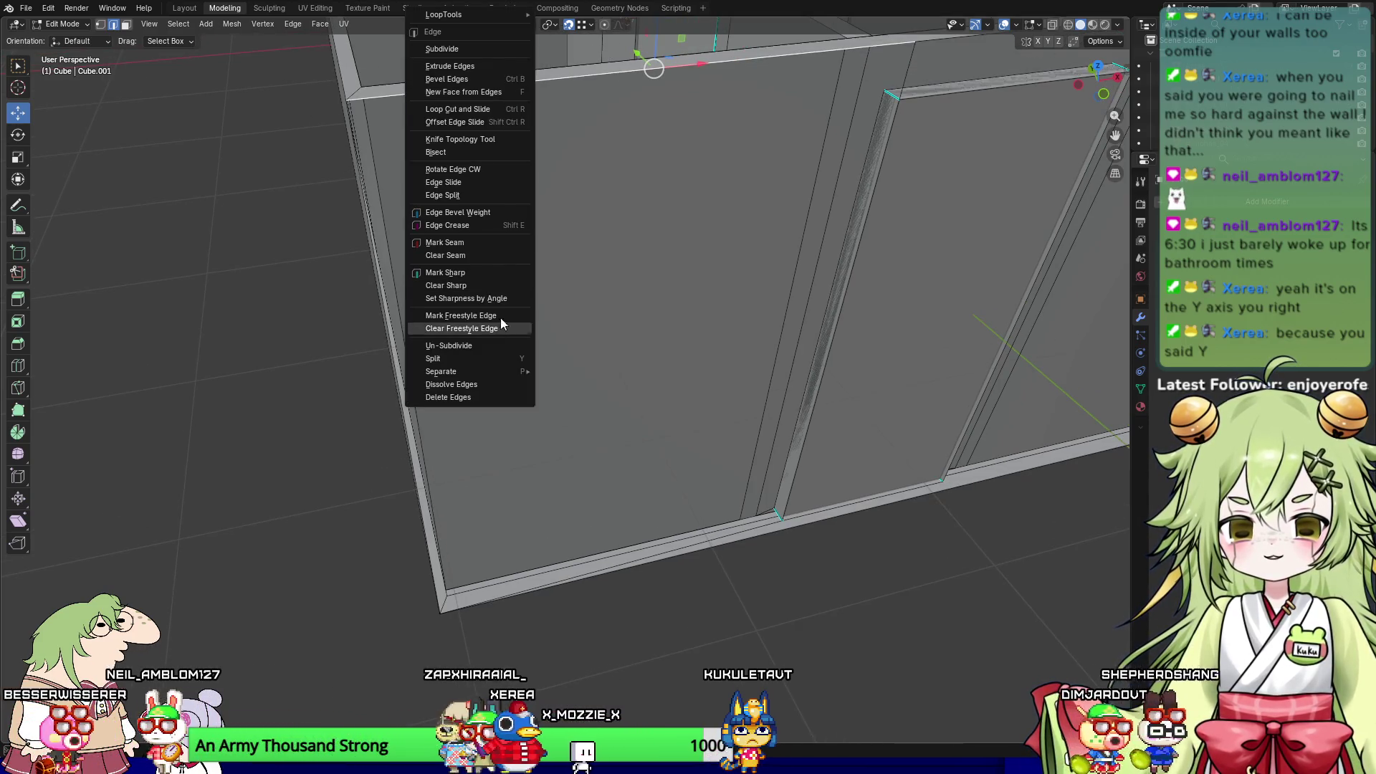
left_click(171, 25)
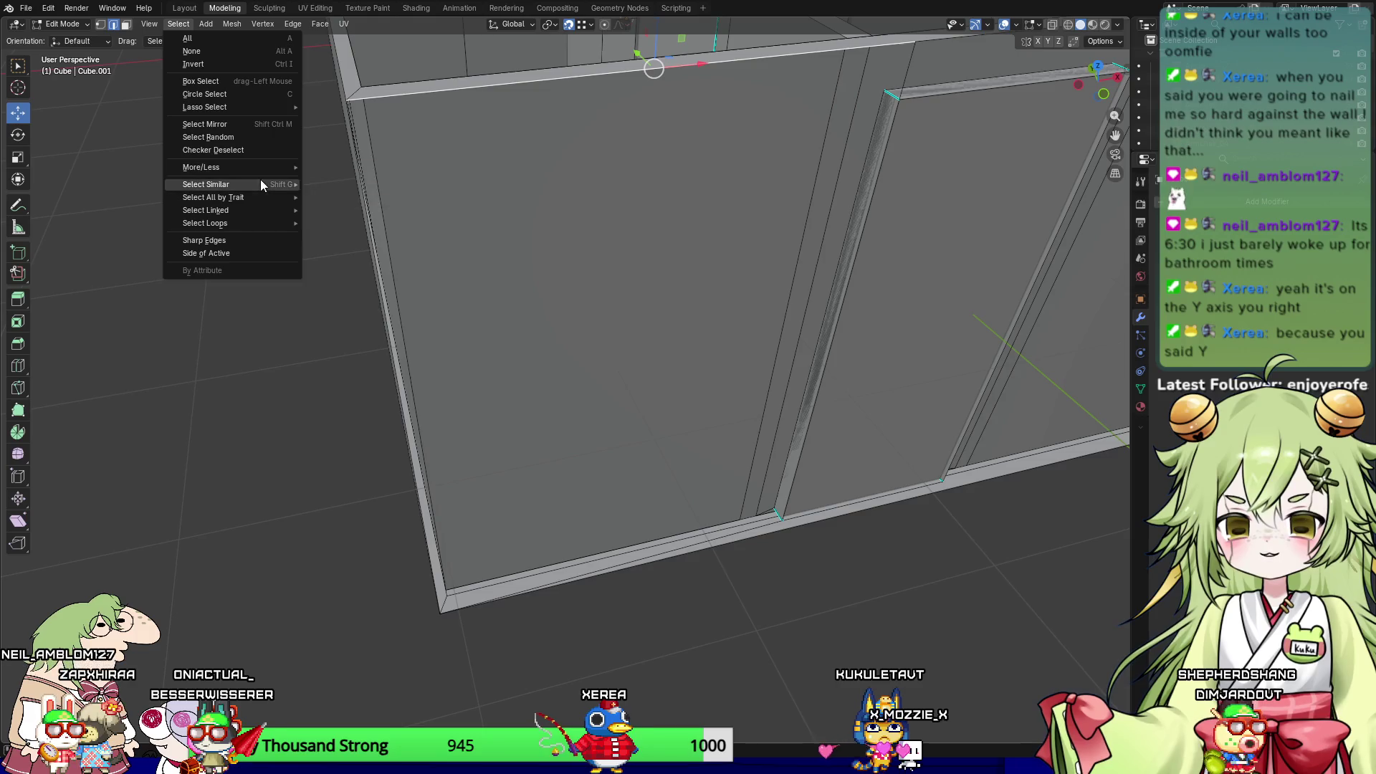
mouse_move(259, 185)
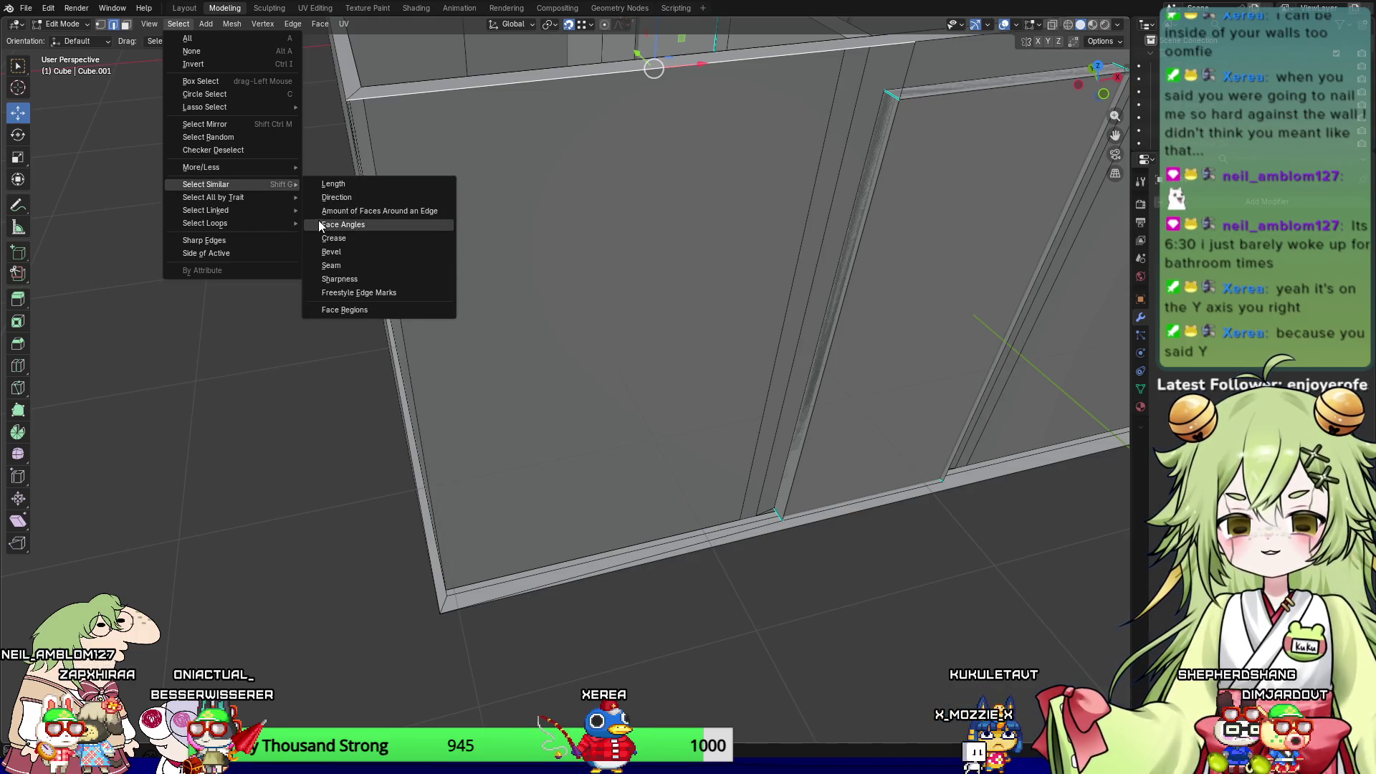
mouse_move(280, 220)
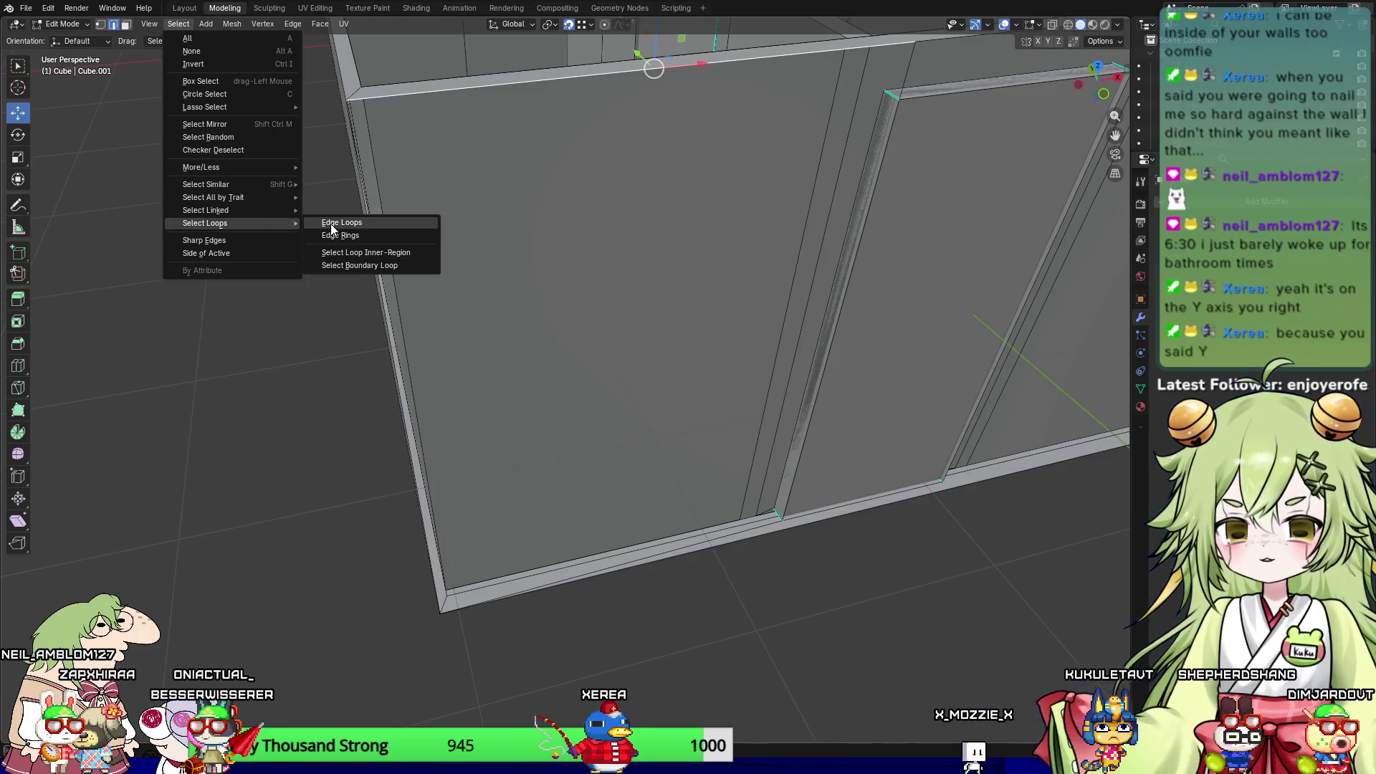
left_click(332, 223)
key("KP_Decimal")
Step: Orbit and pan around to face the front wall of the room
scroll(518, 207, "down", 4)
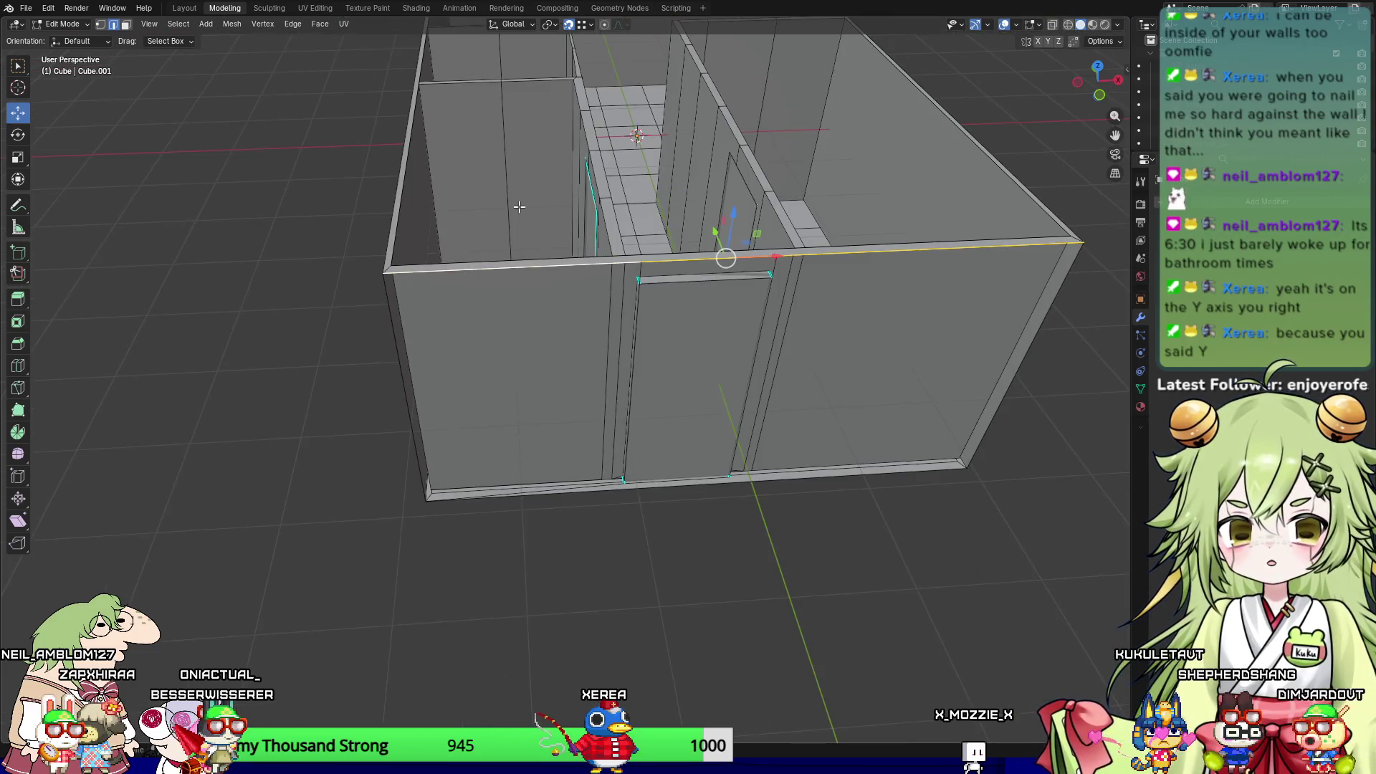
scroll(428, 291, "up", 10)
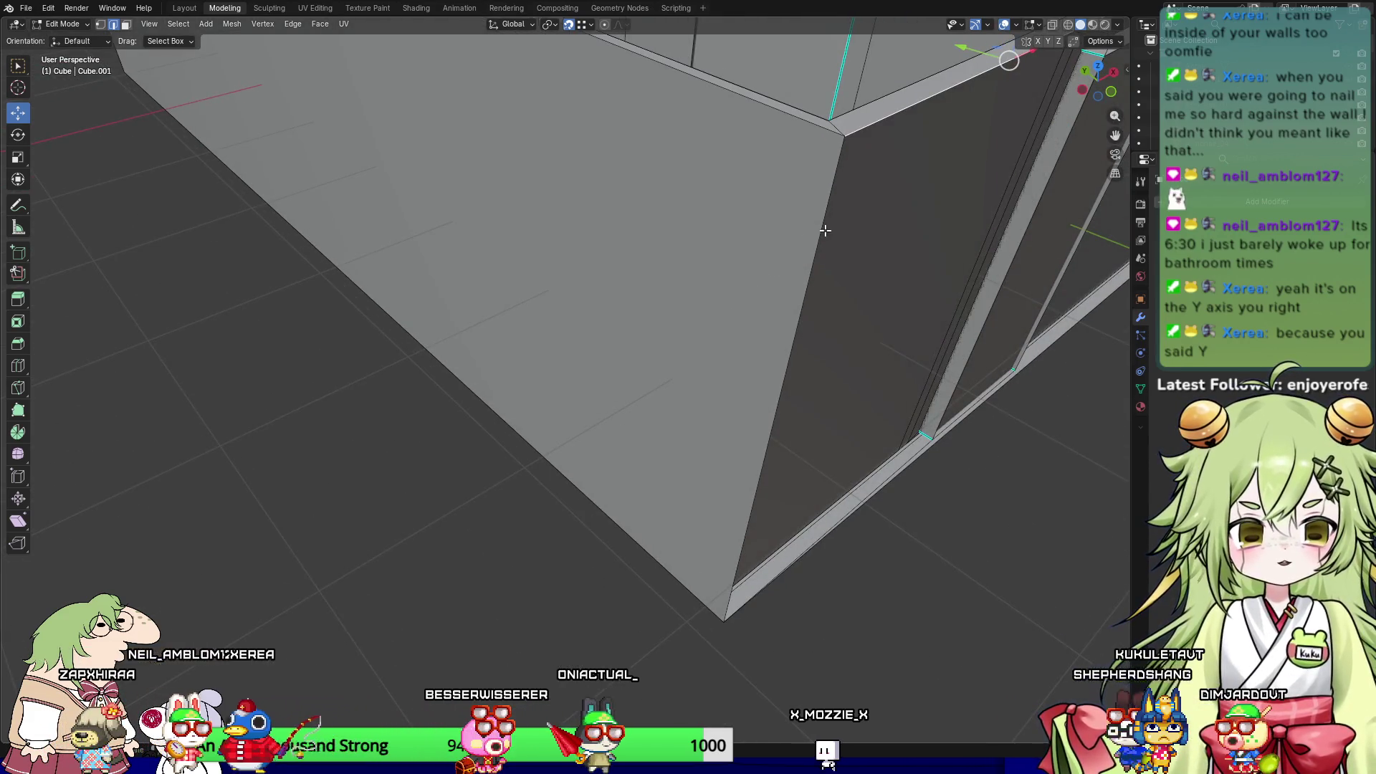
middle_click_drag(819, 224, 826, 289)
mouse_move(562, 592)
middle_mouse_down("shift")
mouse_move(581, 484)
mouse_move(676, 470)
mouse_move(655, 471)
mouse_move(716, 498)
mouse_move(702, 485)
middle_mouse_up("shift")
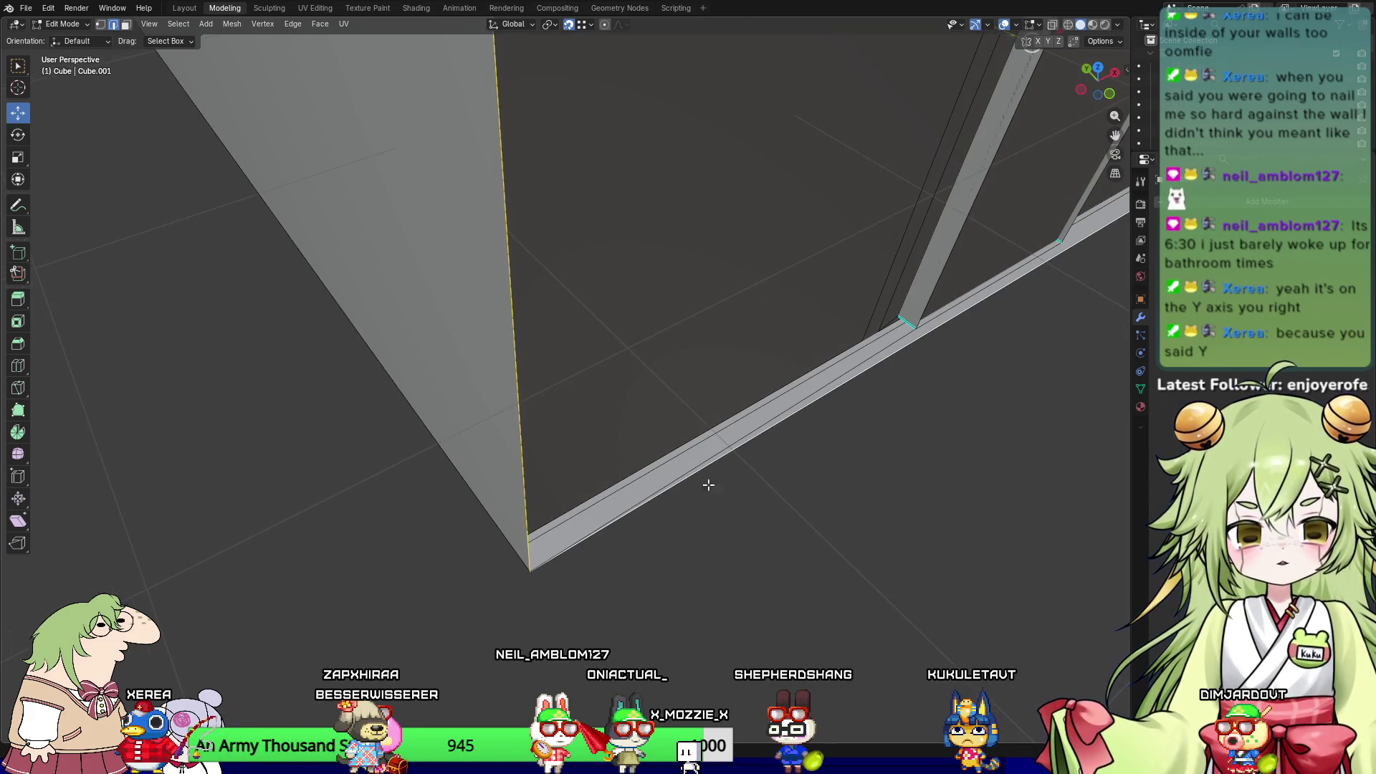
scroll(795, 498, "down", 10)
middle_click_drag(791, 486, 695, 459)
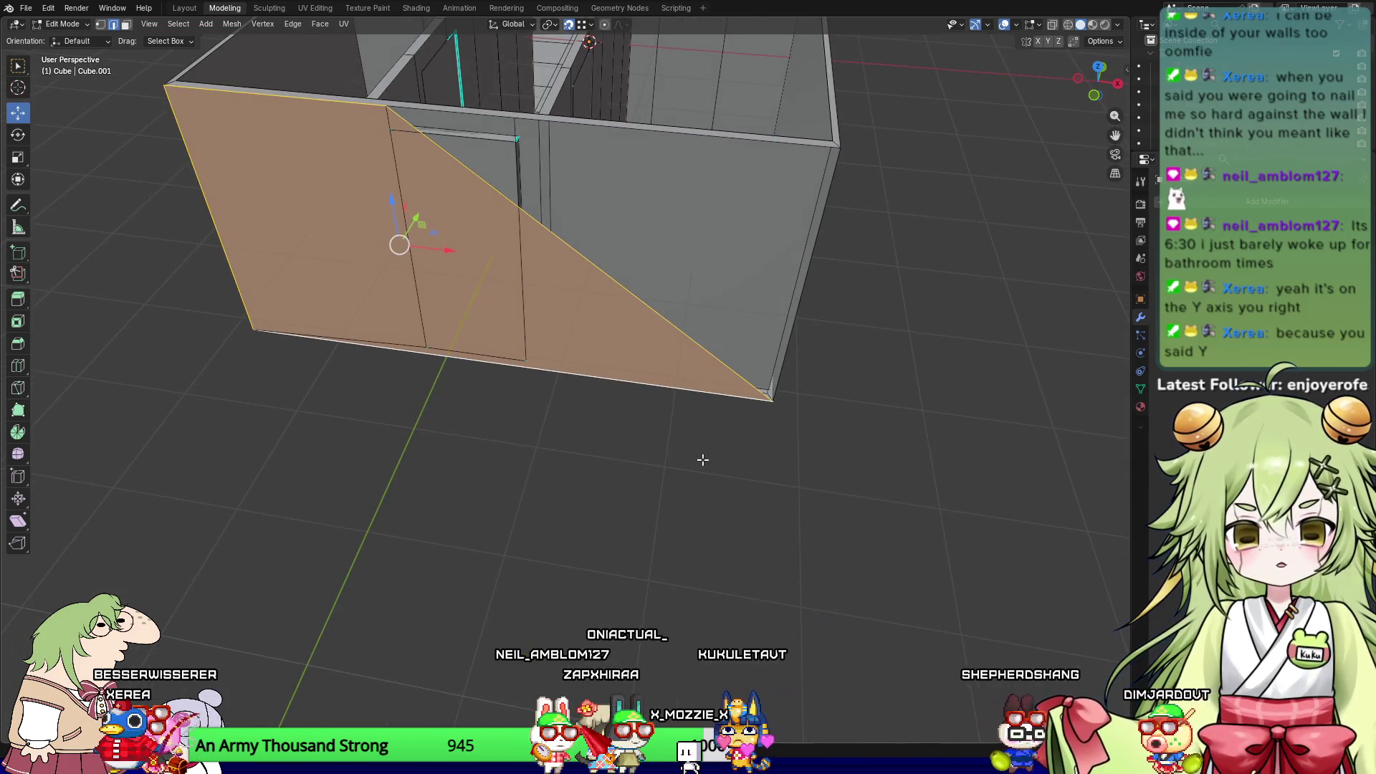
Step: Undo the last change and switch the viewport to Material Preview shading
key("ctrl+z")
mouse_move(466, 461)
middle_mouse_down()
mouse_move(522, 452)
mouse_move(538, 304)
mouse_move(864, 20)
middle_mouse_up()
scroll(548, 293, "up", 5)
scroll(566, 313, "up", 2)
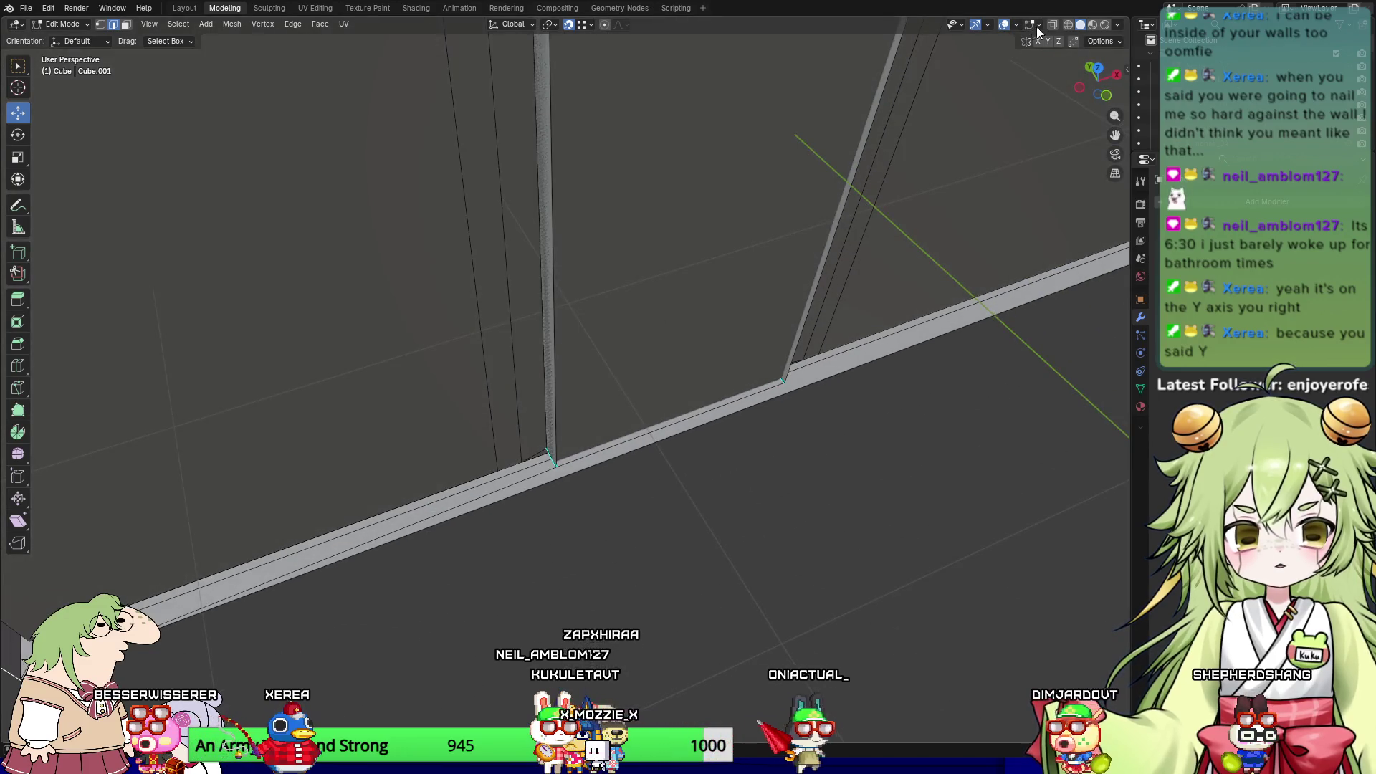
left_click(1092, 26)
scroll(609, 394, "down", 8)
middle_click_drag(587, 401, 622, 399)
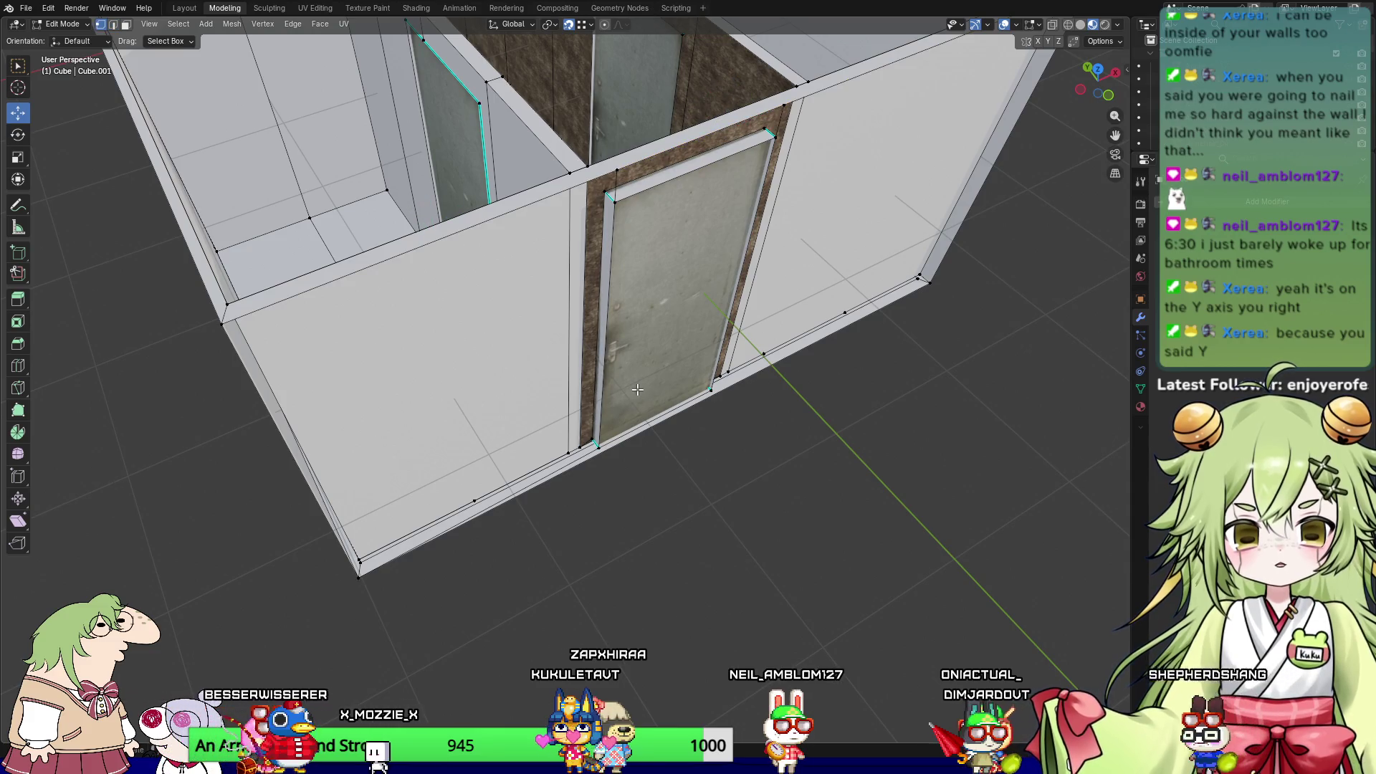
Step: Select the six grey wall faces around the lower door
key("2")
mouse_move(800, 435)
middle_mouse_down()
mouse_move(843, 414)
mouse_move(688, 407)
mouse_move(618, 366)
mouse_move(540, 252)
mouse_move(581, 219)
mouse_move(712, 244)
middle_mouse_up()
scroll(645, 405, "up", 5)
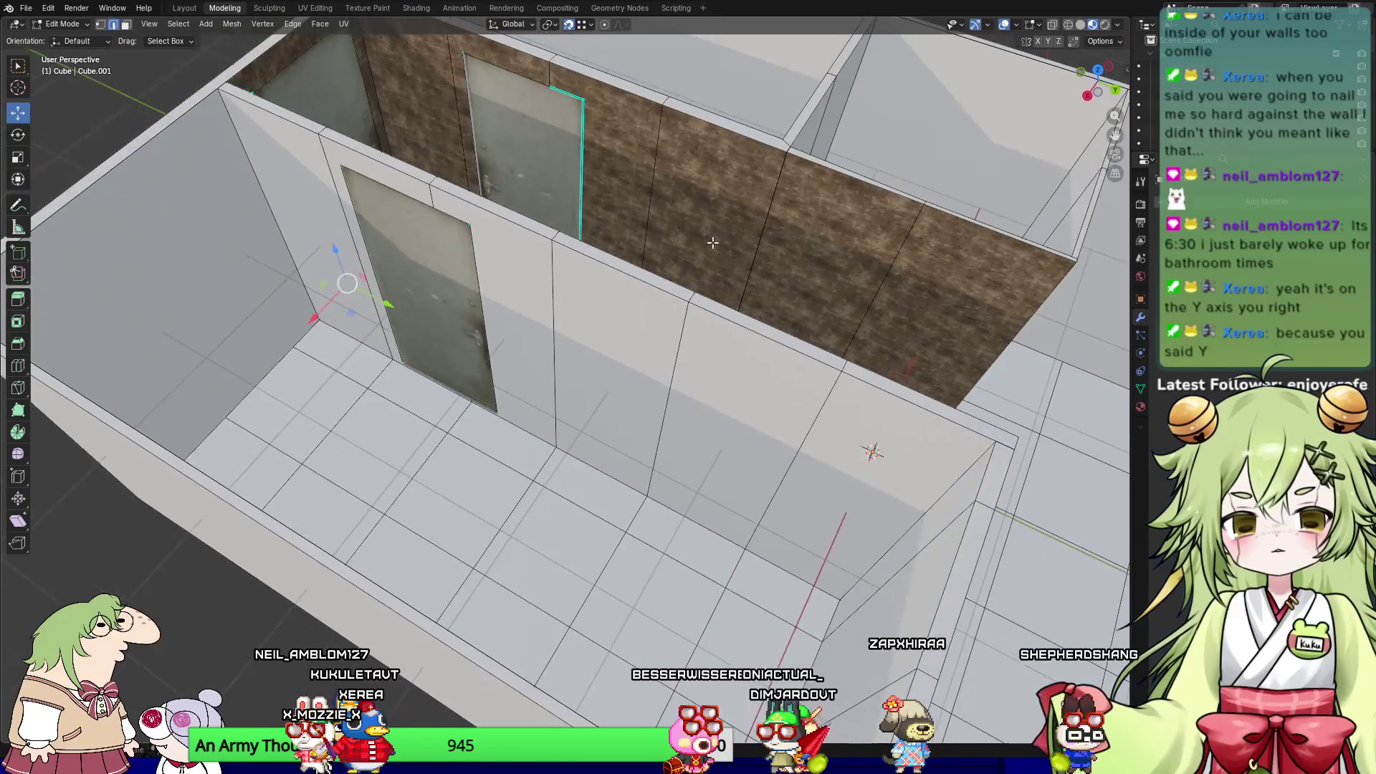
mouse_move(579, 212)
middle_mouse_down()
mouse_move(644, 228)
mouse_move(670, 213)
middle_mouse_up()
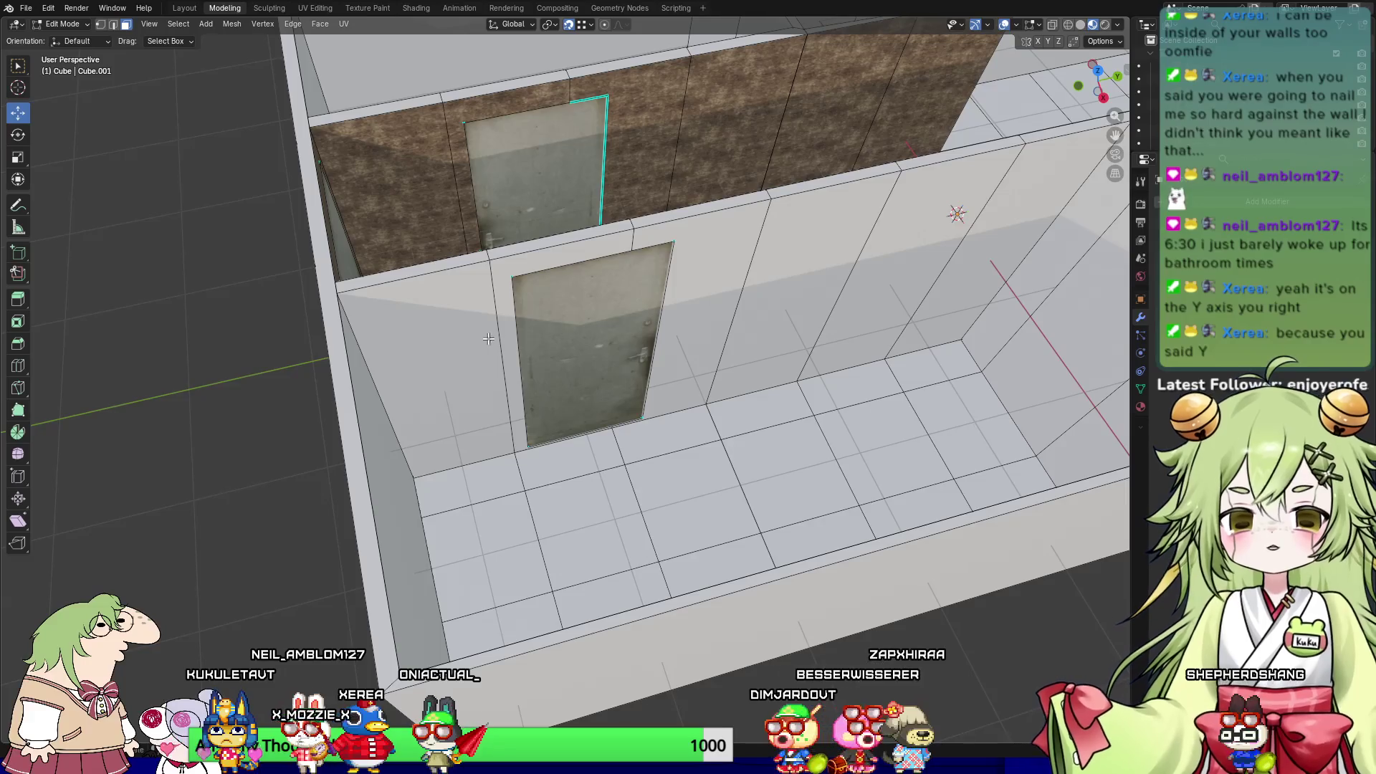
left_click(432, 323)
left_click(584, 297, "shift")
left_click(715, 276, "shift")
left_click(837, 256, "shift")
left_click(920, 241, "shift")
left_click(1003, 251, "shift")
Step: Add the long top wall face to the selection and view it in Right Orthographic
mouse_move(1003, 251)
middle_mouse_down()
mouse_move(455, 279)
mouse_move(402, 186)
middle_mouse_up()
left_click(524, 200, "shift")
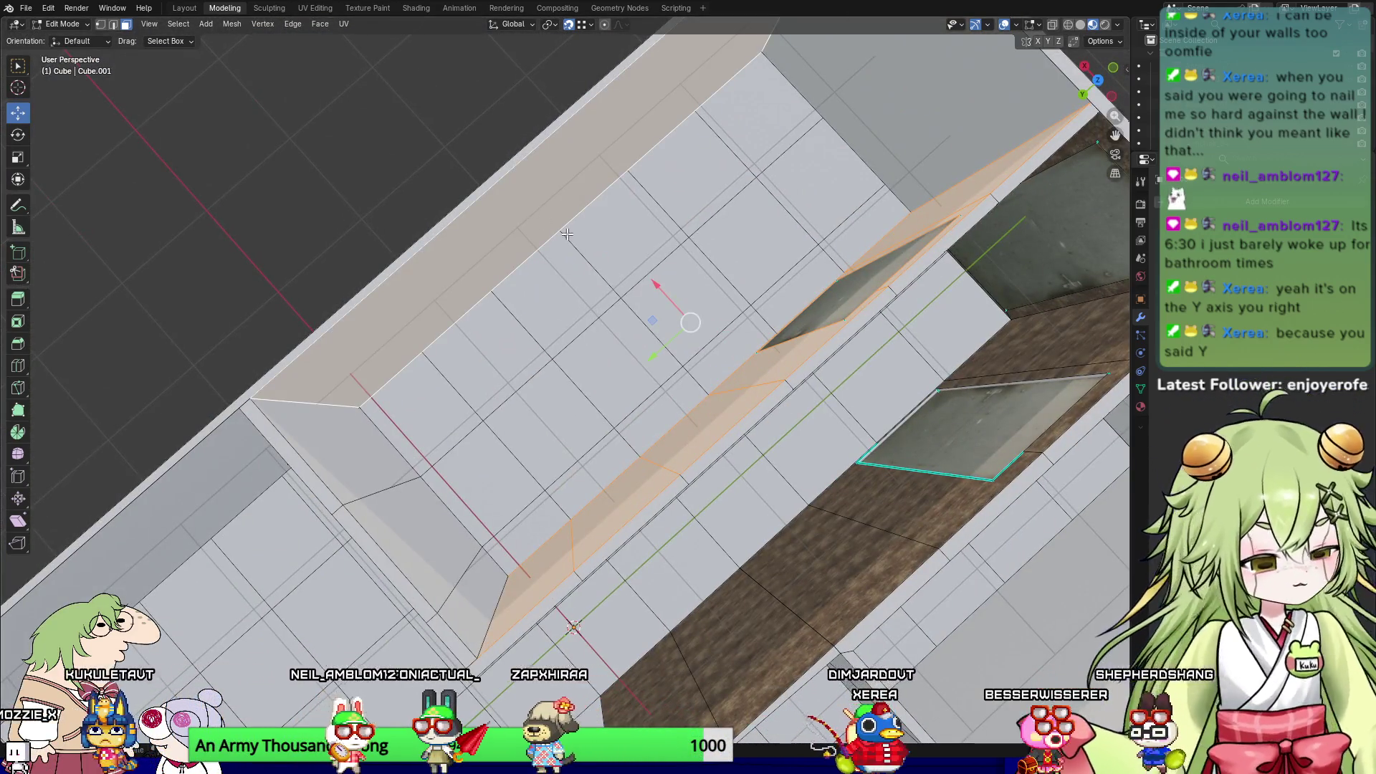
key("KP_3")
middle_click_drag(516, 239, 541, 468, "shift")
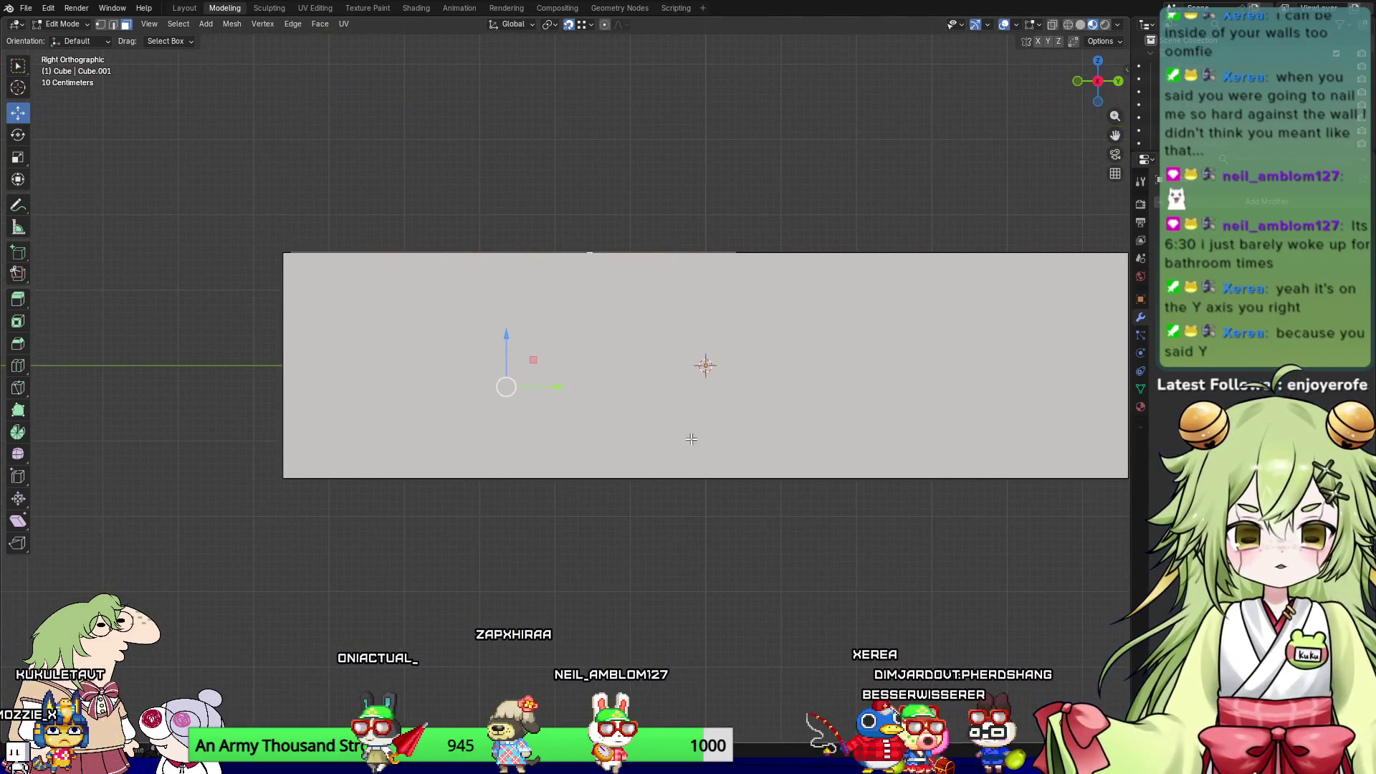
left_click(368, 8)
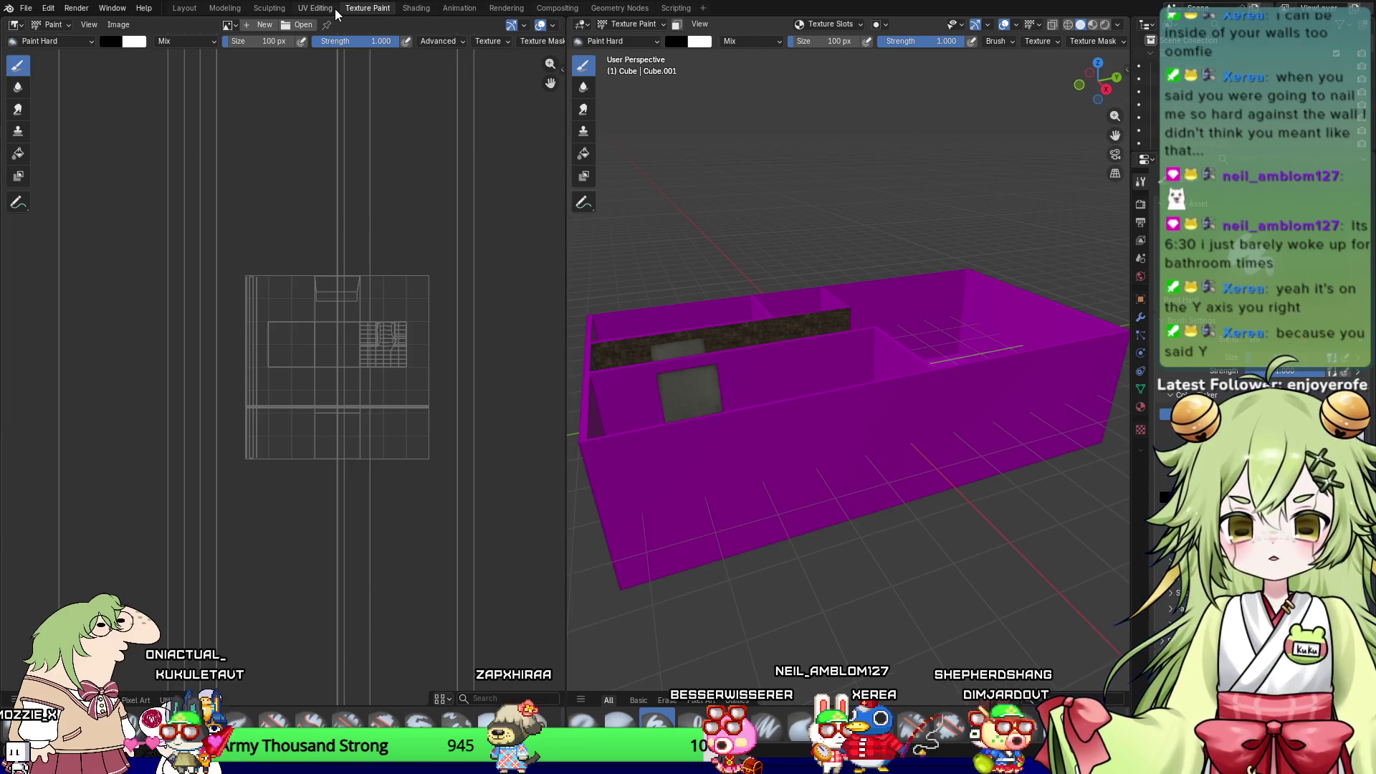
Step: Unwrap the selected wall faces Angle Based in the UV Editing workspace
left_click(316, 8)
key("KP_3")
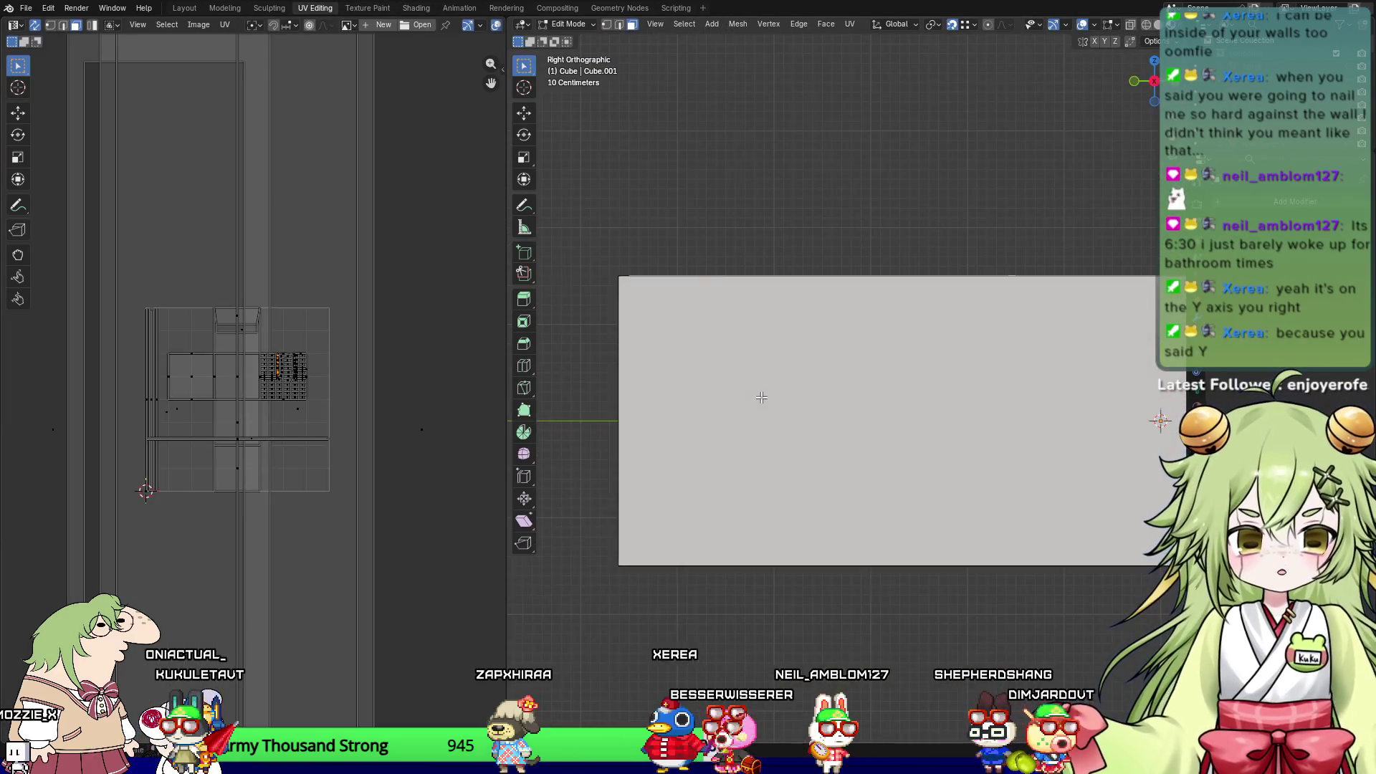
scroll(325, 399, "up", 8)
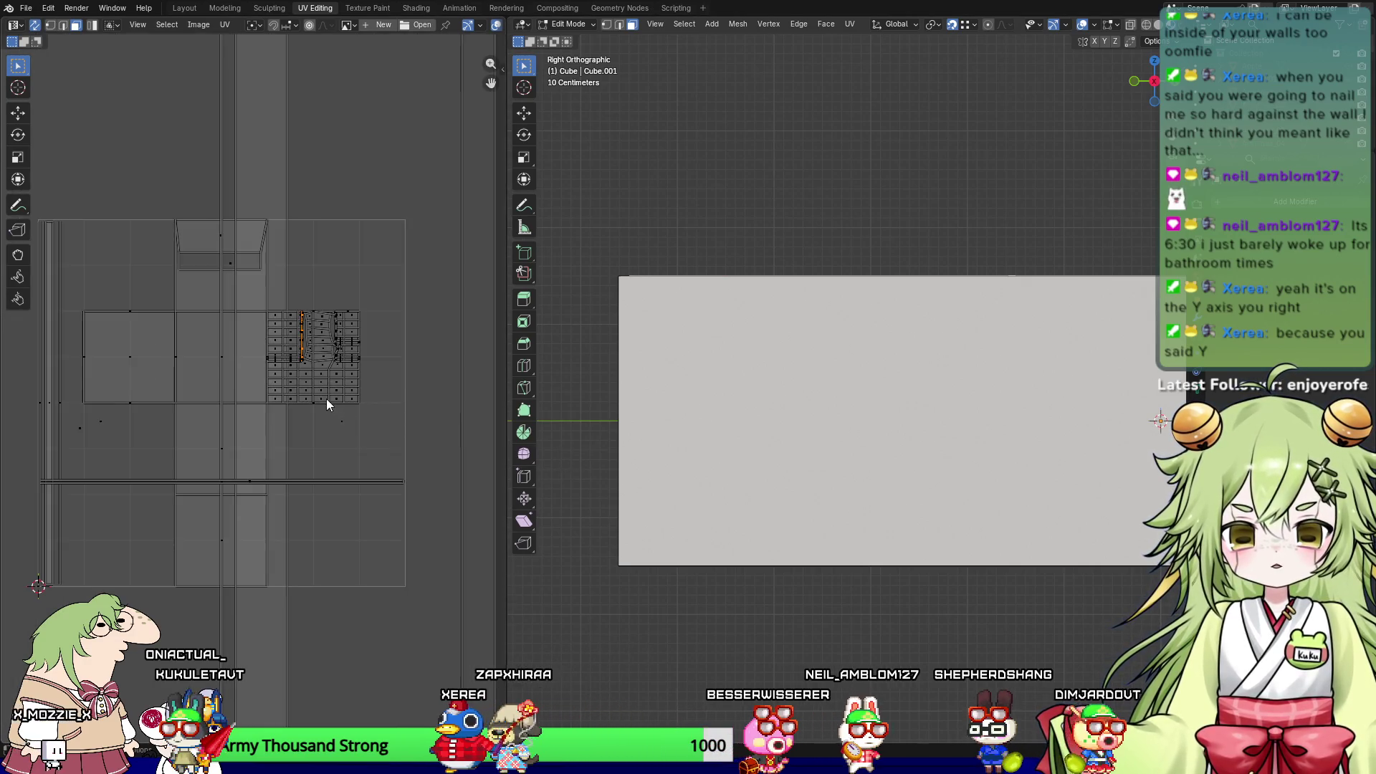
key("u")
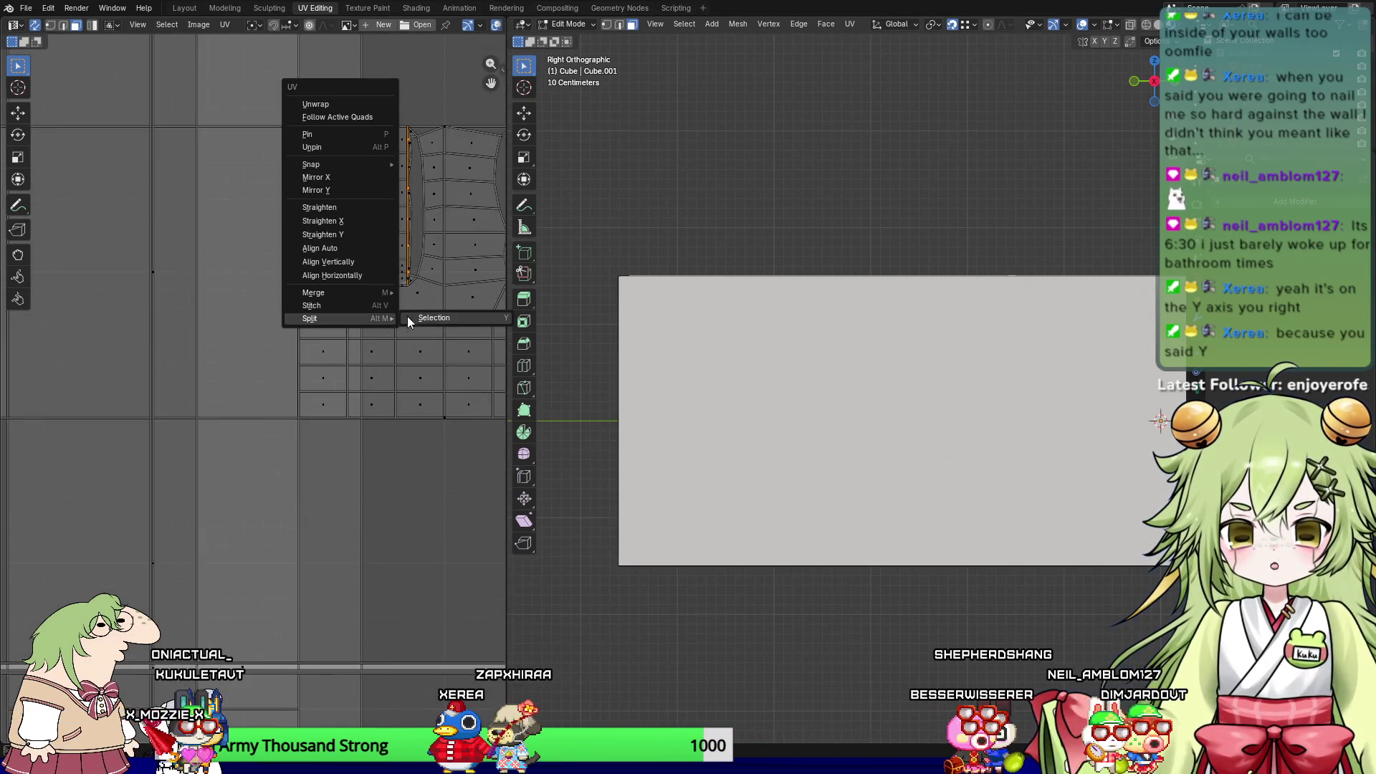
key("u")
left_click(377, 338)
scroll(357, 376, "down", 5)
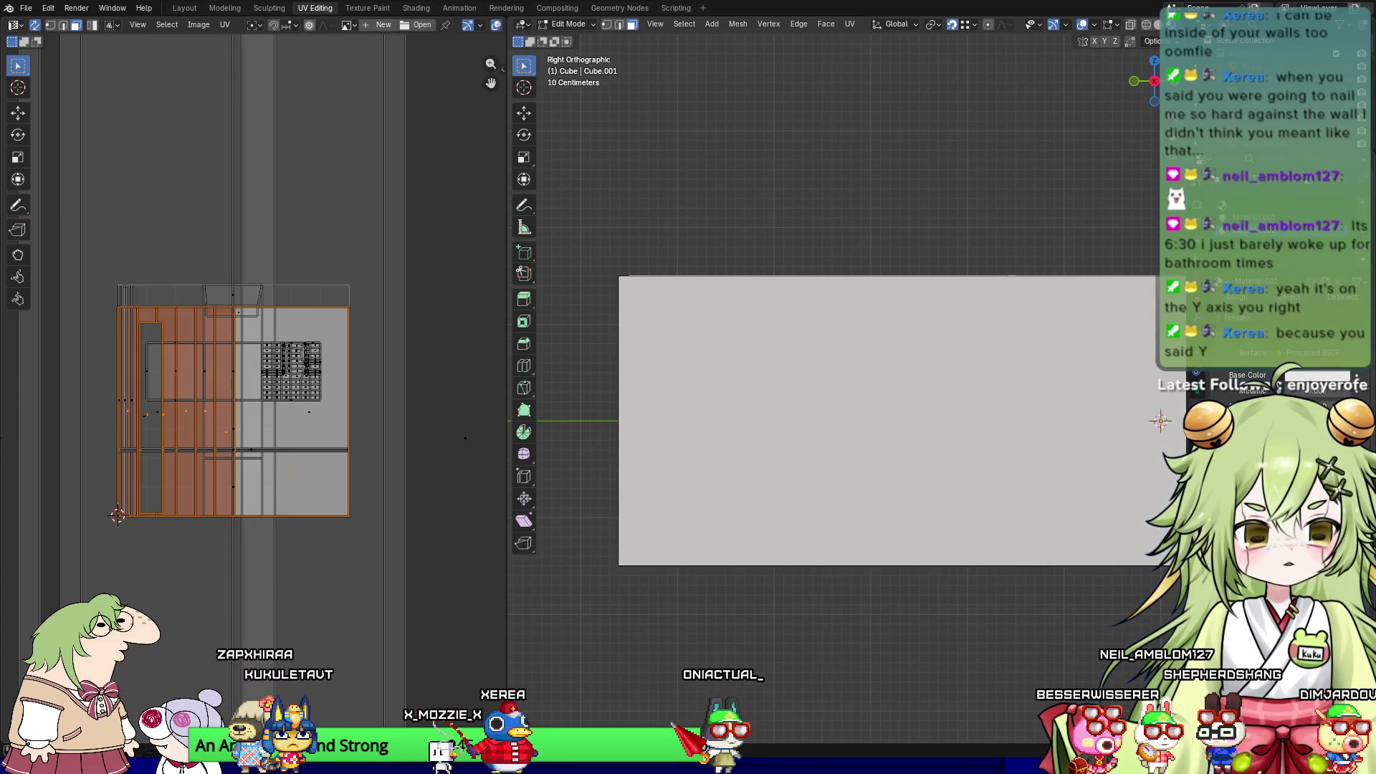
Step: Link a Horror_Wall_03 Image Texture to the Base Color
left_click(1319, 376)
left_click(1002, 457)
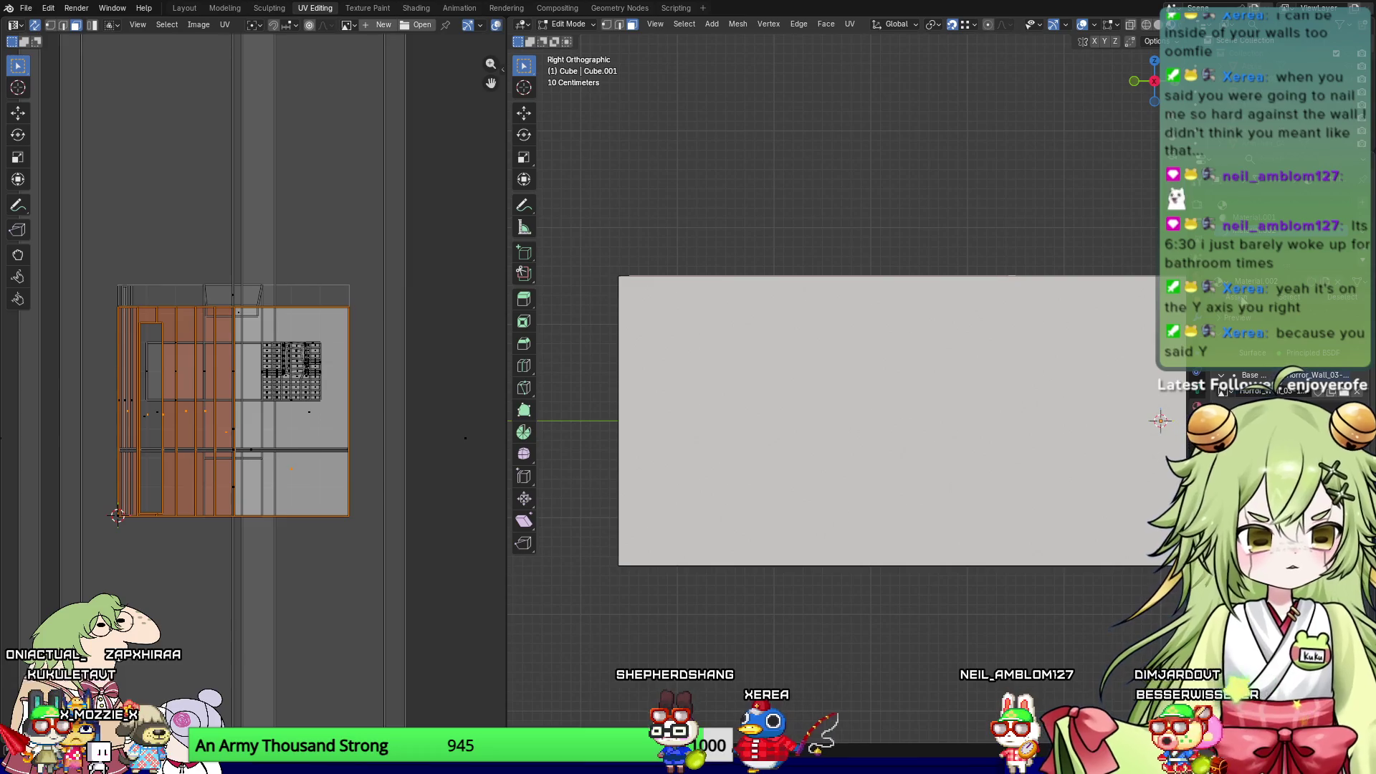
mouse_move(822, 326)
middle_mouse_down()
mouse_move(933, 363)
mouse_move(932, 427)
middle_mouse_up()
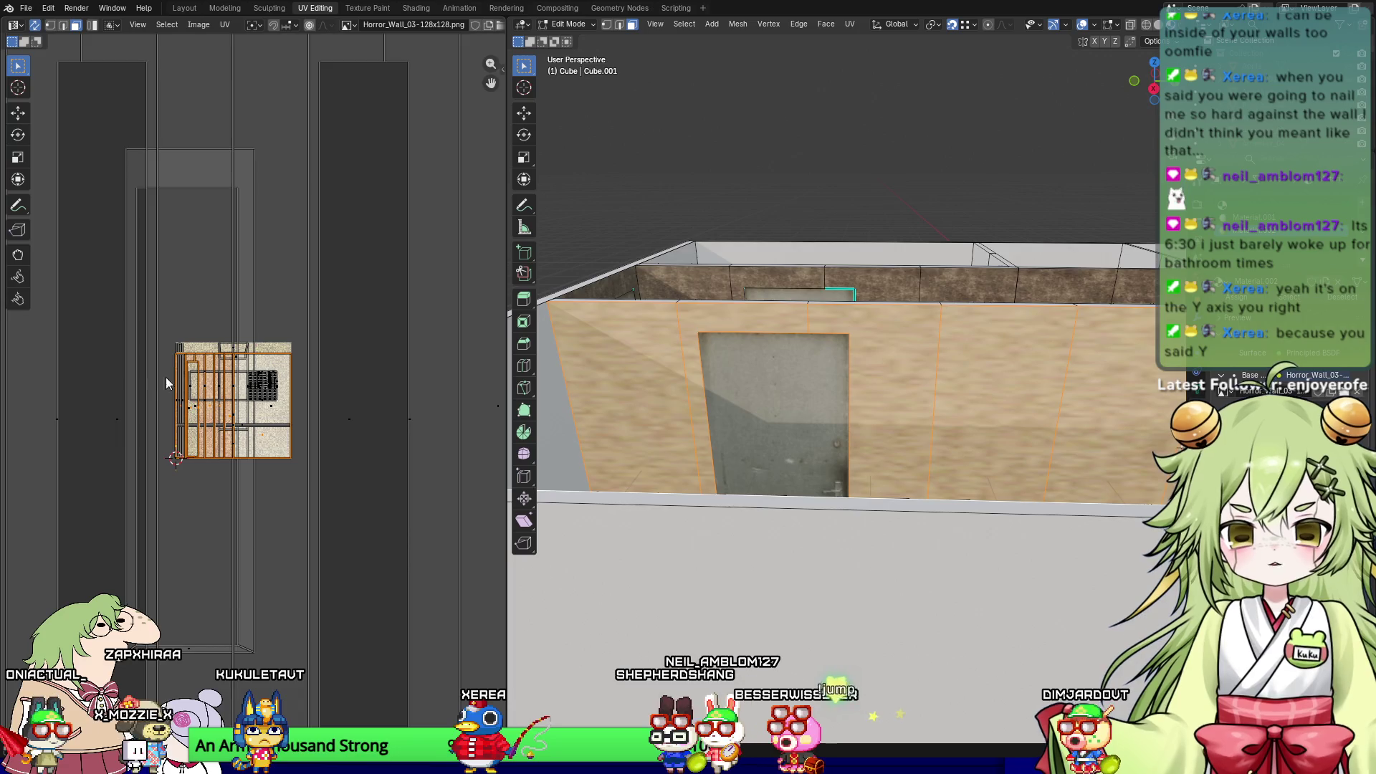
Step: Scale the wall UVs up so the Horror_Wall_03 texture tiles more finely
key("a")
key("s")
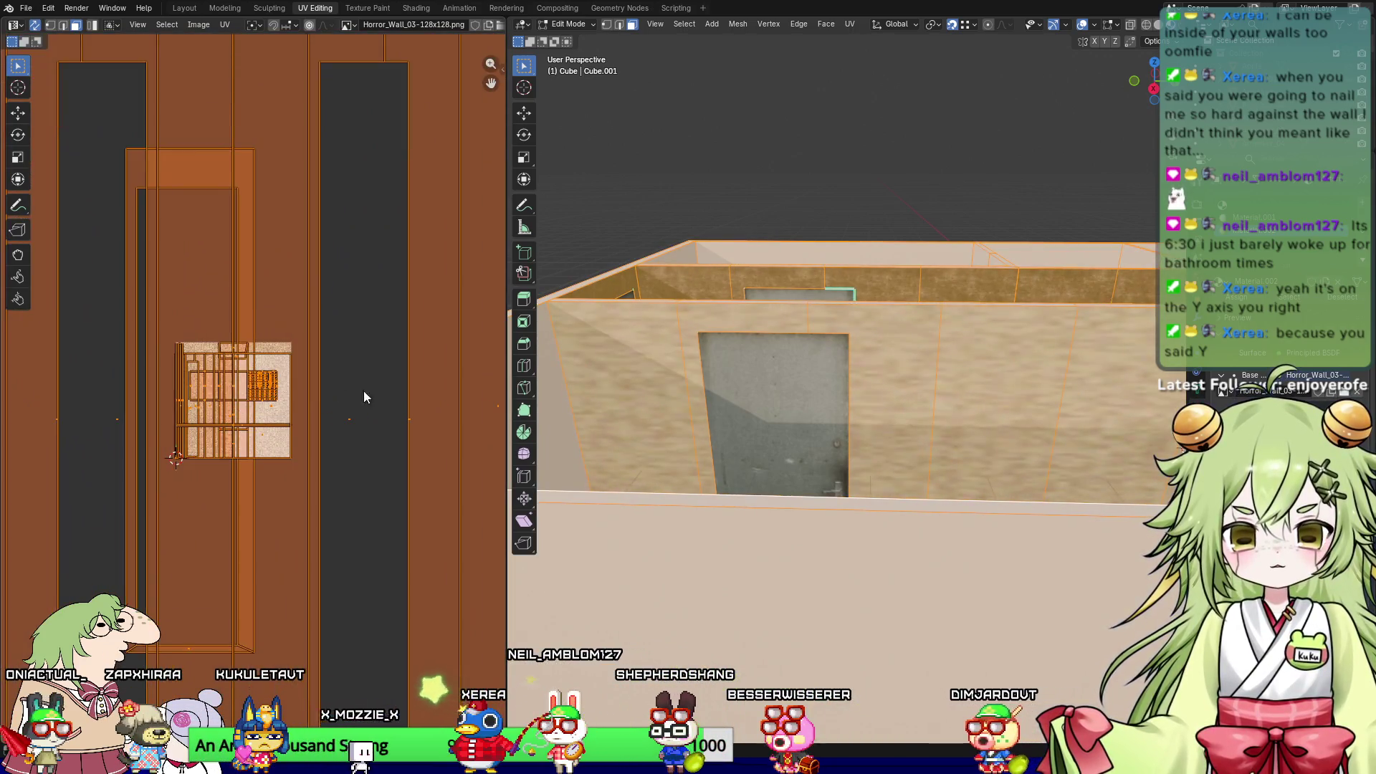
key("Escape")
key("ctrl+z")
scroll(337, 394, "up", 2)
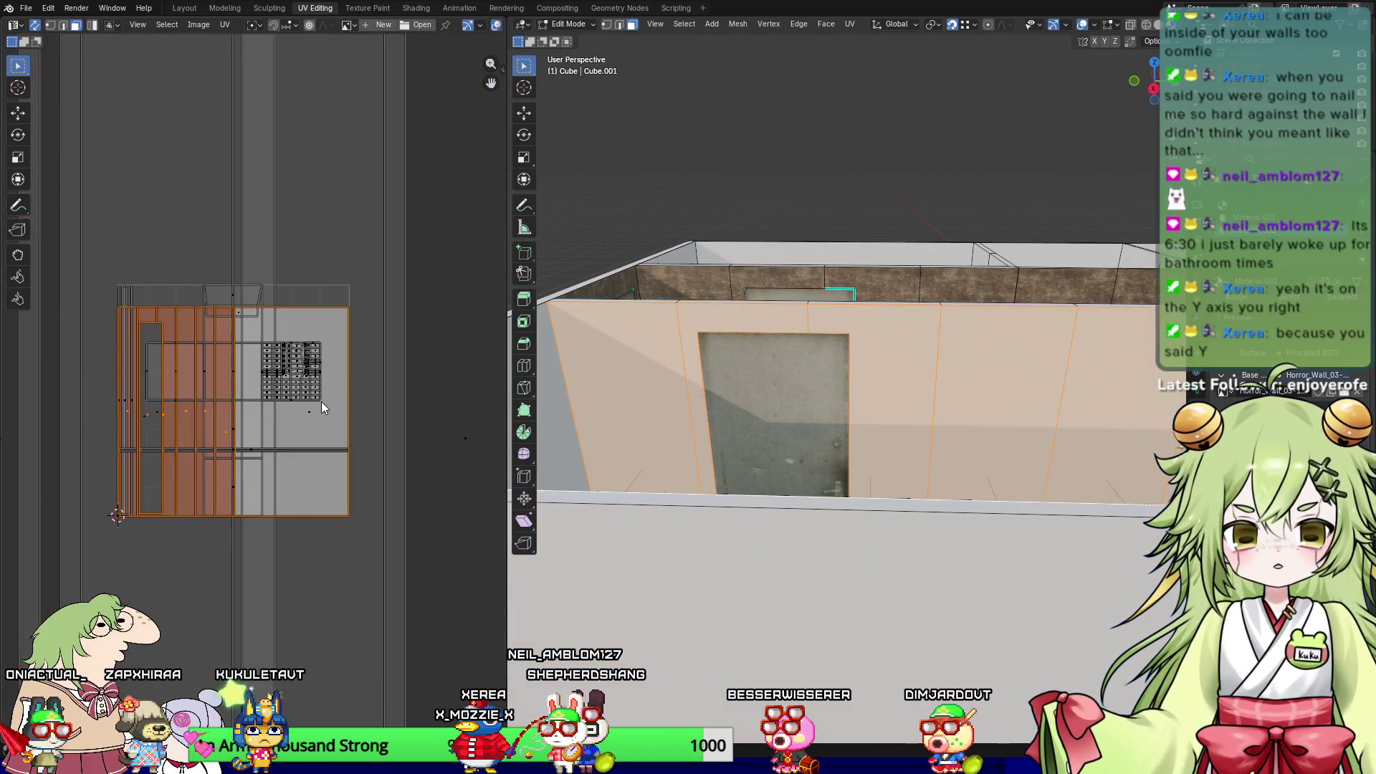
key("s")
left_click(78, 427)
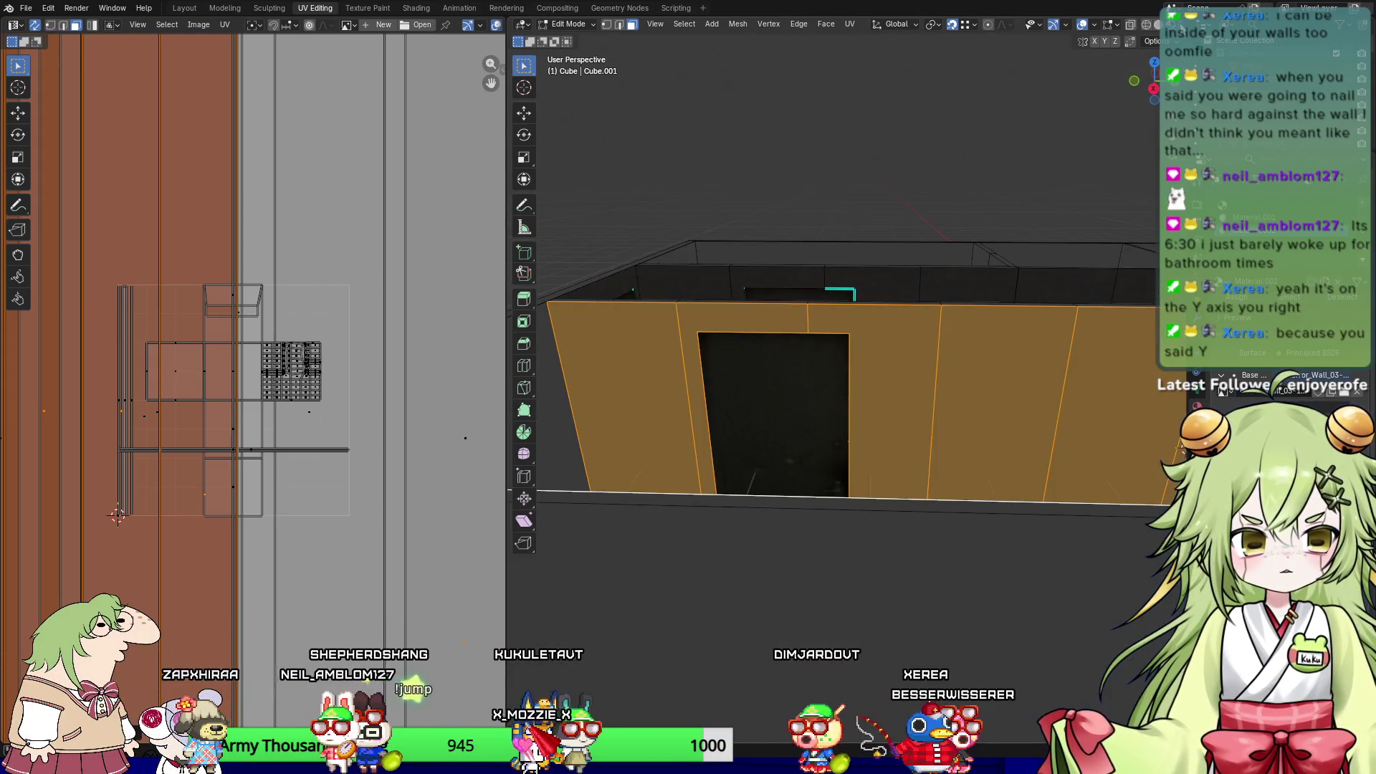
middle_click_drag(796, 384, 831, 446)
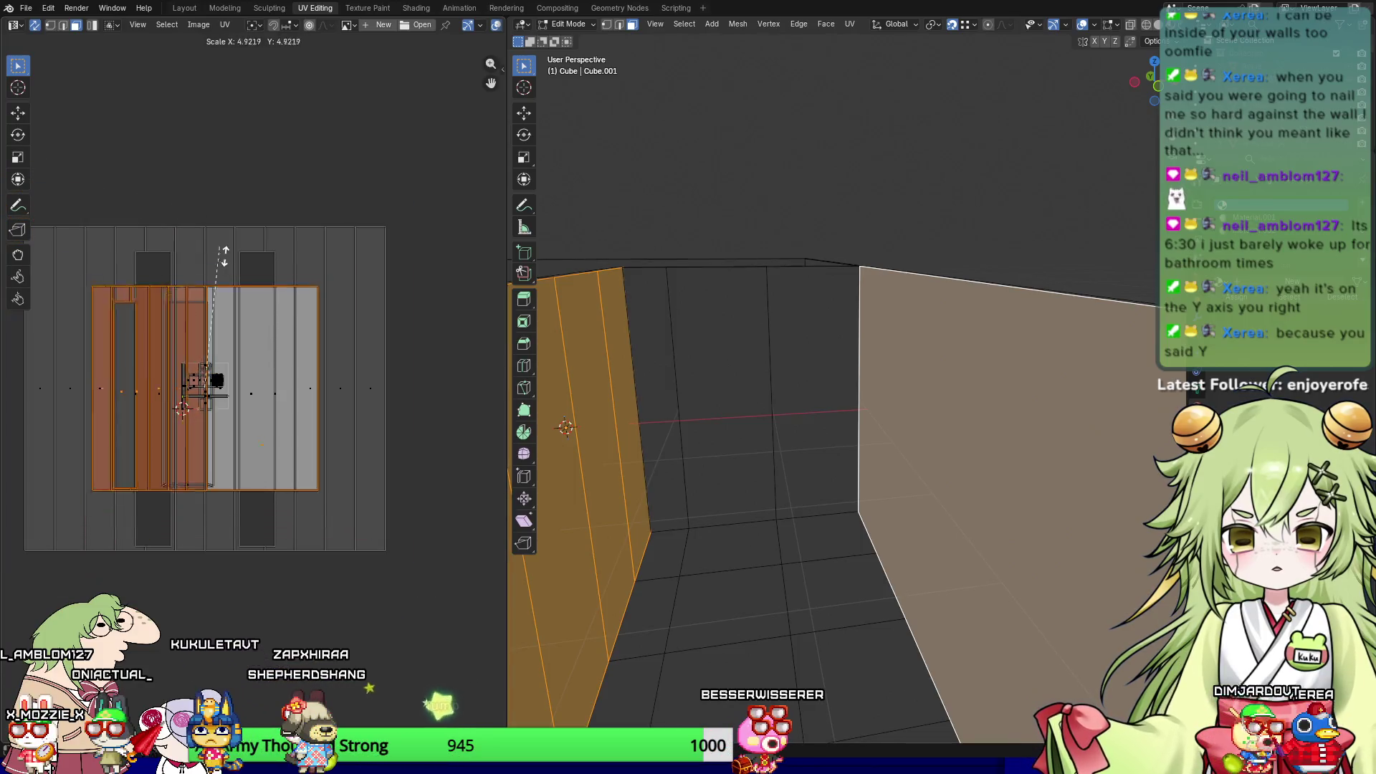
key("s")
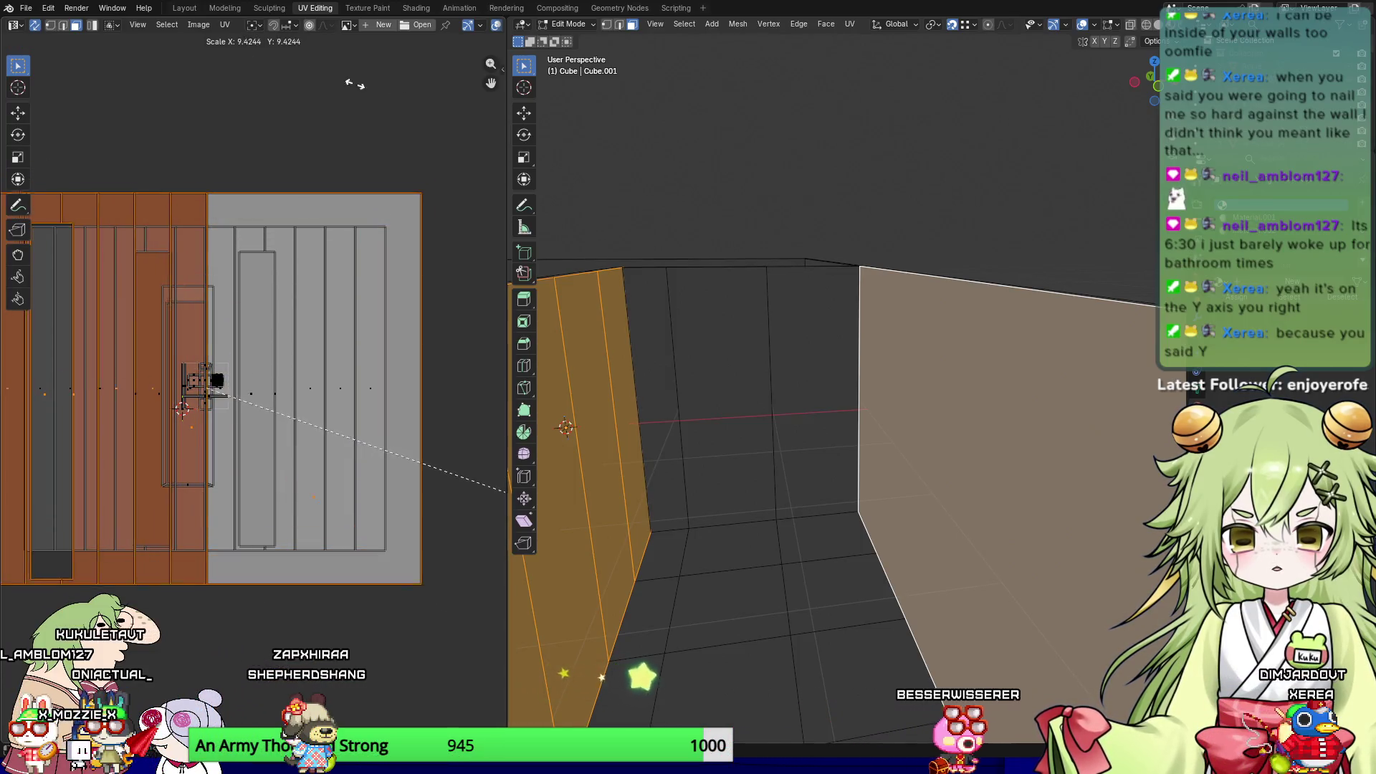
left_click(384, 206)
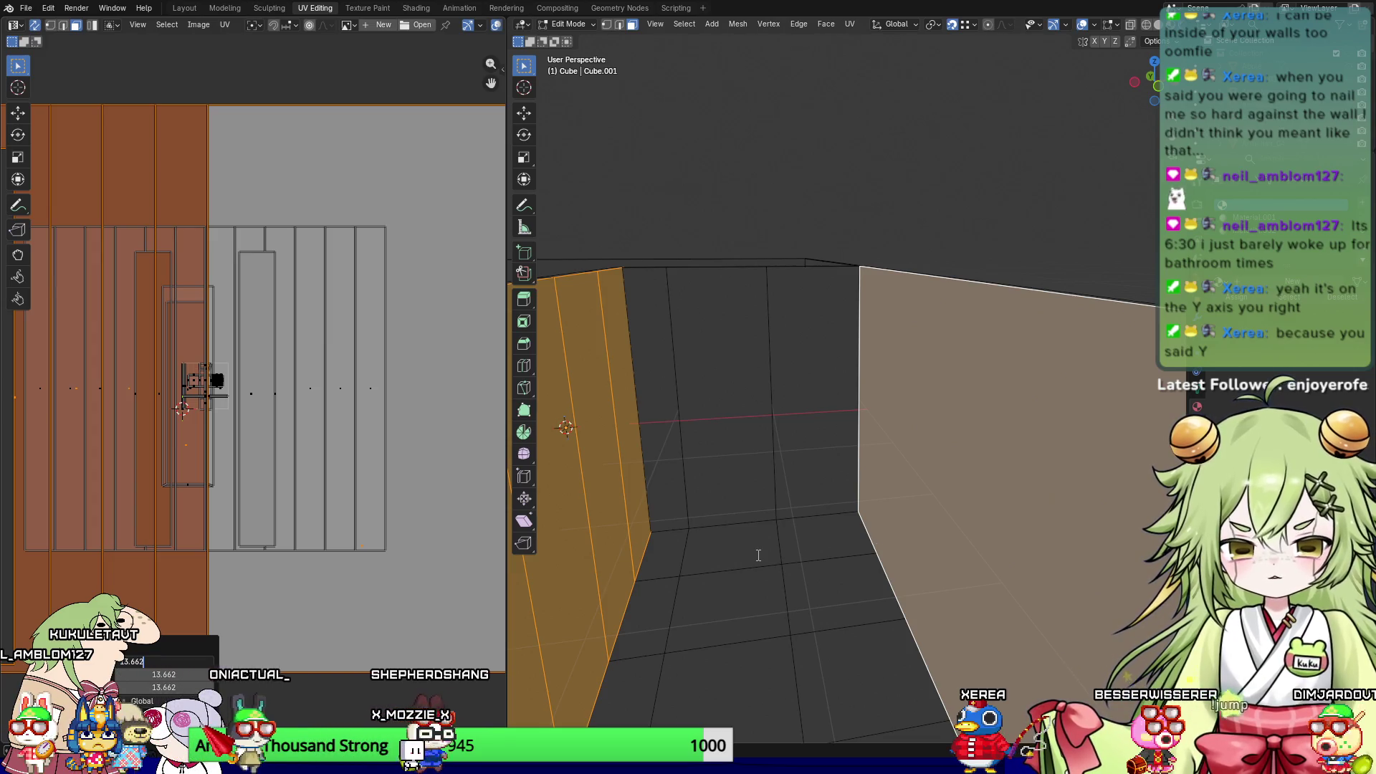
Step: Give the large wall face the Horror_Wall_03 texture
left_click(888, 503)
left_click(983, 252)
key("shift+z")
middle_click_drag(937, 202, 872, 387)
left_click(1009, 398)
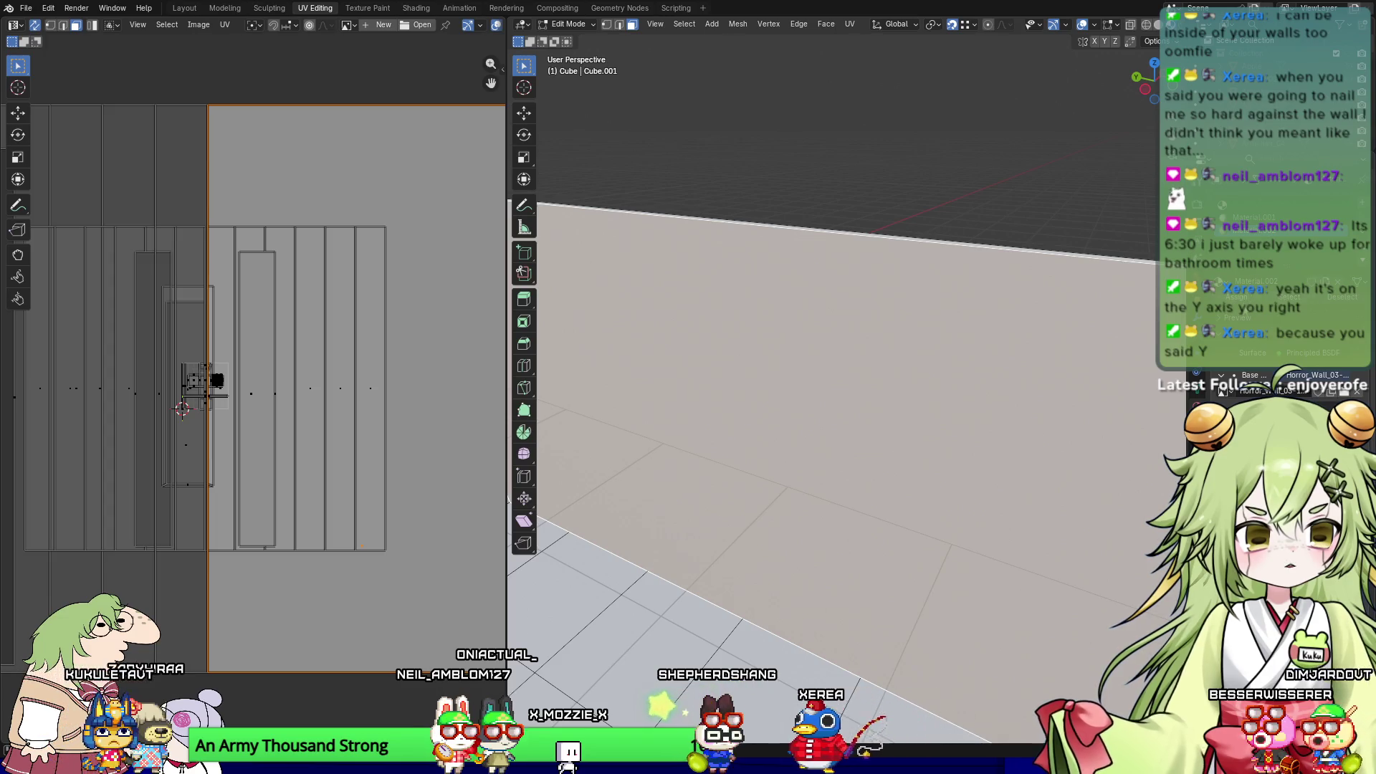
left_click(1127, 265)
mouse_move(1127, 265)
middle_mouse_down()
mouse_move(695, 334)
mouse_move(736, 407)
middle_mouse_up()
Step: Select the back-wall faces beside the door panel and view them from Front (Numpad 1)
left_click(733, 212)
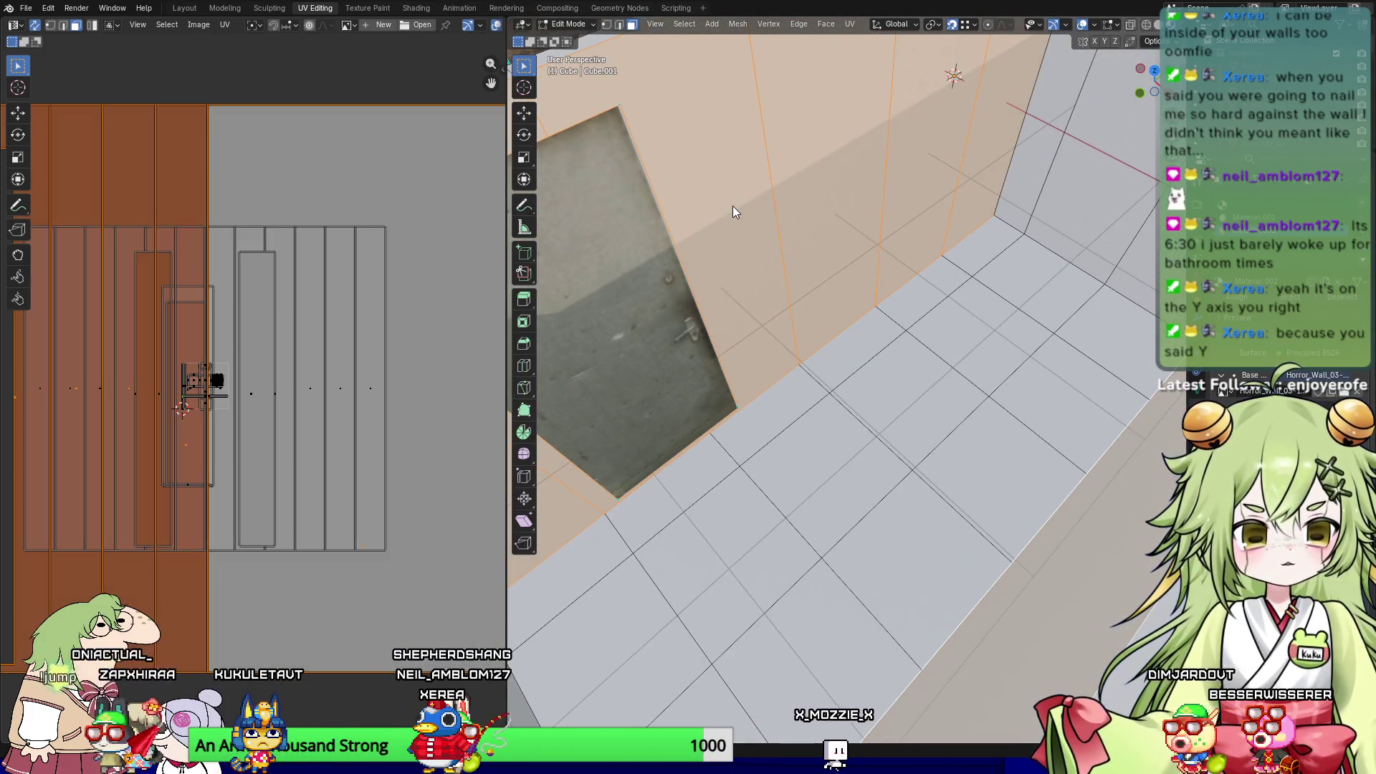
left_click(795, 215)
mouse_move(795, 215)
middle_mouse_down()
mouse_move(796, 281)
mouse_move(886, 293)
mouse_move(538, 369)
mouse_move(509, 344)
mouse_move(746, 414)
middle_mouse_up()
left_click(688, 284)
left_click(722, 281)
left_click(814, 306, "shift")
left_click(888, 311, "shift")
key("KP_1")
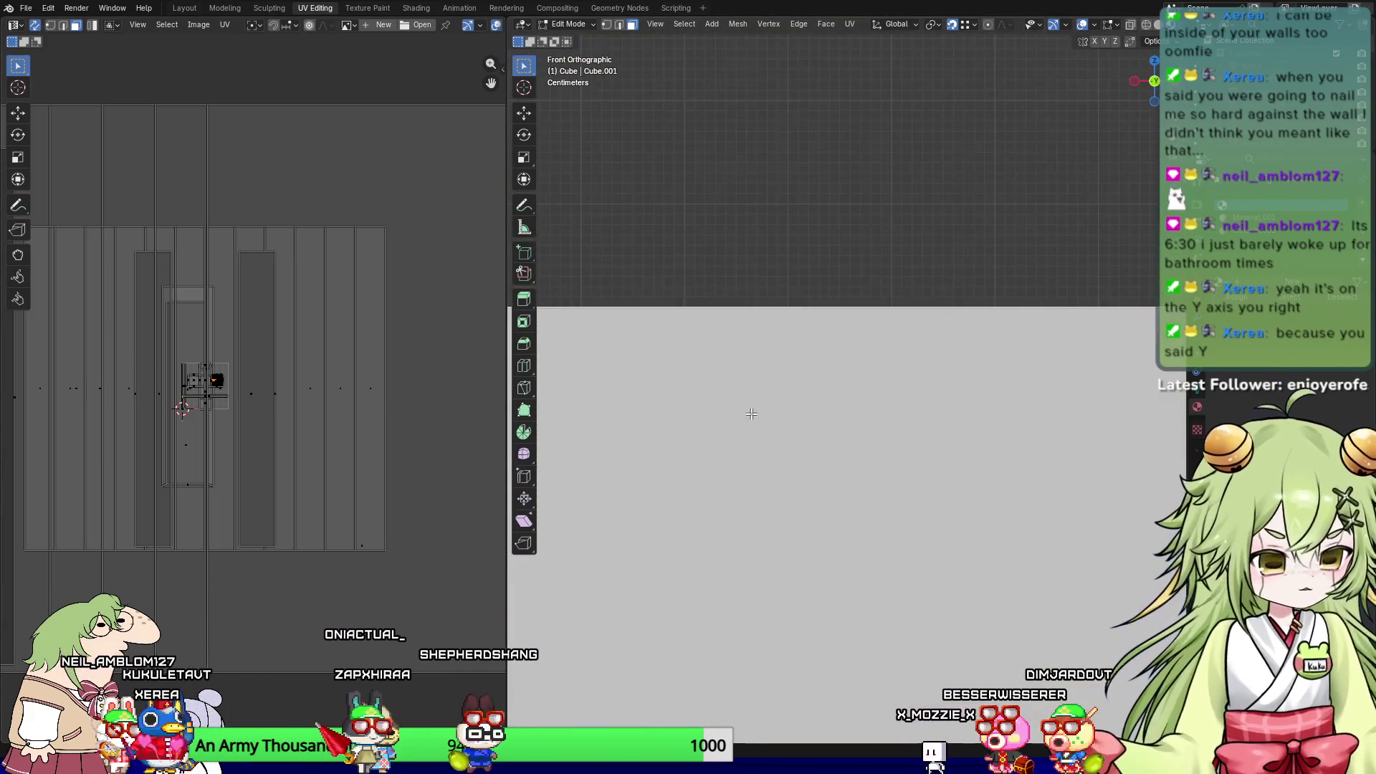
Step: Split the back-wall UVs by selection, unwrap them, and stretch Resize X to 13.662
key("u")
mouse_move(224, 419)
left_click(282, 415)
key("u")
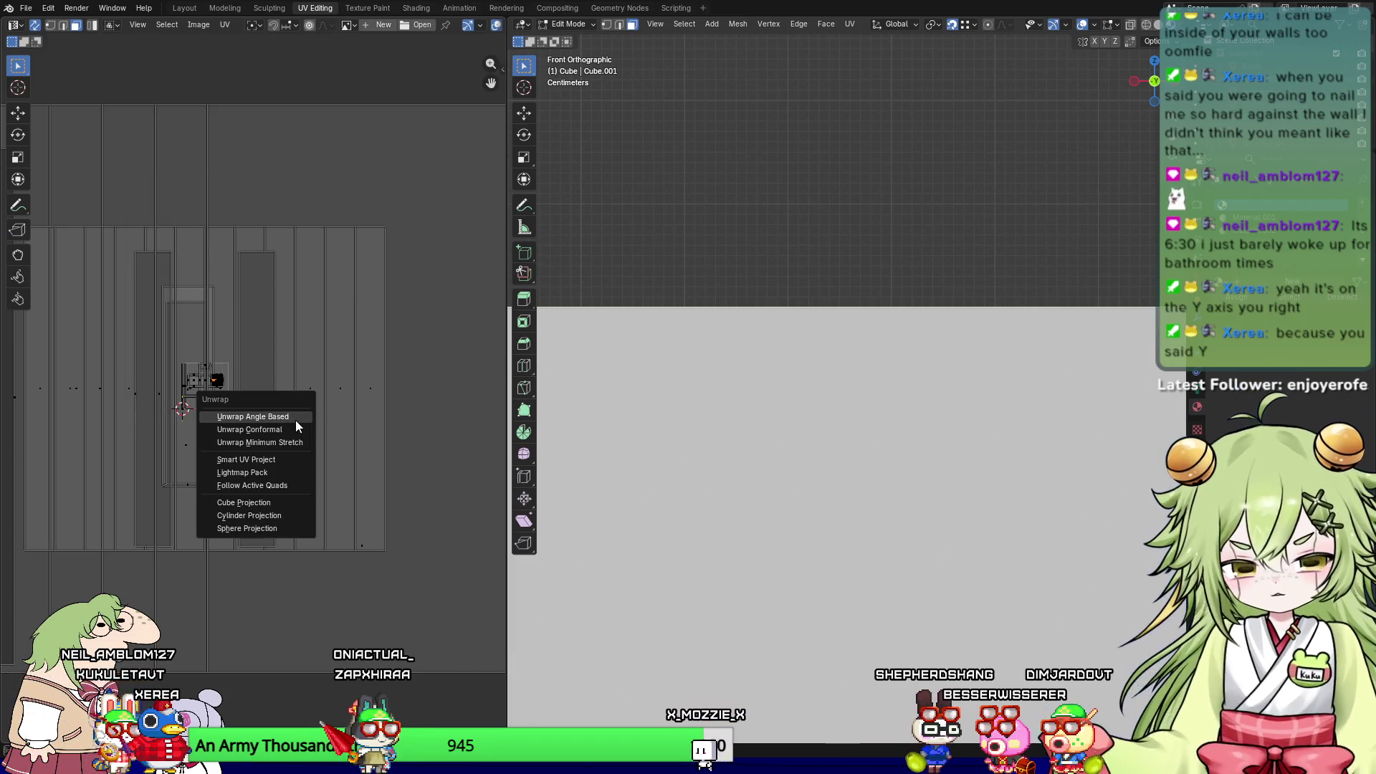
left_click(295, 420)
scroll(268, 420, "down", 1)
key("s")
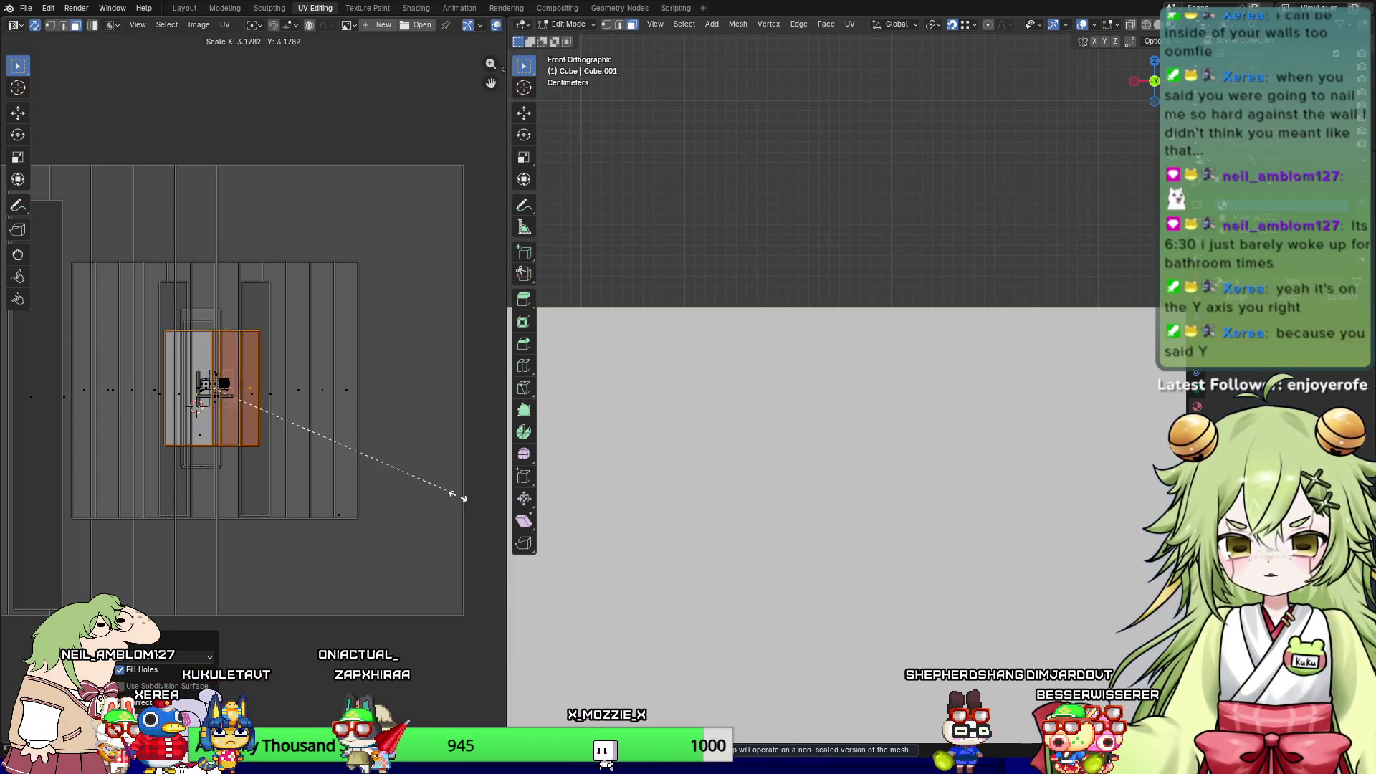
left_click(63, 556)
left_click_drag(164, 661, 256, 664)
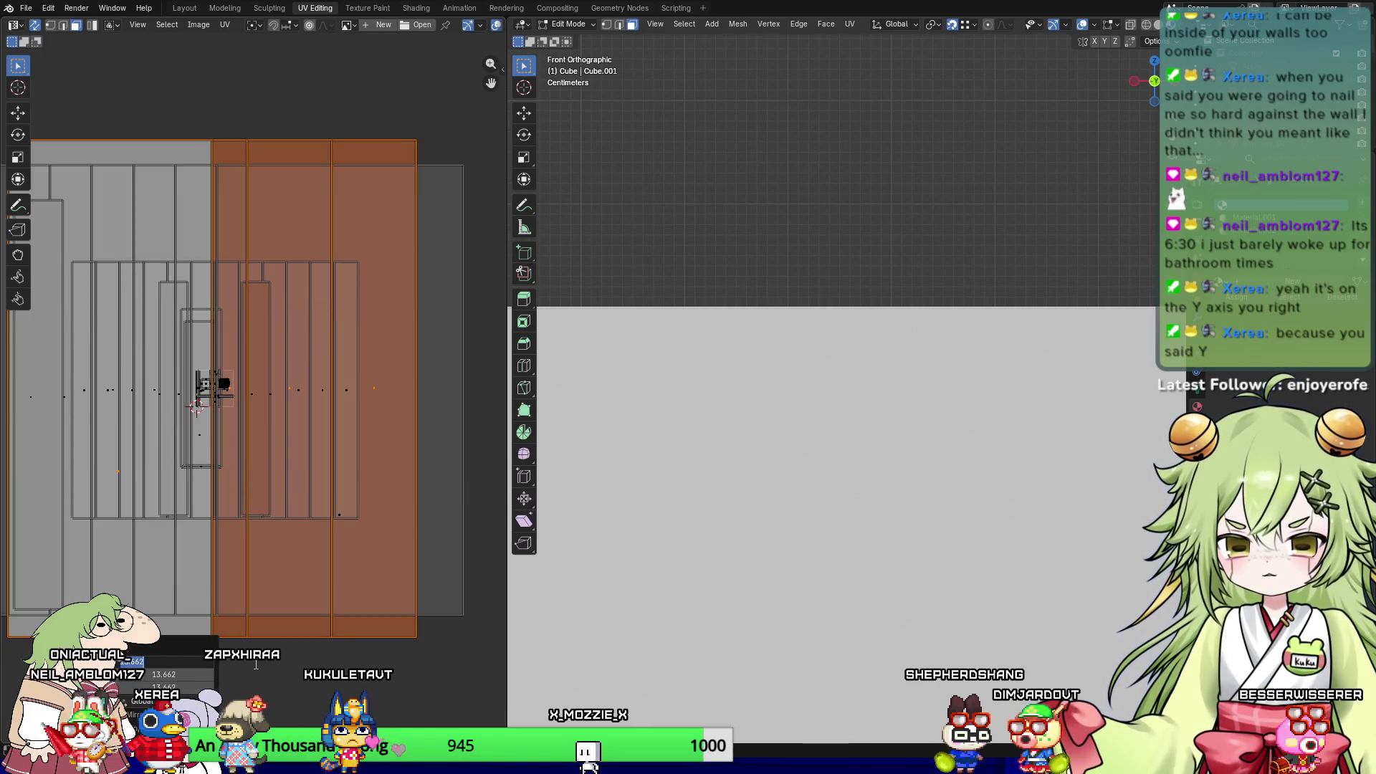
Step: Inspect the newly textured back walls in Object Mode, then check their faces' UVs
key("Tab")
mouse_move(829, 215)
middle_mouse_down()
mouse_move(768, 291)
mouse_move(611, 273)
mouse_move(646, 313)
middle_mouse_up()
mouse_move(706, 372)
middle_mouse_down()
mouse_move(814, 437)
mouse_move(608, 426)
middle_mouse_up()
key("Tab")
scroll(848, 297, "down", 5)
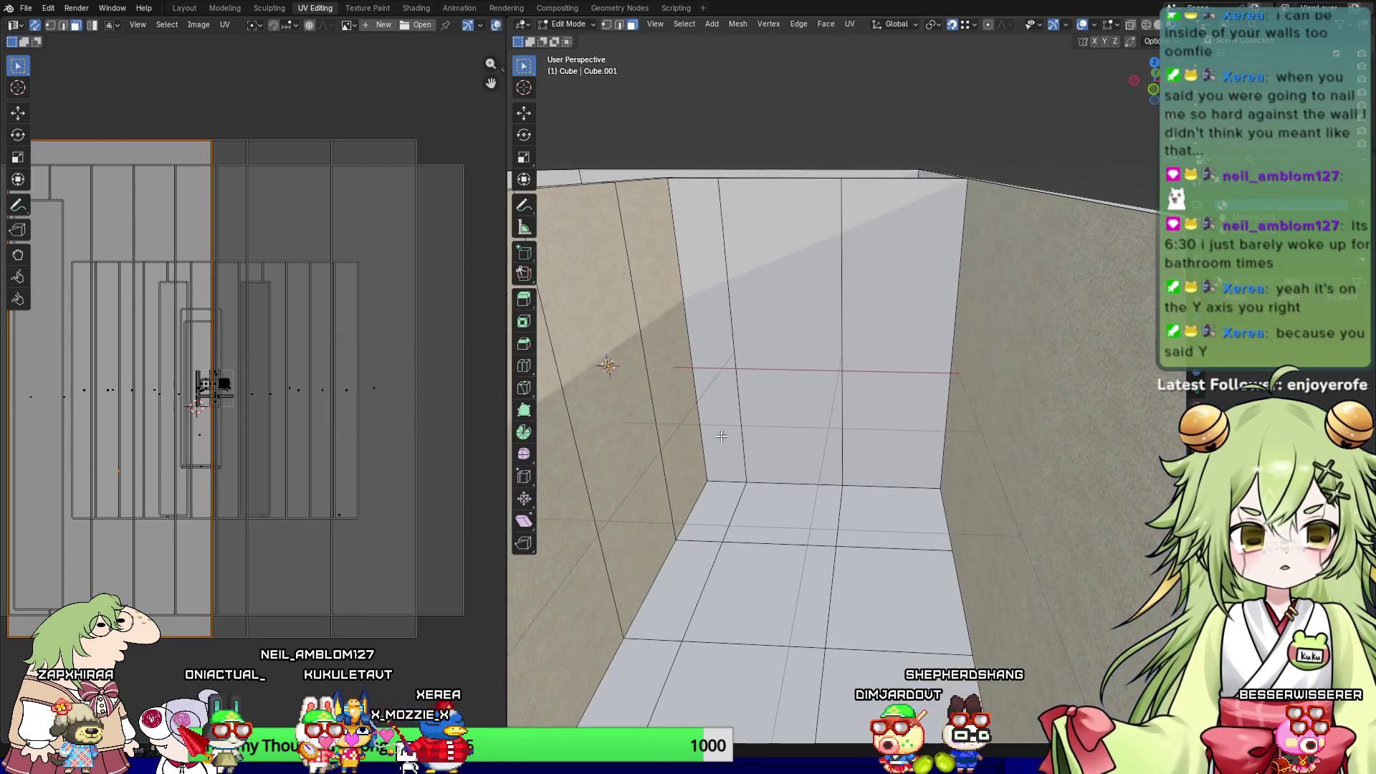
left_click(698, 323)
left_click(781, 323, "shift")
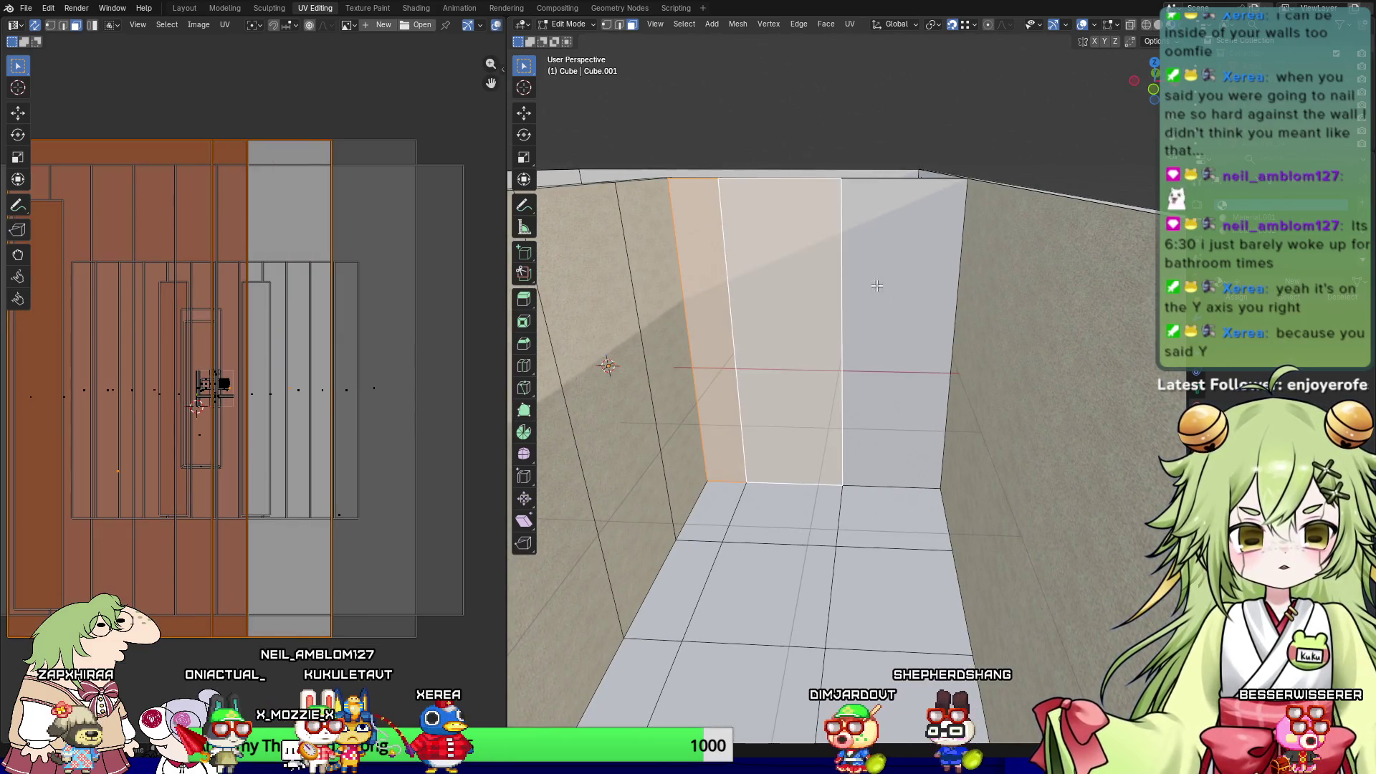
left_click(903, 323, "shift")
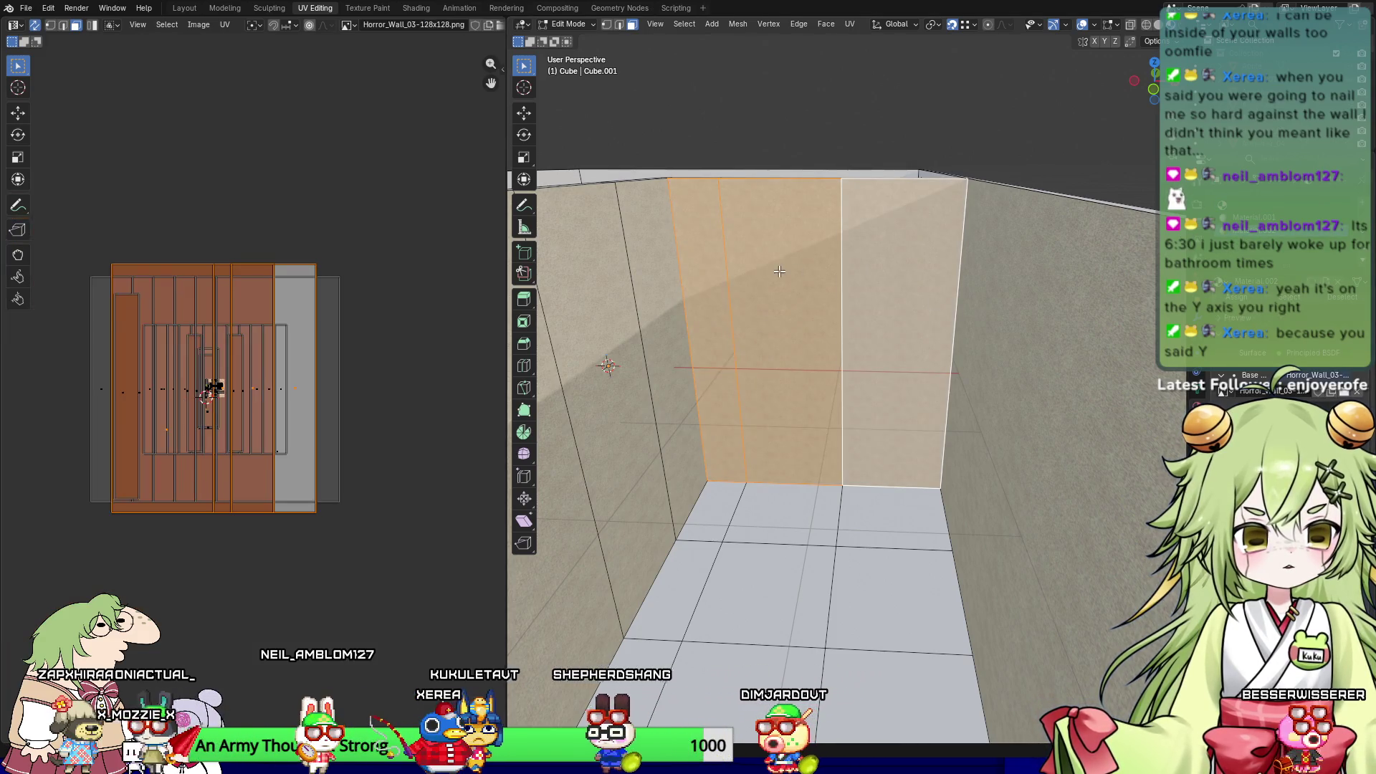
left_click(781, 322)
left_click(1016, 129)
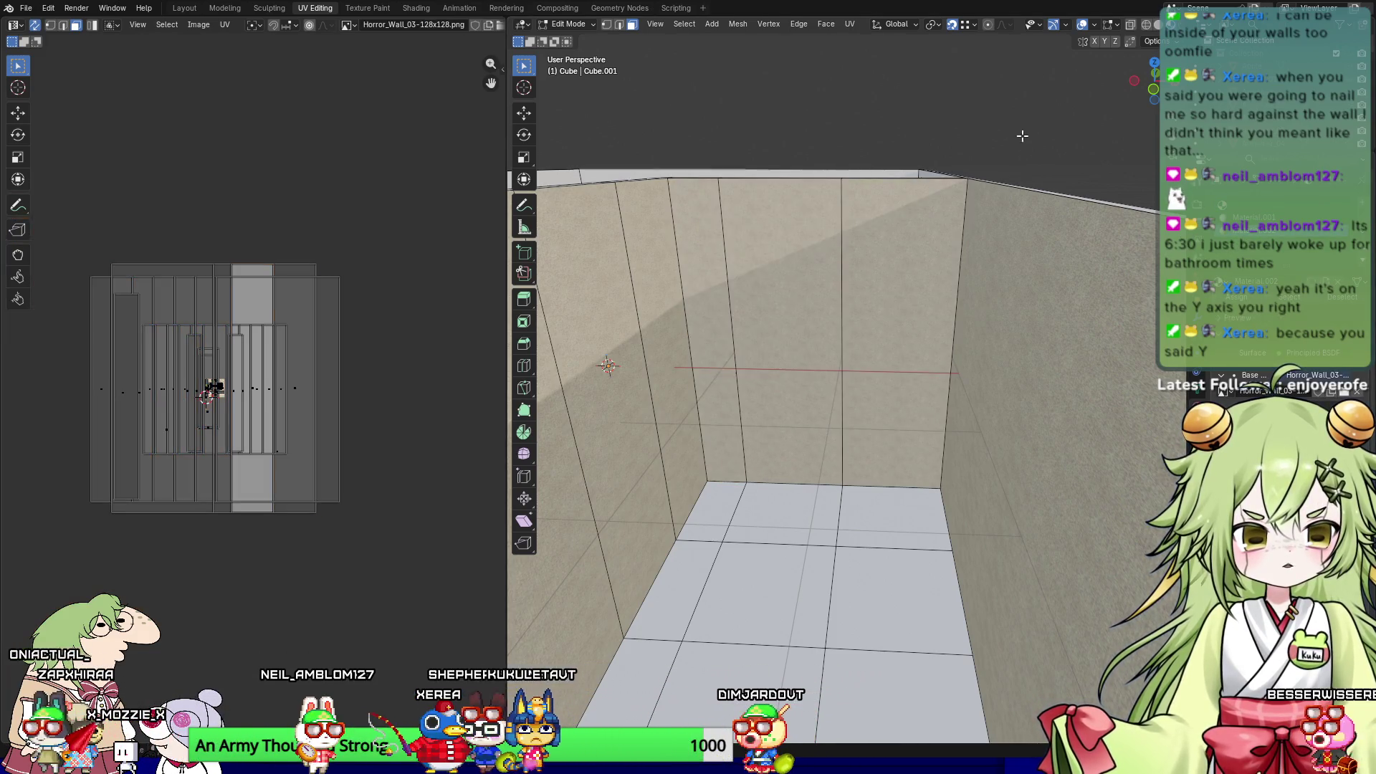
middle_click_drag(918, 245, 850, 279)
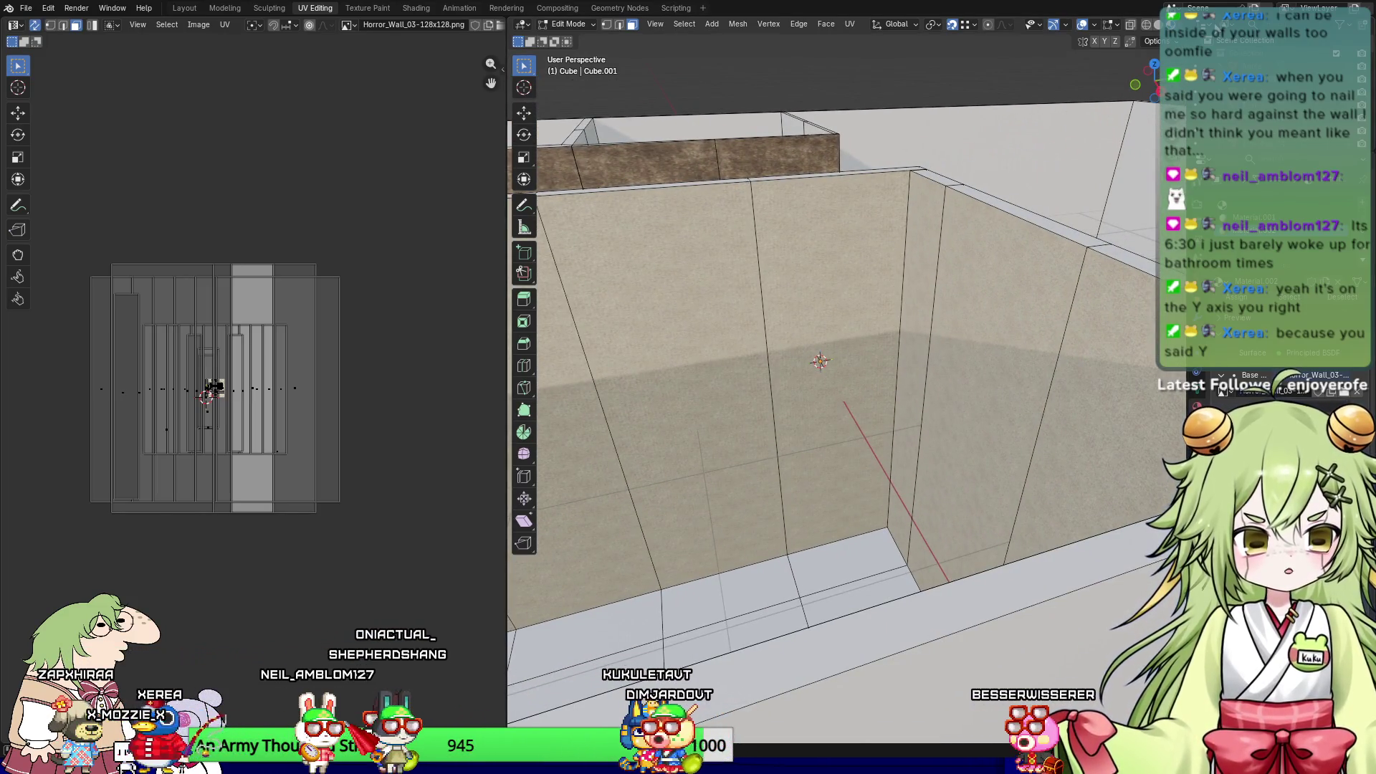
Step: Lower the view into the room and re-enter Edit Mode on the floor and wall mesh
middle_click_drag(900, 353, 887, 372)
key("Tab")
mouse_move(793, 527)
middle_mouse_down()
mouse_move(988, 605)
mouse_move(909, 656)
mouse_move(1141, 231)
mouse_move(646, 502)
mouse_move(947, 423)
mouse_move(1052, 368)
mouse_move(1210, 419)
middle_mouse_up()
mouse_move(906, 347)
middle_mouse_down()
mouse_move(742, 307)
mouse_move(802, 529)
mouse_move(803, 501)
mouse_move(891, 475)
mouse_move(761, 470)
mouse_move(716, 509)
middle_mouse_up()
left_click(716, 508)
key("Tab")
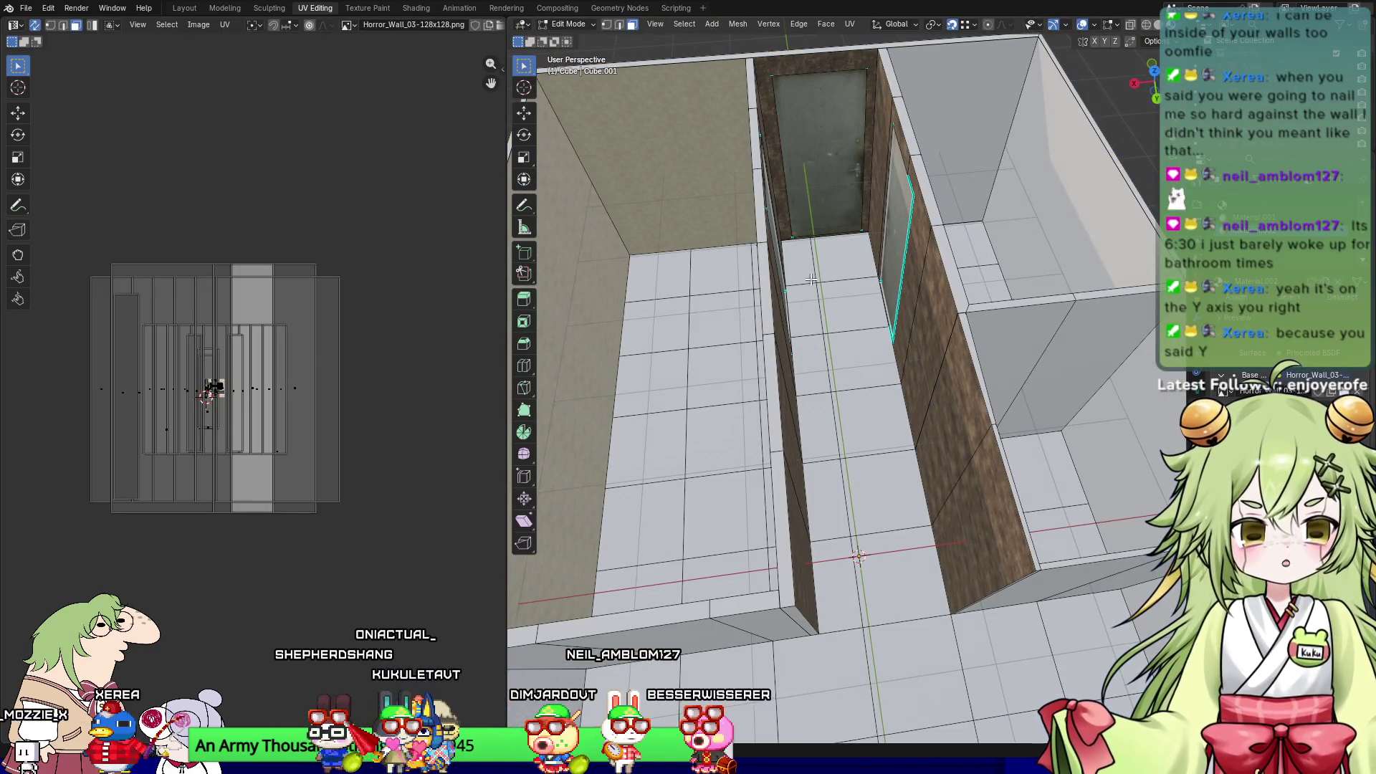
Step: Select the corridor floor faces from the door back to the corridor's end, then switch to edge mode
left_click(813, 268)
middle_click_drag(813, 267, 907, 265)
left_click(907, 266, "shift")
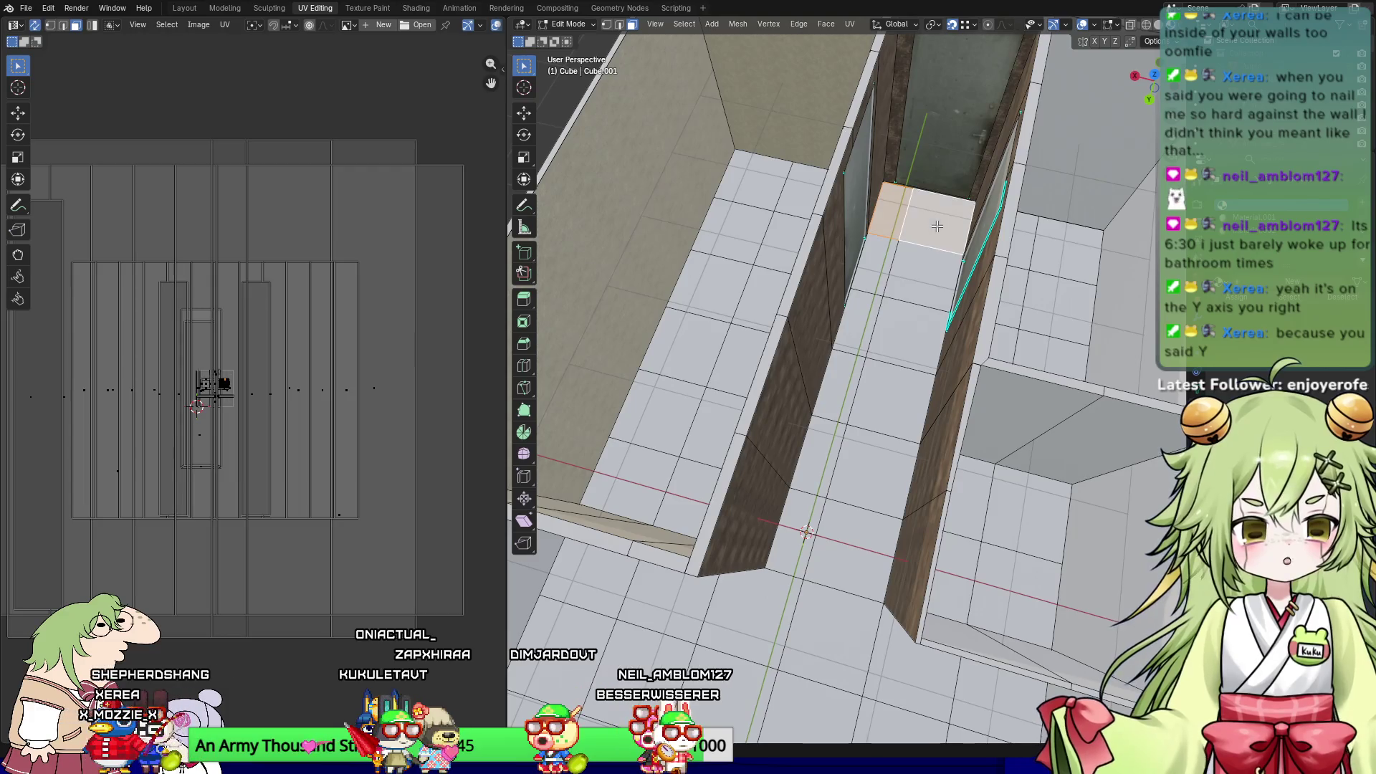
left_click(904, 333, "shift")
left_click(841, 410, "shift")
left_click(840, 410, "shift")
left_click(824, 466, "shift")
left_click(878, 476, "shift")
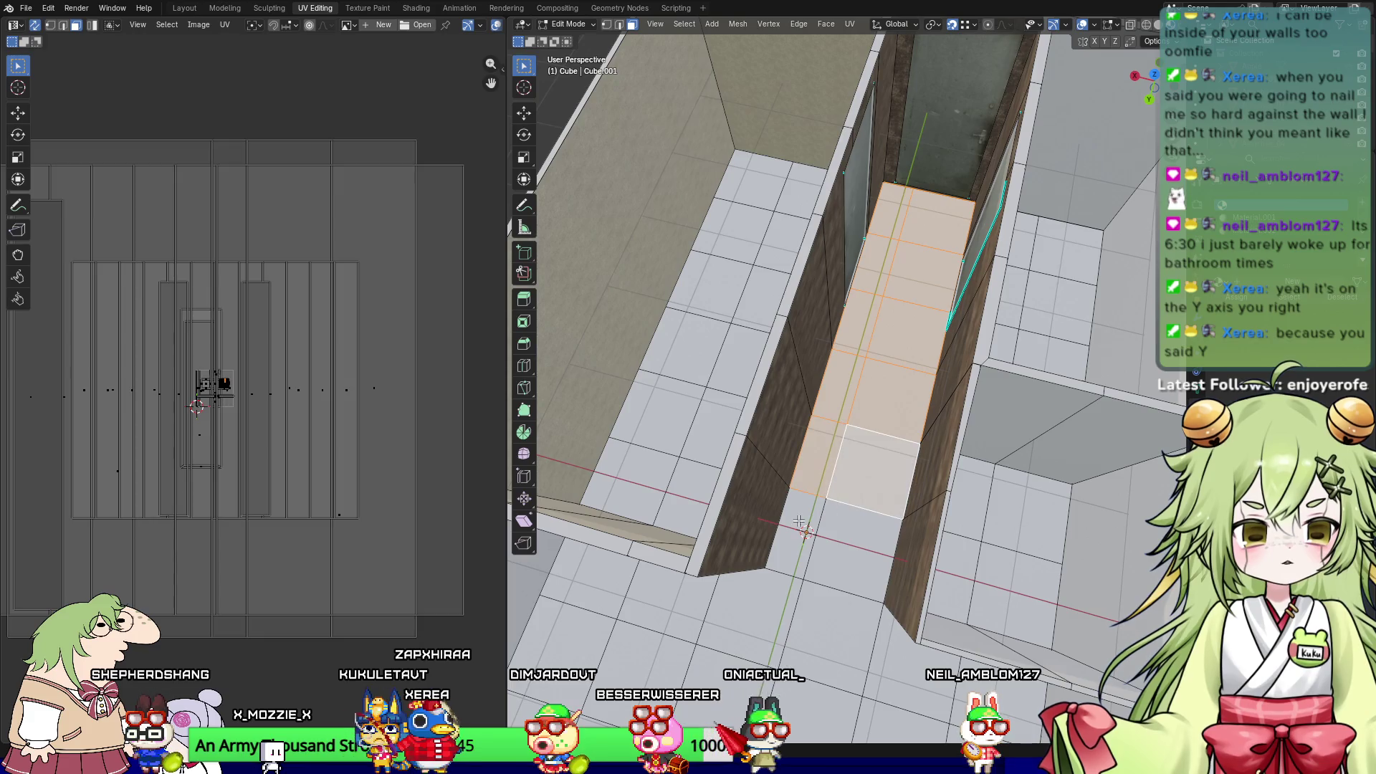
middle_click_drag(878, 476, 918, 663)
scroll(919, 663, "up", 5)
scroll(482, 389, "up", 1)
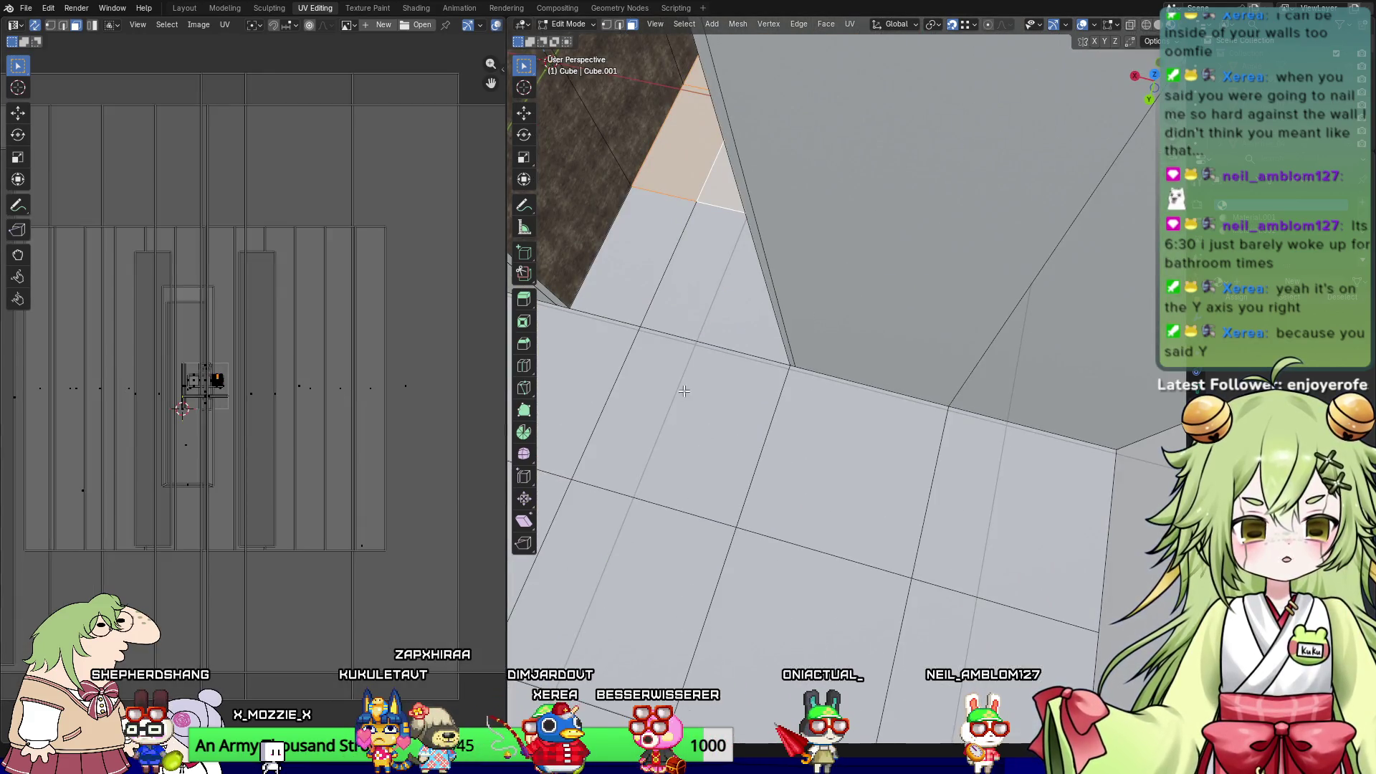
middle_click_drag(707, 388, 838, 328)
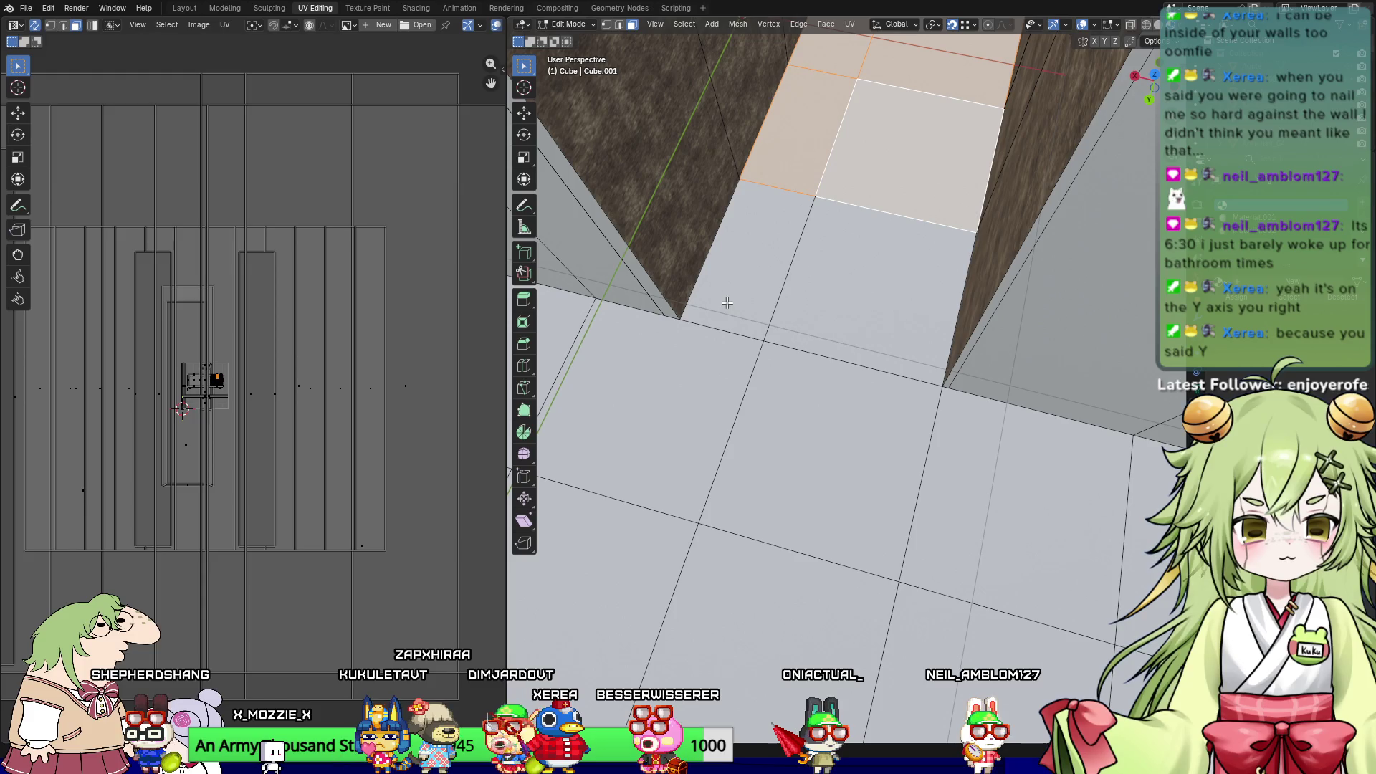
key("2")
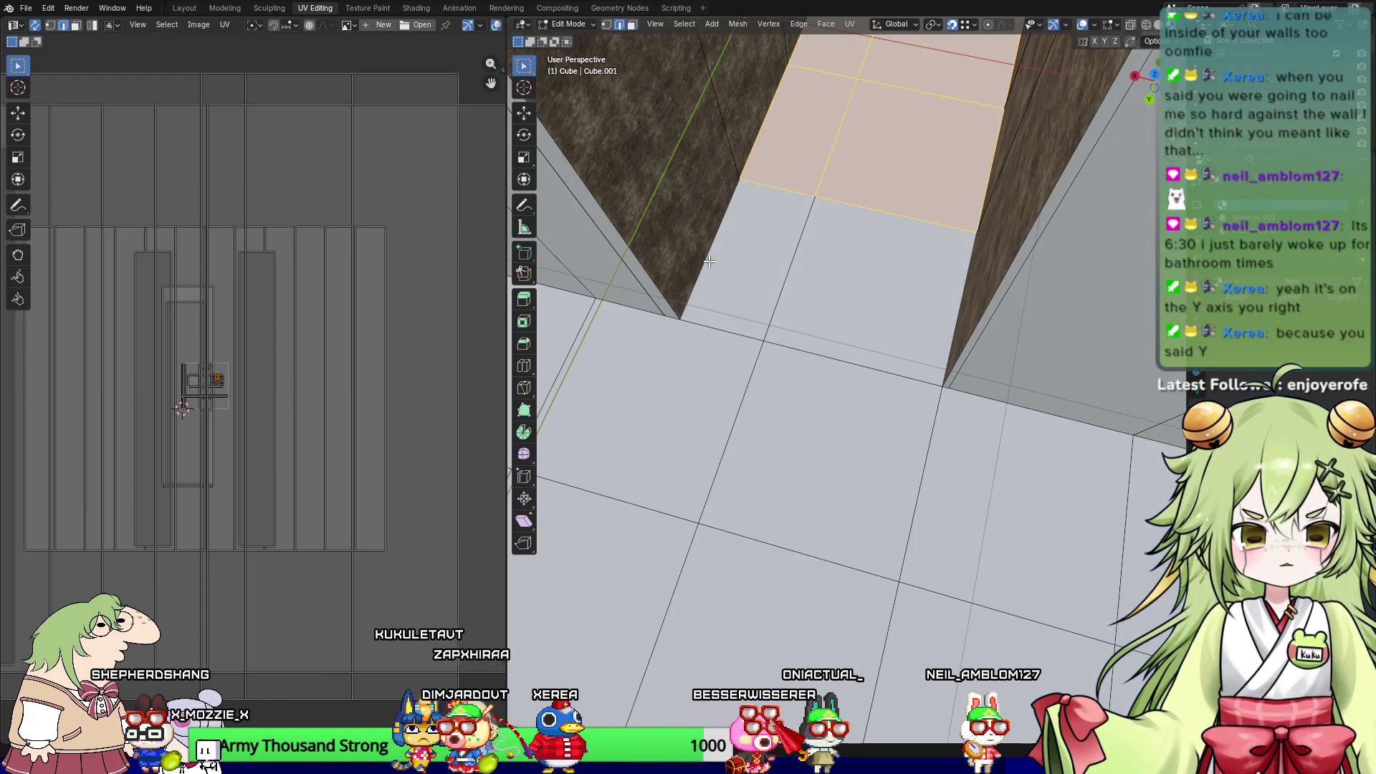
Step: Subdivide the floor edge to add a cross edge, then move it along Y
right_click(848, 305)
left_click(835, 320)
left_click(781, 258)
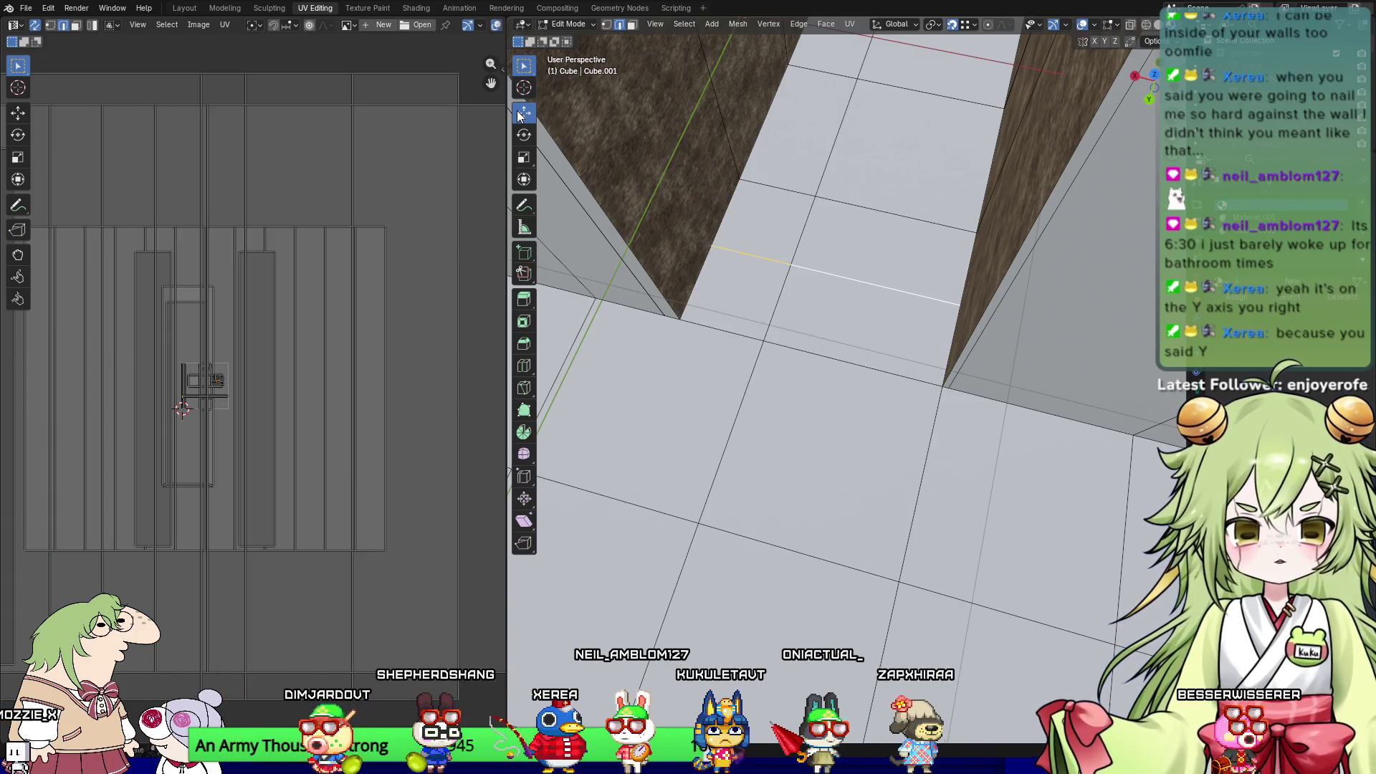
left_click_drag(805, 318, 784, 380)
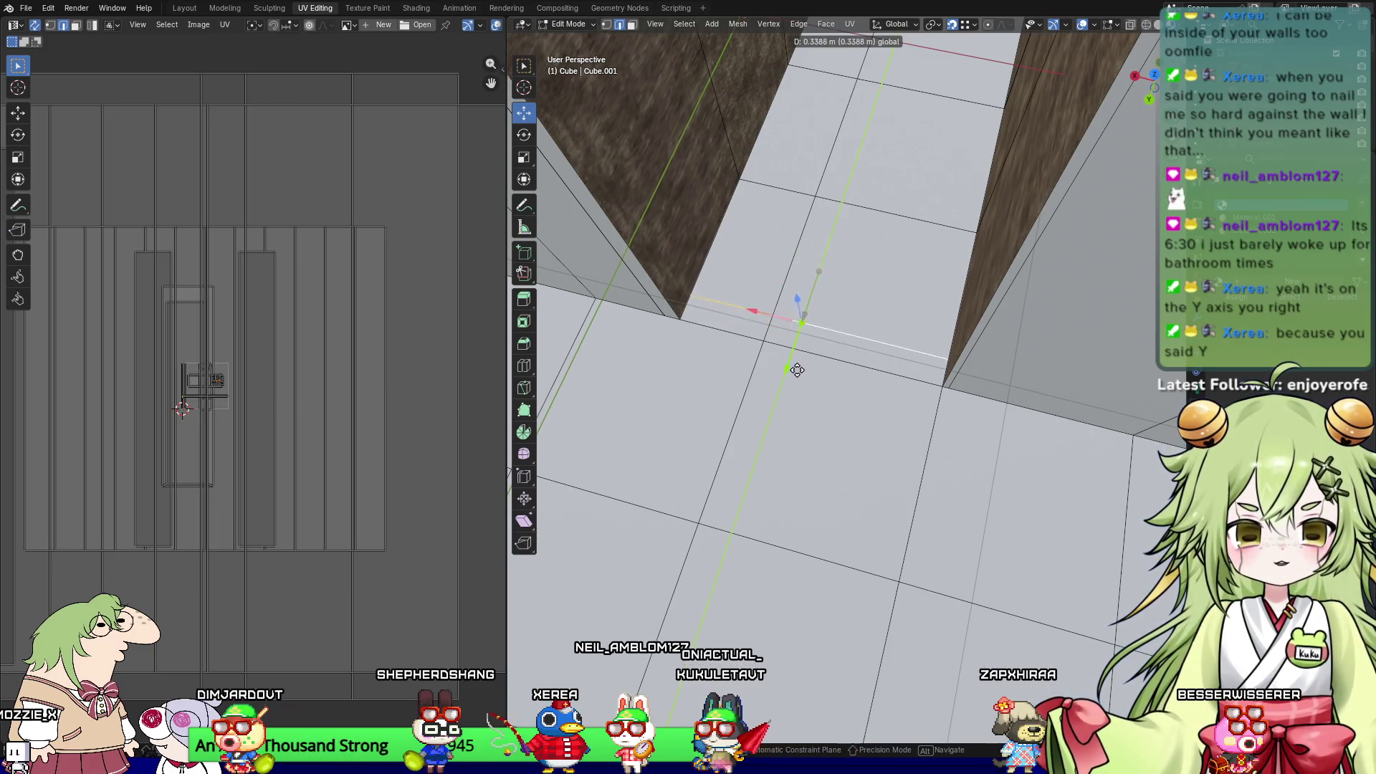
mouse_move(817, 270)
middle_mouse_down()
mouse_move(726, 356)
mouse_move(773, 418)
middle_mouse_up()
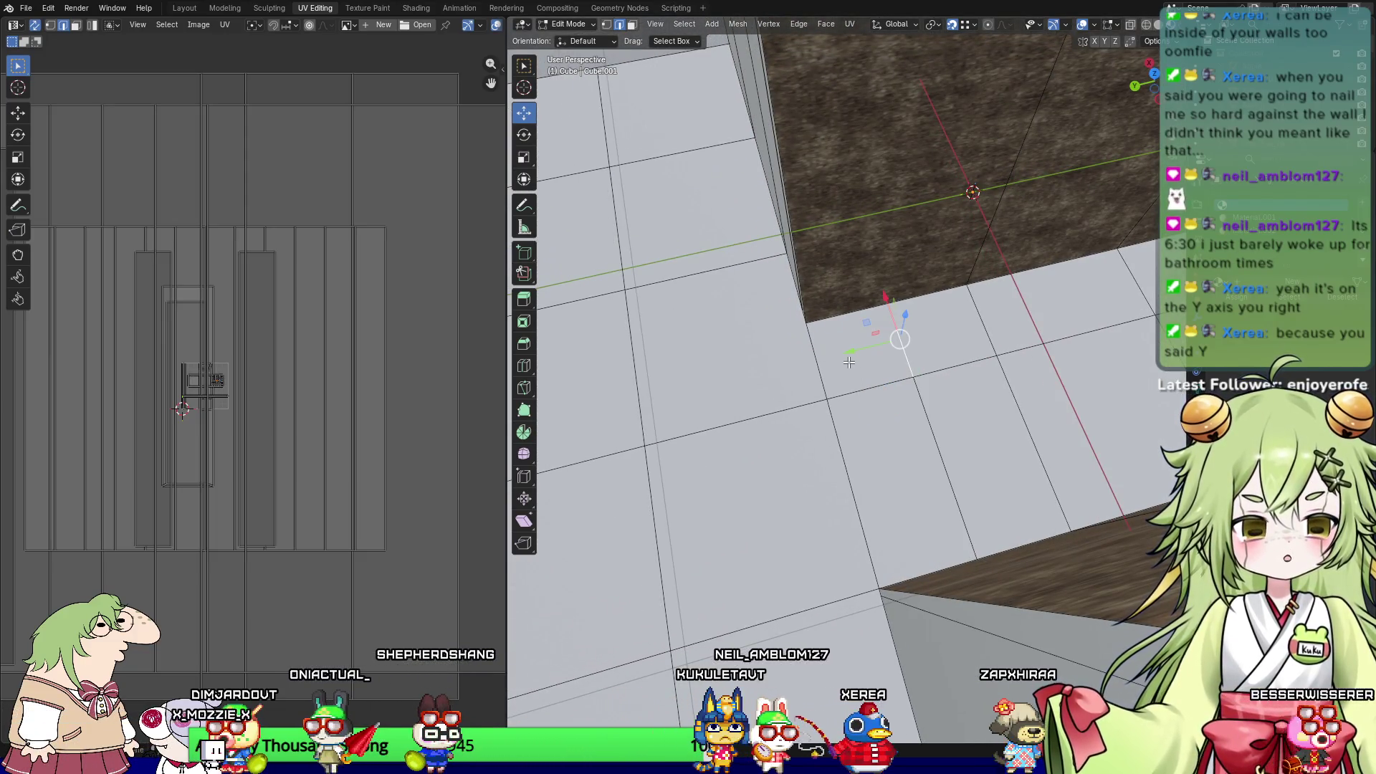
Step: Slide the floor's cross edge loop along Y to line up with the wall corner
key("1")
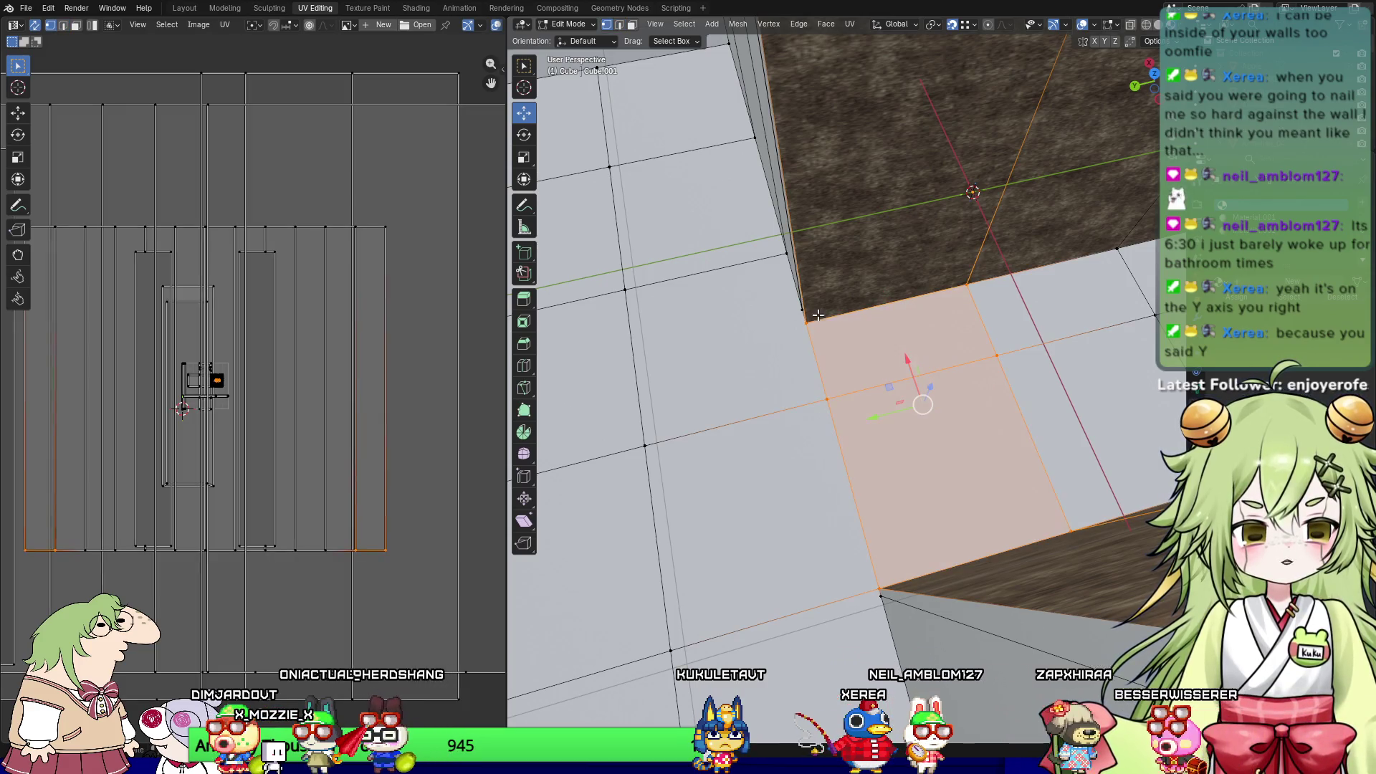
left_click(827, 320)
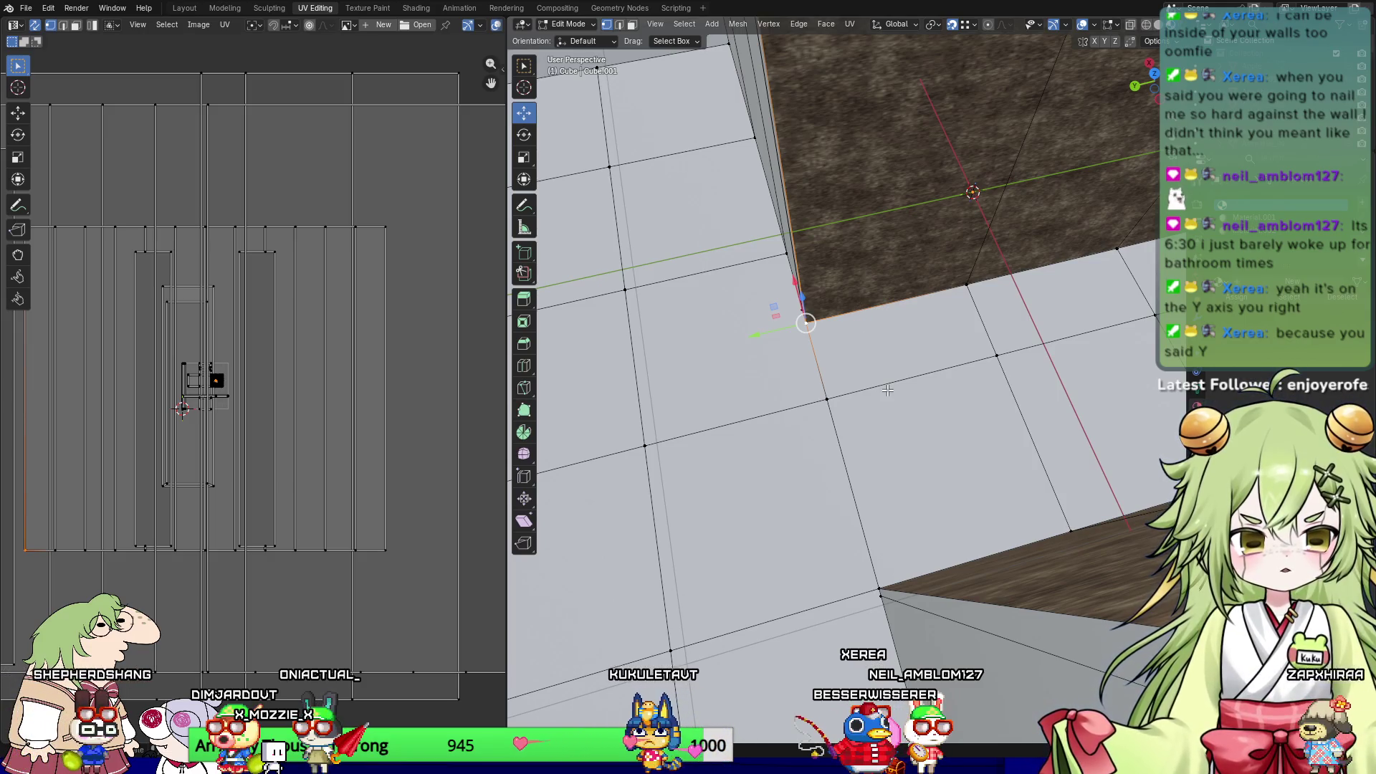
key("2")
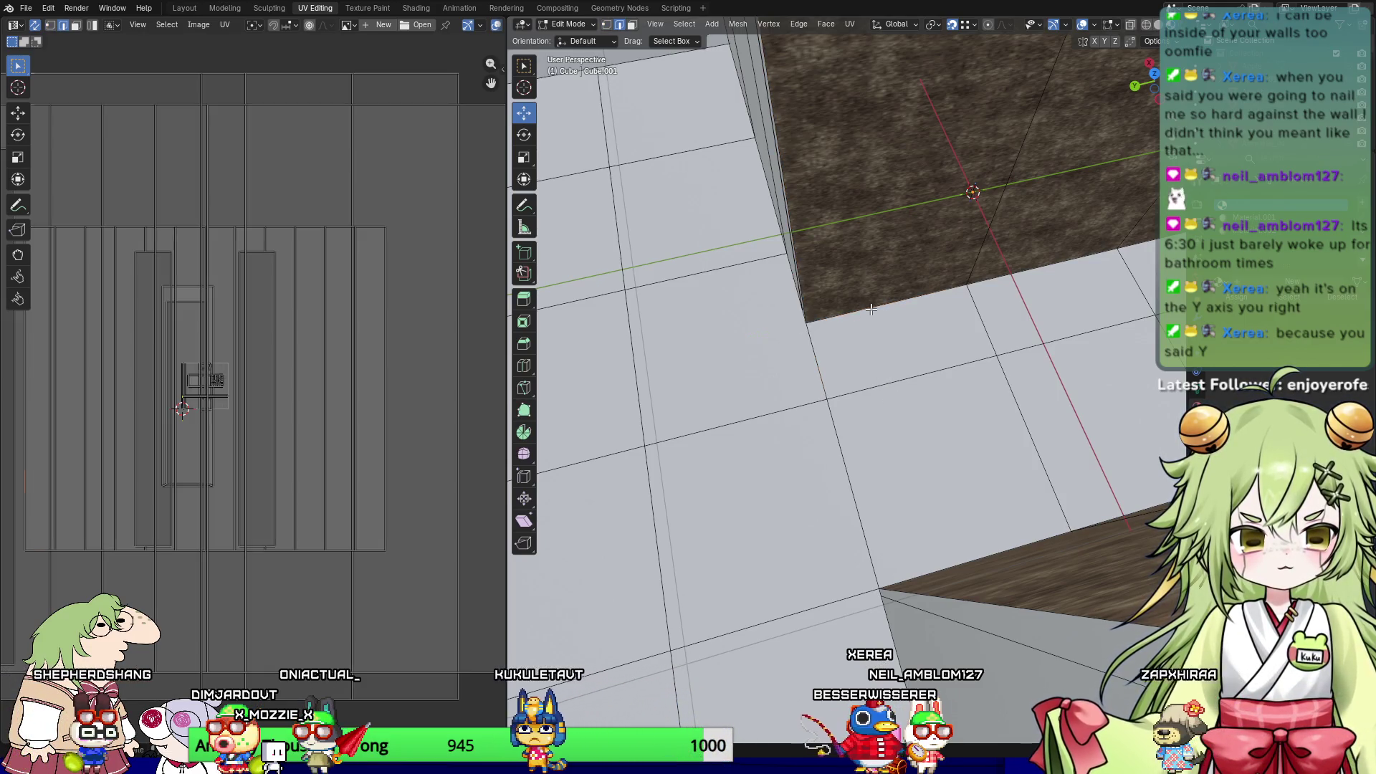
right_click(871, 308)
left_click(848, 305)
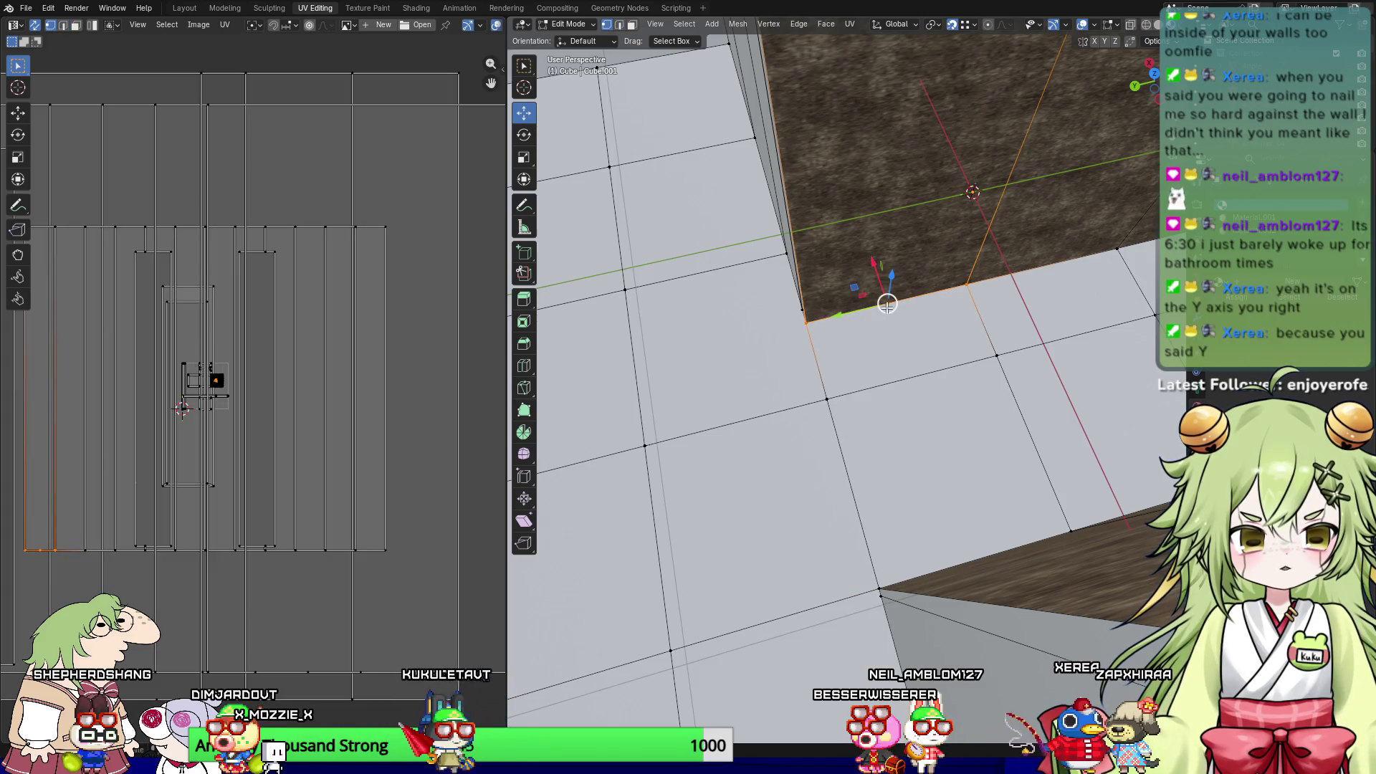
key("g")
key("y")
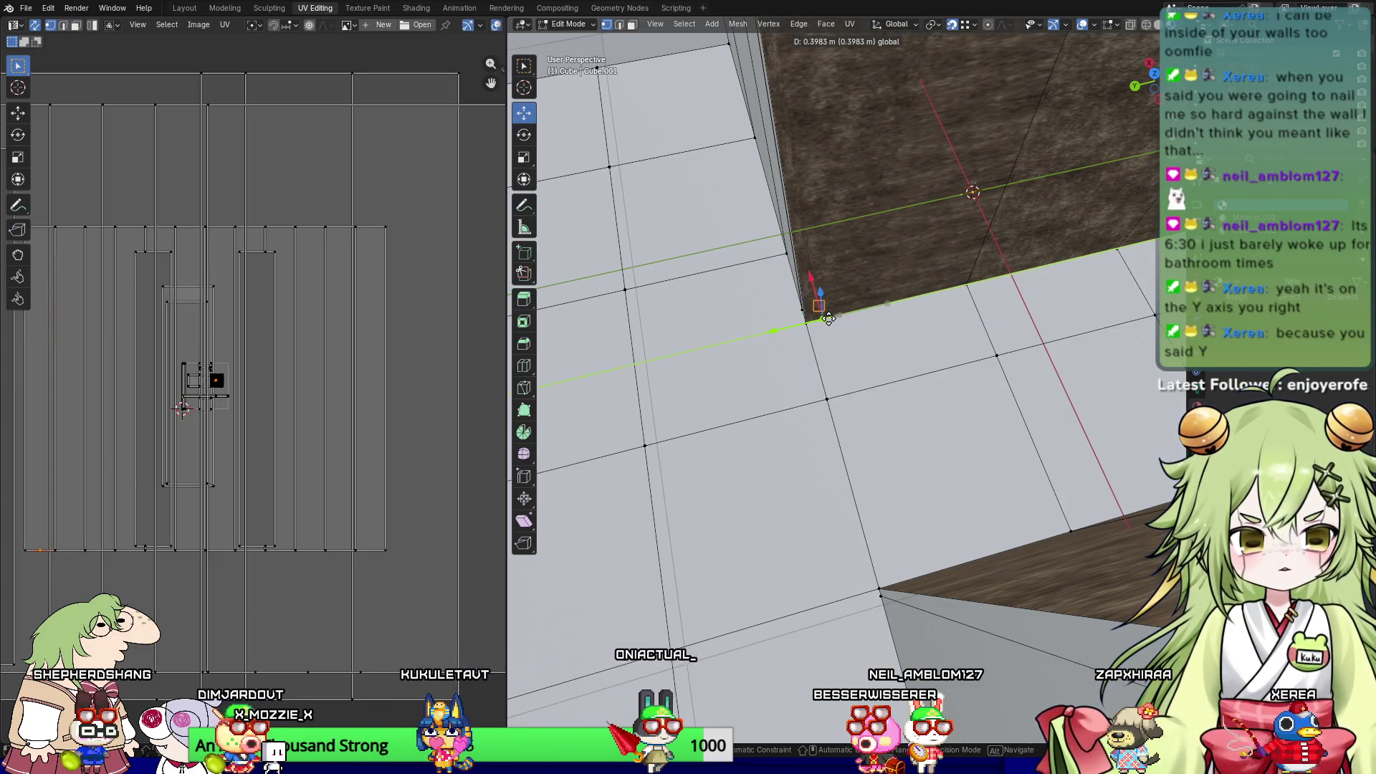
left_click(853, 333)
mouse_move(847, 356)
middle_mouse_down()
mouse_move(921, 301)
mouse_move(872, 409)
middle_mouse_up()
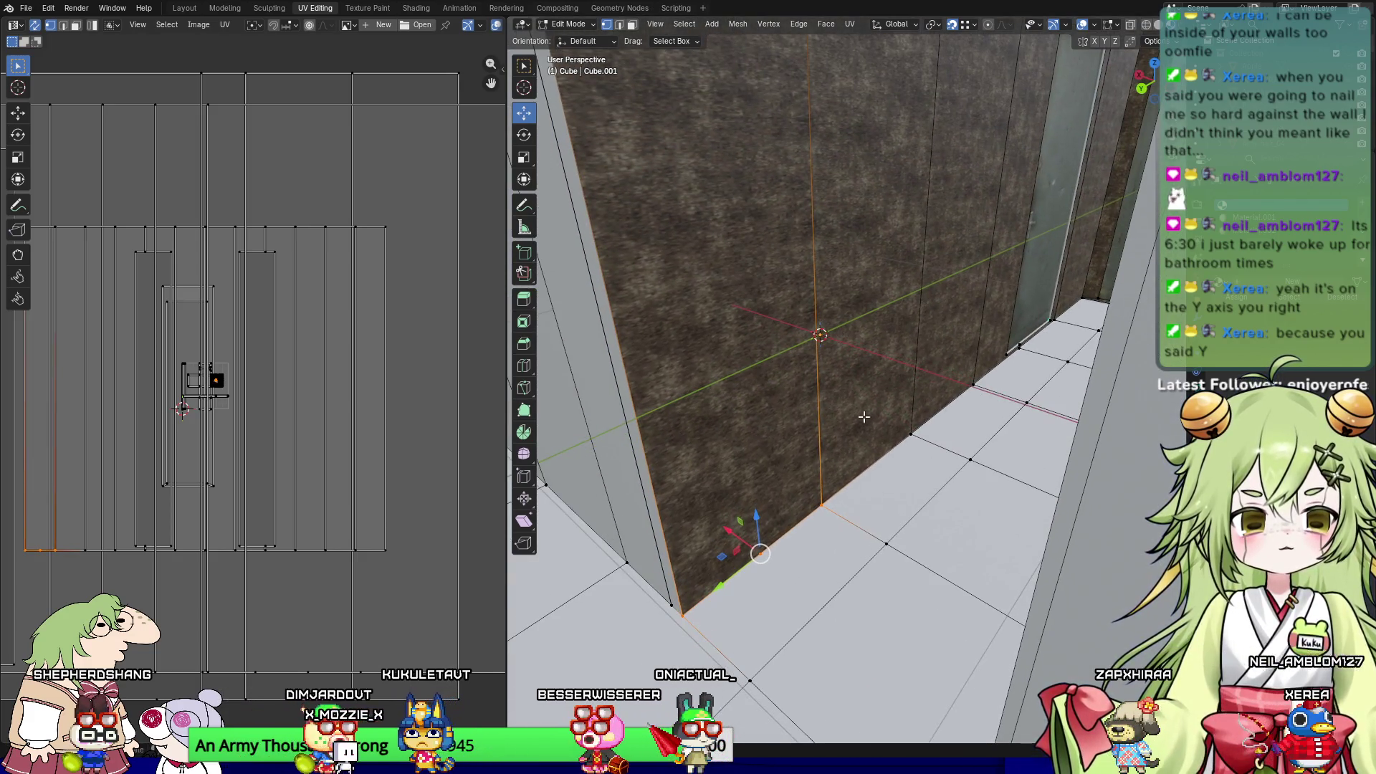
Step: Clear the selection and pick the next cross edge on the corridor floor
key("2")
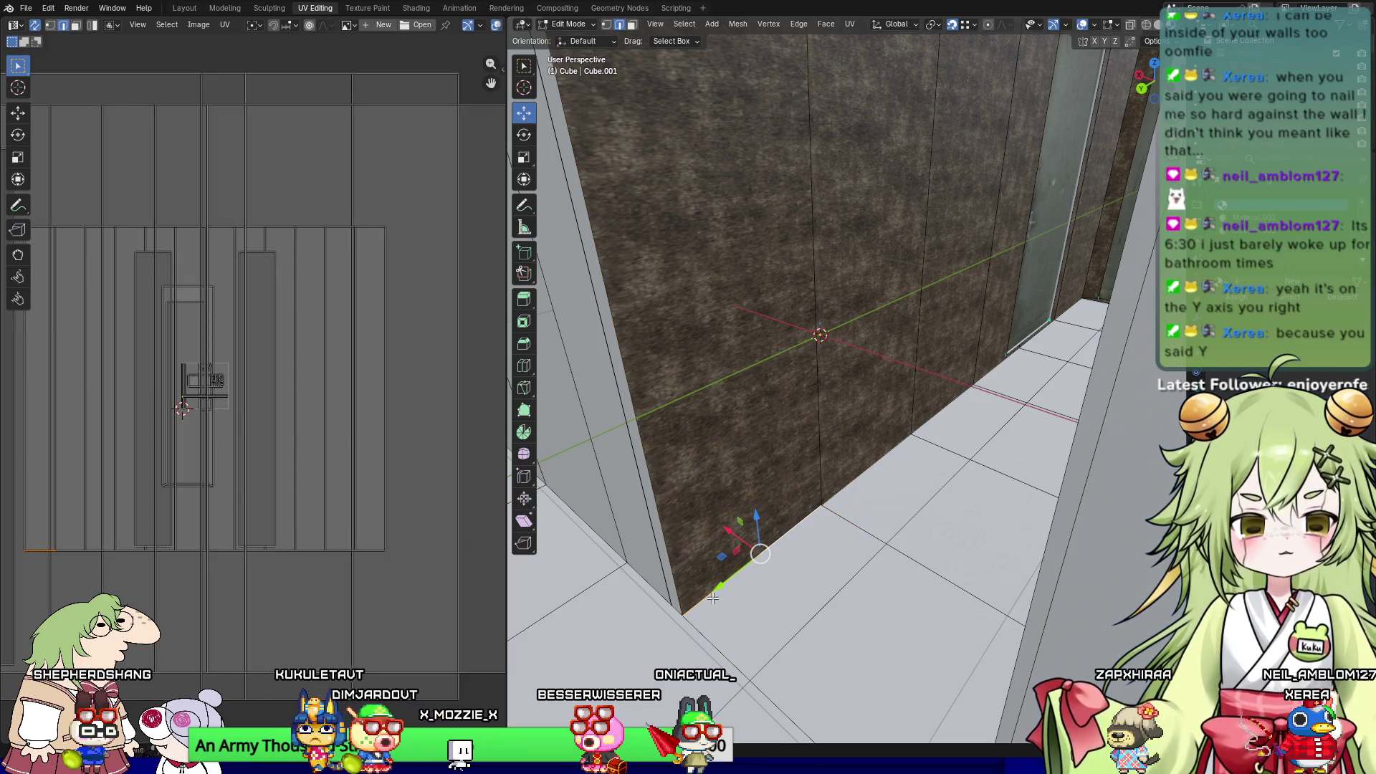
mouse_move(728, 553)
middle_mouse_down()
mouse_move(875, 656)
mouse_move(884, 522)
middle_mouse_up()
left_click(745, 569)
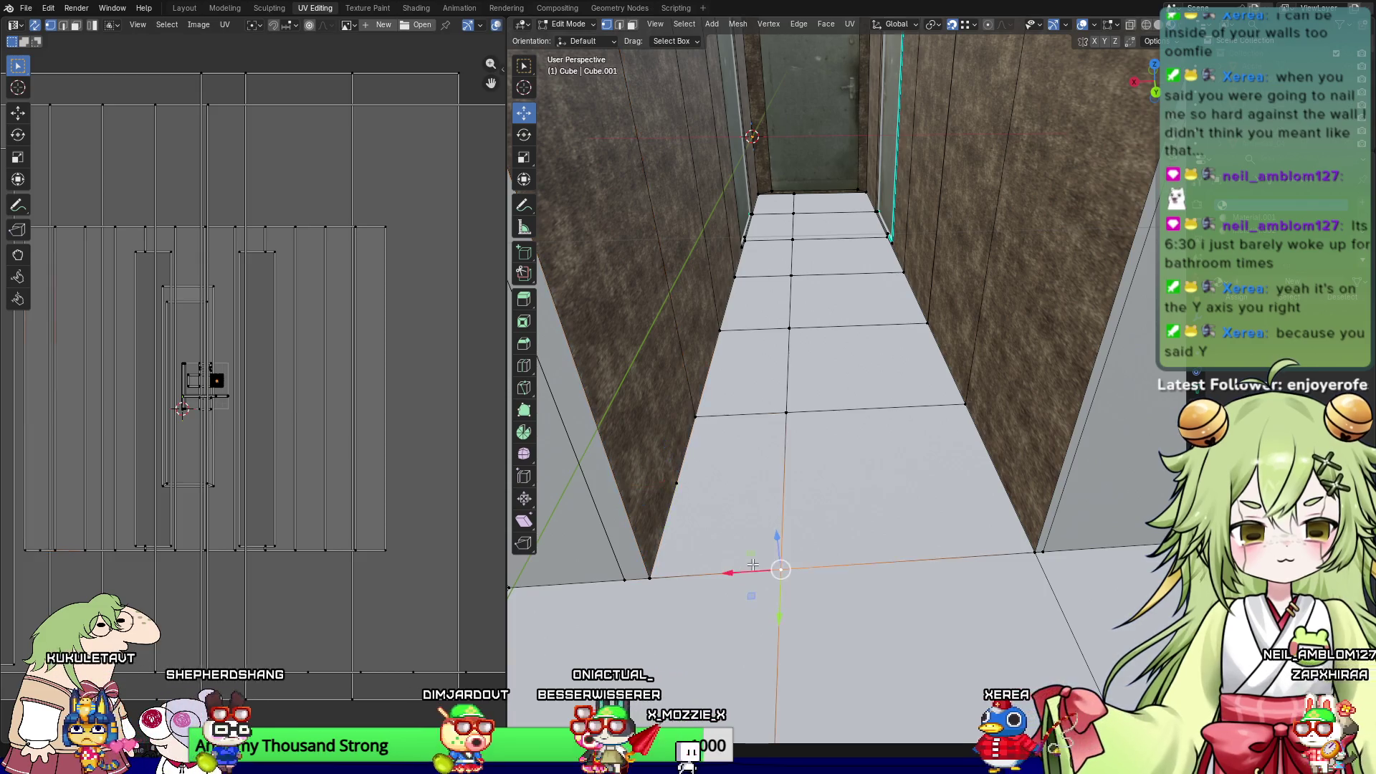
key("alt+a")
left_click(784, 548)
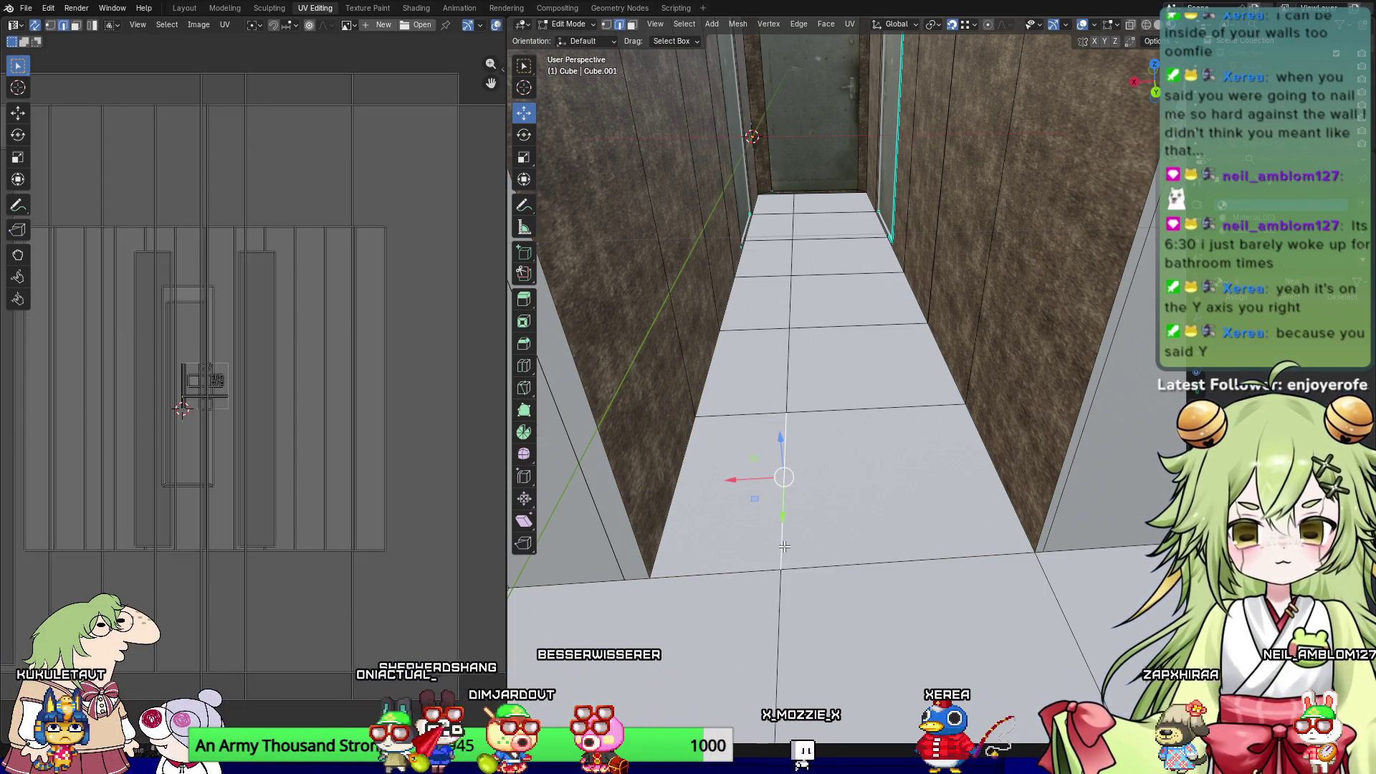
middle_click_drag(784, 546, 728, 518)
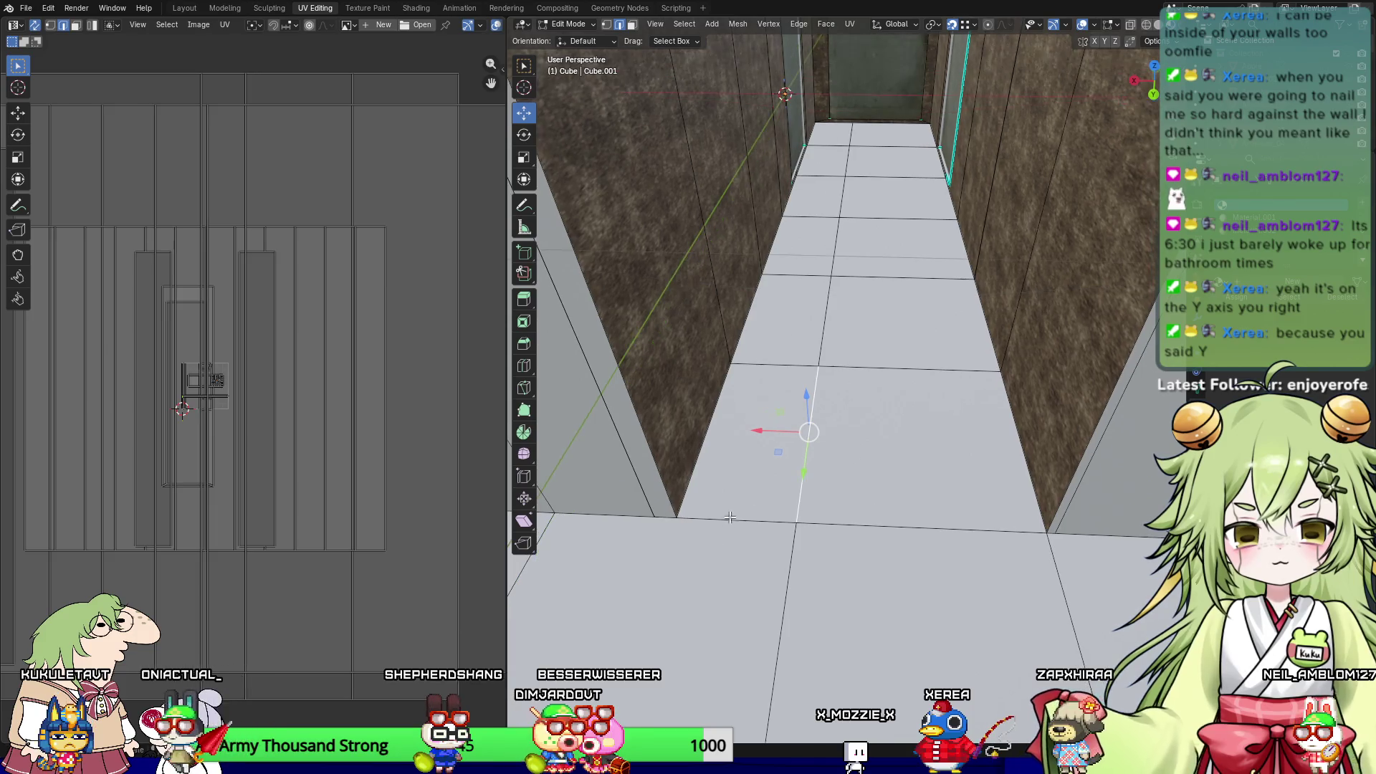
key("1")
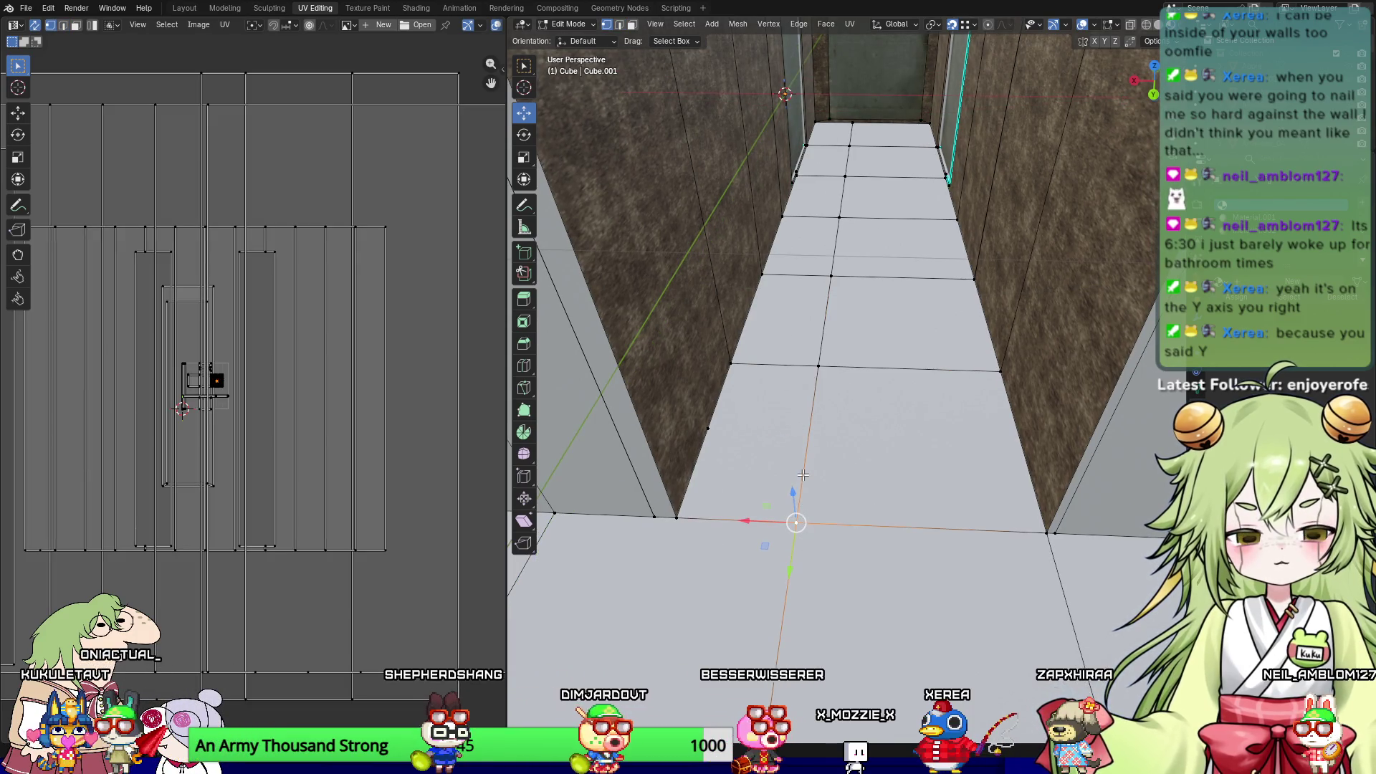
key("2")
right_click(802, 473)
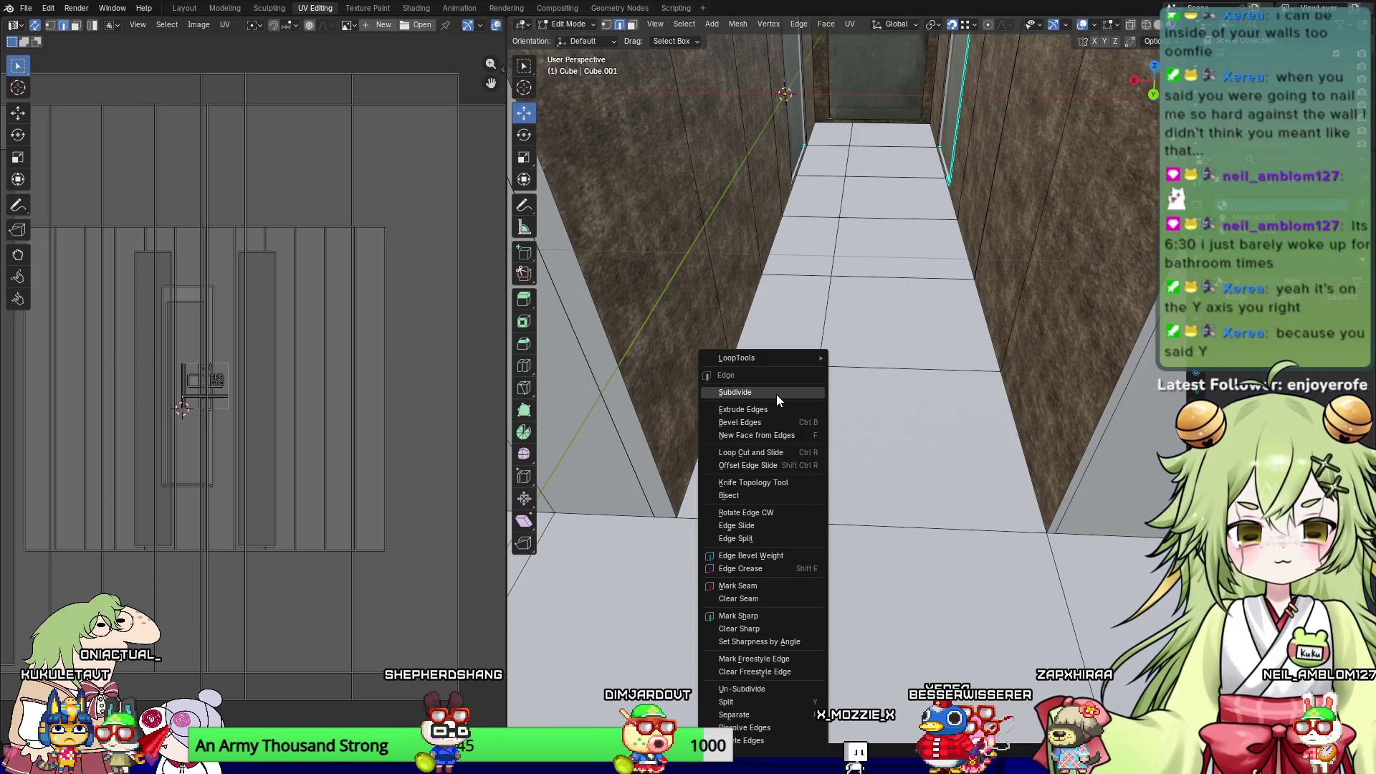
Step: Subdivide the selected floor edge and move its new vertex along Y to the wall corner
left_click(776, 393)
middle_click_drag(775, 394, 794, 508)
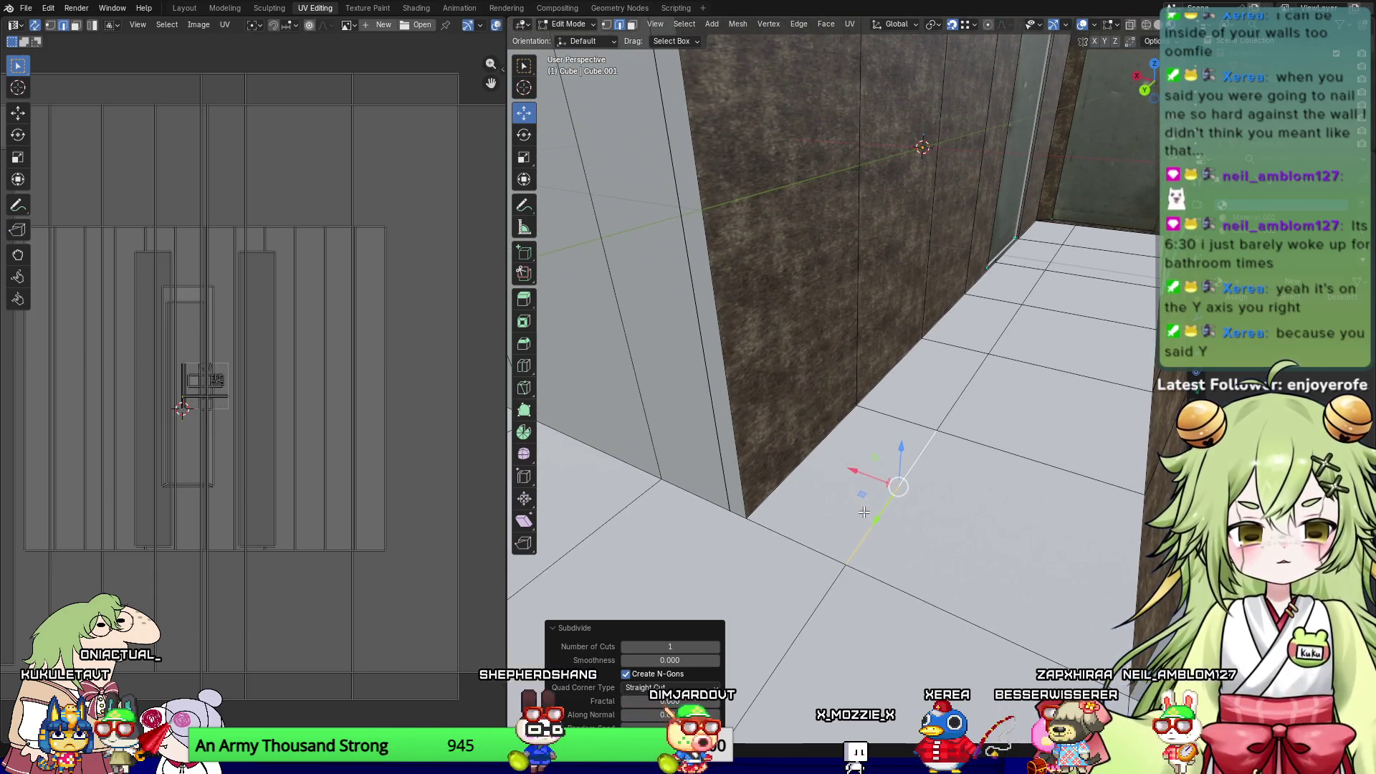
left_click(619, 24)
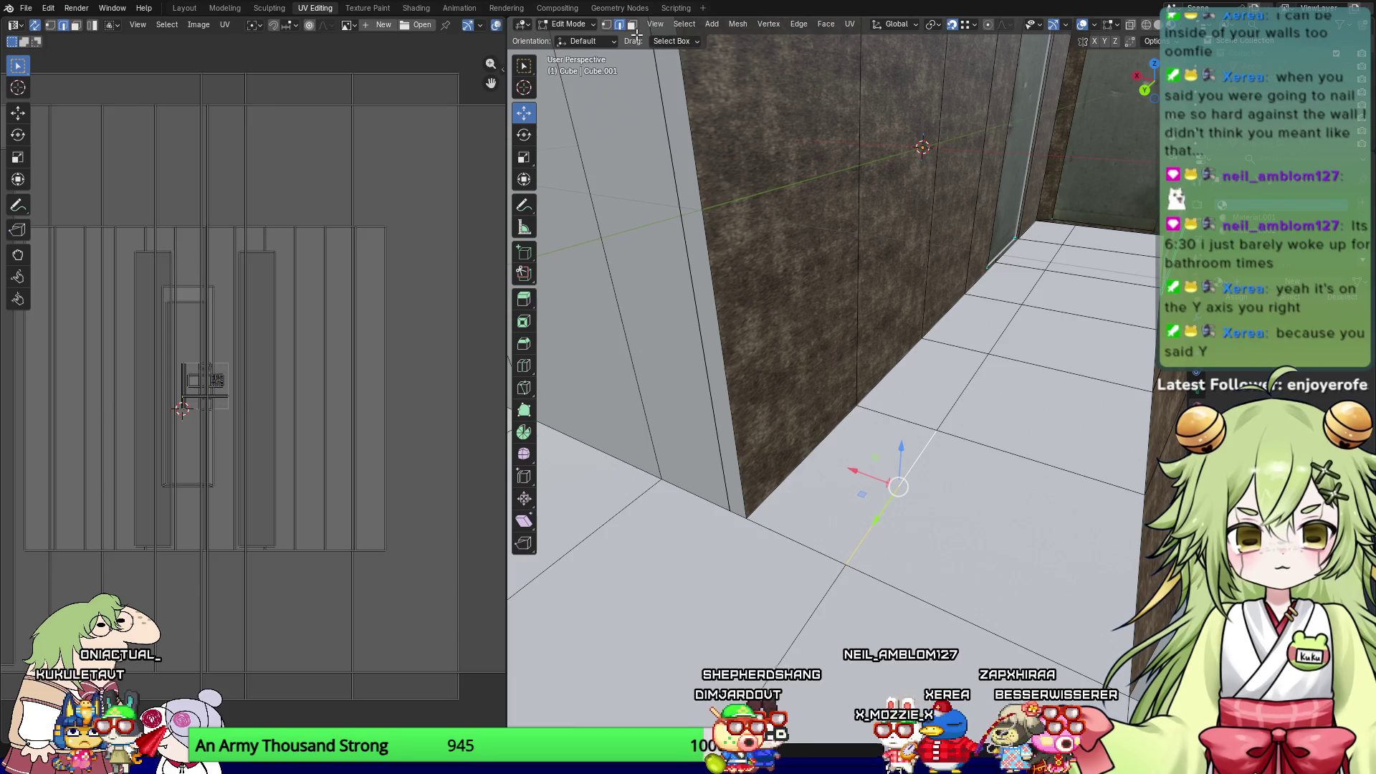
key("1")
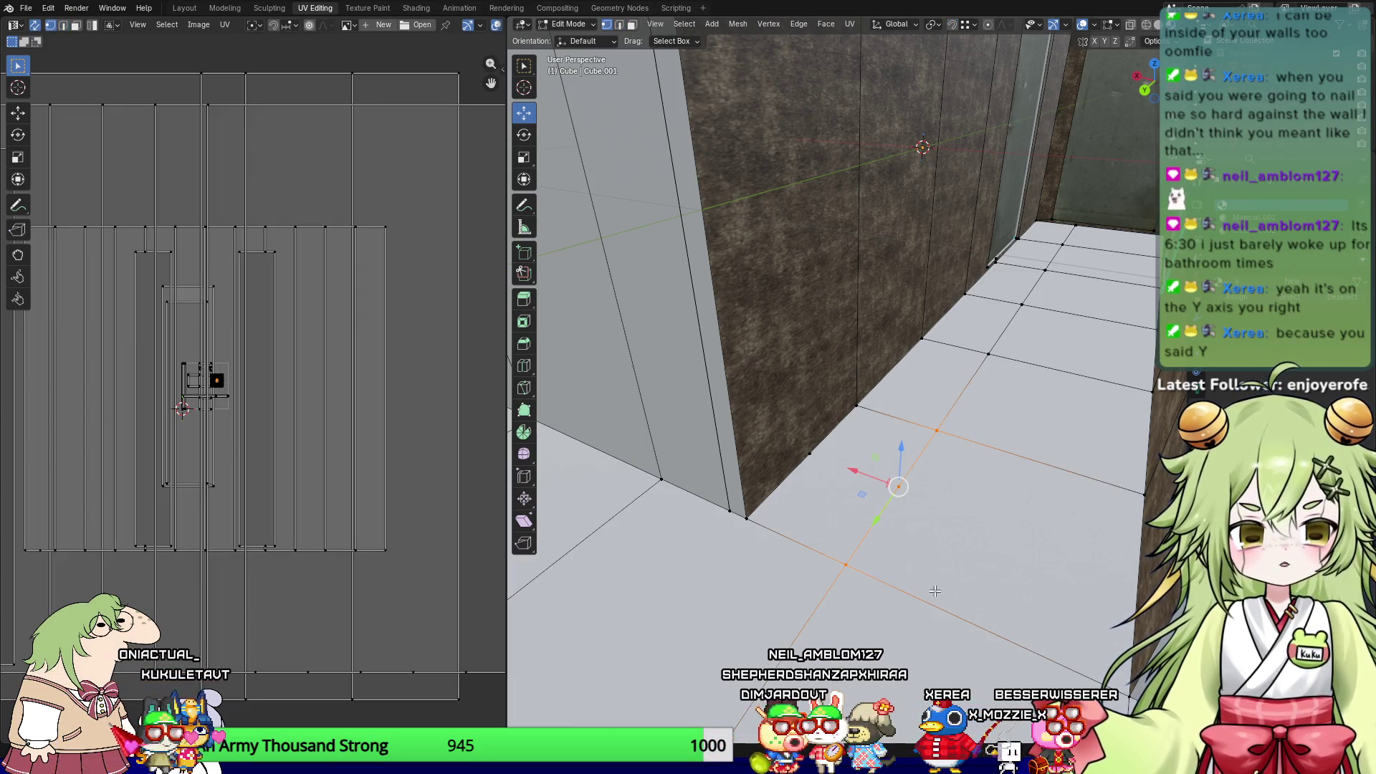
key("g")
key("y")
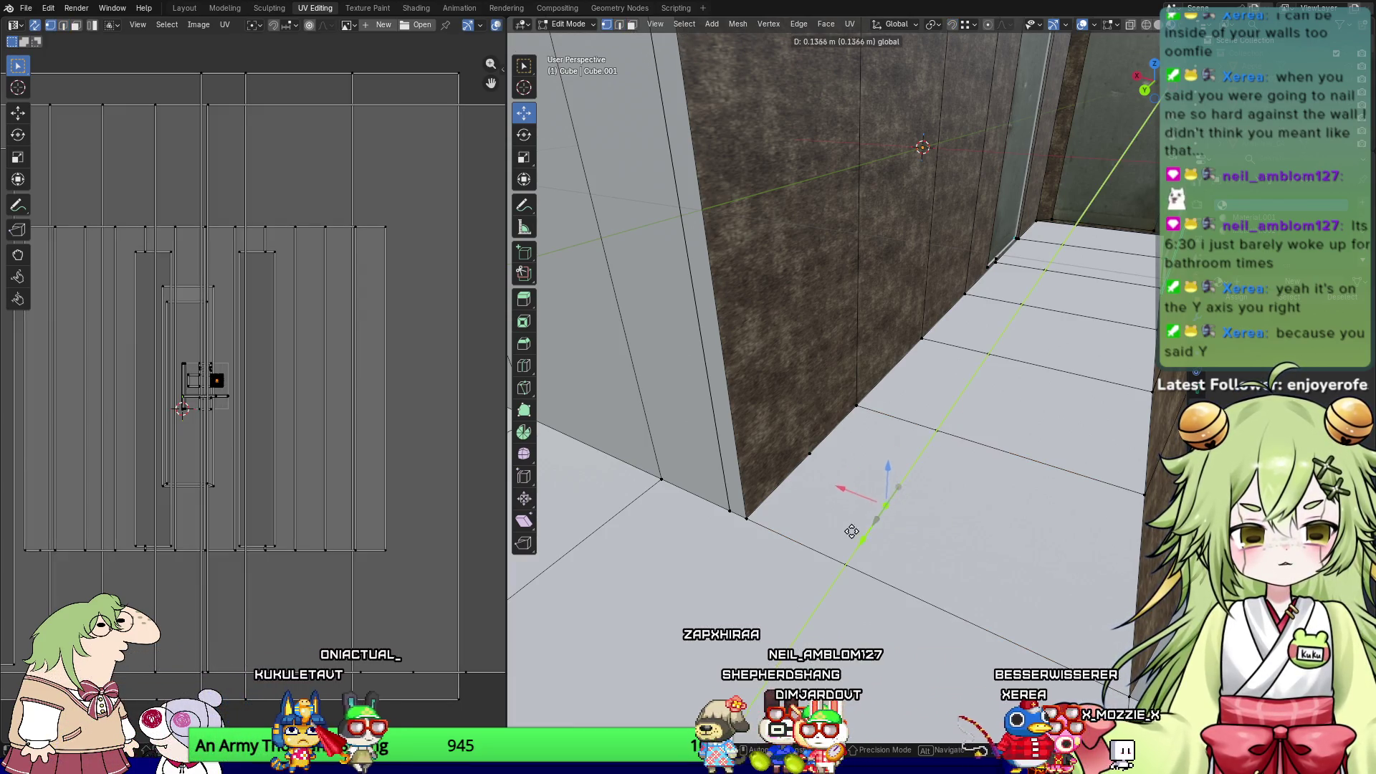
left_click(824, 569)
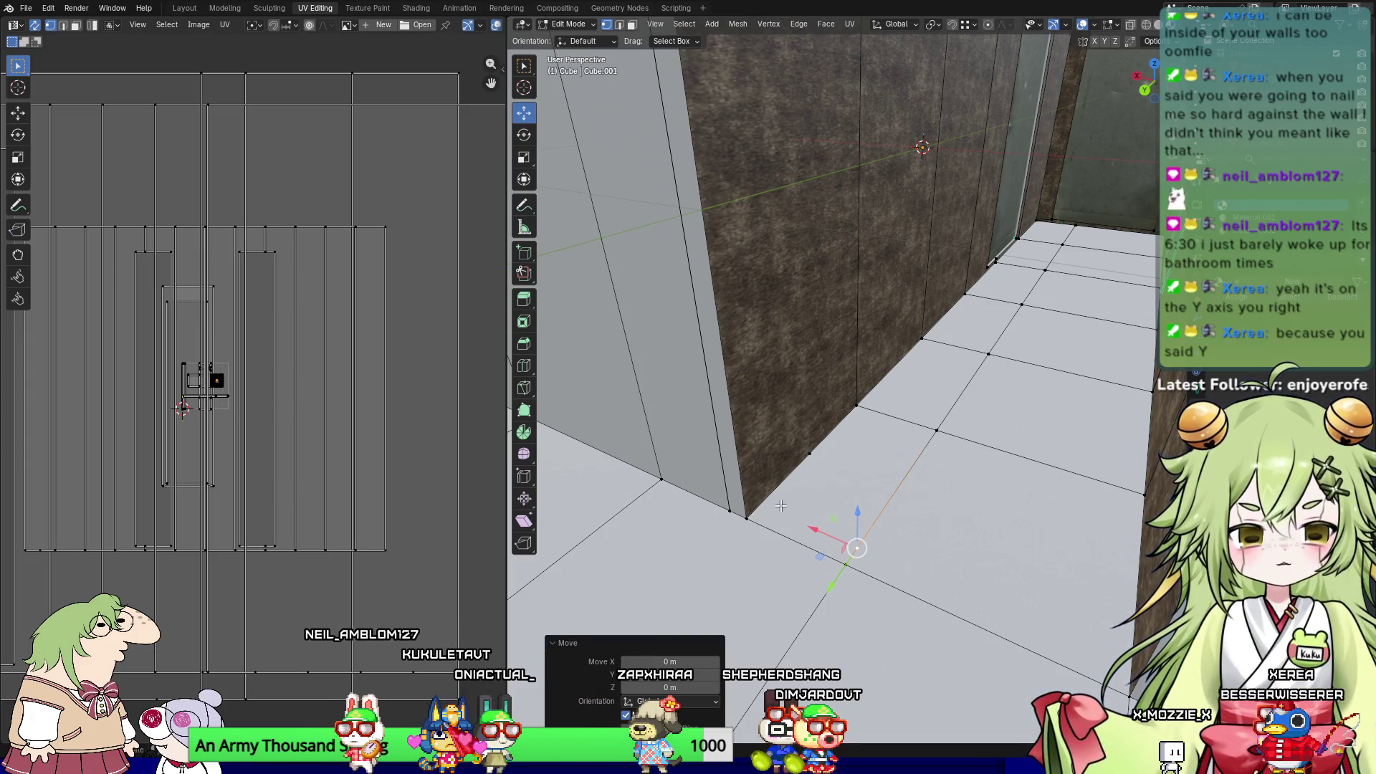
Step: Add the wall-corner vertex to the selected floor vertices
key("2")
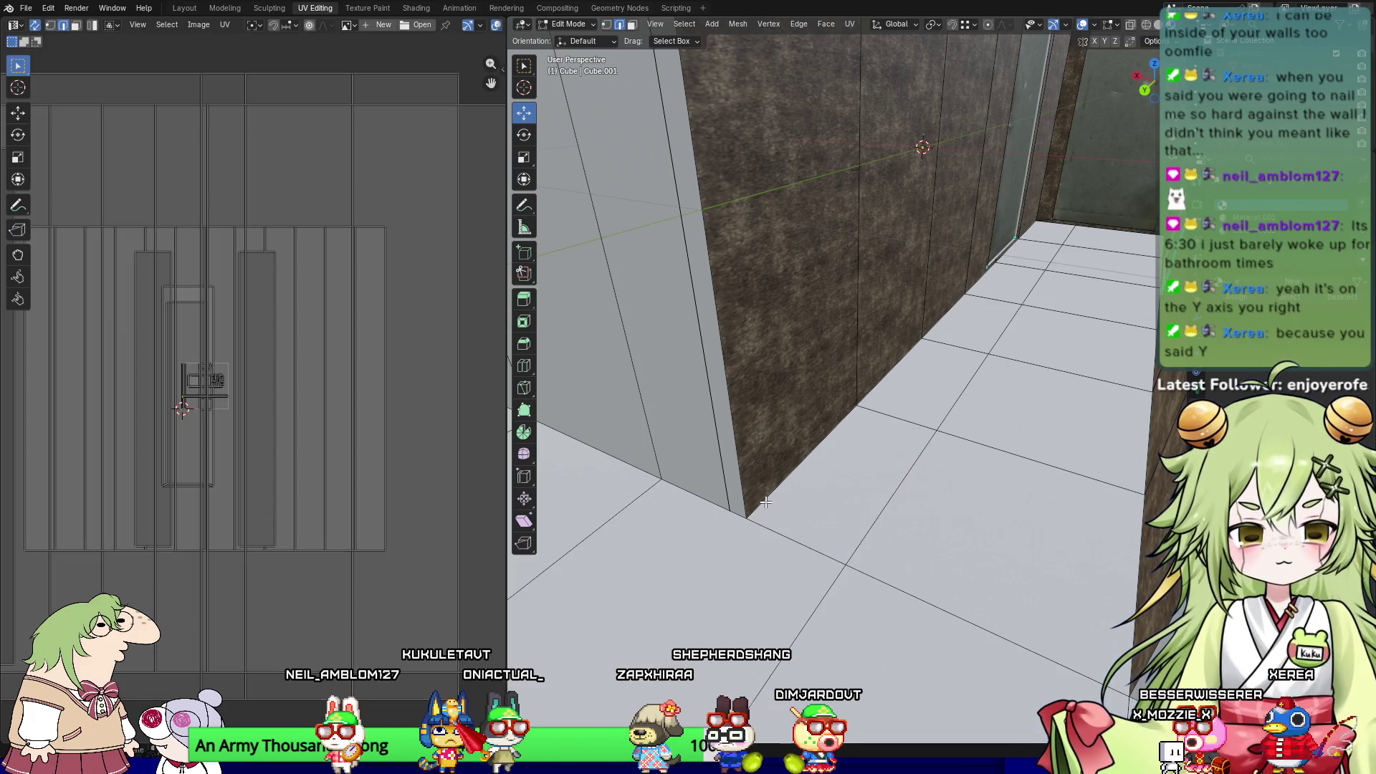
key("1")
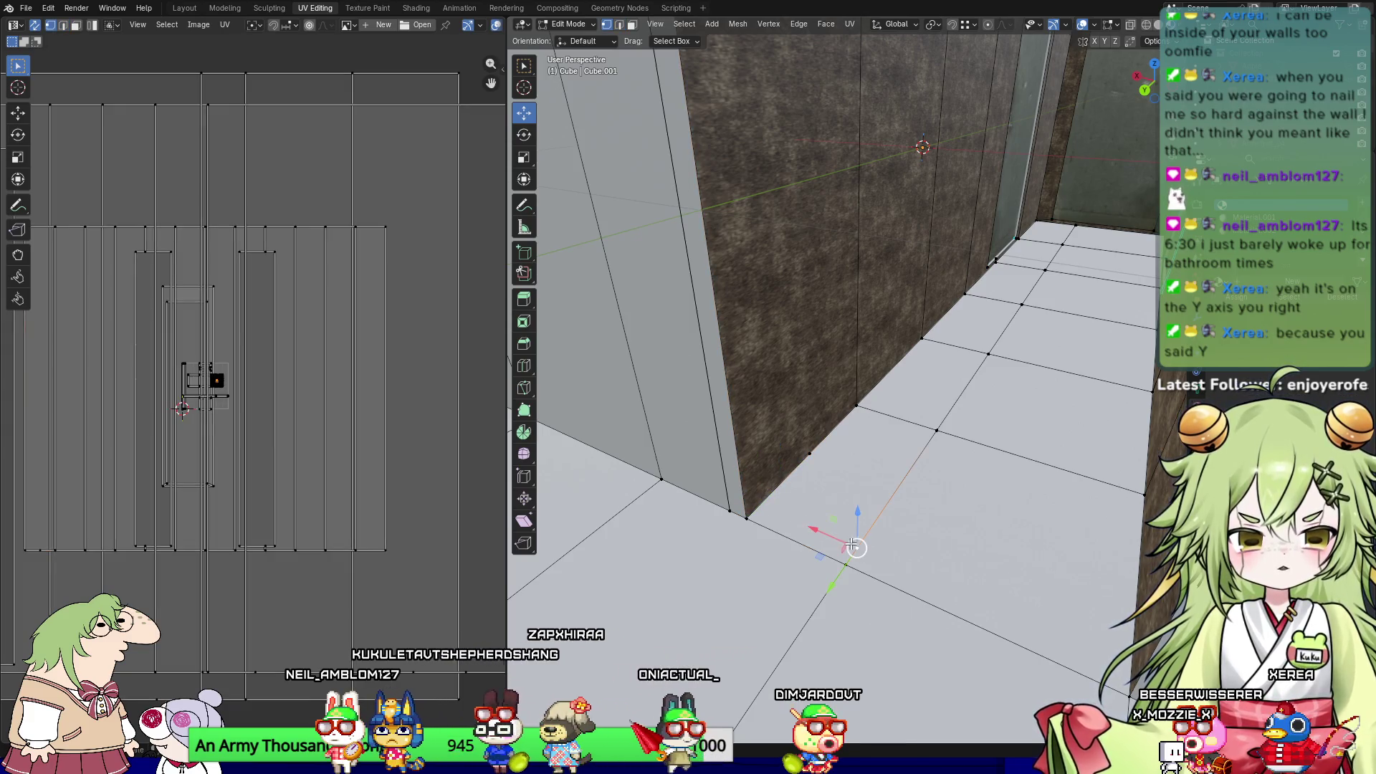
left_click(767, 499, "shift")
mouse_move(808, 527)
middle_mouse_down()
mouse_move(848, 506)
mouse_move(822, 399)
mouse_move(817, 458)
middle_mouse_up()
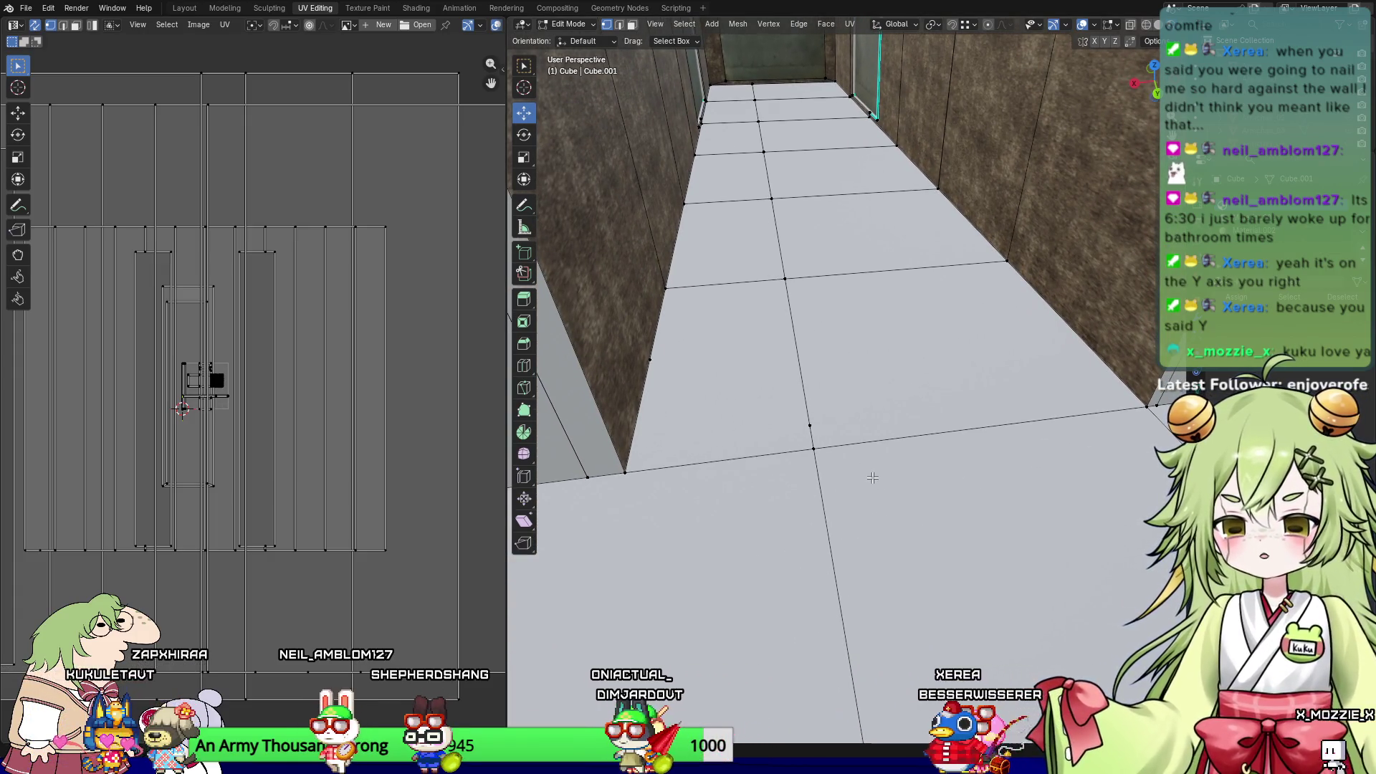
Step: Switch to face mode and select the corridor floor tiles between the brown walls
key("KP_8")
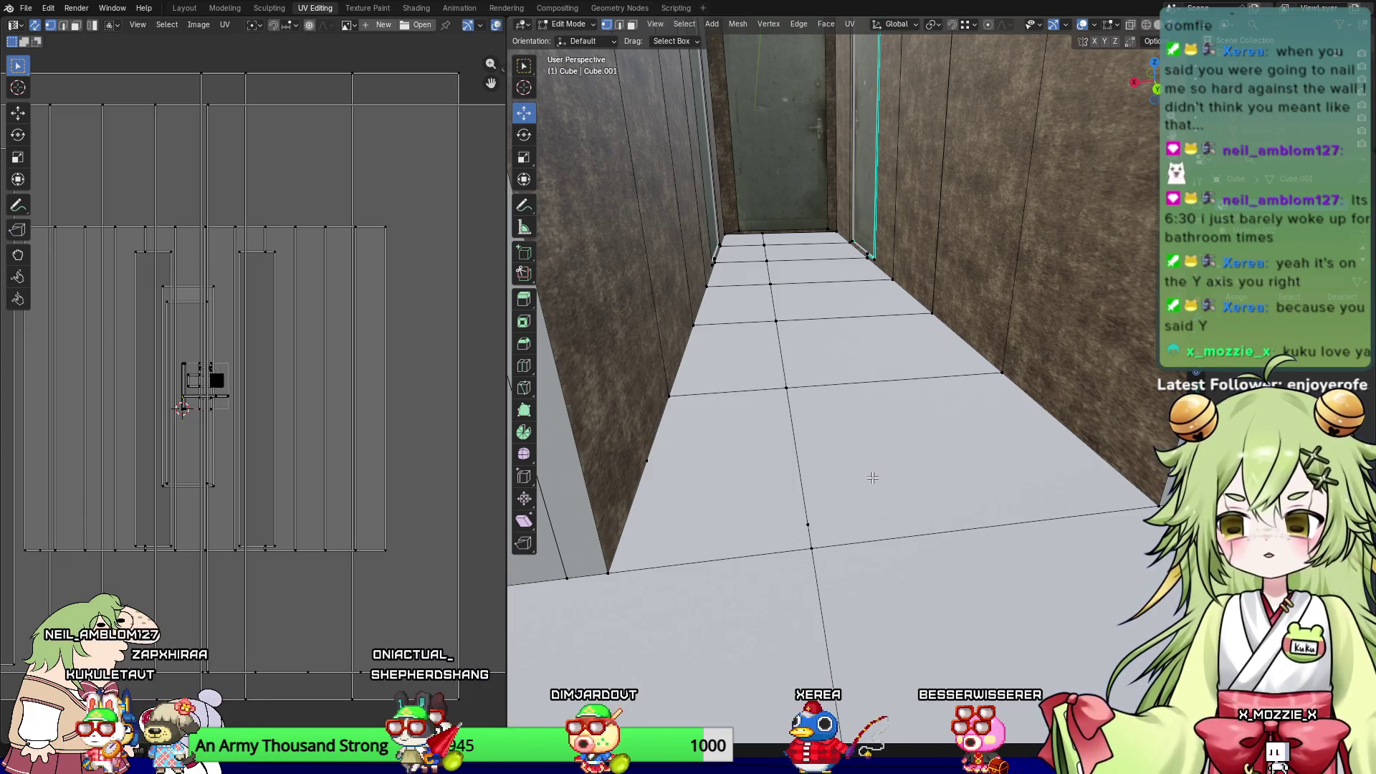
key("KP_8")
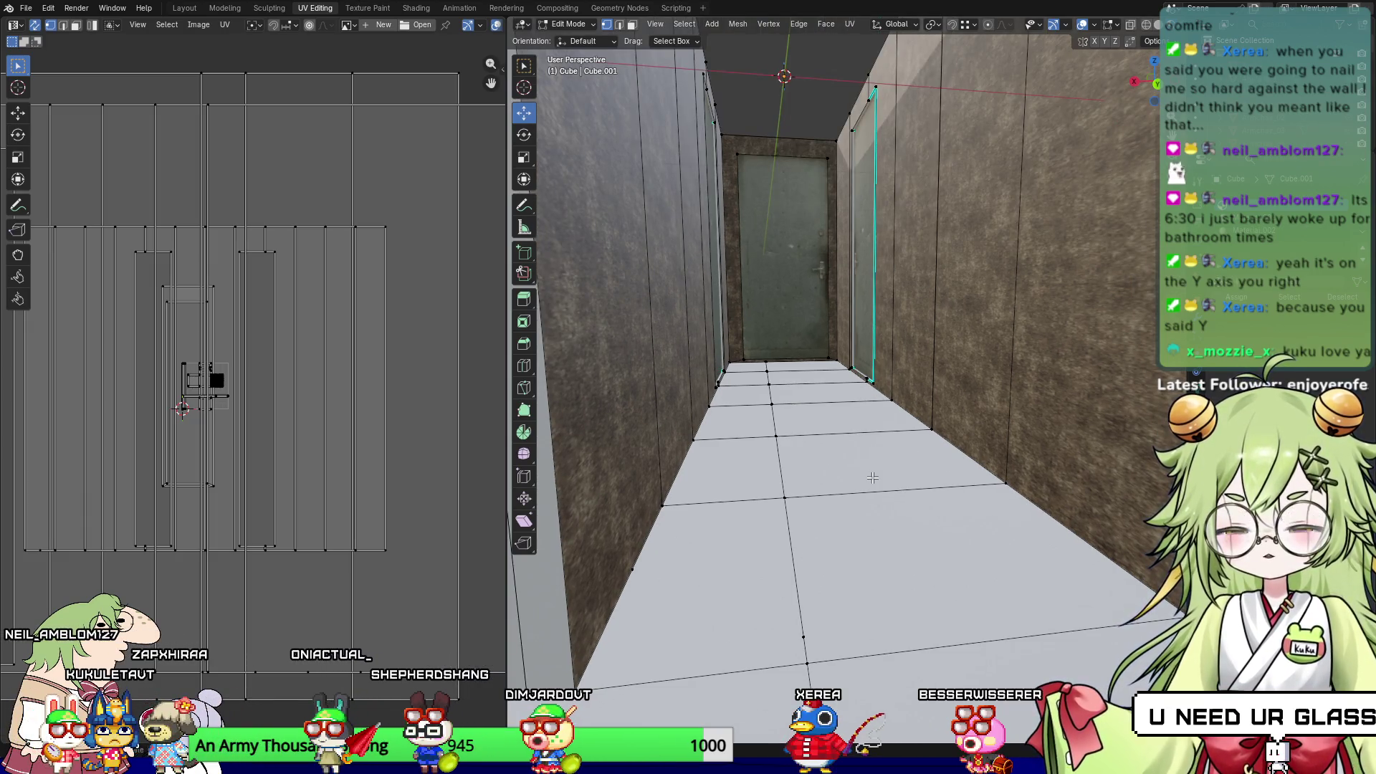
mouse_move(966, 366)
middle_mouse_down()
mouse_move(692, 565)
mouse_move(777, 445)
mouse_move(929, 477)
middle_mouse_up()
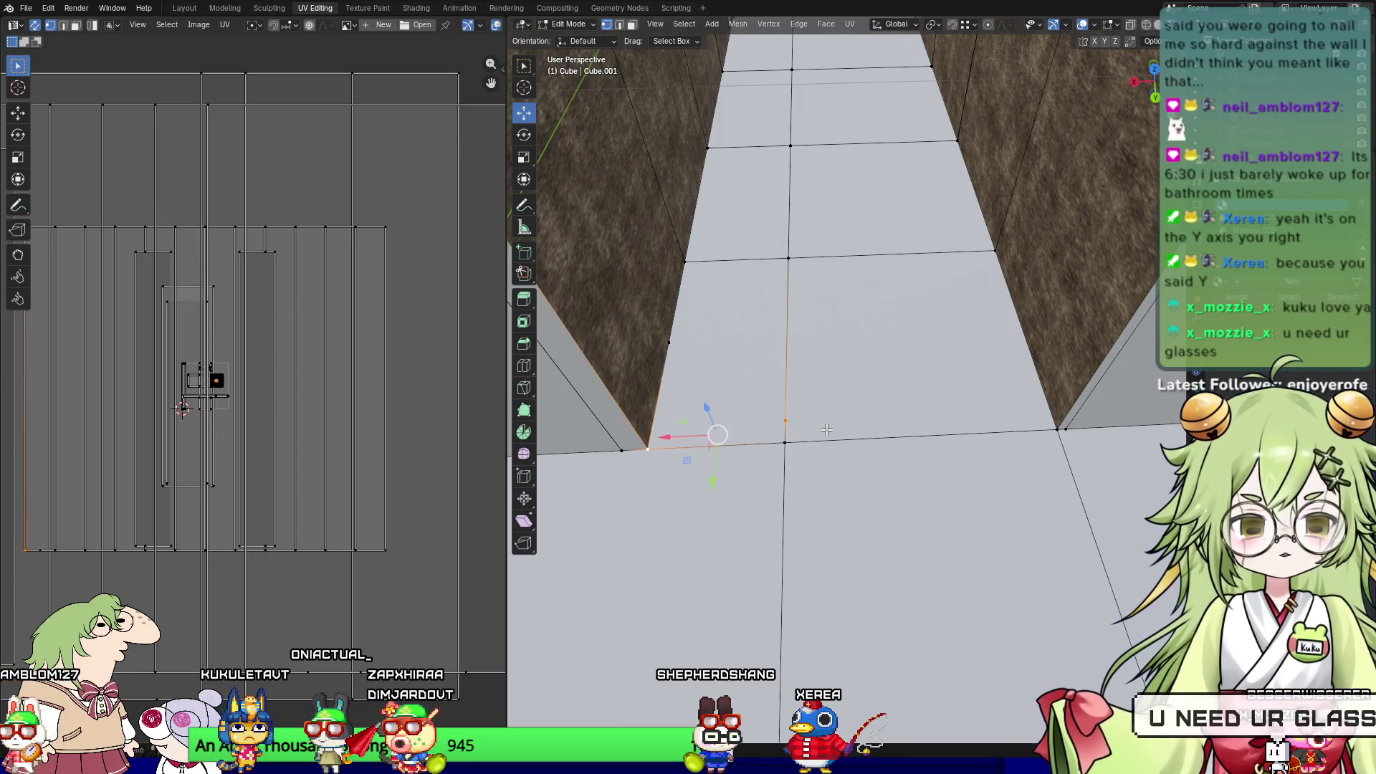
key("2")
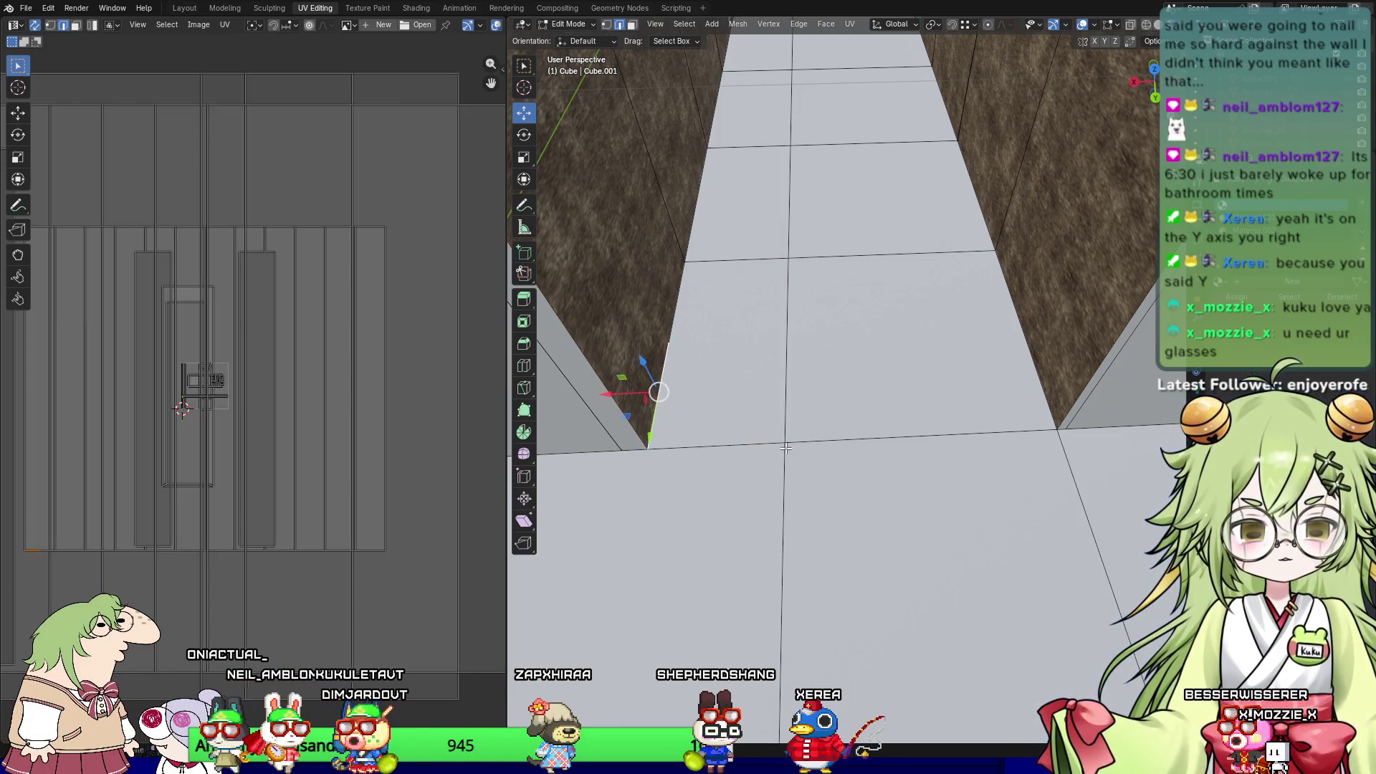
key("1")
left_click(793, 440)
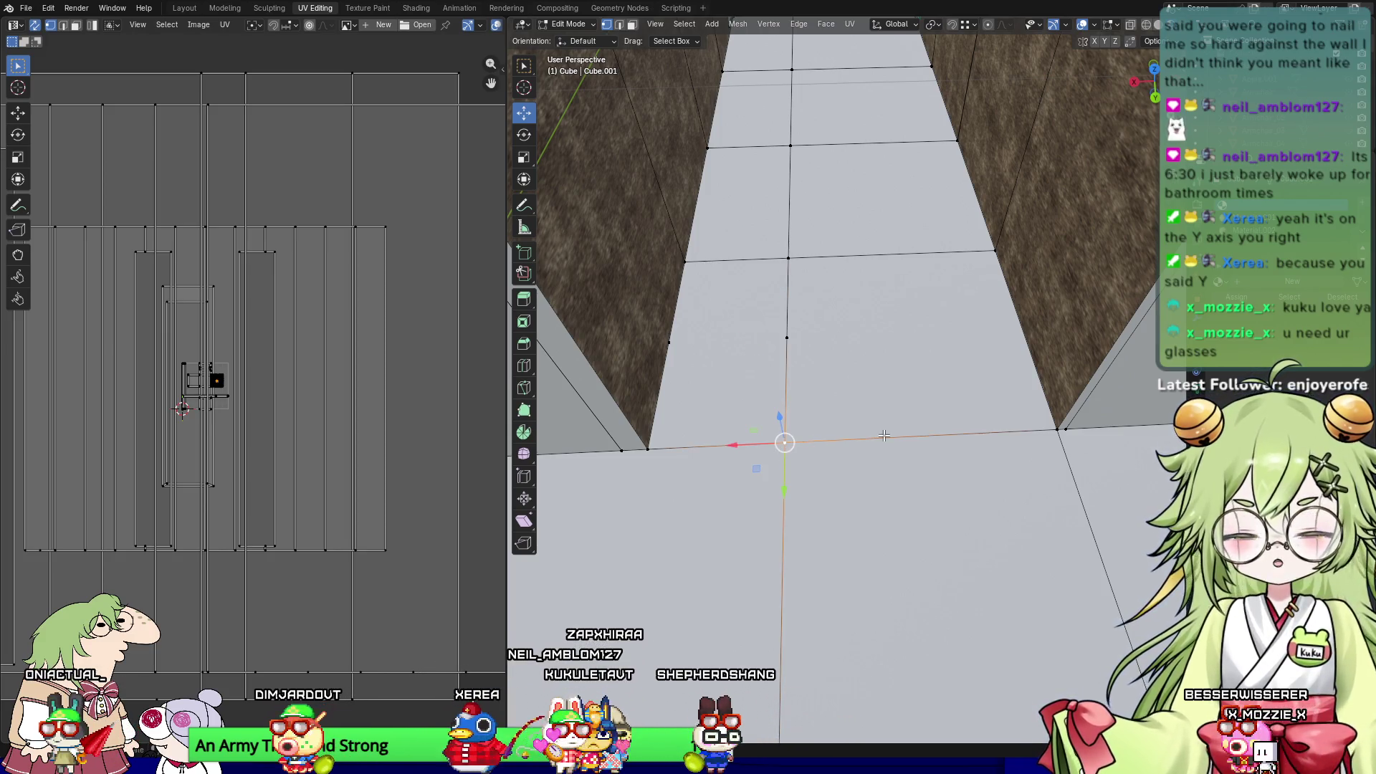
middle_click_drag(884, 436, 706, 424)
scroll(846, 390, "down", 3)
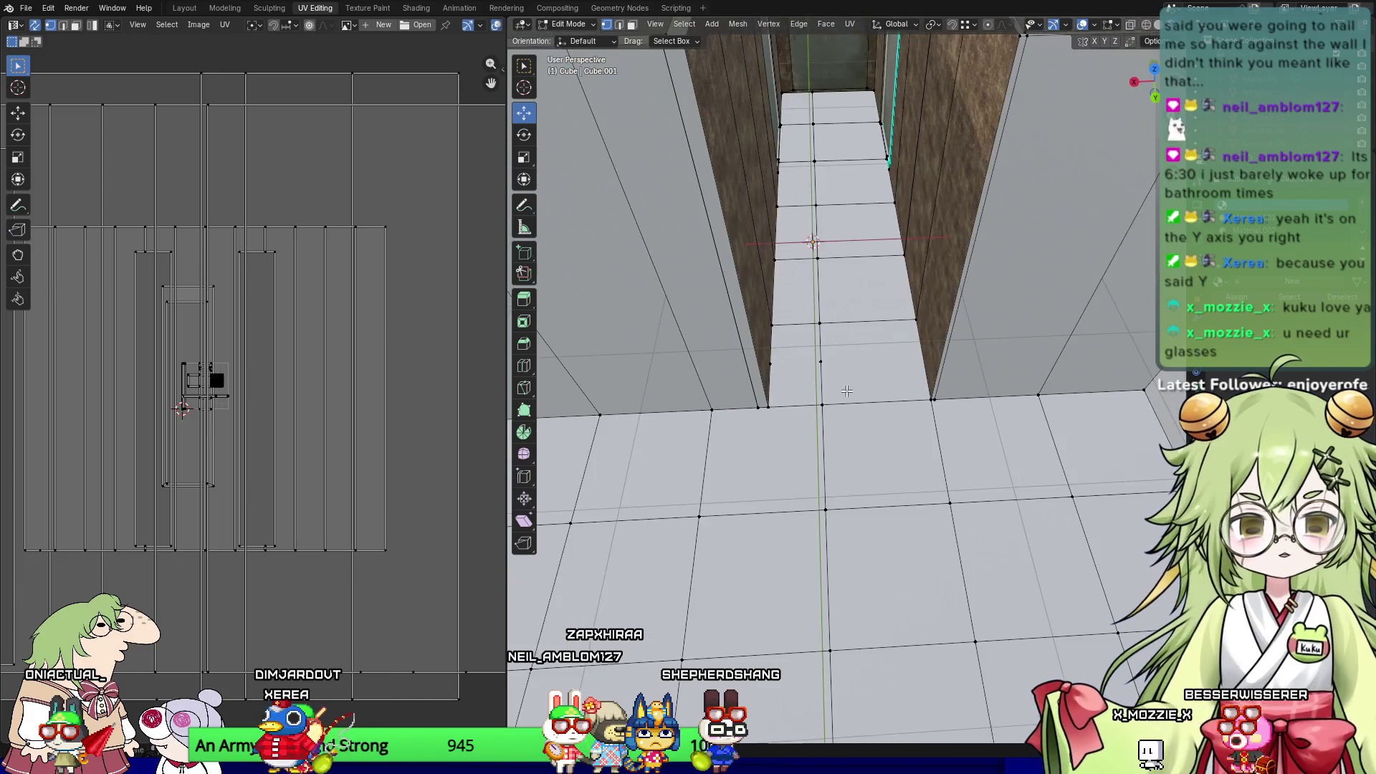
key("3")
left_click(795, 362)
left_click(864, 354, "shift")
left_click(853, 290, "shift")
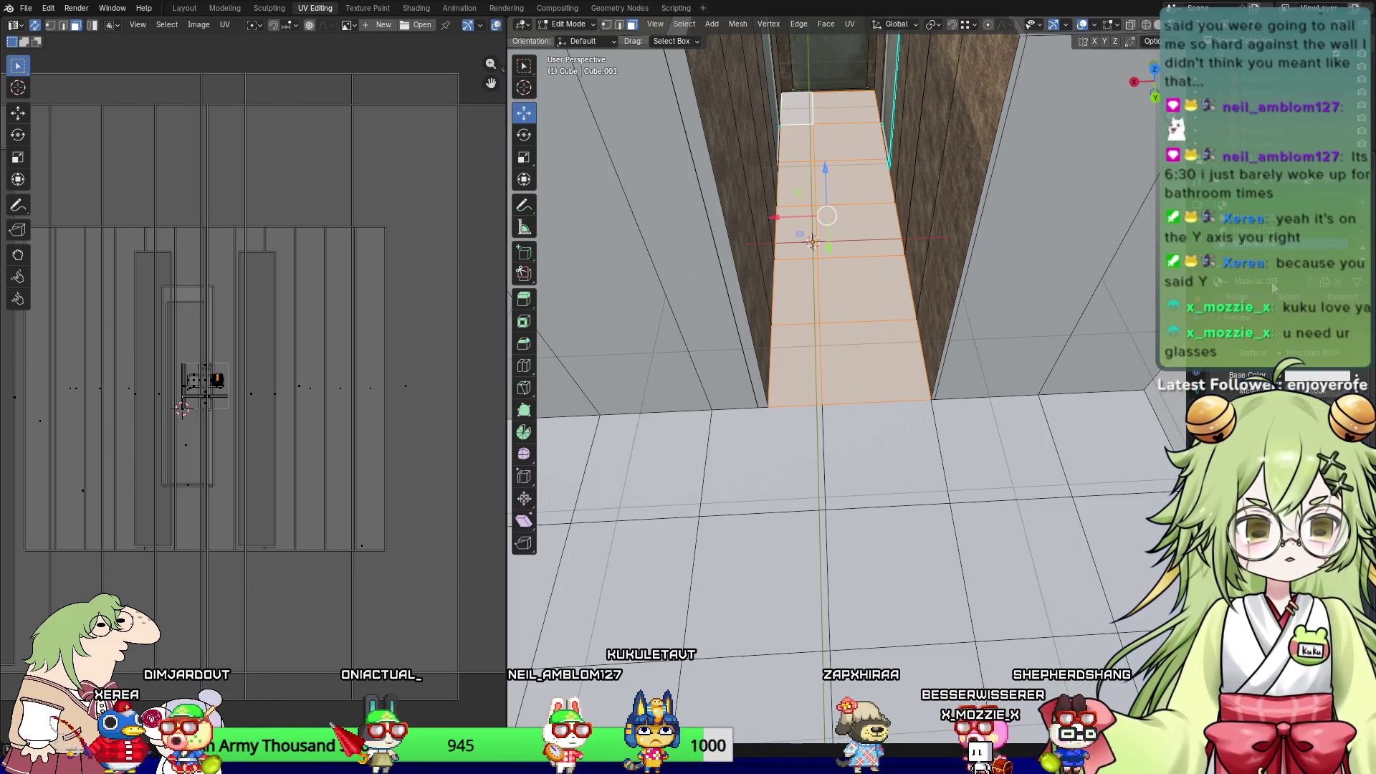
Step: In Top view, set the floor material's Base Color to an Image Texture for Horror_Floor_05
key("KP_7")
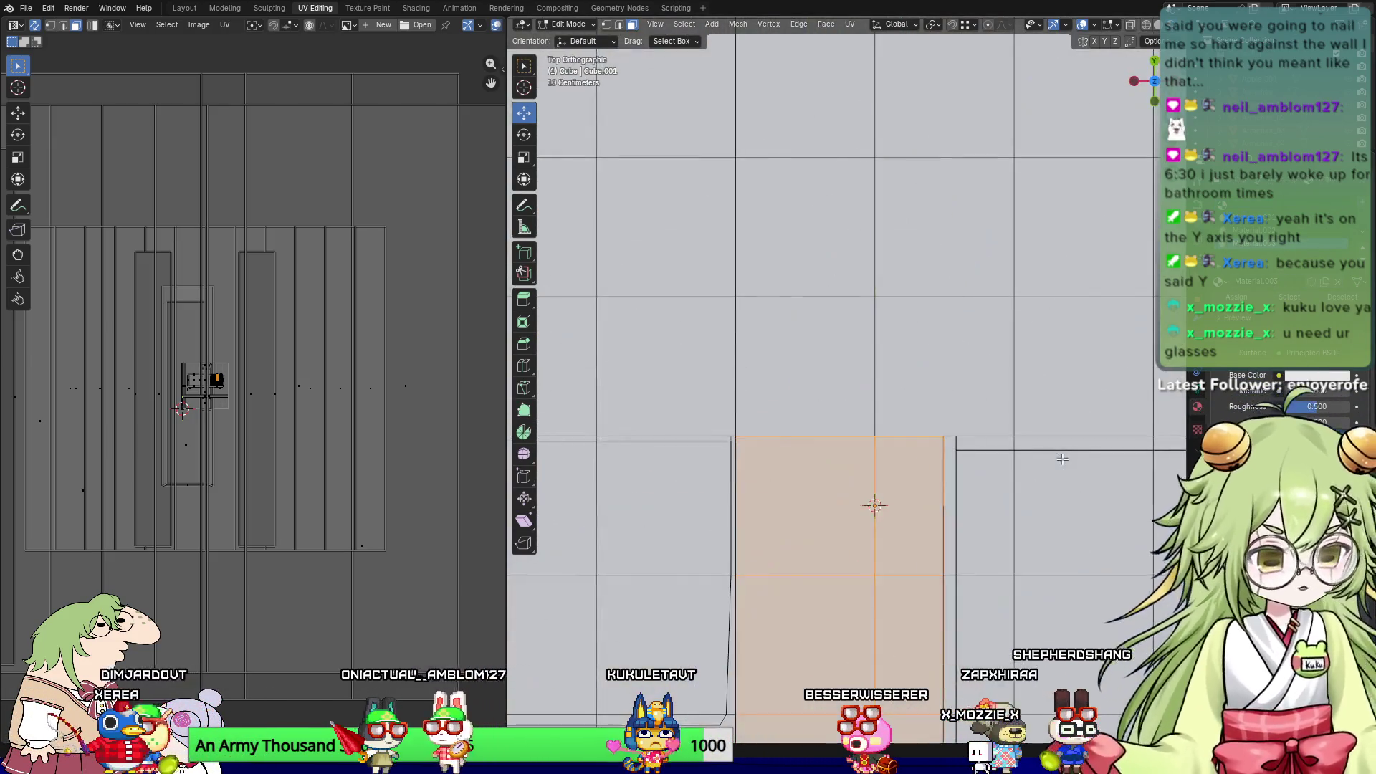
mouse_move(859, 645)
middle_mouse_down("shift")
mouse_move(898, 385)
mouse_move(883, 207)
middle_mouse_up("shift")
scroll(884, 207, "down", 3)
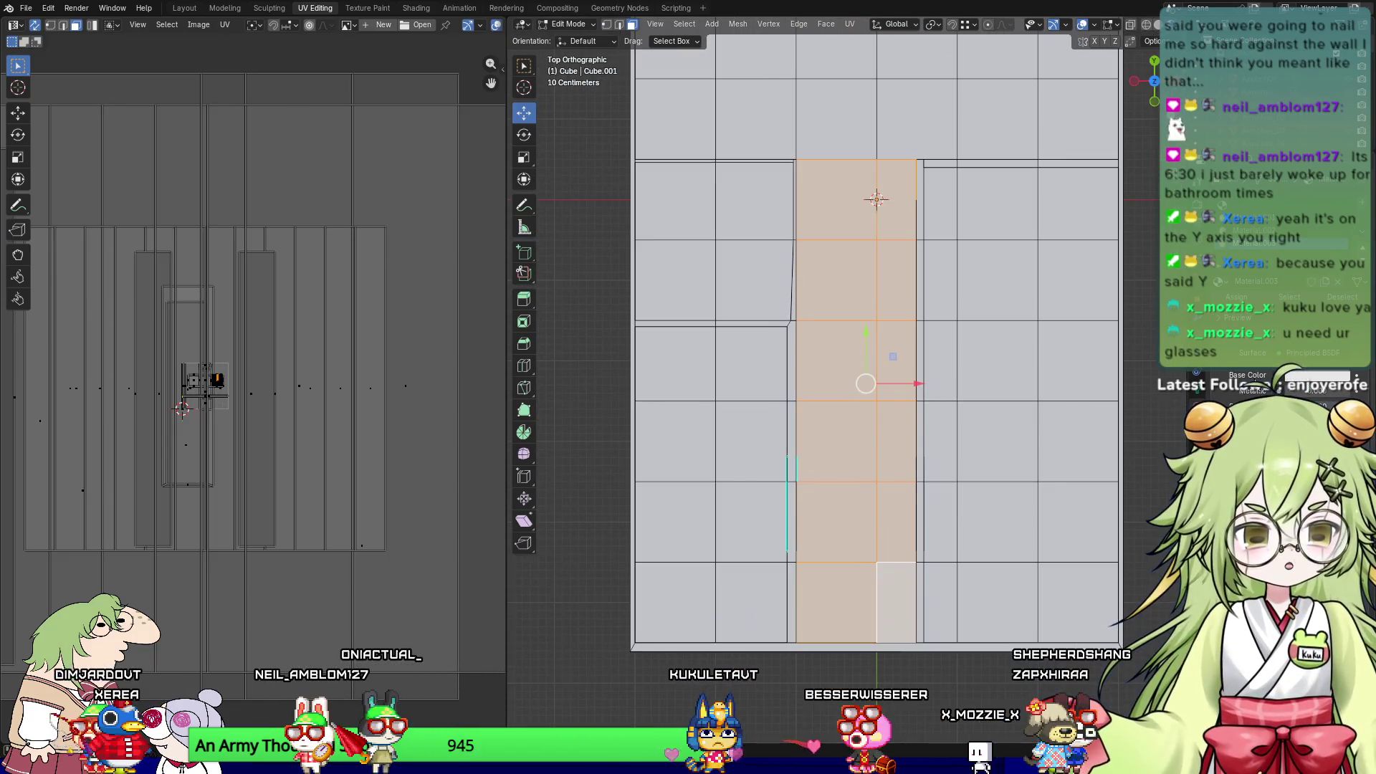
left_click(1295, 377)
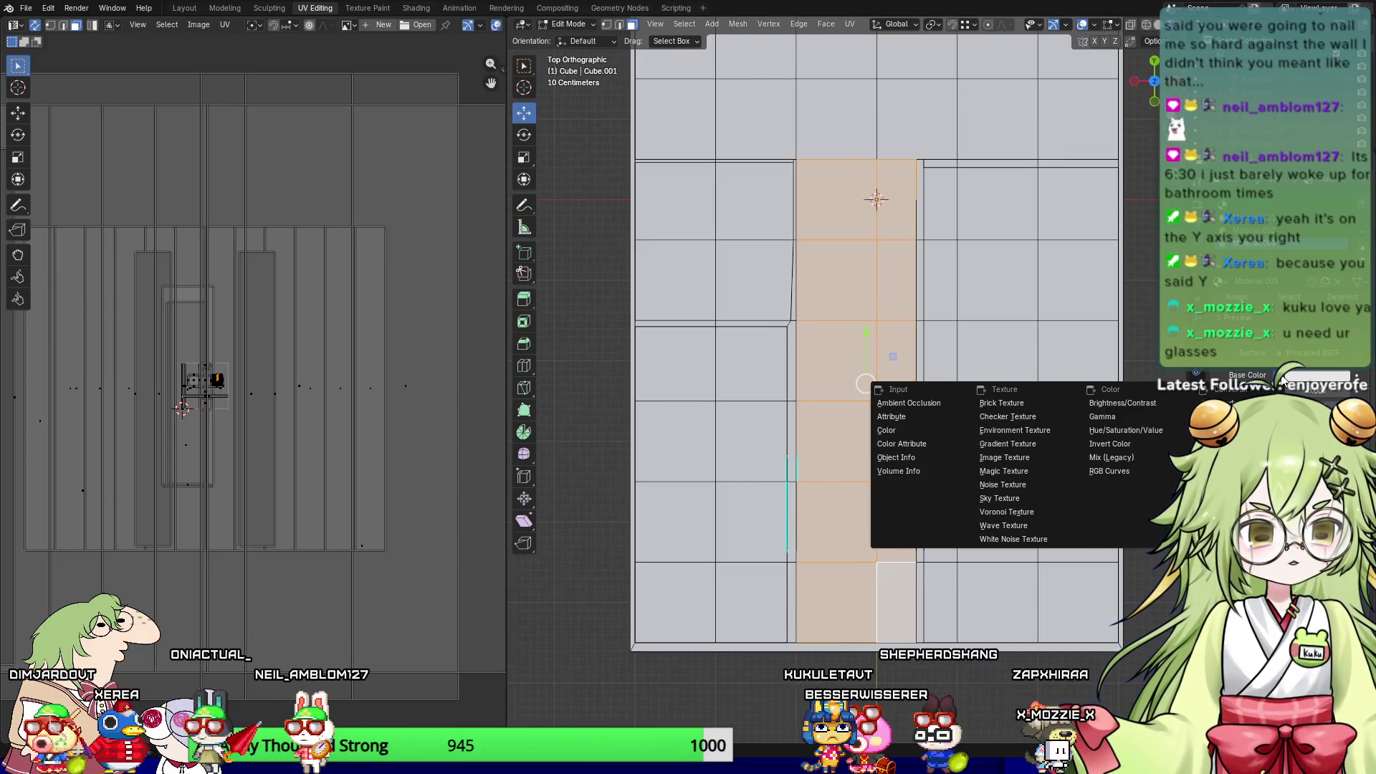
left_click(1014, 459)
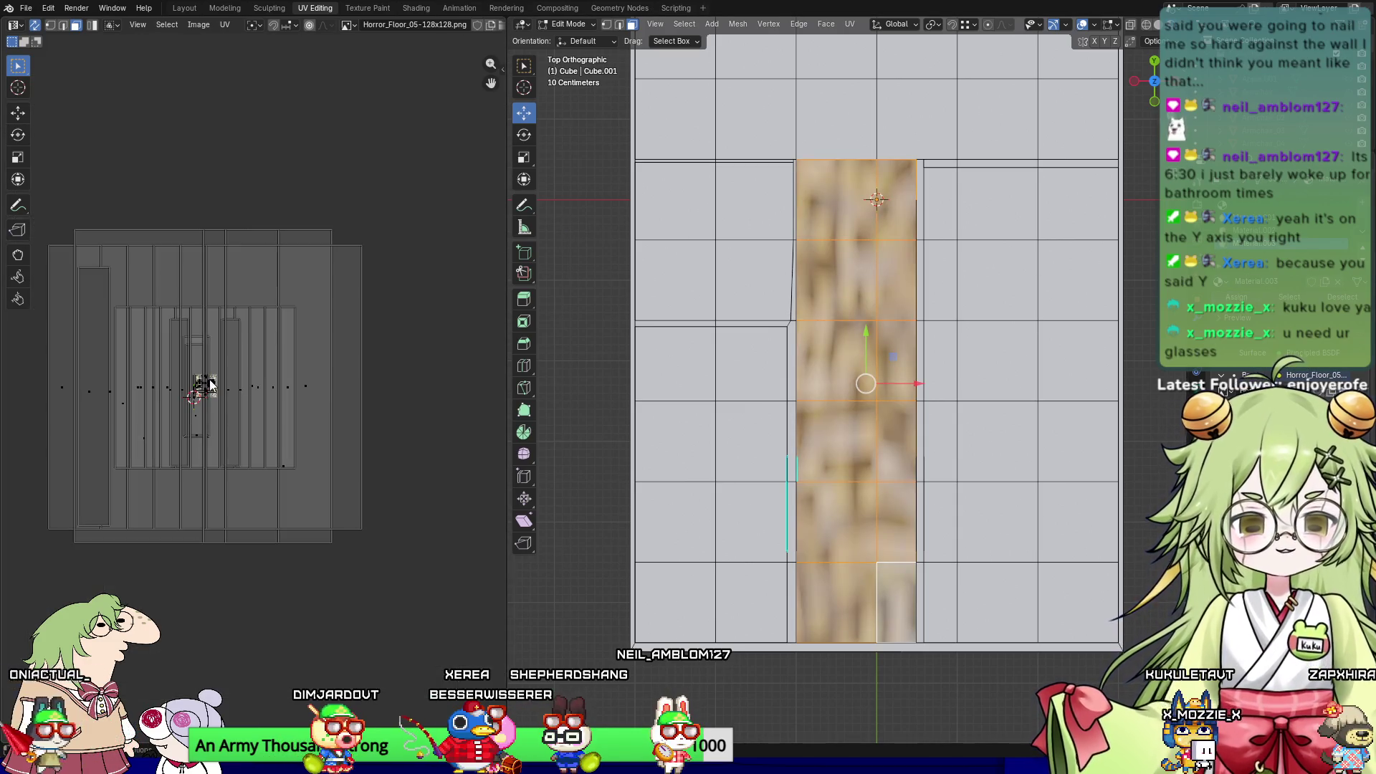
Step: Split the floor UVs off, unwrap them, and scale the island up to tile finely
key("u")
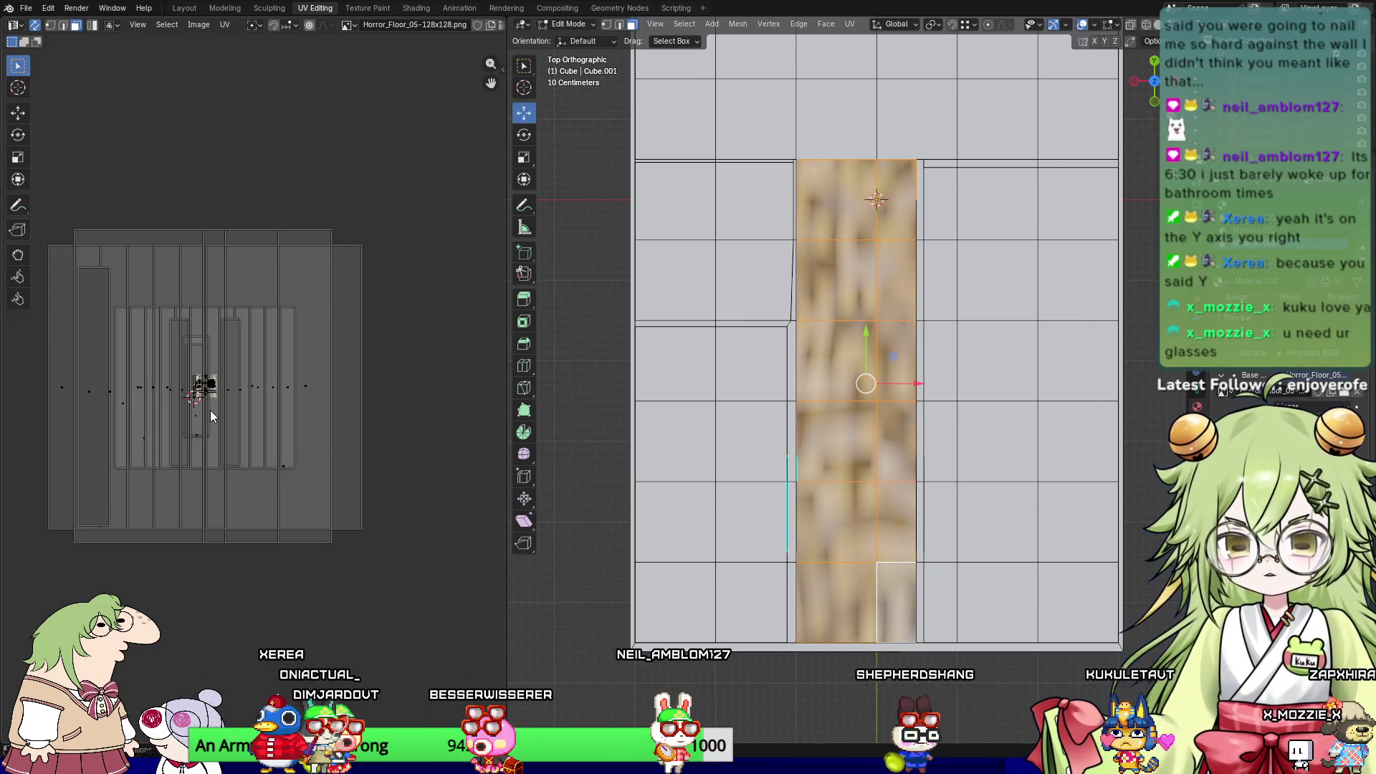
key("u")
mouse_move(217, 394)
left_click(266, 396)
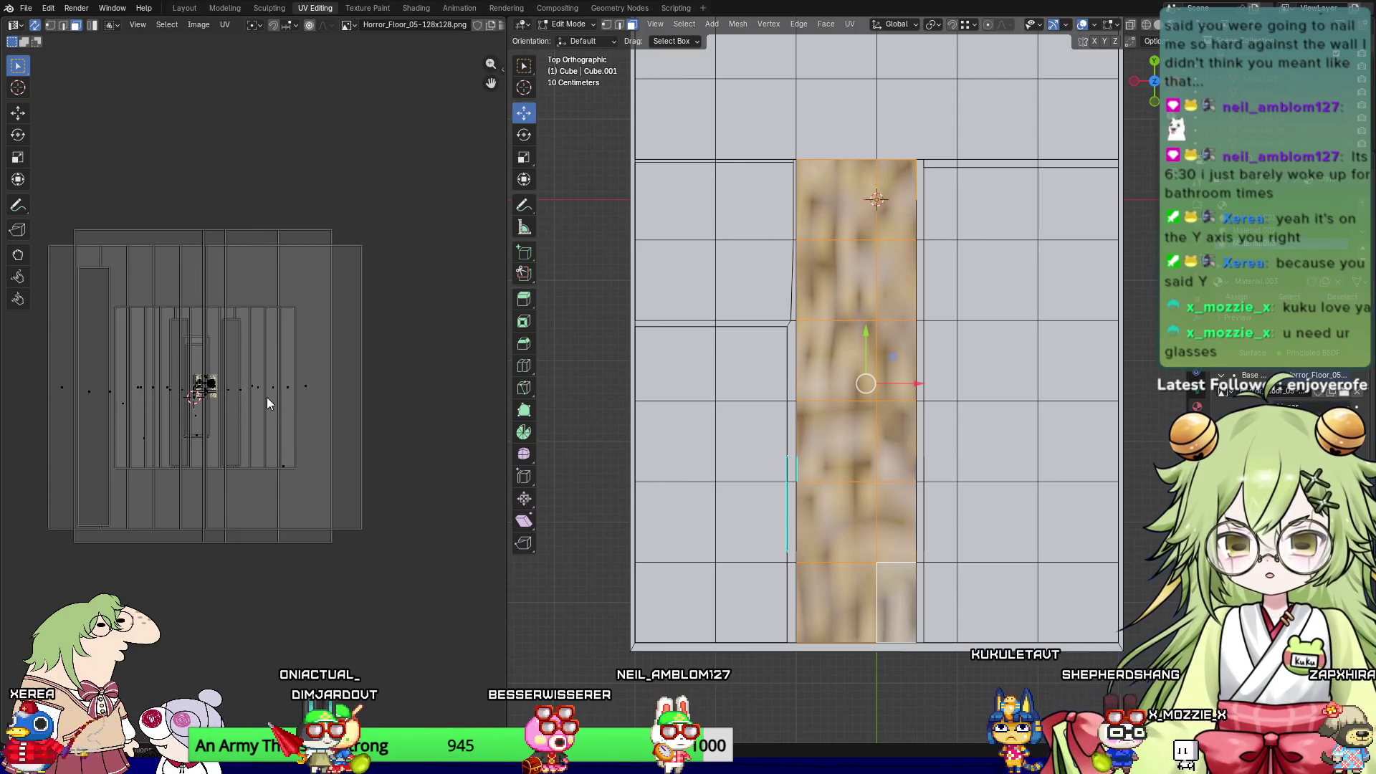
key("u")
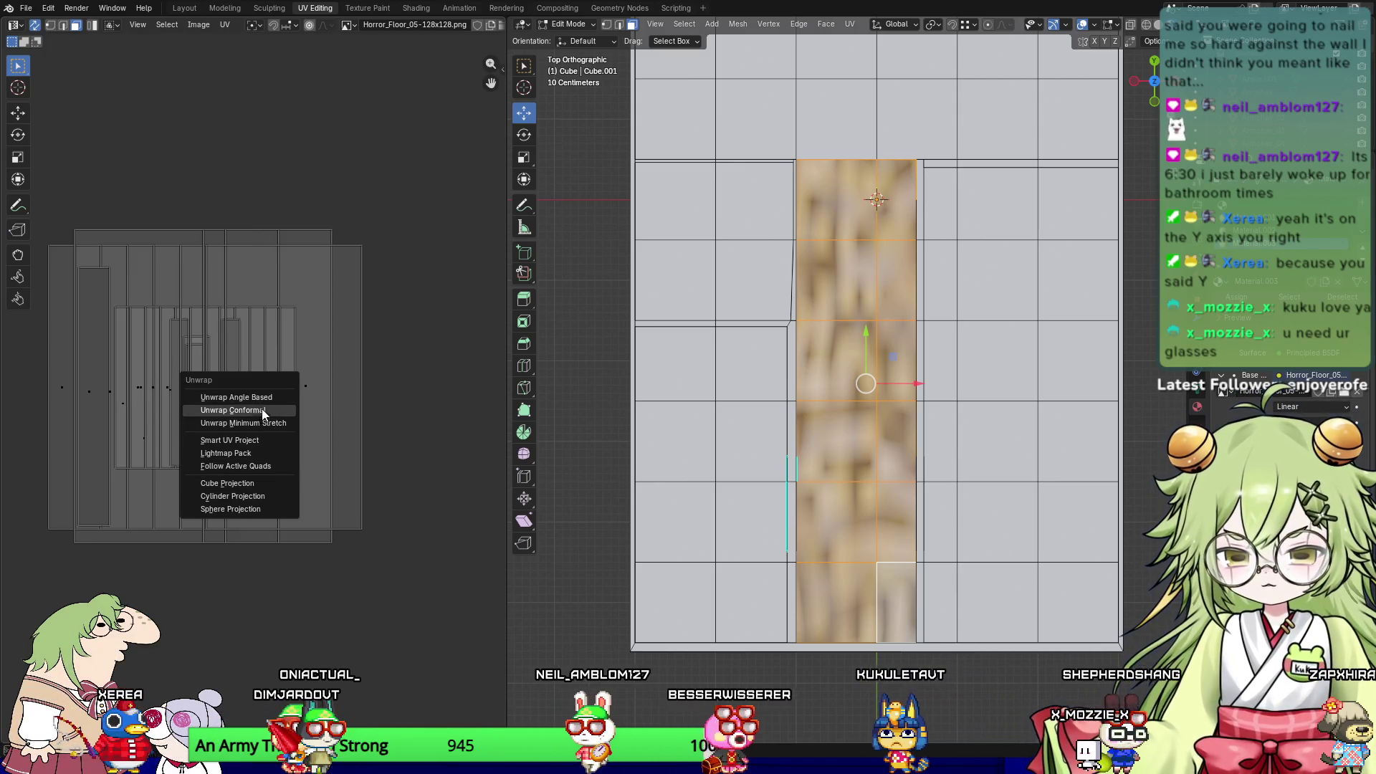
left_click(264, 398)
key("s")
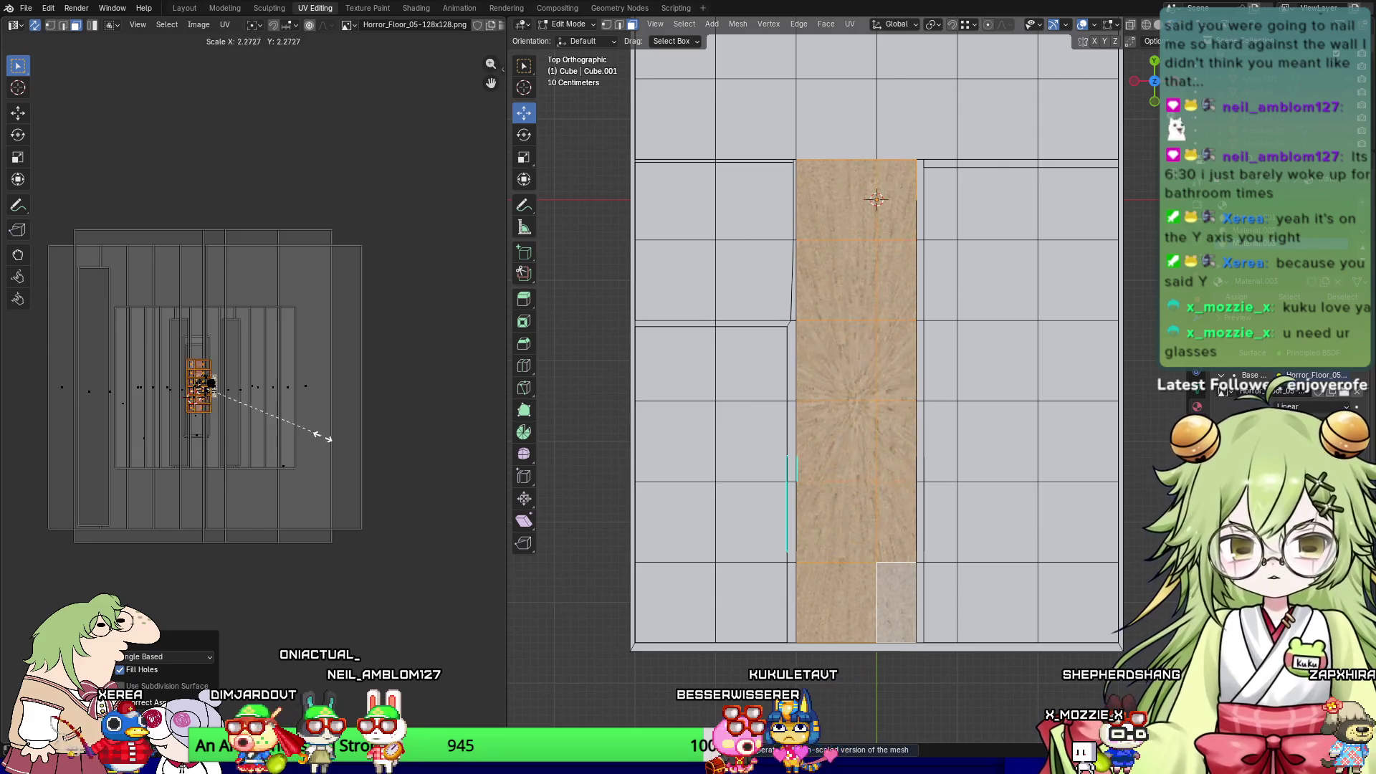
left_click(584, 384)
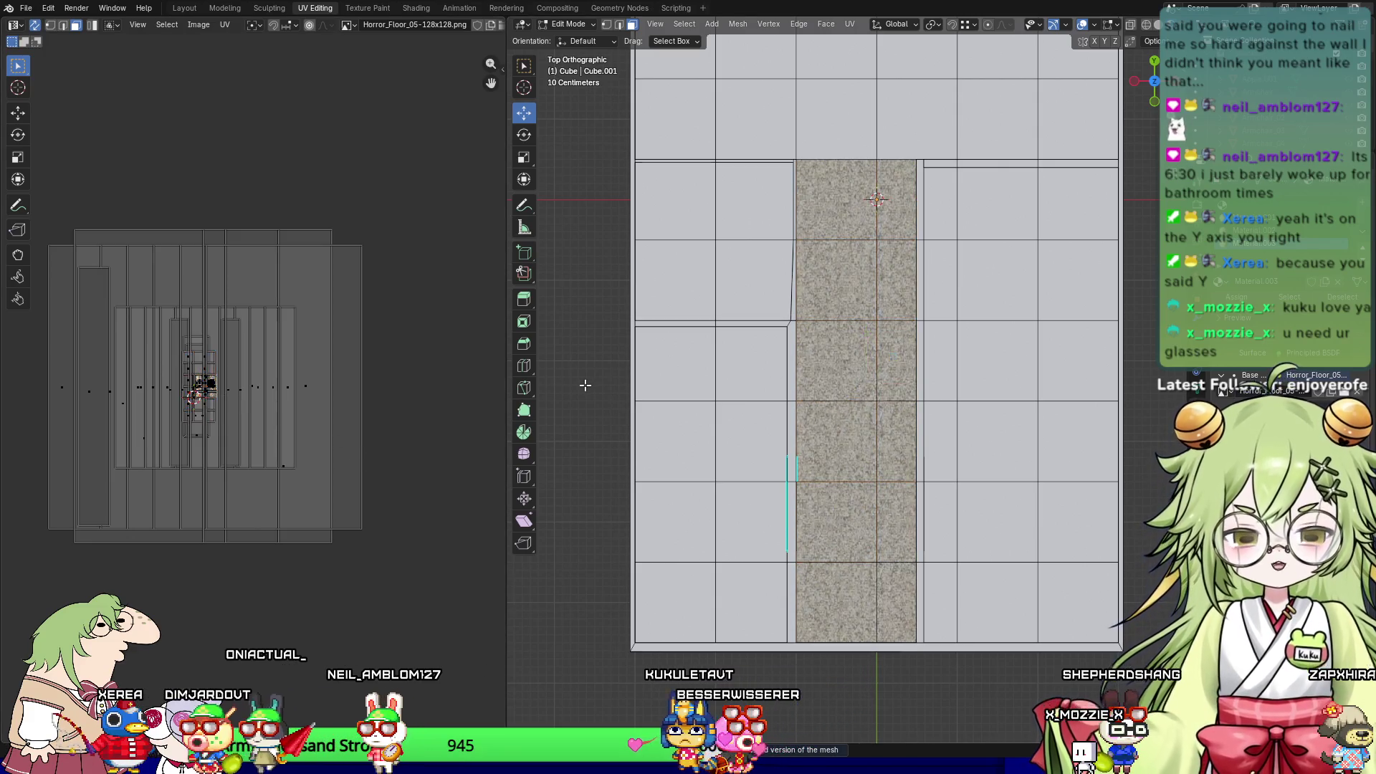
scroll(794, 462, "up", 5)
scroll(794, 463, "down", 7)
middle_click_drag(794, 462, 797, 367)
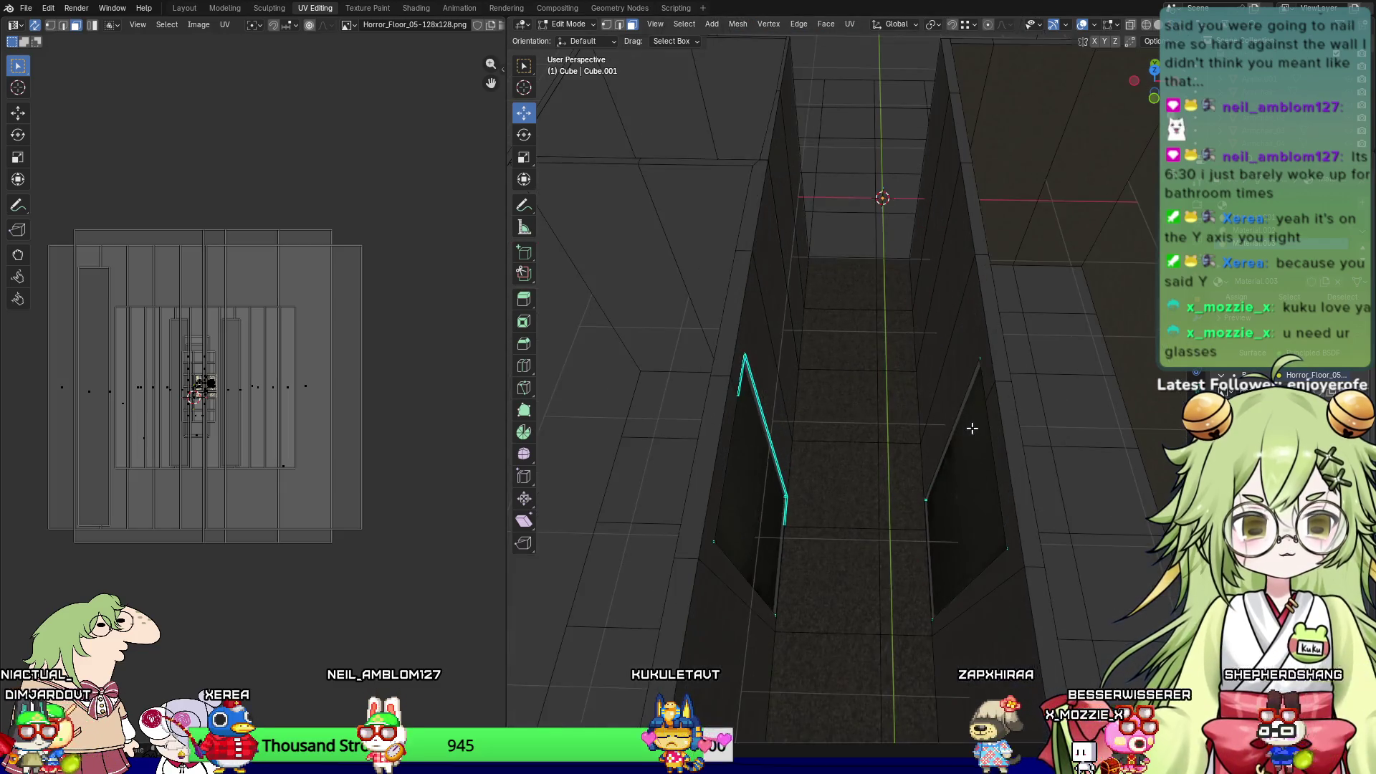
Step: Orbit close around the corridor floor, walls and door to inspect the new floor texture
mouse_move(971, 427)
middle_mouse_down()
mouse_move(915, 473)
mouse_move(827, 481)
mouse_move(798, 466)
mouse_move(850, 485)
mouse_move(931, 476)
mouse_move(947, 497)
mouse_move(882, 481)
middle_mouse_up()
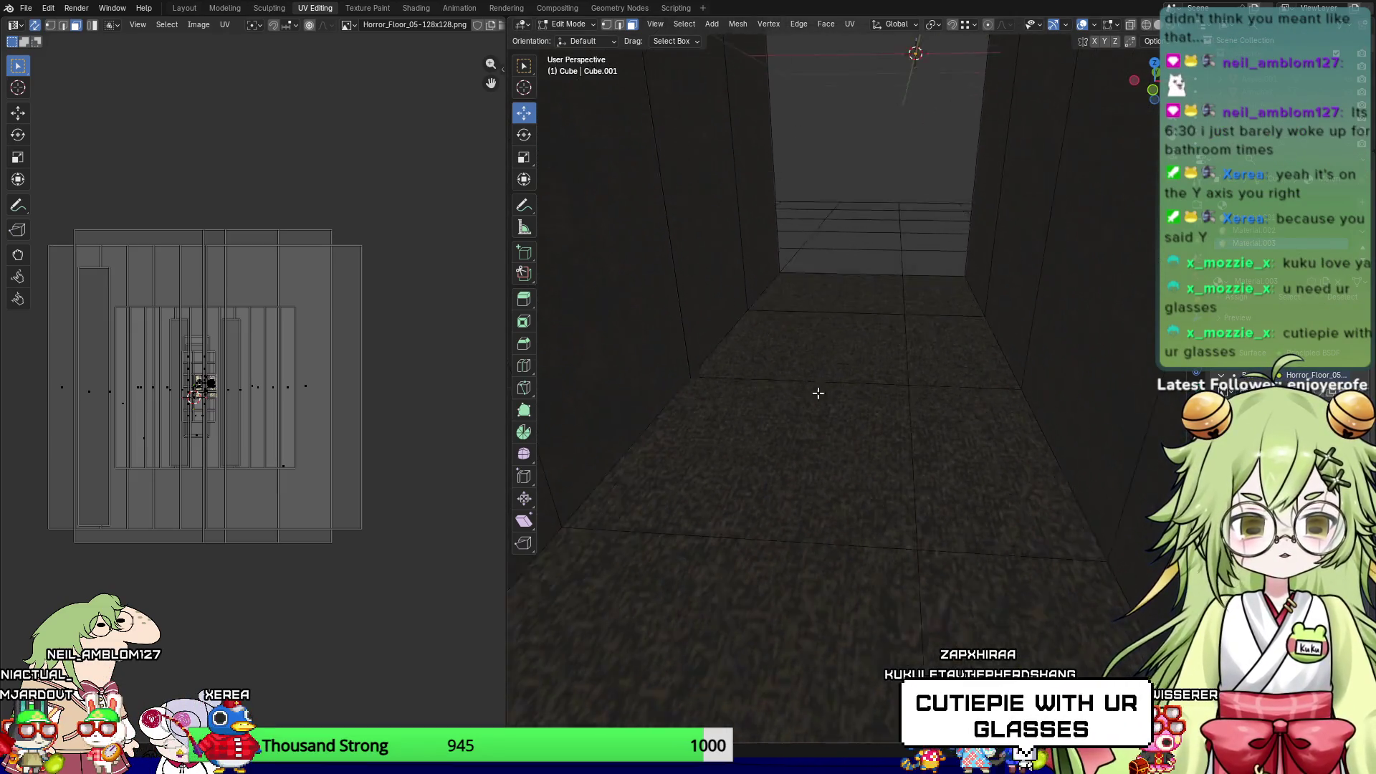
middle_click_drag(824, 423, 823, 178)
middle_click_drag(853, 421, 863, 464)
mouse_move(942, 493)
middle_mouse_down()
mouse_move(819, 390)
mouse_move(909, 378)
mouse_move(1176, 433)
mouse_move(1112, 365)
middle_mouse_up()
mouse_move(870, 134)
middle_mouse_down()
mouse_move(813, 41)
mouse_move(819, 203)
mouse_move(777, 289)
mouse_move(611, 173)
mouse_move(921, 172)
mouse_move(921, 298)
mouse_move(967, 375)
mouse_move(862, 345)
mouse_move(887, 316)
mouse_move(939, 371)
mouse_move(924, 466)
mouse_move(851, 507)
mouse_move(853, 487)
mouse_move(881, 509)
mouse_move(931, 482)
mouse_move(917, 488)
middle_mouse_up()
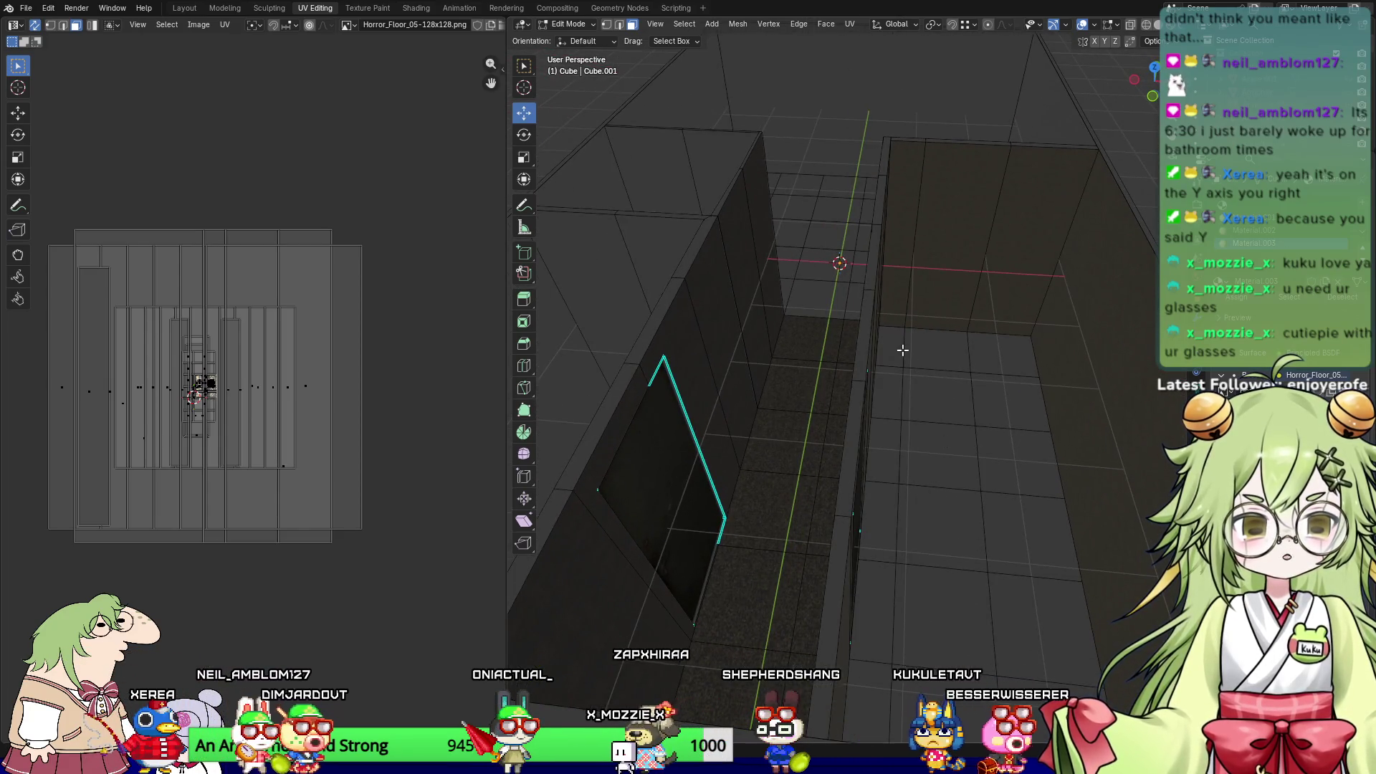
Step: Select all the floor faces of the room to the right of the corridor
left_click(900, 347)
left_click(993, 354, "shift")
left_click(1016, 412, "shift")
left_click(938, 401, "shift")
left_click(888, 395, "shift")
left_click(883, 450, "shift")
left_click(935, 455, "shift")
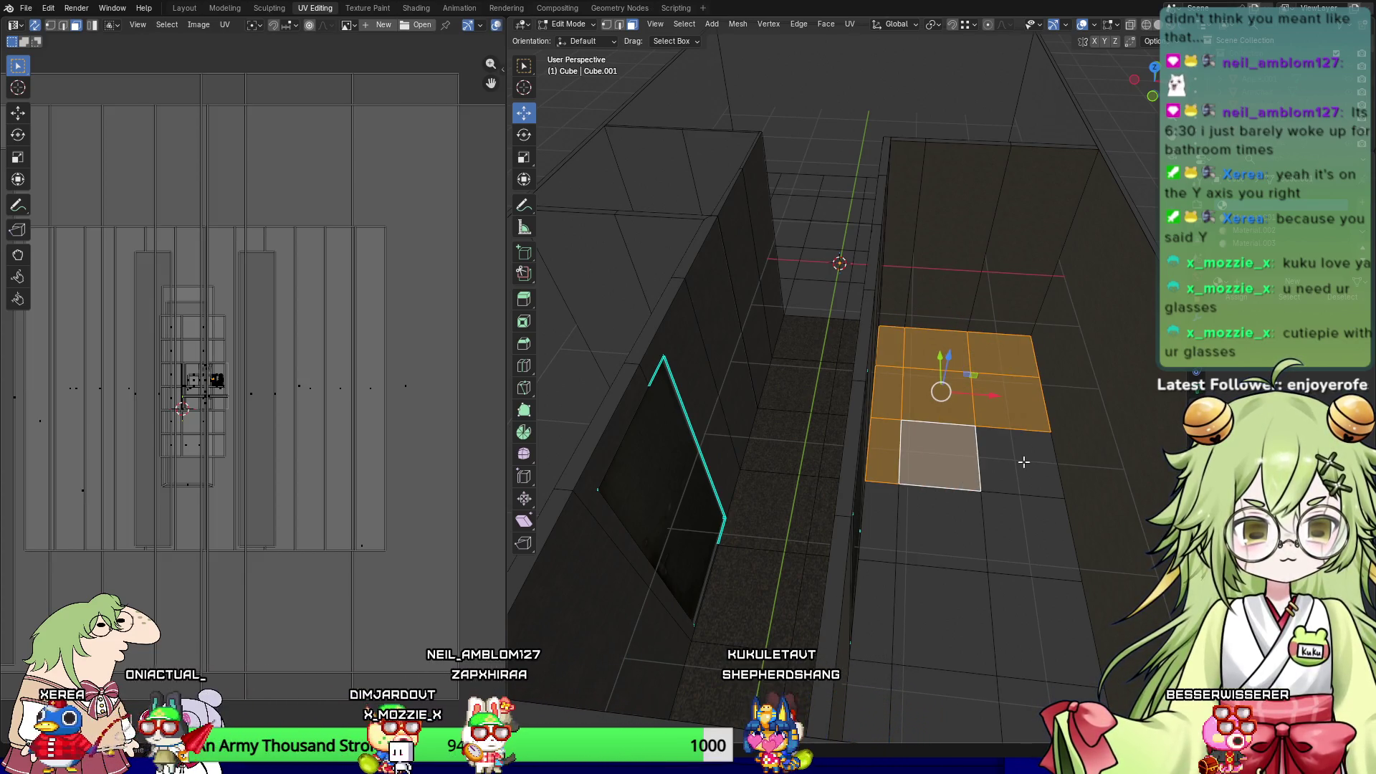
left_click(1017, 462, "shift")
left_click(1017, 530, "shift")
left_click(934, 530, "shift")
left_click(877, 527, "shift")
left_click(872, 593, "shift")
left_click(958, 635, "shift")
left_click(1032, 663, "shift")
left_click(1046, 710, "shift")
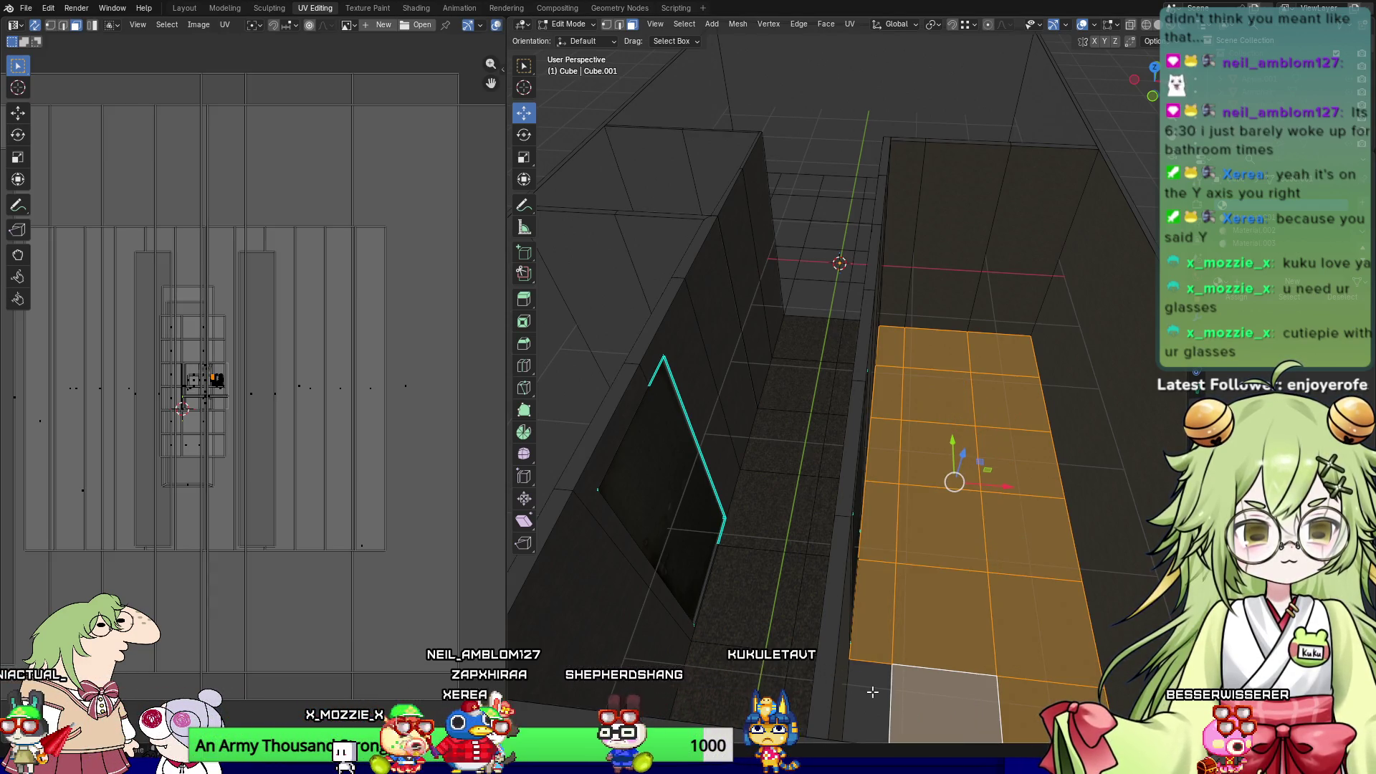
Step: From Top view, split and unwrap the side room floor UVs, then give it an Image Texture base colour
key("KP_7")
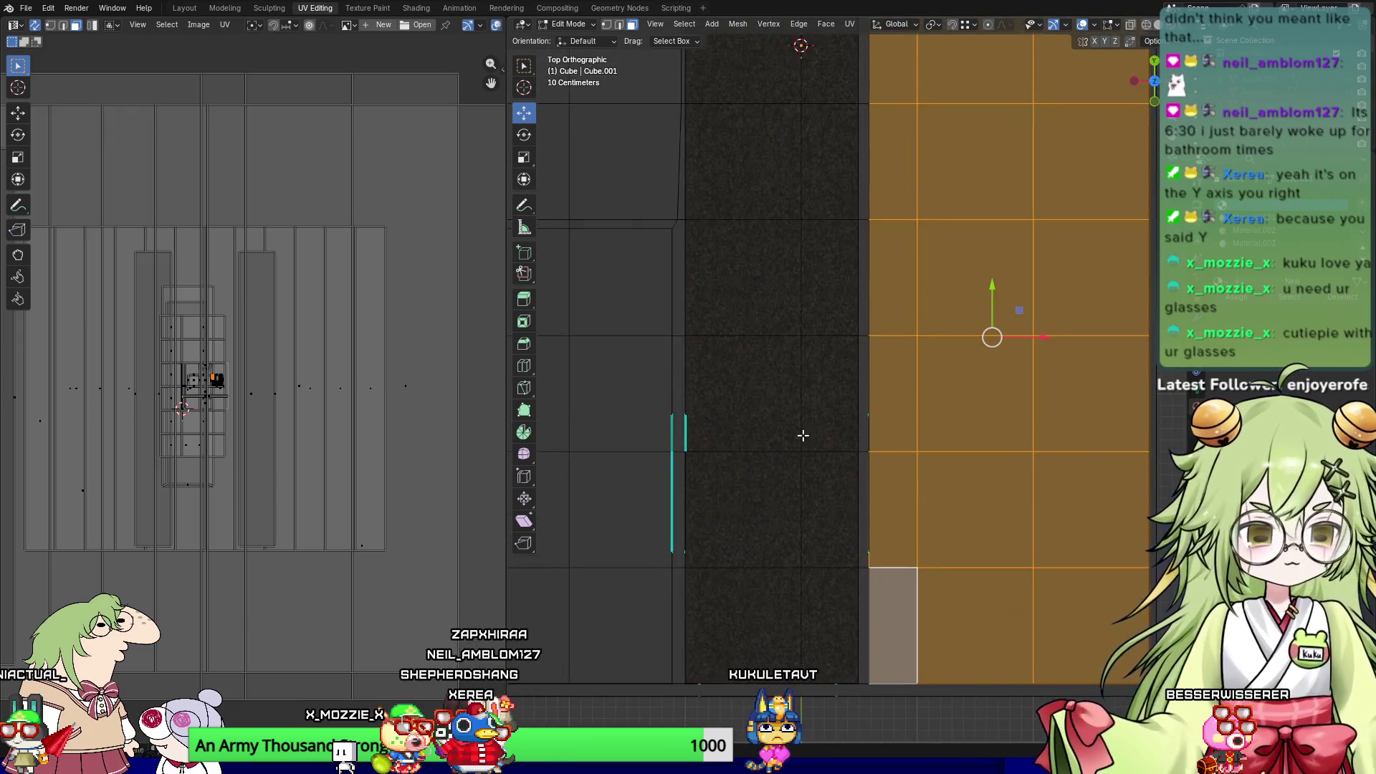
scroll(802, 435, "down", 3)
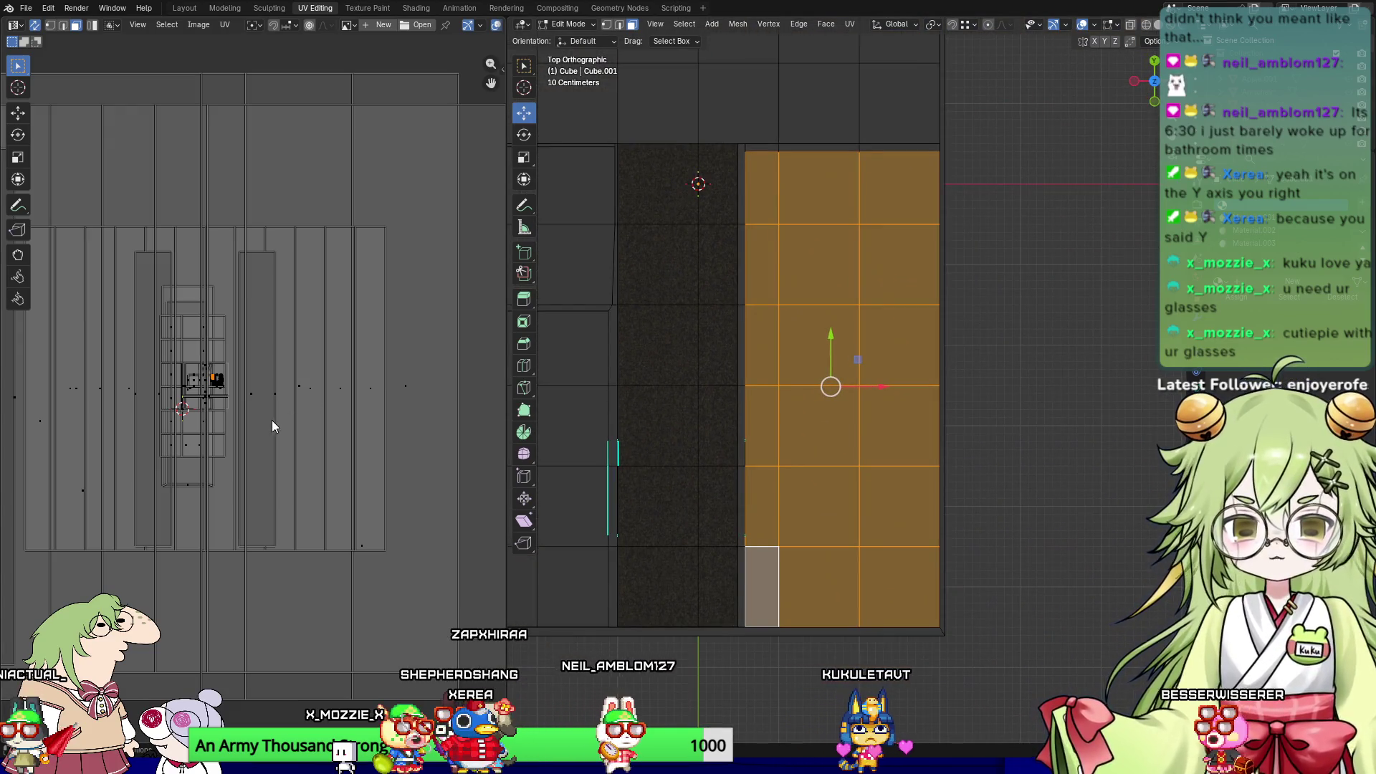
key("u")
mouse_move(202, 397)
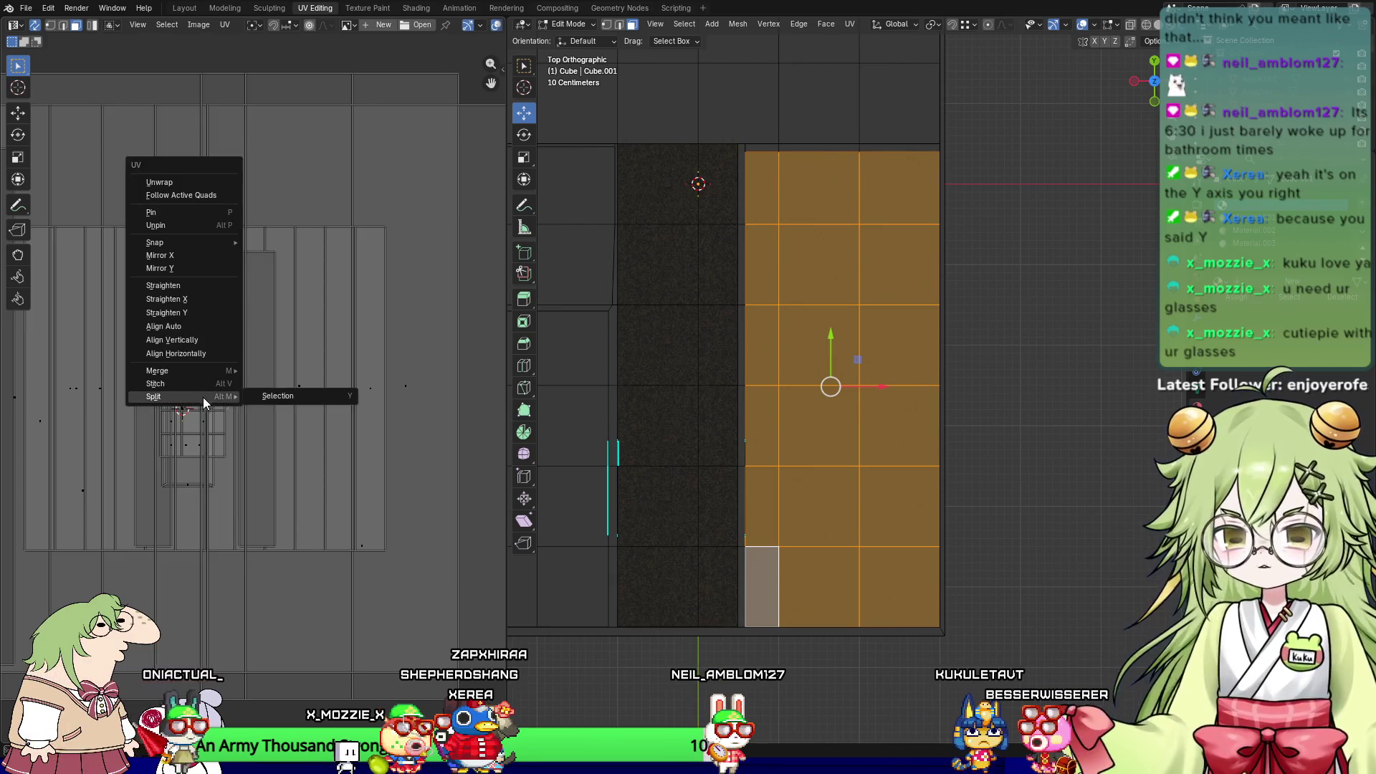
left_click(274, 398)
key("u")
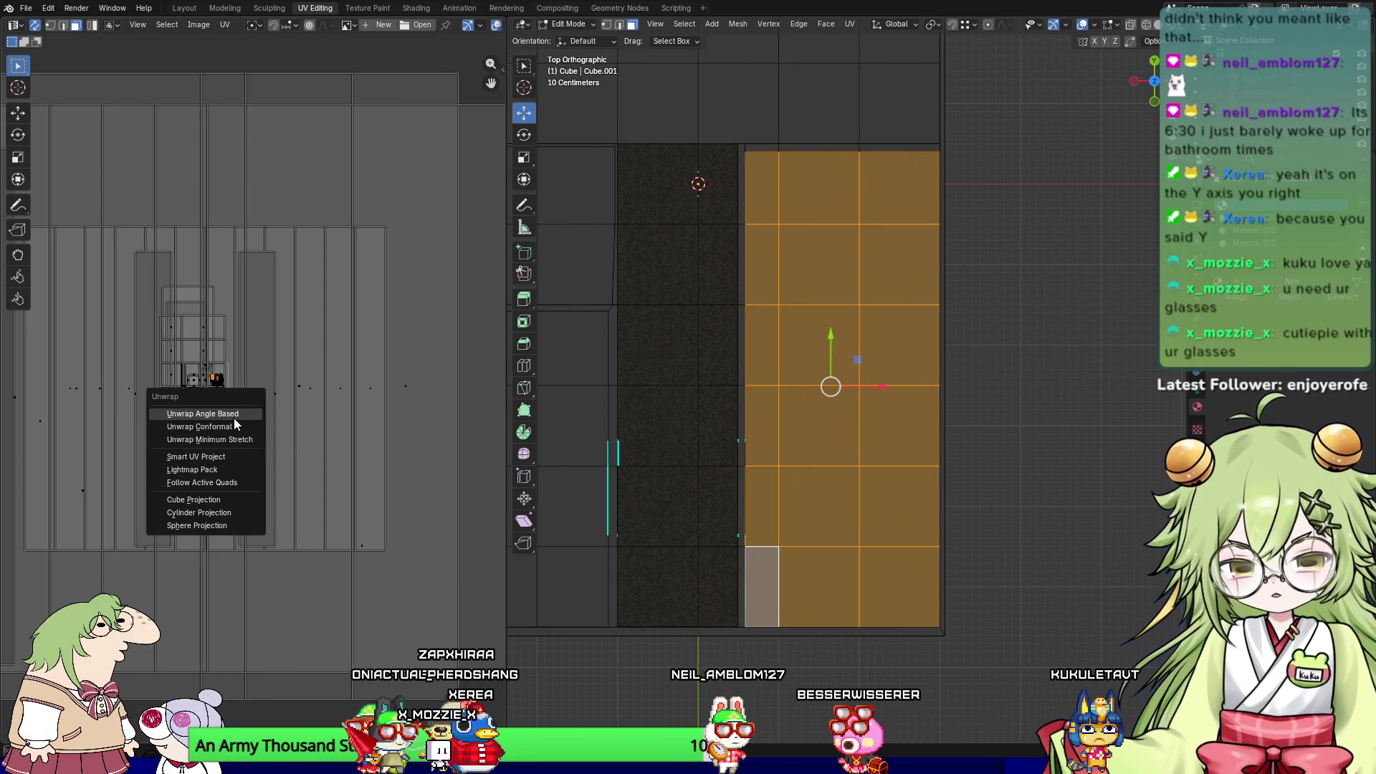
left_click(233, 419)
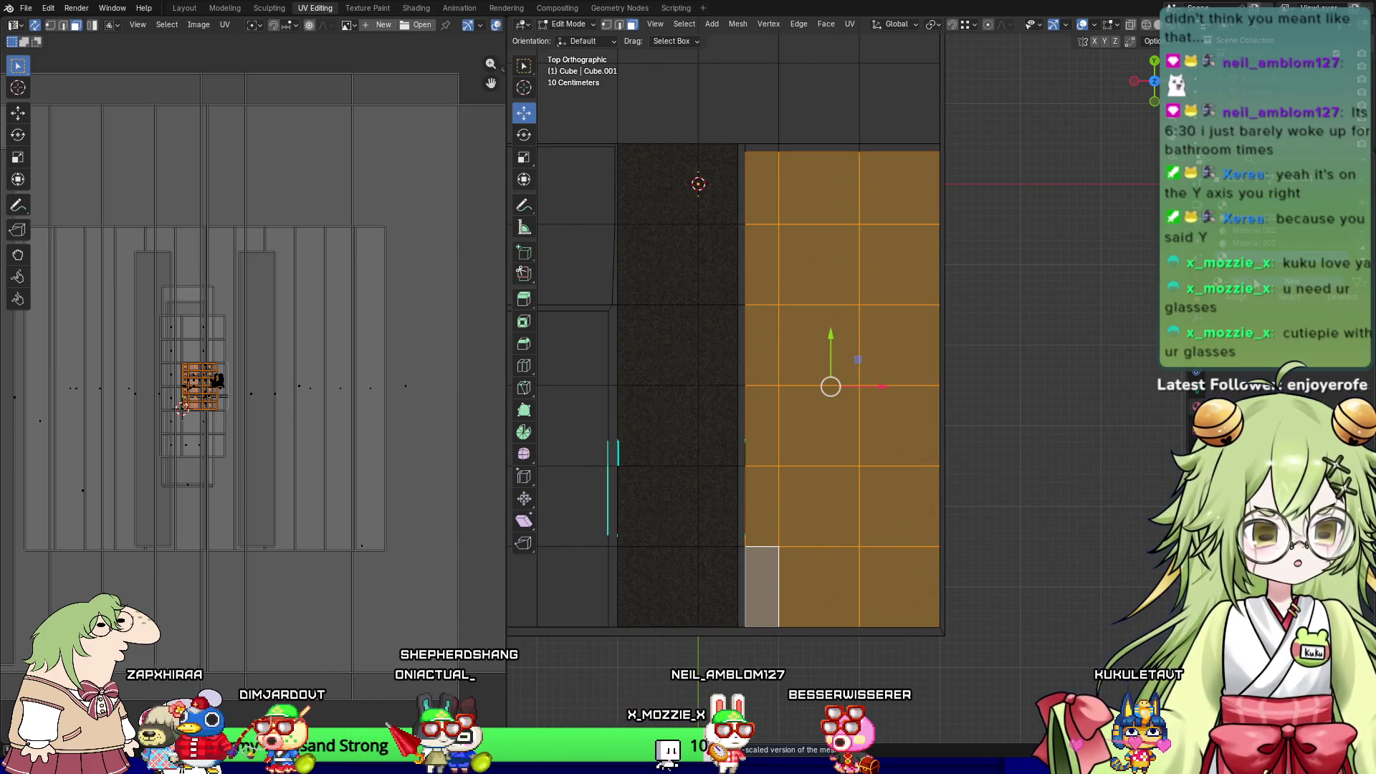
key("shift+a")
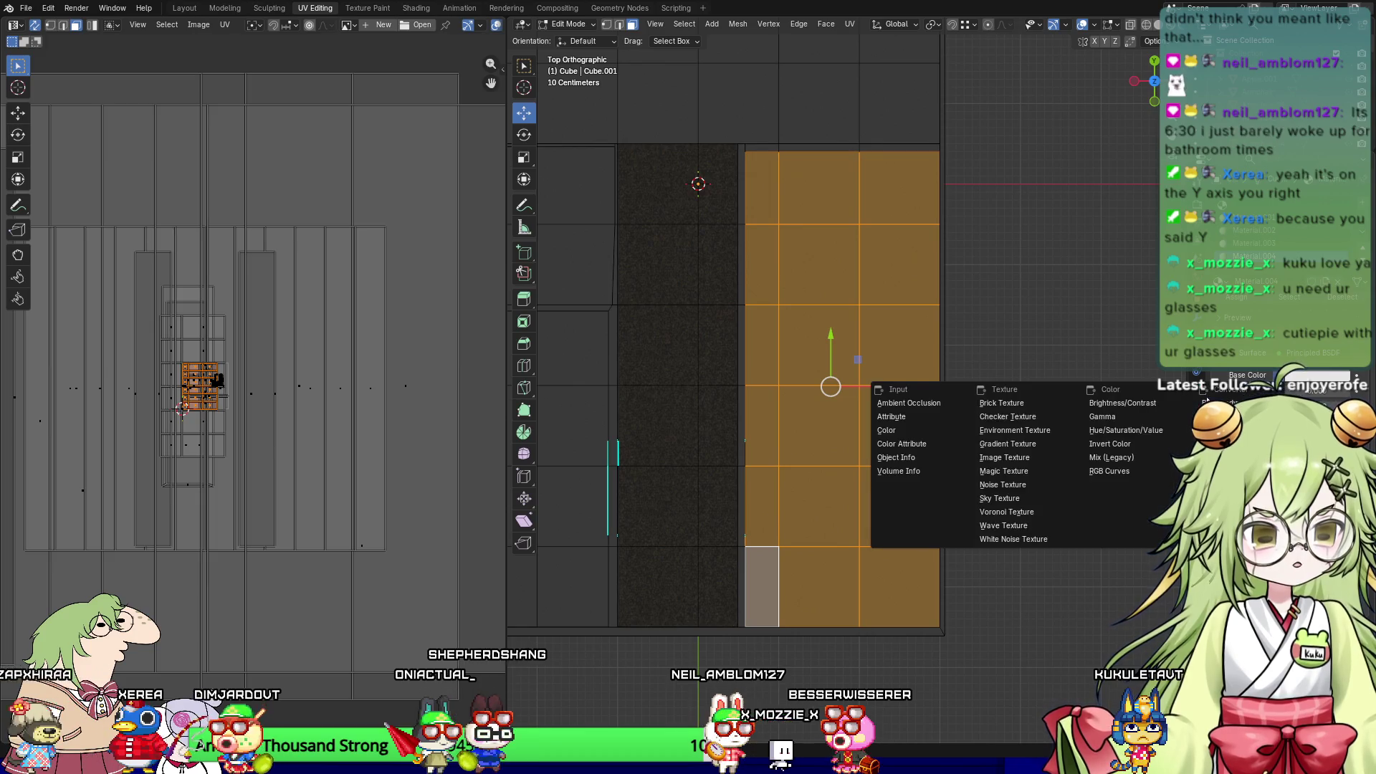
left_click(989, 462)
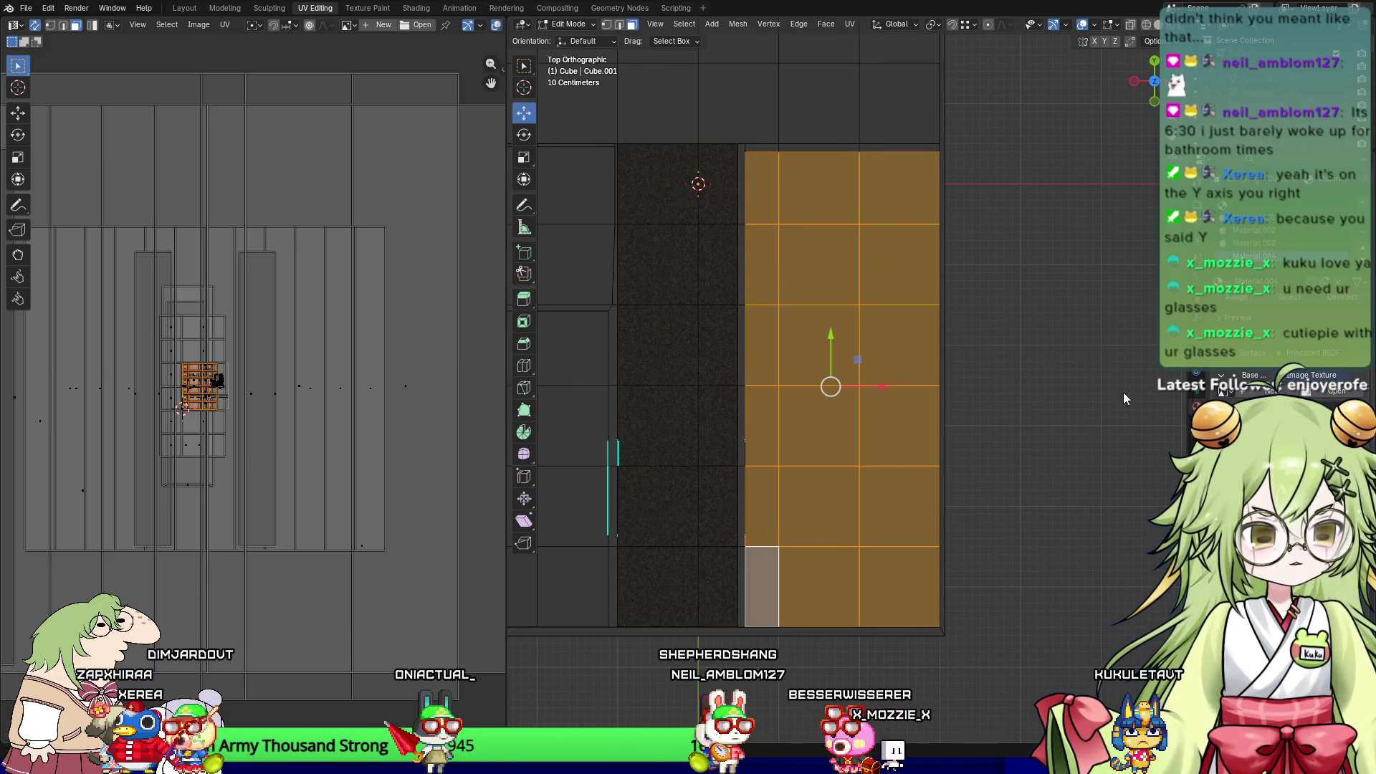
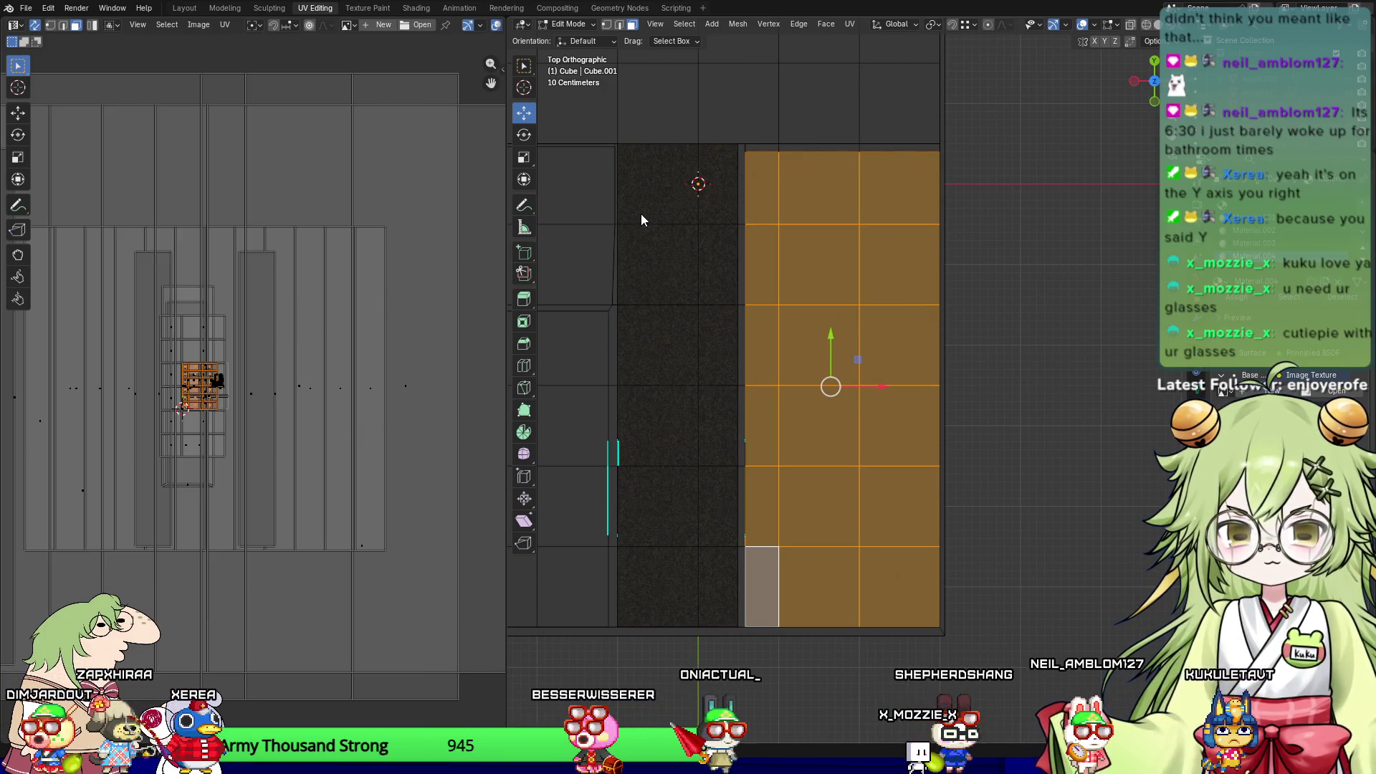
Step: Assign Horror_Metal_06 to the selected floor faces and enlarge their UVs
left_click(1238, 299)
key("s")
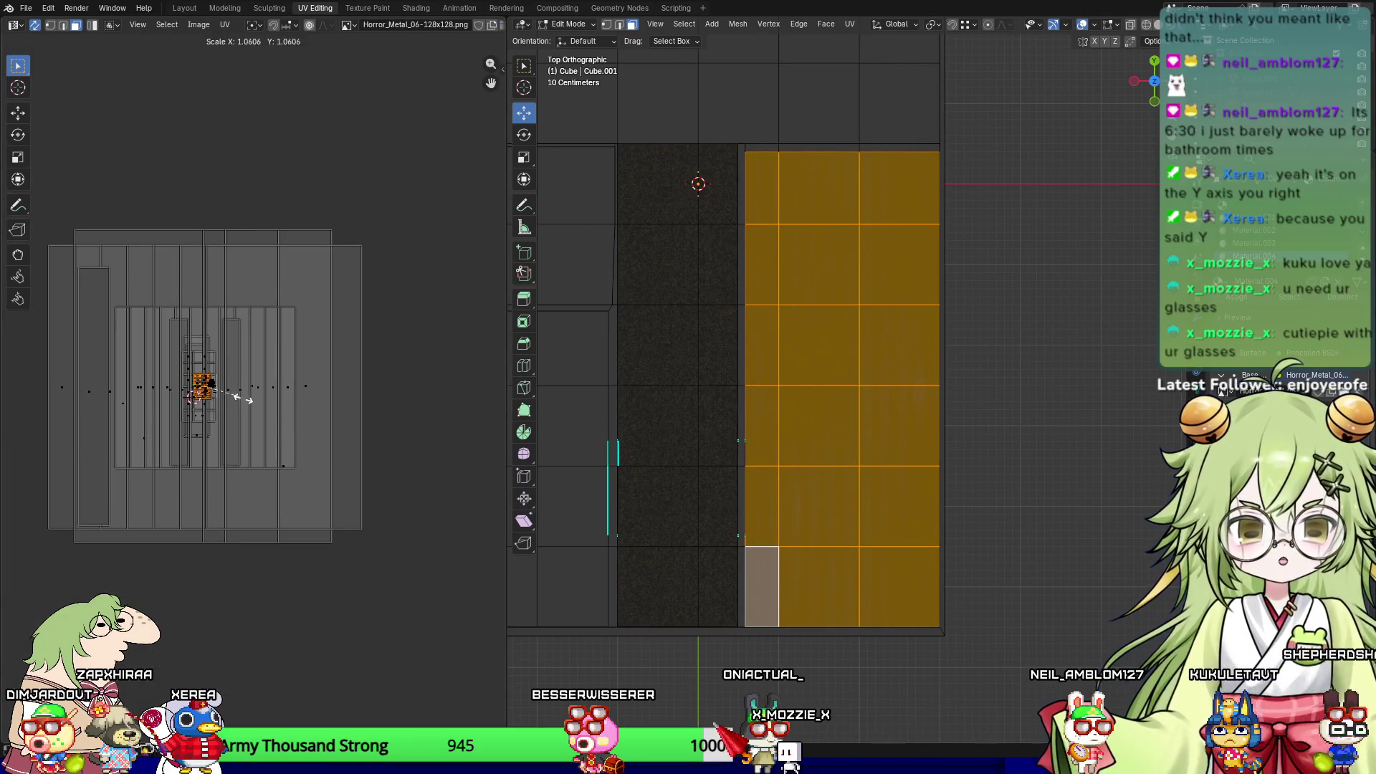
left_click(458, 496)
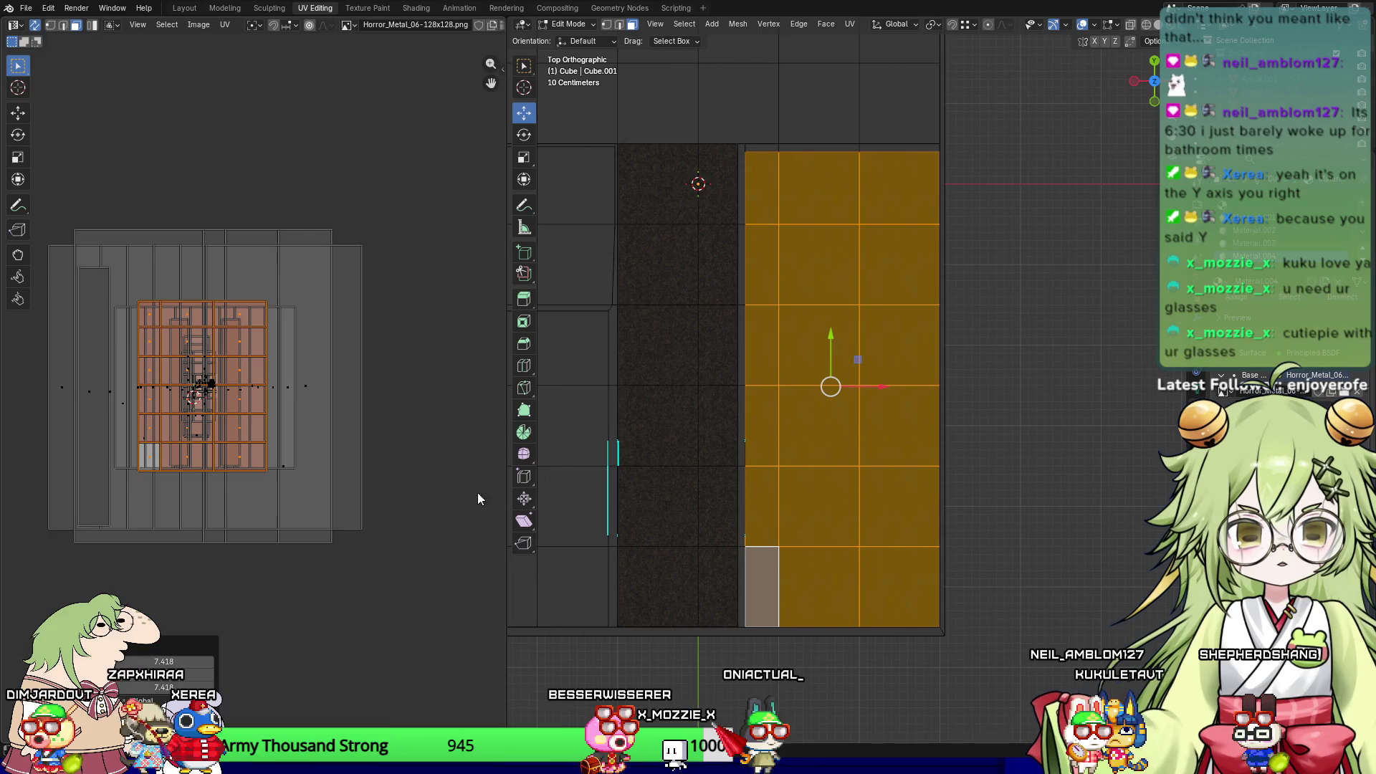
left_click(1089, 399)
Step: Select all the floor UVs and scale them up further so the metal tiles densely
scroll(925, 413, "up", 3)
scroll(925, 412, "up", 2)
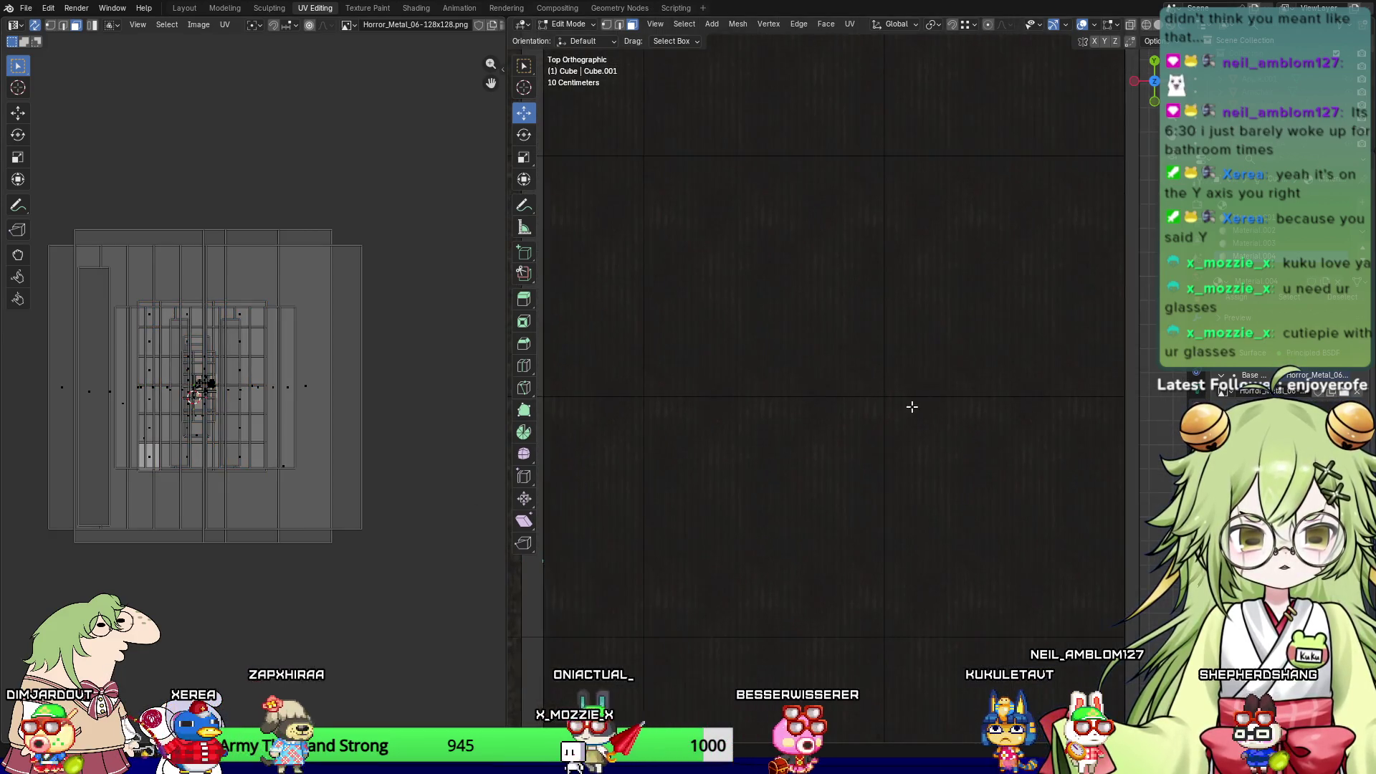
key("a")
key("s")
left_click(402, 432)
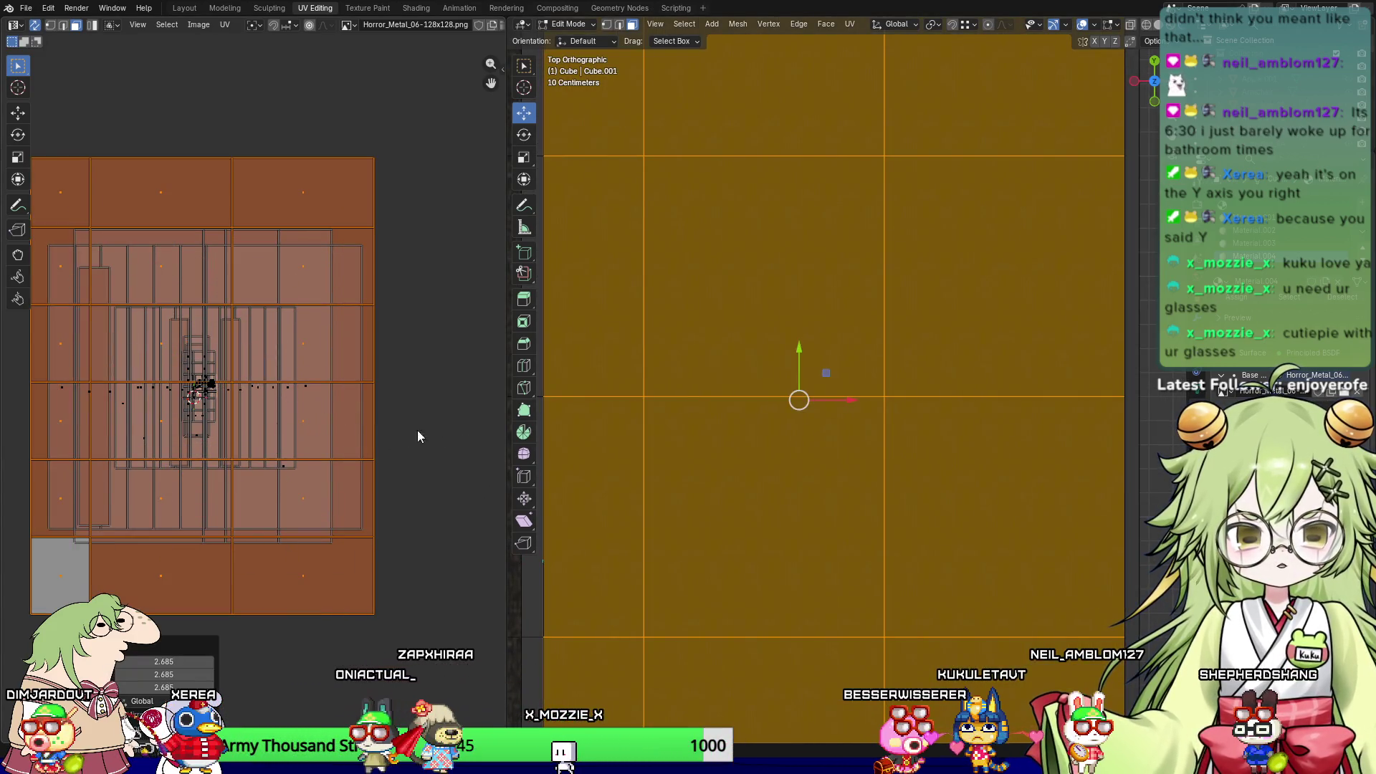
Step: Reselect a single floor face and view the metal texture from an angled perspective
left_click(651, 416)
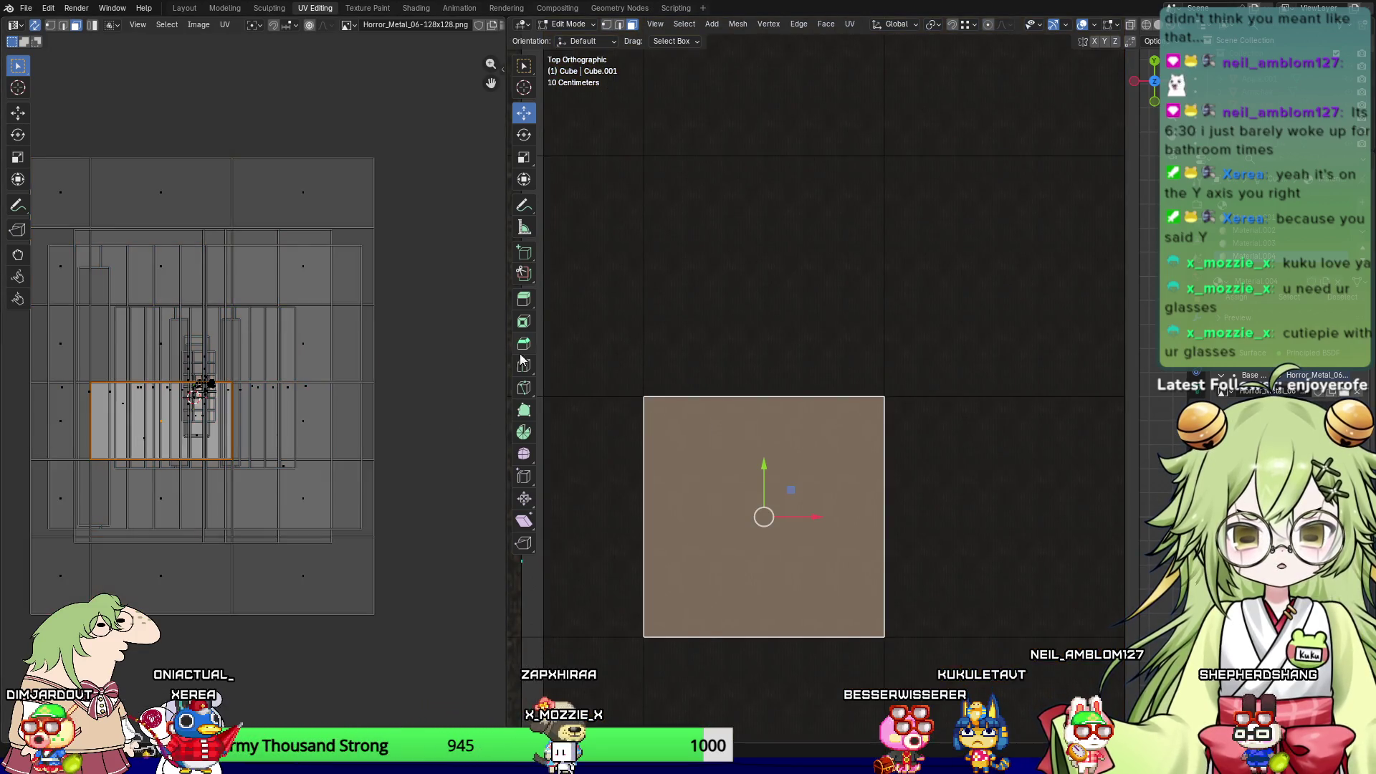
key("a")
key("alt+a")
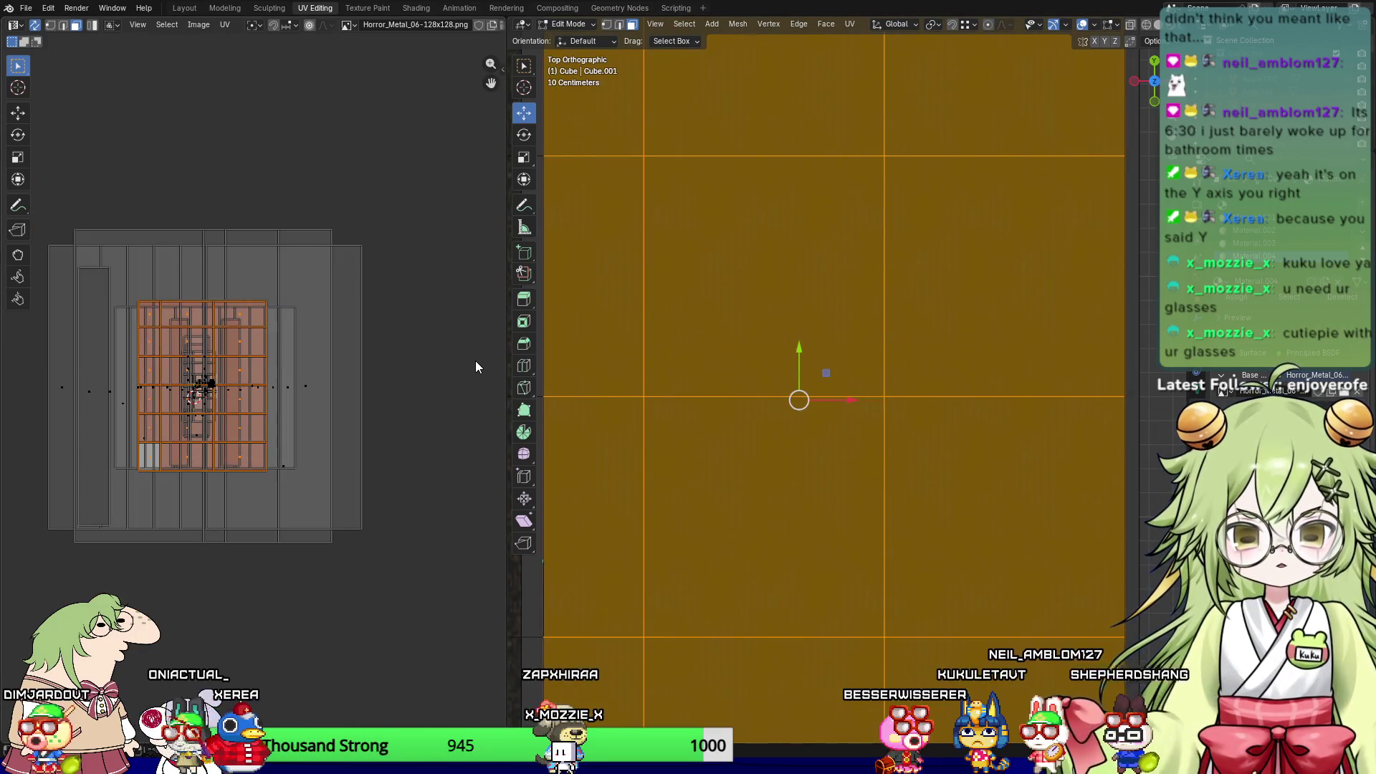
left_click(718, 397)
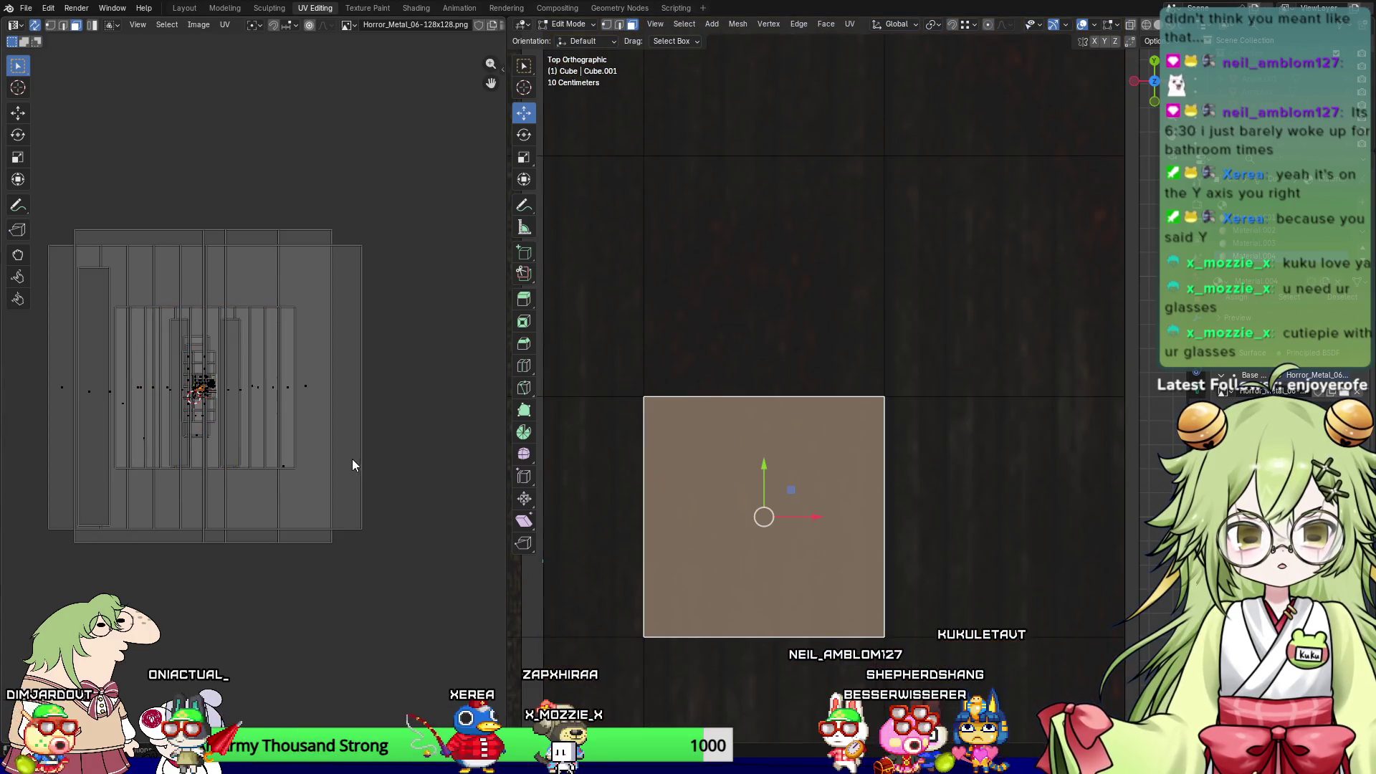
mouse_move(709, 358)
middle_mouse_down()
mouse_move(734, 350)
mouse_move(745, 313)
mouse_move(805, 506)
mouse_move(867, 571)
mouse_move(845, 230)
mouse_move(825, 344)
mouse_move(814, 286)
mouse_move(829, 285)
mouse_move(807, 344)
middle_mouse_up()
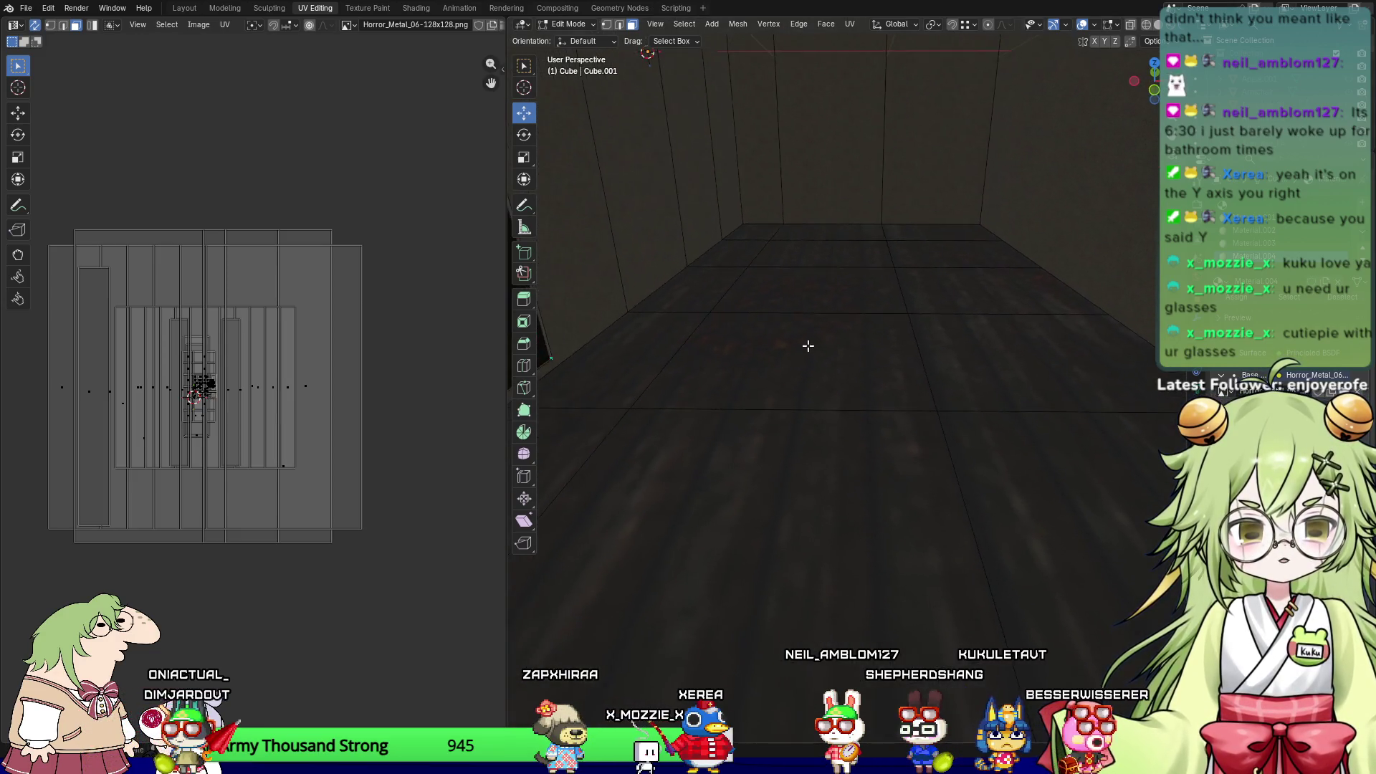
Step: Leave Edit Mode and orbit to inspect the textured floor and walls
key("Tab")
mouse_move(869, 462)
middle_mouse_down()
mouse_move(798, 472)
mouse_move(810, 493)
mouse_move(851, 462)
mouse_move(780, 455)
mouse_move(809, 492)
mouse_move(849, 448)
mouse_move(974, 463)
mouse_move(996, 491)
mouse_move(824, 449)
mouse_move(759, 476)
mouse_move(866, 419)
mouse_move(750, 452)
mouse_move(939, 433)
mouse_move(740, 466)
mouse_move(961, 430)
mouse_move(860, 415)
mouse_move(824, 449)
mouse_move(814, 438)
middle_mouse_up()
mouse_move(706, 333)
middle_mouse_down()
mouse_move(887, 394)
mouse_move(1023, 391)
mouse_move(925, 406)
mouse_move(912, 368)
mouse_move(909, 411)
mouse_move(752, 356)
mouse_move(632, 356)
middle_mouse_up()
Step: Back in Edit Mode, select the wall faces around the door frame
key("Tab")
left_click(724, 382)
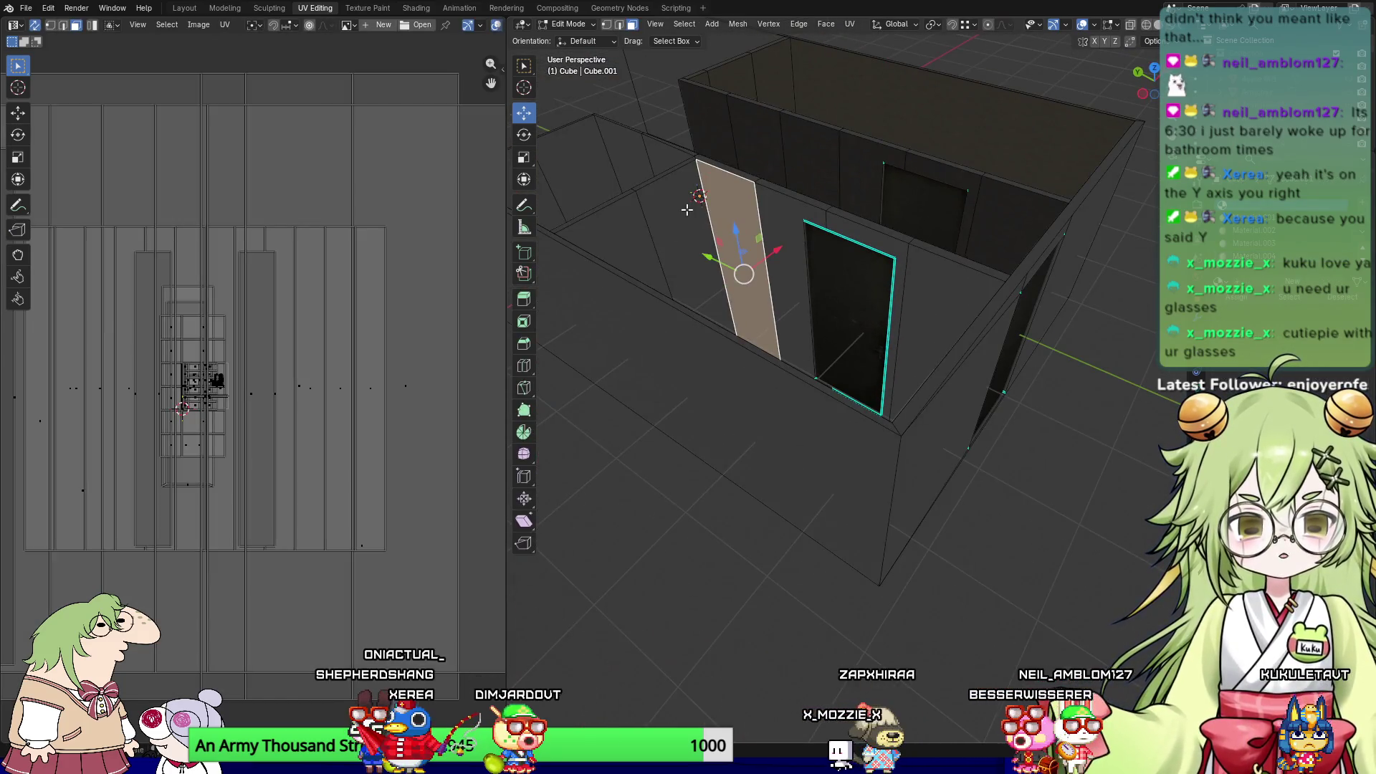
left_click(632, 223, "shift")
left_click(609, 225, "shift")
left_click(799, 214, "shift")
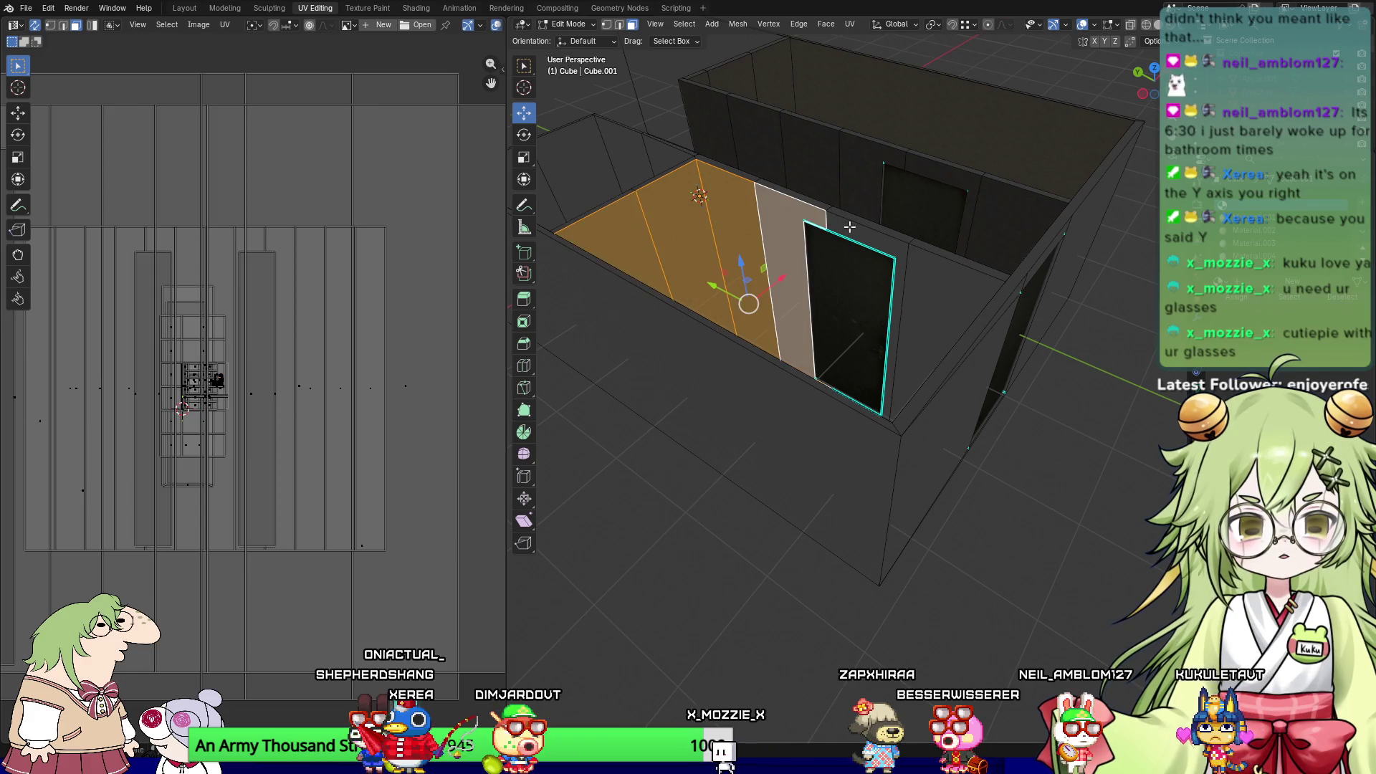
Step: Drop two unwanted faces, add the partition wall's top face, and switch to front orthographic view
mouse_move(793, 308)
middle_mouse_down()
mouse_move(753, 336)
mouse_move(715, 318)
middle_mouse_up()
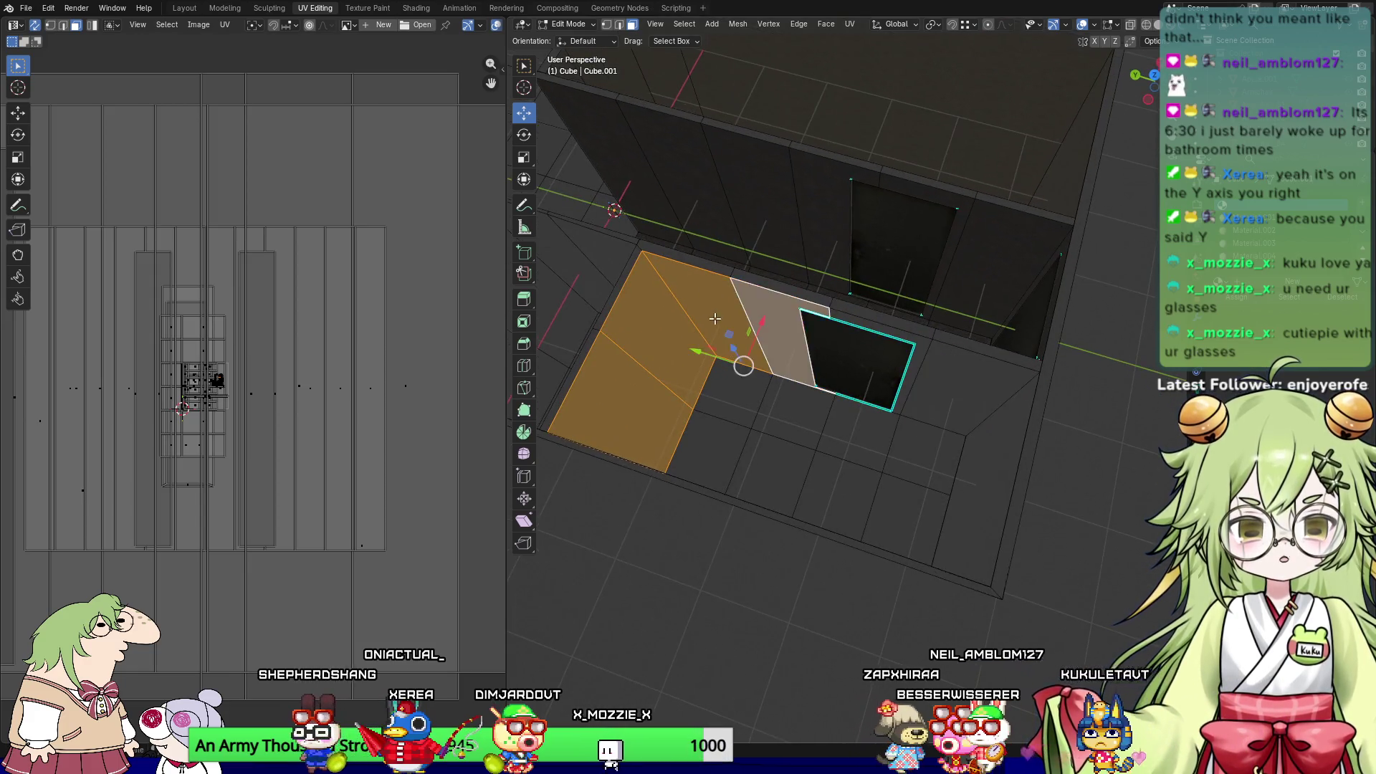
left_click(714, 317)
left_click(788, 322, "shift")
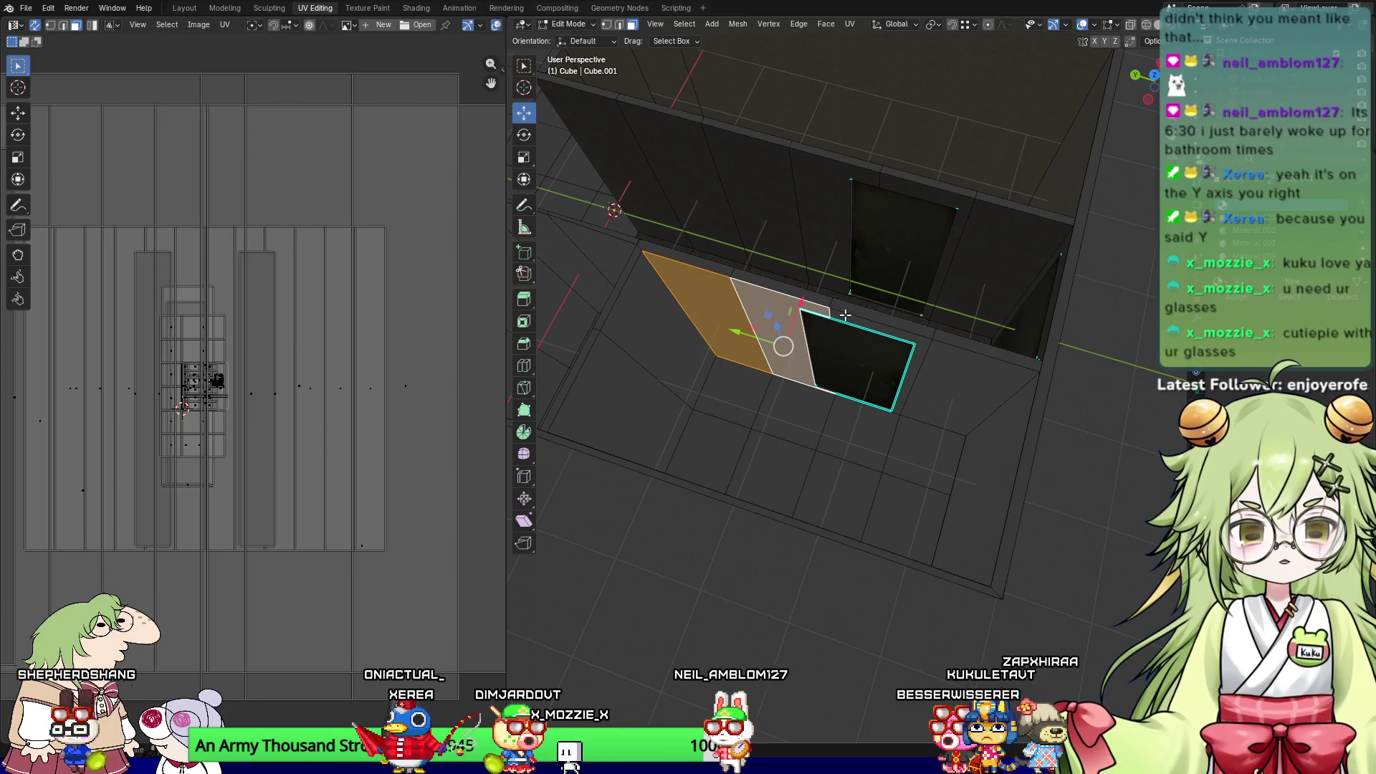
mouse_move(951, 381)
middle_mouse_down()
mouse_move(724, 308)
mouse_move(846, 287)
mouse_move(794, 320)
middle_mouse_up()
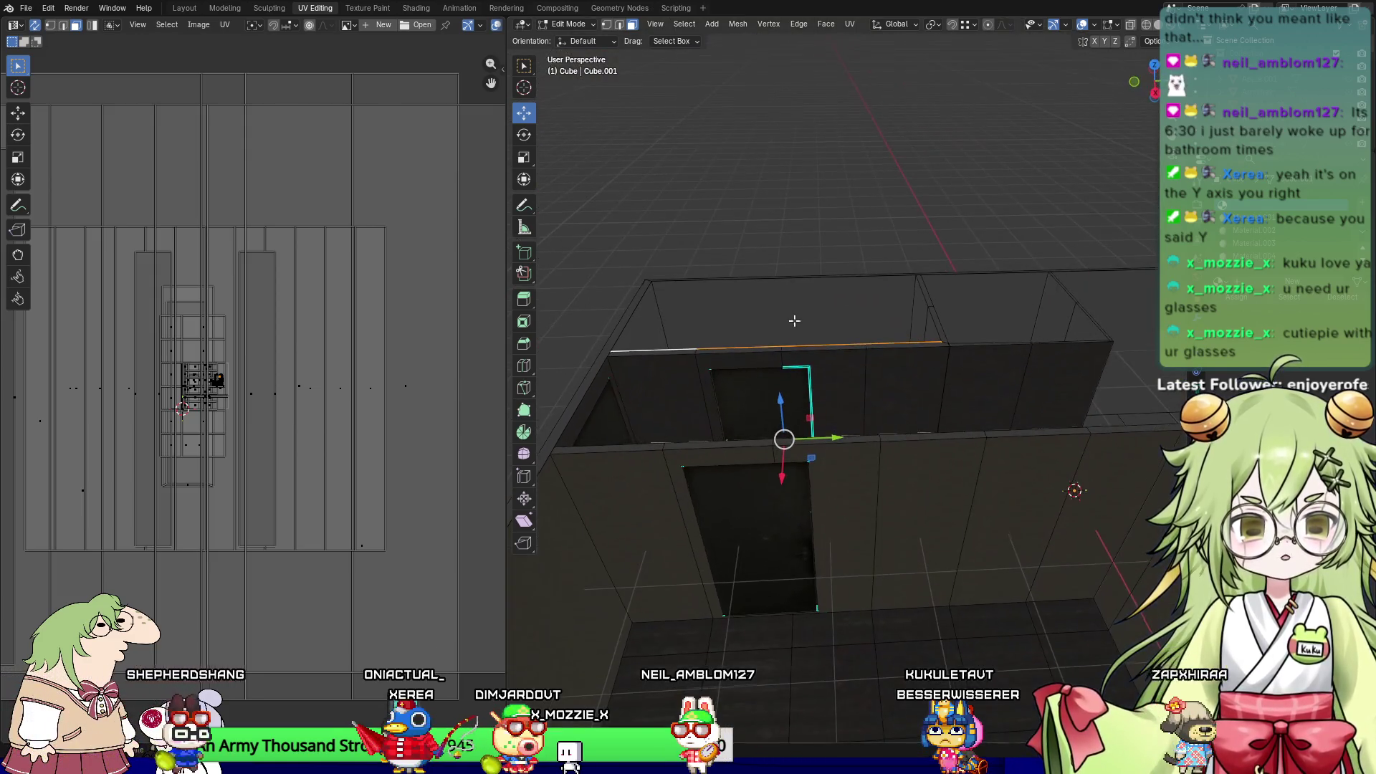
left_click(794, 320)
key("KP_1")
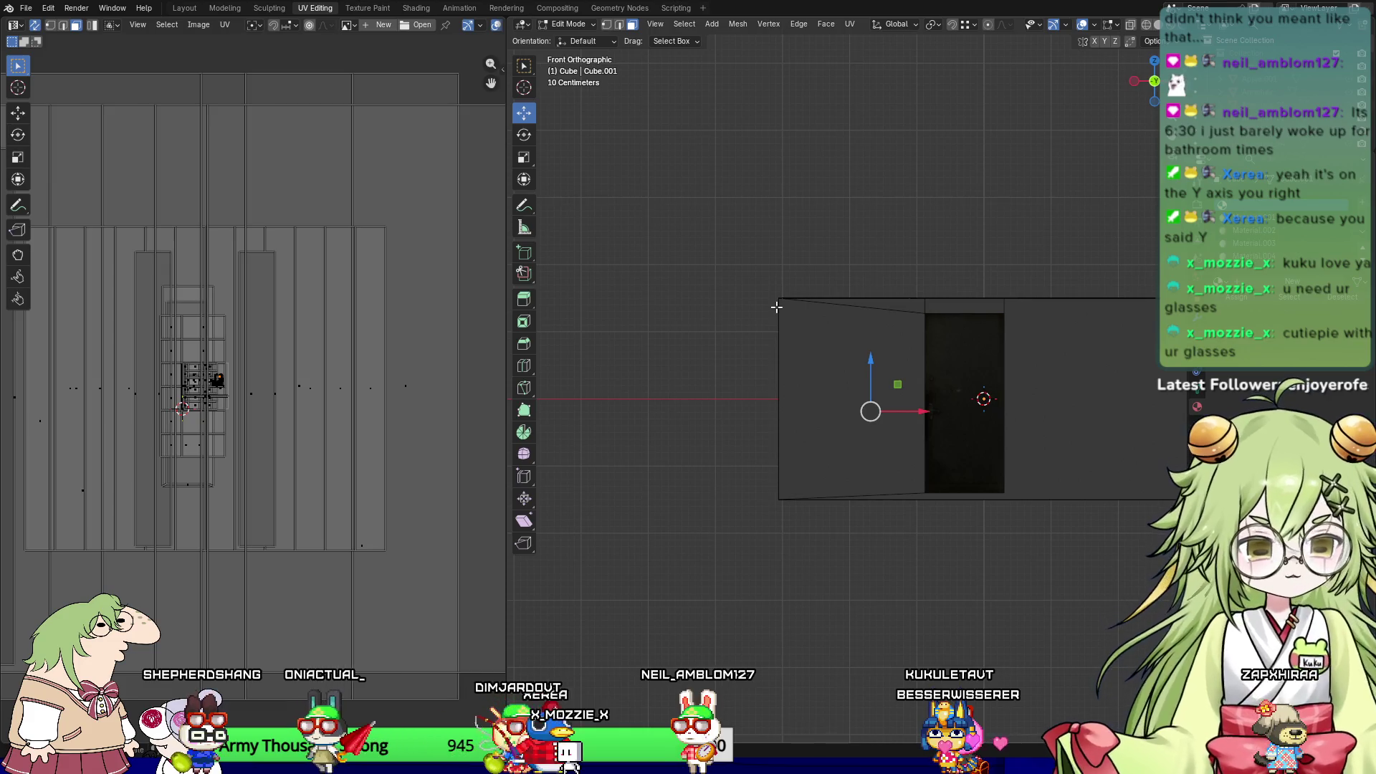
Step: From right orthographic view, unwrap the selected wall faces with Angle Based unwrapping
key("KP_3")
key("u")
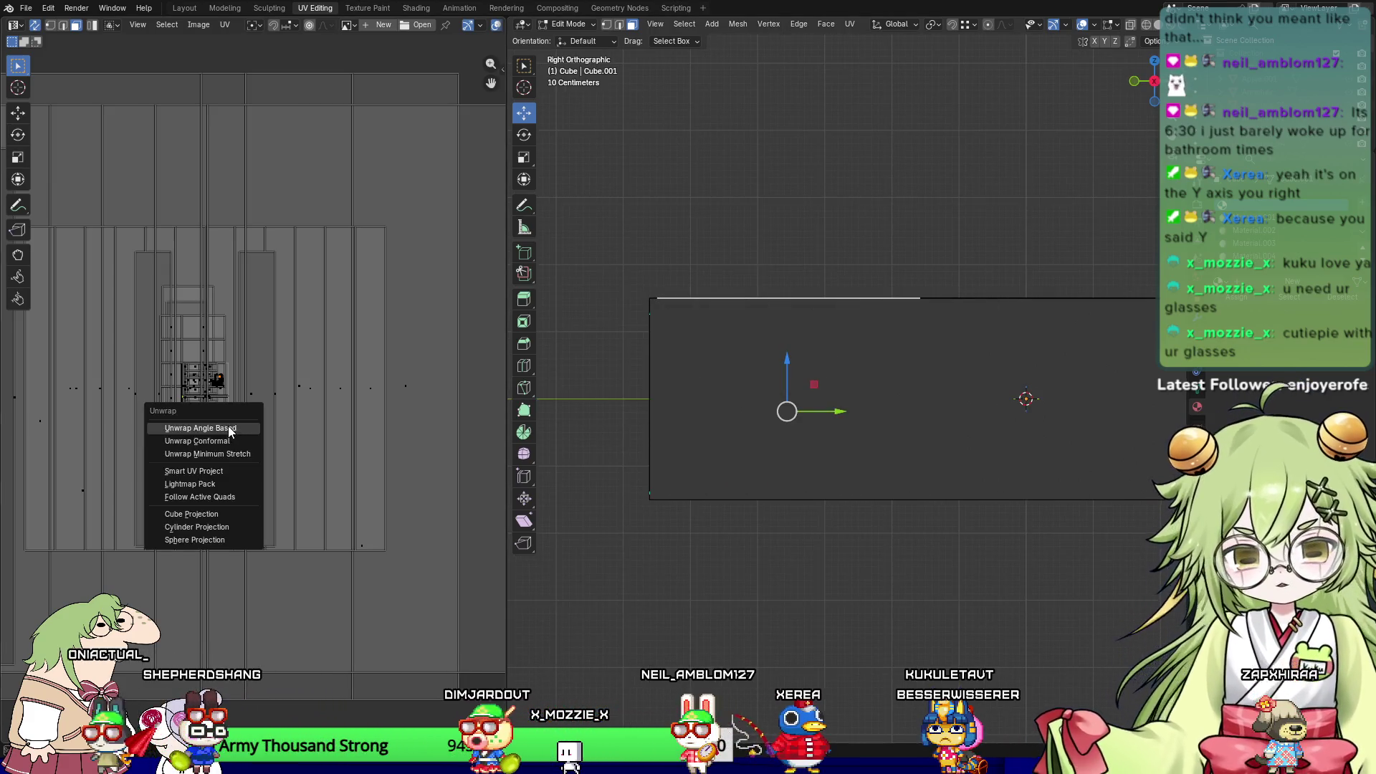
right_click(359, 340)
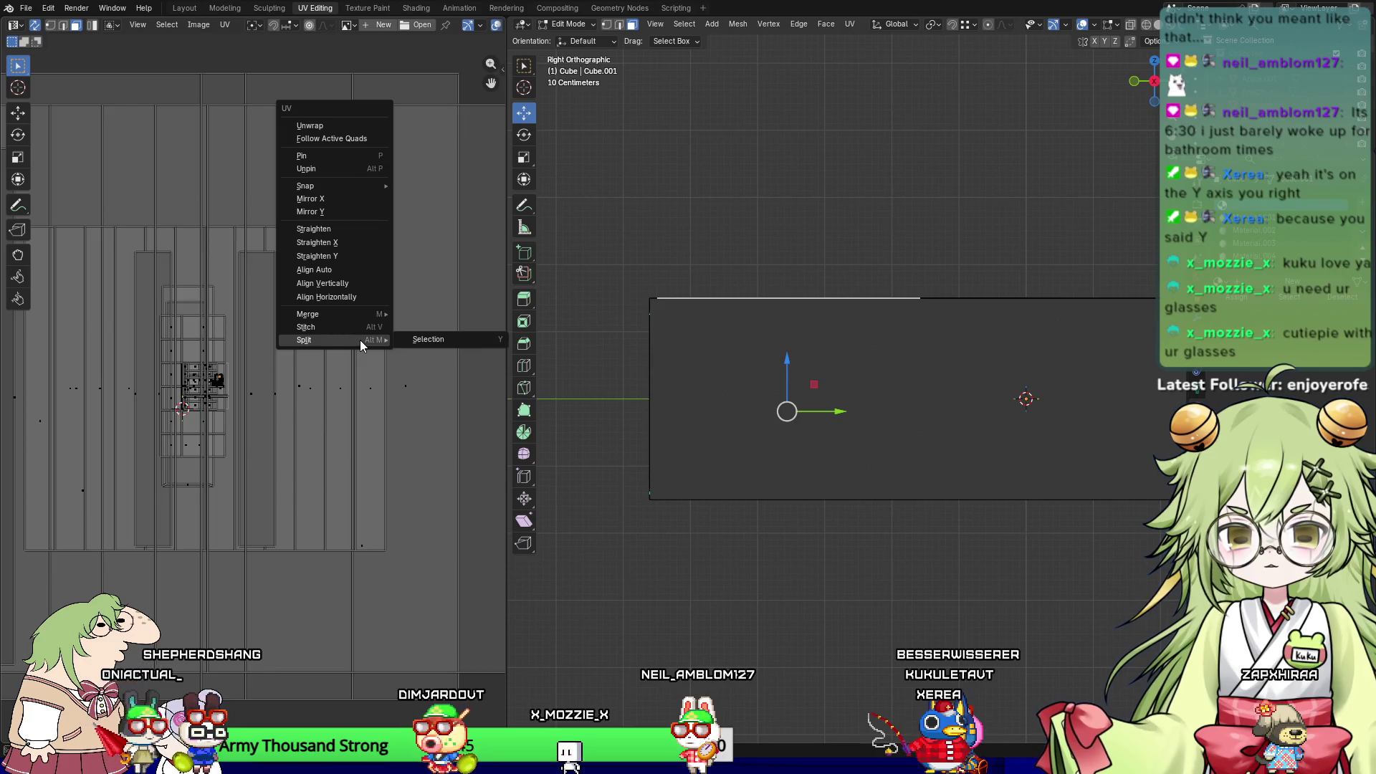
key("u")
left_click(178, 428)
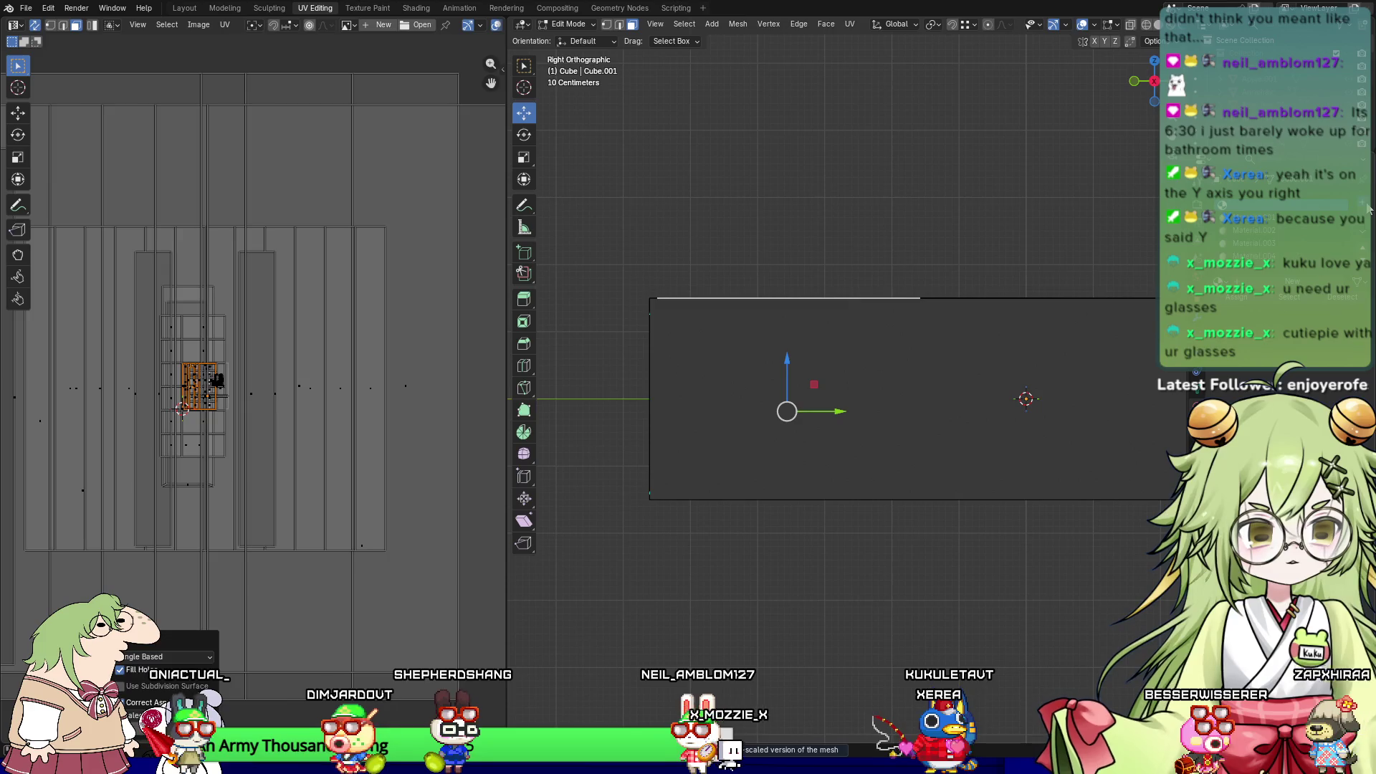
Step: Set the material's Base Color to an Image Texture showing Horror_Wall_09
scroll(1365, 207, "down", 3)
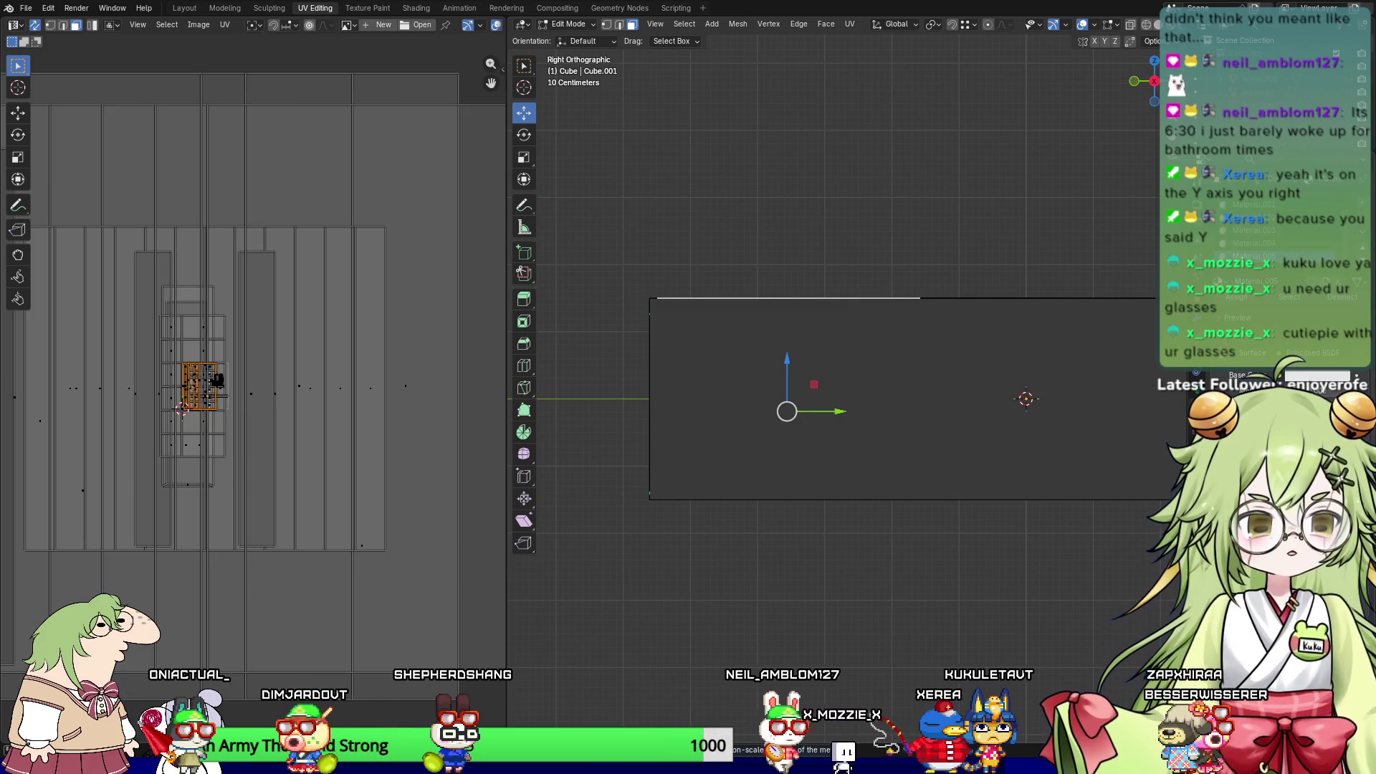
left_click(1195, 374)
left_click(996, 459)
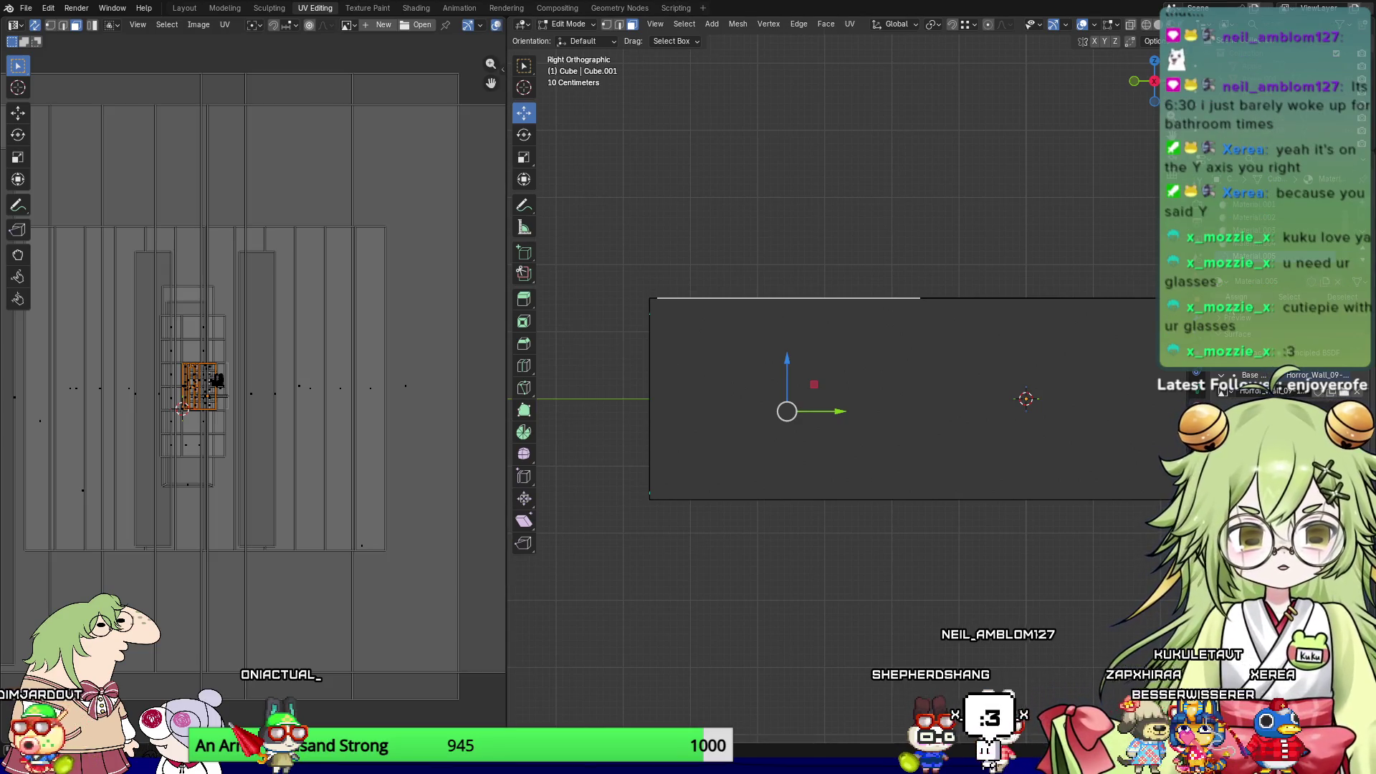
mouse_move(829, 328)
middle_mouse_down()
mouse_move(1025, 422)
mouse_move(952, 360)
mouse_move(814, 501)
middle_mouse_up()
scroll(952, 359, "up", 3)
Step: Select the linked wall and scale its UVs up in two passes
key("l")
key("s")
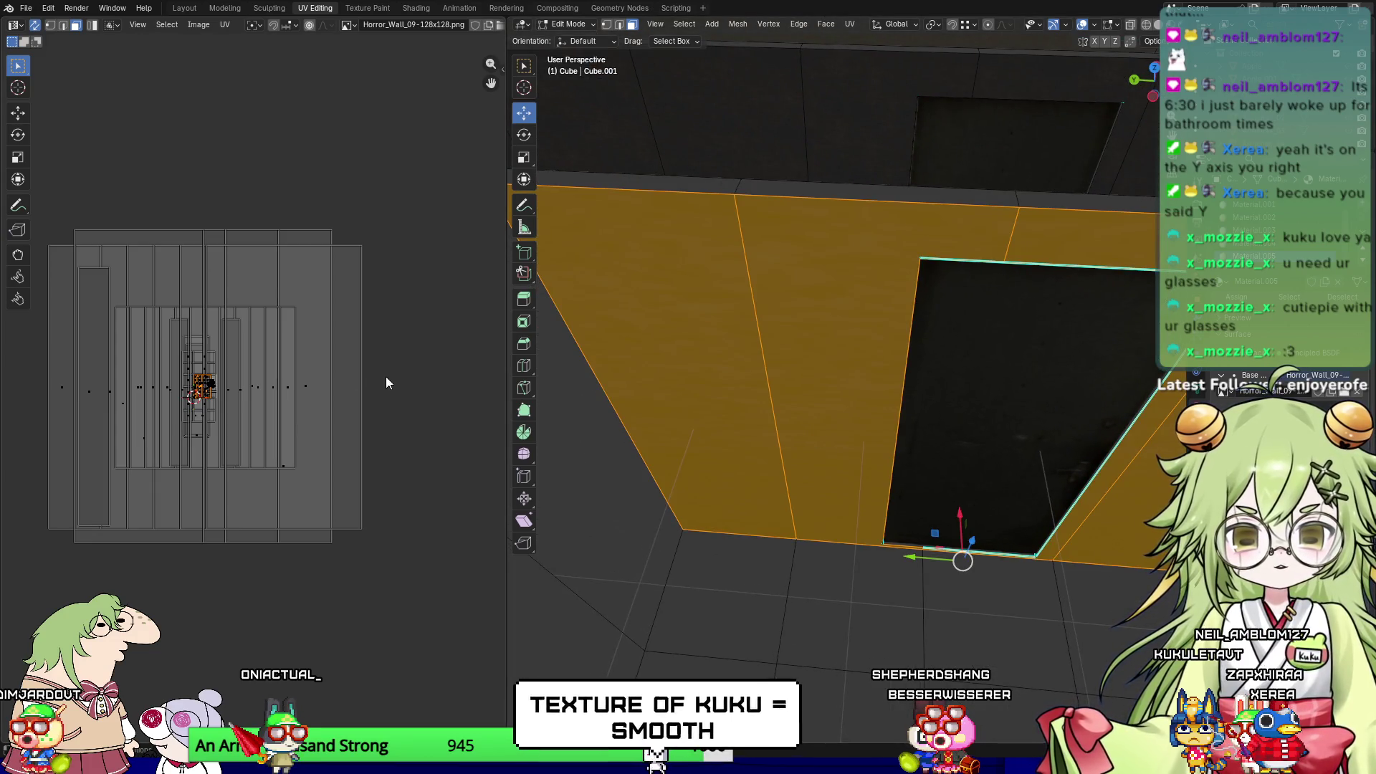
left_click(55, 482)
mouse_move(619, 397)
middle_mouse_down()
mouse_move(573, 387)
mouse_move(645, 401)
mouse_move(573, 390)
mouse_move(616, 397)
middle_mouse_up()
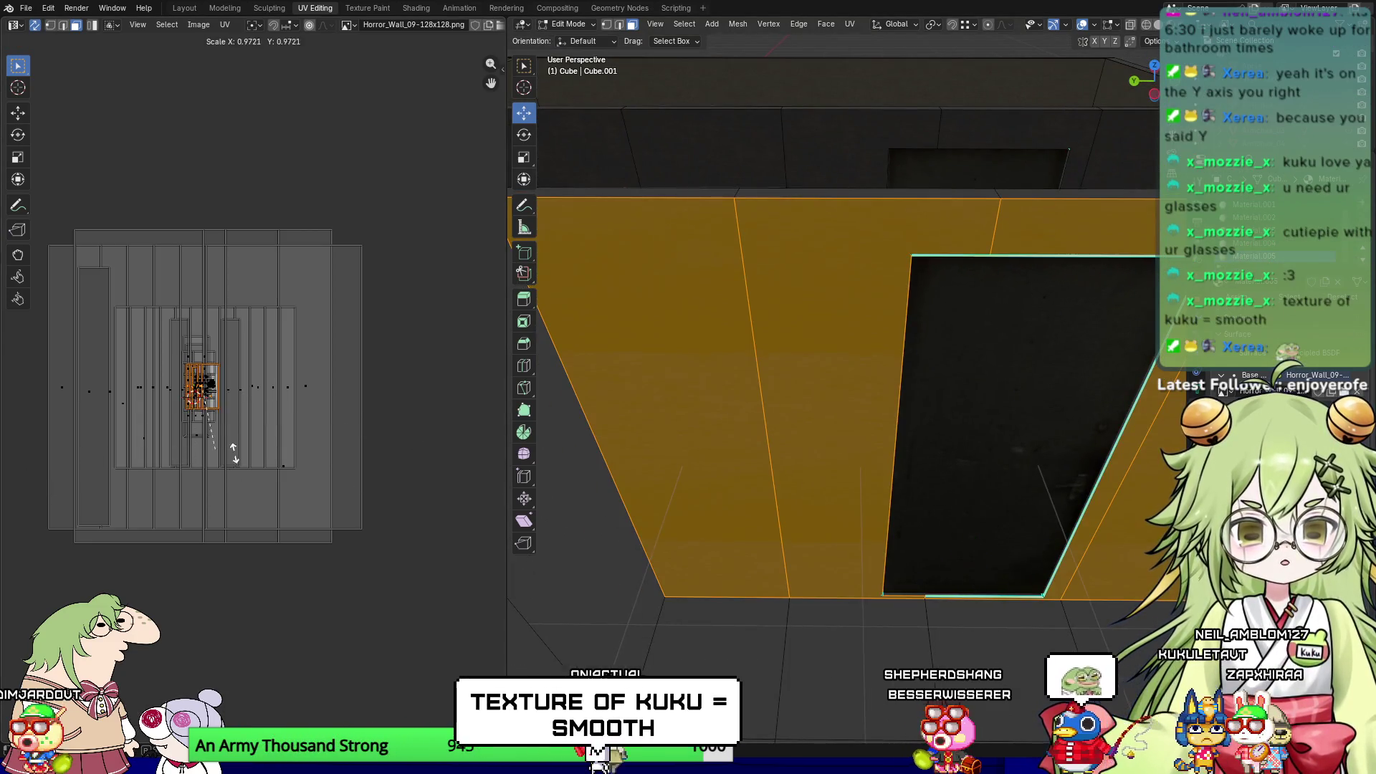
key("s")
left_click(358, 436)
Step: Select the left wall with its linked faces and rescale their UVs
left_click(709, 363)
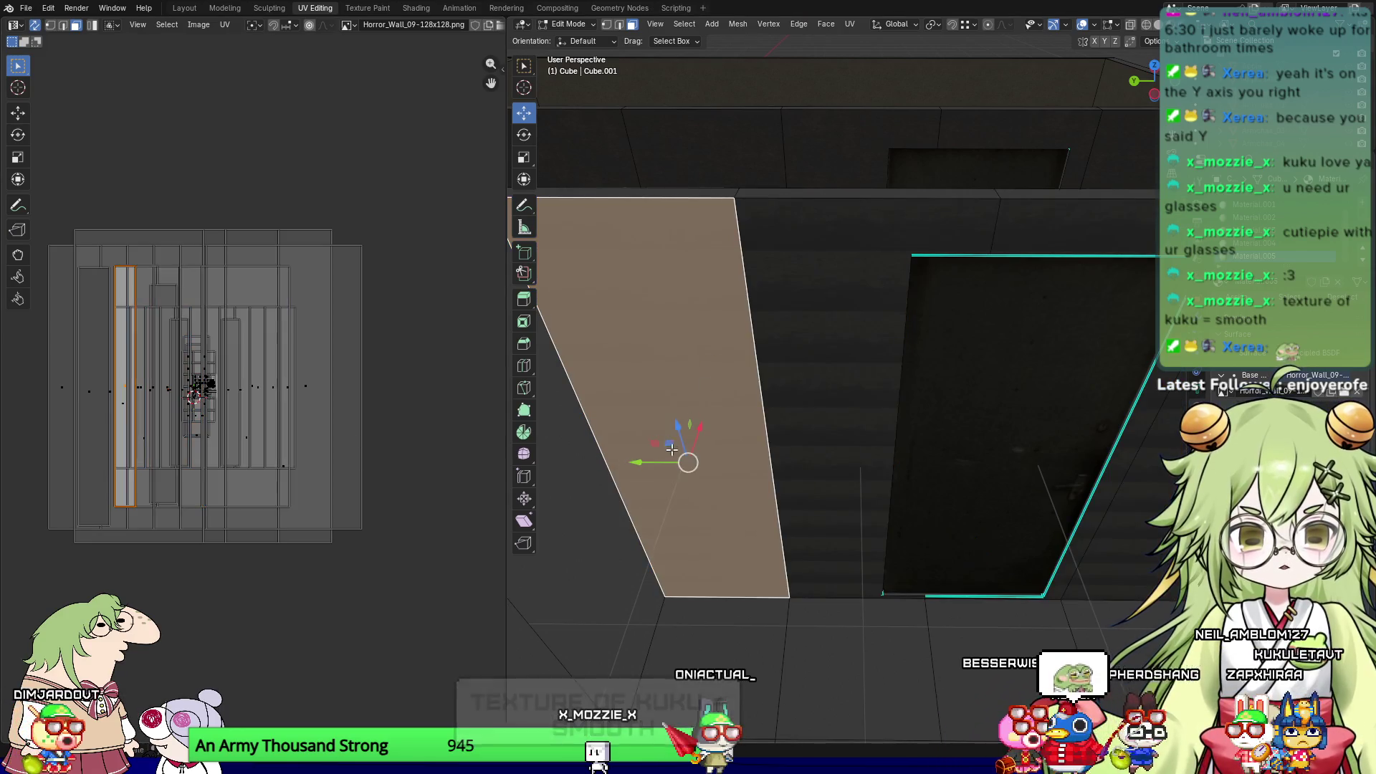
middle_click_drag(709, 364, 623, 432)
key("ctrl+l")
key("s")
left_click(266, 444)
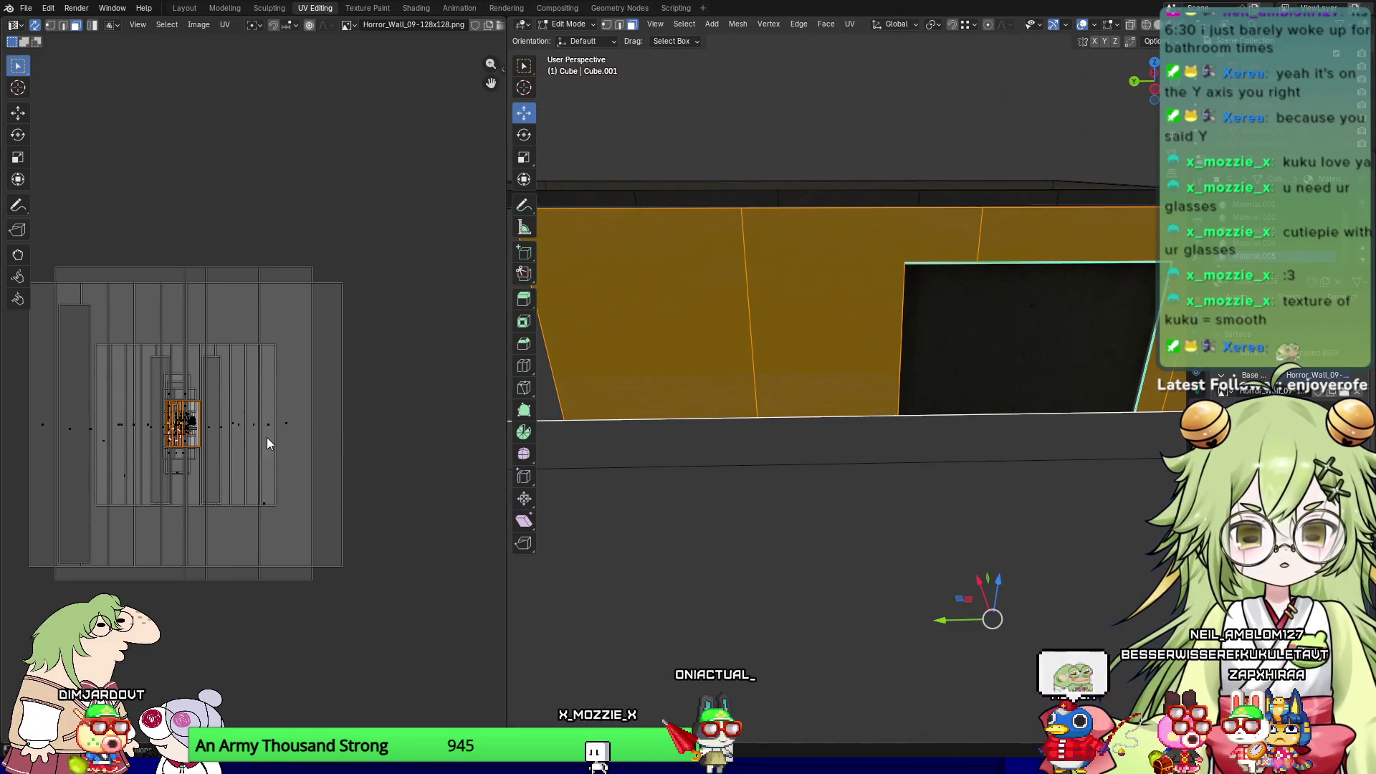
Step: Select the L-shaped and adjacent wall faces, scale UVs to 3.350, and undo a 13.662 horizontal stretch
left_click(810, 372)
middle_click_drag(811, 372, 767, 358)
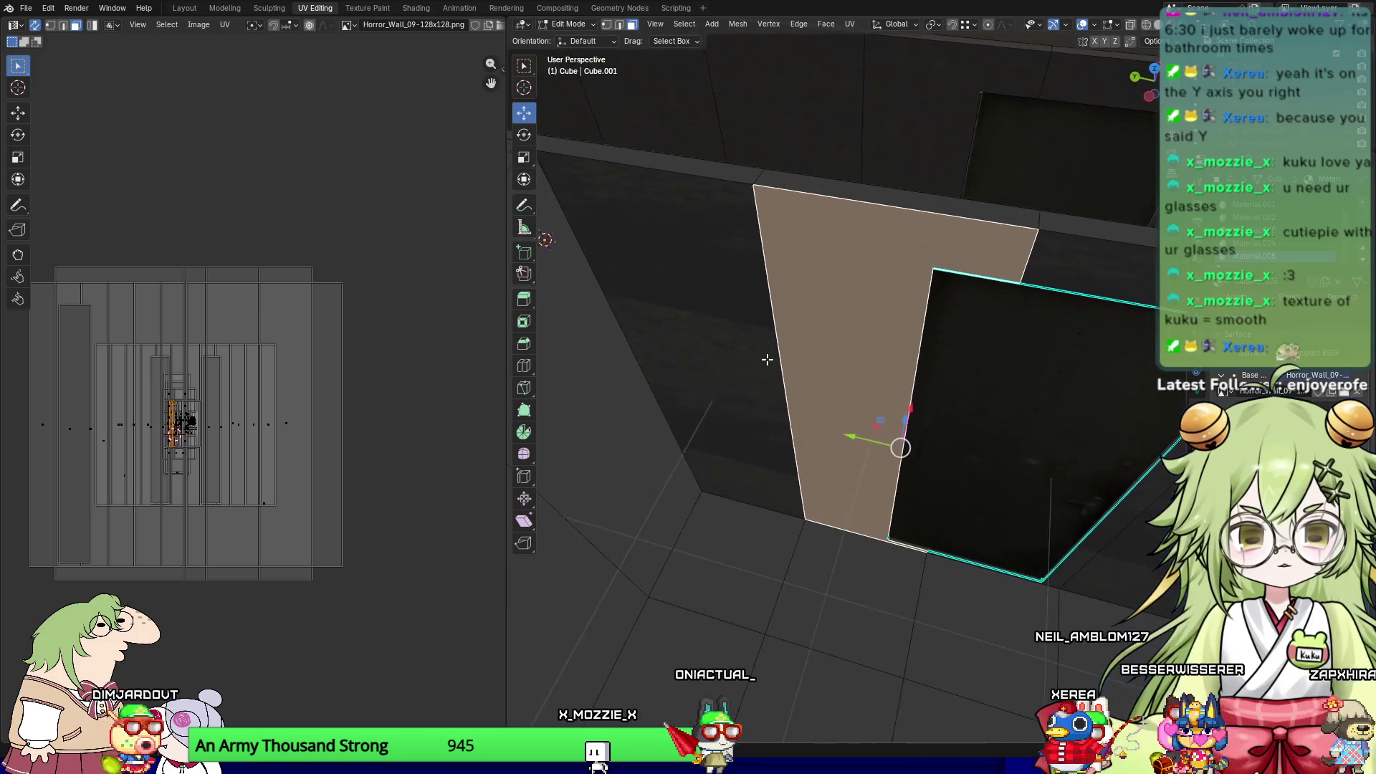
left_click(710, 327)
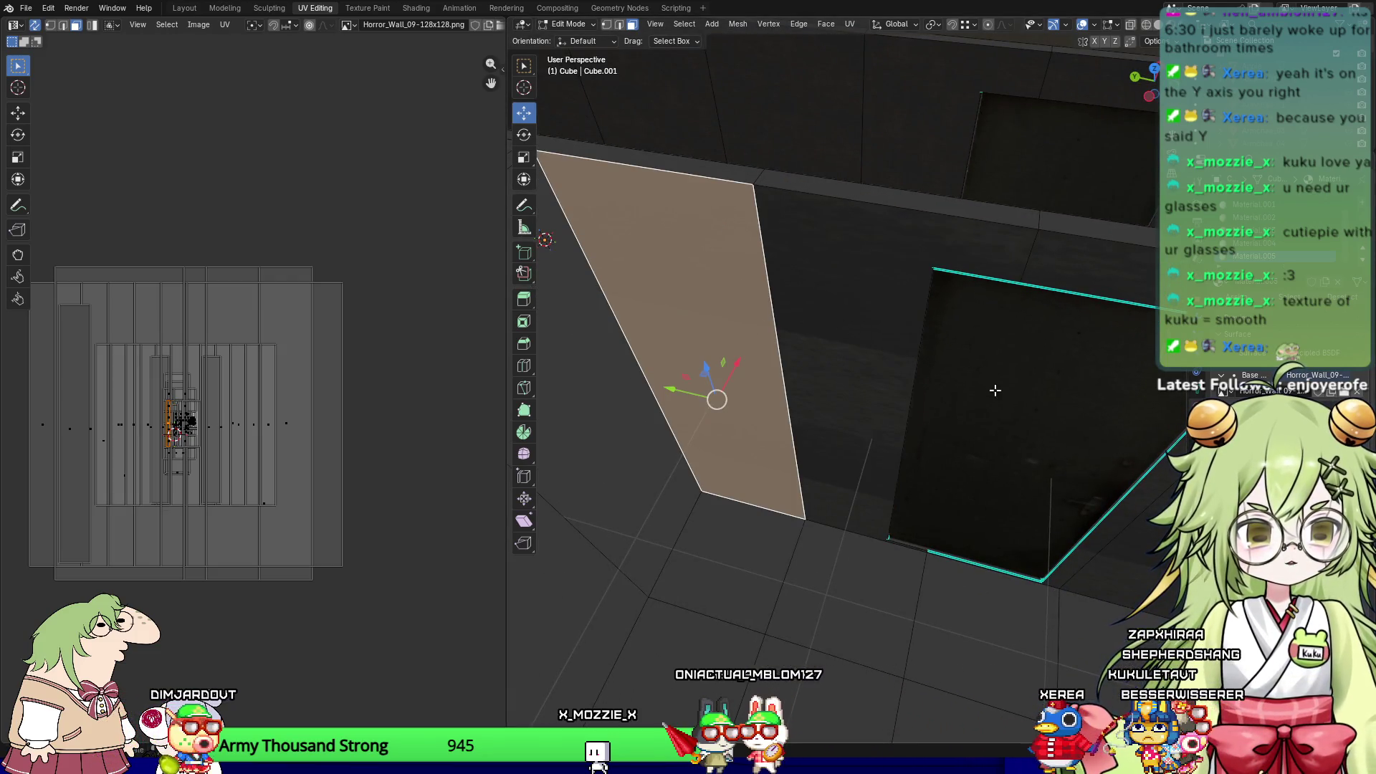
key("a")
key("s")
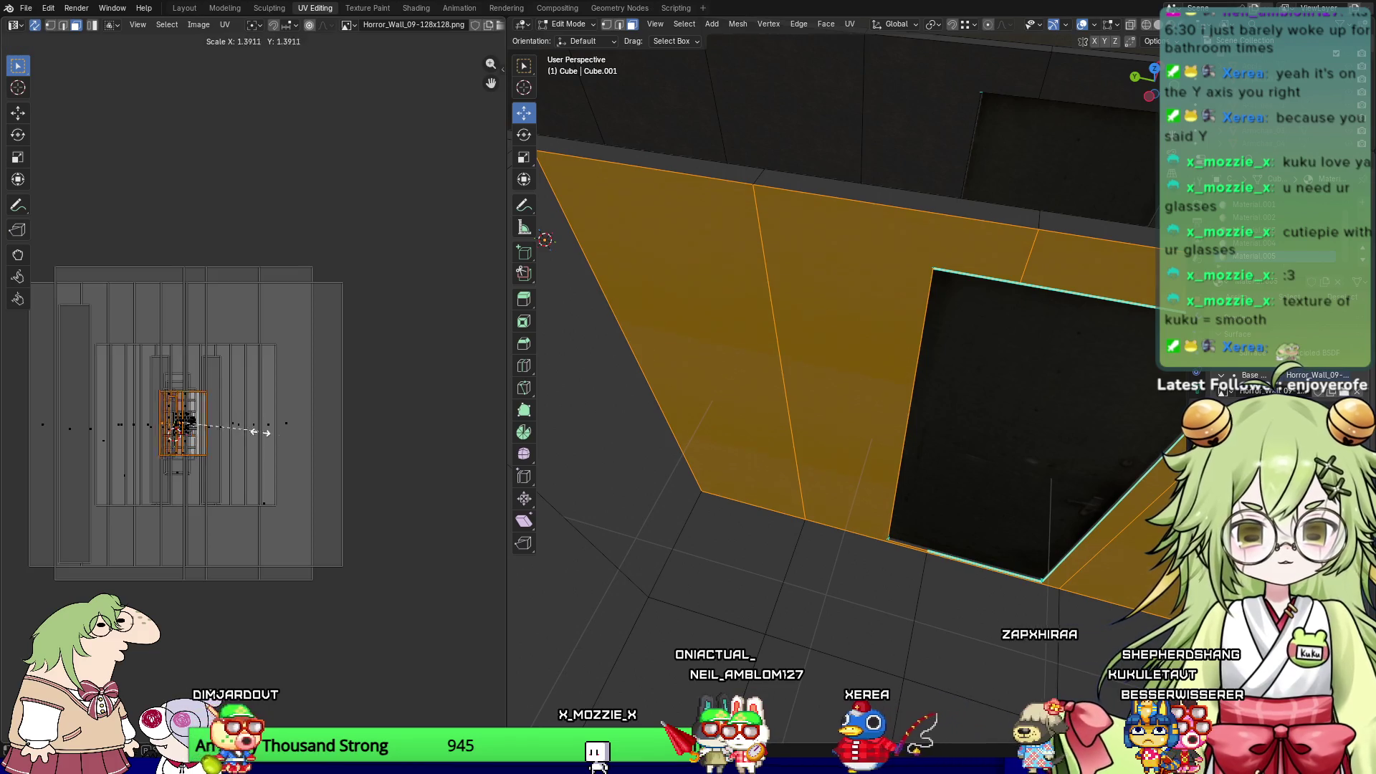
left_click(361, 466)
key("Return")
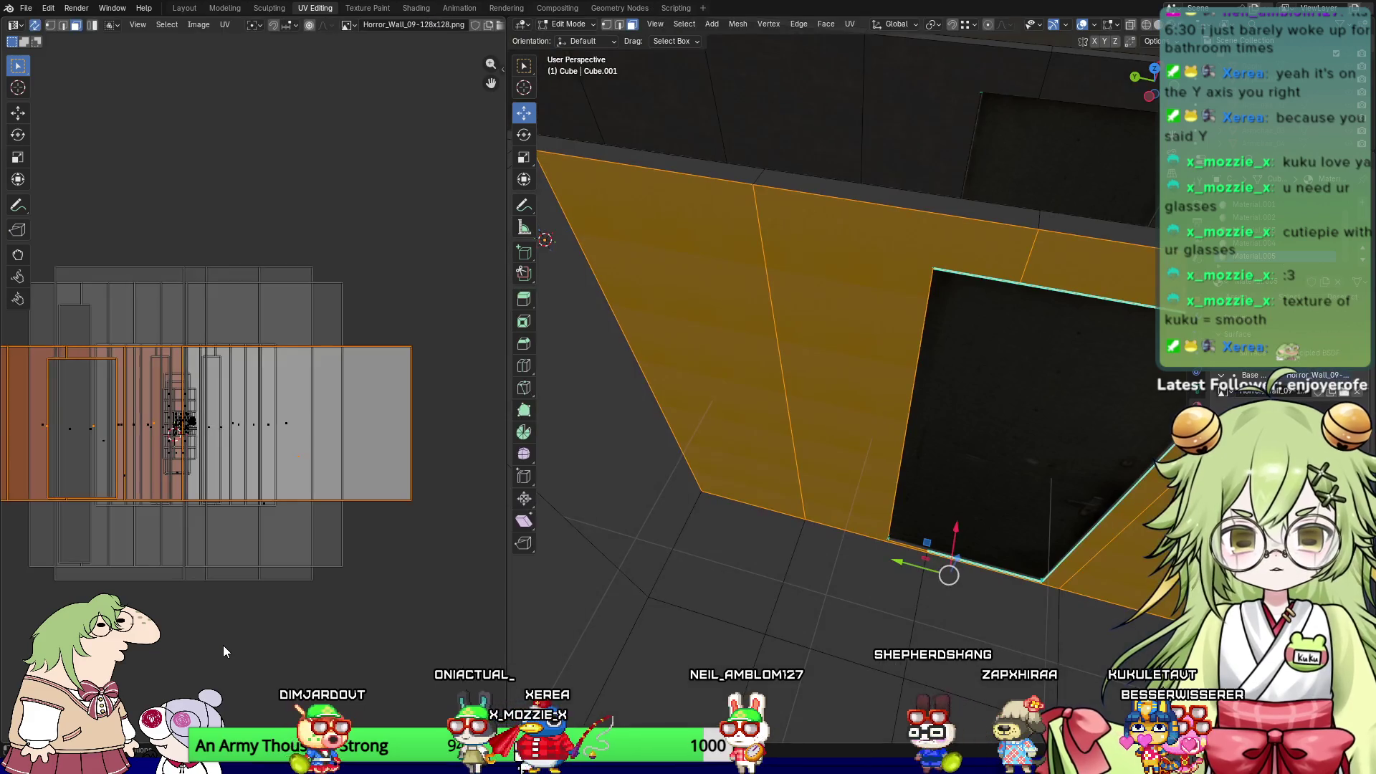
key("ctrl+z")
key("ctrl+z")
key("ctrl+z")
key("ctrl+shift+z")
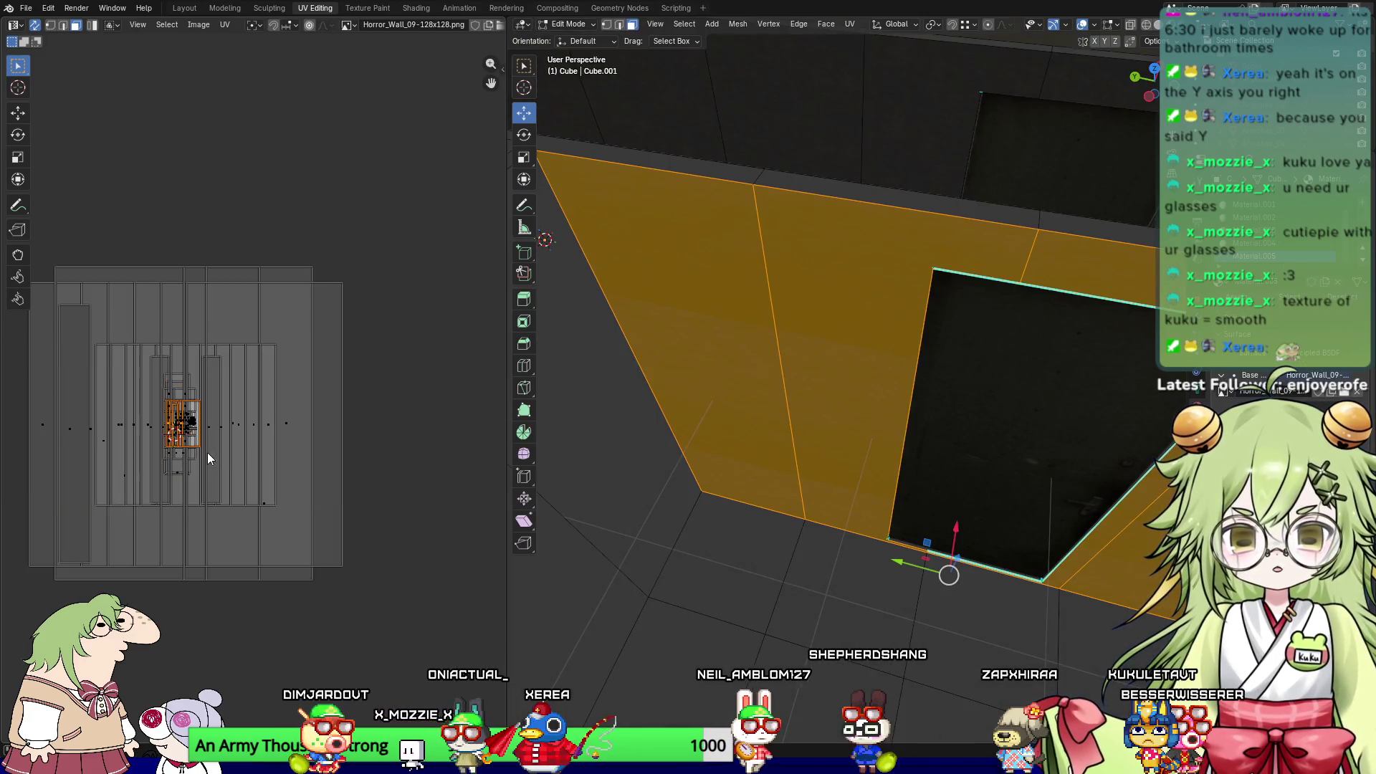
Step: Scale the wall UVs to 13.662 in both X and Y, then pick a floor face
key("s")
left_click(359, 525)
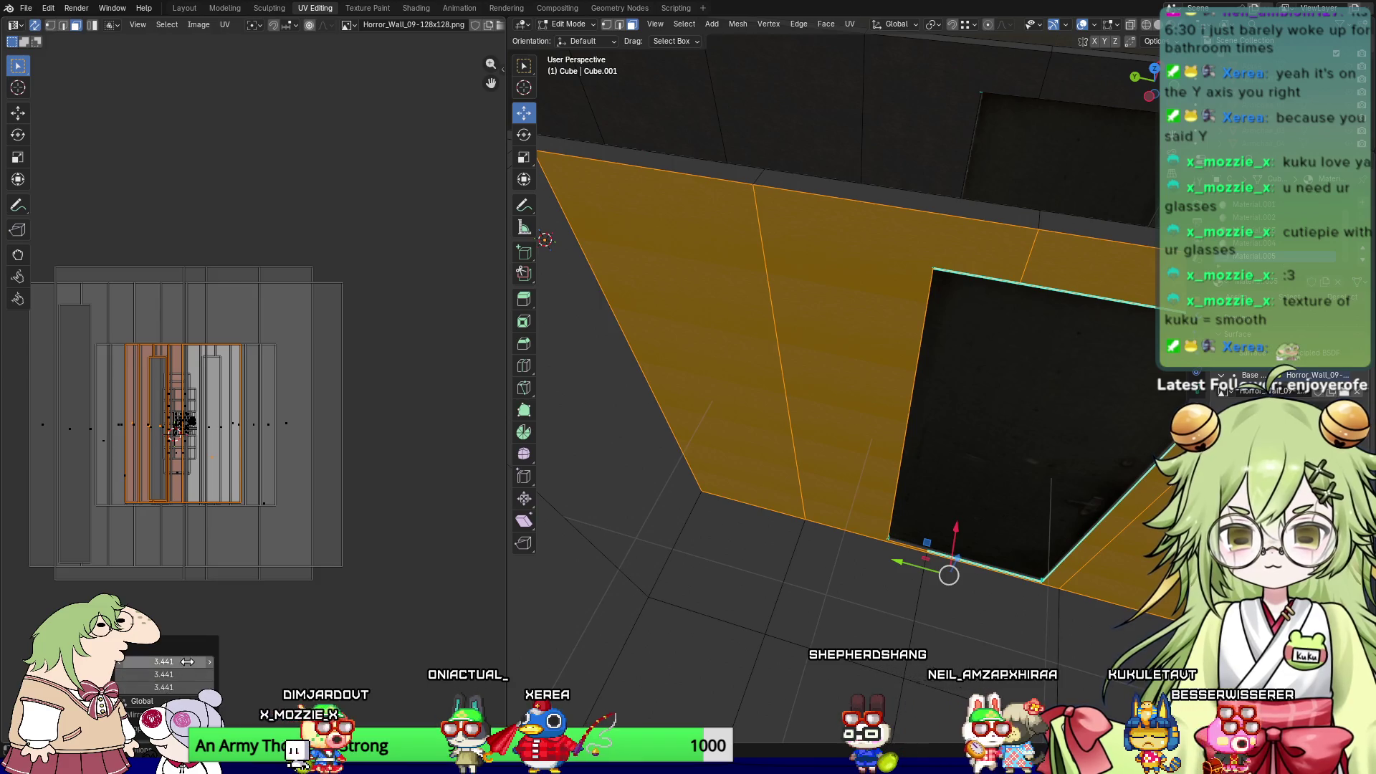
left_click(181, 674)
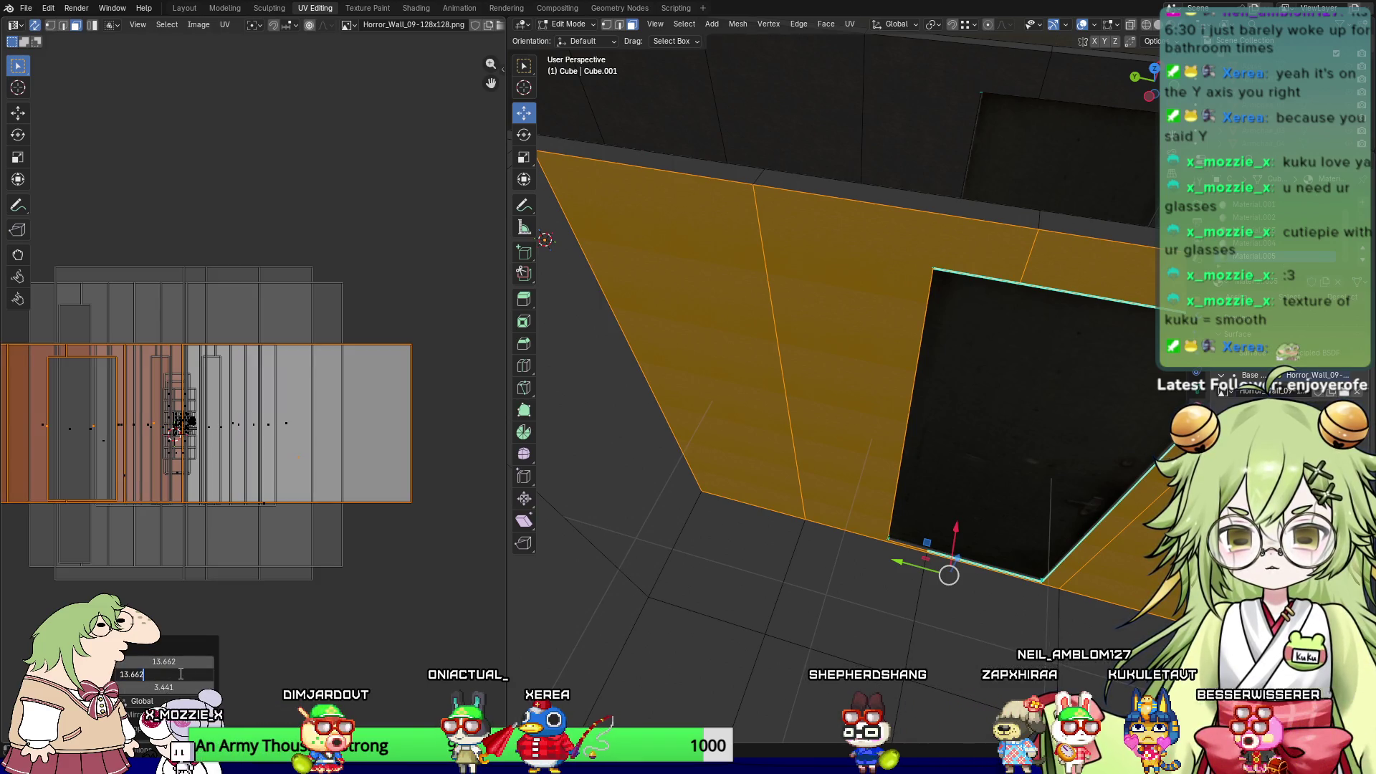
key("Tab")
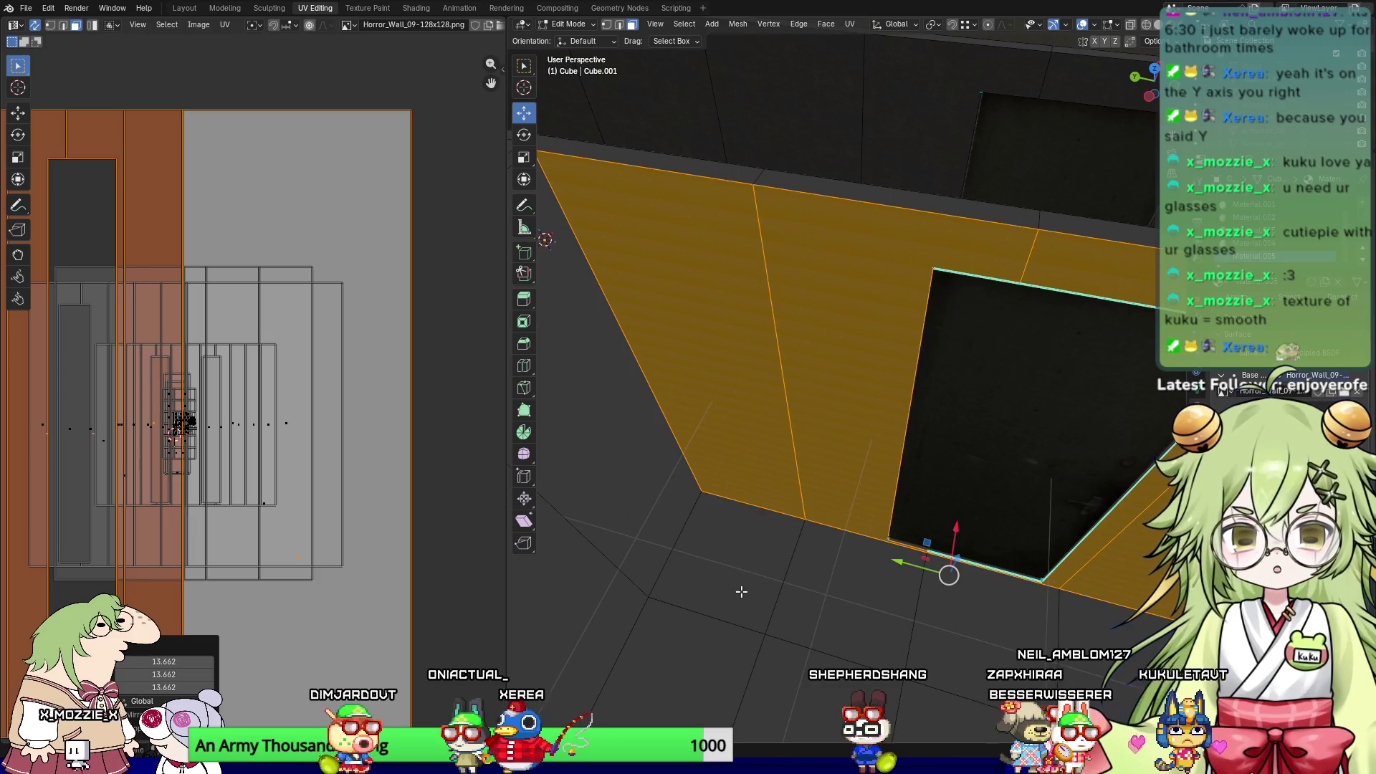
left_click(737, 583)
scroll(788, 487, "up", 4)
scroll(762, 505, "up", 3)
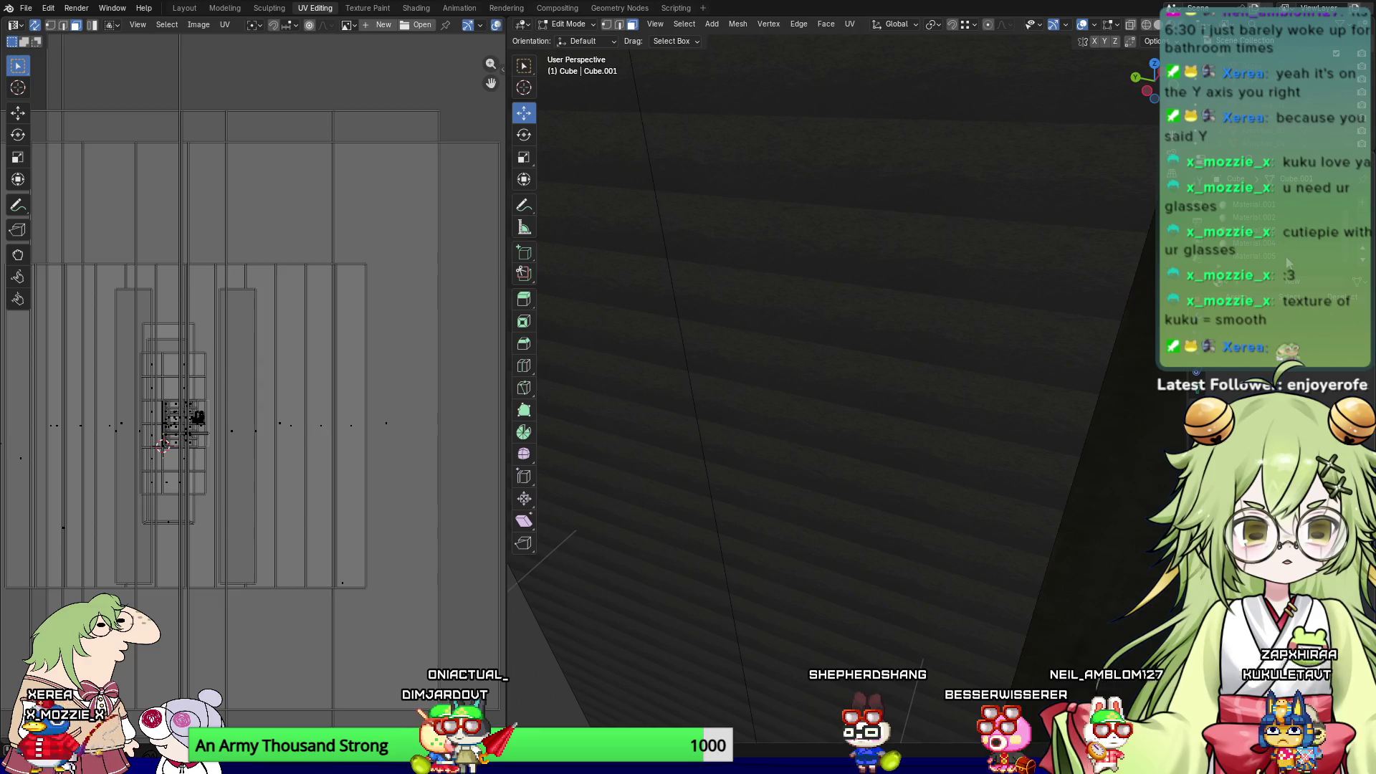
Step: Select the left wall's connected faces and squash their UVs vertically to about 0.297
left_click(762, 504)
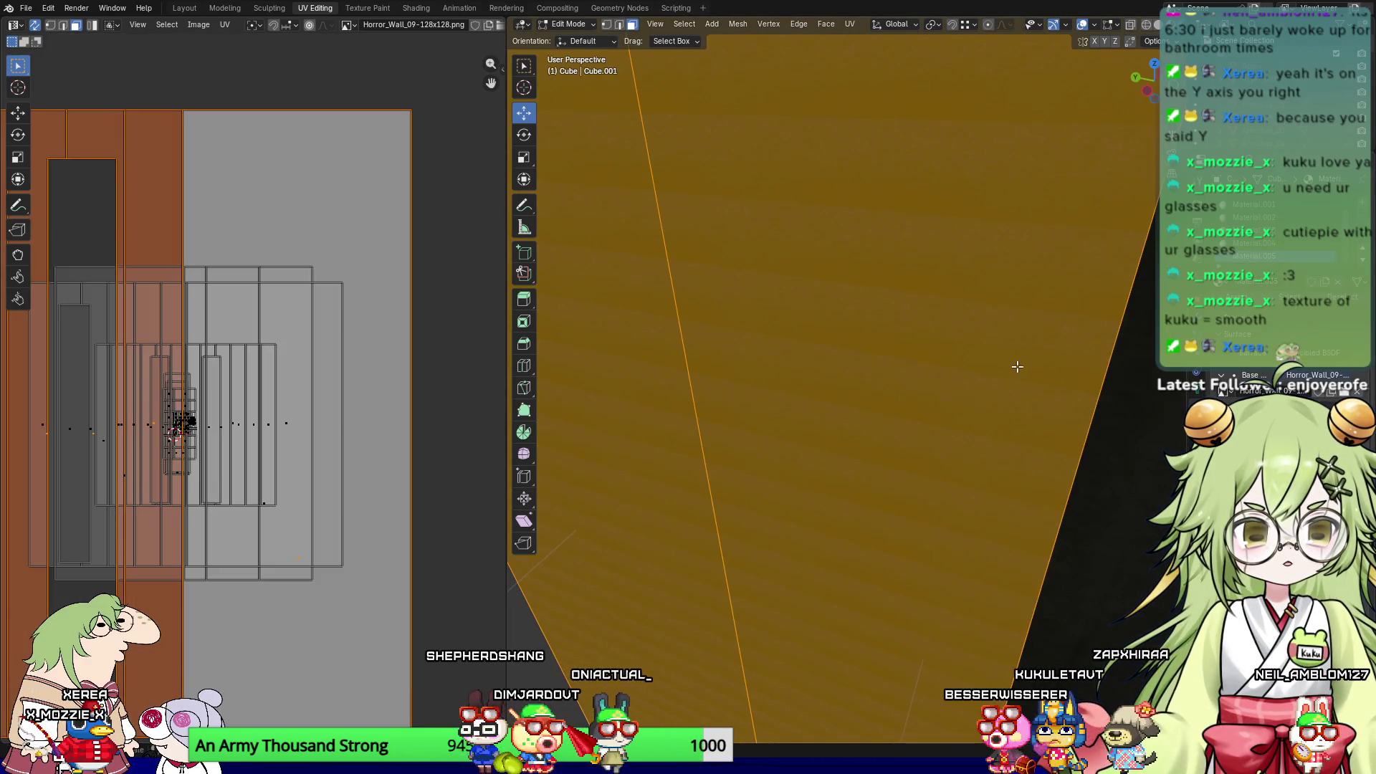
scroll(1016, 368, "down", 5)
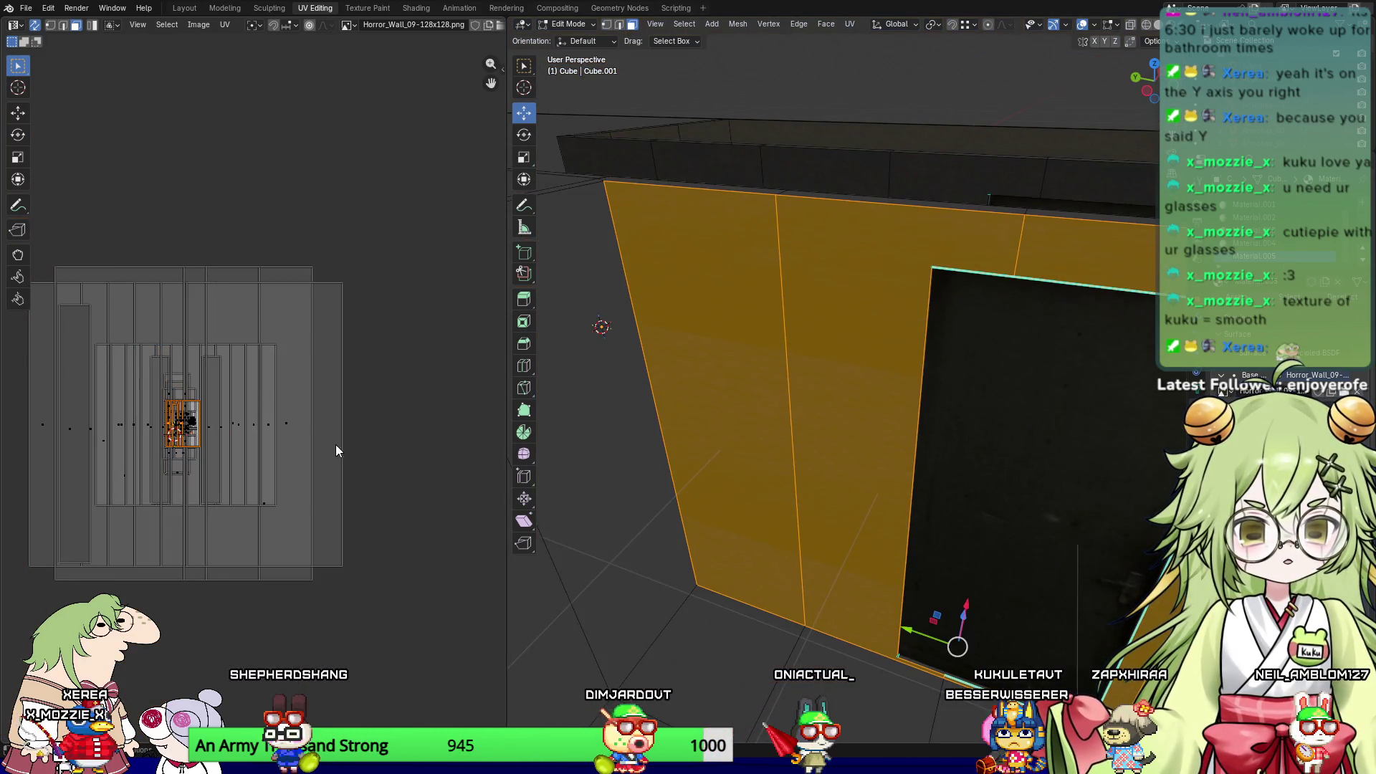
left_click(270, 492)
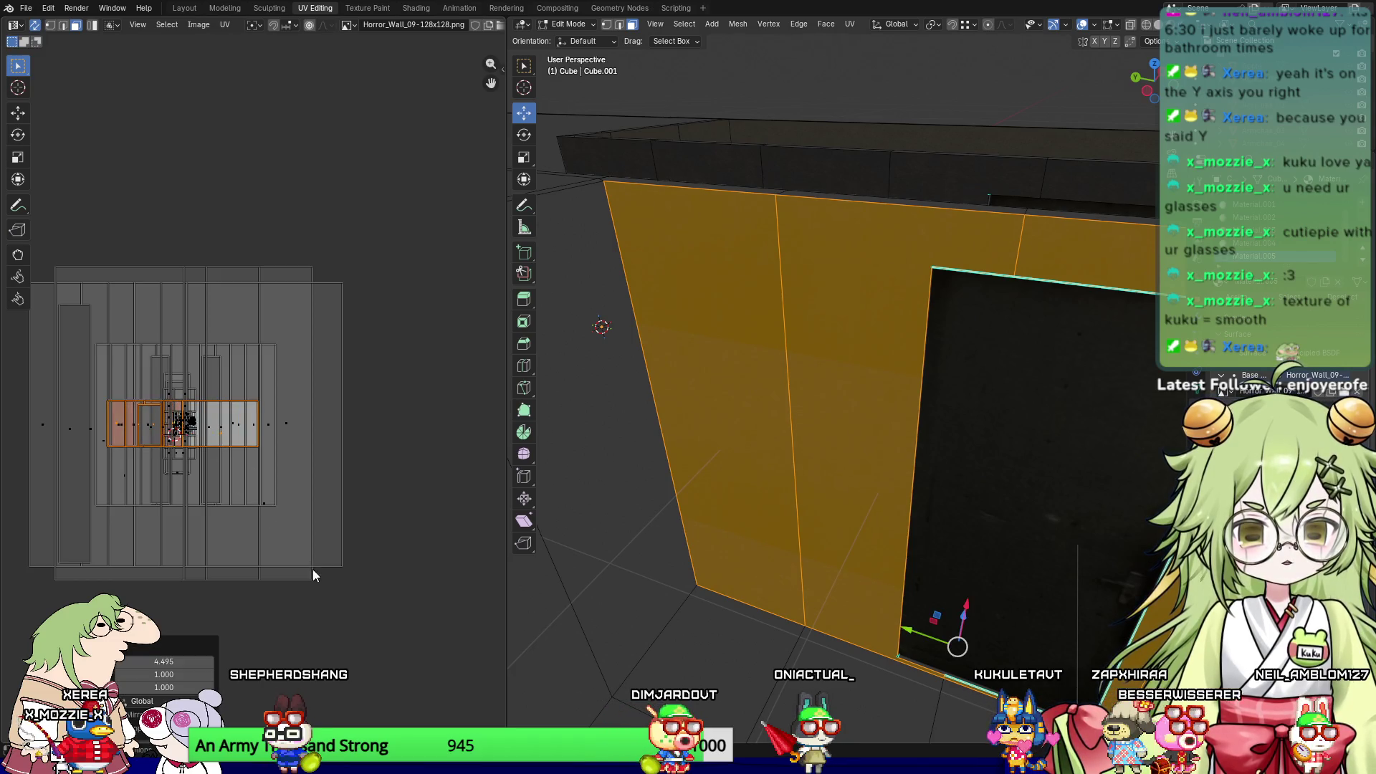
left_click(704, 439)
key("ctrl+l")
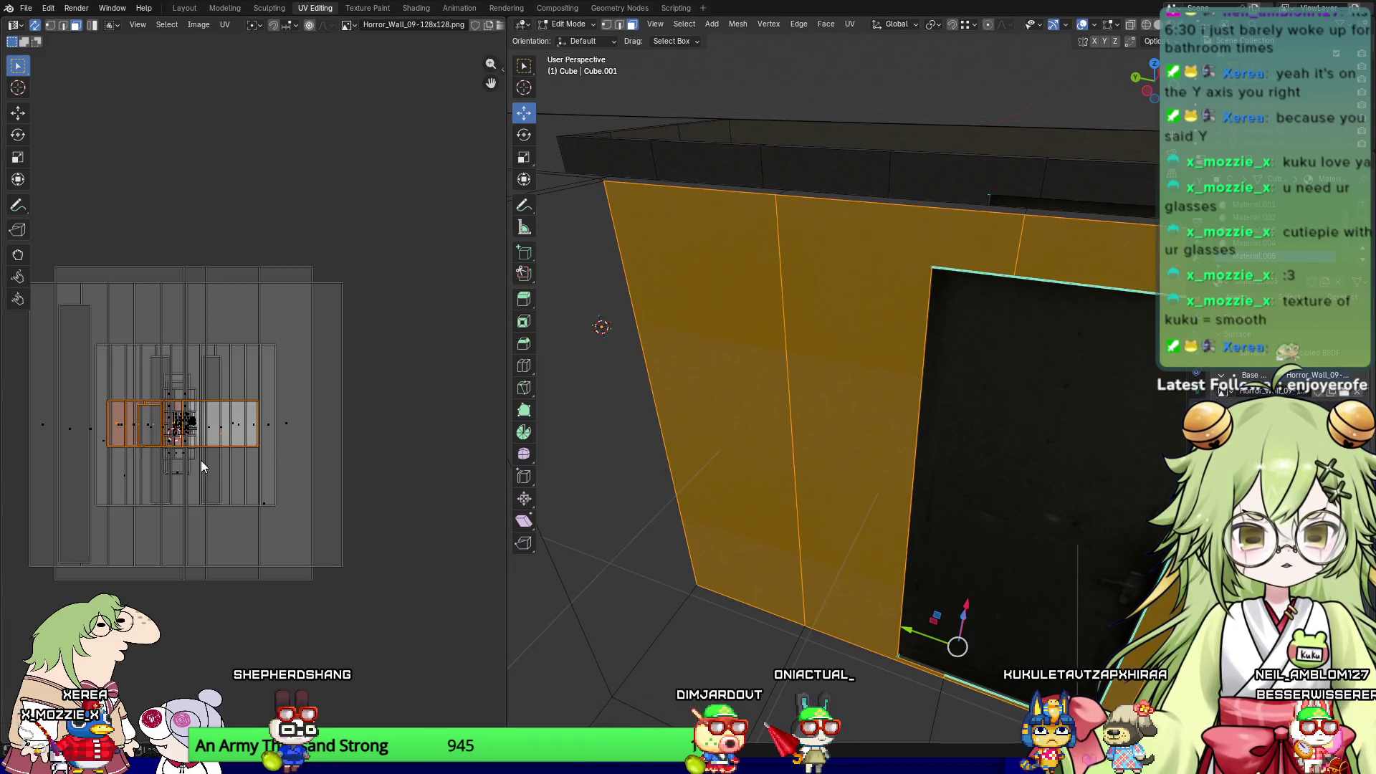
key("s")
key("y")
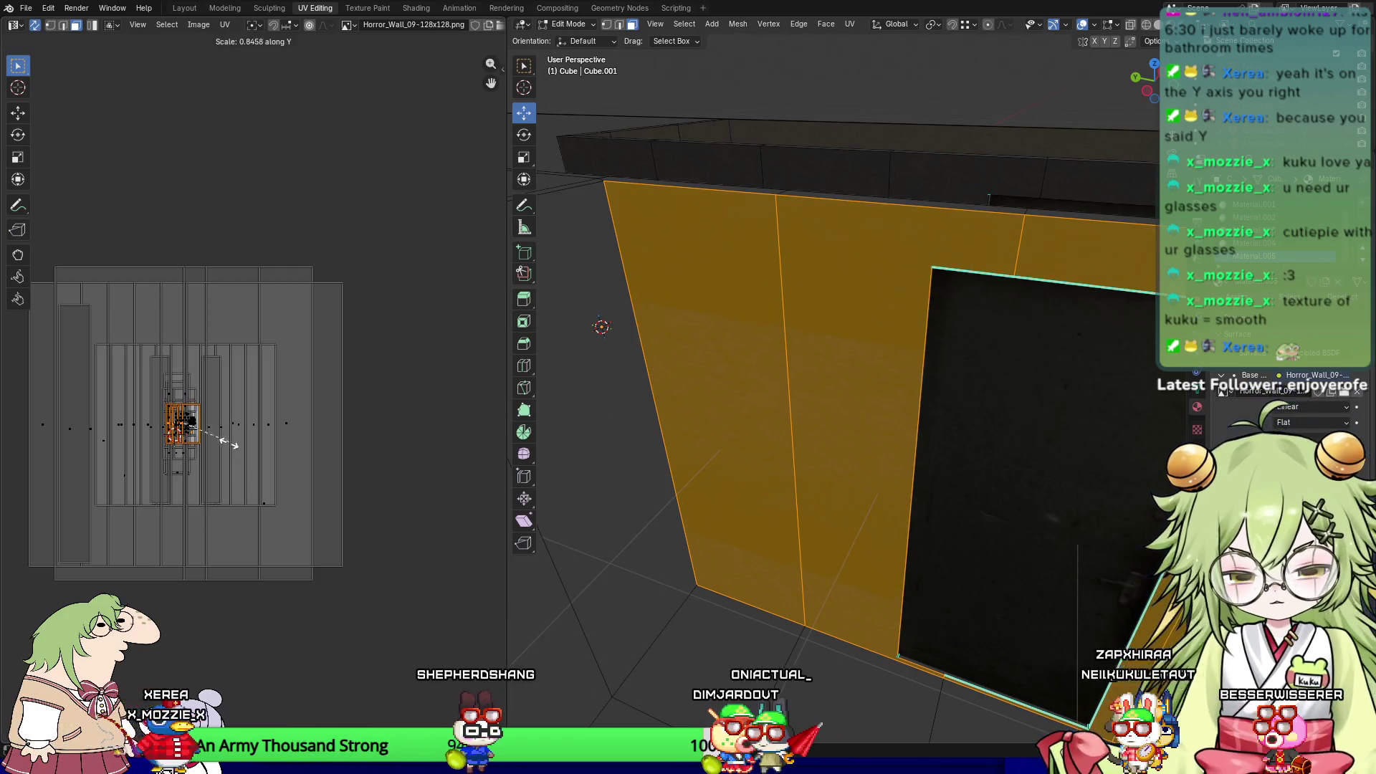
left_click(199, 435)
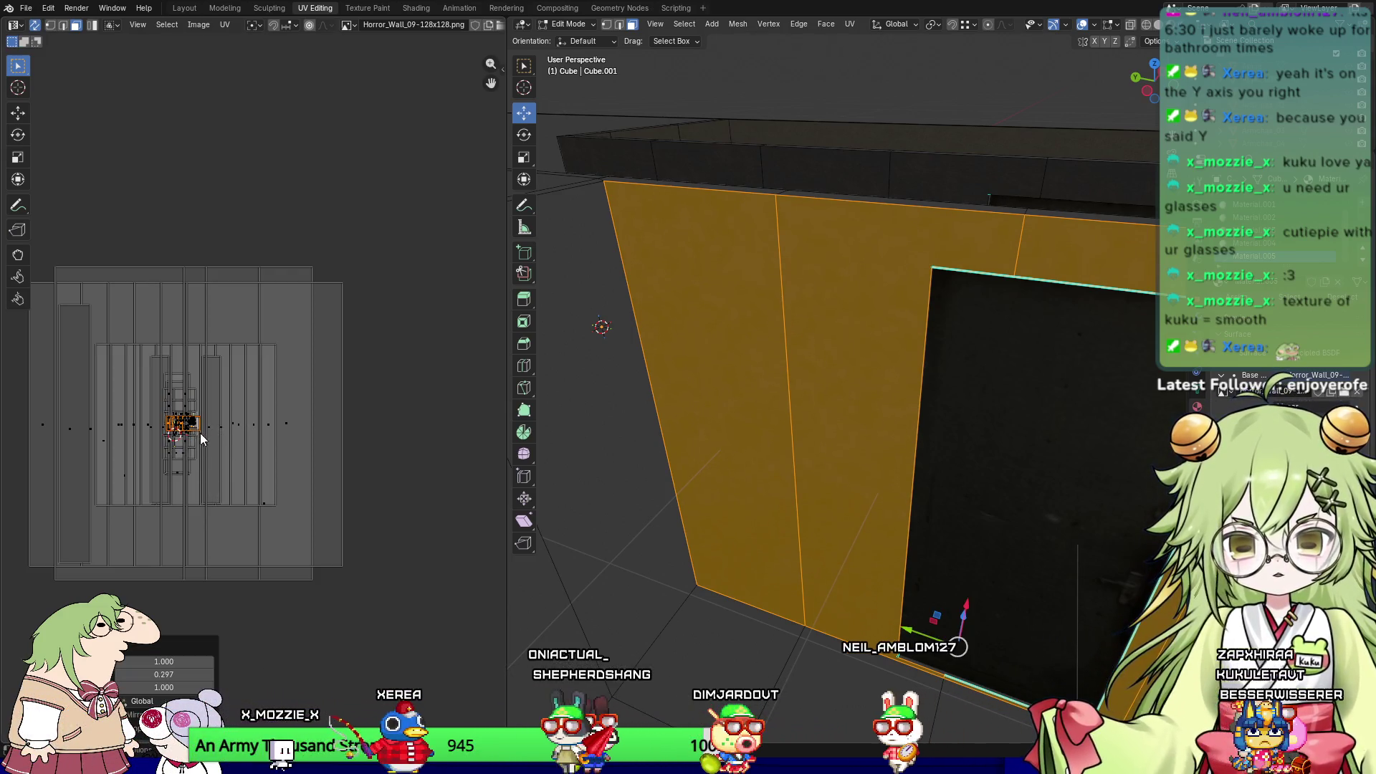
Step: Select the middle wall face, then a floor face viewed from above
left_click(909, 500)
left_click(774, 582)
mouse_move(774, 582)
middle_mouse_down()
mouse_move(569, 596)
mouse_move(1104, 639)
mouse_move(758, 432)
middle_mouse_up()
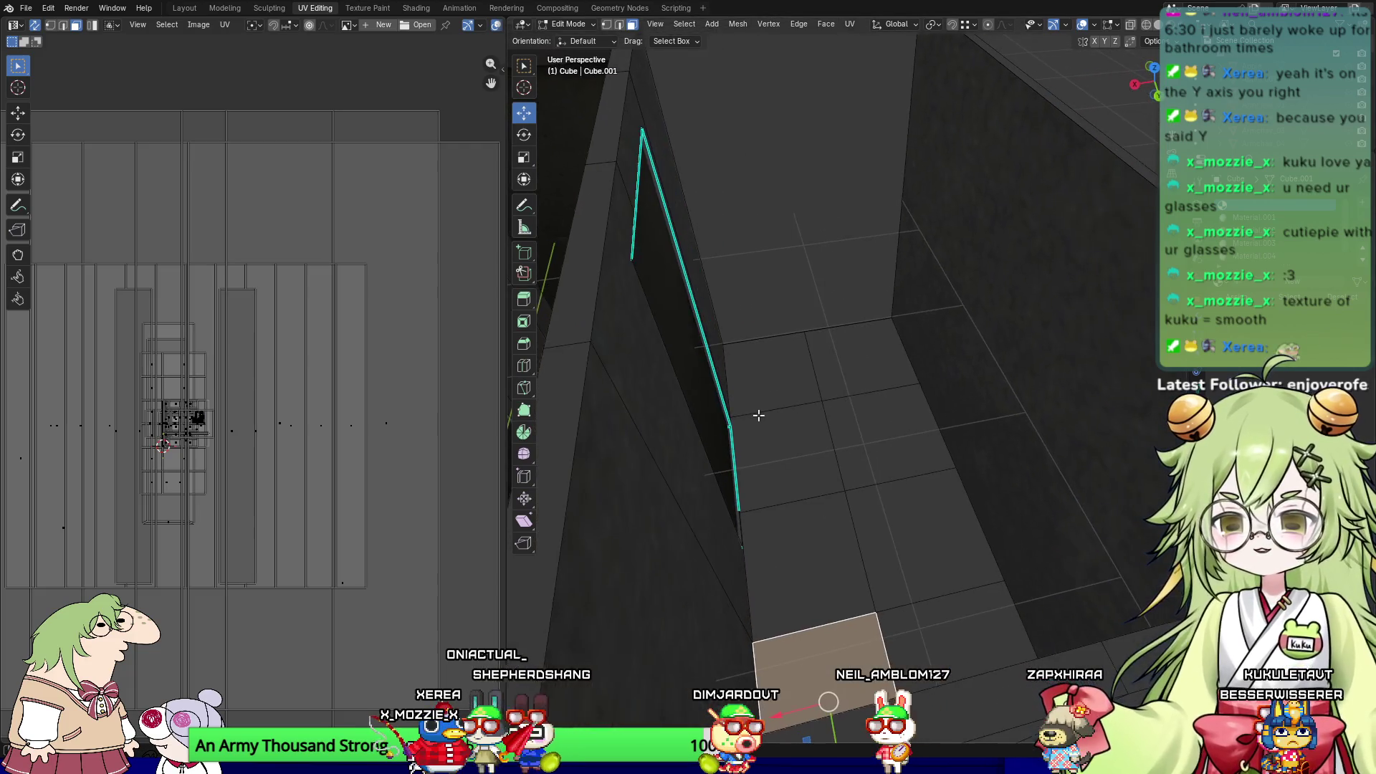
Step: Select the left and right faces of the opening and display Horror_Wall_09-128x128.png behind the UVs
left_click(882, 184)
mouse_move(881, 184)
middle_mouse_down()
mouse_move(885, 349)
mouse_move(857, 255)
middle_mouse_up()
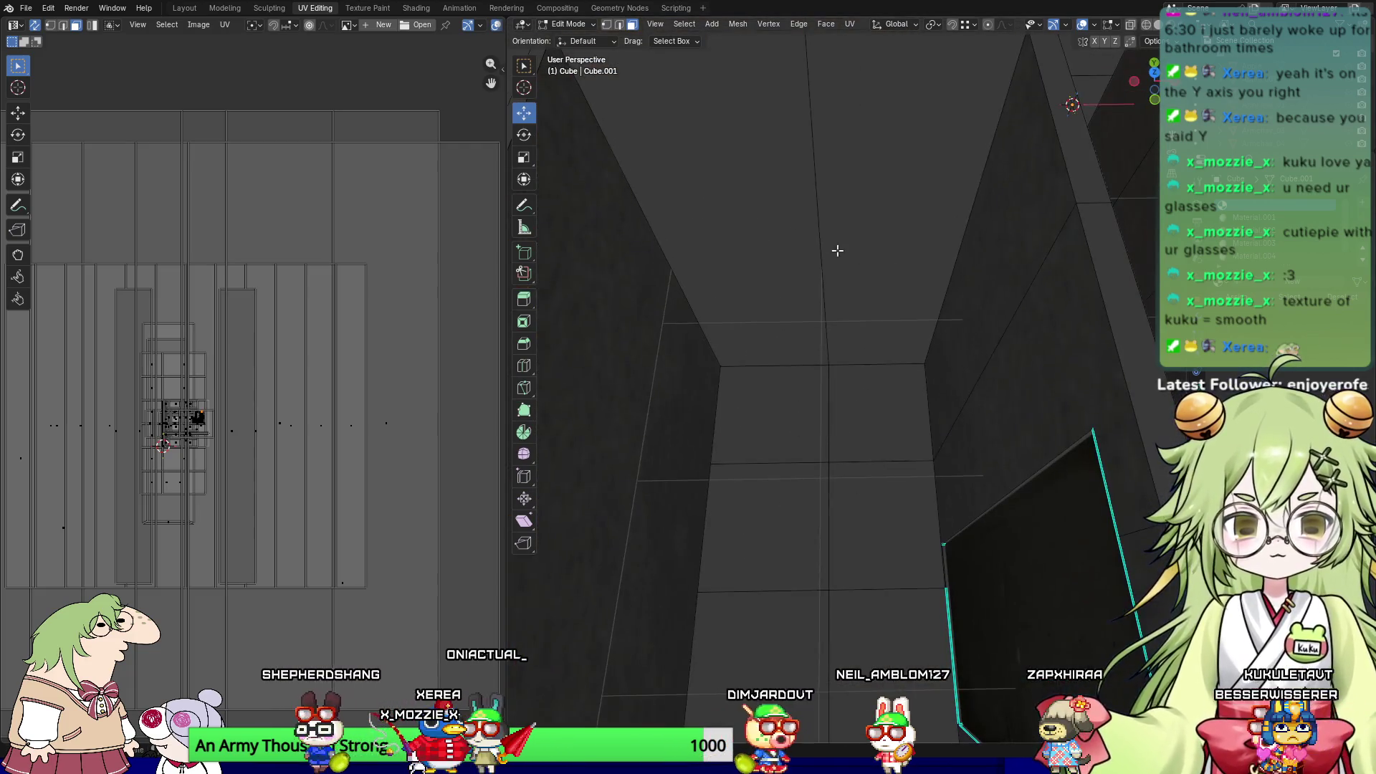
left_click(780, 288)
left_click(844, 245, "shift")
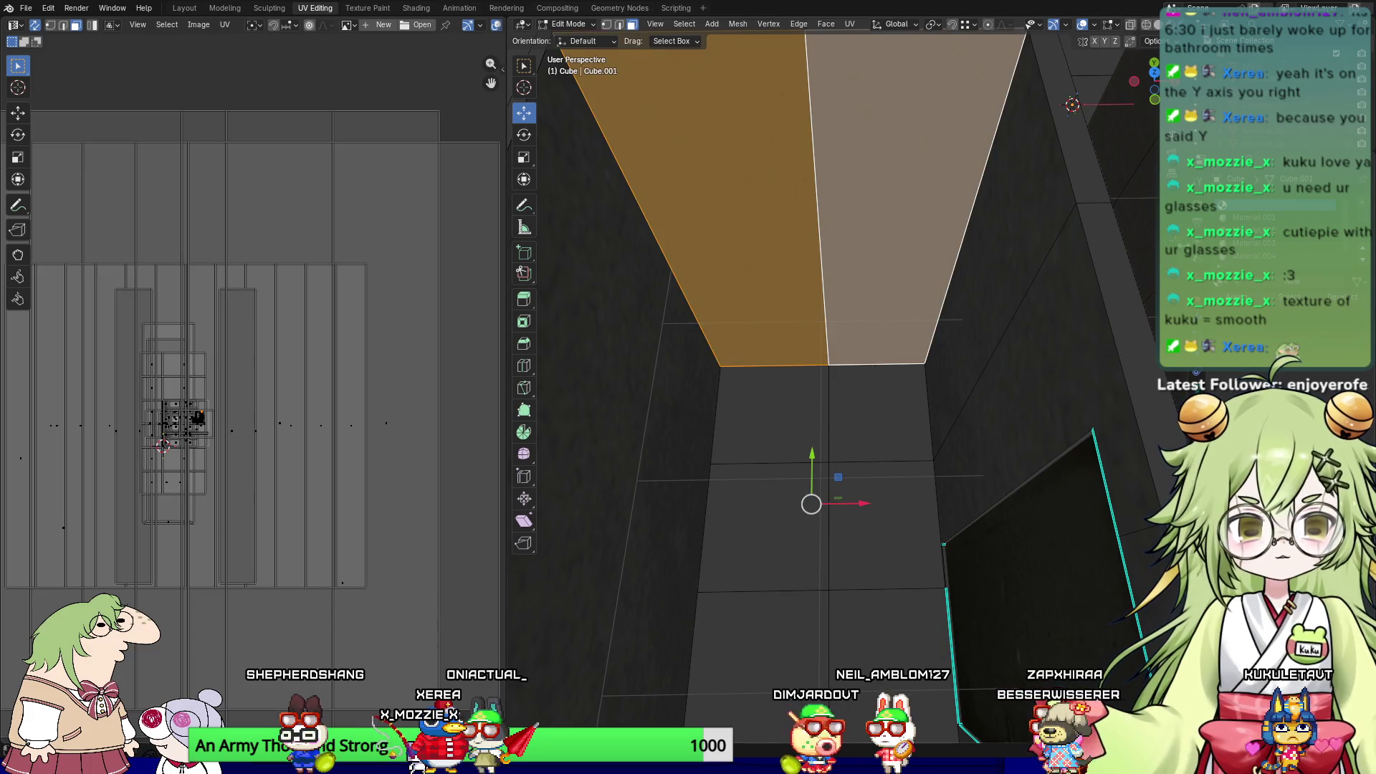
left_click(1206, 310)
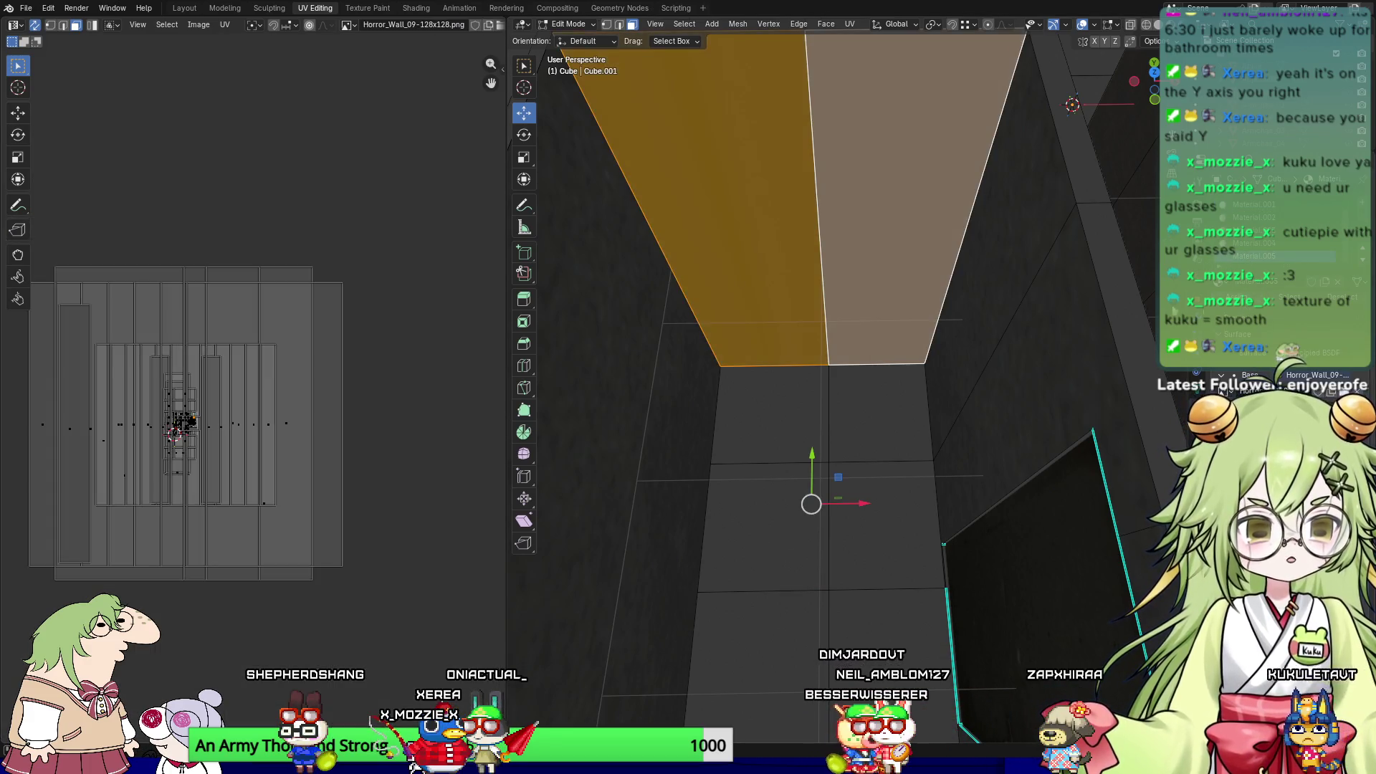
Step: Select the right-side and narrow strip faces, then switch to front orthographic view
mouse_move(710, 397)
middle_mouse_down()
mouse_move(730, 312)
mouse_move(817, 326)
mouse_move(925, 302)
middle_mouse_up()
left_click(1012, 339)
left_click(976, 307)
mouse_move(686, 238)
middle_mouse_down()
mouse_move(571, 316)
mouse_move(761, 251)
middle_mouse_up()
scroll(763, 253, "up", 1)
key("KP_1")
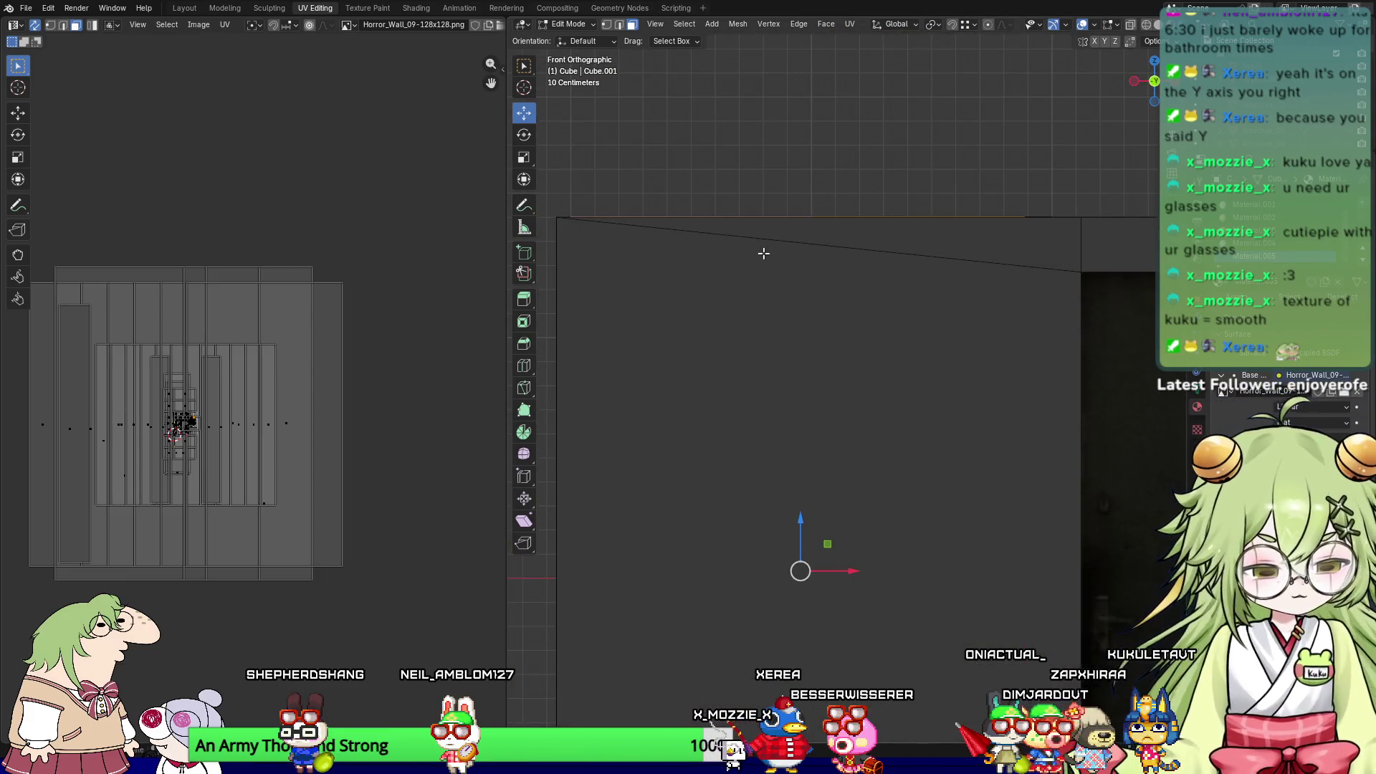
Step: Unwrap the side faces Angle Based and rescale their UVs by 0.9282 along Y
right_click(186, 453)
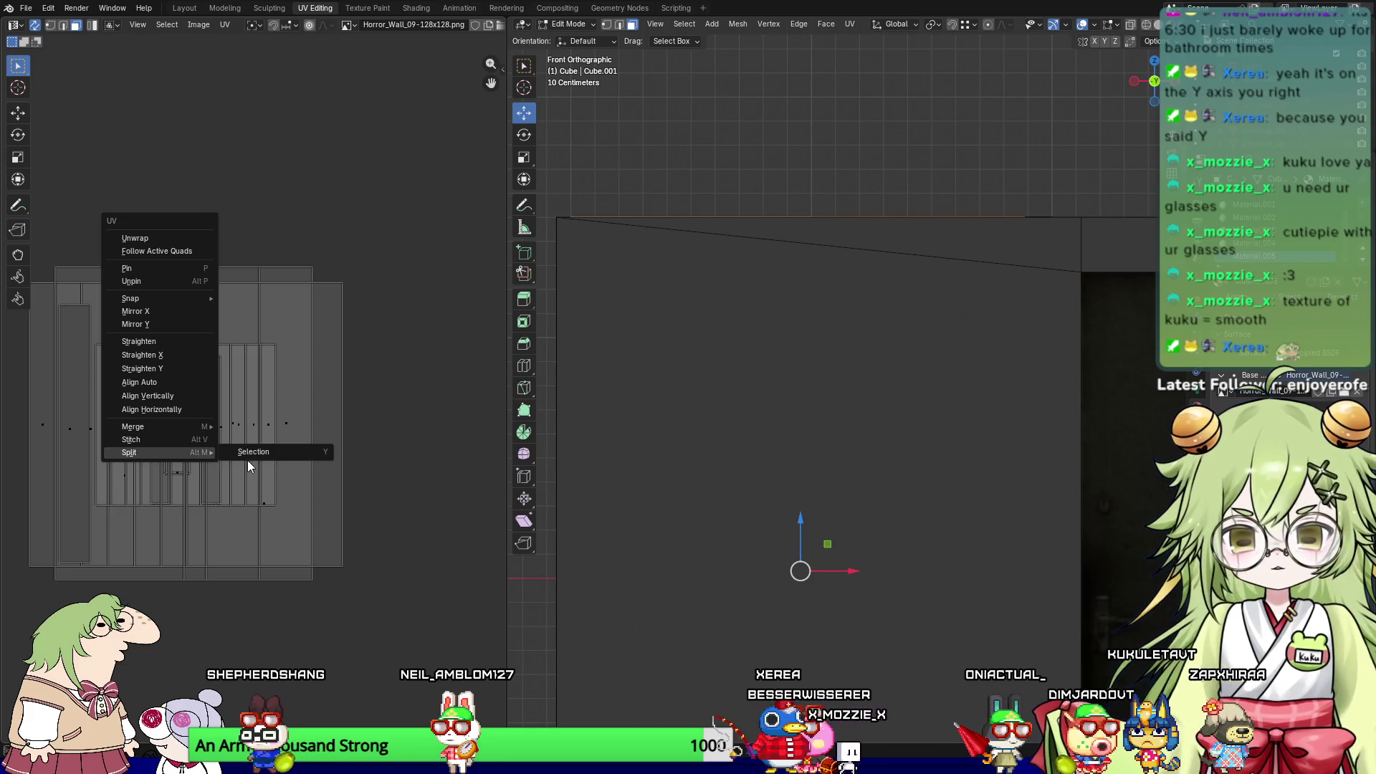
key("u")
left_click(204, 463)
middle_click_drag(730, 399, 747, 444)
scroll(192, 426, "up", 3)
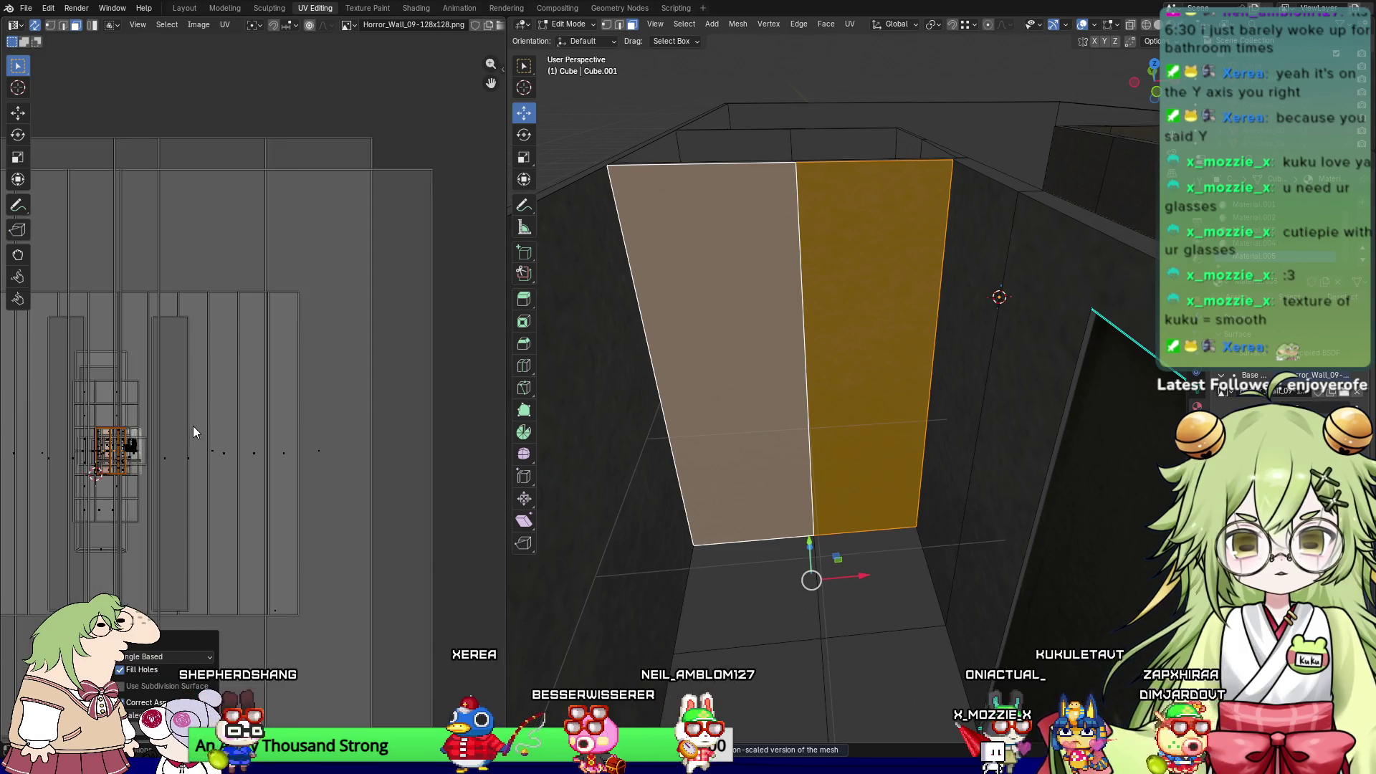
middle_click_drag(194, 548, 342, 384)
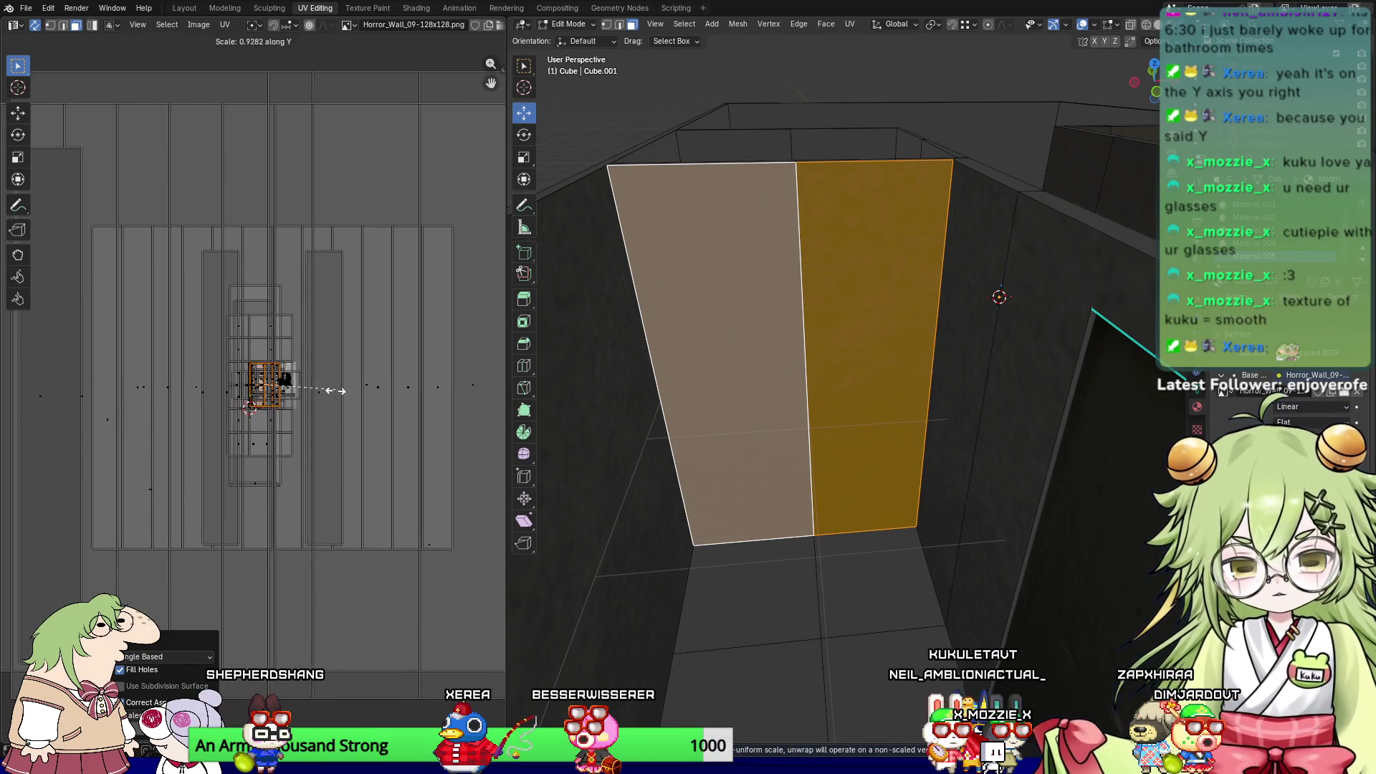
left_click(290, 392)
Step: Select only the right side face, toggling between the left and right selections
left_click(788, 293)
left_click(851, 486)
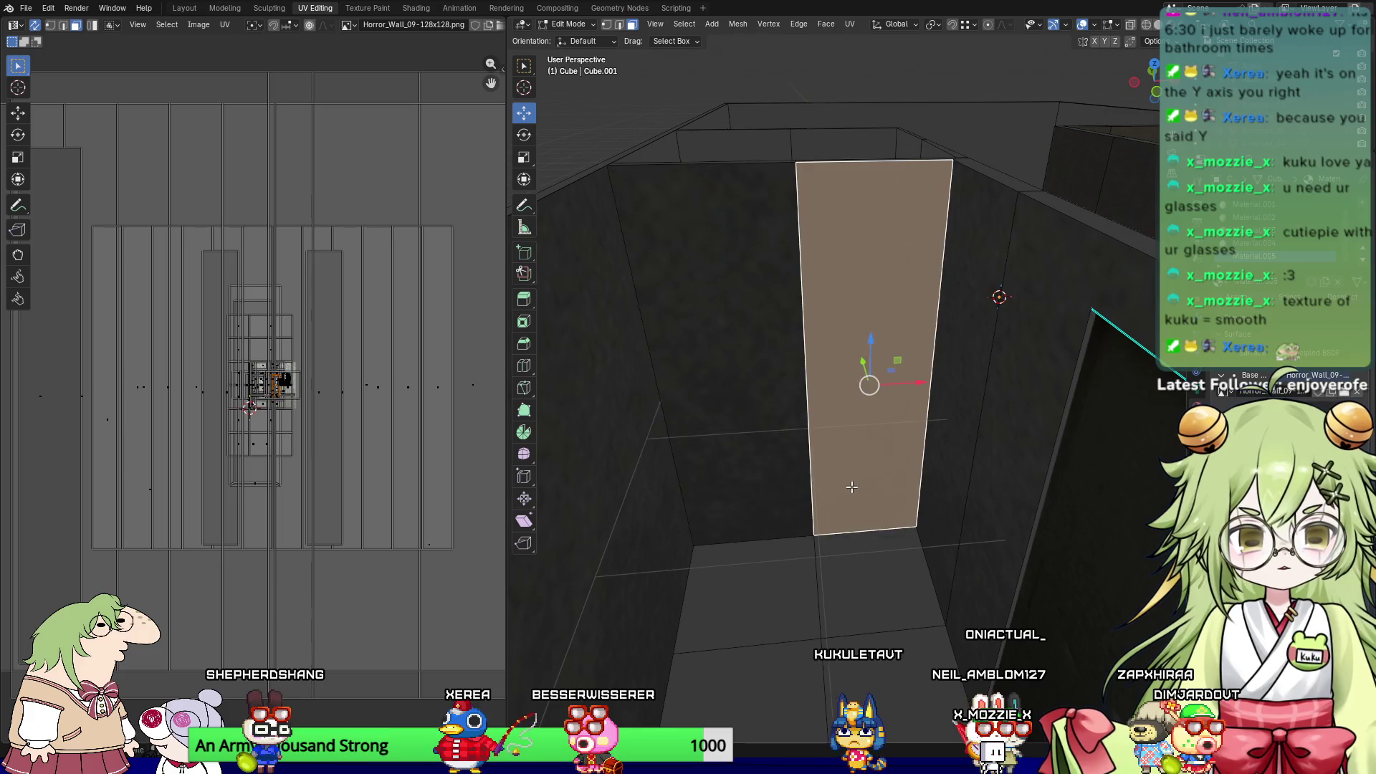
key("ctrl+z")
key("ctrl+shift+z")
key("ctrl+z")
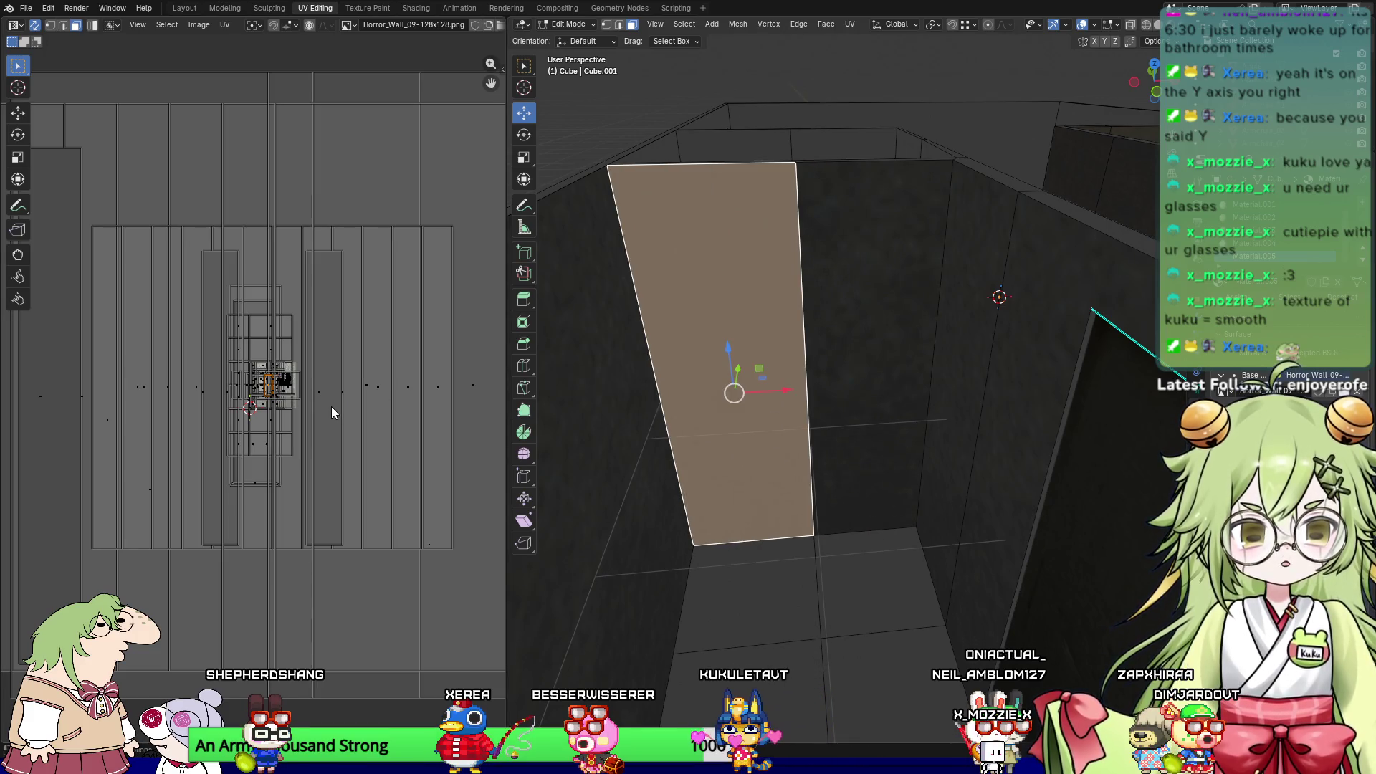
key("ctrl+shift+z")
Step: Select the corridor floor faces beside the opening
mouse_move(896, 344)
middle_mouse_down()
mouse_move(1053, 396)
mouse_move(964, 428)
middle_mouse_up()
left_click(872, 394)
left_click(967, 394, "shift")
left_click(953, 488, "shift")
middle_click_drag(835, 461, 812, 557)
left_click(824, 487, "shift")
left_click(881, 534, "shift")
left_click(848, 626, "shift")
left_click(750, 552, "shift")
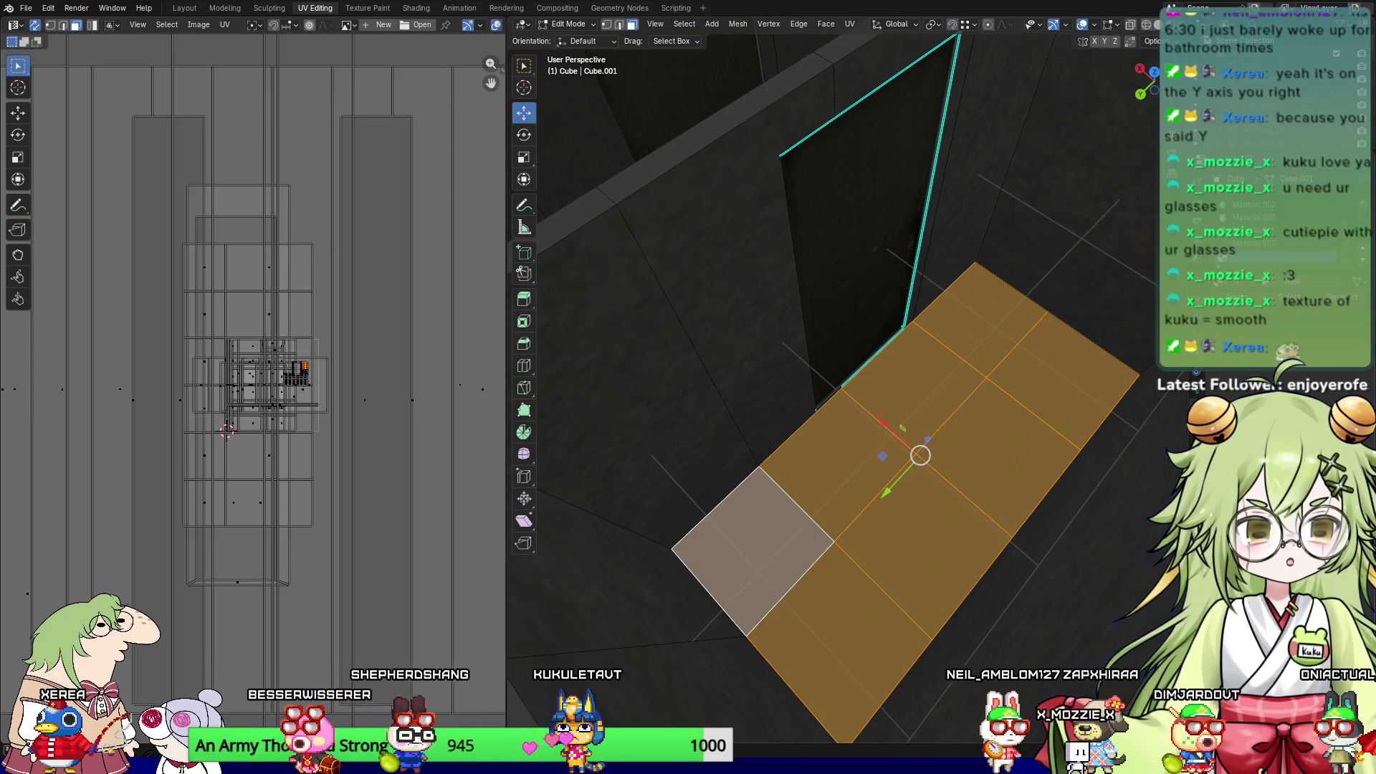
Step: Set the floor material's Base Color to an Image Texture using Horror_Floor_01
scroll(1255, 289, "down", 2)
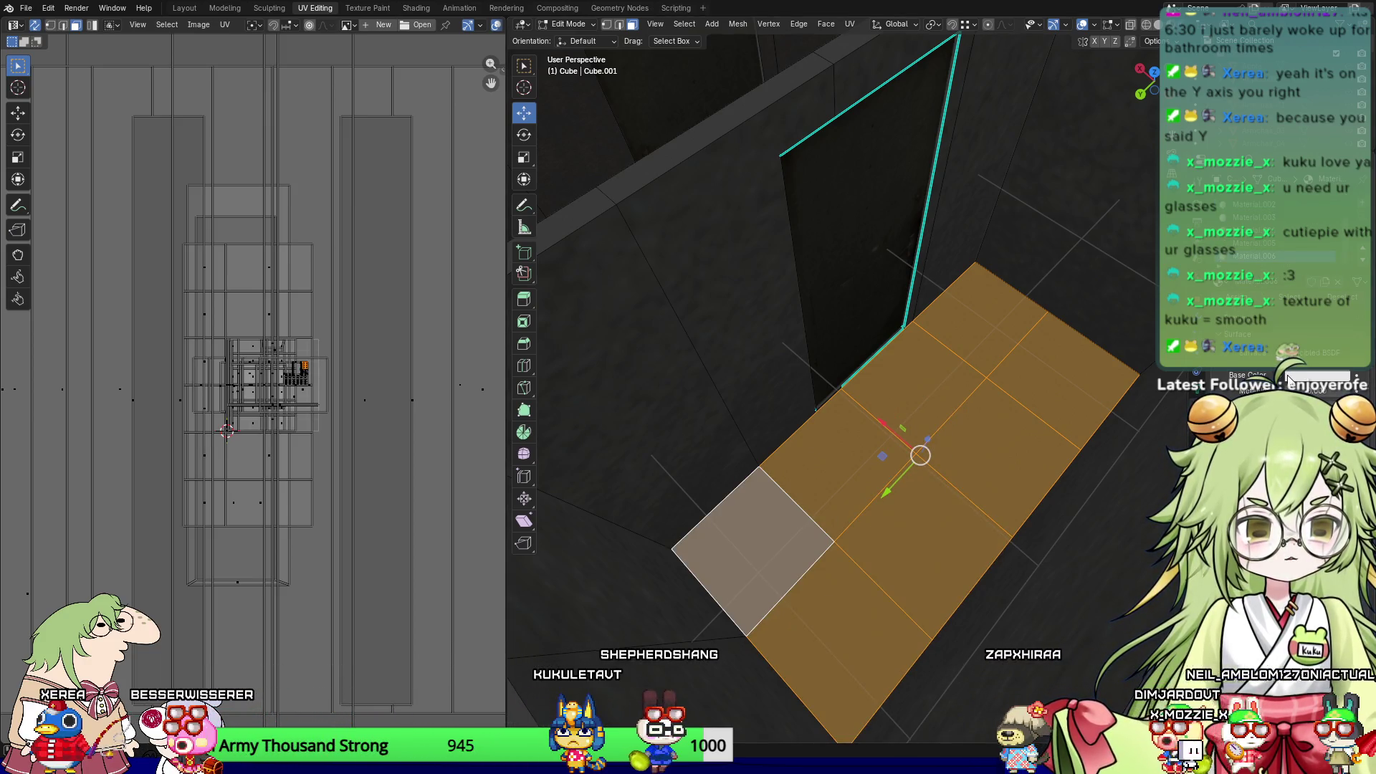
left_click(1196, 374)
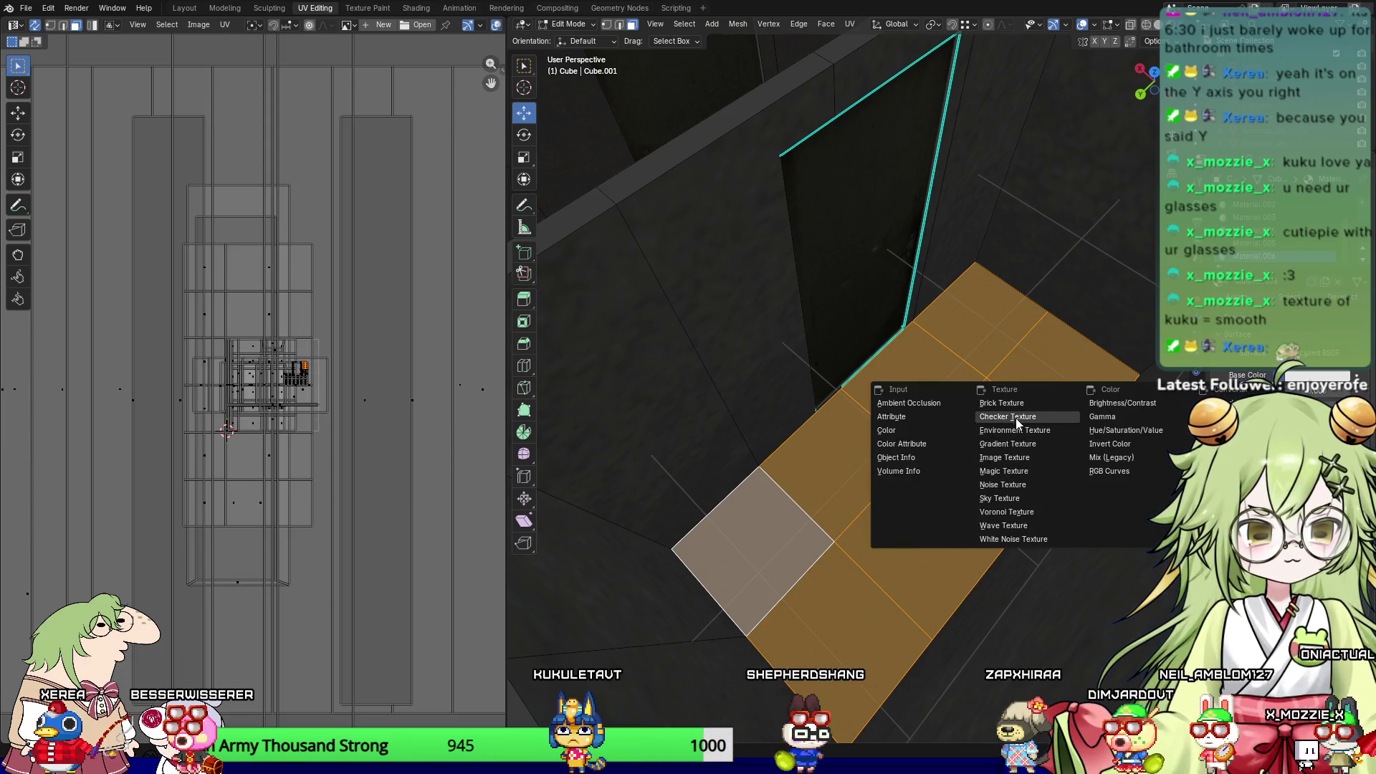
left_click(1018, 459)
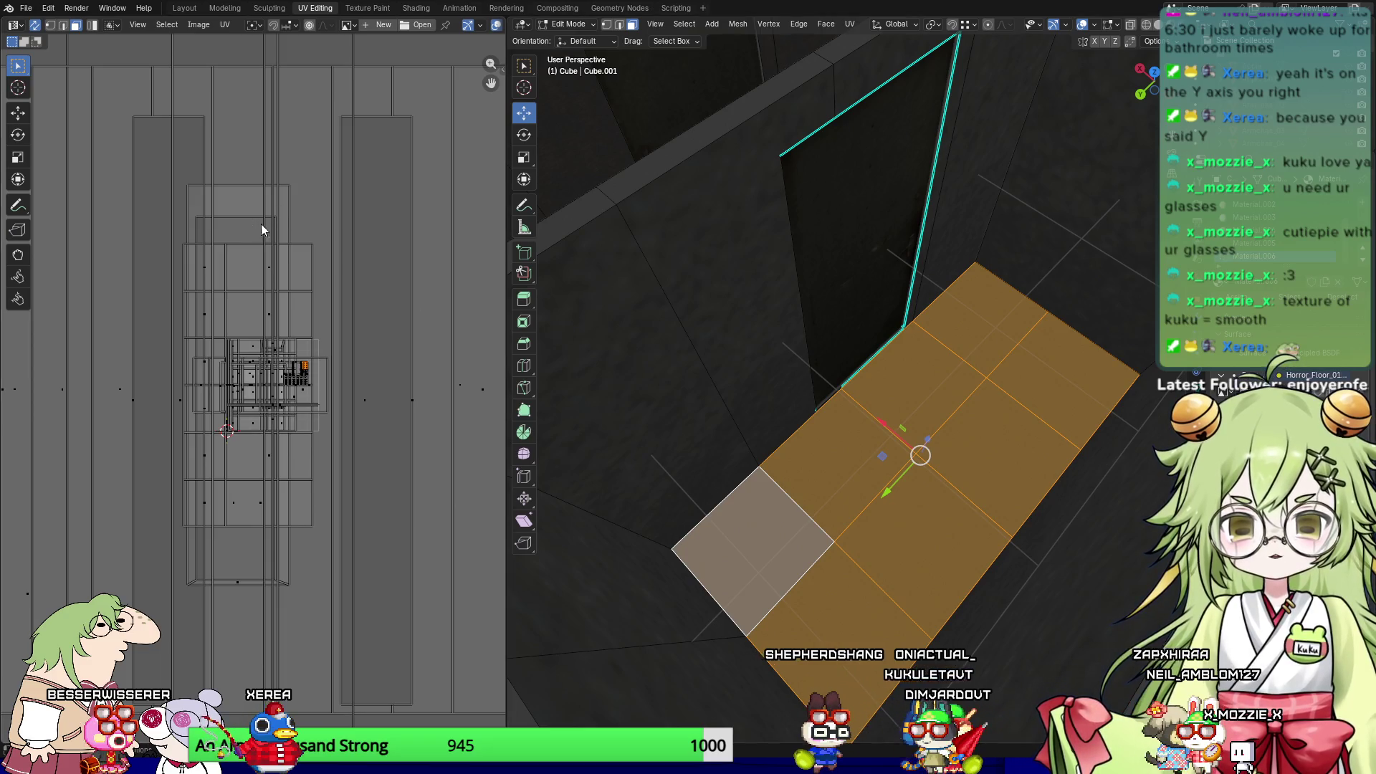
Step: Frame the floor faces in top orthographic view and unwrap them Angle Based
key("KP_Decimal")
key("KP_7")
scroll(782, 454, "down", 5)
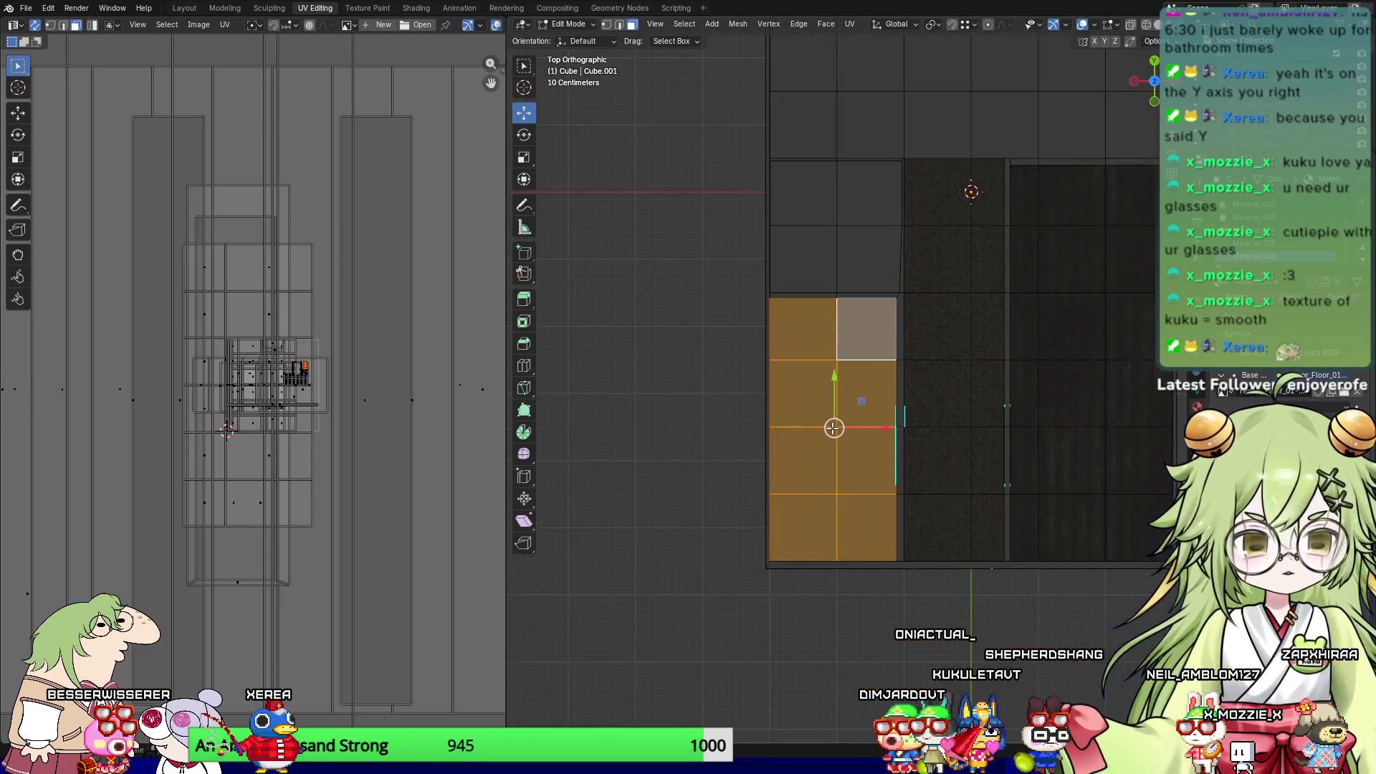
scroll(782, 454, "up", 2)
scroll(781, 455, "up", 2)
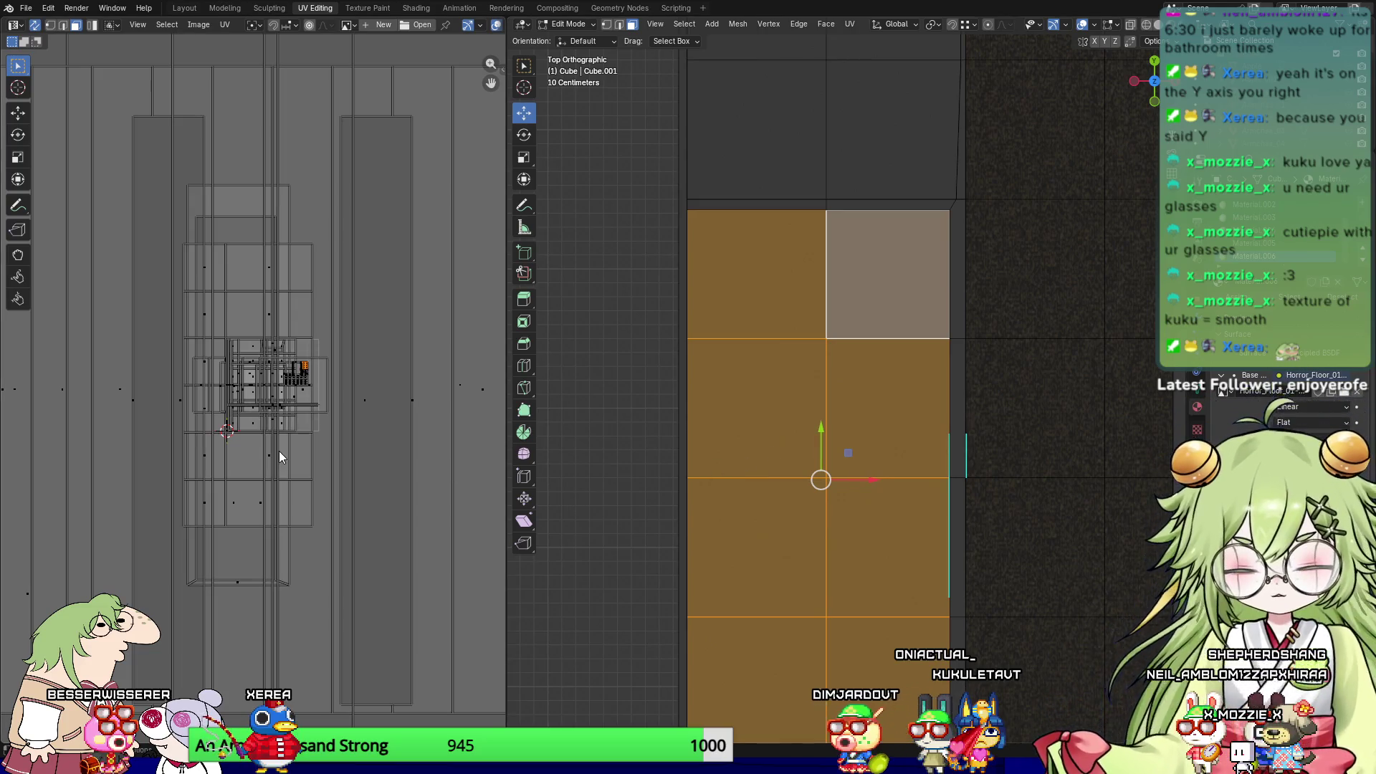
right_click(278, 450)
left_click(285, 450)
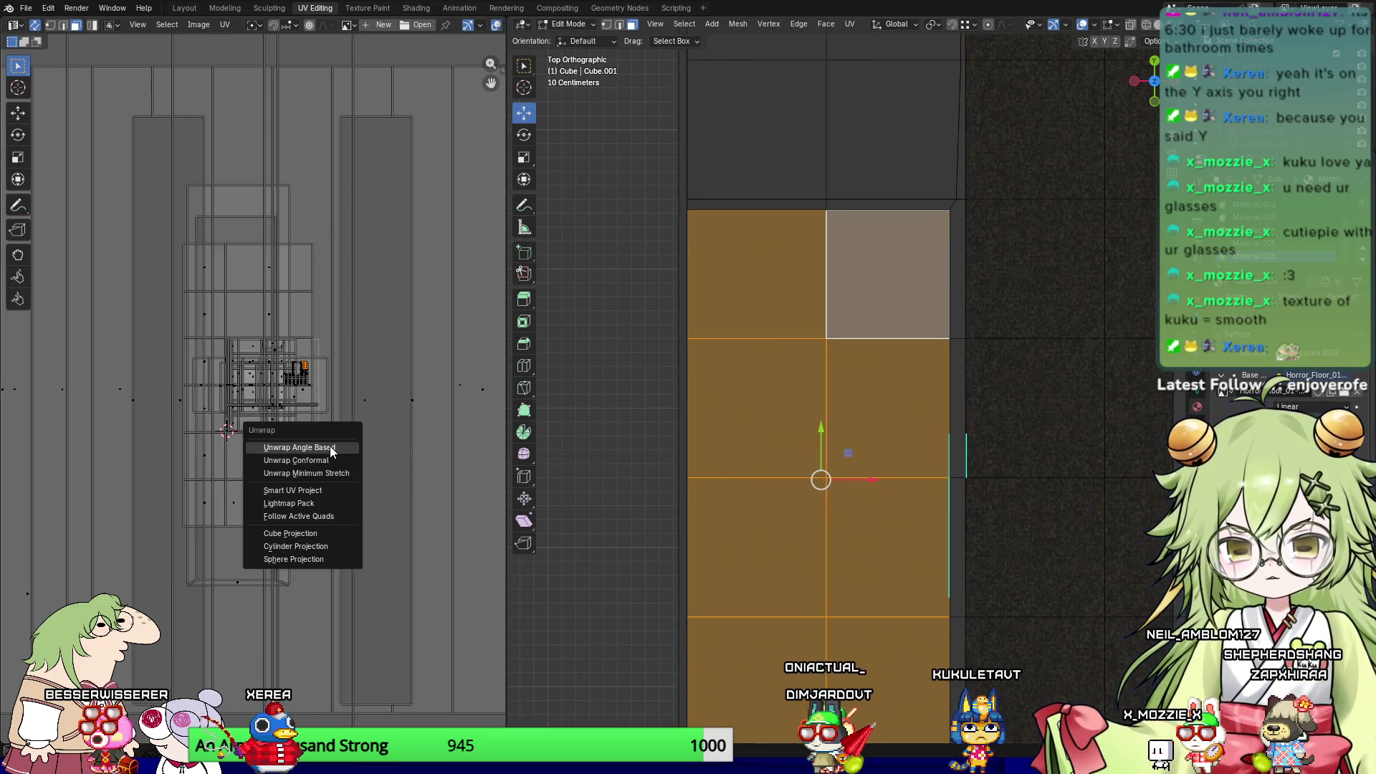
left_click(329, 446)
Step: Switch to Material.006, reselect the floor strip, and enlarge its UV island
left_click(752, 408)
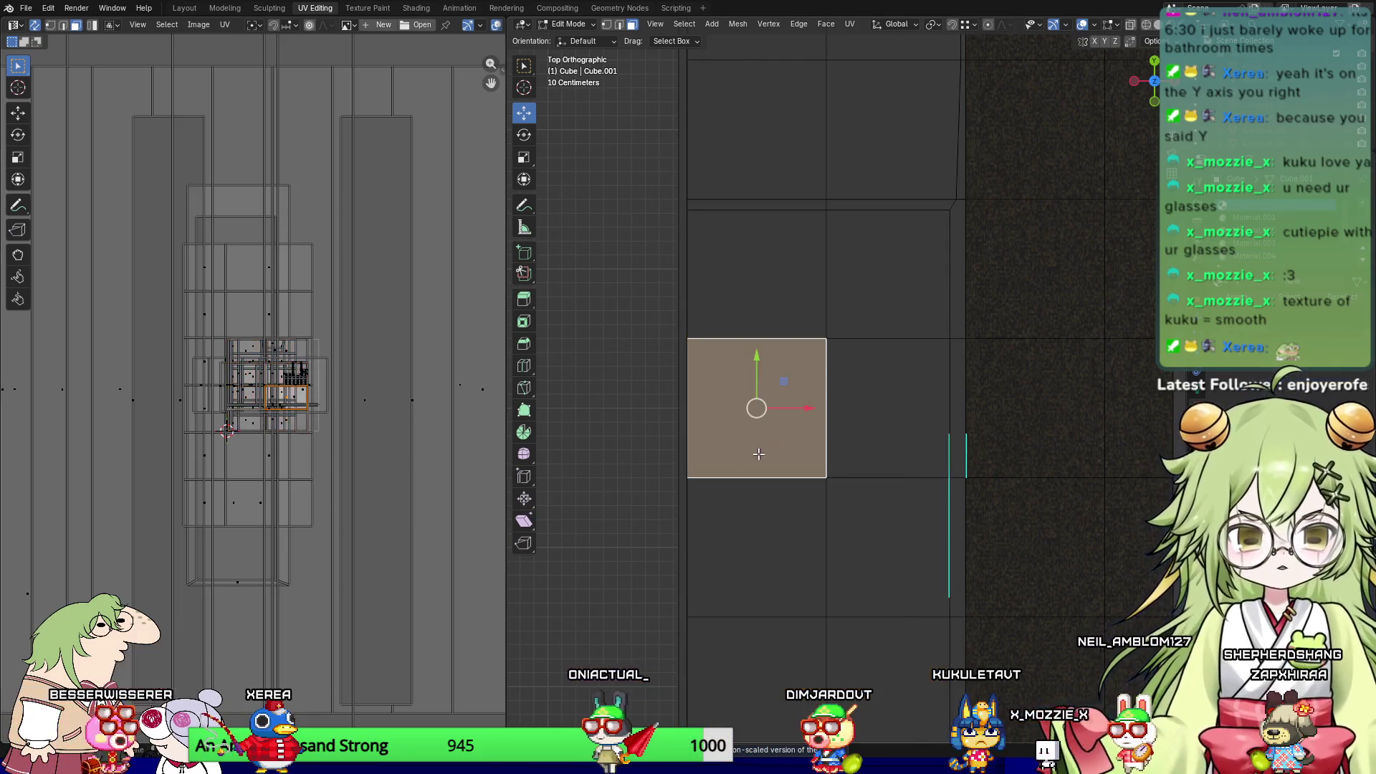
key("ctrl+z")
left_click(1261, 256)
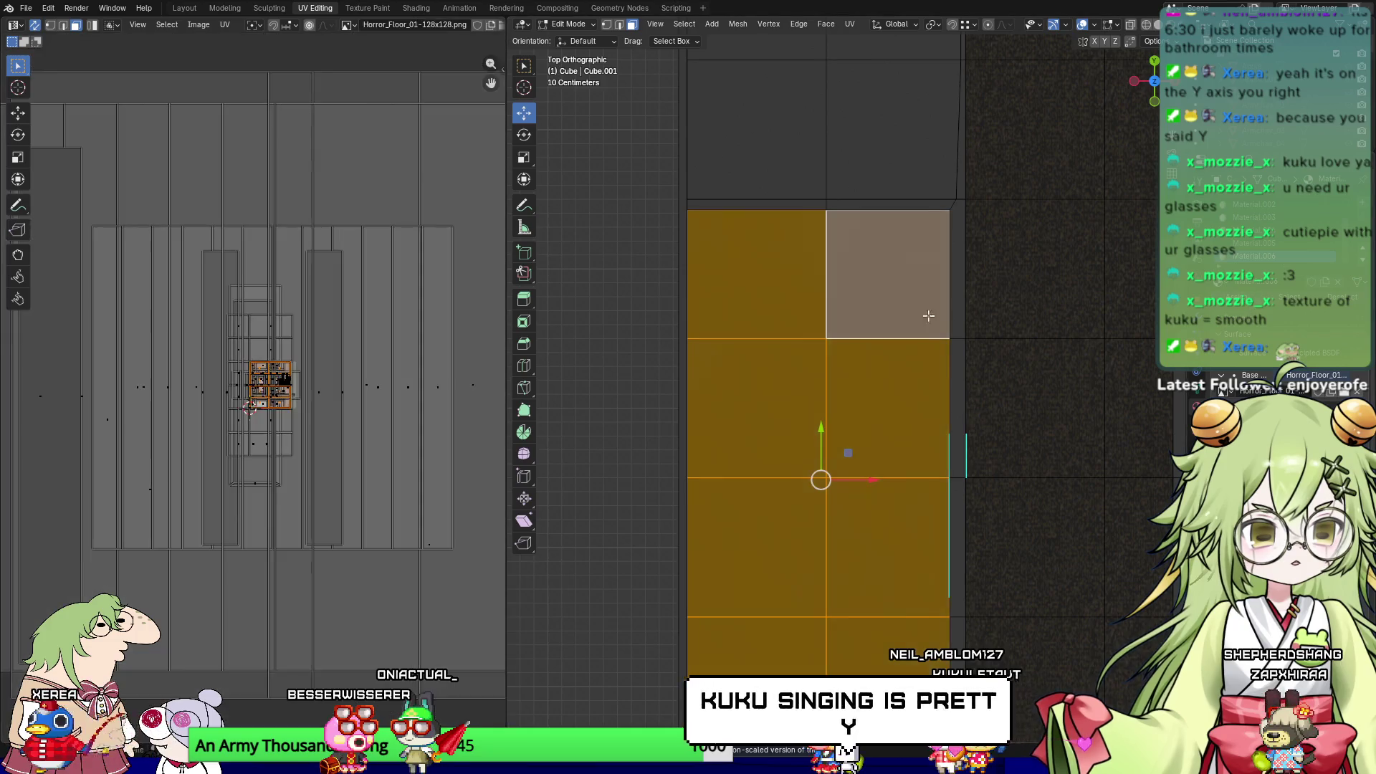
left_click(695, 323)
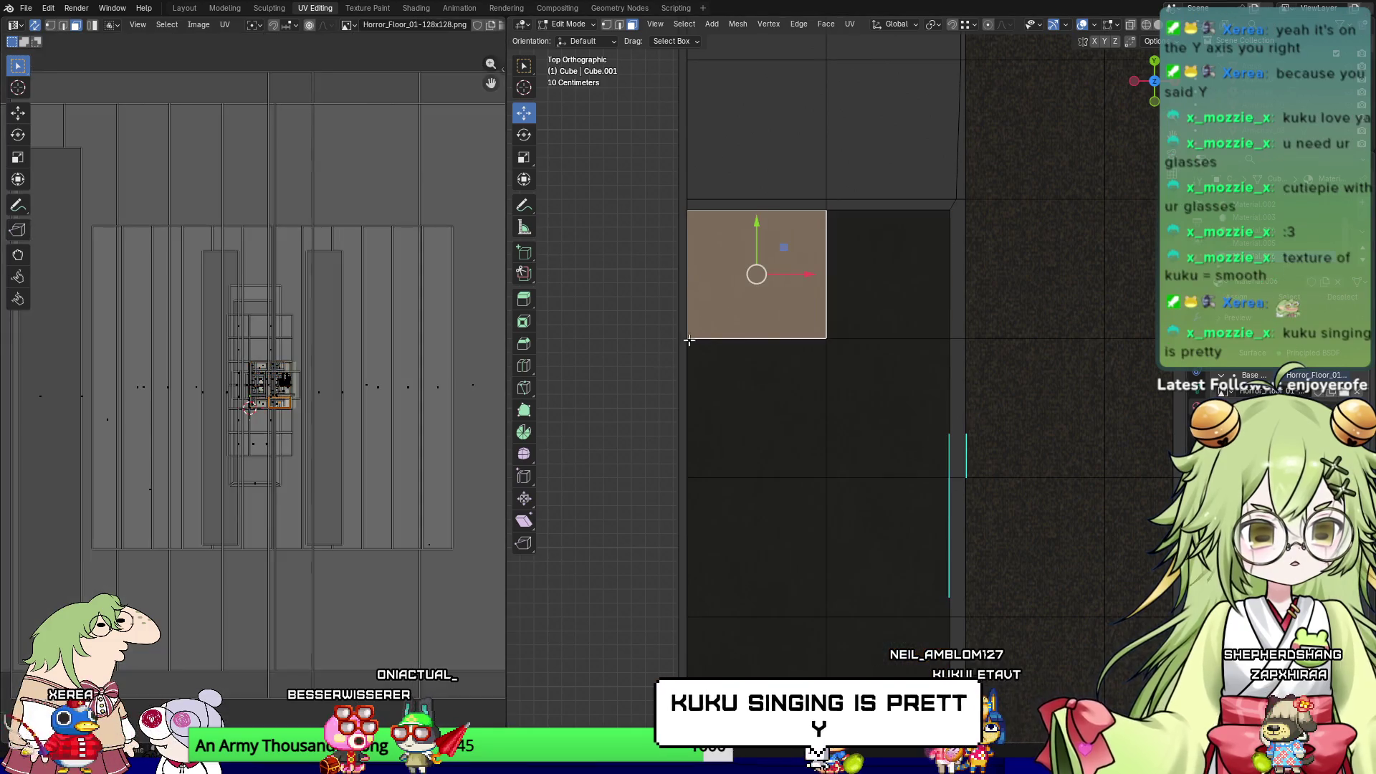
key("ctrl+z")
key("s")
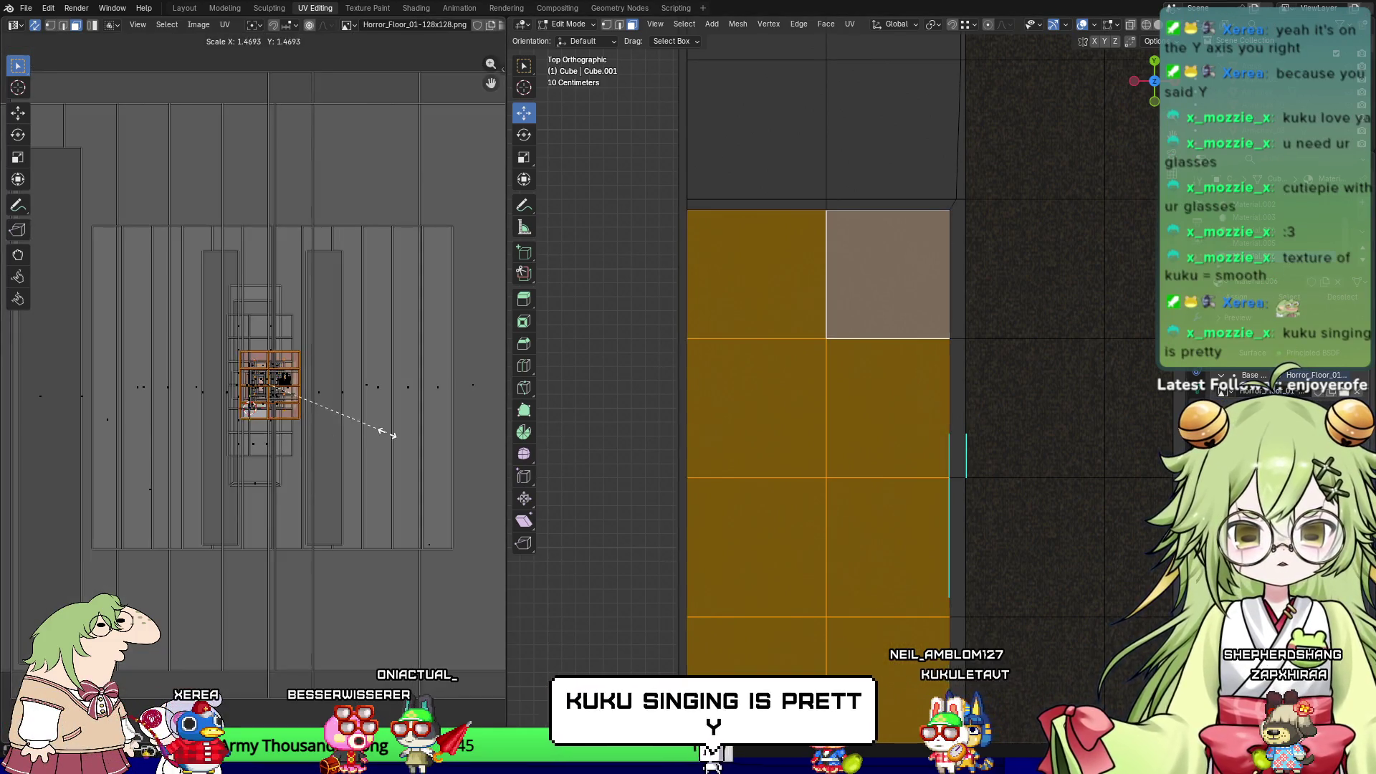
left_click(62, 454)
Step: Select the whole linked floor plane and inspect the floor texture from several angles
left_click(749, 289)
mouse_move(755, 495)
middle_mouse_down()
mouse_move(792, 451)
mouse_move(810, 502)
mouse_move(839, 328)
middle_mouse_up()
scroll(839, 328, "up", 4)
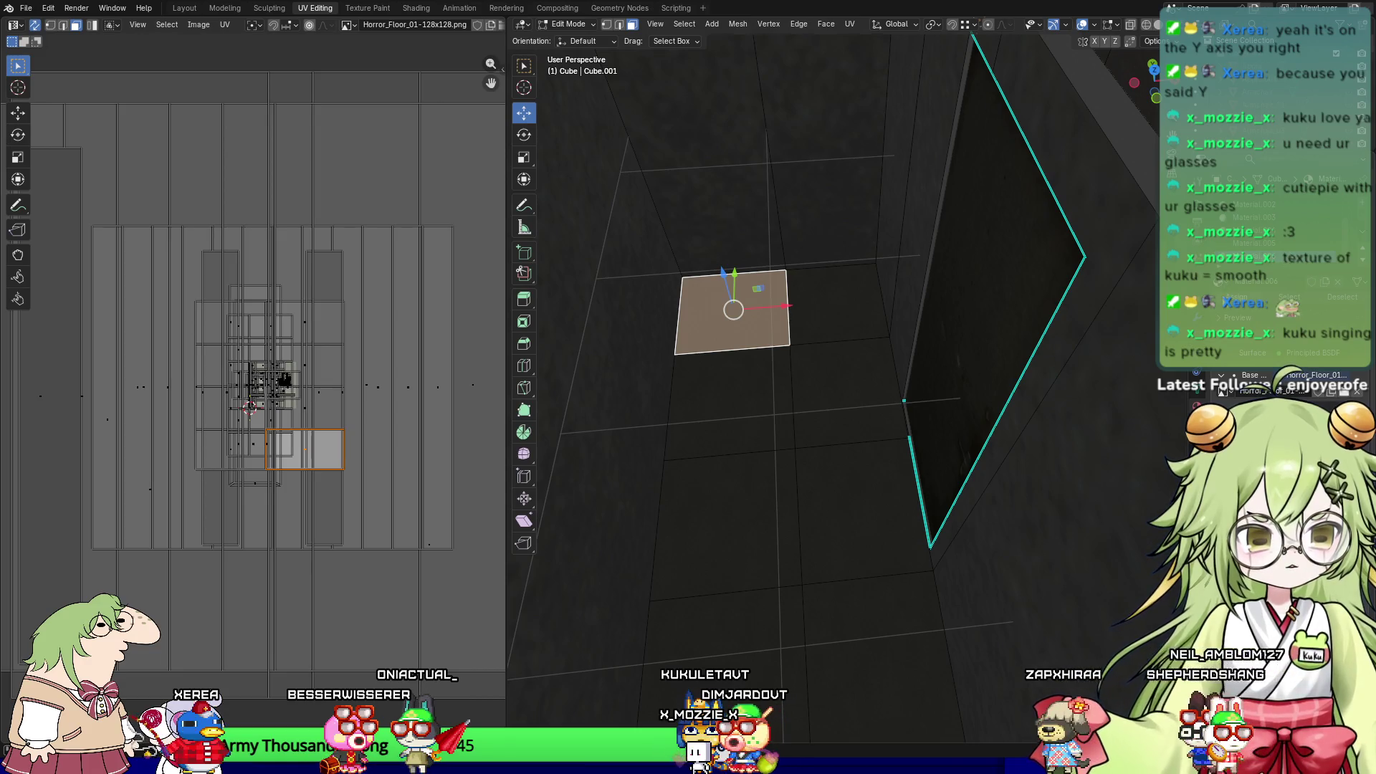
middle_click_drag(777, 474, 786, 522)
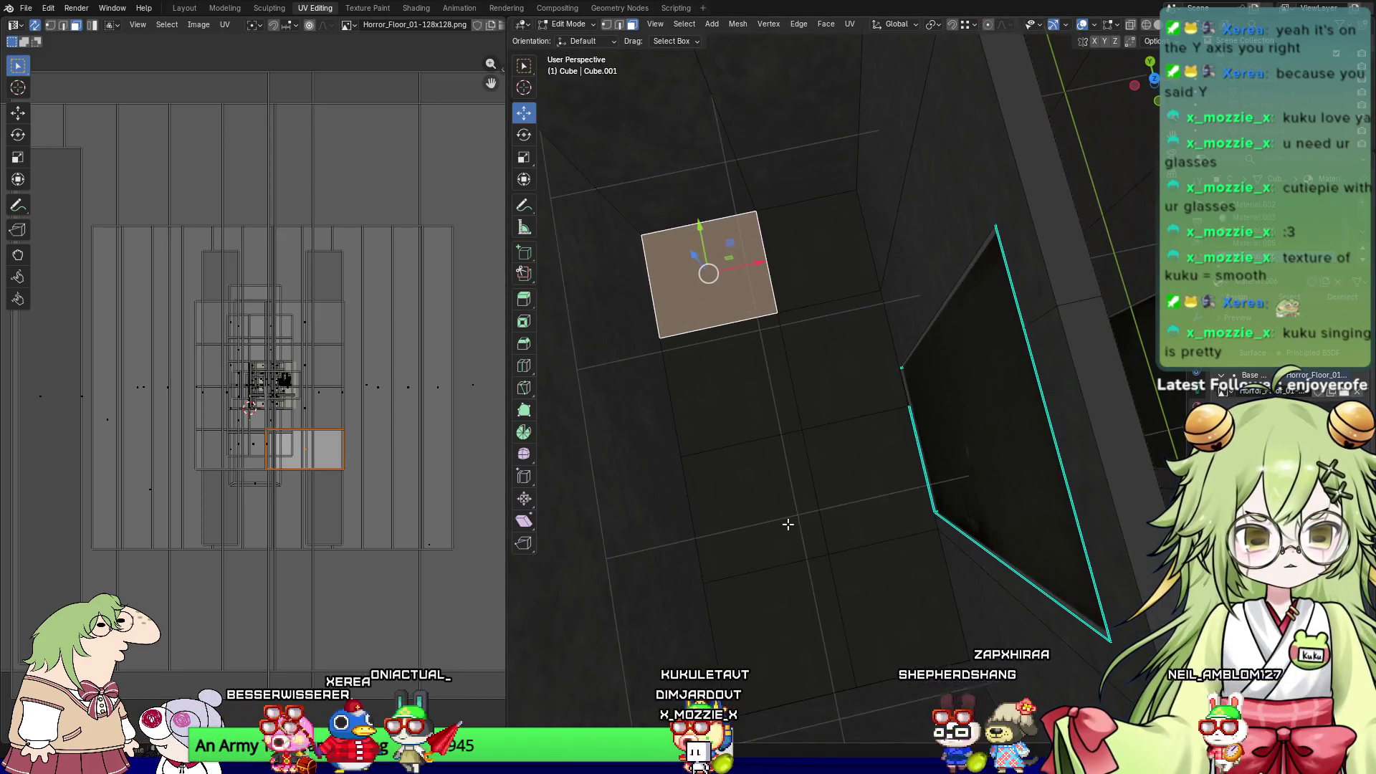
key("ctrl+l")
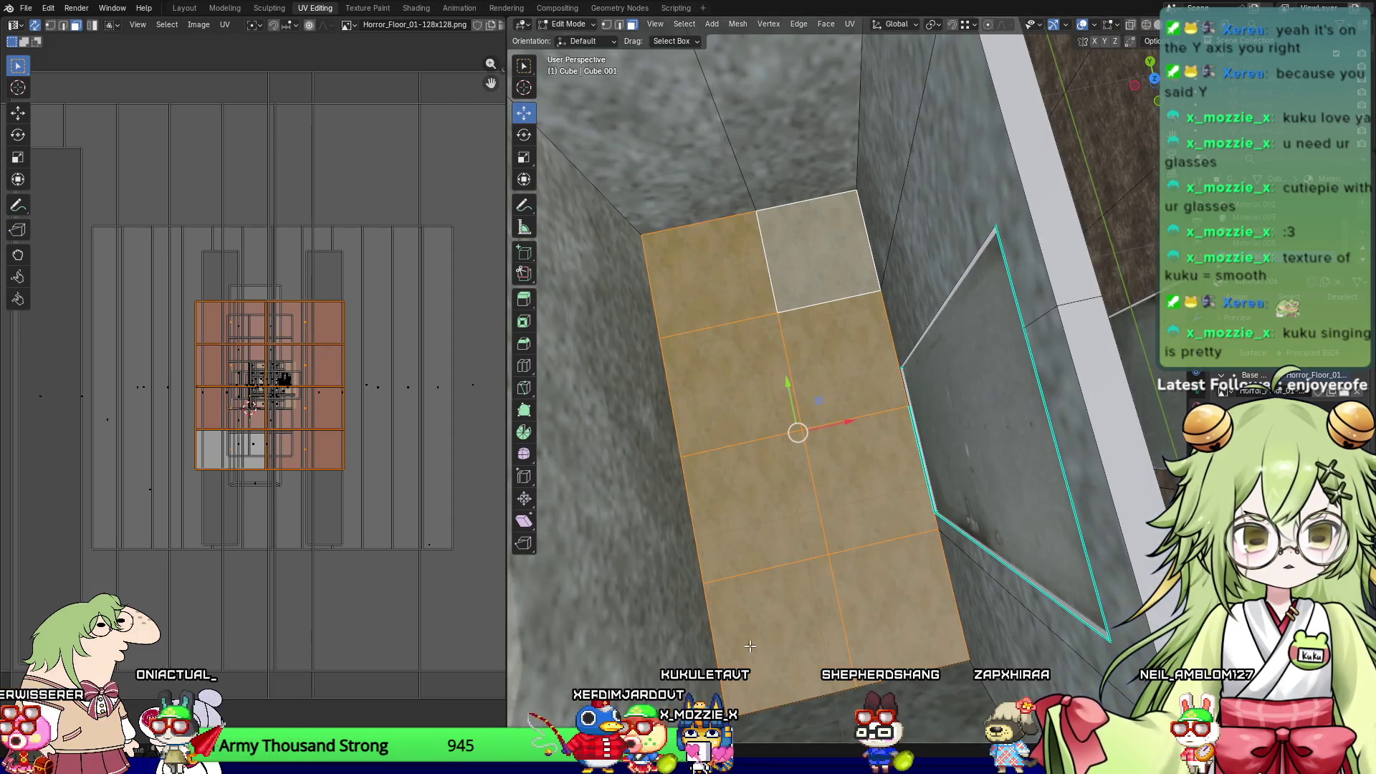
mouse_move(798, 432)
middle_mouse_down()
mouse_move(824, 466)
mouse_move(788, 416)
mouse_move(781, 373)
mouse_move(704, 327)
middle_mouse_up()
left_click(845, 465)
scroll(853, 430, "up", 5)
left_click(853, 216)
scroll(875, 344, "down", 3)
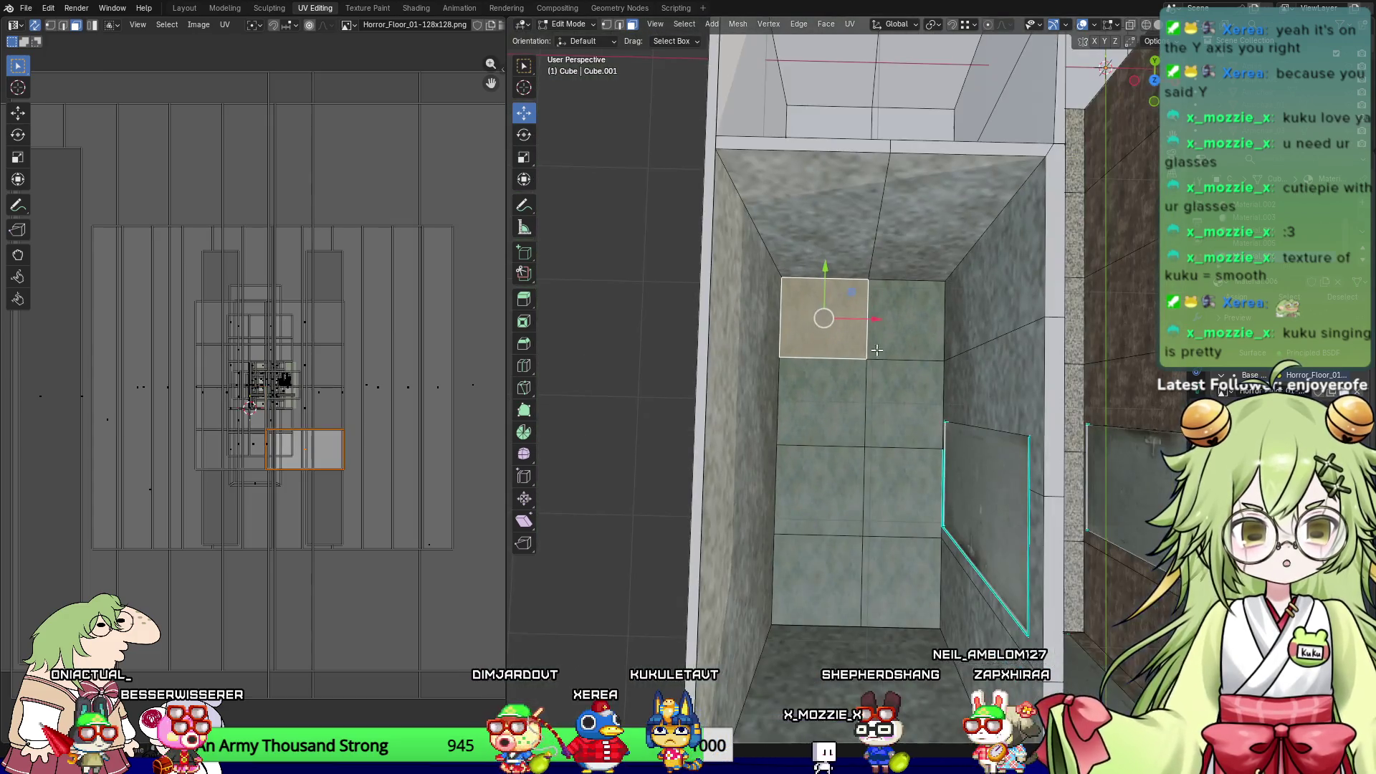
Step: Select the corridor's tall left wall, narrow wall, jamb and door-frame faces
mouse_move(960, 383)
middle_mouse_down()
mouse_move(996, 327)
mouse_move(1060, 330)
middle_mouse_up()
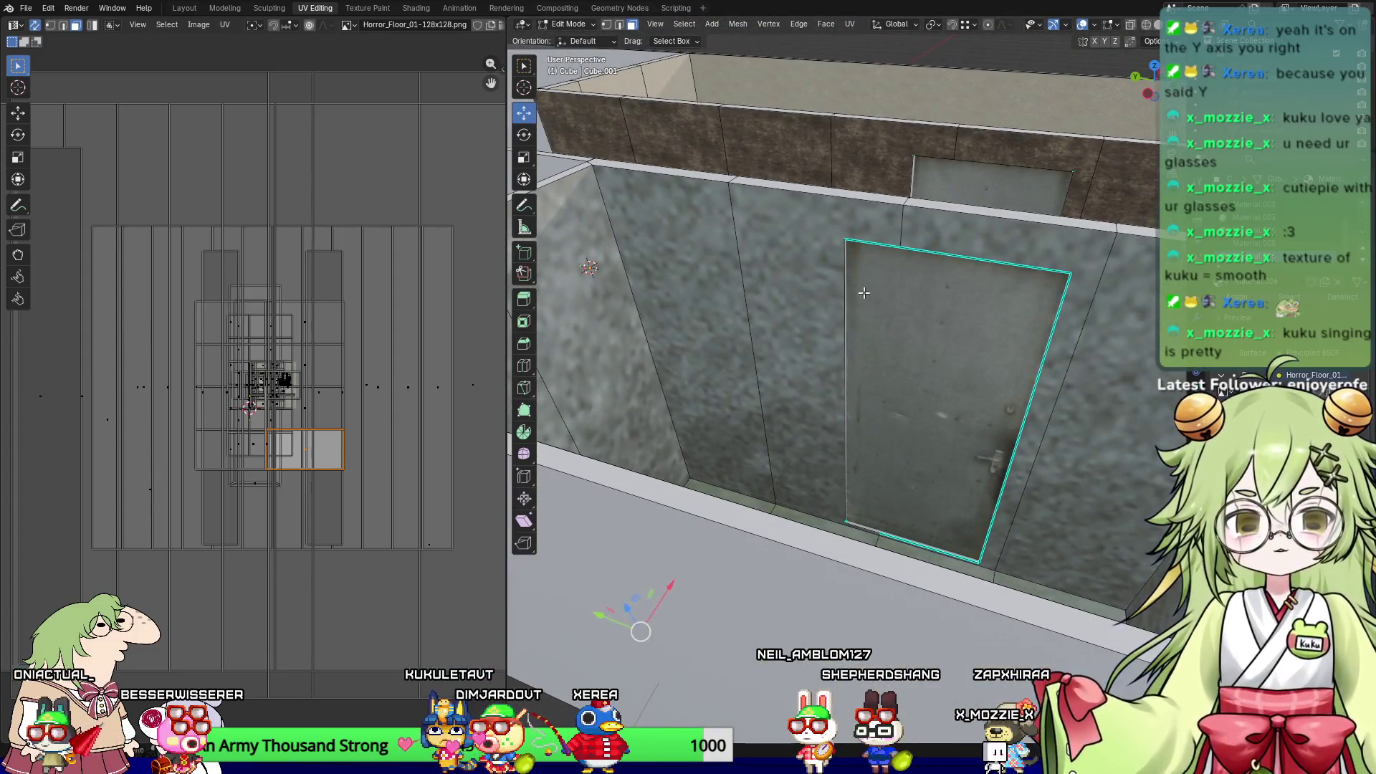
mouse_move(921, 401)
middle_mouse_down()
mouse_move(953, 349)
mouse_move(924, 323)
middle_mouse_up()
left_click(974, 387)
left_click(784, 163)
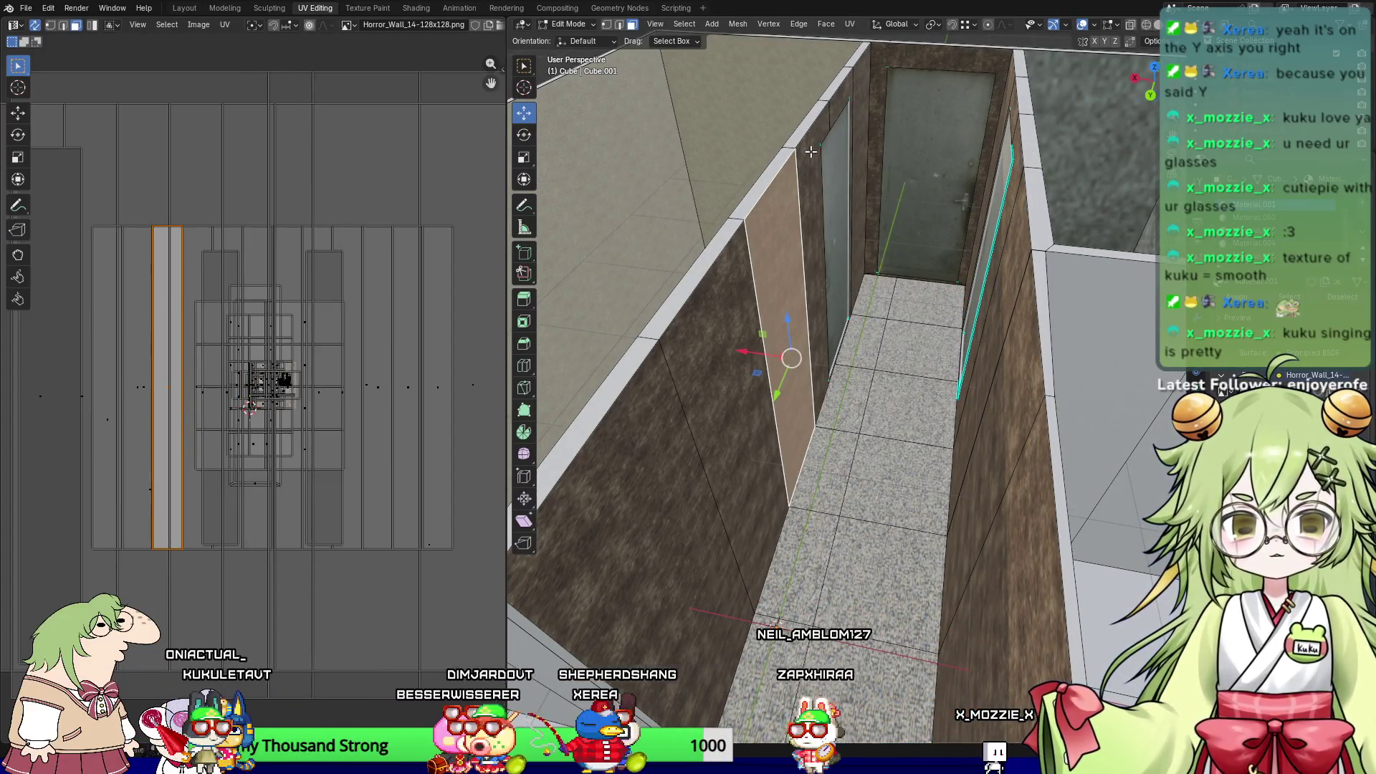
left_click(810, 152, "shift")
left_click(845, 86, "shift")
left_click(891, 65, "shift")
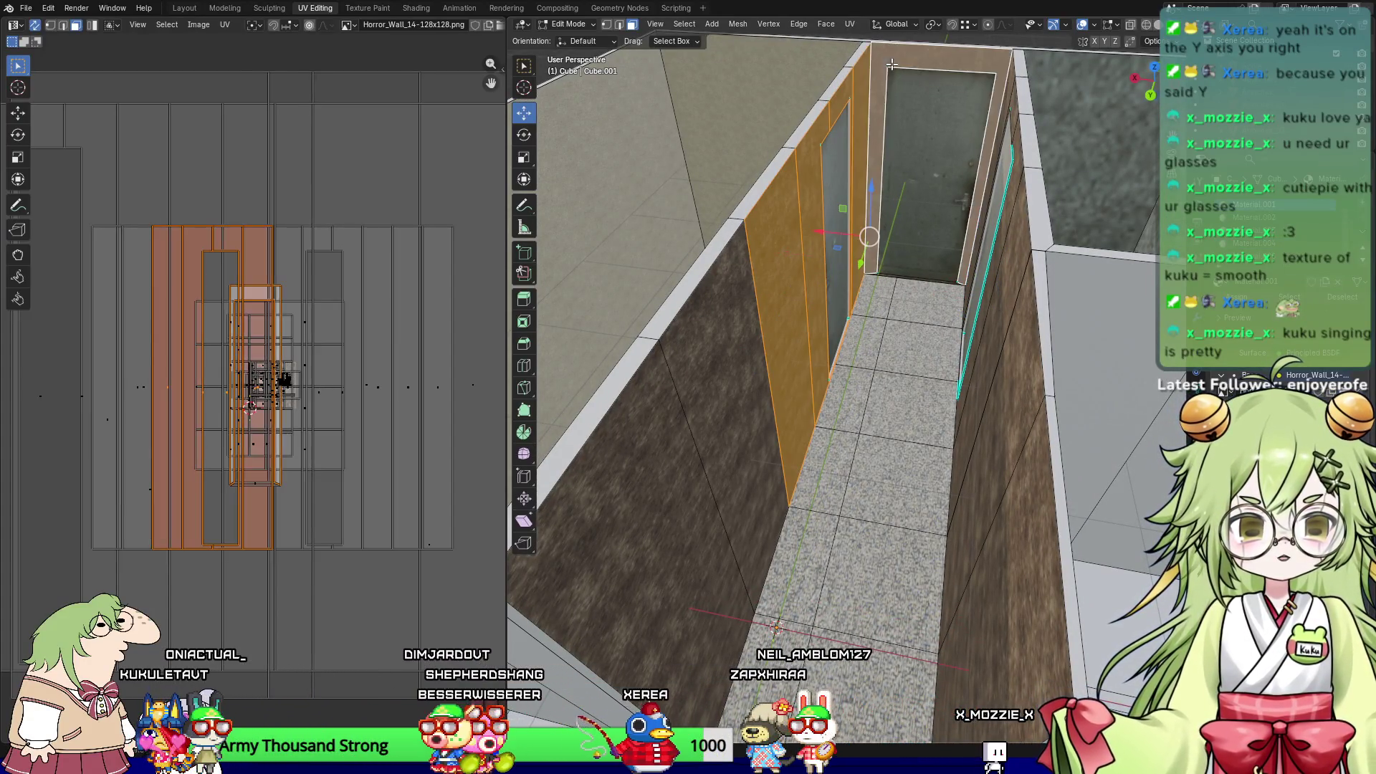
left_click(771, 386, "shift")
left_click(723, 358, "shift")
left_click(724, 358, "shift")
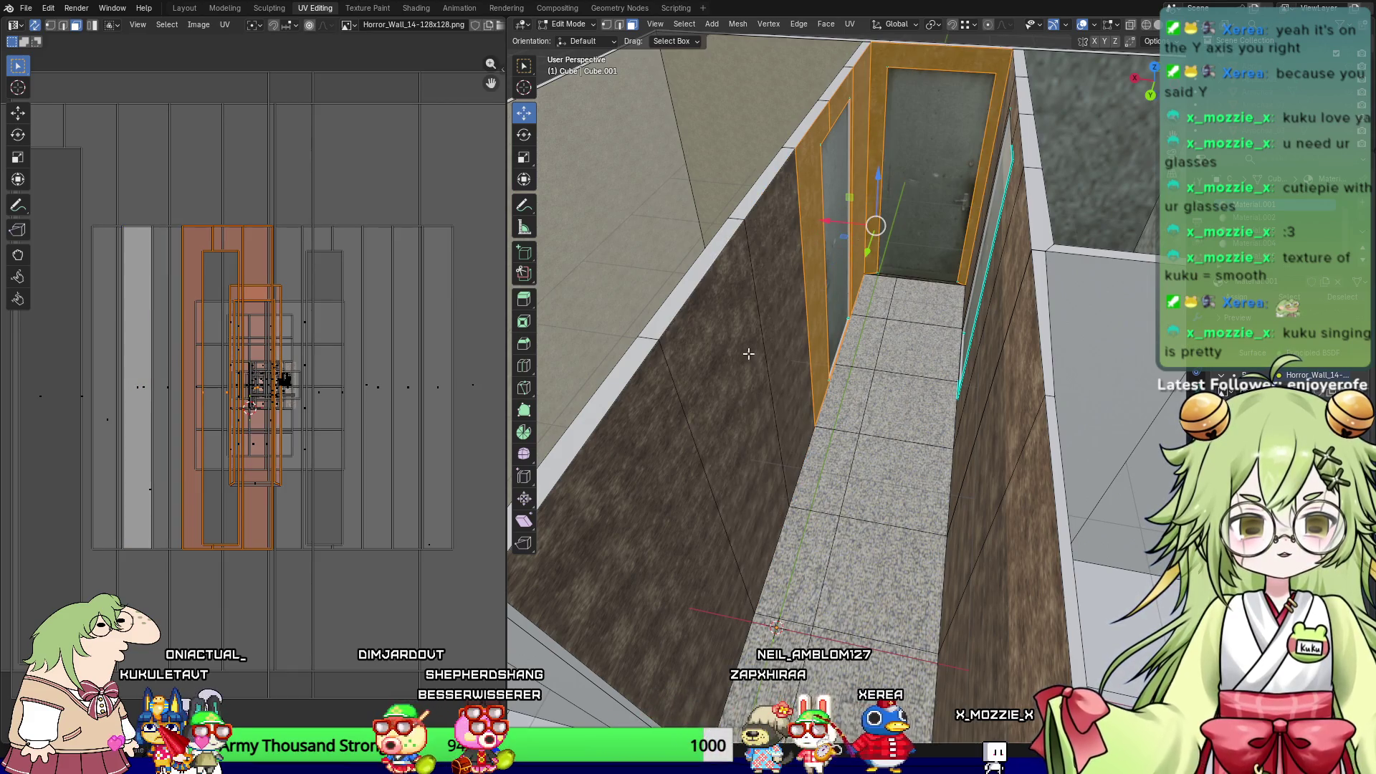
left_click(719, 356, "shift")
Step: Add the remaining left and right corridor wall faces to the selection
left_click(609, 466, "shift")
left_click(1003, 537, "shift")
left_click(977, 309, "shift")
left_click(977, 309, "shift")
left_click(977, 310, "shift")
left_click(973, 312, "shift")
middle_click_drag(973, 312, 965, 319)
left_click(917, 158, "shift")
left_click(803, 158, "shift")
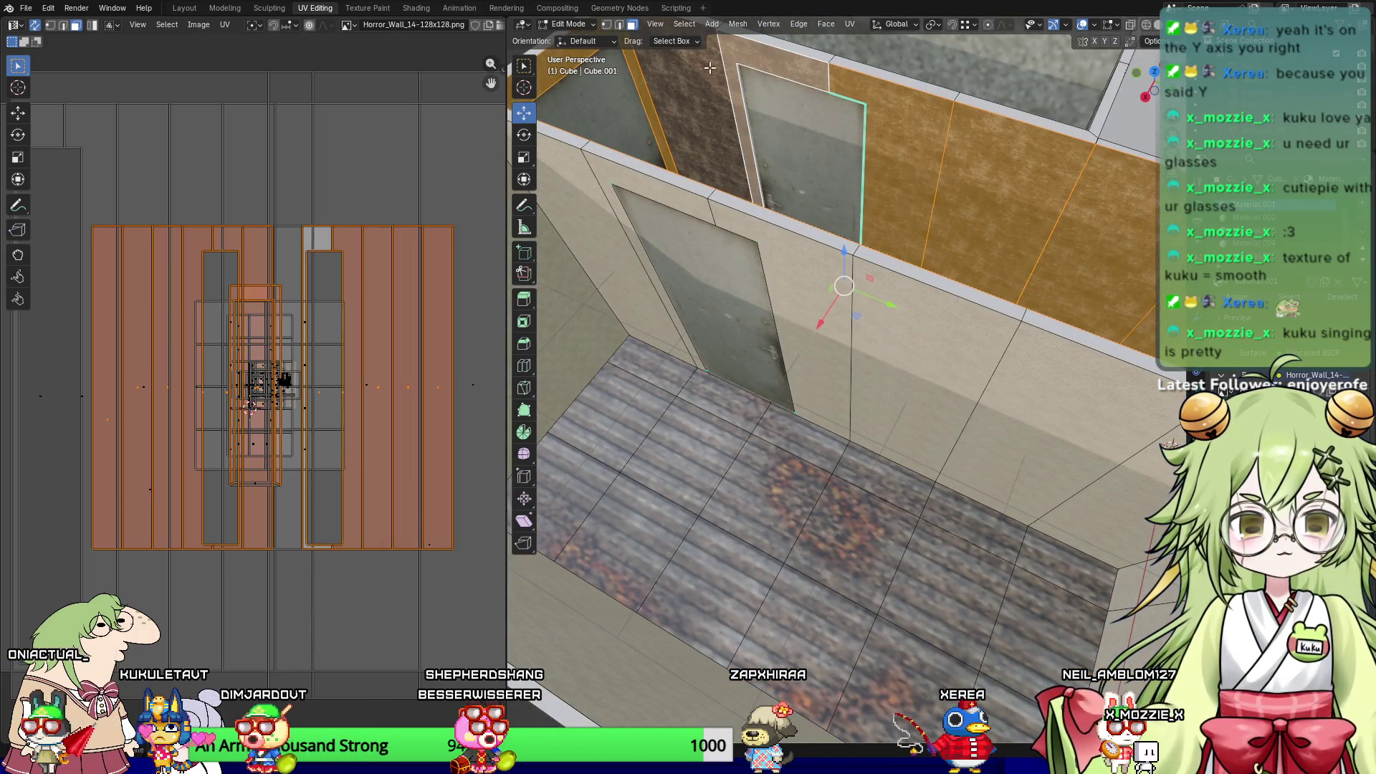
left_click(724, 115, "shift")
mouse_move(723, 115)
middle_mouse_down()
mouse_move(721, 213)
mouse_move(666, 213)
middle_mouse_up()
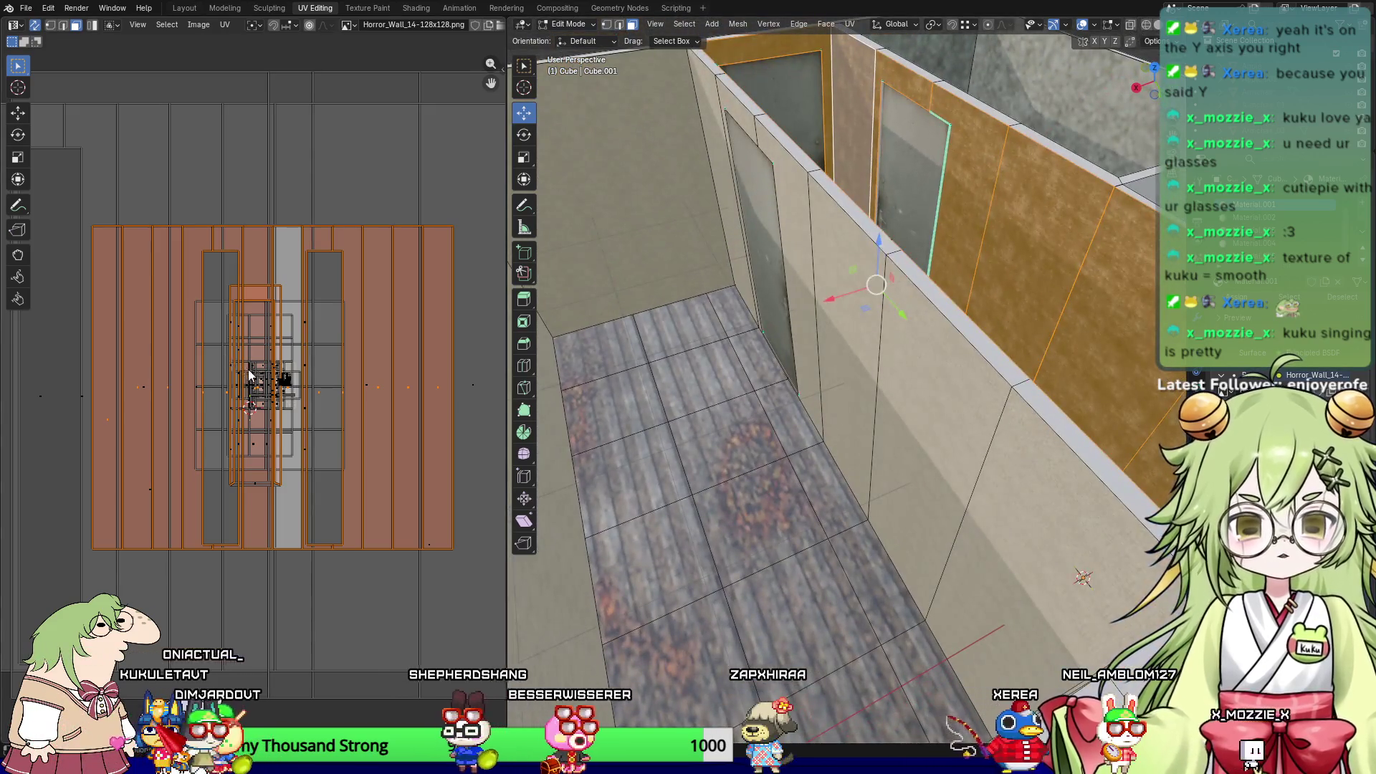
Step: Scale the selected faces' UVs to 0.7113, then inspect the textured corridor floor
key("s")
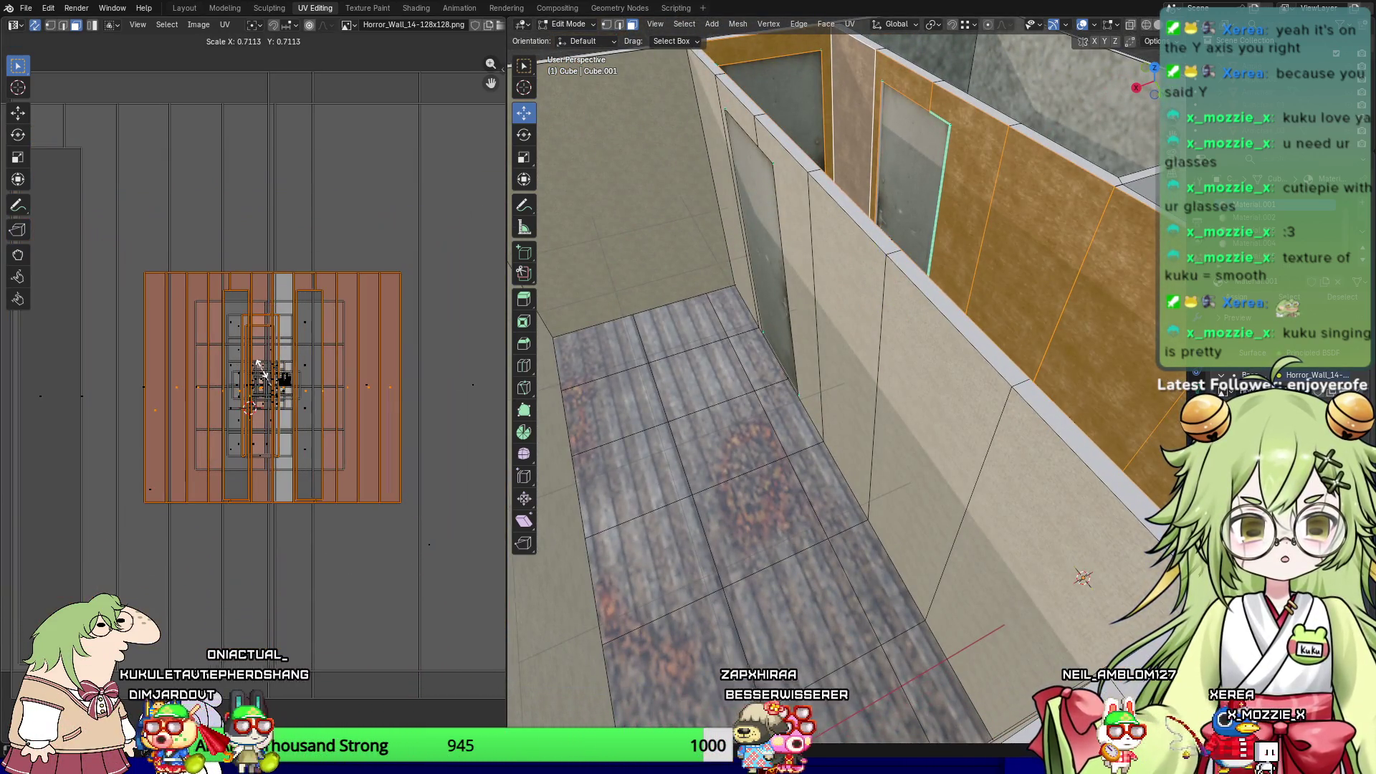
left_click(262, 360)
left_click(848, 450)
mouse_move(849, 450)
middle_mouse_down()
mouse_move(886, 373)
mouse_move(873, 333)
middle_mouse_up()
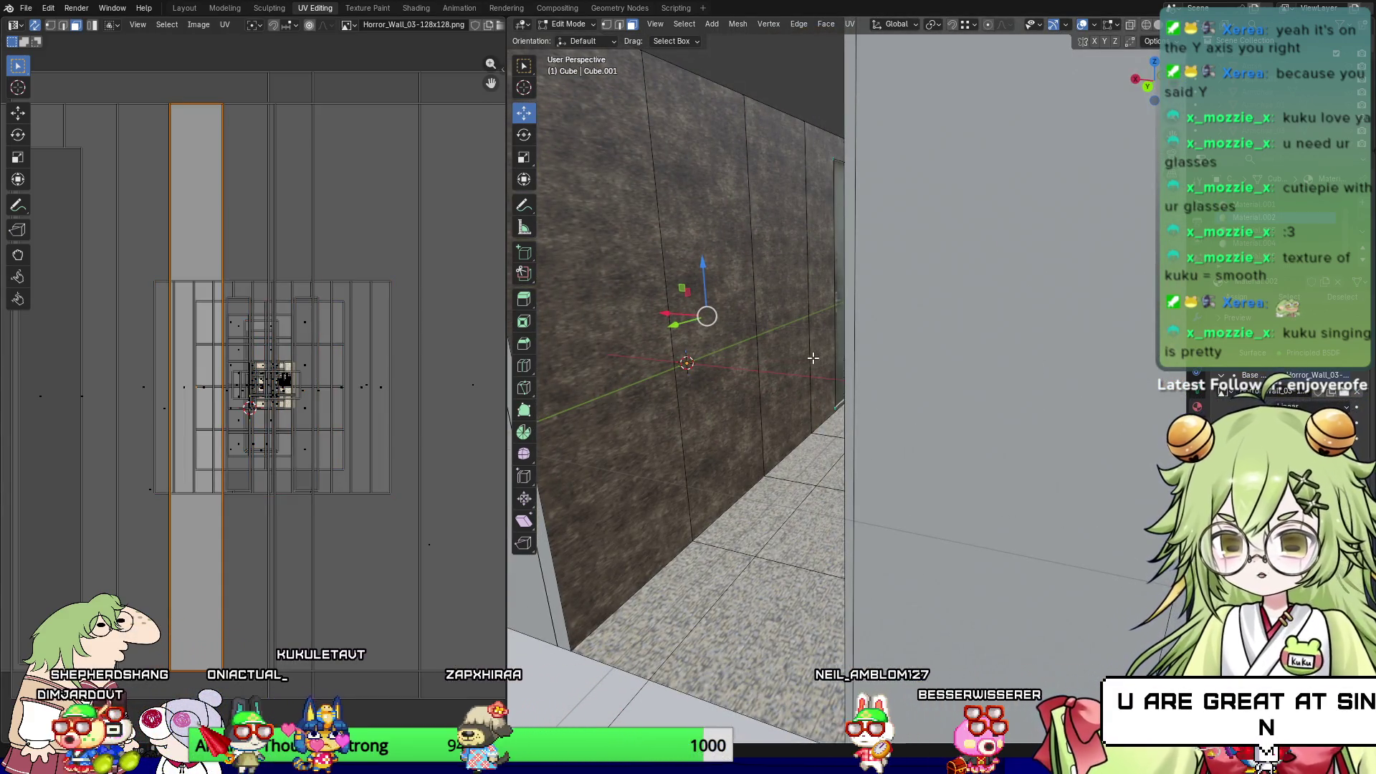
mouse_move(910, 545)
middle_mouse_down()
mouse_move(1060, 580)
mouse_move(985, 476)
middle_mouse_up()
left_click(983, 474)
mouse_move(942, 397)
middle_mouse_down()
mouse_move(867, 401)
mouse_move(920, 361)
middle_mouse_up()
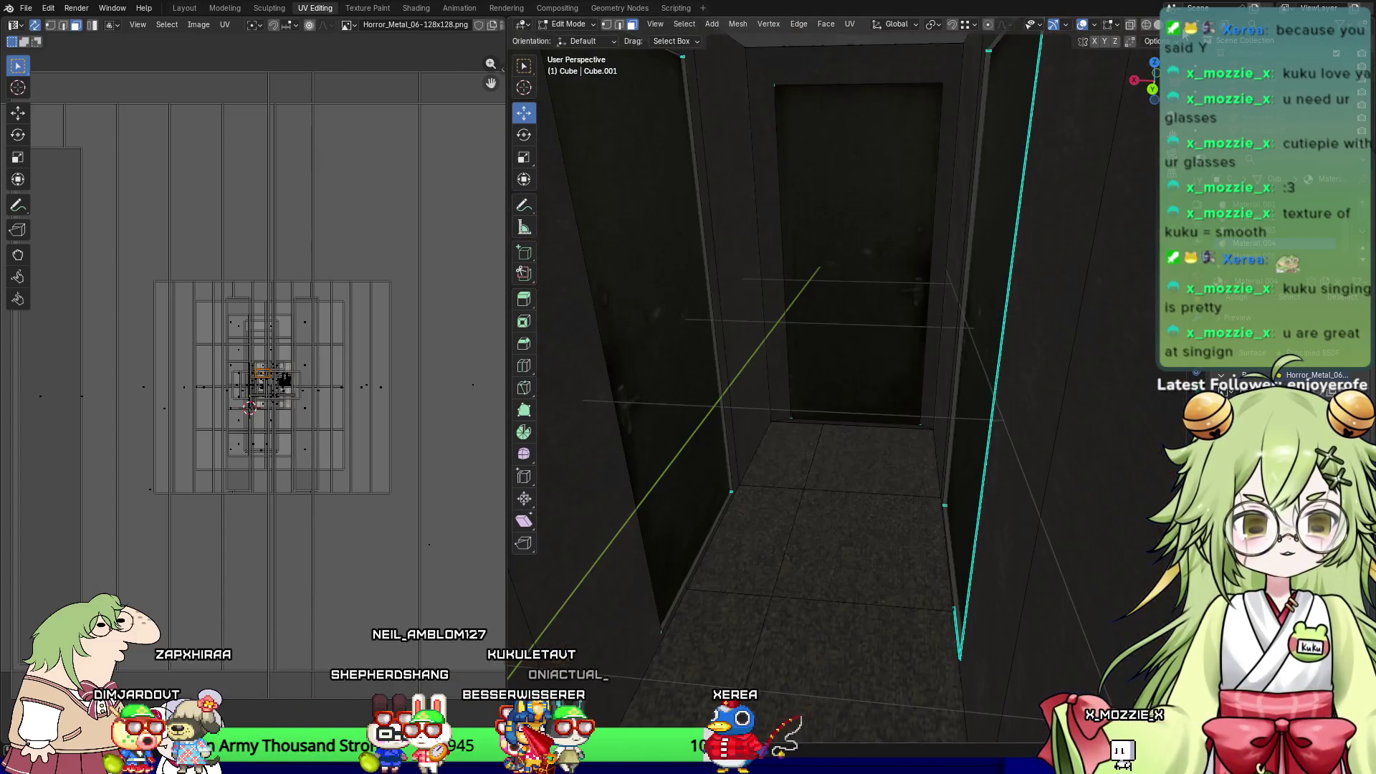
mouse_move(977, 247)
middle_mouse_down()
mouse_move(753, 430)
mouse_move(829, 476)
mouse_move(1089, 486)
mouse_move(1023, 450)
middle_mouse_up()
left_click(743, 365)
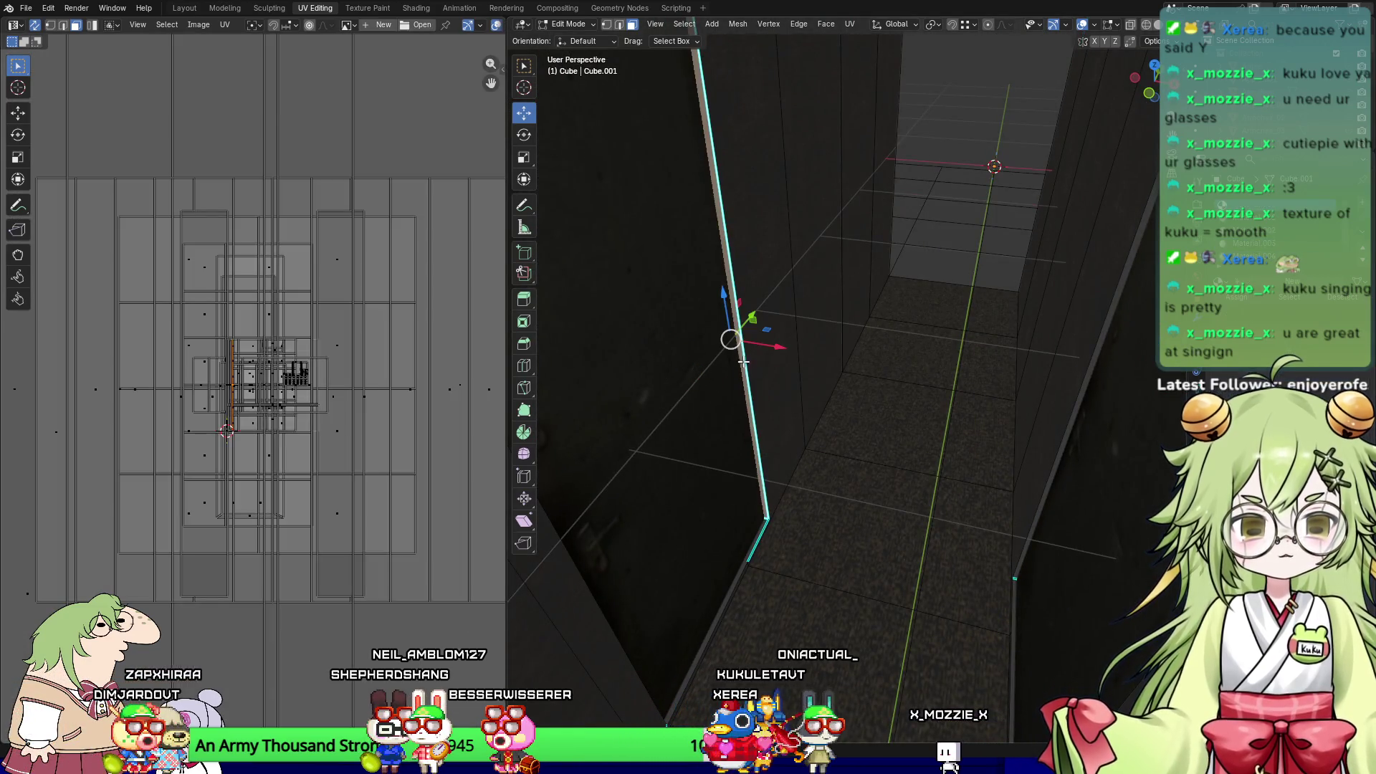
left_click(748, 358)
mouse_move(762, 534)
middle_mouse_down()
mouse_move(817, 502)
mouse_move(838, 530)
mouse_move(946, 46)
middle_mouse_up()
left_click(838, 530)
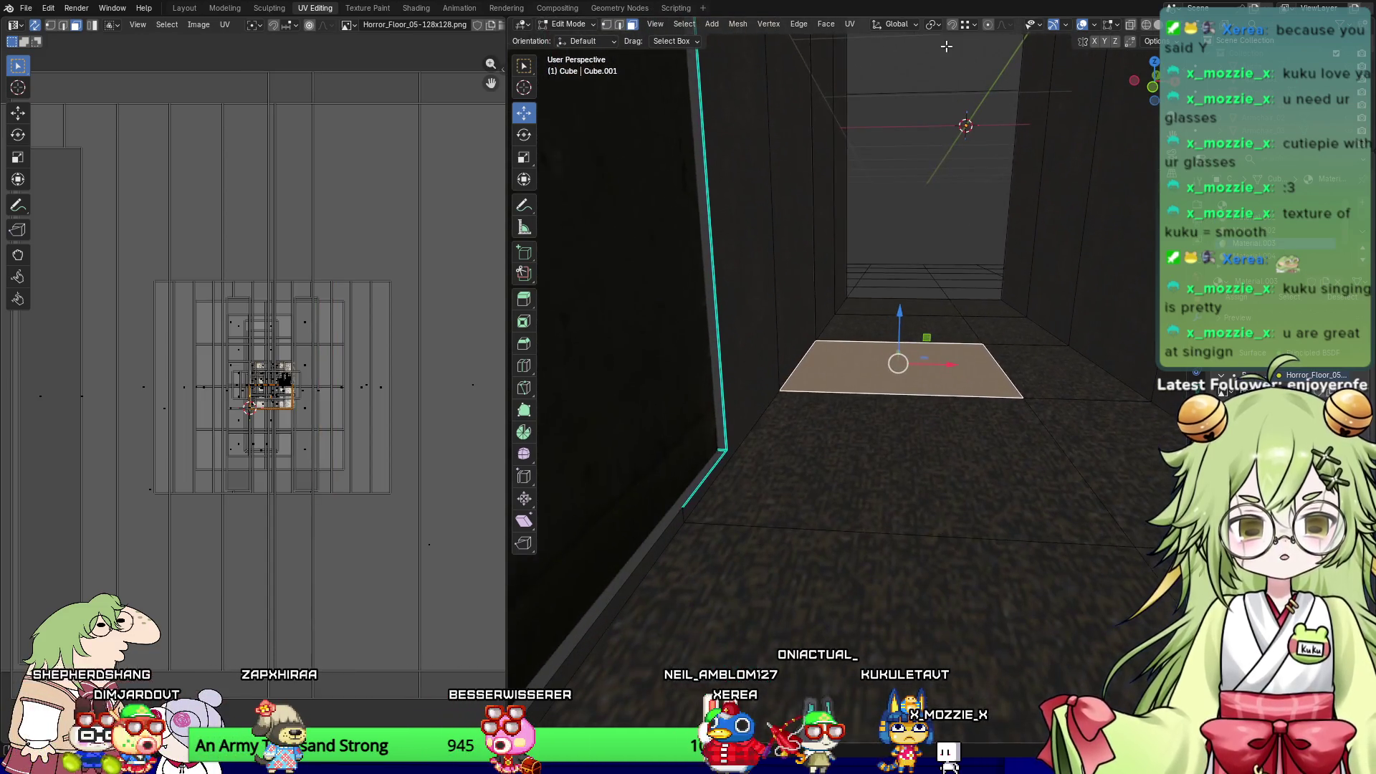
key("1")
left_click(712, 473)
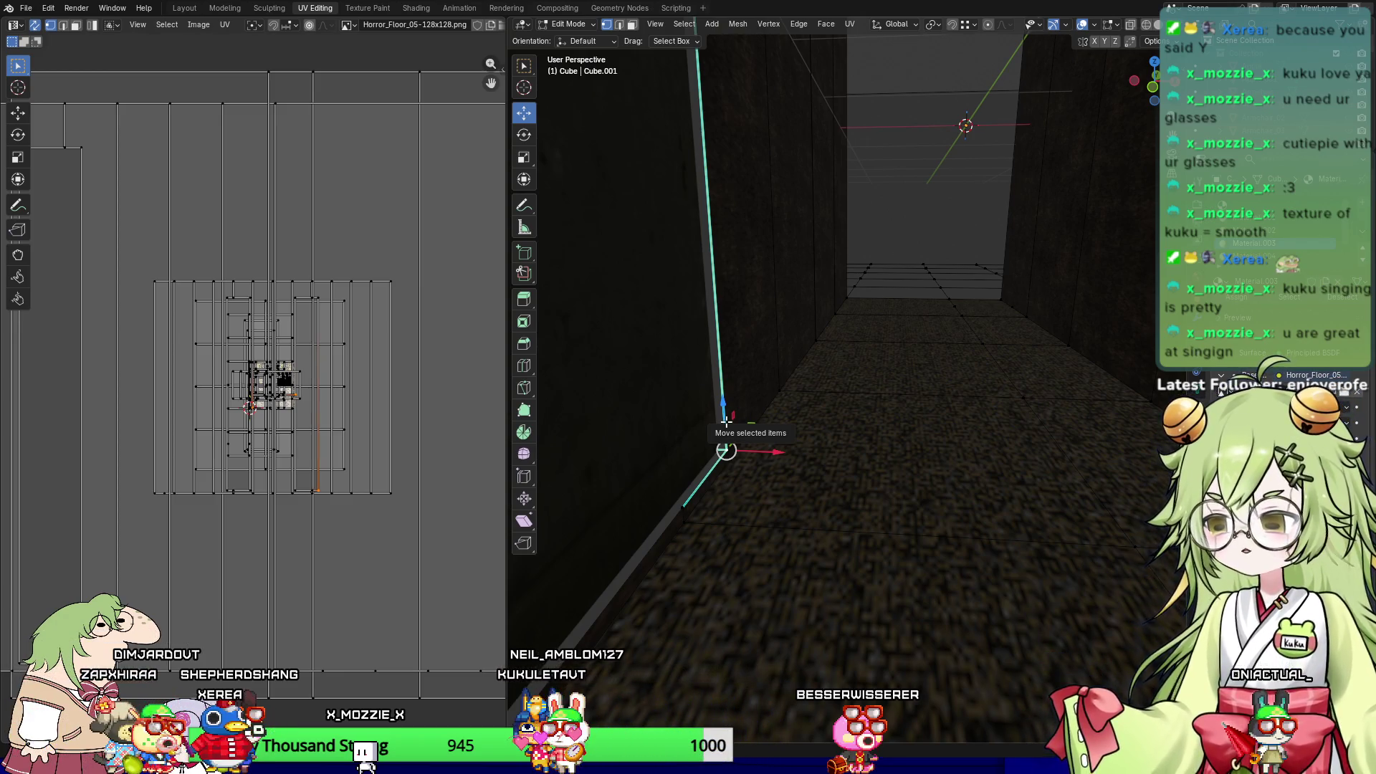
scroll(913, 337, "down", 5)
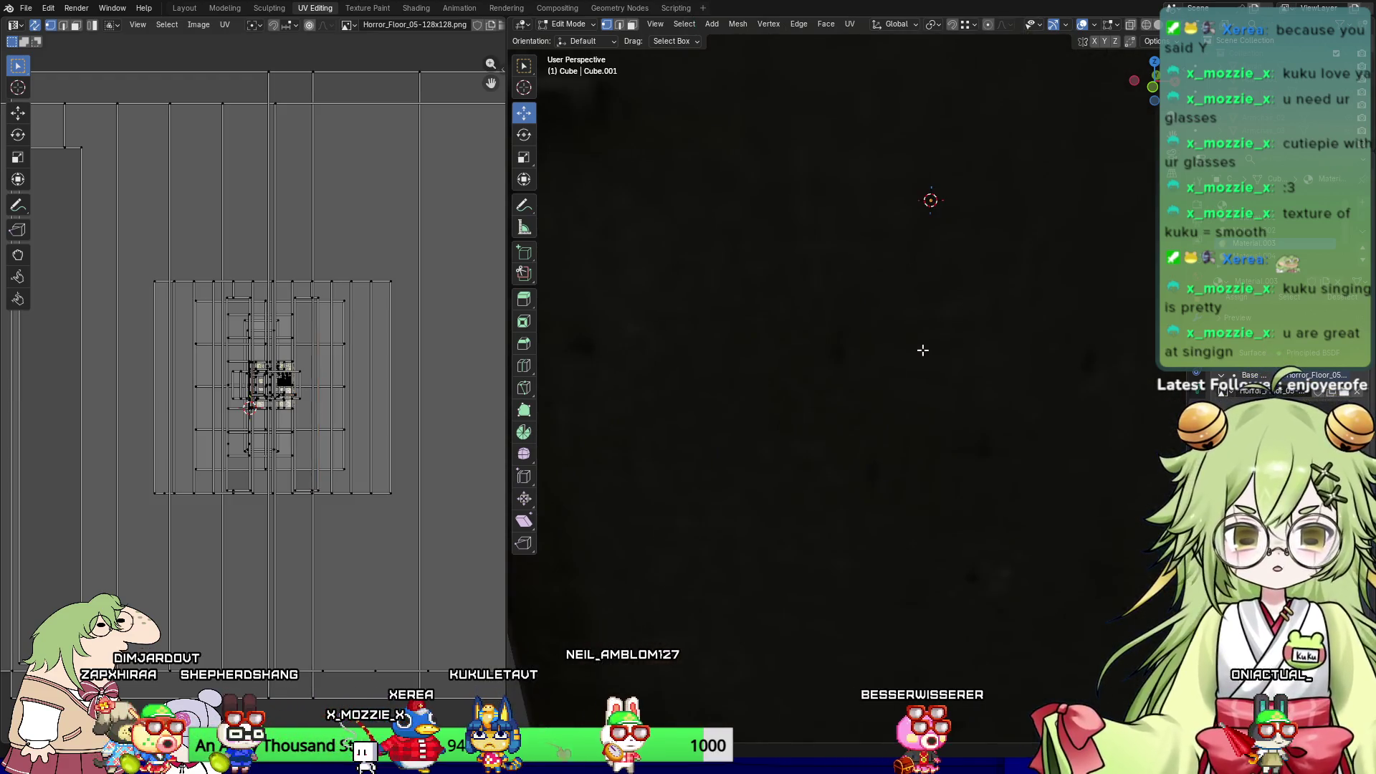
mouse_move(869, 408)
middle_mouse_down()
mouse_move(946, 390)
mouse_move(793, 461)
mouse_move(863, 463)
mouse_move(735, 429)
middle_mouse_up()
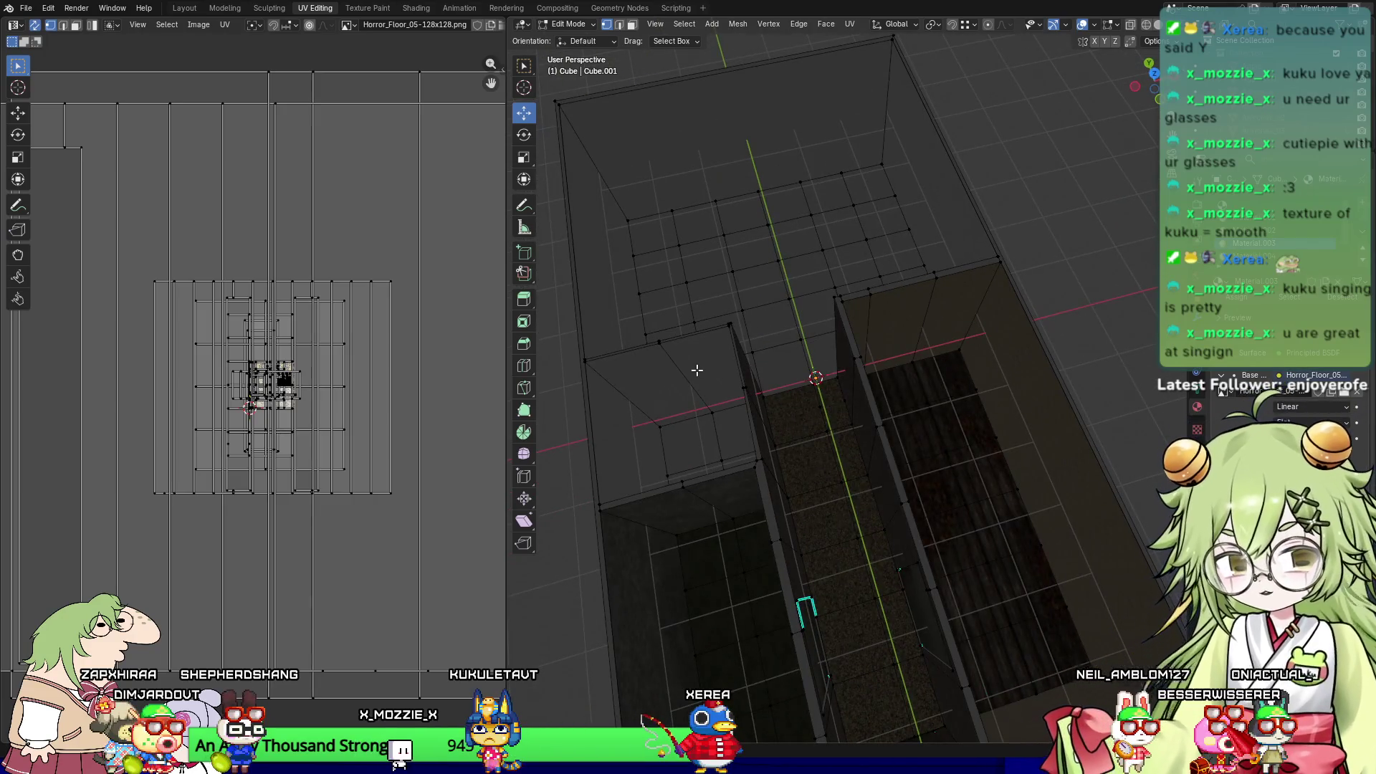
mouse_move(808, 372)
middle_mouse_down()
mouse_move(878, 384)
mouse_move(776, 507)
mouse_move(795, 366)
middle_mouse_up()
Step: Select the strip of floor faces along the room's edge
left_click(817, 310)
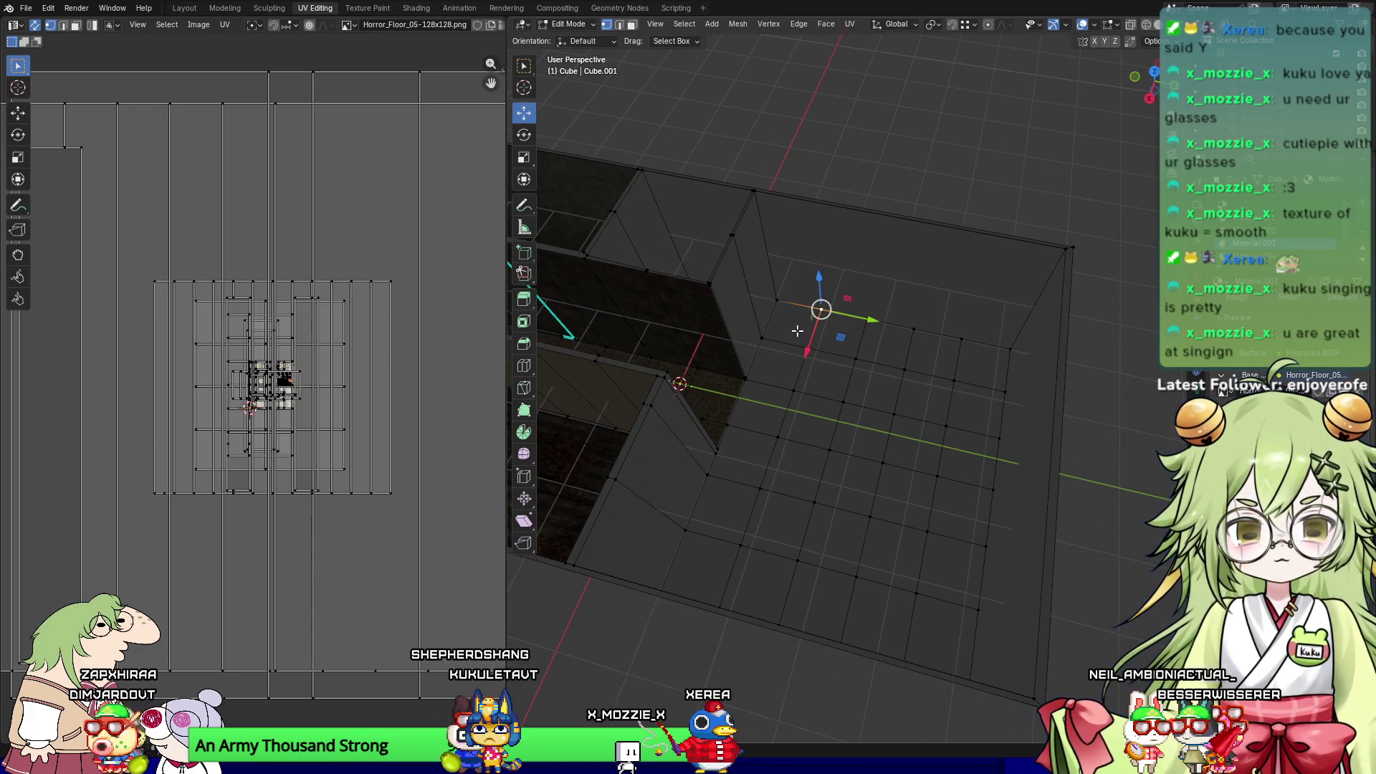
left_click(795, 328)
left_click(795, 328)
left_click(840, 332, "shift")
left_click(887, 346, "shift")
left_click(931, 352, "shift")
left_click(981, 364, "shift")
mouse_move(982, 364)
middle_mouse_down()
mouse_move(905, 430)
mouse_move(783, 363)
middle_mouse_up()
scroll(783, 363, "up", 4)
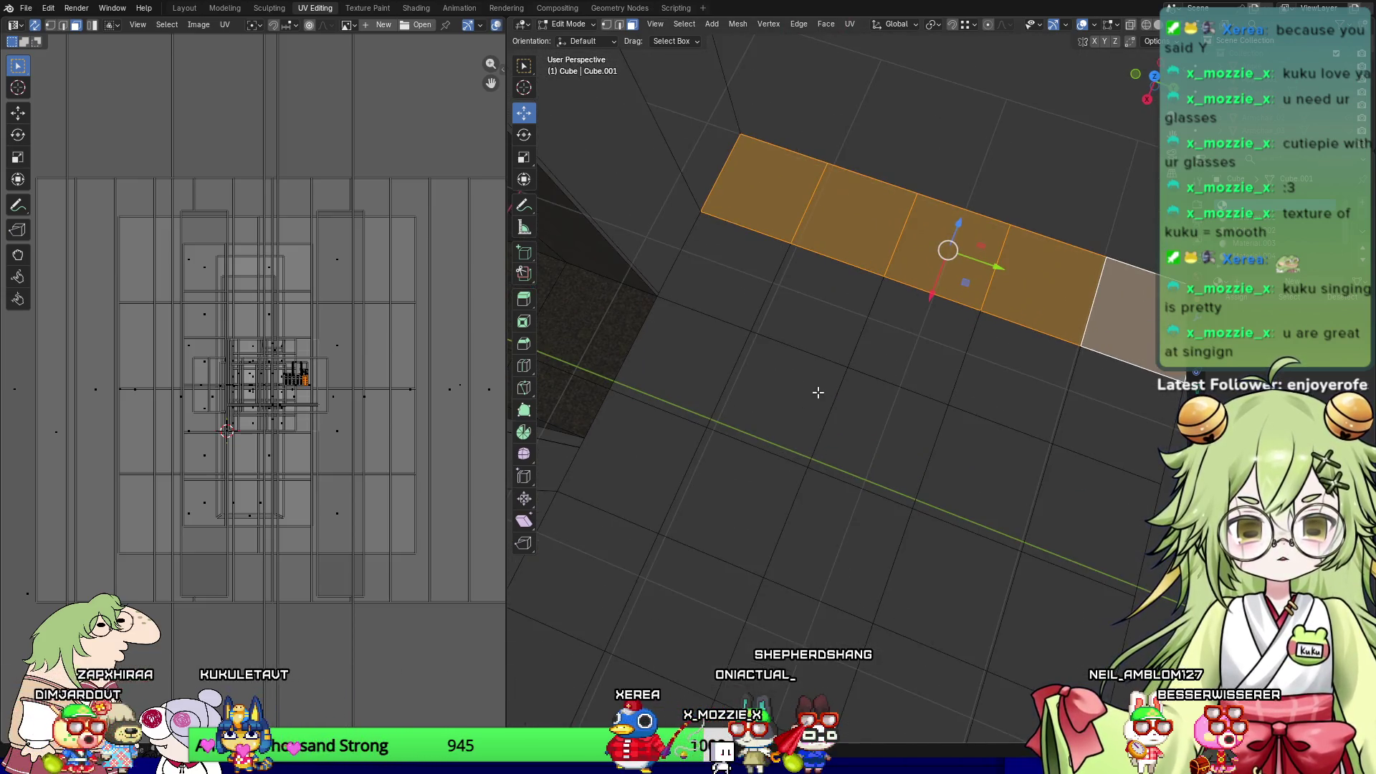
mouse_move(746, 390)
middle_mouse_down("shift")
mouse_move(829, 356)
mouse_move(815, 374)
middle_mouse_up("shift")
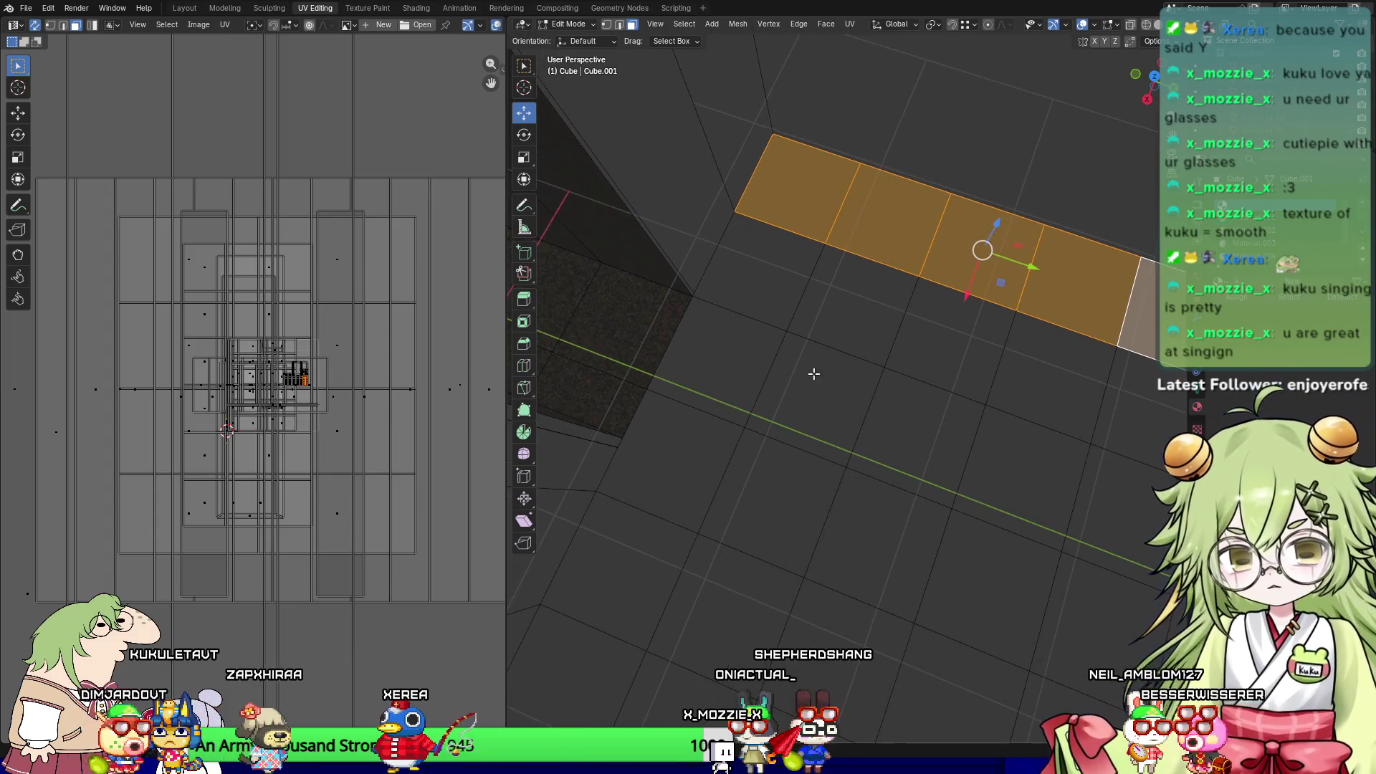
Step: Extrude two wall sections up from the floor's corner edge and select the wall's top edge
left_click(668, 263)
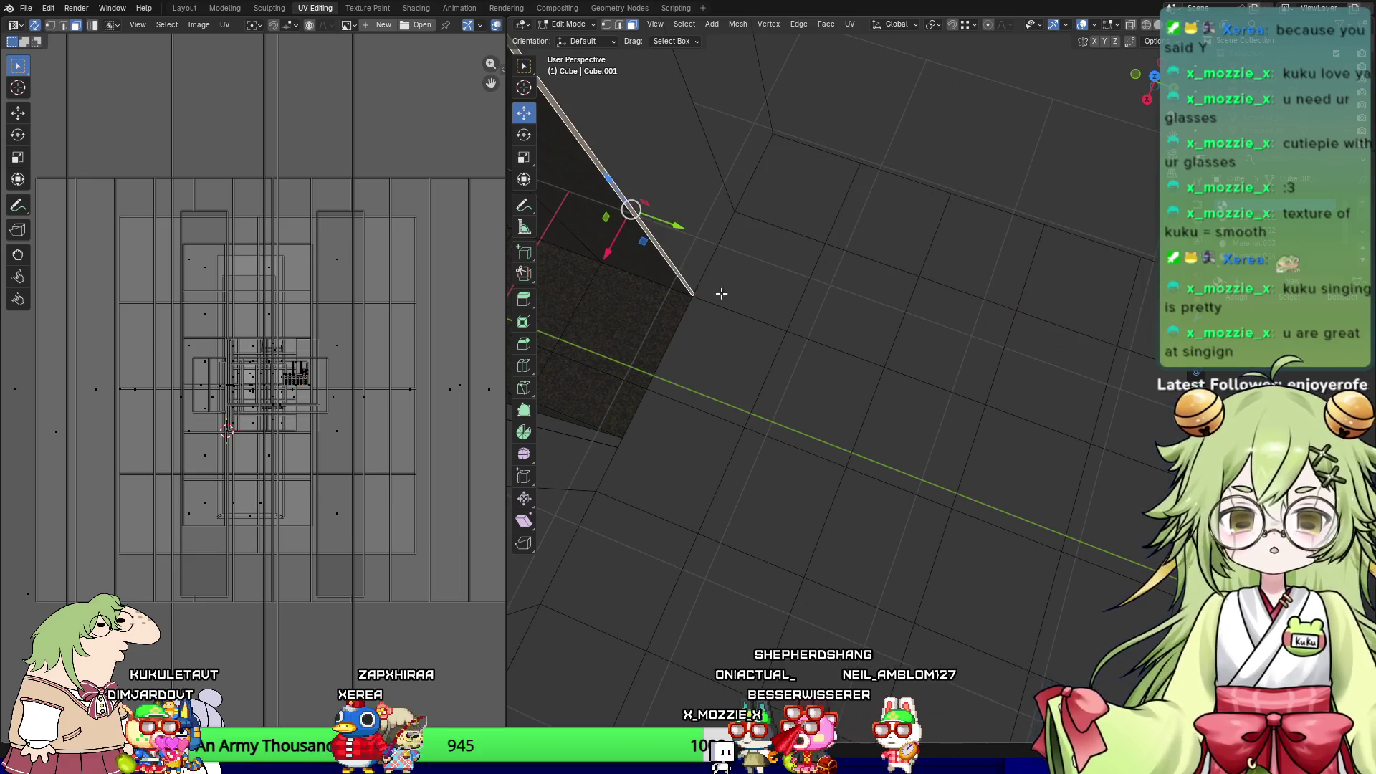
key("e")
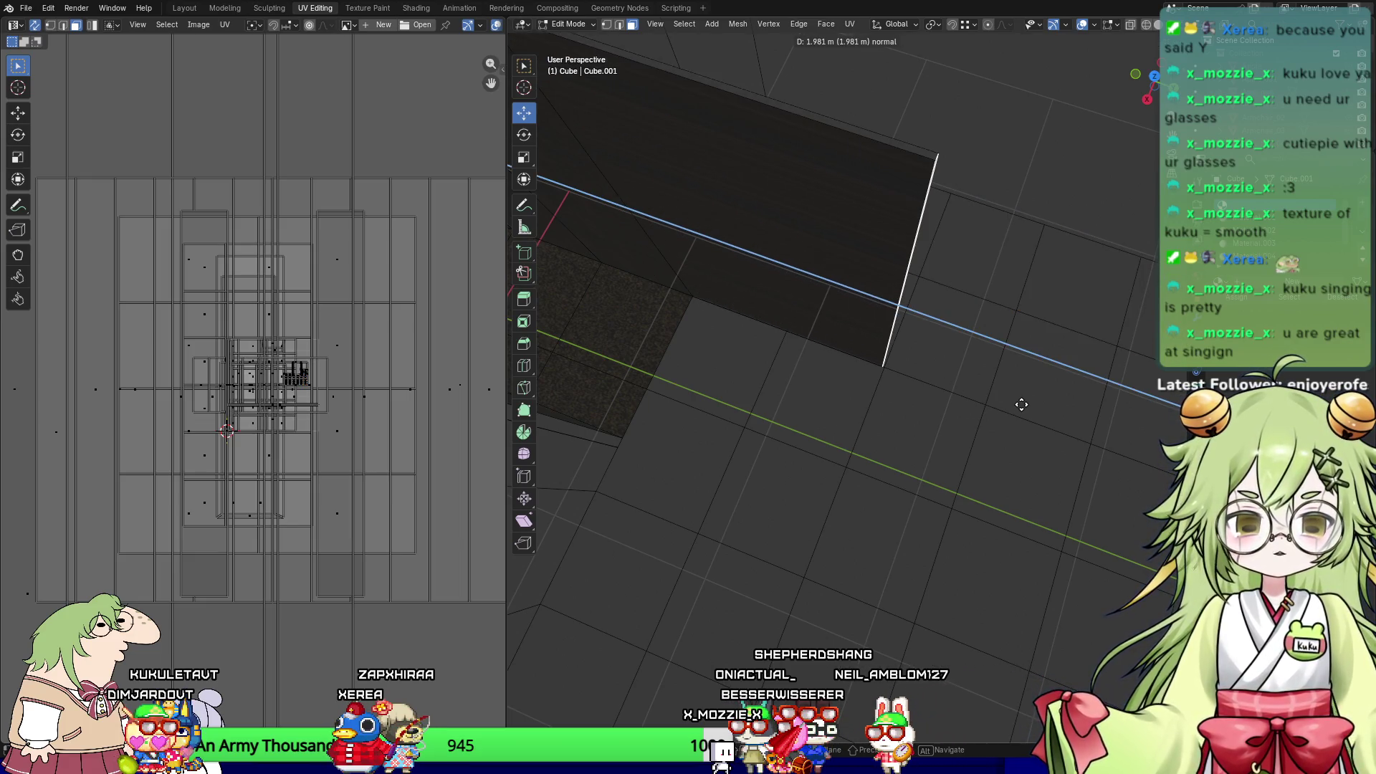
left_click(1021, 403)
mouse_move(1021, 403)
middle_mouse_down()
mouse_move(941, 346)
mouse_move(932, 392)
mouse_move(898, 398)
mouse_move(851, 358)
middle_mouse_up()
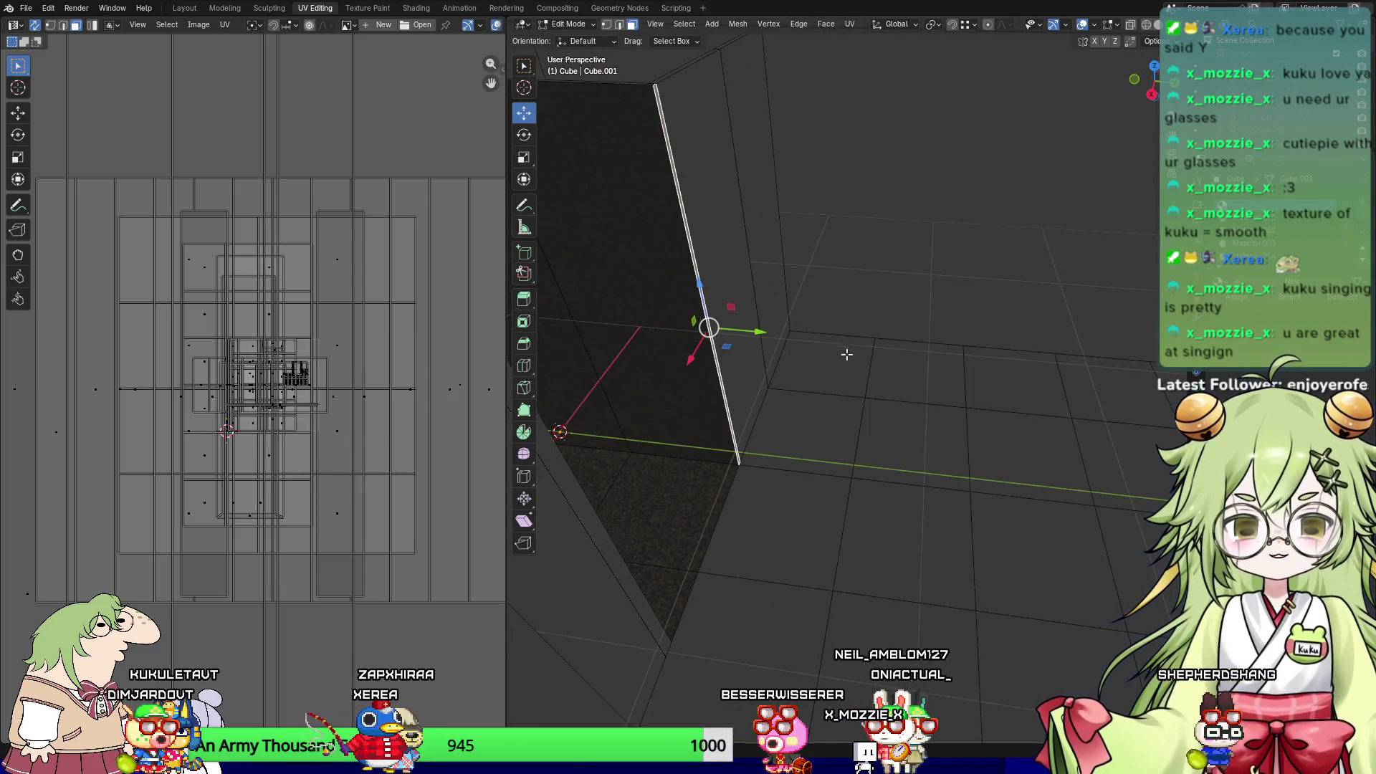
left_click(889, 344)
mouse_move(889, 344)
middle_mouse_down()
mouse_move(896, 430)
mouse_move(814, 444)
mouse_move(933, 430)
mouse_move(892, 495)
mouse_move(893, 479)
mouse_move(861, 459)
middle_mouse_up()
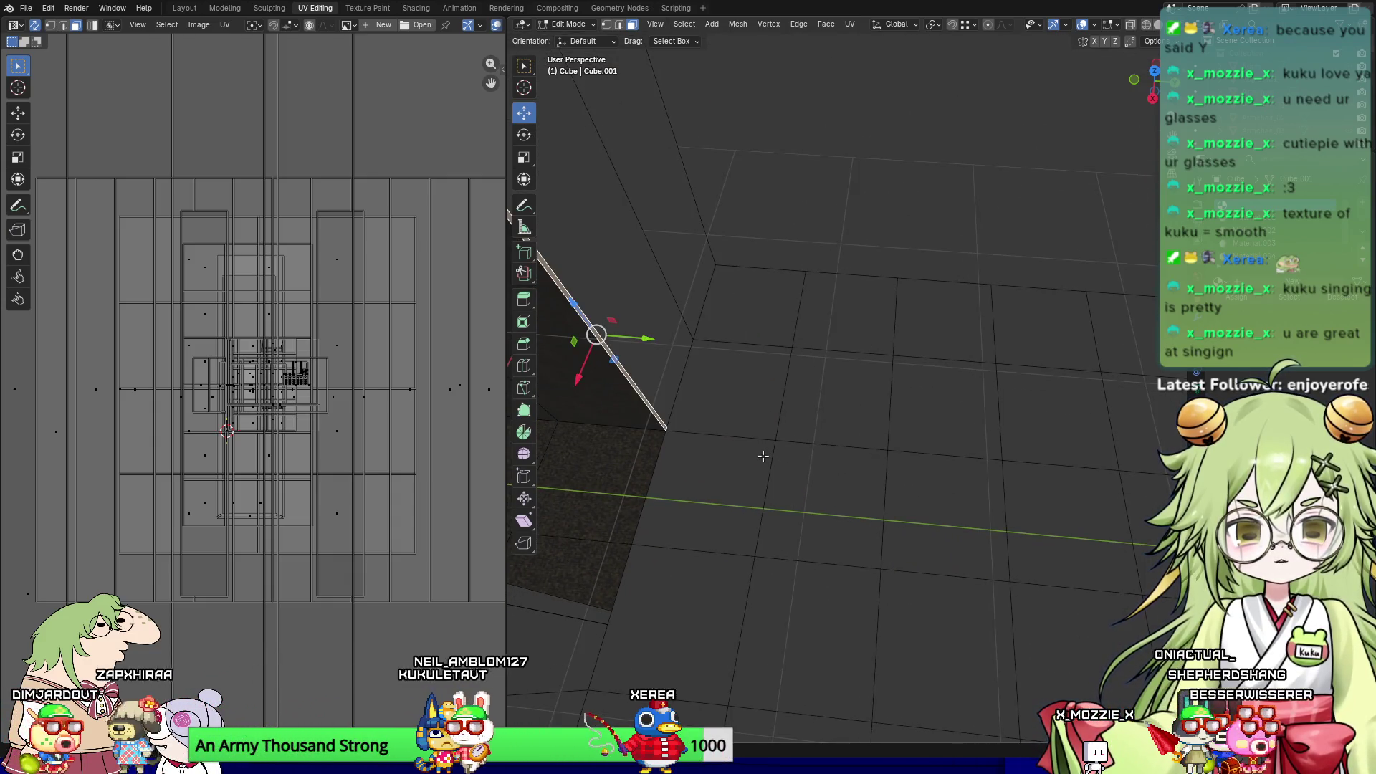
key("e")
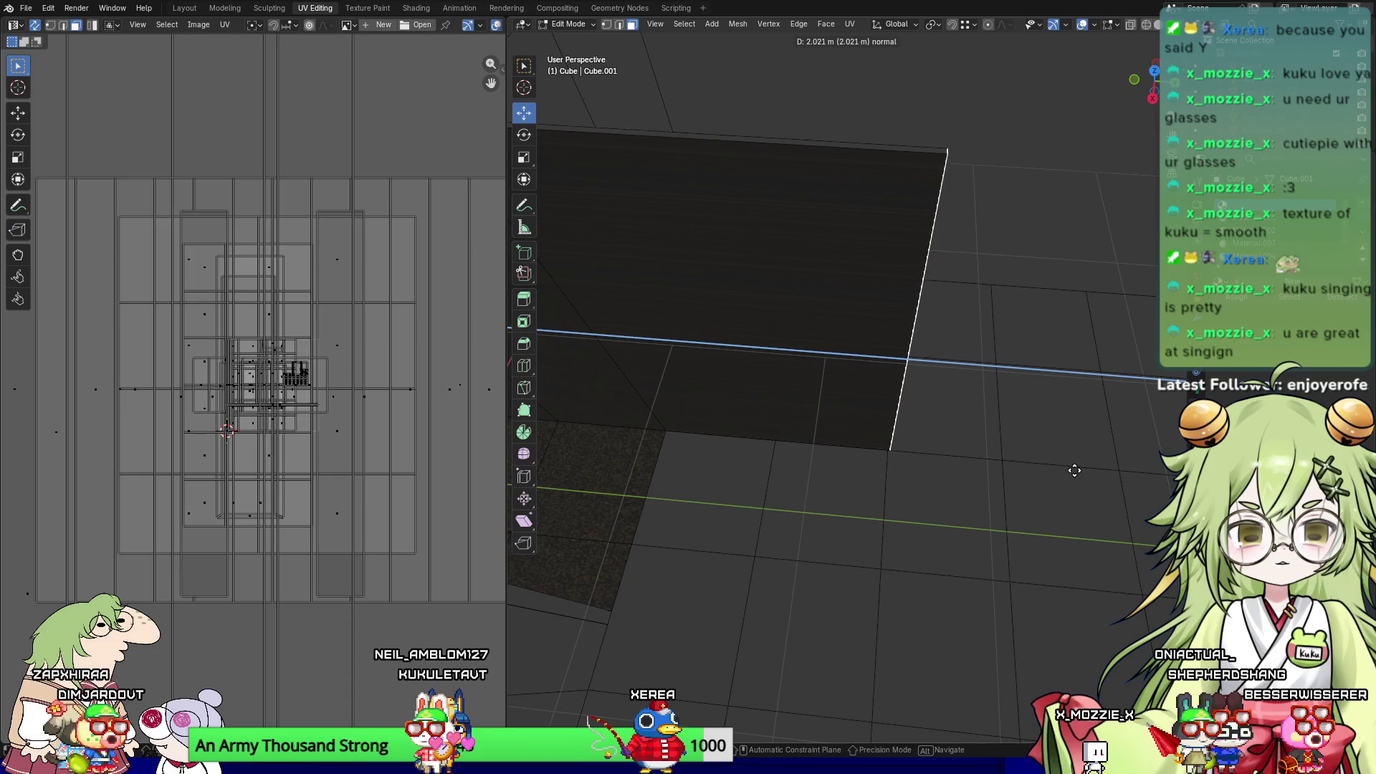
left_click(1075, 467)
middle_click_drag(798, 486, 919, 458)
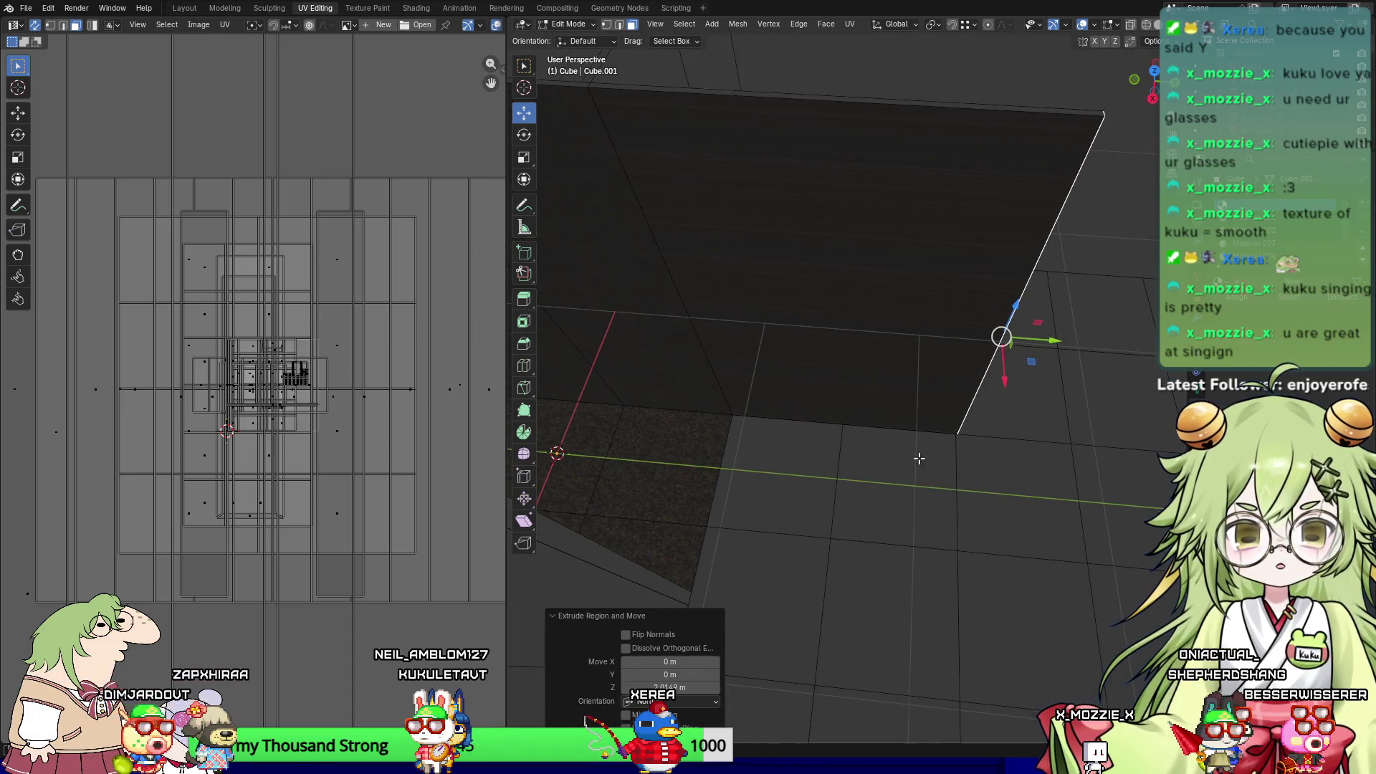
key("2")
left_click(842, 106)
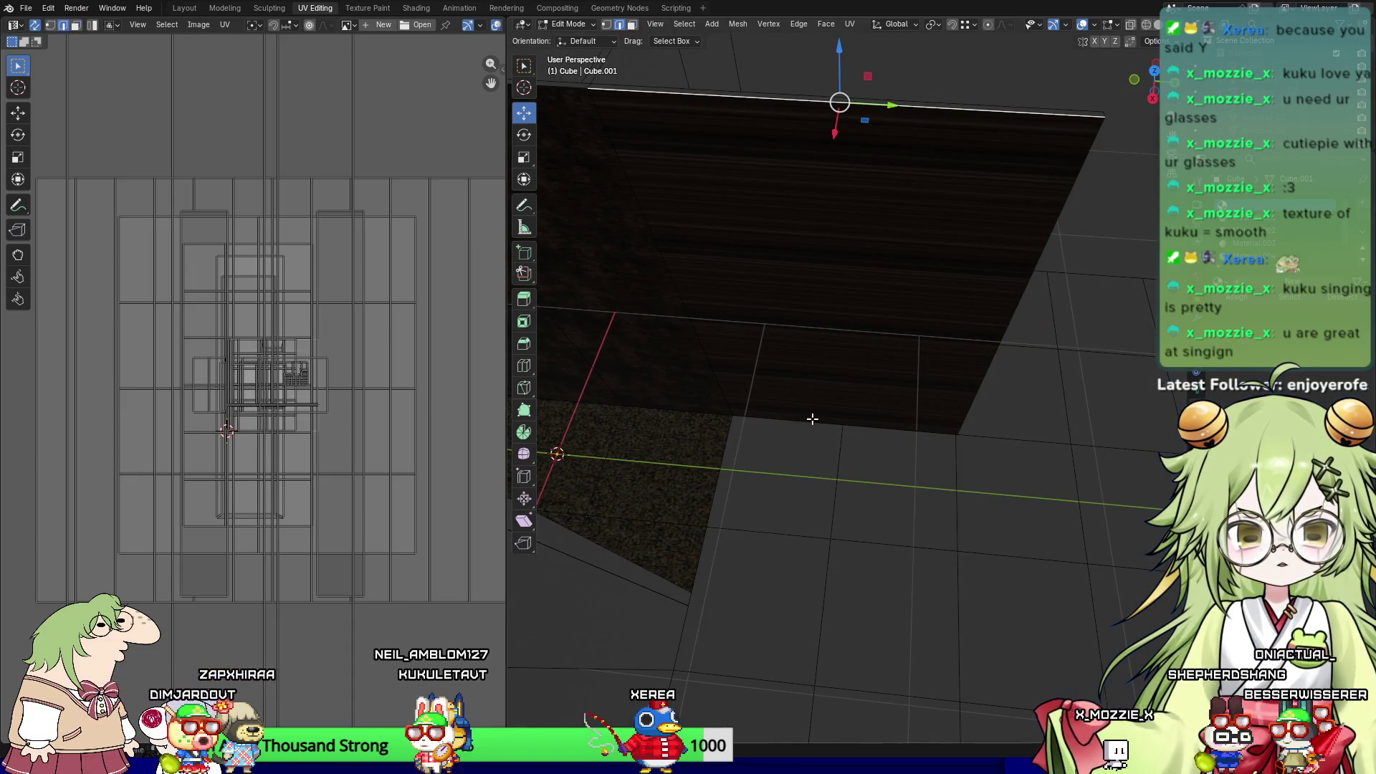
Step: Subdivide the partition wall down the middle and select both halves as faces
right_click(797, 188)
left_click(797, 200)
key("alt+a")
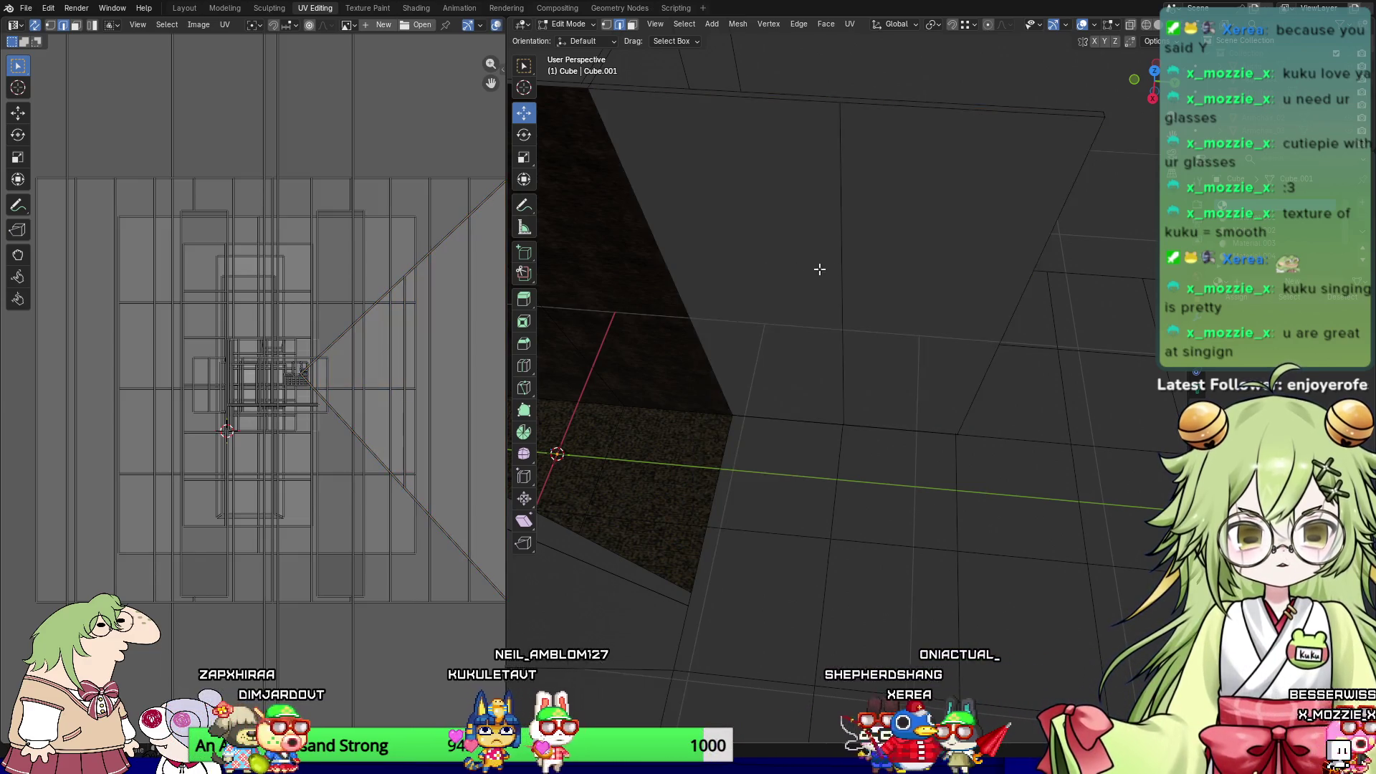
key("3")
left_click(735, 255)
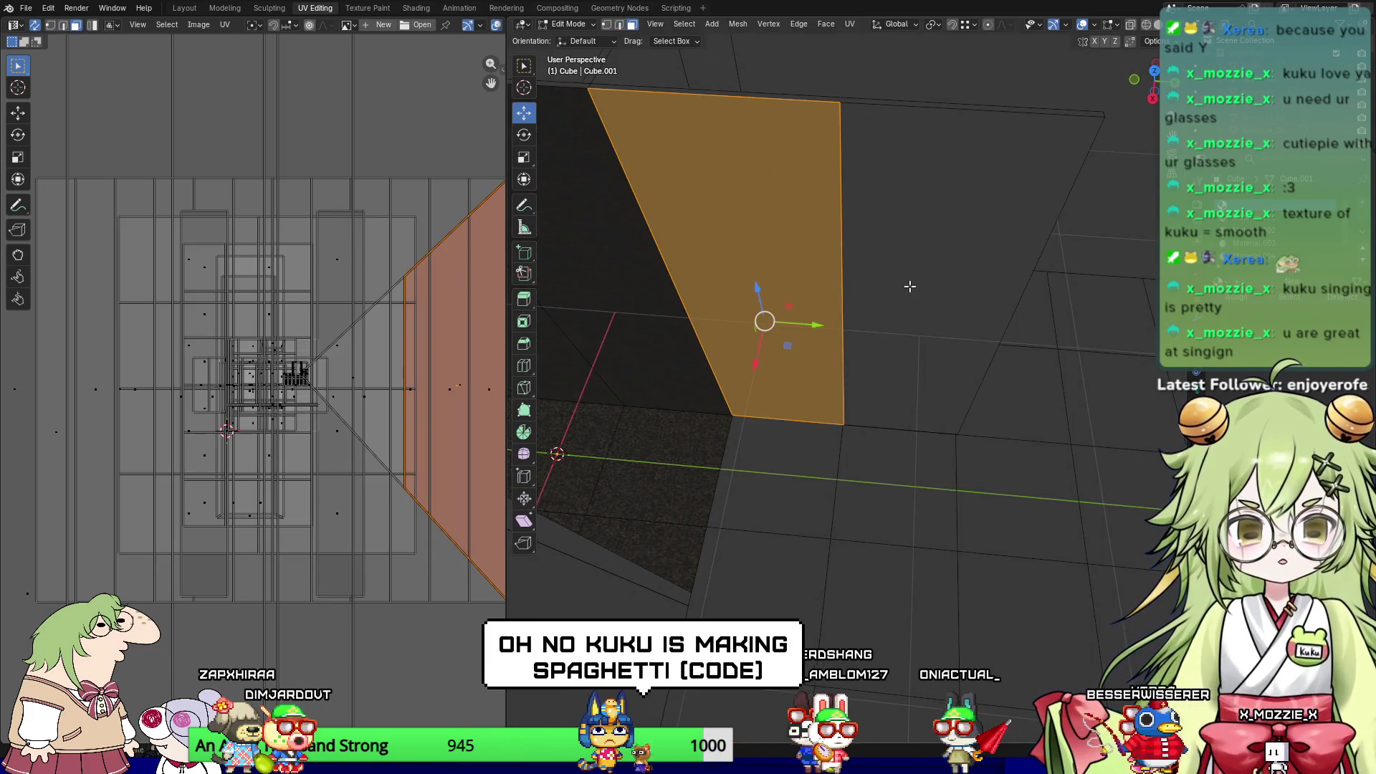
left_click(907, 292, "shift")
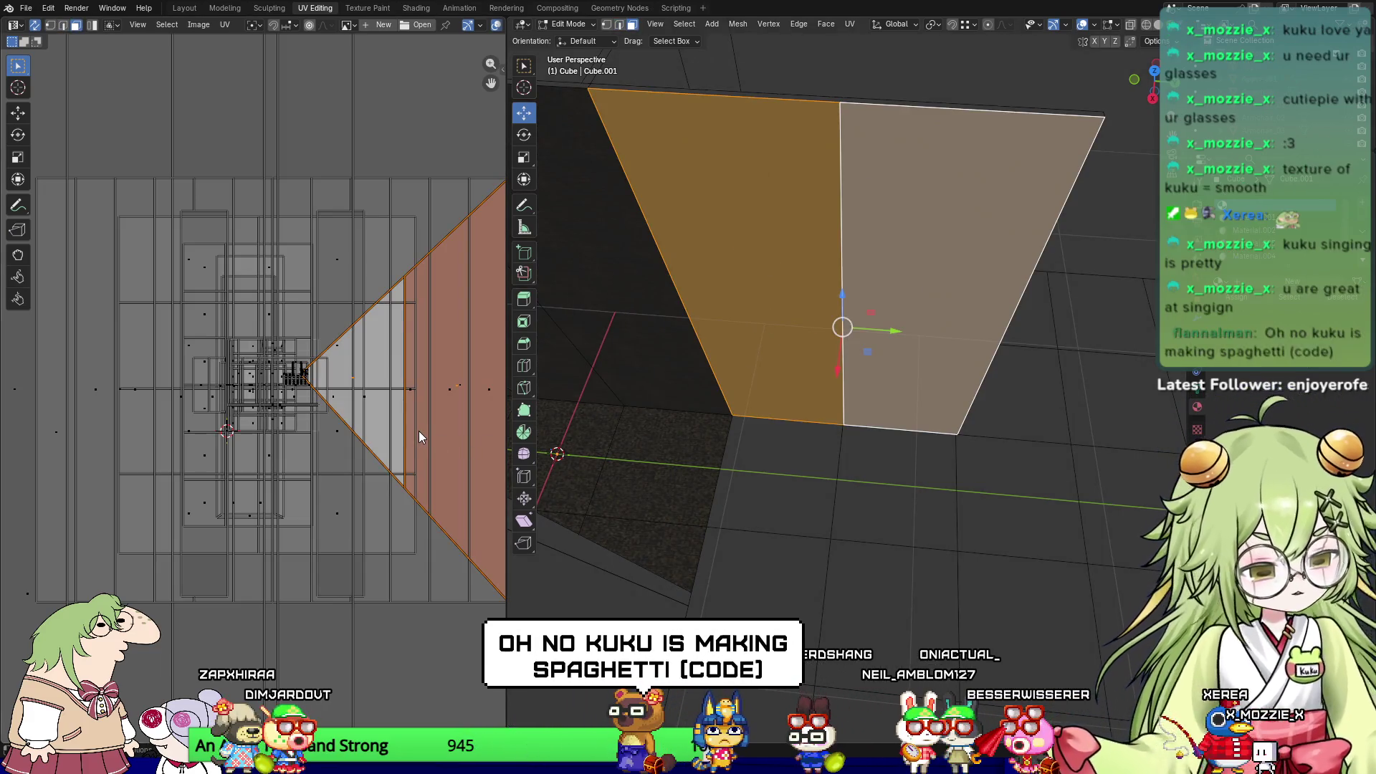
key("KP_3")
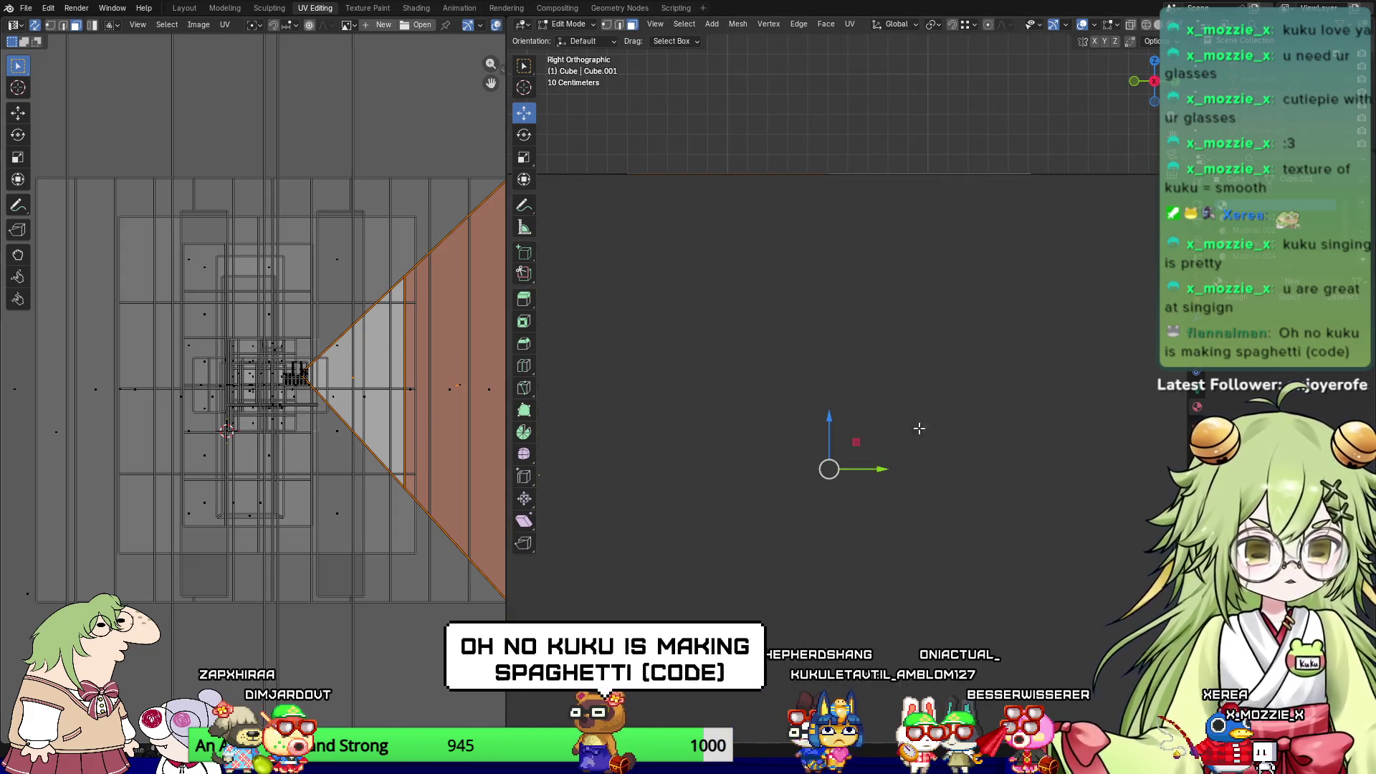
Step: Unwrap both wall halves Angle Based from the Right view onto Horror_Wall_14-128x128.png
key("u")
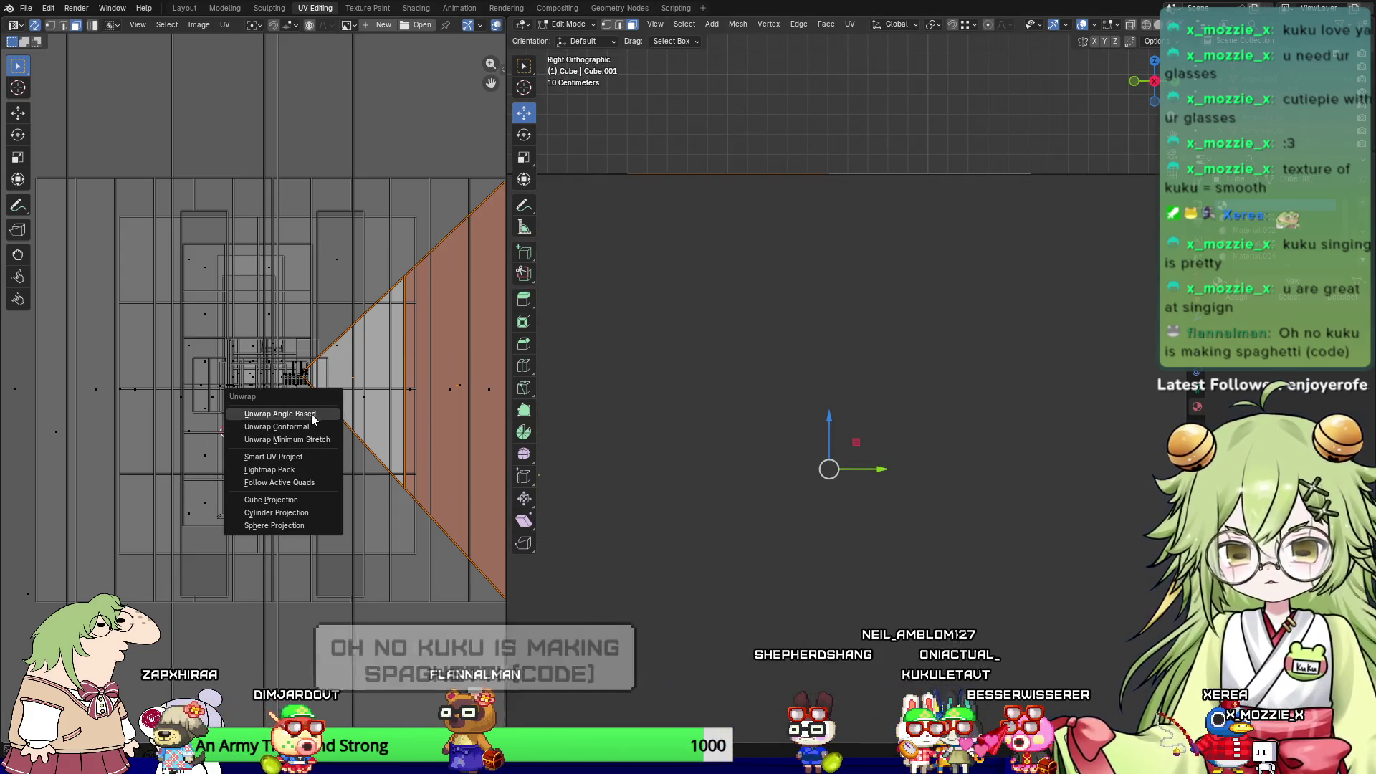
left_click(301, 413)
scroll(371, 430, "down", 3)
mouse_move(573, 445)
middle_mouse_down()
mouse_move(793, 457)
mouse_move(556, 492)
middle_mouse_up()
key("u")
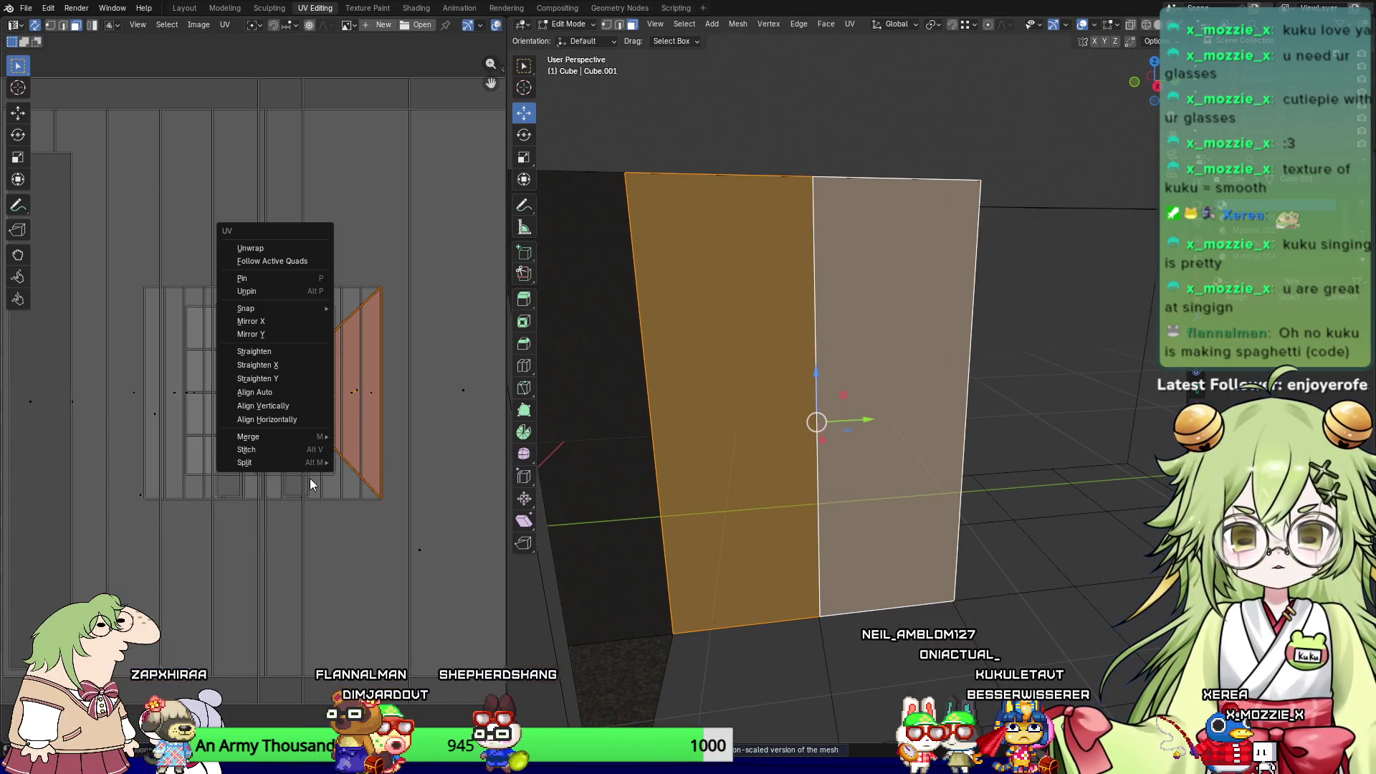
key("Escape")
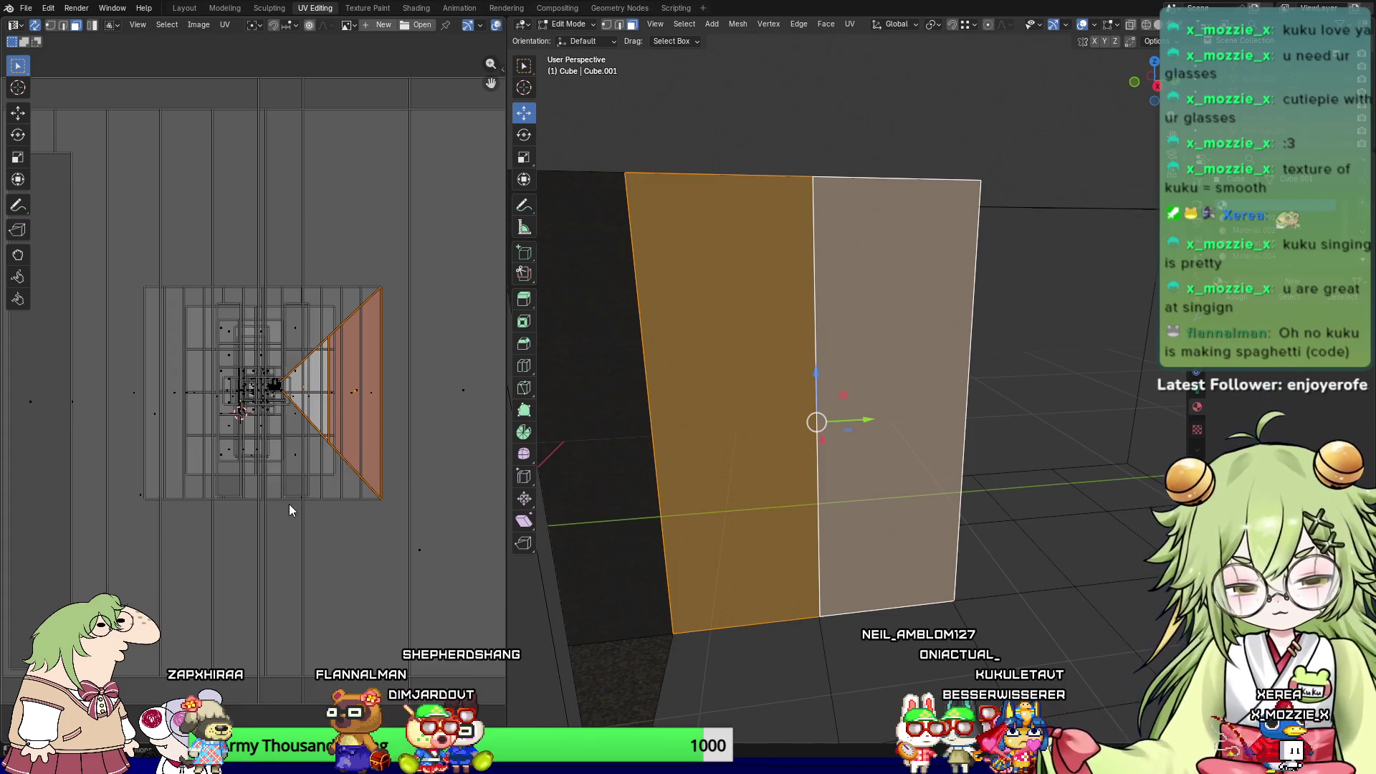
key("KP_3")
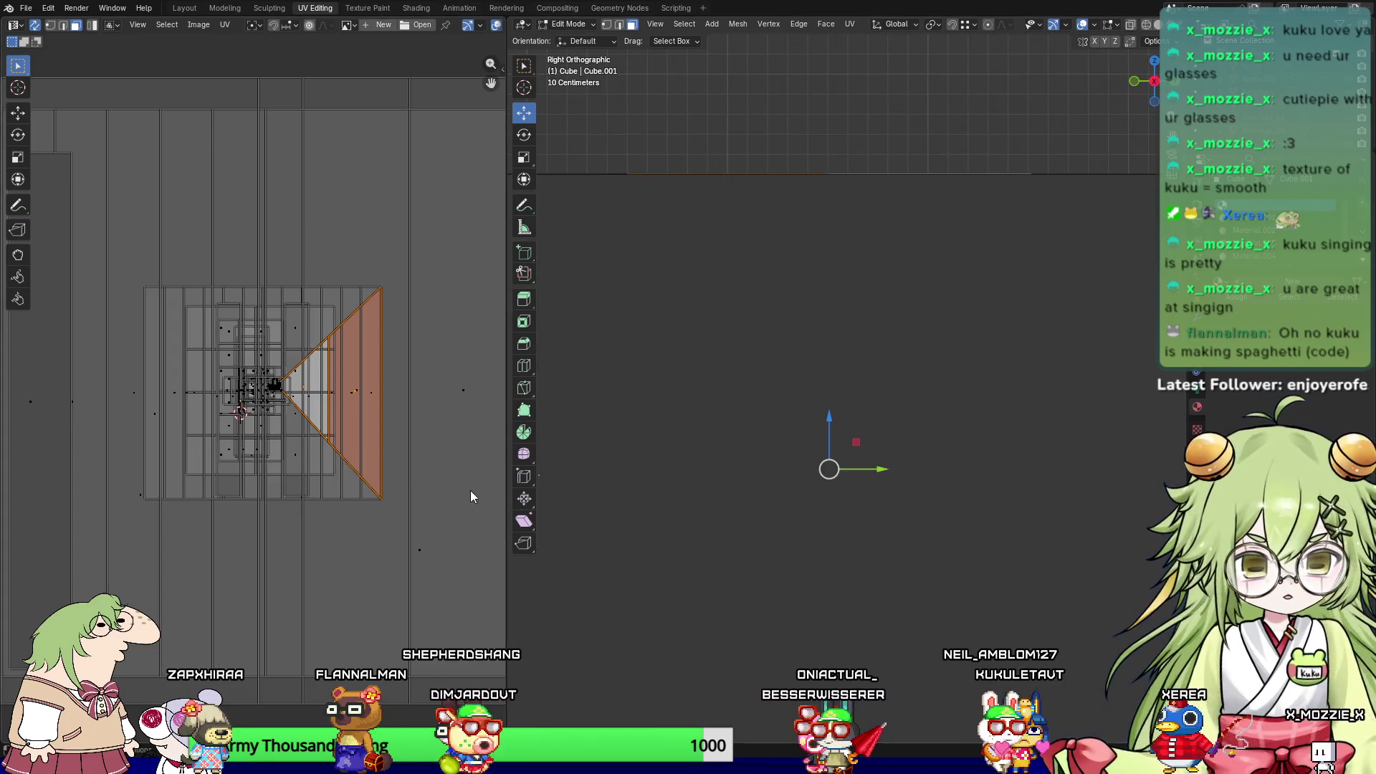
key("u")
left_click(163, 430)
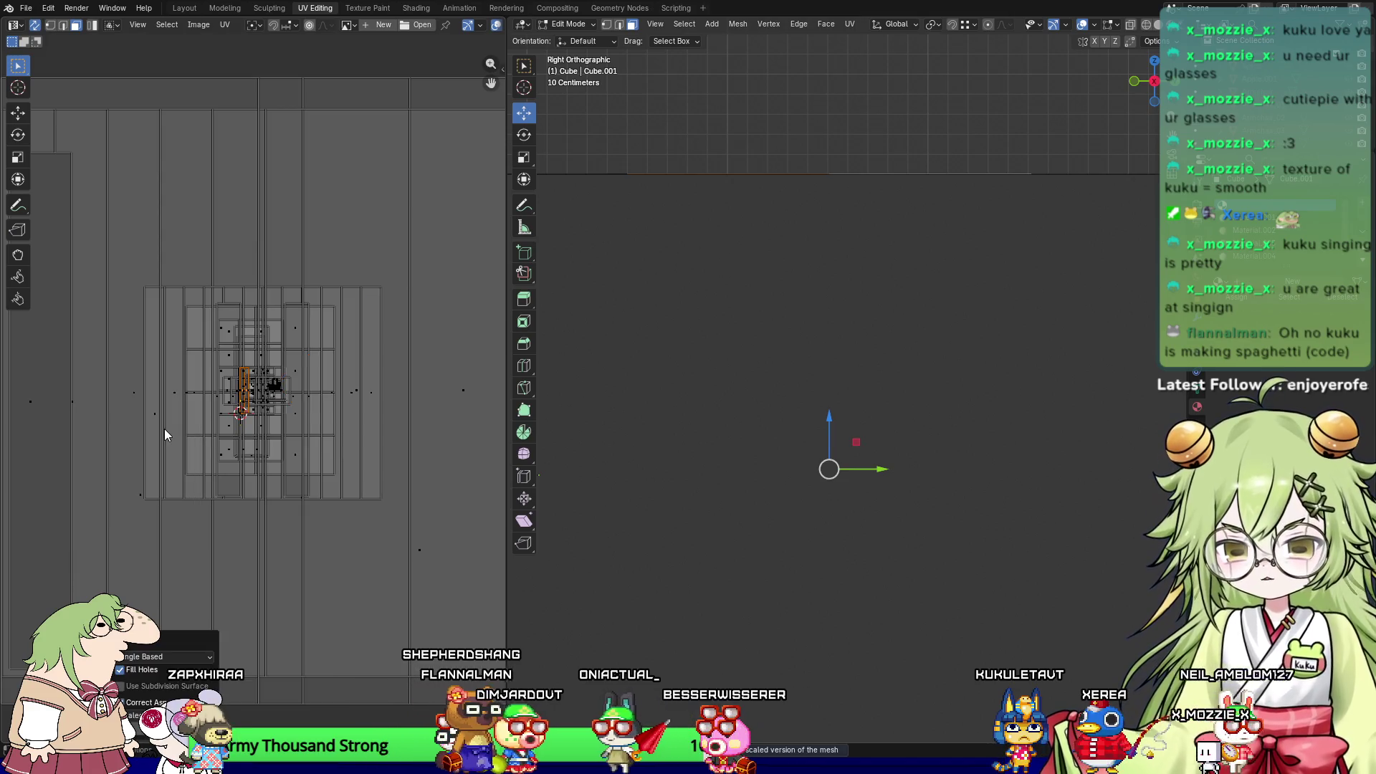
middle_click_drag(559, 401, 611, 410)
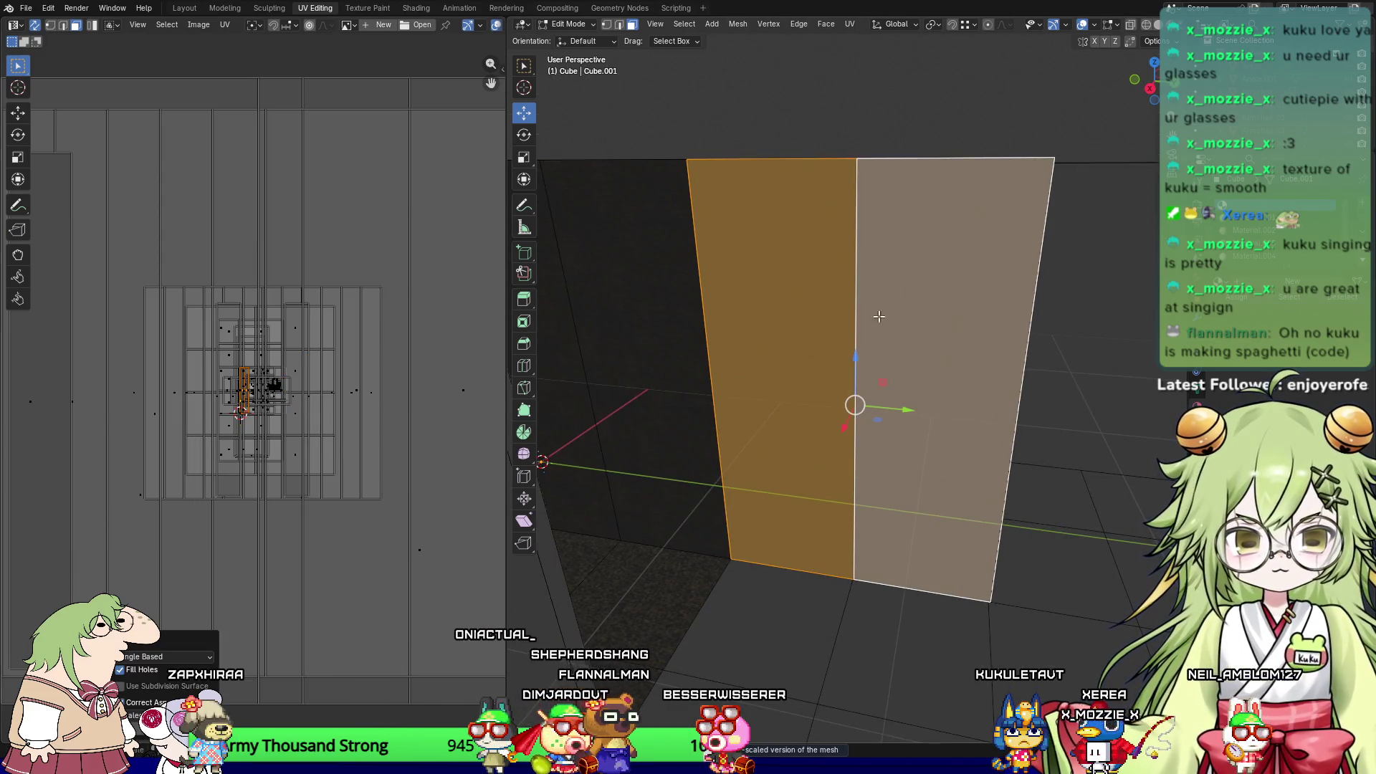
Step: Toggle the viewport overlays off and on and check the overlay settings
left_click(1082, 26)
left_click(1079, 27)
left_click(1066, 26)
left_click(1083, 27)
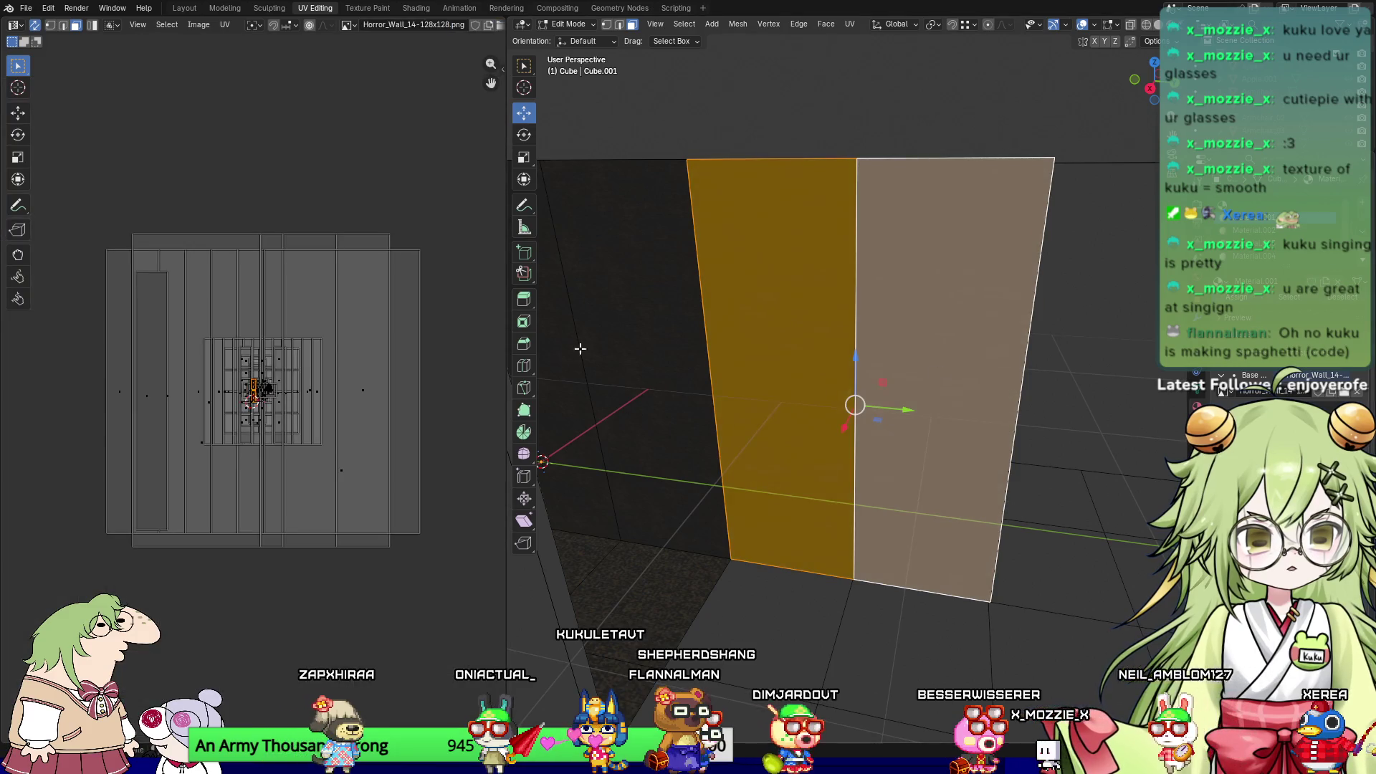
Step: Scale the partition wall's UV island up by 2.425 and return to Object Mode
left_click(652, 368)
key("ctrl+z")
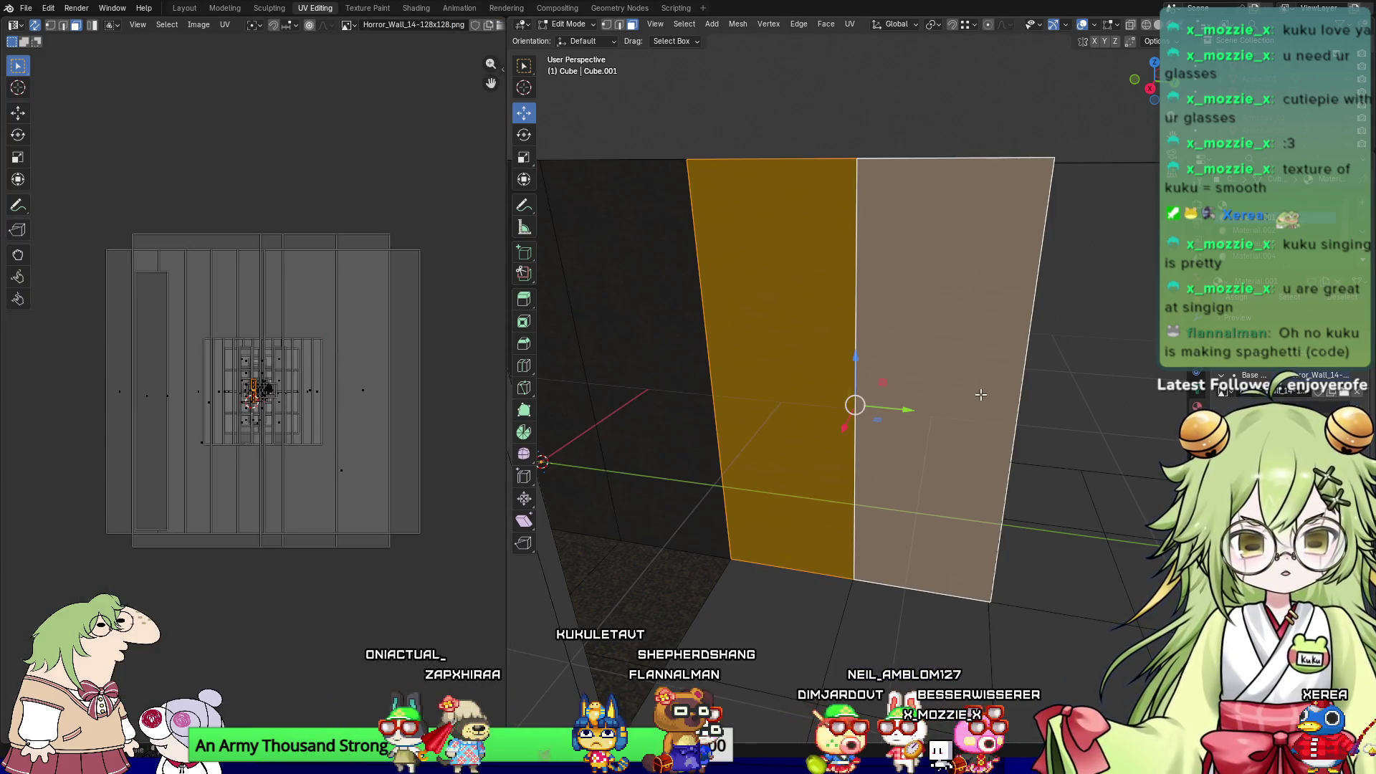
key("shift+alt+z")
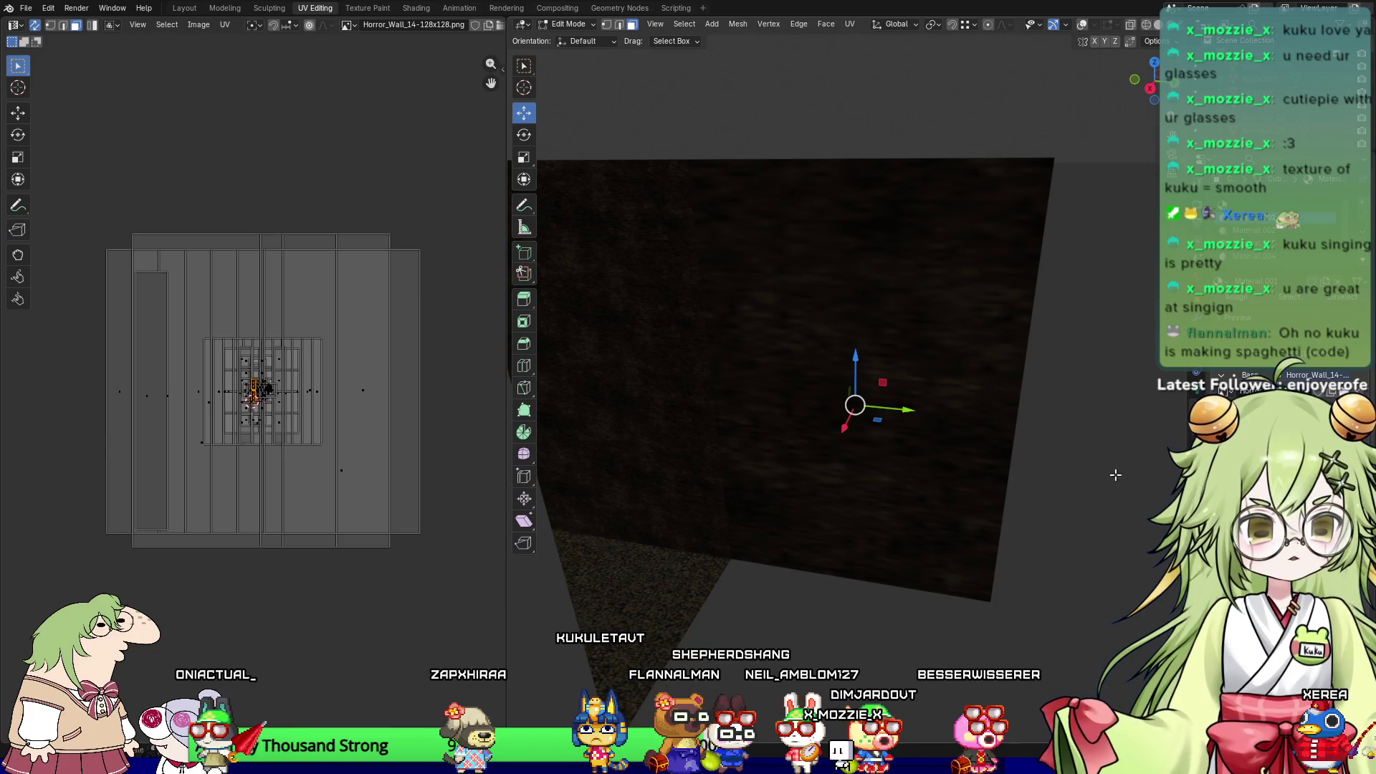
key("s")
key("Escape")
key("ctrl+z")
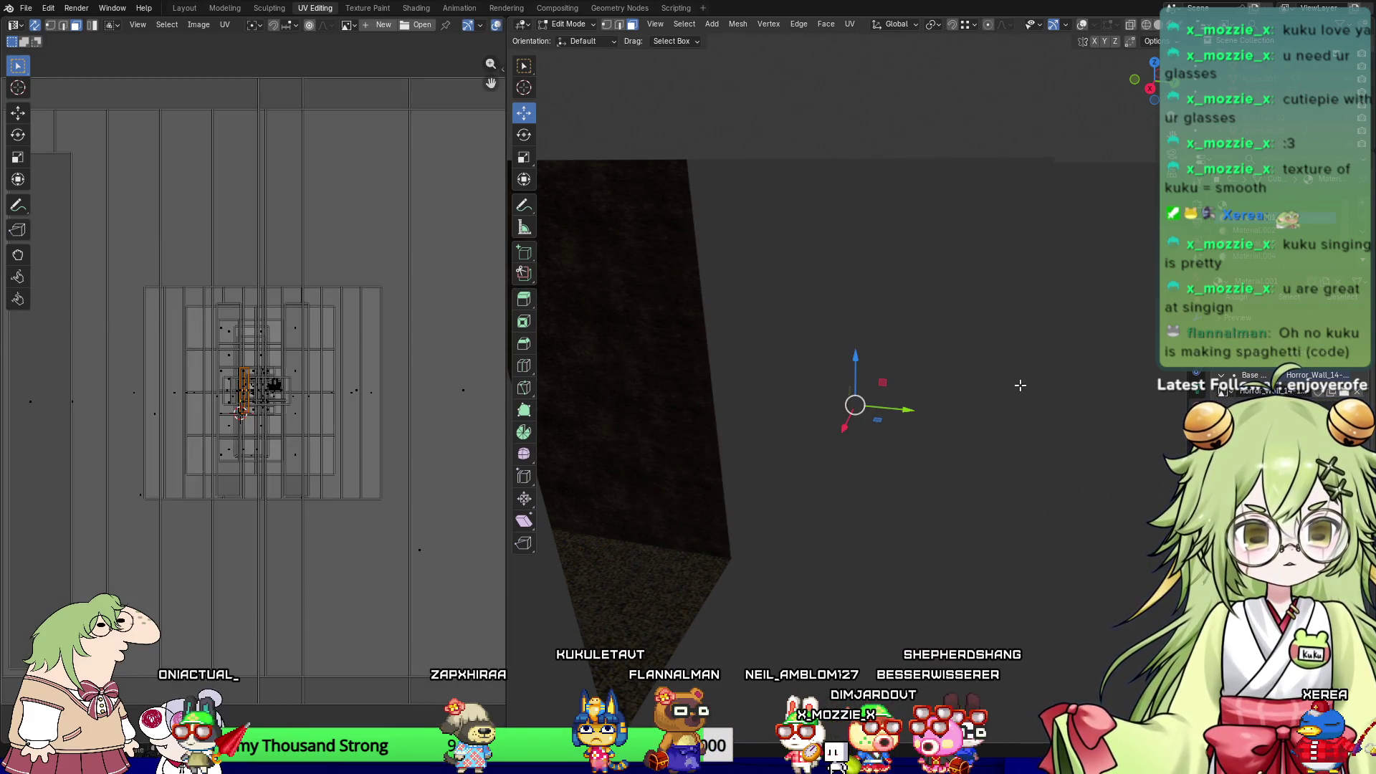
key("ctrl+shift+z")
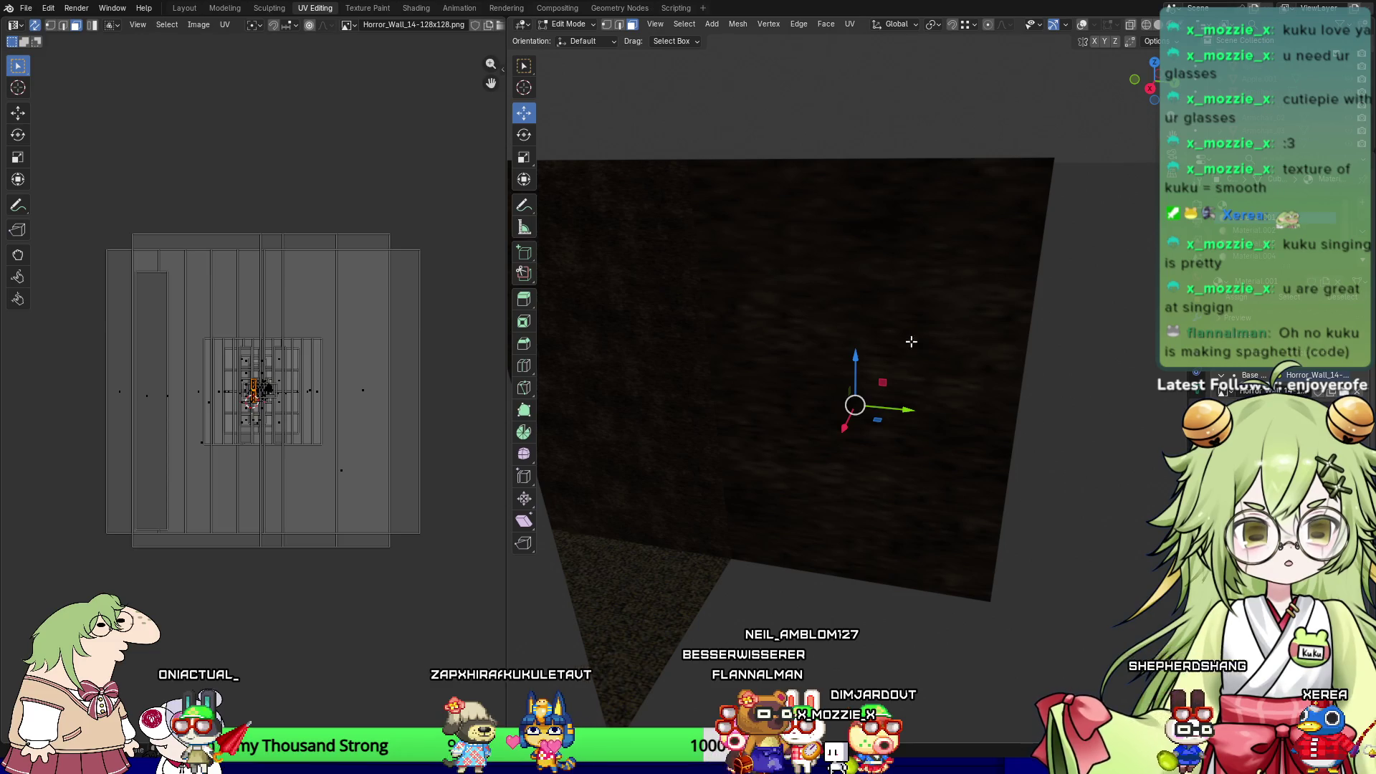
left_click(850, 299)
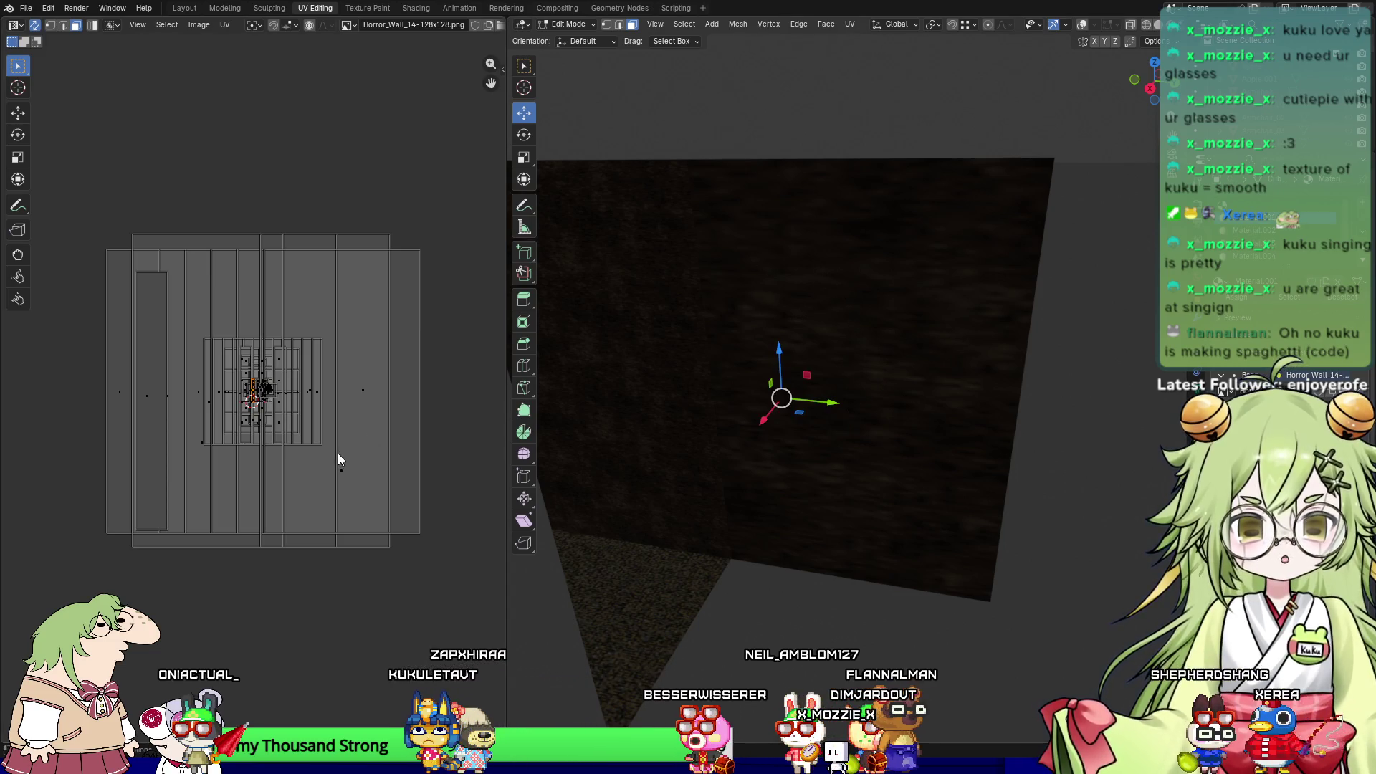
key("ctrl+z")
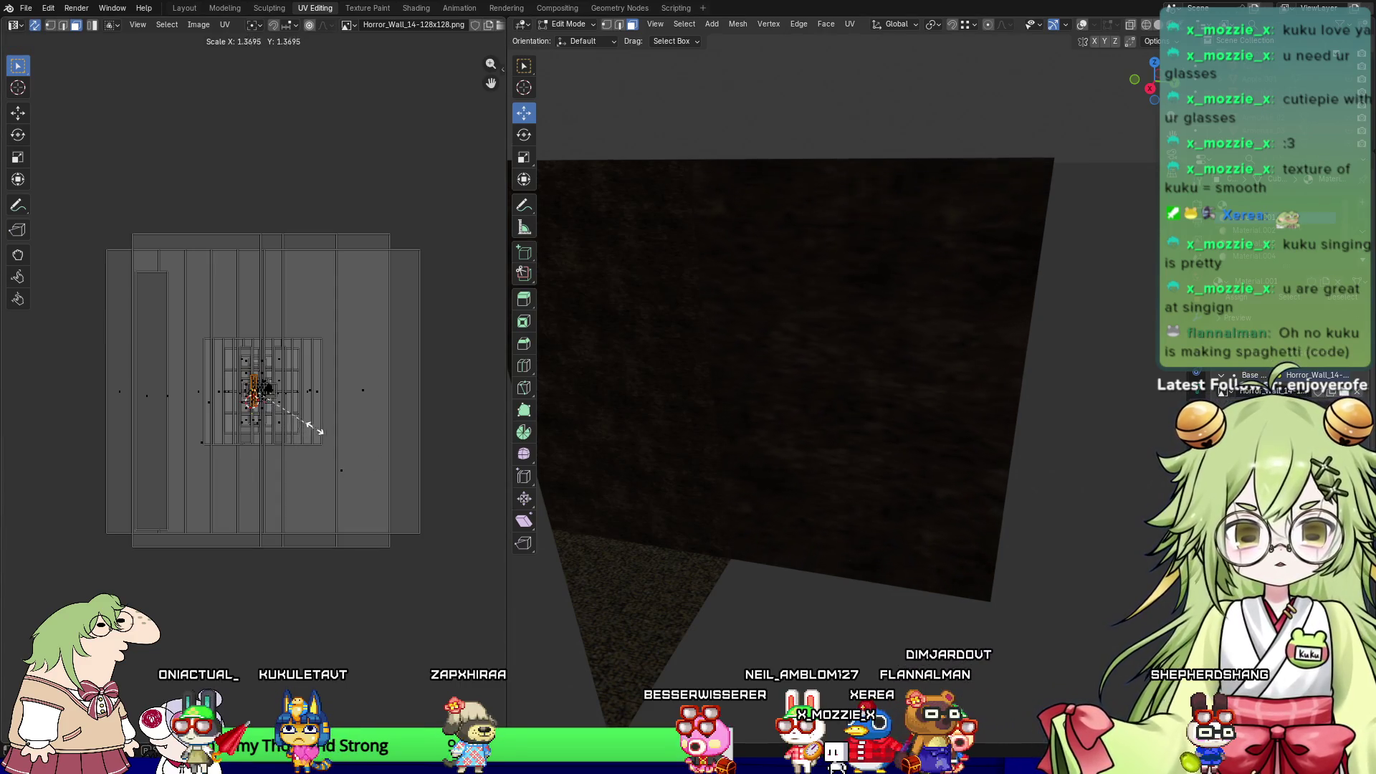
left_click(378, 424)
key("Tab")
middle_click_drag(923, 637, 877, 552)
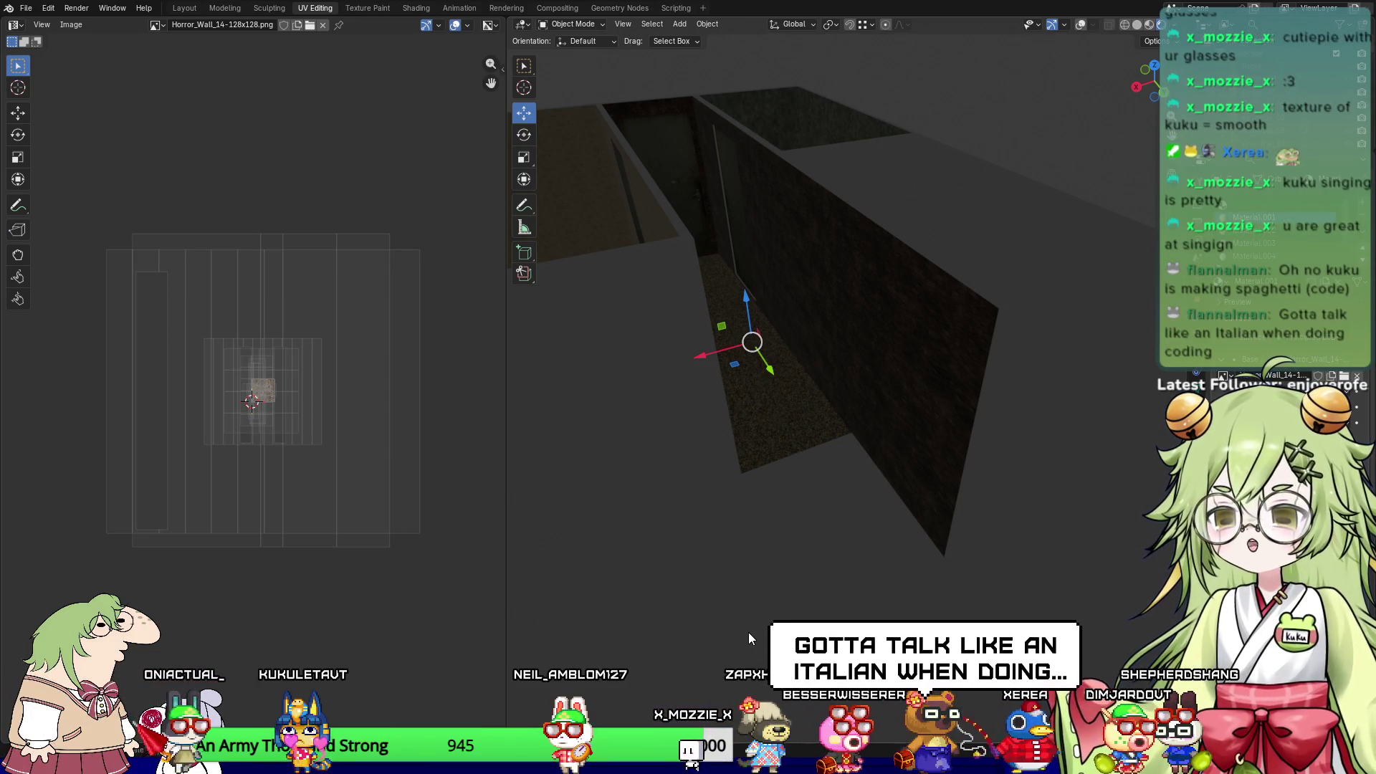
Step: Turn the overlays back on and select the partition wall, then the floor object
mouse_move(783, 546)
middle_mouse_down()
mouse_move(872, 566)
mouse_move(866, 581)
middle_mouse_up()
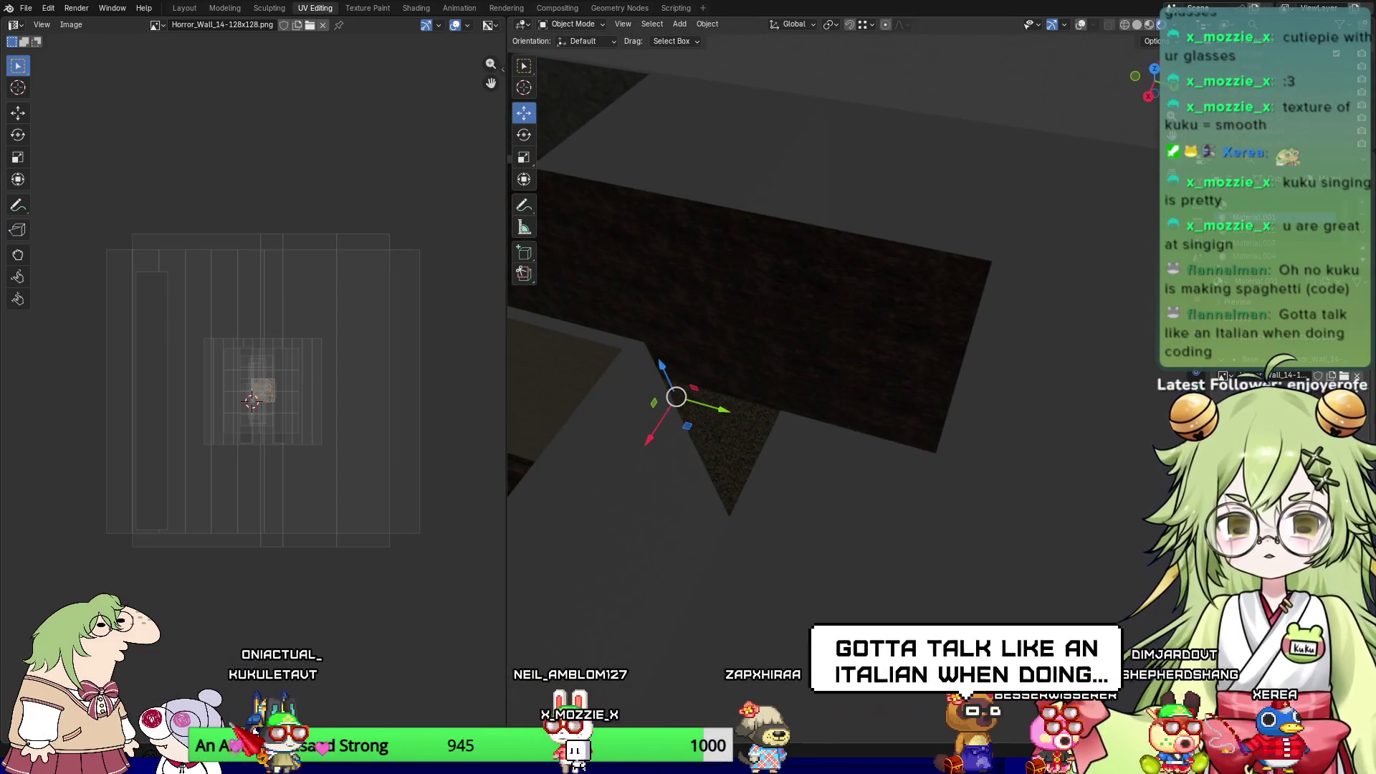
left_click(1080, 25)
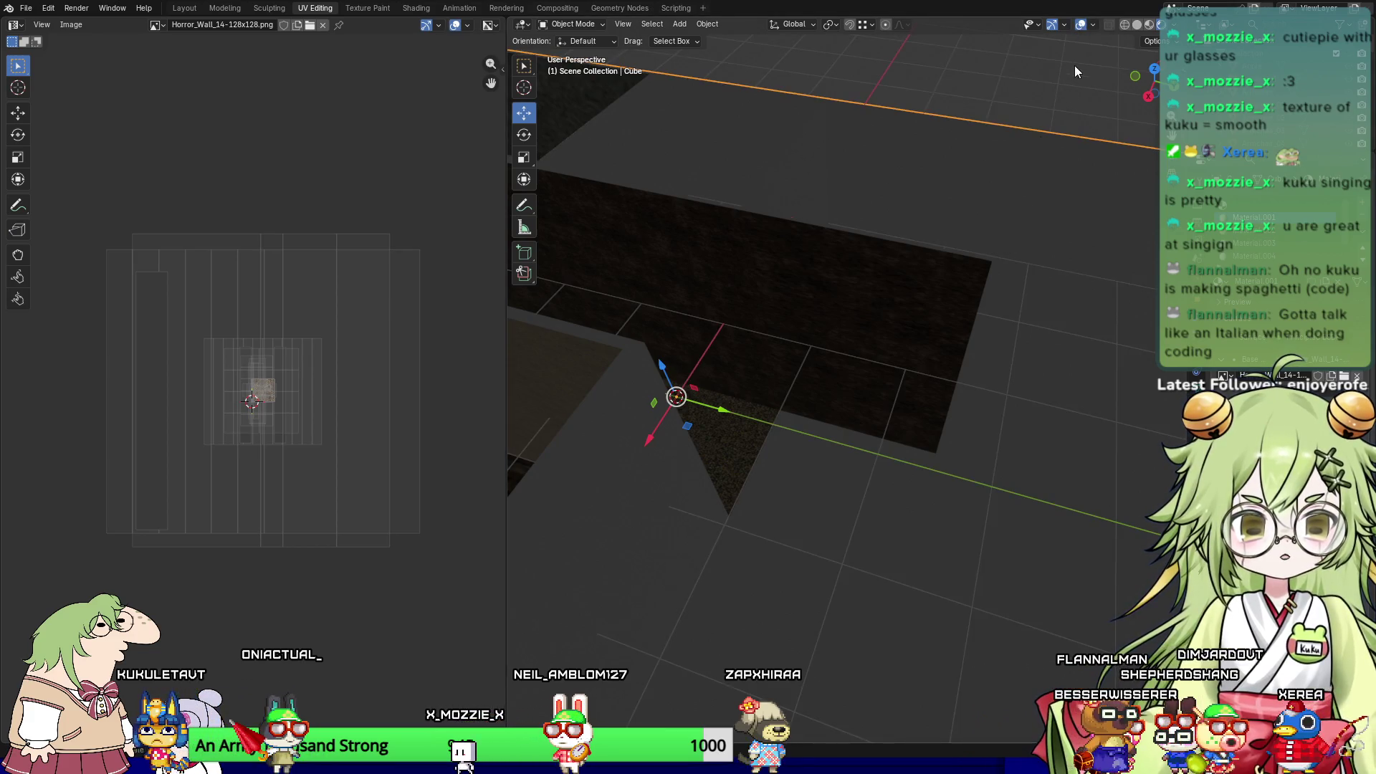
scroll(871, 432, "down", 3)
mouse_move(871, 432)
middle_mouse_down()
mouse_move(936, 417)
mouse_move(940, 449)
mouse_move(846, 573)
middle_mouse_up()
left_click(931, 426)
key("Tab")
key("Tab")
left_click(933, 480)
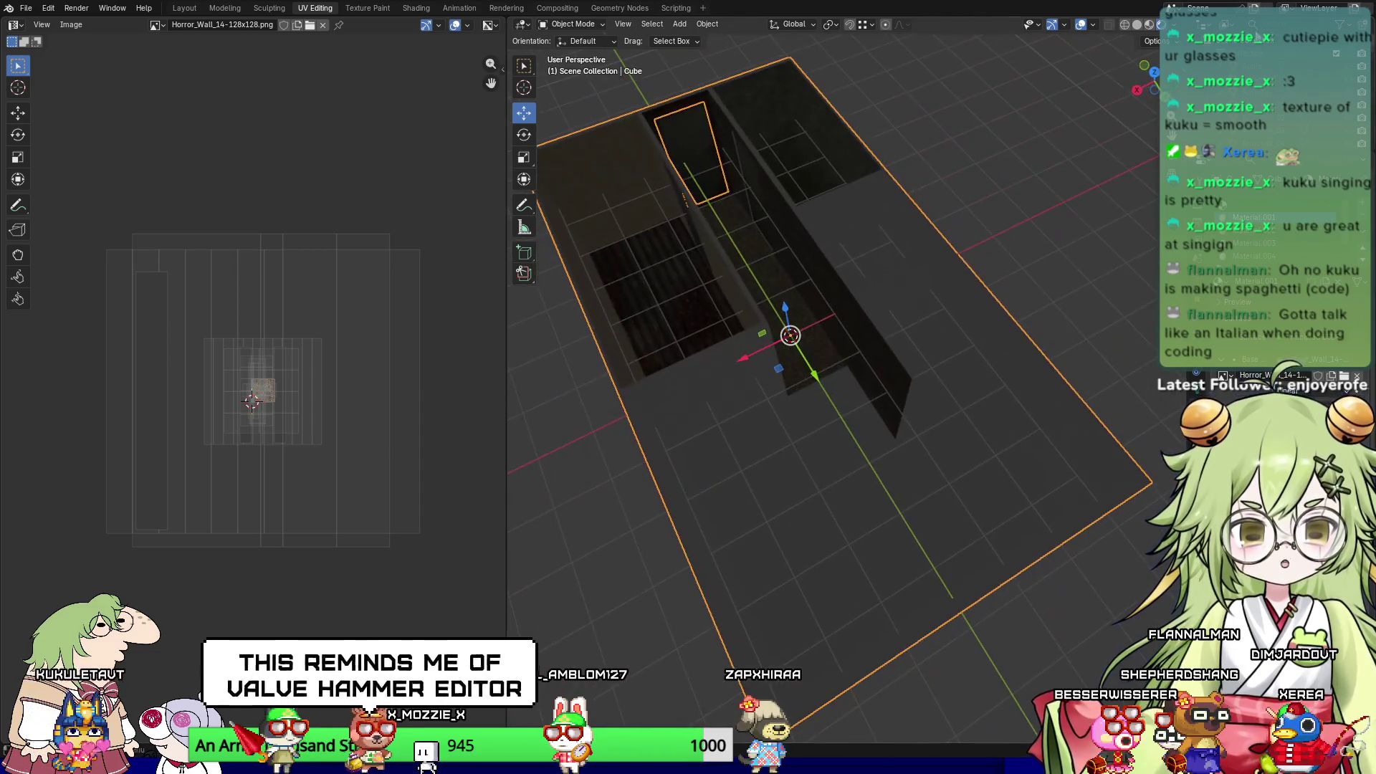
Step: Switch to Material Preview shading, widen the 3D view and frame the whole room
left_click(1149, 24)
mouse_move(841, 483)
middle_mouse_down()
mouse_move(981, 515)
mouse_move(918, 544)
mouse_move(853, 461)
mouse_move(759, 425)
mouse_move(747, 478)
mouse_move(943, 463)
mouse_move(827, 468)
mouse_move(943, 478)
mouse_move(903, 485)
mouse_move(898, 464)
mouse_move(932, 454)
mouse_move(817, 494)
mouse_move(839, 470)
middle_mouse_up()
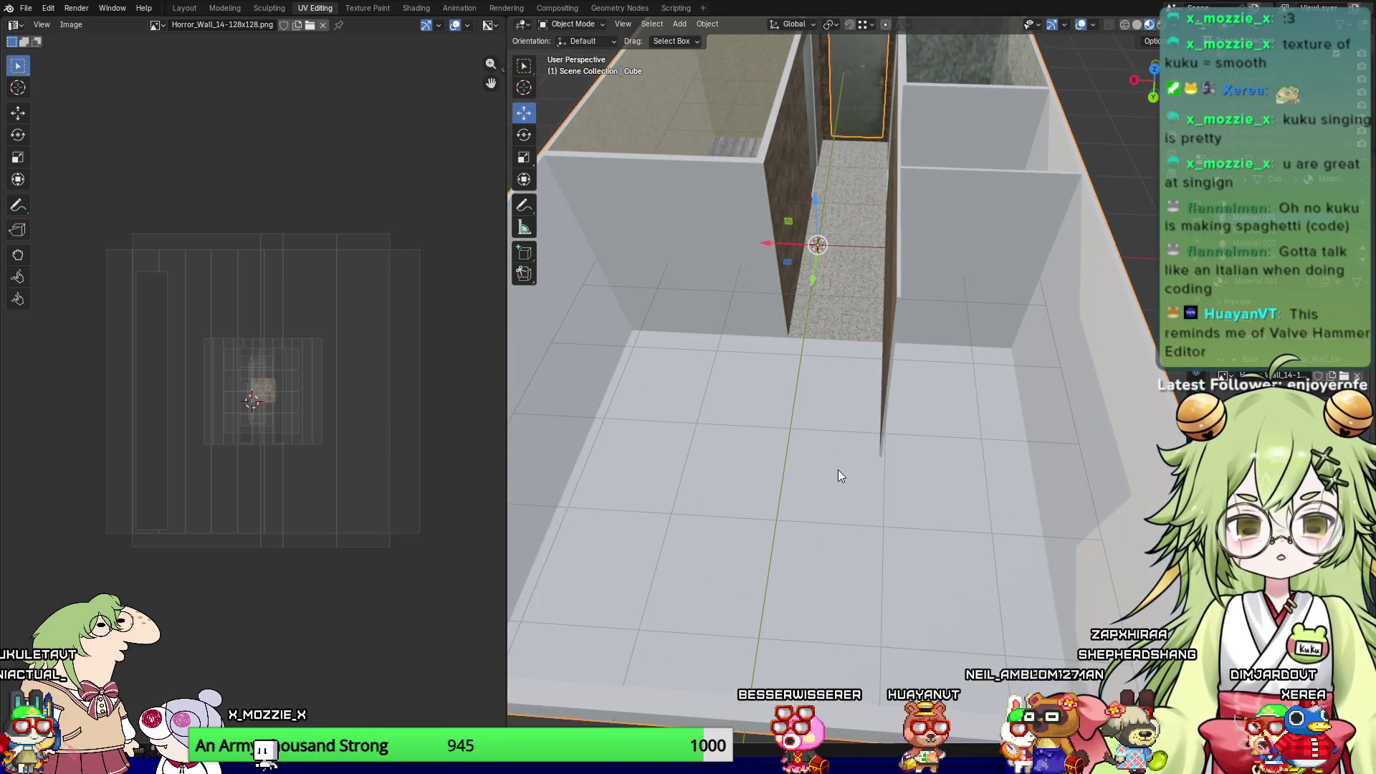
mouse_move(753, 480)
middle_mouse_down()
mouse_move(694, 528)
mouse_move(869, 528)
mouse_move(944, 406)
mouse_move(986, 398)
middle_mouse_up()
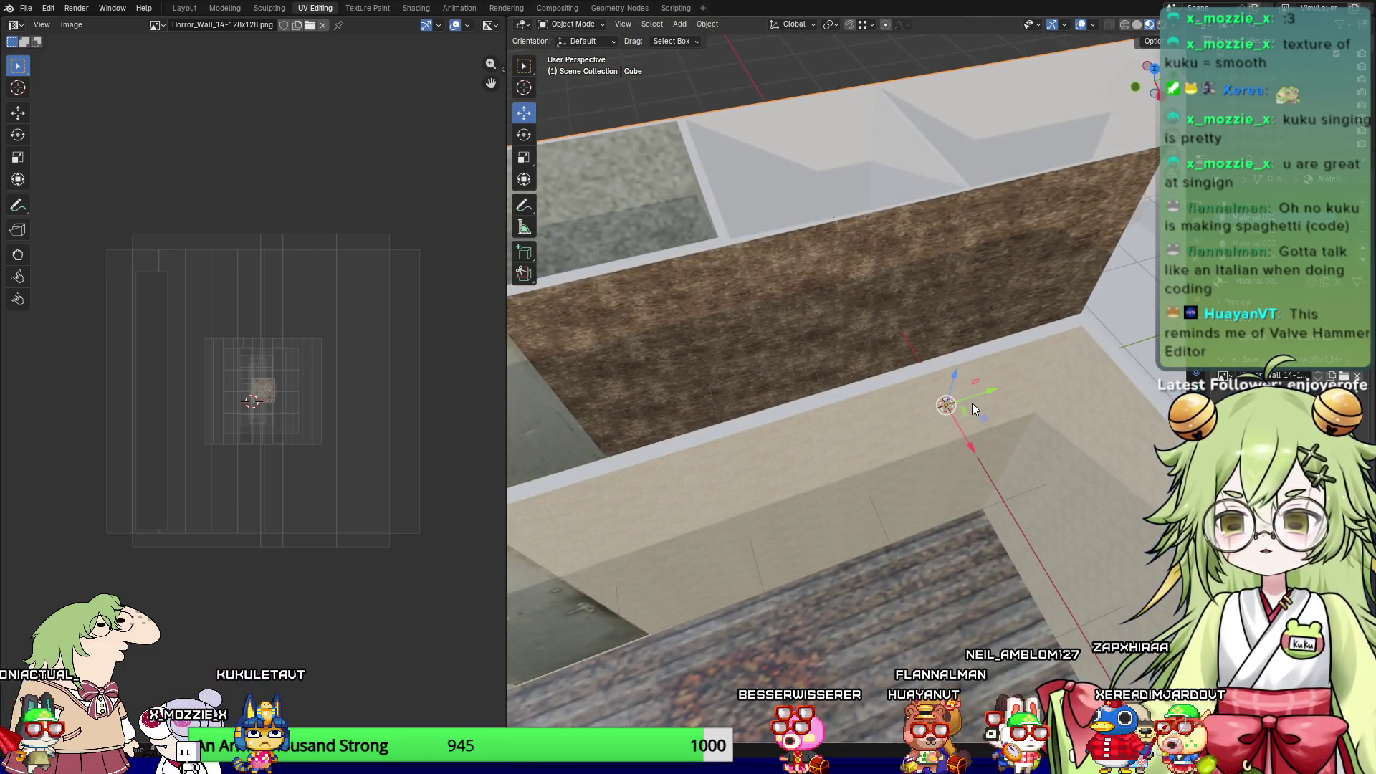
mouse_move(777, 419)
middle_mouse_down()
mouse_move(839, 449)
mouse_move(934, 427)
mouse_move(878, 432)
middle_mouse_up()
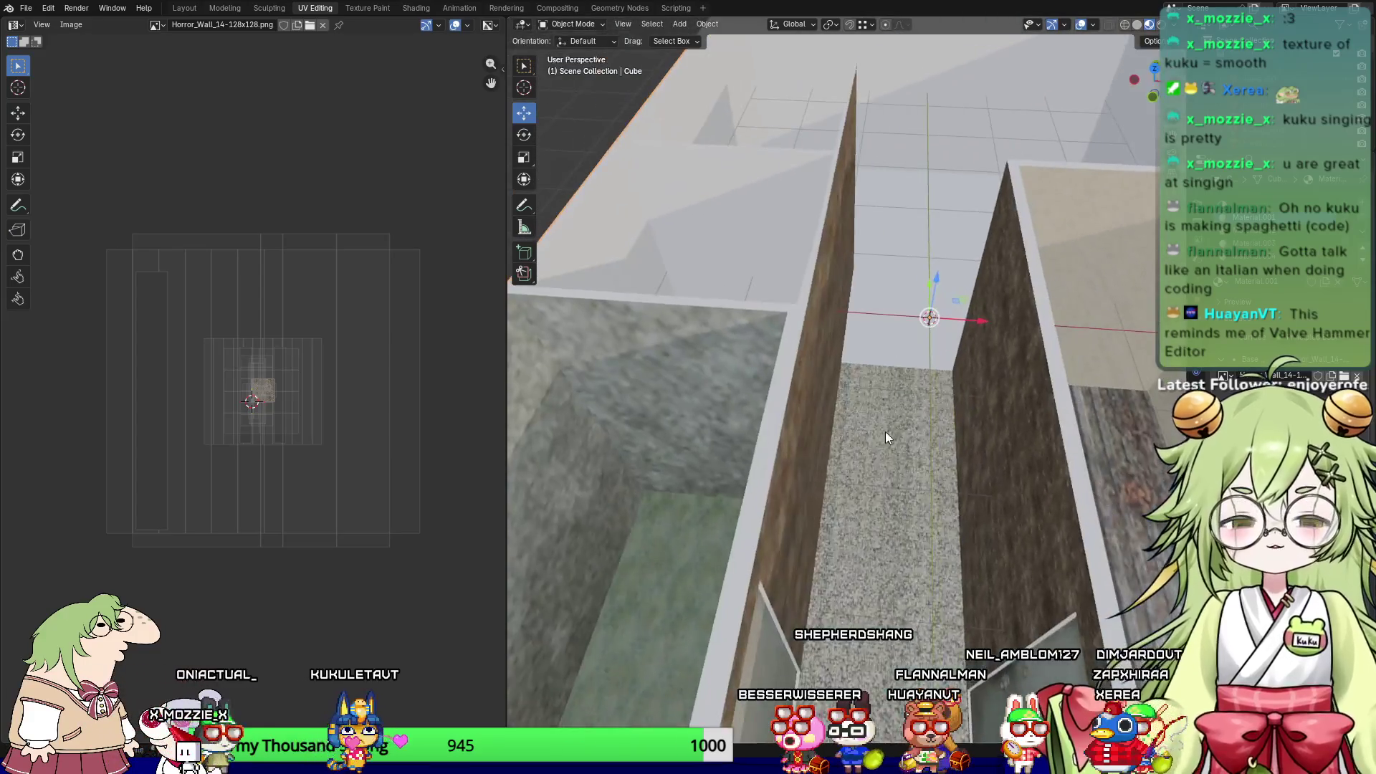
left_click_drag(502, 329, 308, 322)
mouse_move(788, 358)
middle_mouse_down()
mouse_move(860, 354)
mouse_move(773, 430)
mouse_move(674, 445)
mouse_move(717, 401)
middle_mouse_up()
scroll(851, 372, "down", 5)
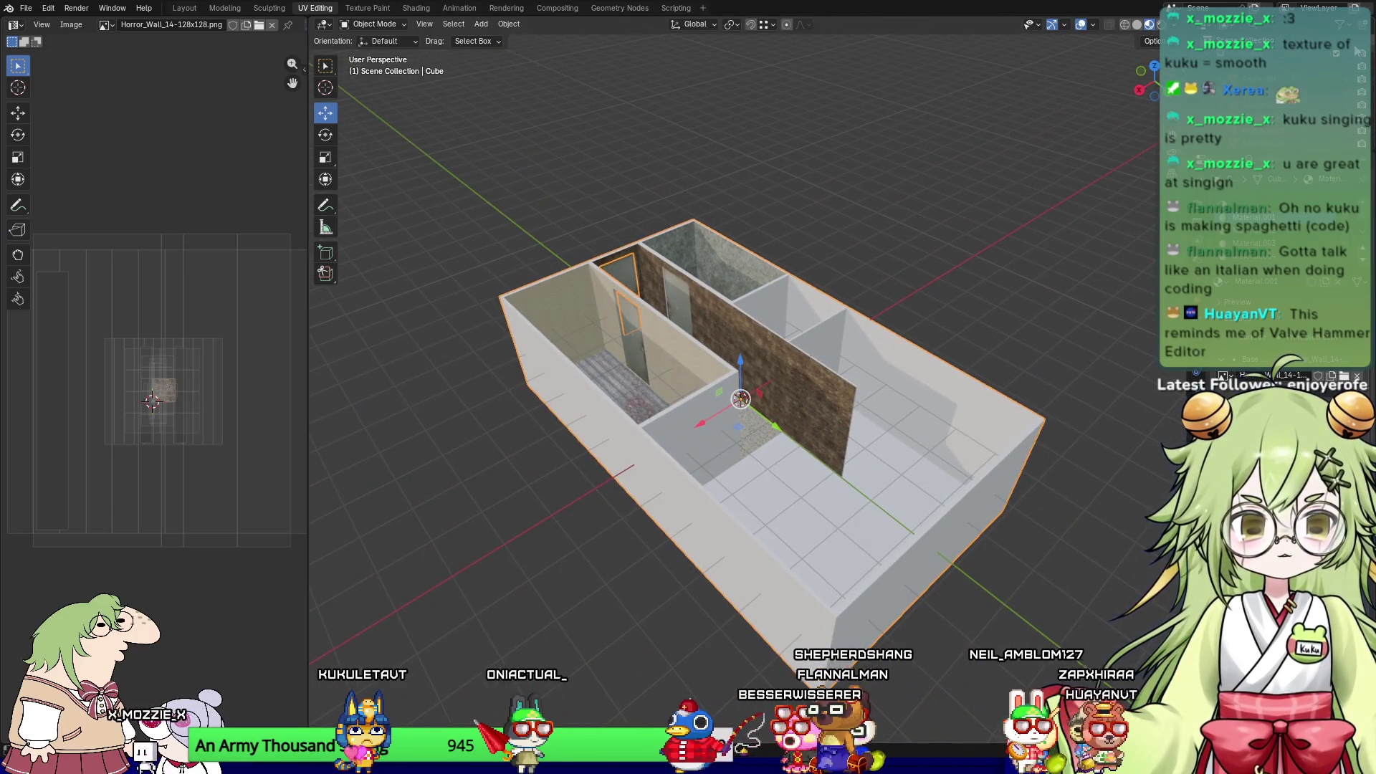
scroll(862, 354, "down", 6)
mouse_move(465, 529)
middle_mouse_down()
mouse_move(772, 327)
mouse_move(711, 386)
middle_mouse_up()
scroll(711, 386, "up", 6)
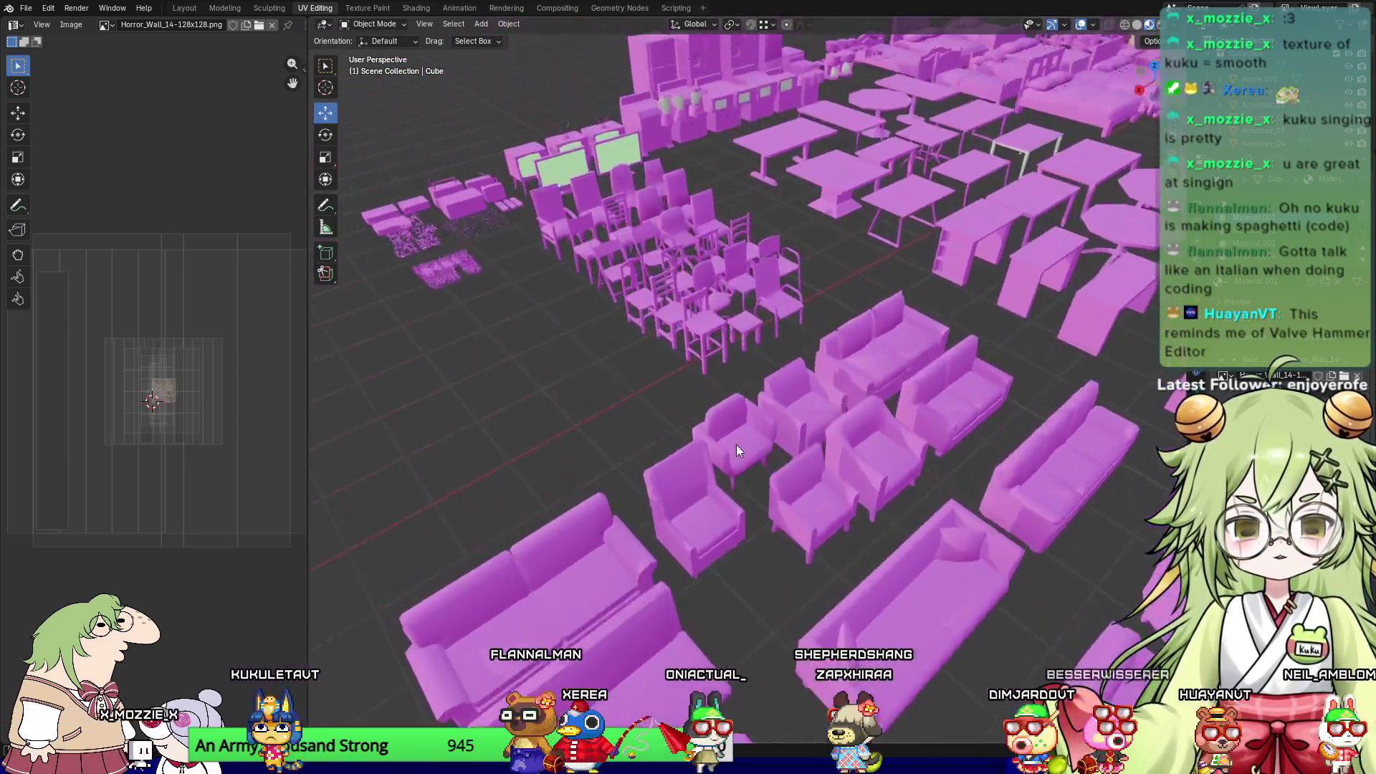
scroll(788, 416, "down", 6)
mouse_move(957, 337)
middle_mouse_down()
mouse_move(566, 530)
mouse_move(924, 386)
middle_mouse_up()
scroll(925, 385, "up", 10)
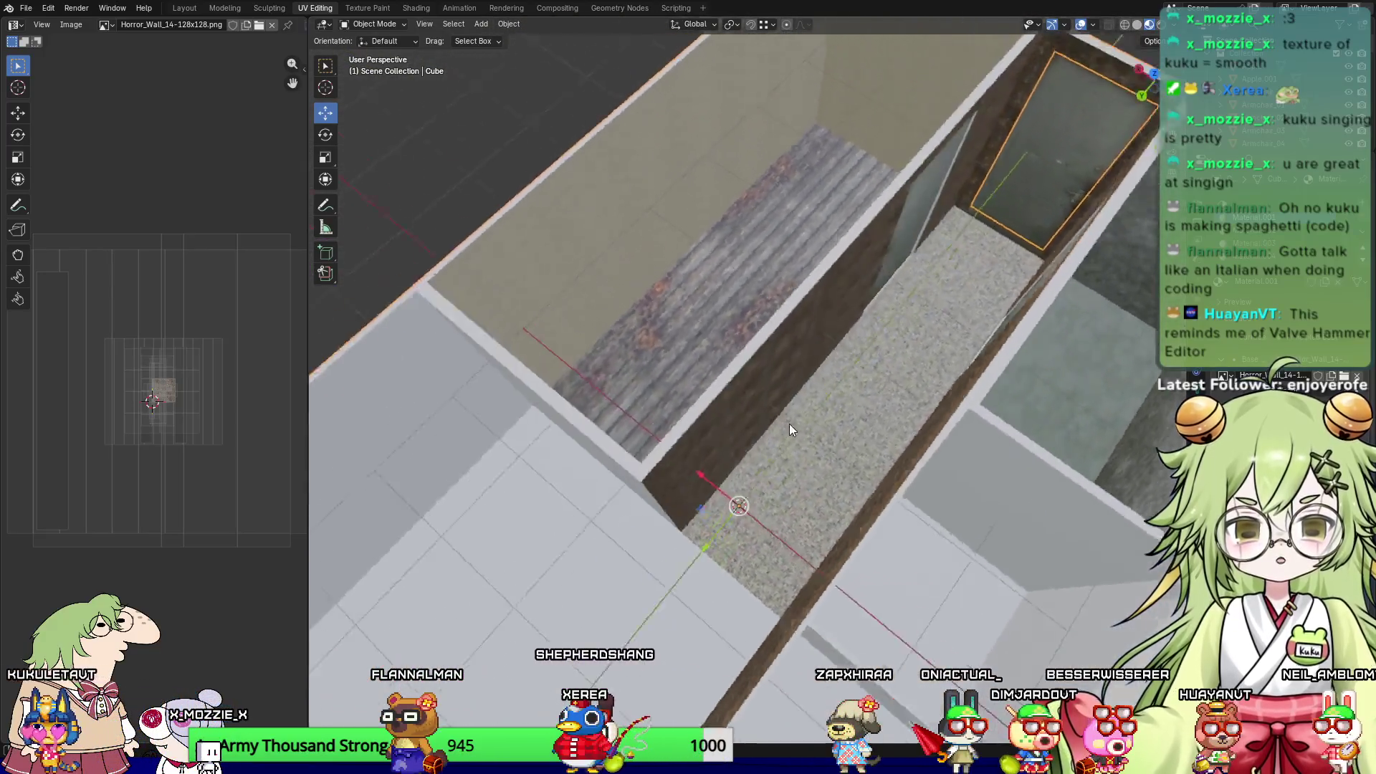
mouse_move(789, 423)
middle_mouse_down()
mouse_move(626, 407)
mouse_move(586, 431)
mouse_move(667, 371)
middle_mouse_up()
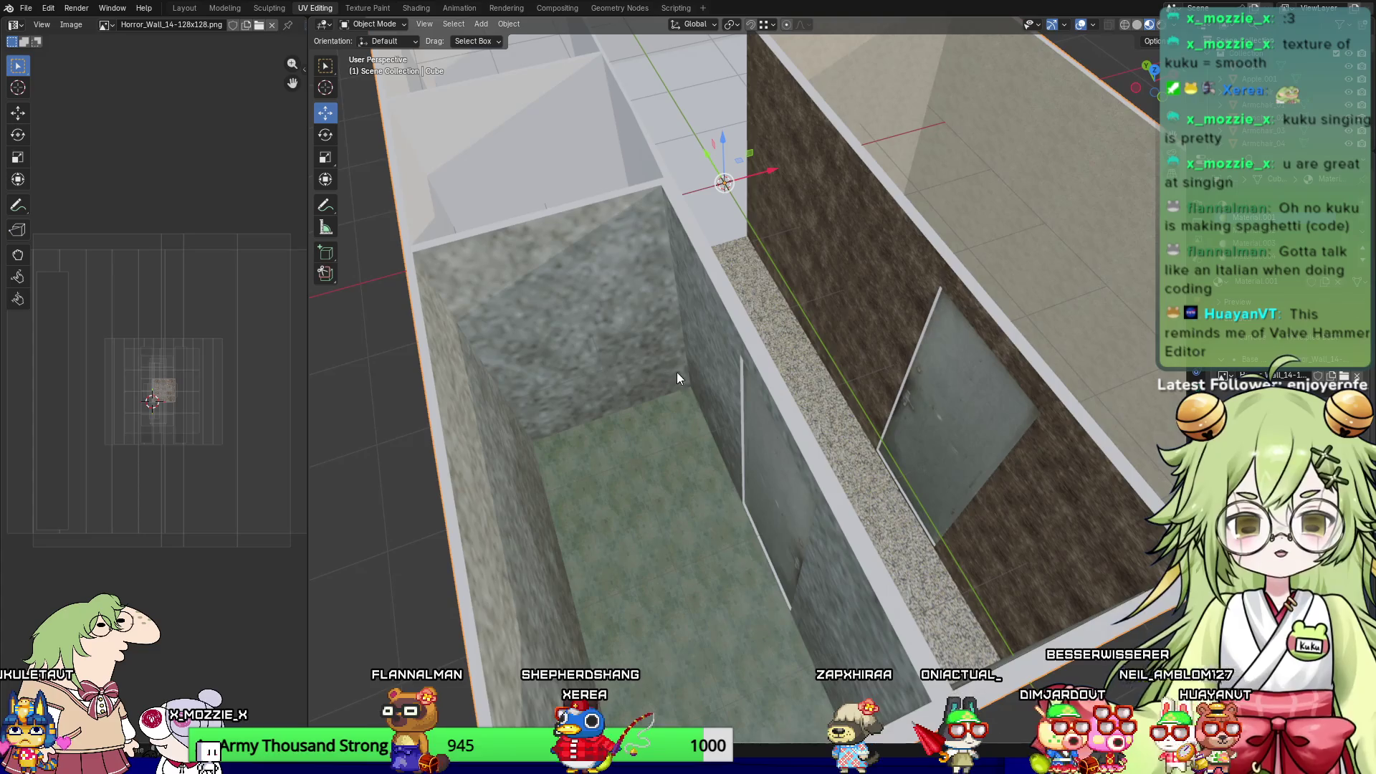
left_click(1162, 25)
mouse_move(985, 409)
middle_mouse_down()
mouse_move(842, 423)
mouse_move(781, 411)
mouse_move(738, 477)
mouse_move(737, 449)
mouse_move(797, 460)
mouse_move(895, 428)
mouse_move(897, 442)
middle_mouse_up()
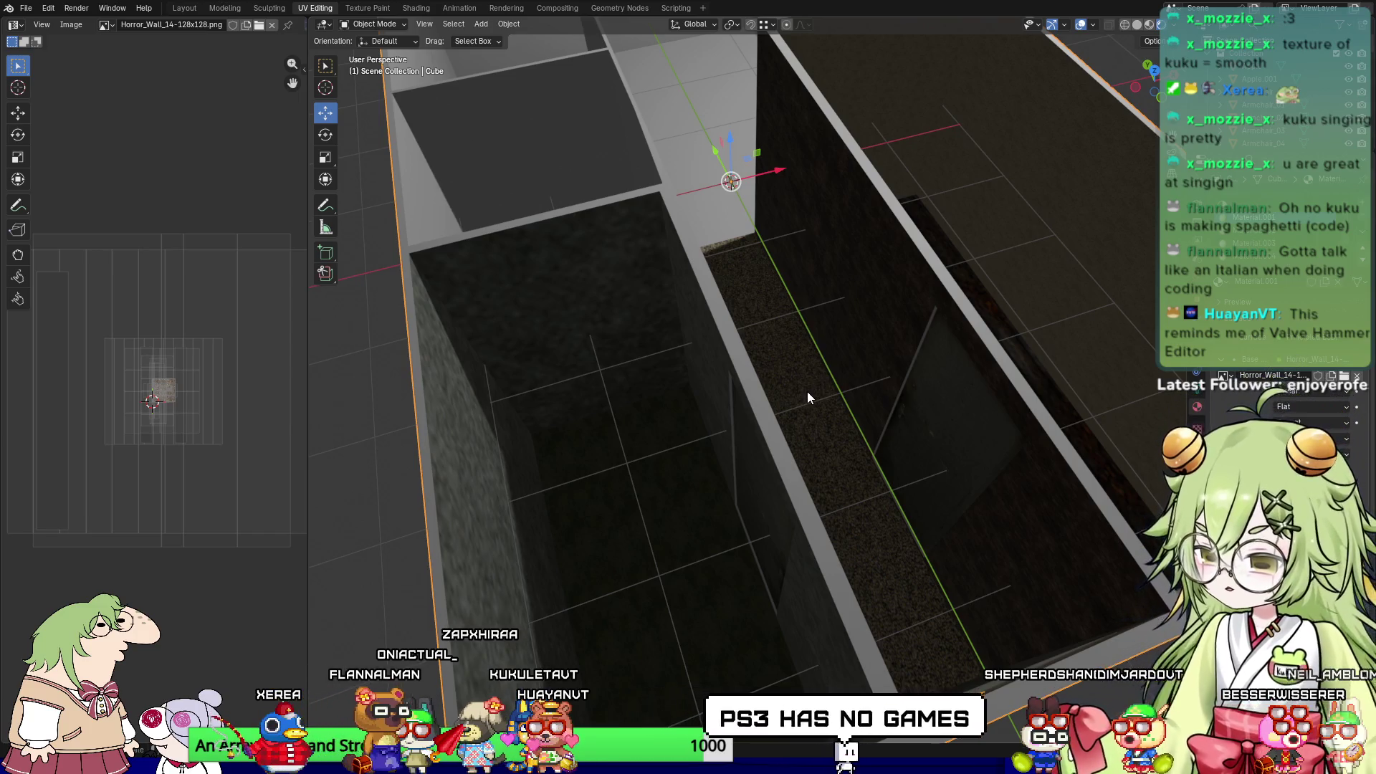
mouse_move(810, 386)
middle_mouse_down()
mouse_move(777, 346)
mouse_move(605, 348)
middle_mouse_up()
mouse_move(865, 512)
middle_mouse_down()
mouse_move(731, 380)
mouse_move(804, 445)
mouse_move(740, 462)
mouse_move(780, 458)
mouse_move(767, 451)
middle_mouse_up()
Step: In Cube.001's Edit Mode, select the partition wall's side, front and slanted faces from Front view
left_click(460, 328)
key("Tab")
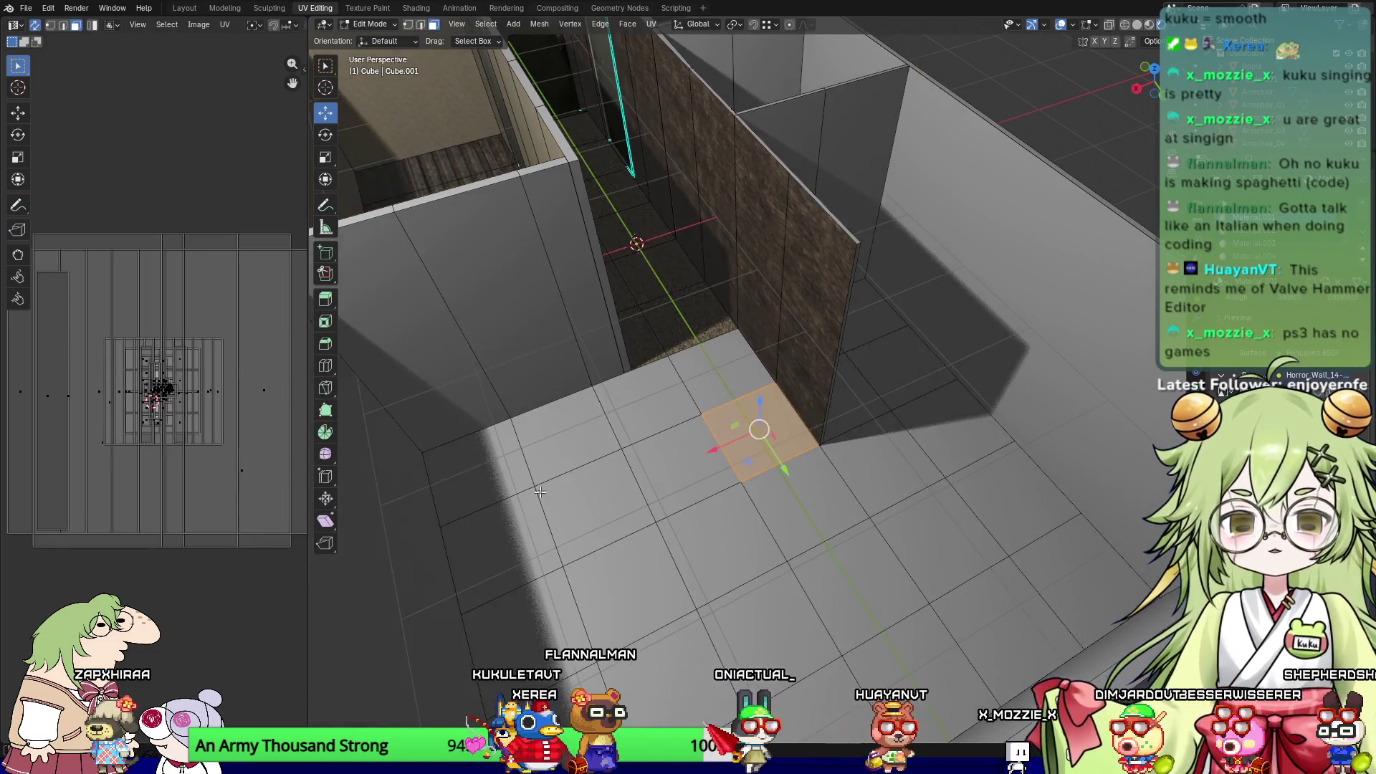
middle_click_drag(536, 501, 558, 534, "shift")
left_click(628, 285)
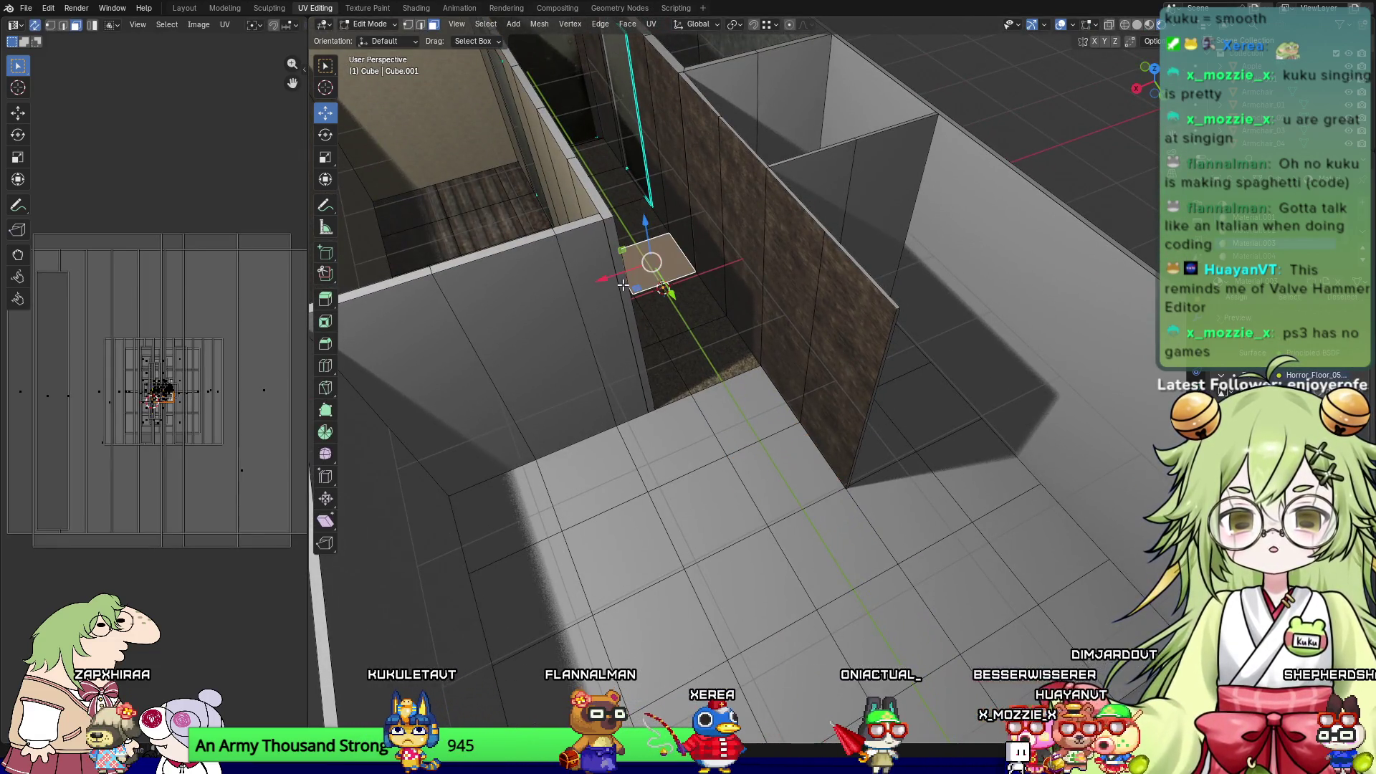
left_click(616, 295)
left_click(585, 308)
left_click(503, 345, "shift")
left_click(487, 401, "shift")
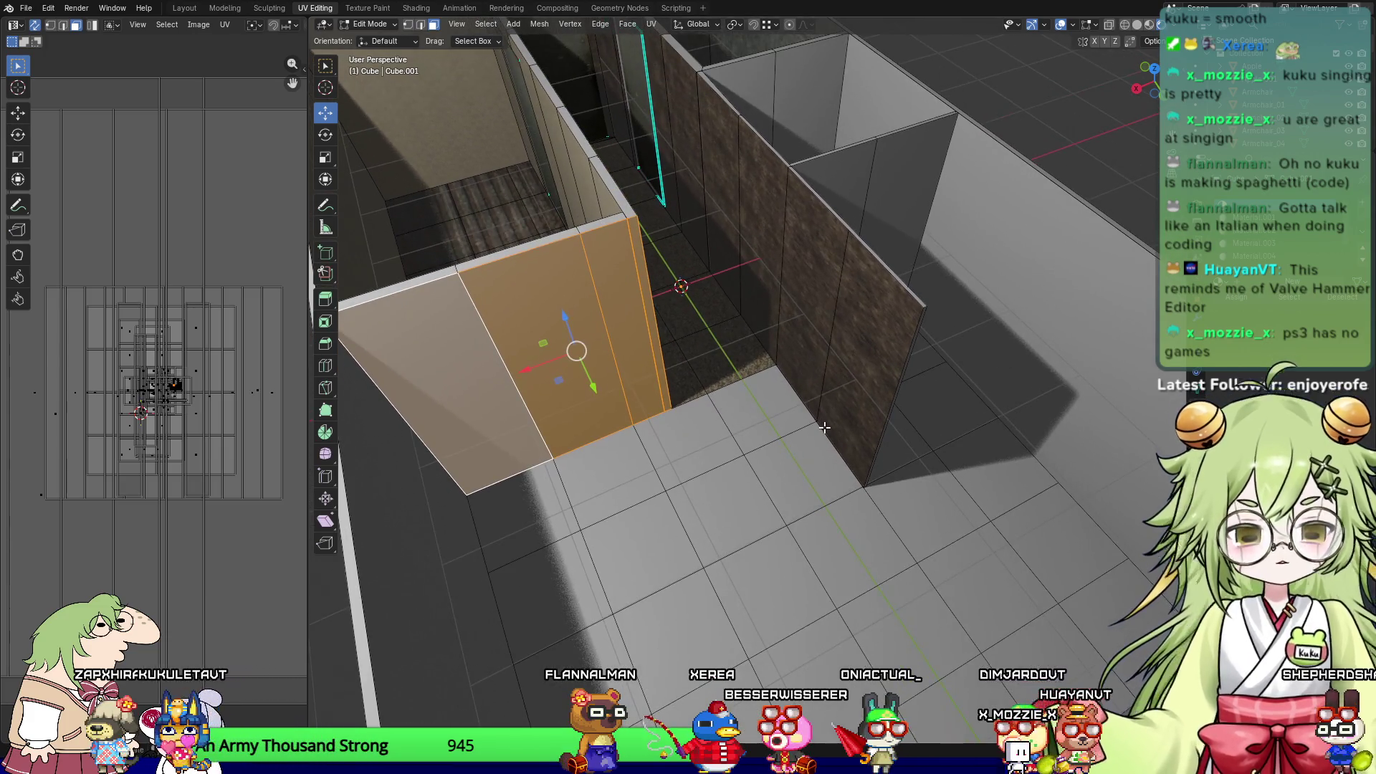
key("KP_1")
middle_click_drag(841, 357, 740, 485, "shift")
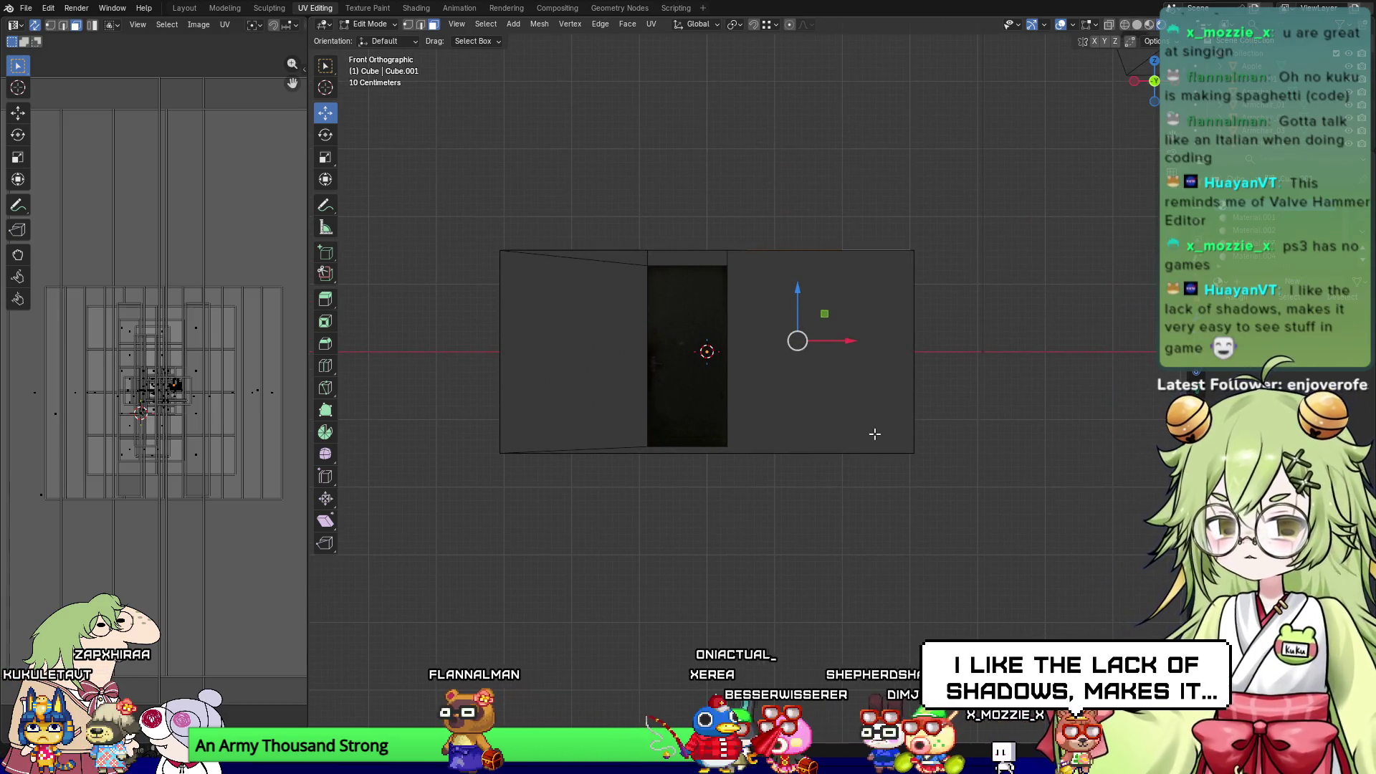
Step: Preview the room in Material Preview shading, then switch to the ArtStation portfolio in the browser
middle_click_drag(875, 433, 1150, 81)
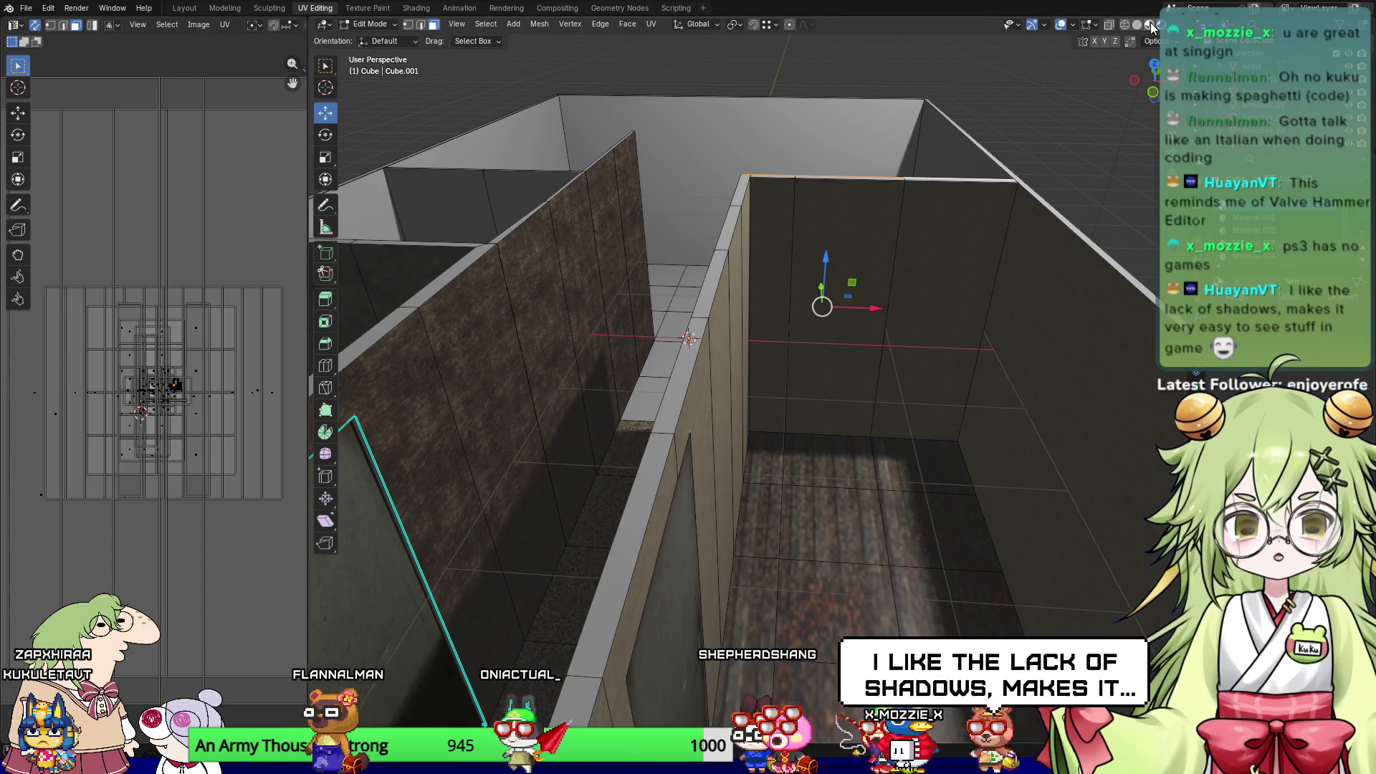
left_click(1150, 25)
mouse_move(788, 401)
middle_mouse_down()
mouse_move(782, 450)
mouse_move(719, 405)
mouse_move(752, 475)
mouse_move(779, 441)
mouse_move(838, 470)
mouse_move(835, 449)
middle_mouse_up()
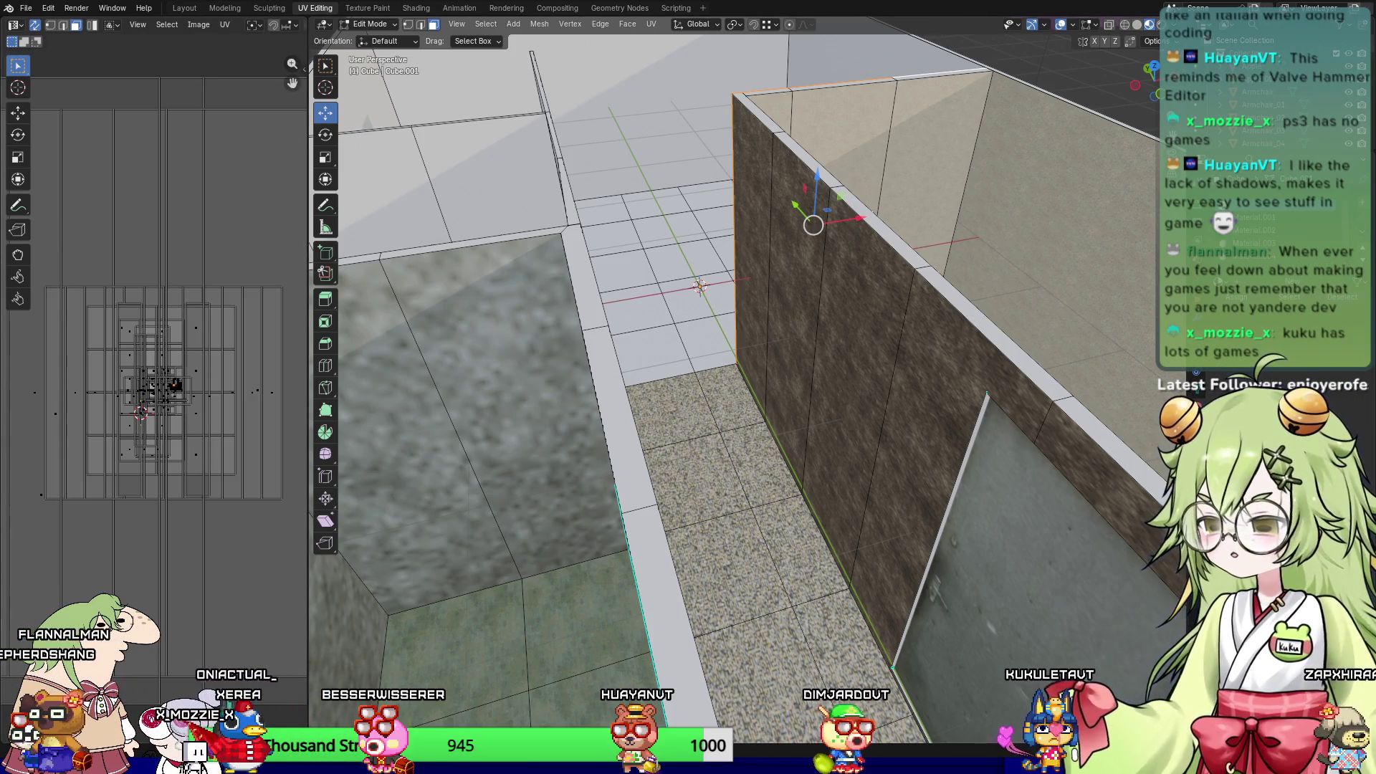
key("alt+Tab")
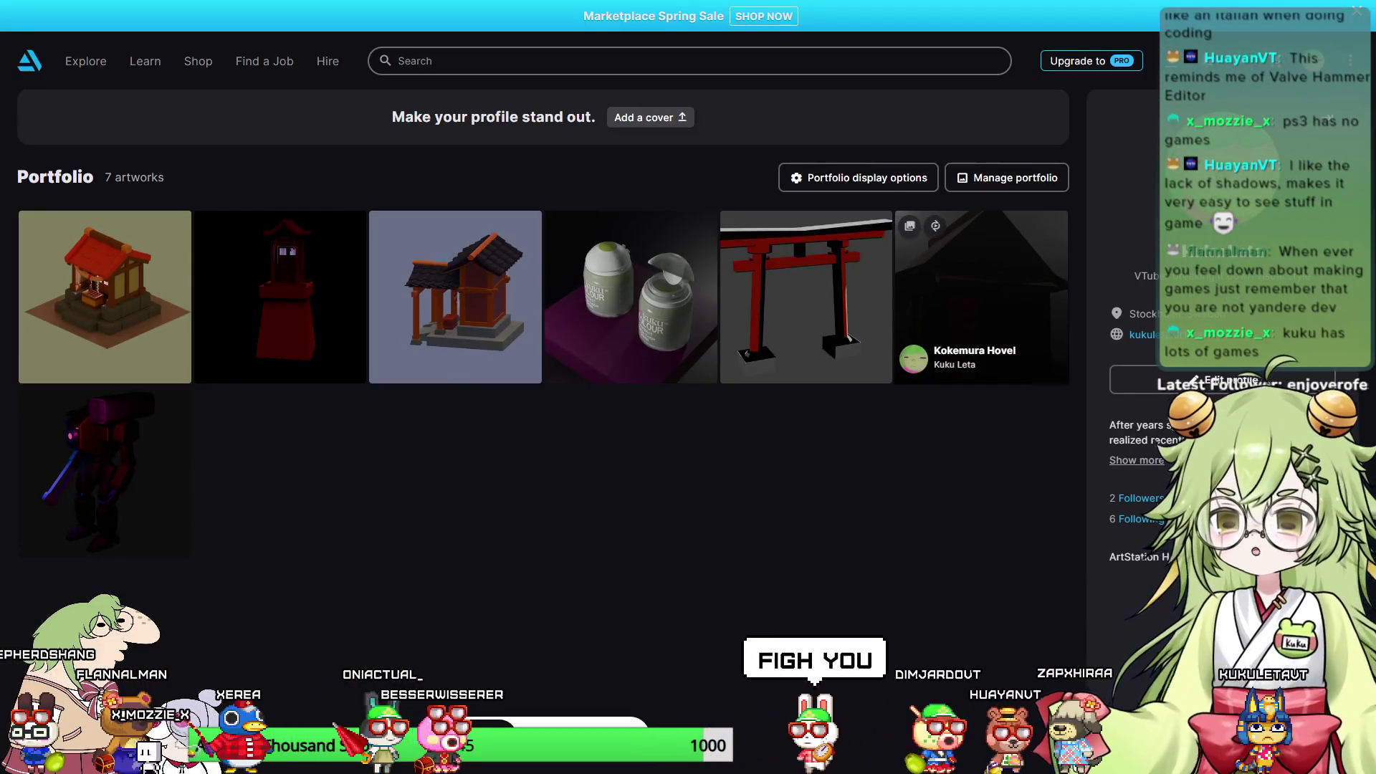
left_click(982, 321)
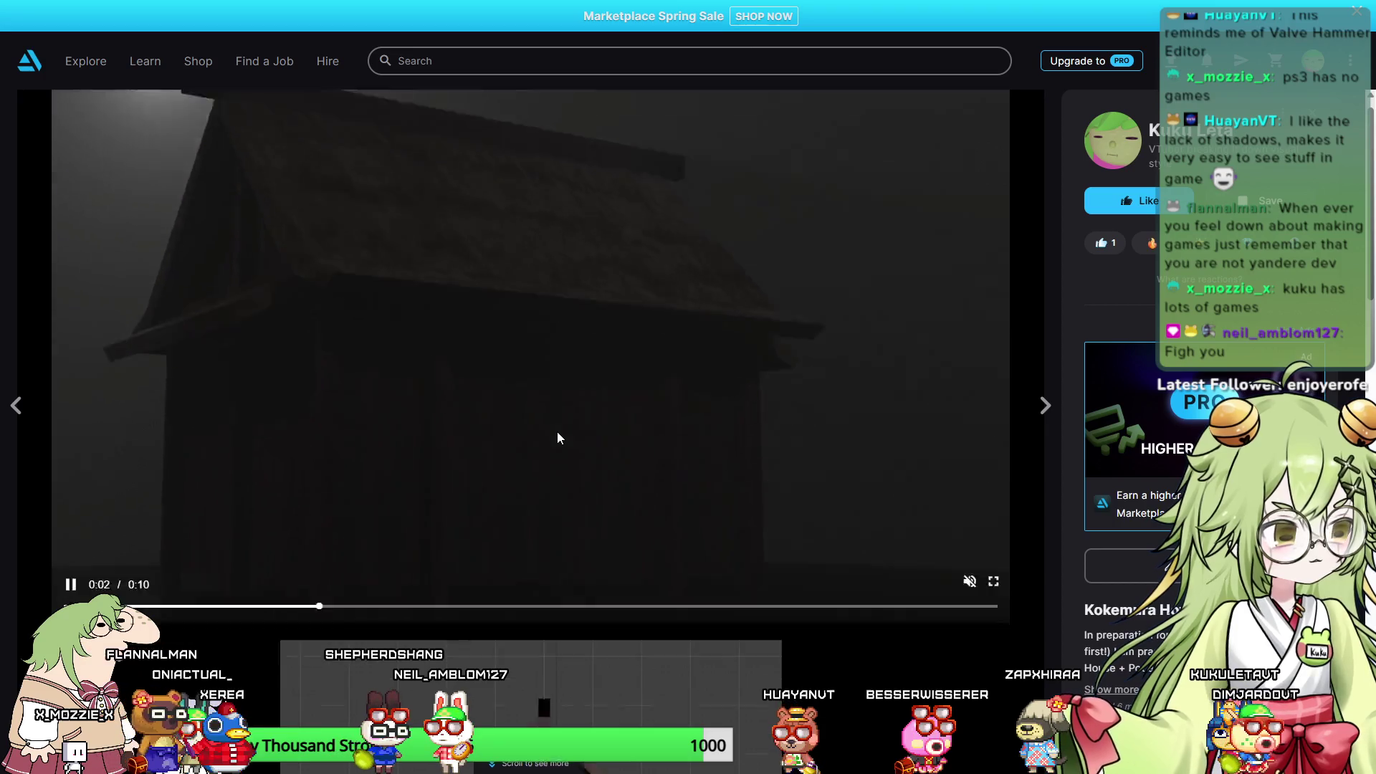
scroll(559, 437, "down", 5)
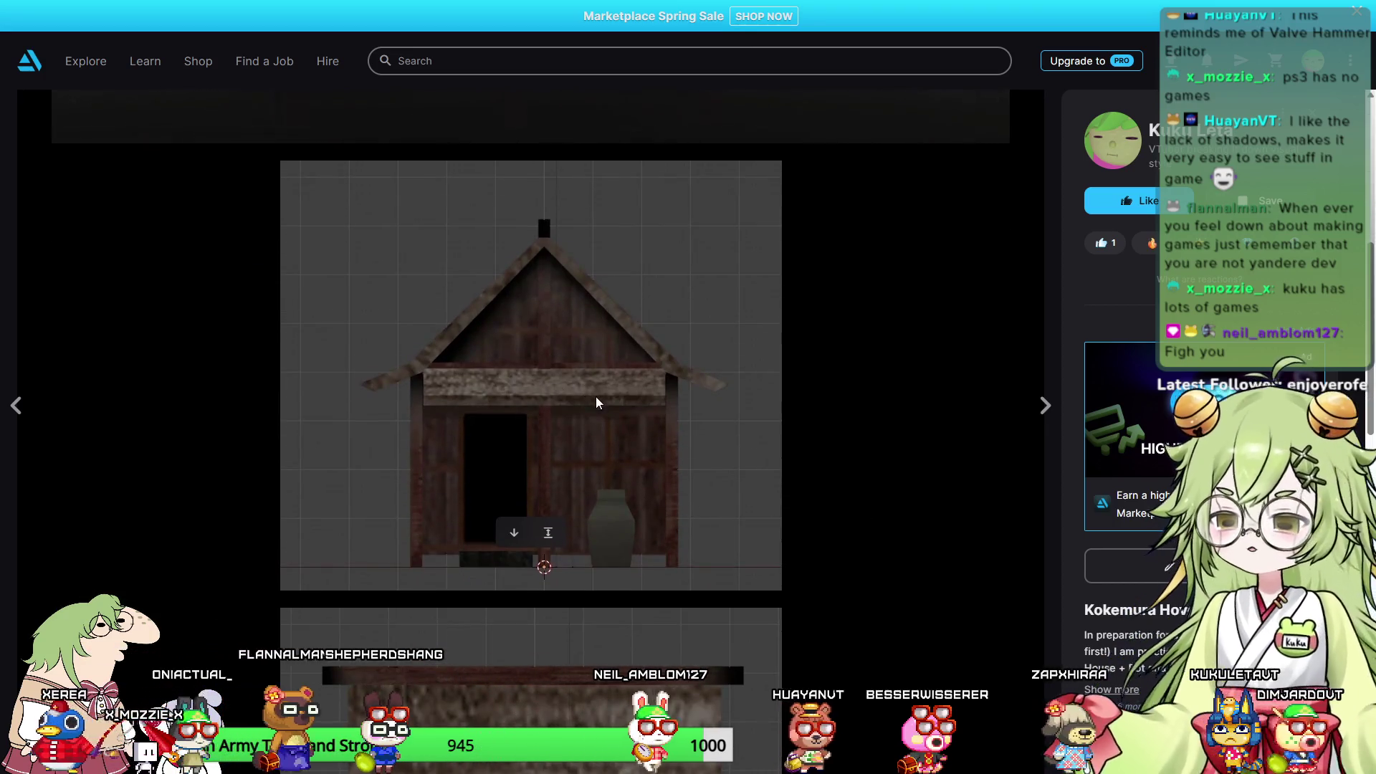
scroll(733, 456, "down", 5)
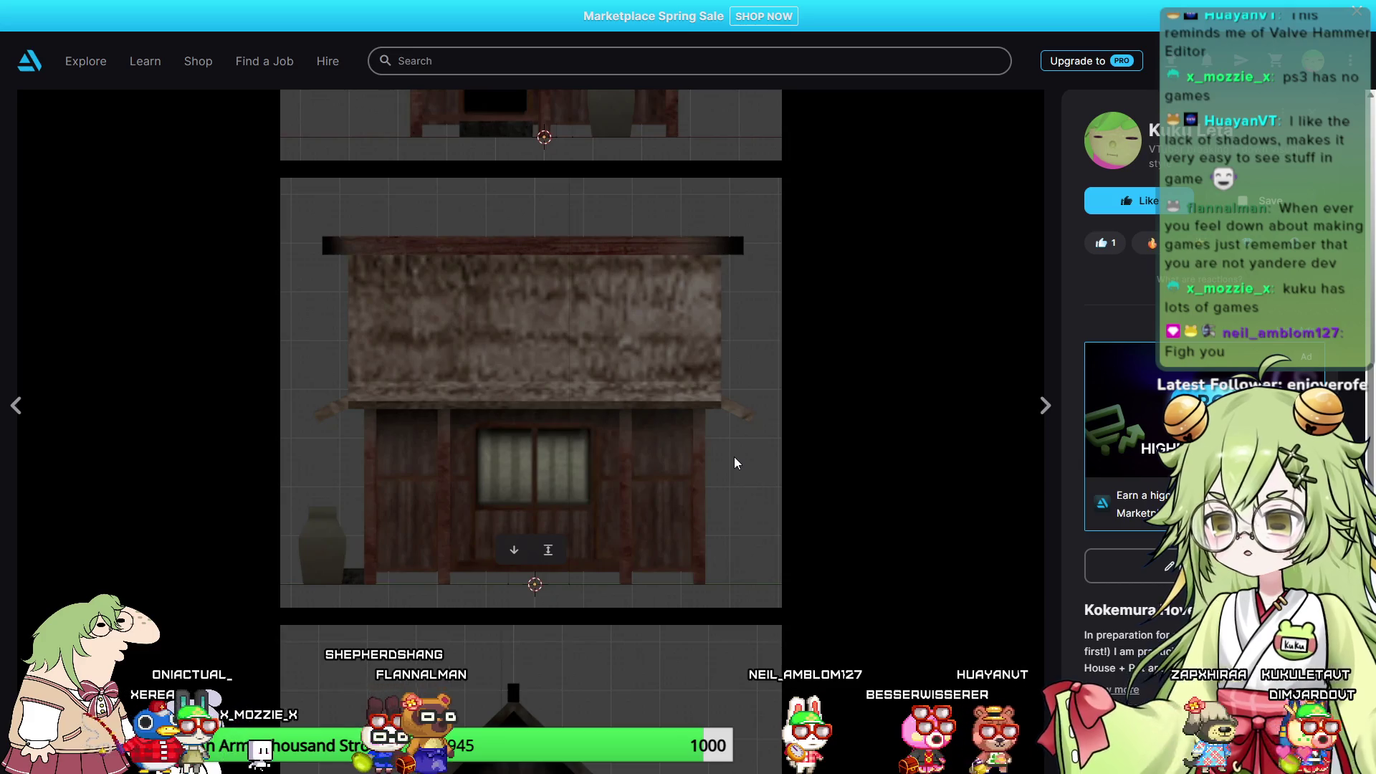
scroll(735, 462, "down", 7)
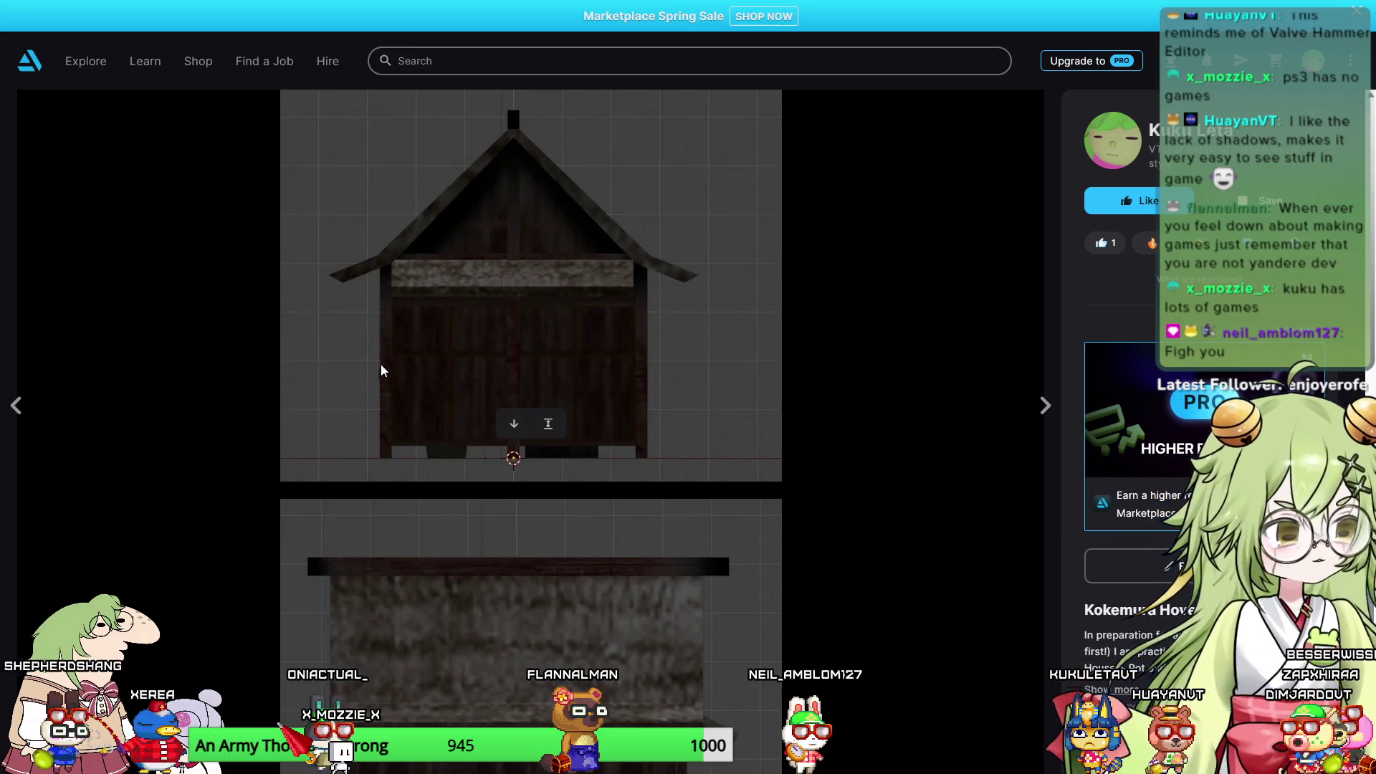
scroll(878, 455, "down", 2)
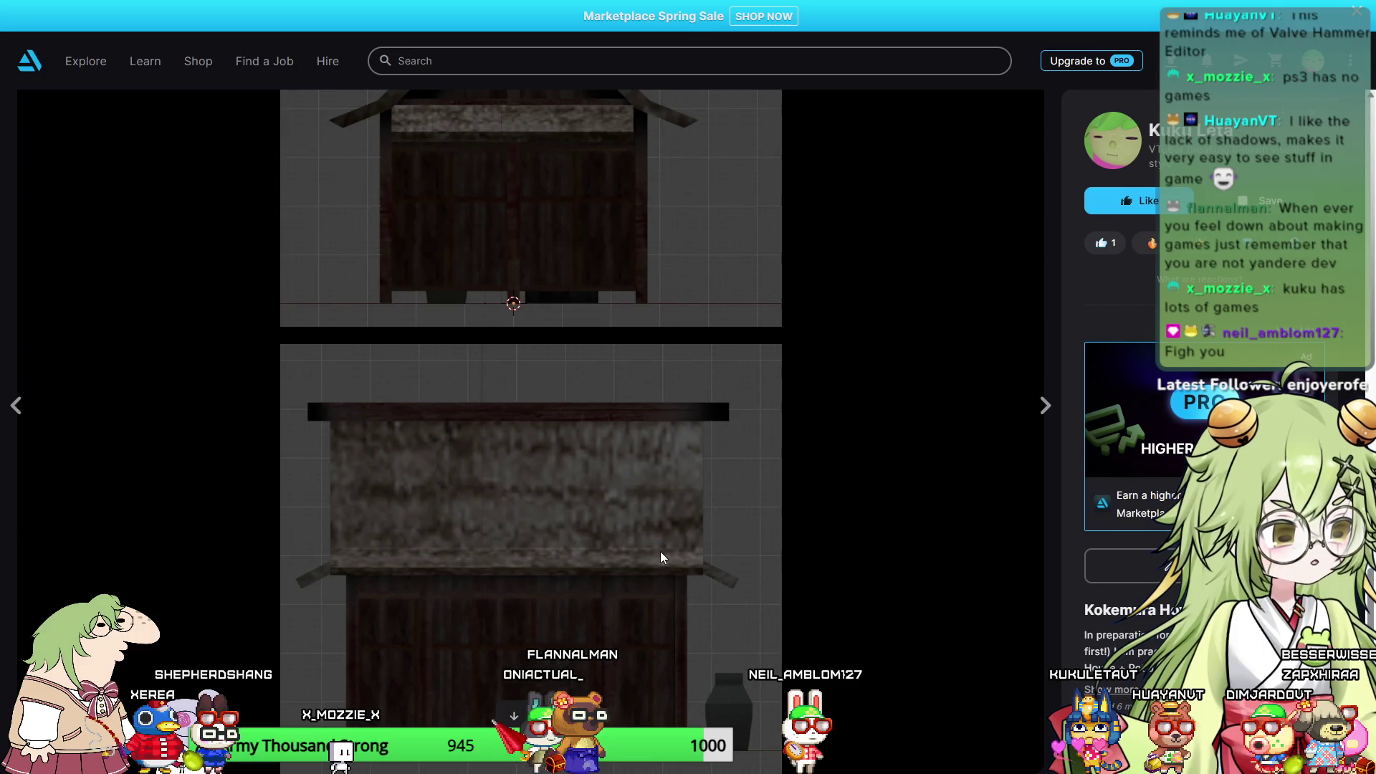
scroll(859, 595, "up", 5)
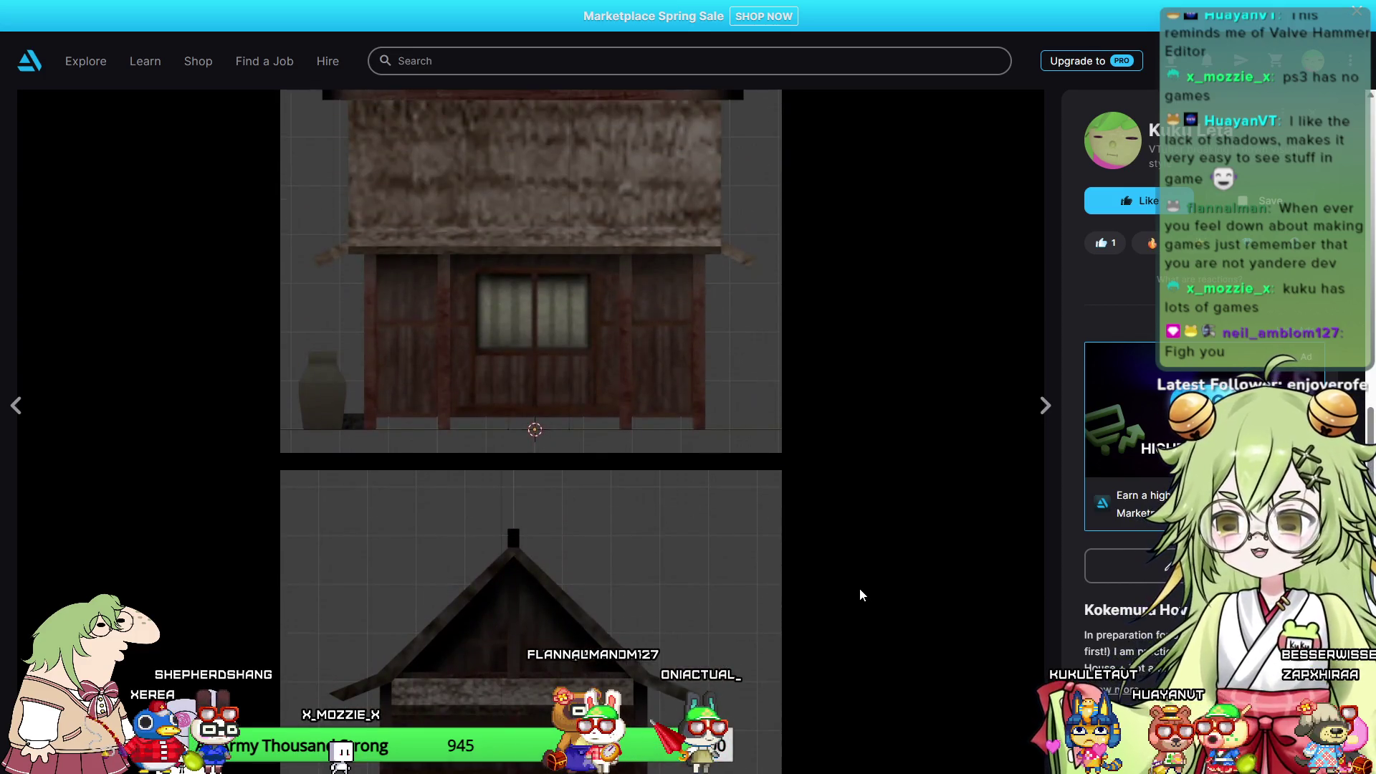
scroll(859, 591, "up", 2)
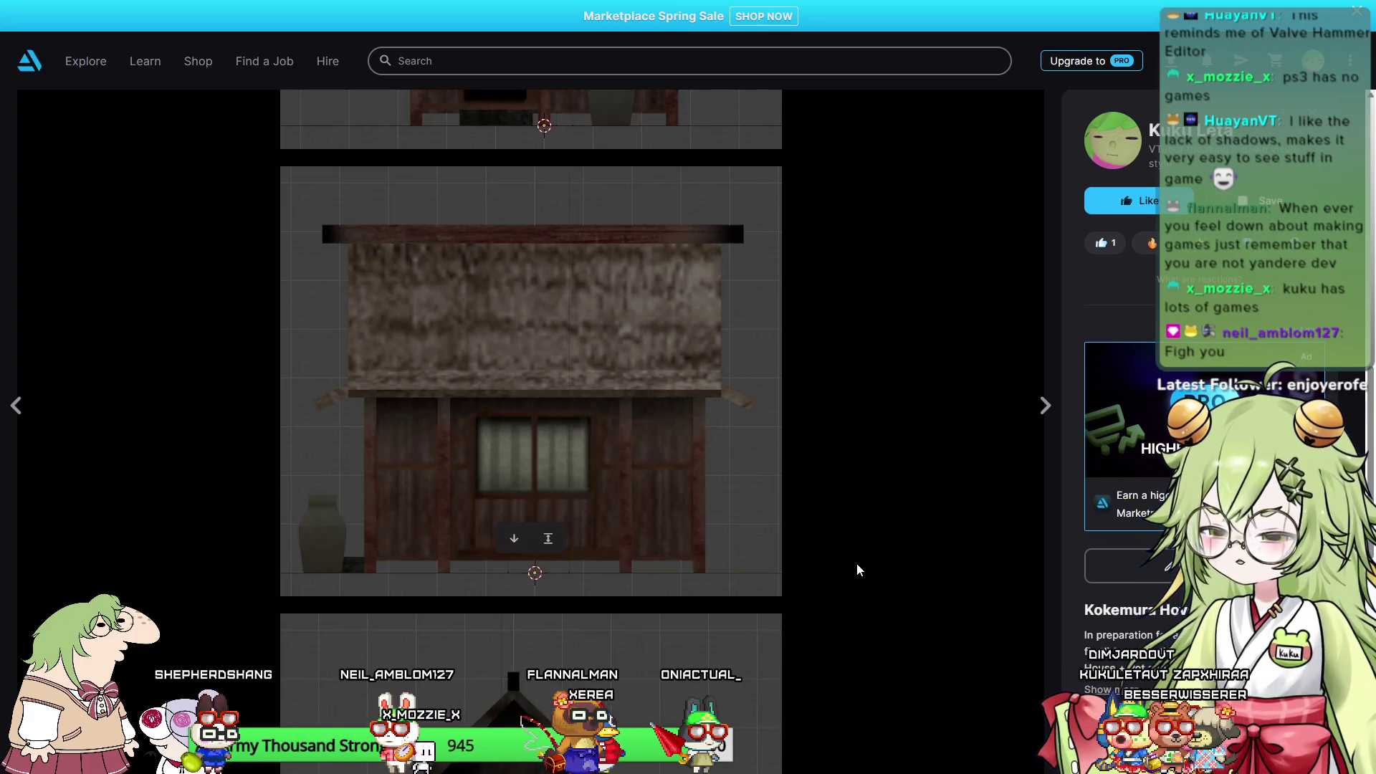
scroll(325, 560, "up", 5)
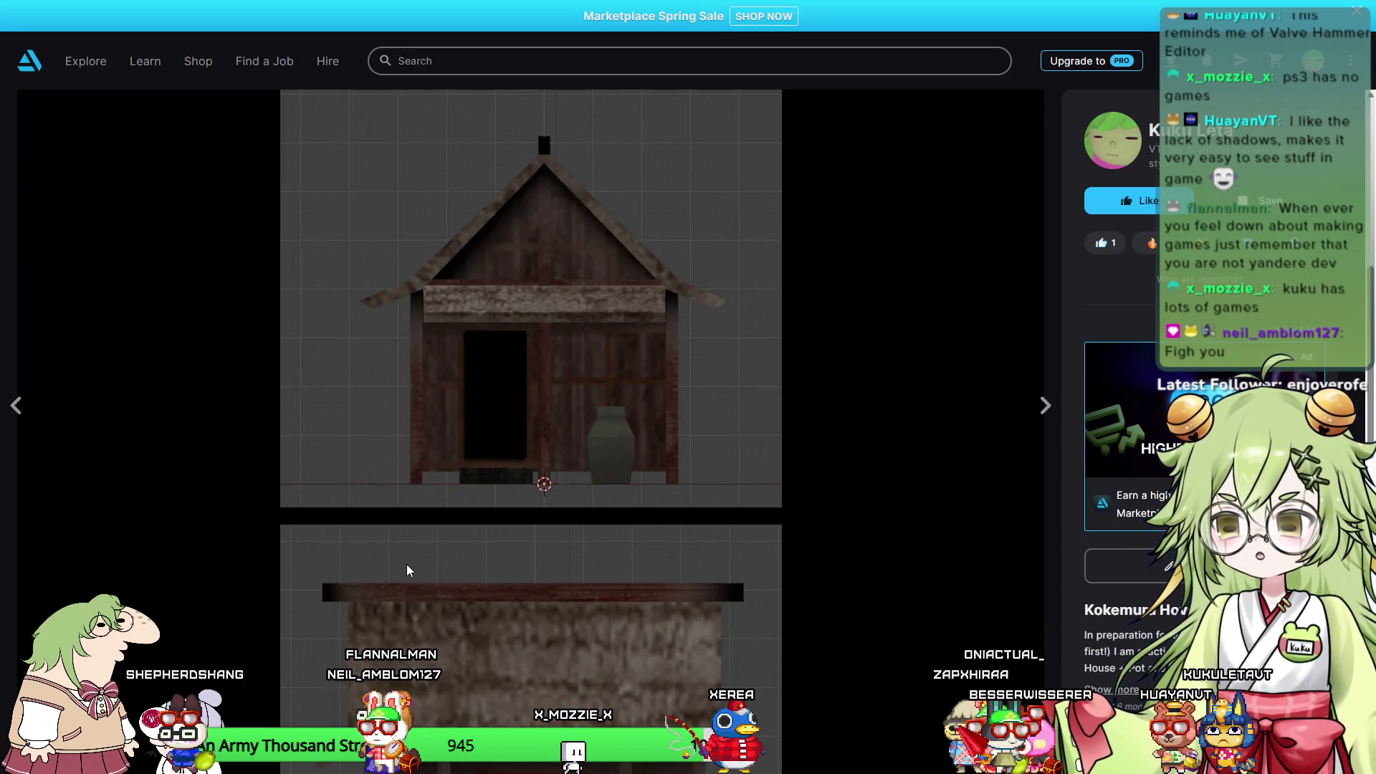
scroll(679, 521, "up", 8)
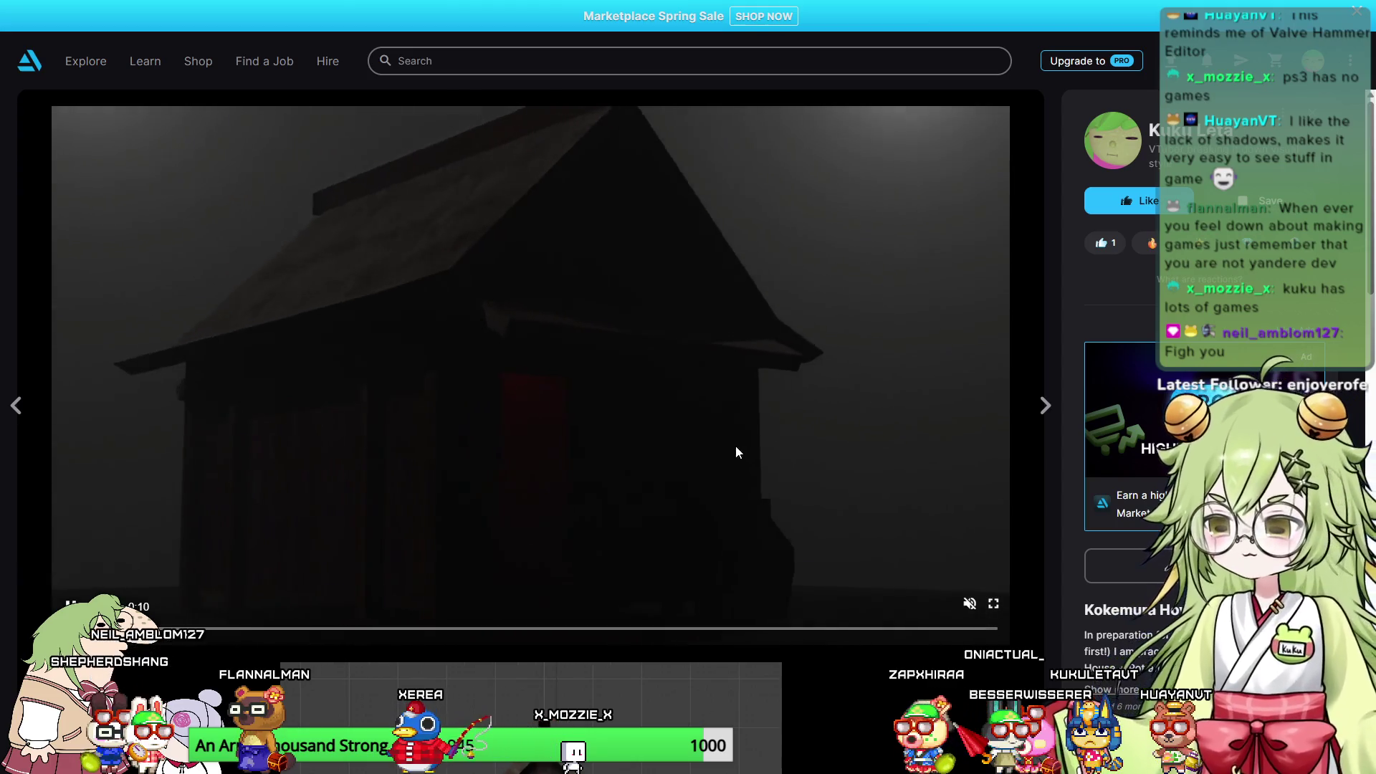
scroll(811, 505, "down", 10)
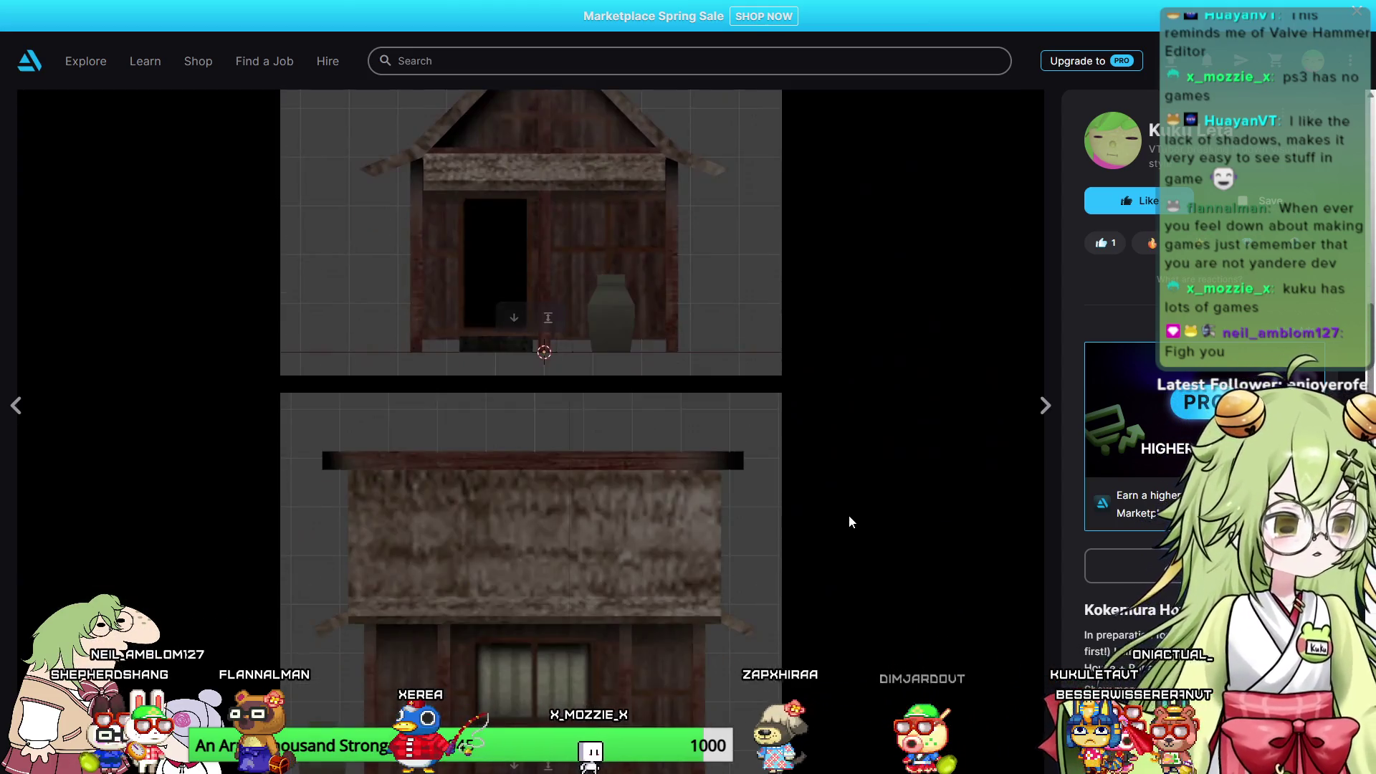
scroll(844, 514, "down", 9)
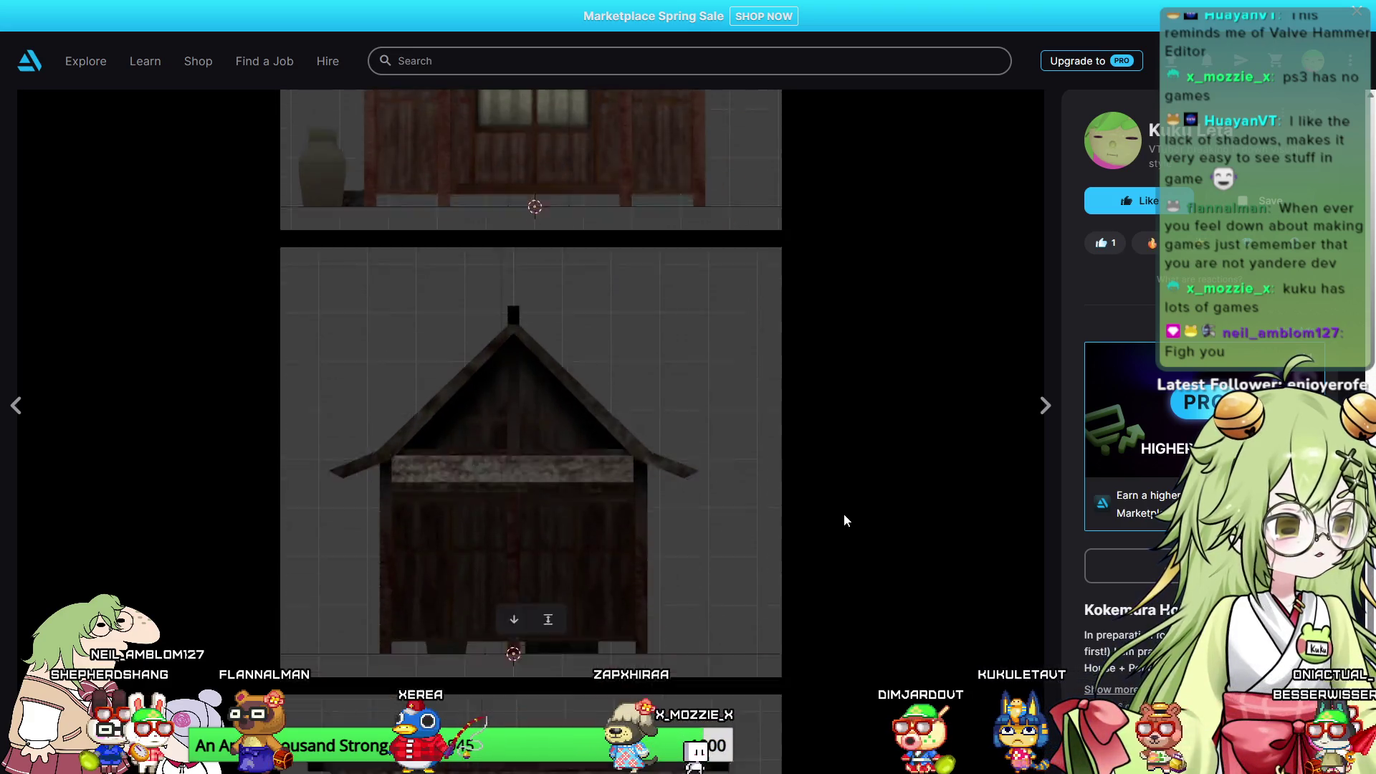
left_click(842, 510)
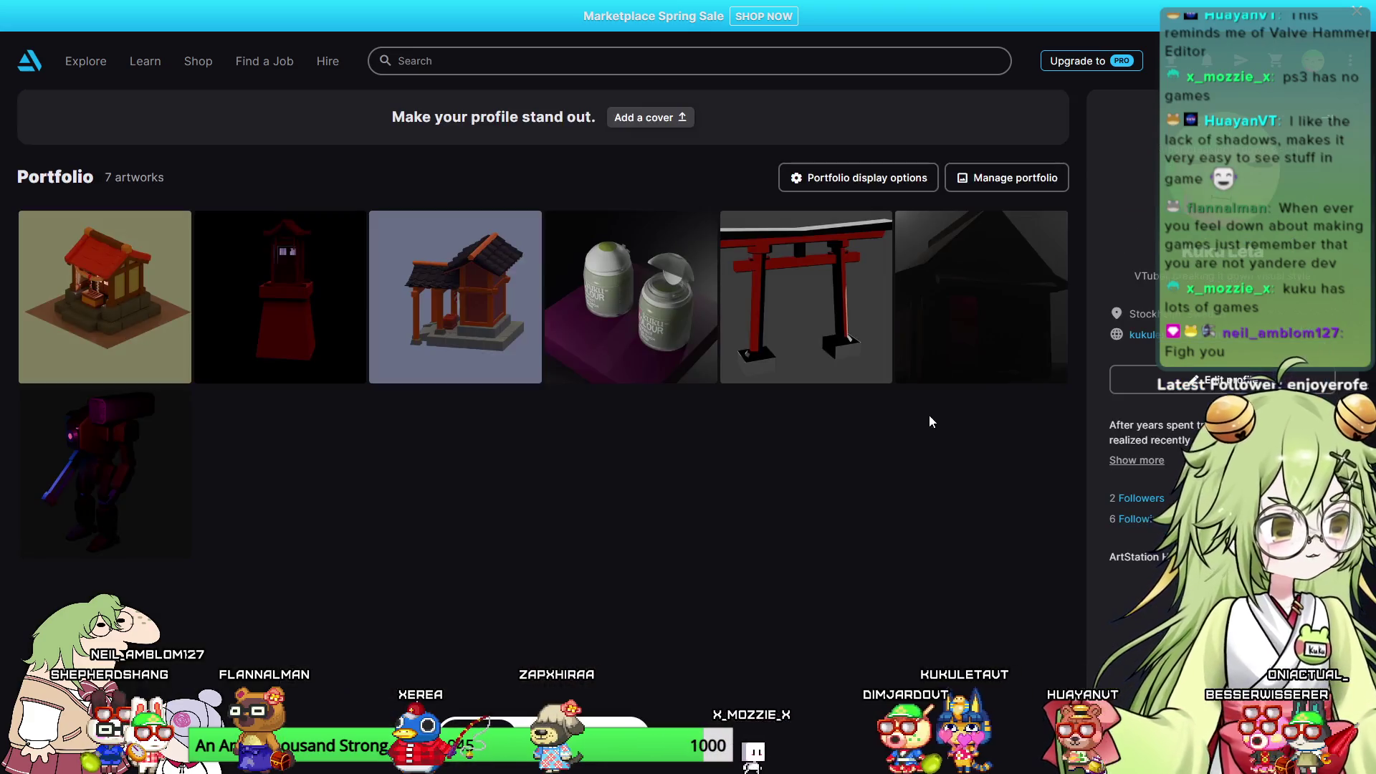
left_click(642, 298)
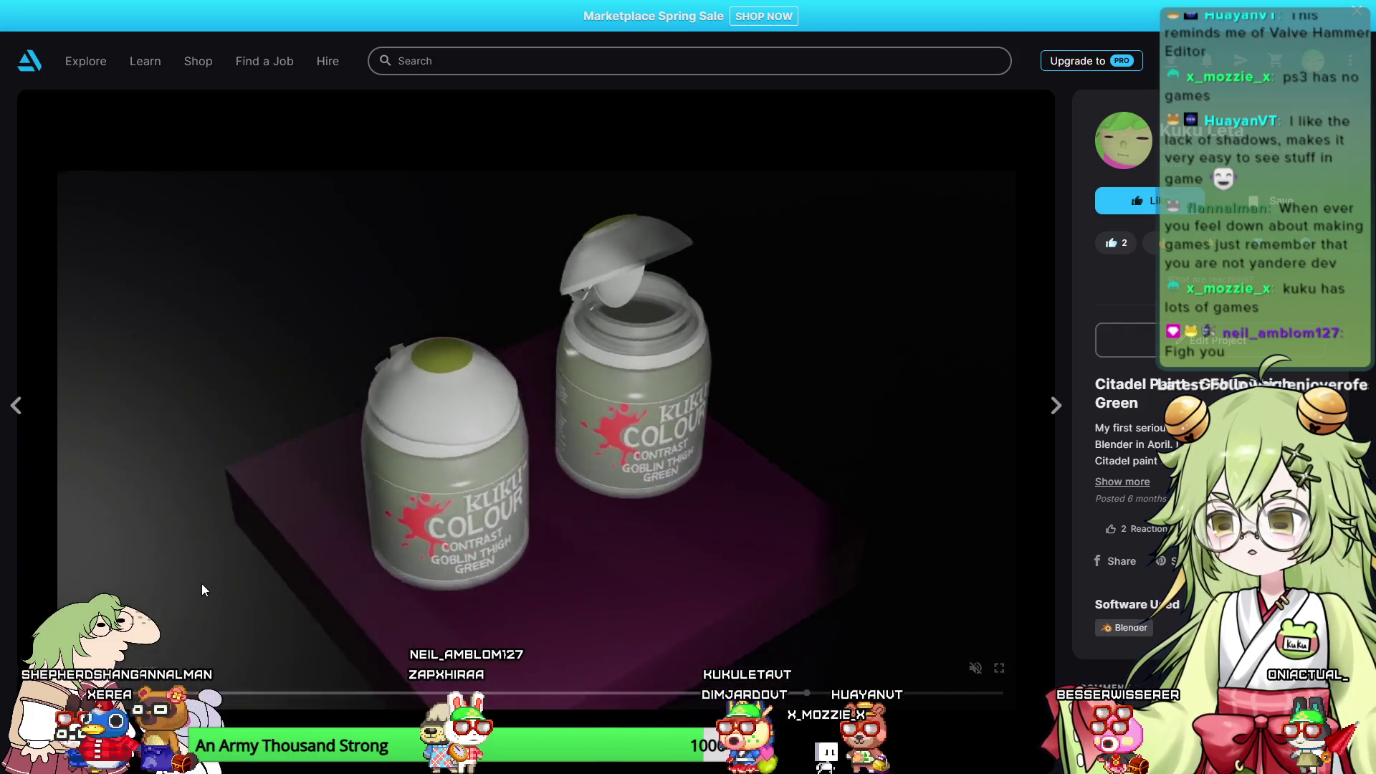
key("Escape")
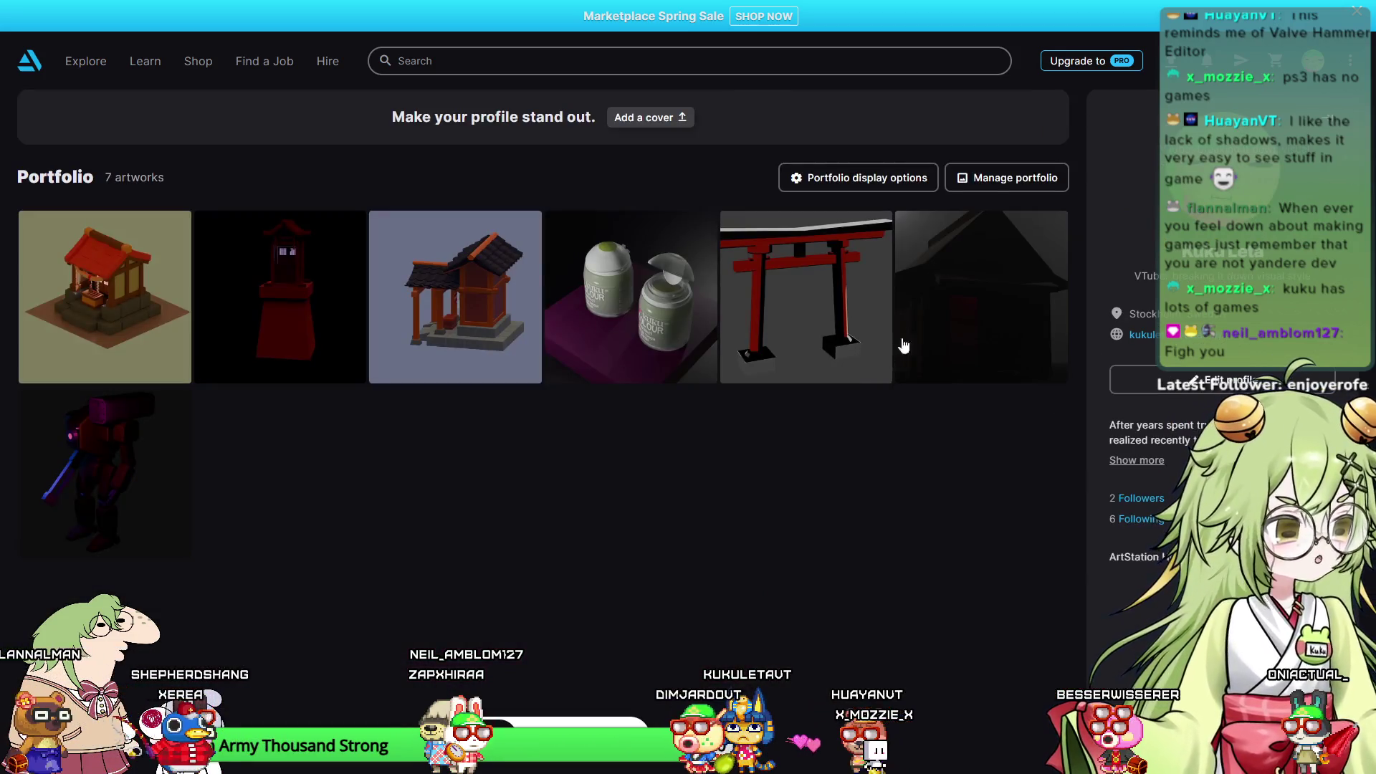
left_click(157, 291)
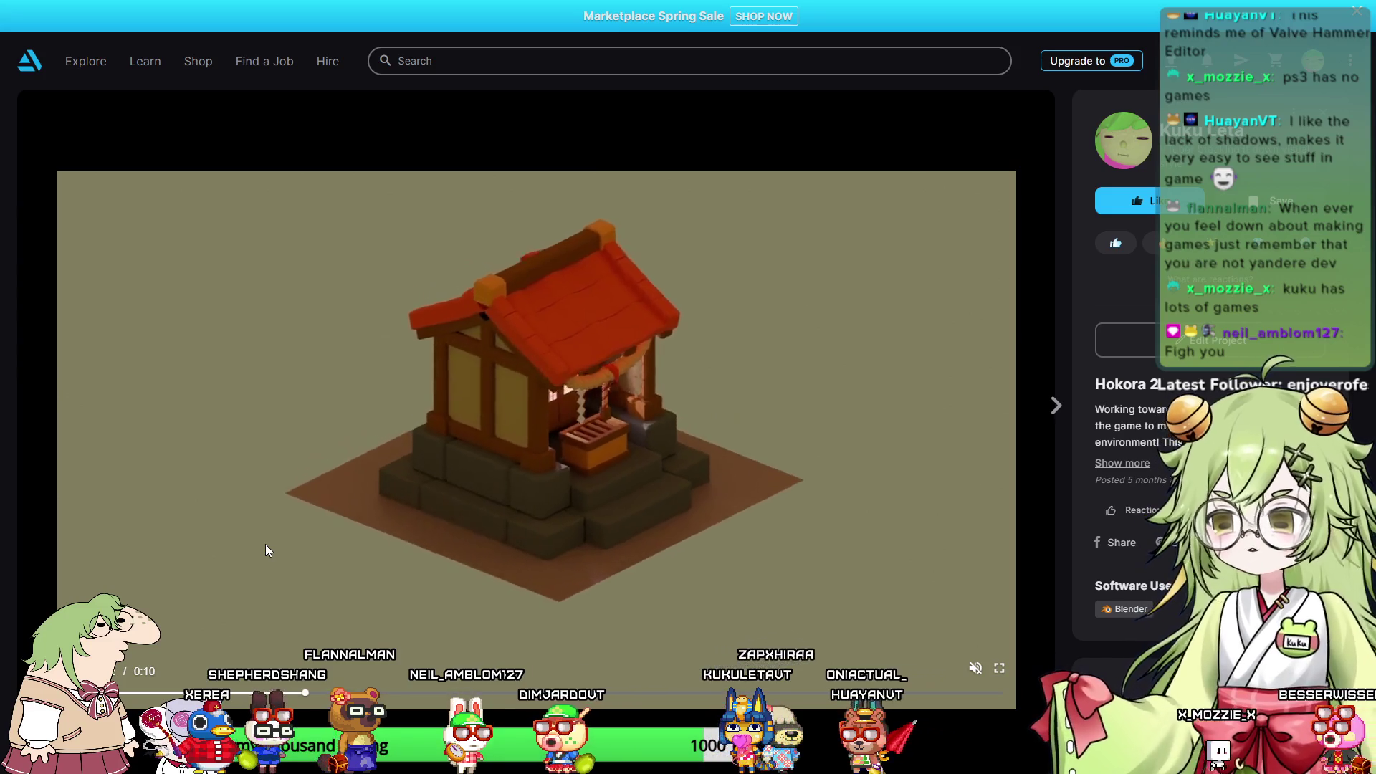
key("Escape")
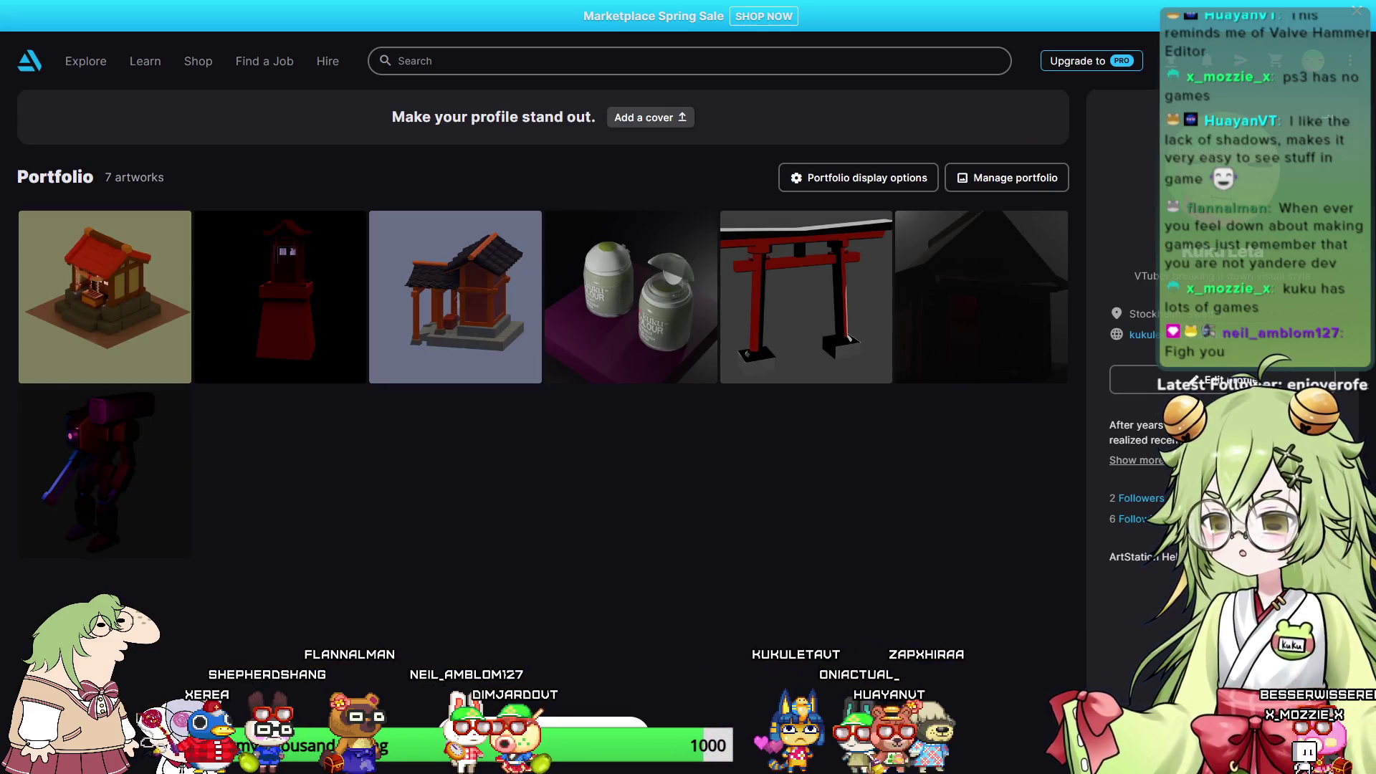
key("alt+Tab")
Step: Hide the pink furniture objects and check the room from the side and front views
mouse_move(699, 287)
middle_mouse_down()
mouse_move(651, 372)
mouse_move(721, 380)
middle_mouse_up()
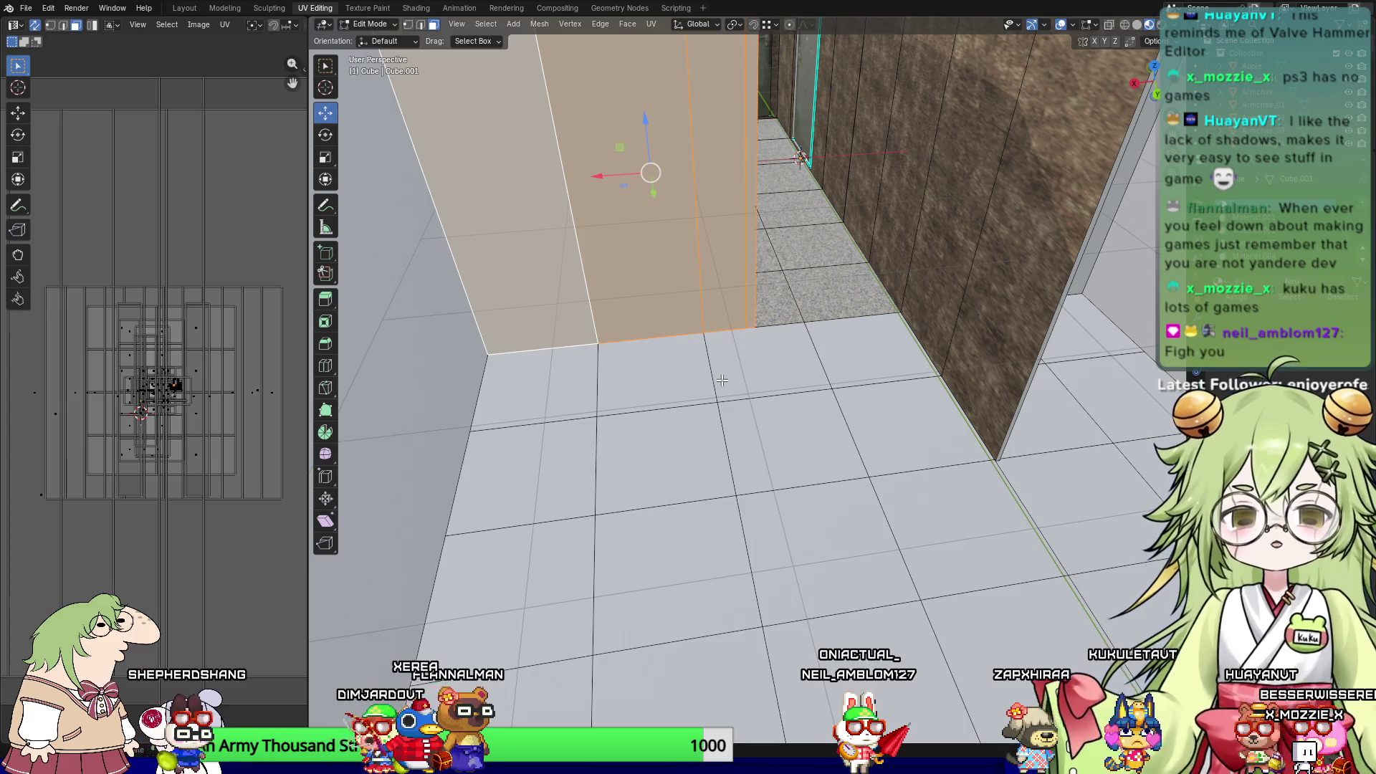
key("KP_3")
middle_click_drag(726, 248, 873, 588, "shift")
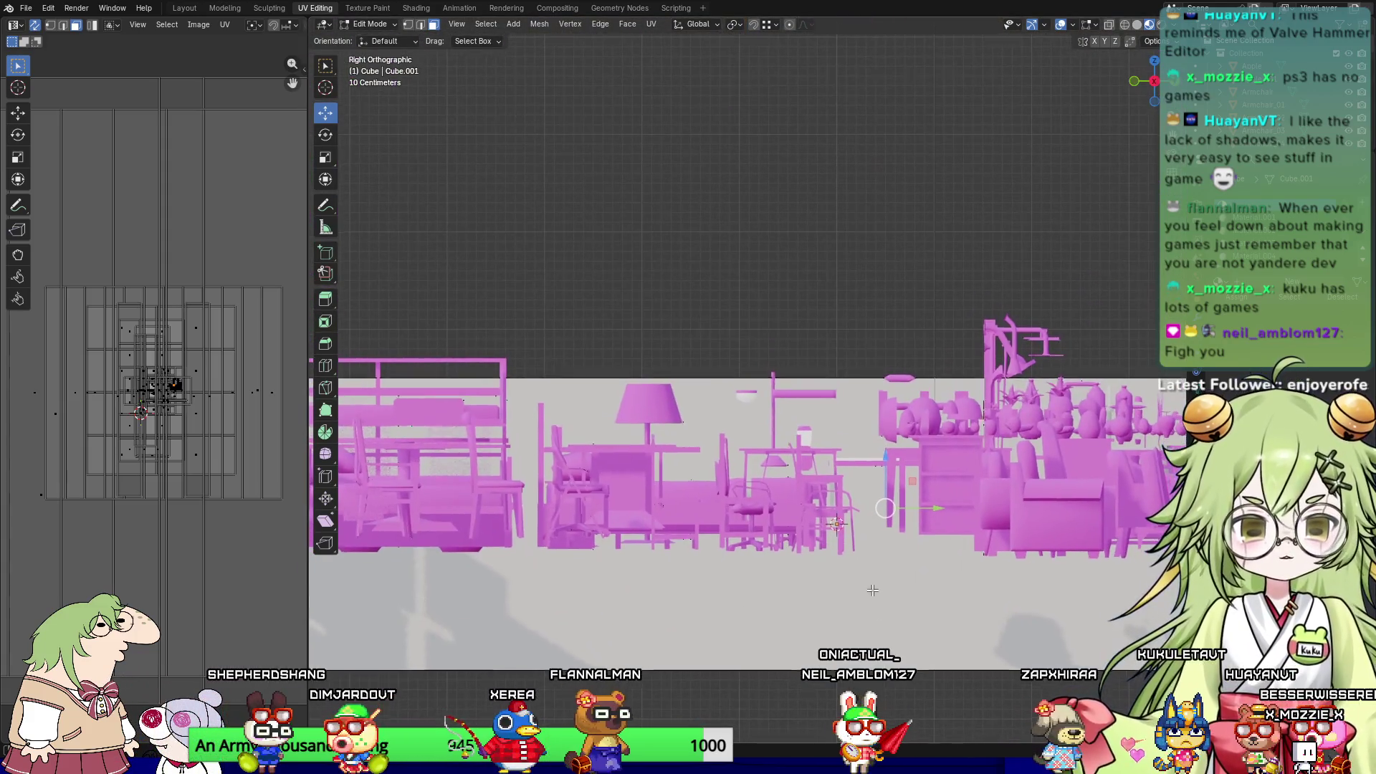
left_click(1347, 56)
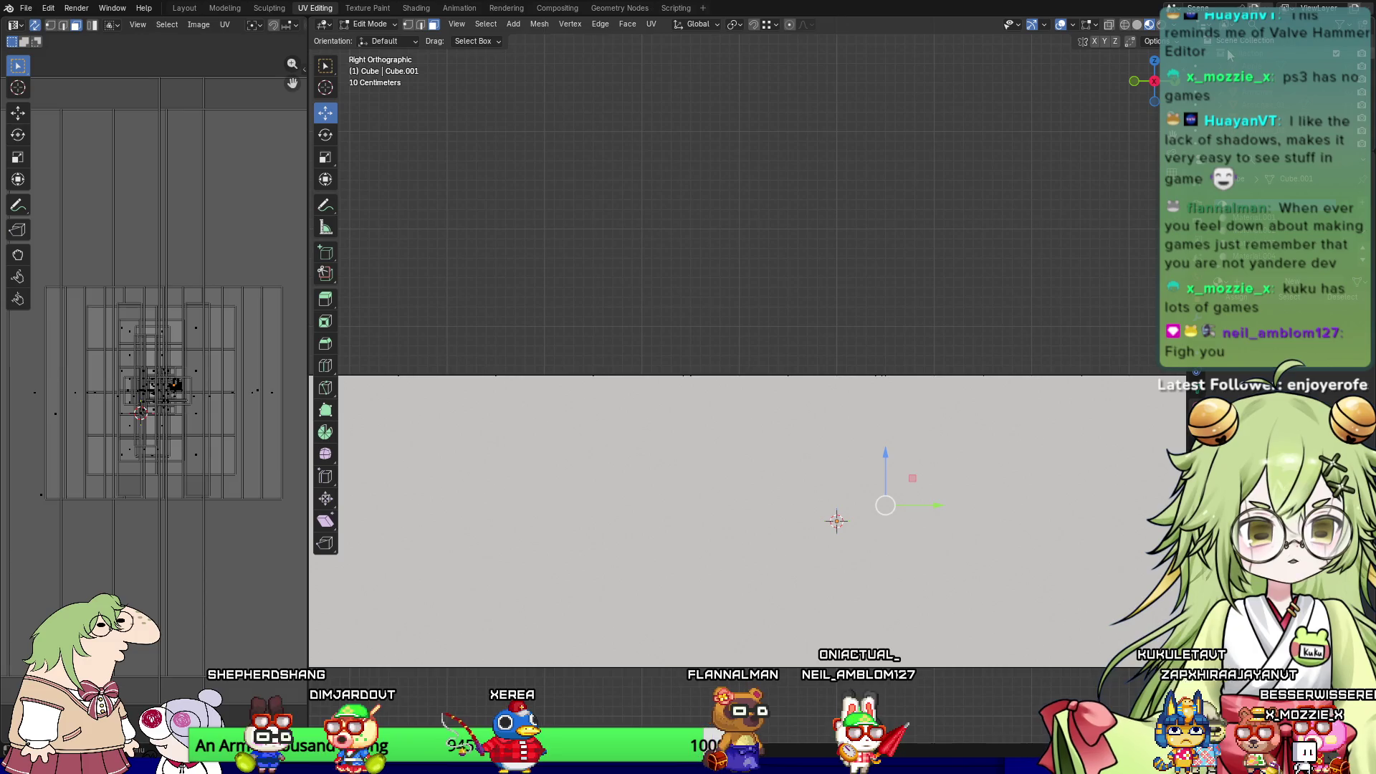
mouse_move(831, 372)
middle_mouse_down()
mouse_move(829, 472)
mouse_move(827, 401)
mouse_move(738, 532)
middle_mouse_up()
key("KP_1")
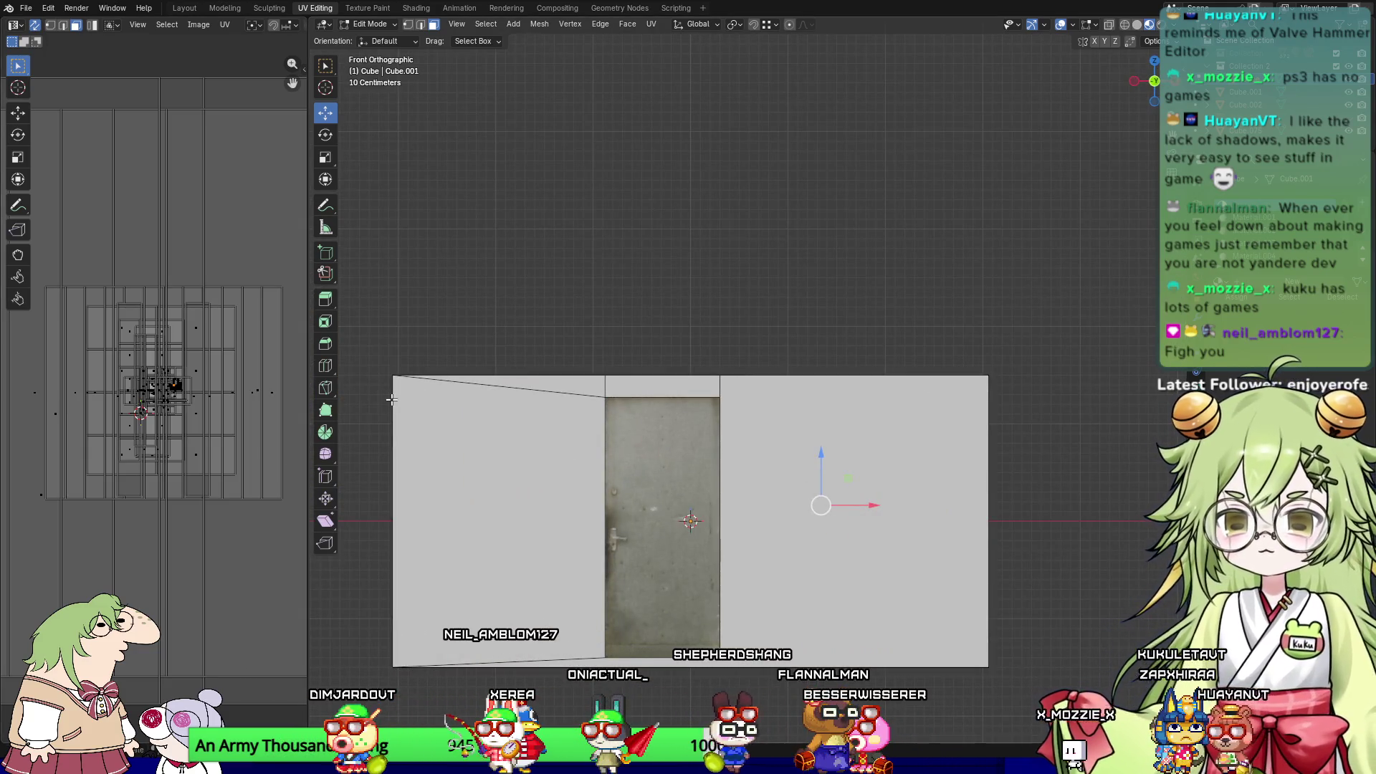
scroll(131, 435, "up", 5)
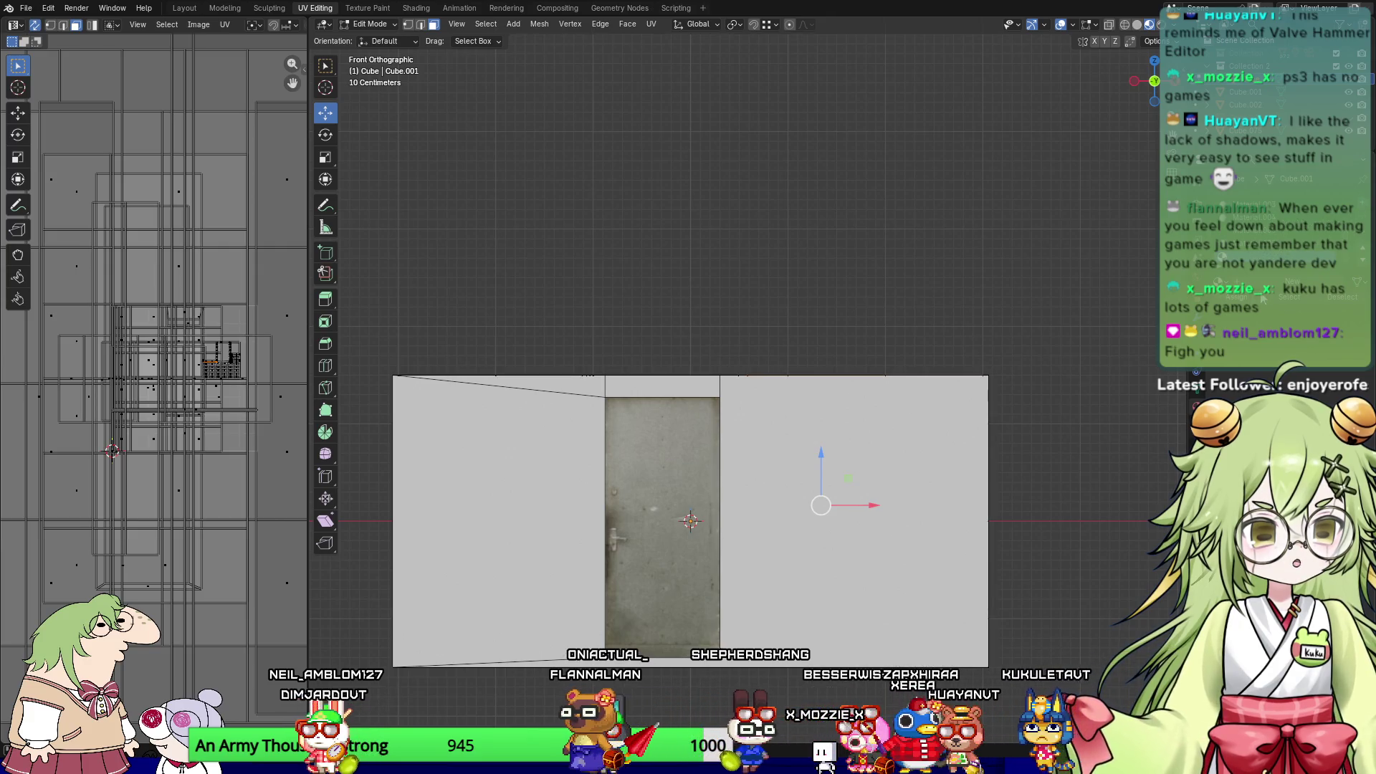
left_click(1289, 377)
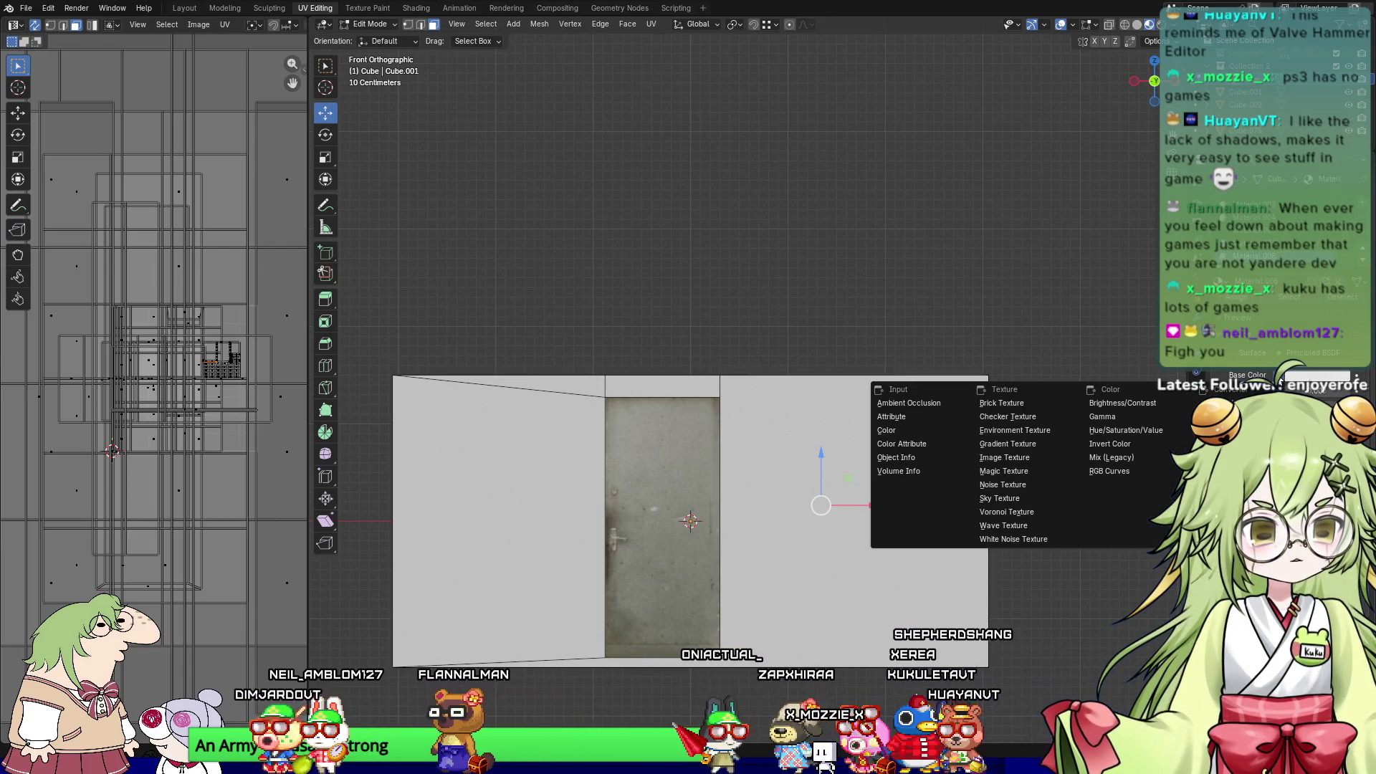
Step: Re-unwrap the selected partition wall faces Angle Based from the Right view
key("KP_3")
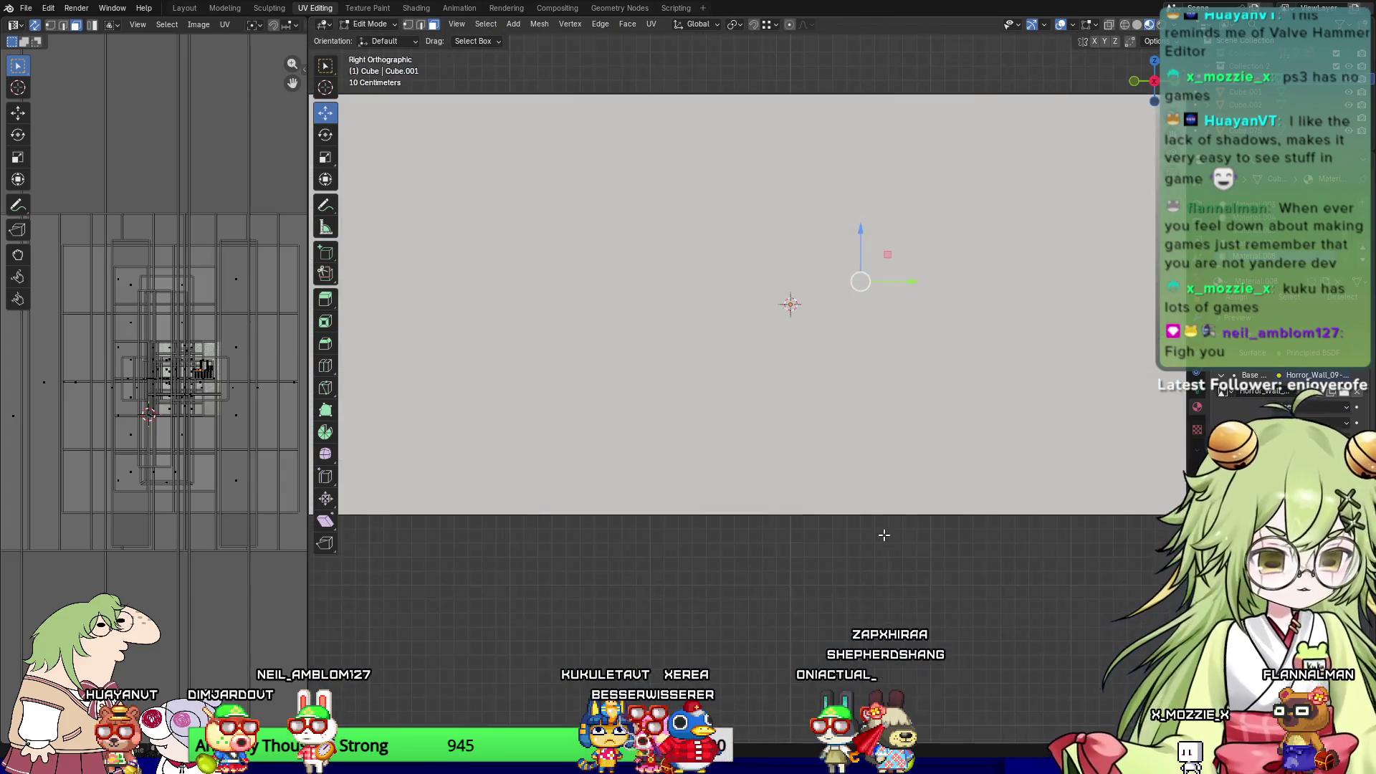
key("u")
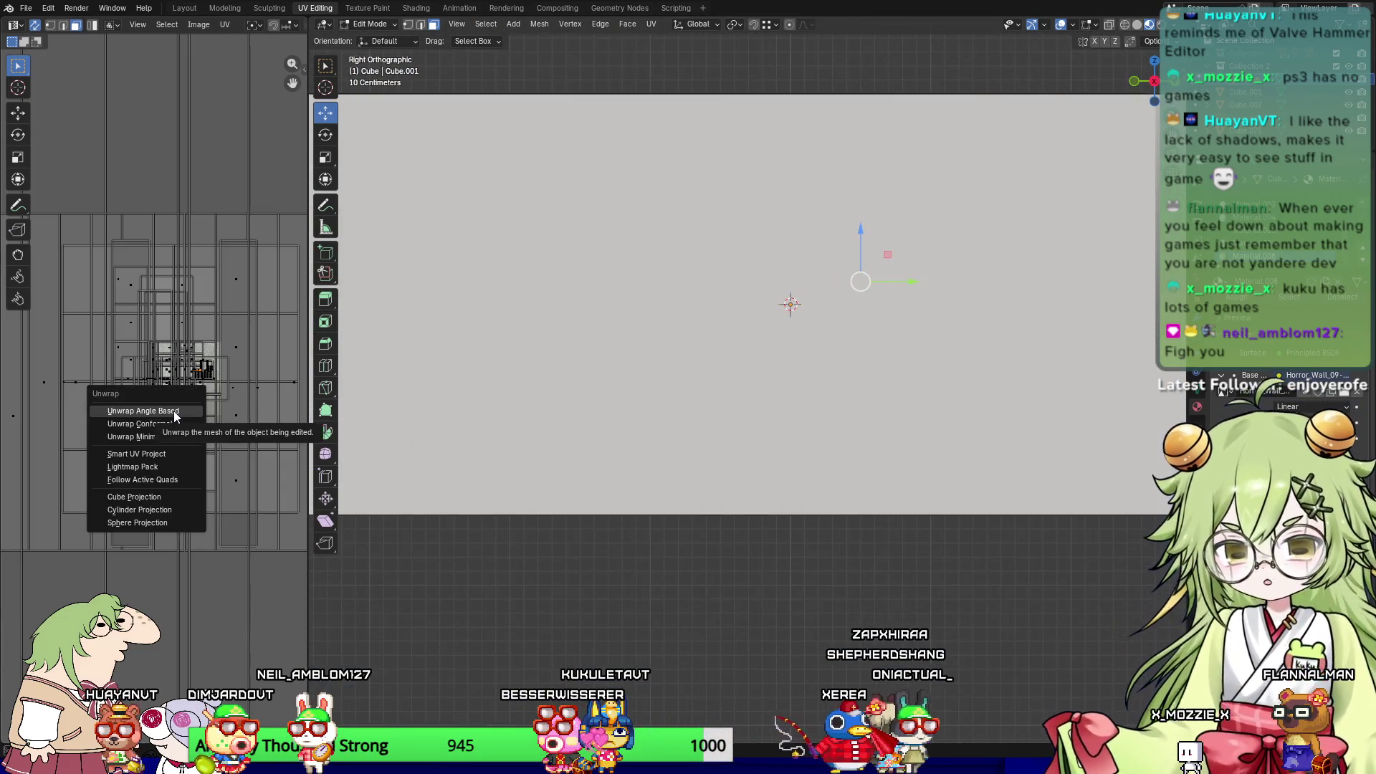
left_click(173, 411)
mouse_move(353, 408)
middle_mouse_down()
mouse_move(702, 400)
mouse_move(599, 407)
middle_mouse_up()
scroll(703, 399, "down", 5)
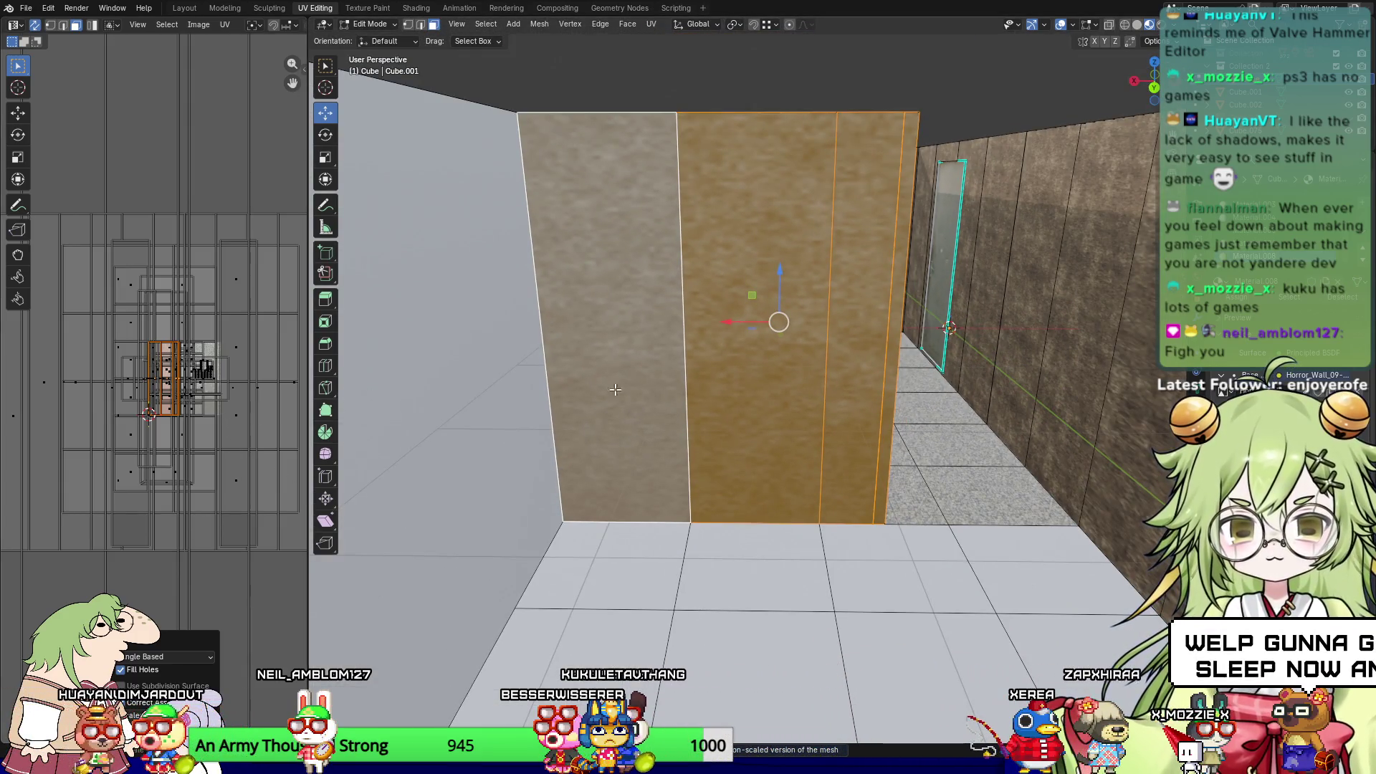
left_click(594, 559)
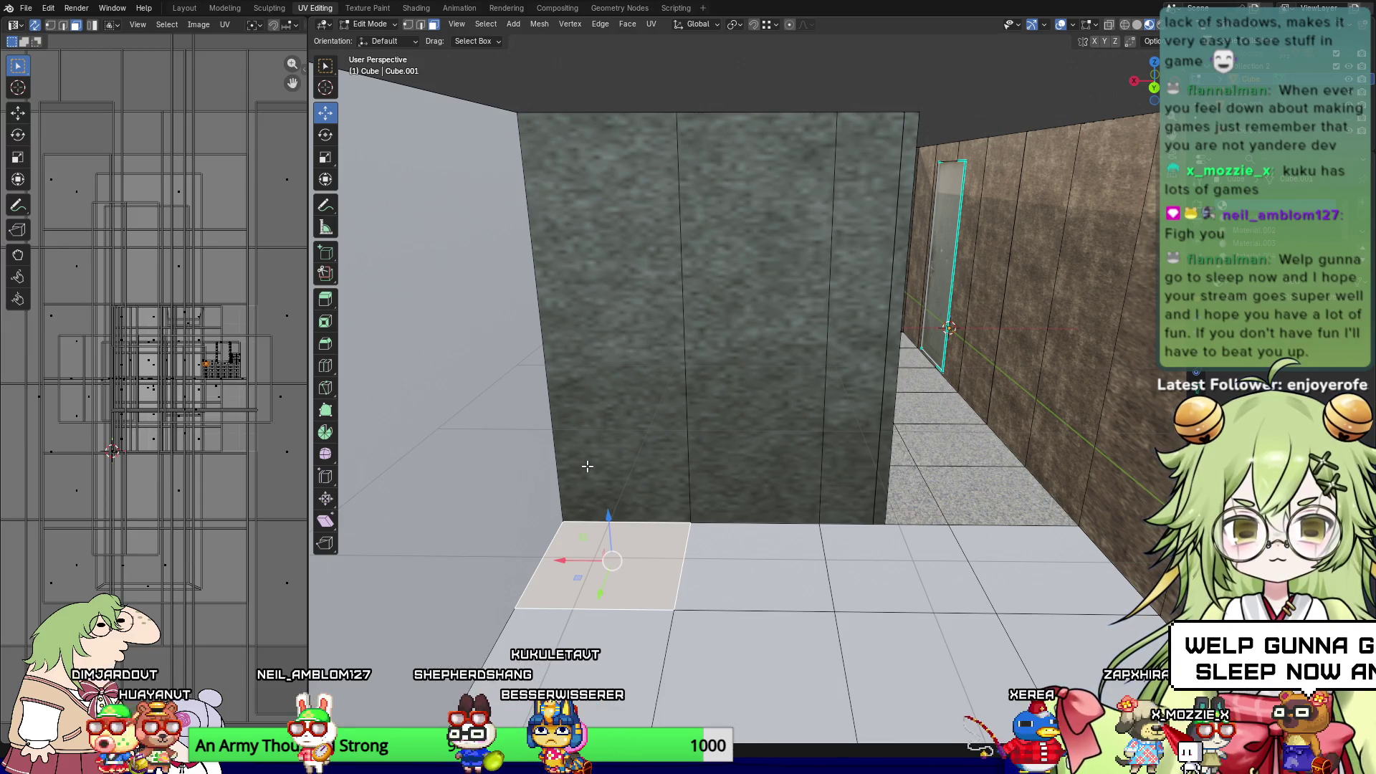
Step: Reselect the partition wall faces and rescale their UVs to change the texture size
left_click(588, 466, "alt")
key("s")
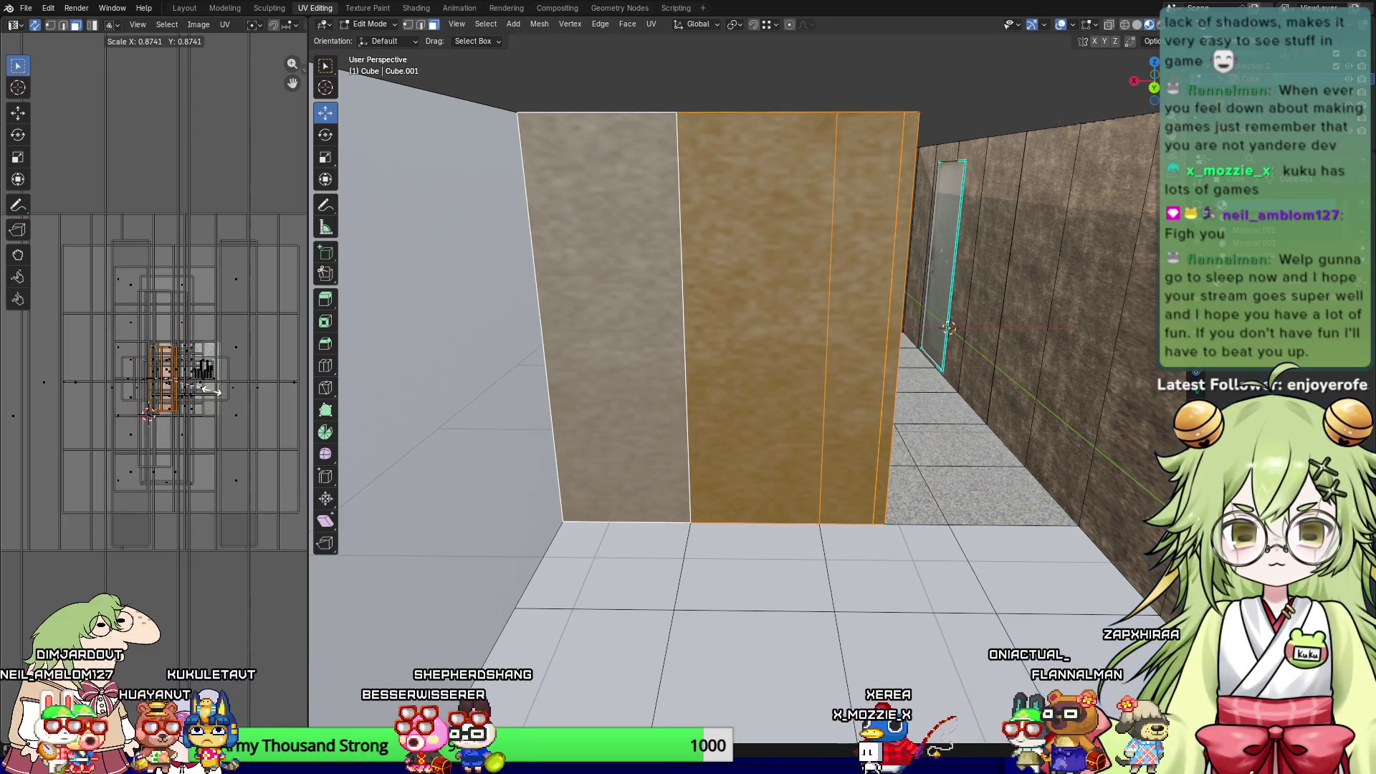
key("Return")
left_click(688, 555)
mouse_move(688, 556)
middle_mouse_down()
mouse_move(853, 607)
mouse_move(982, 567)
middle_mouse_up()
Step: Select the large left wall face and view the door wall head-on from the front
left_click(479, 364)
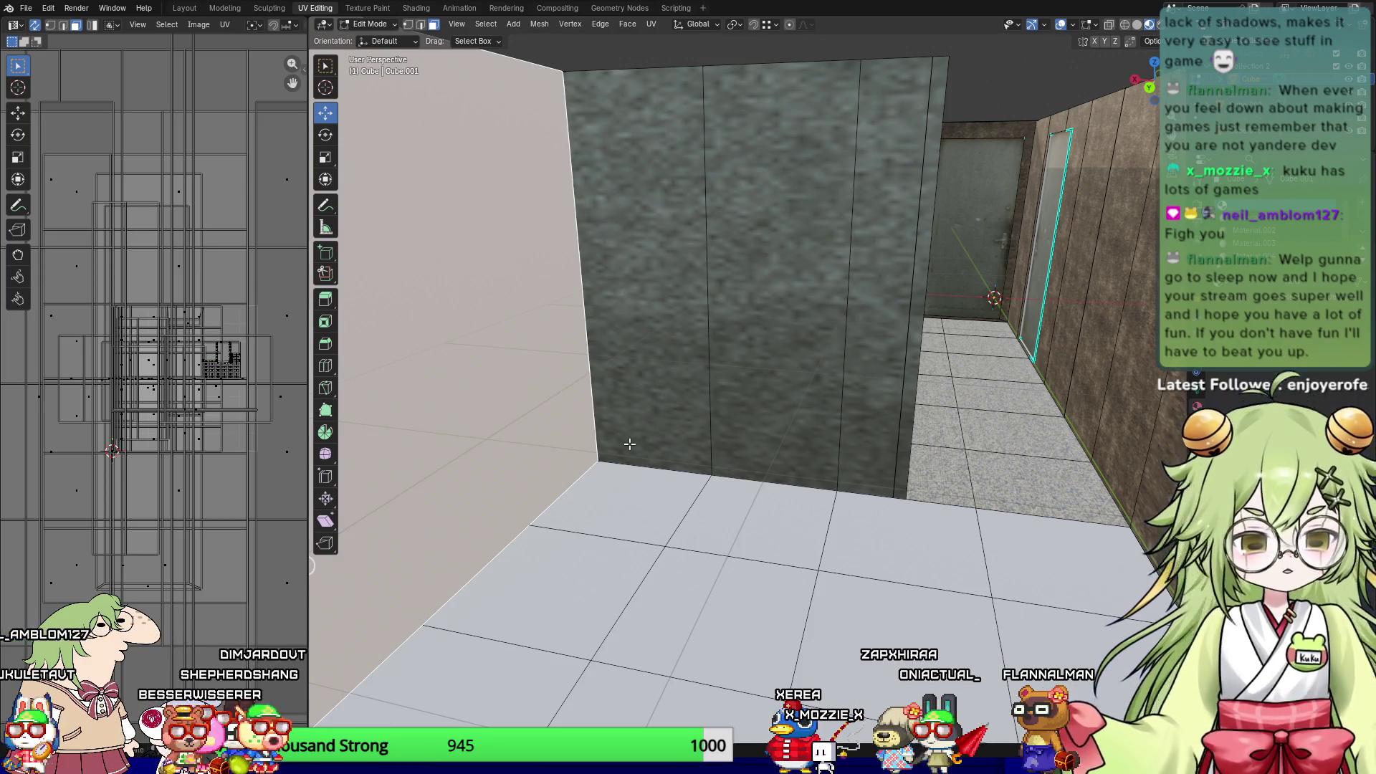
key("KP_1")
mouse_move(627, 386)
middle_mouse_down()
mouse_move(716, 430)
mouse_move(829, 439)
mouse_move(852, 585)
mouse_move(917, 224)
middle_mouse_up()
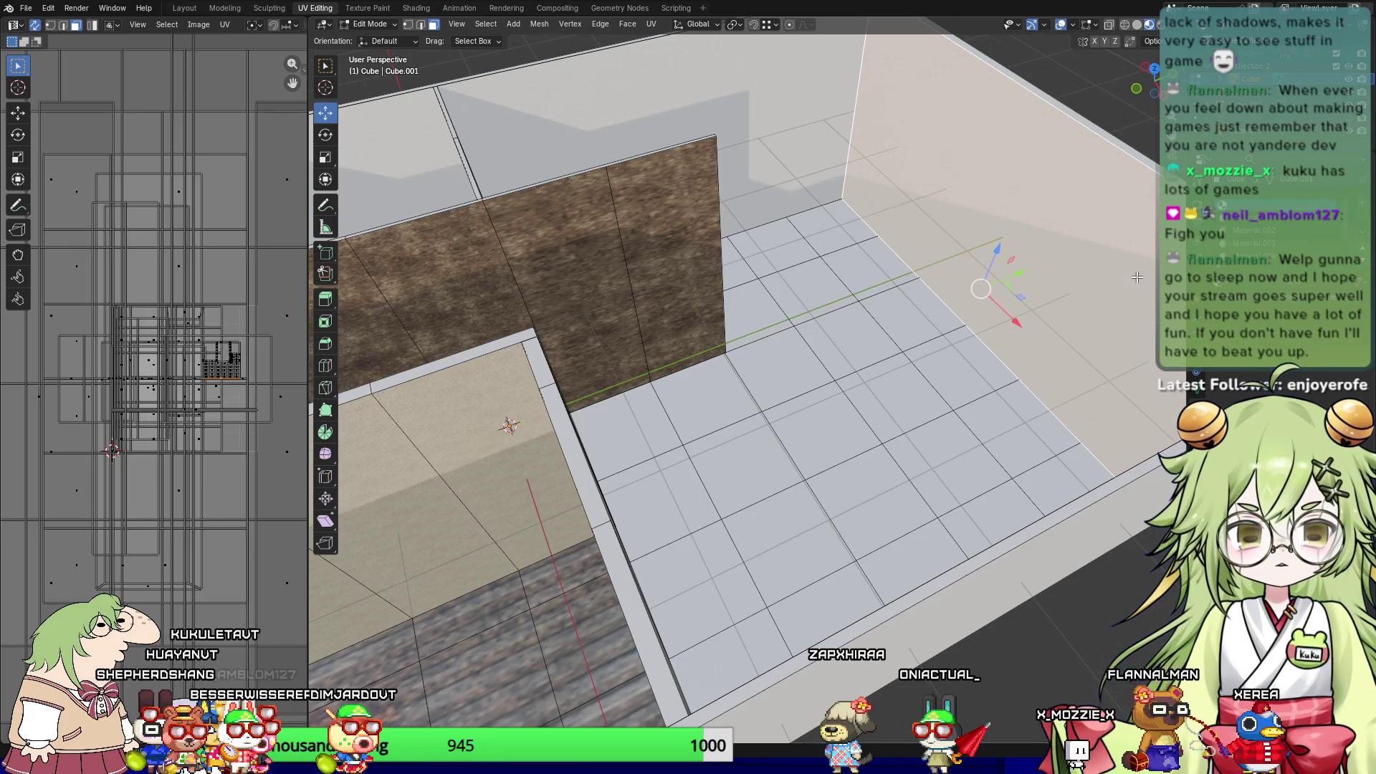
key("KP_1")
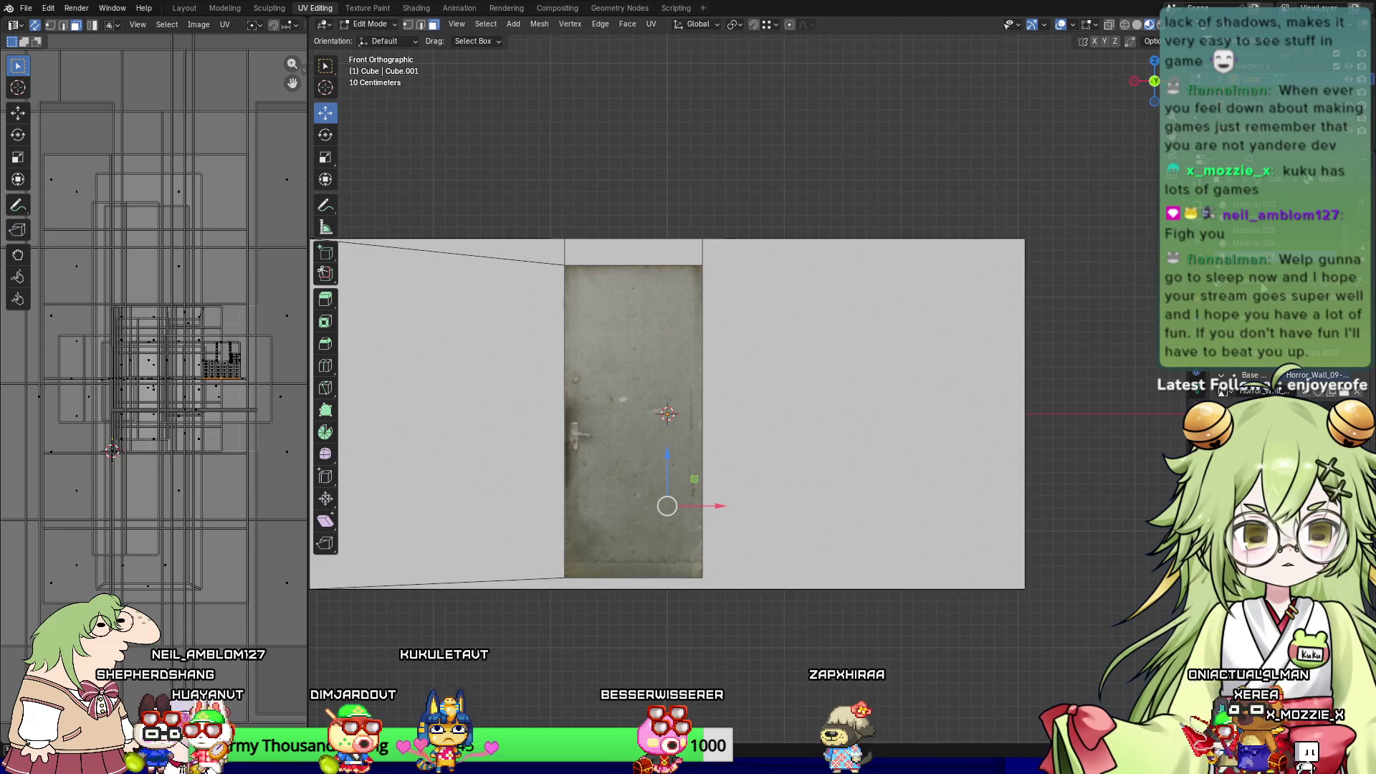
scroll(72, 428, "down", 3)
Step: Re-unwrap the door wall faces with an Angle Based unwrap
right_click(157, 423)
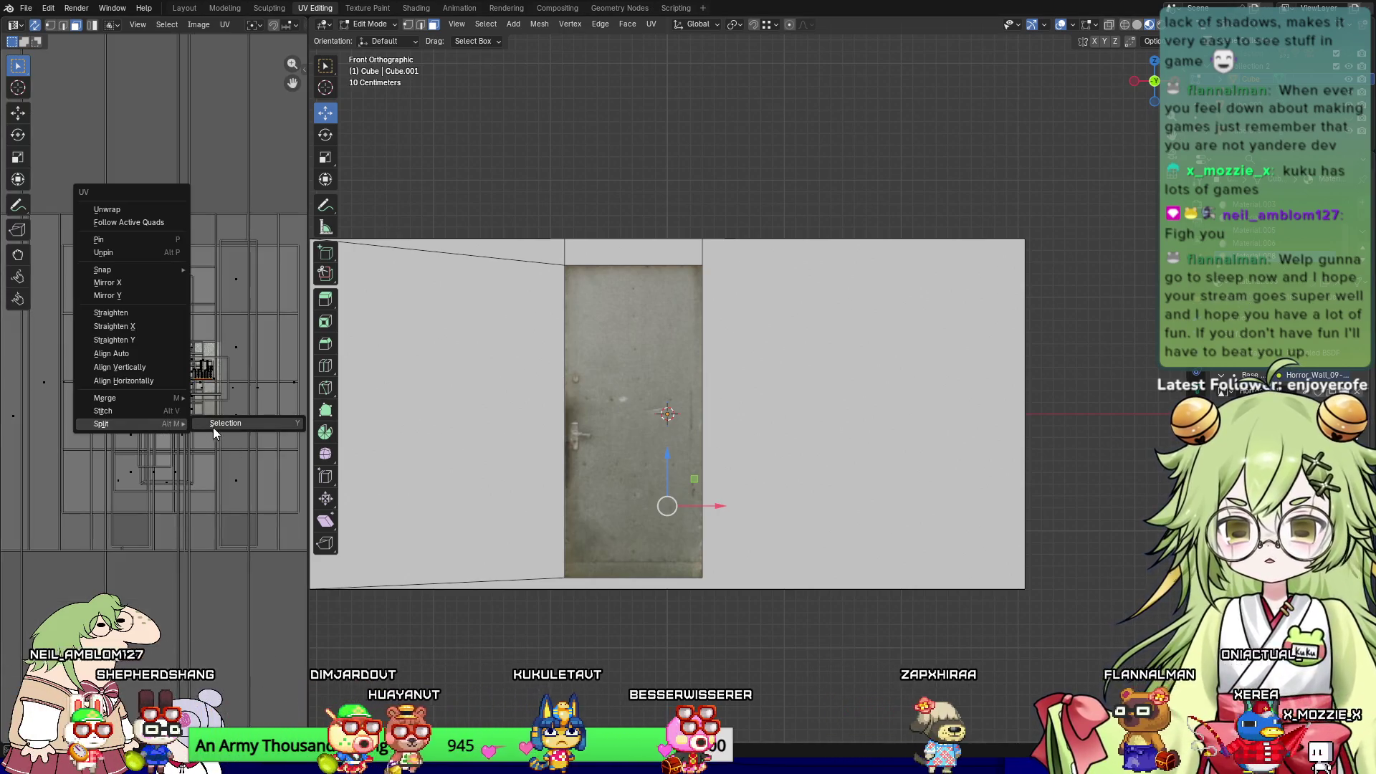
left_click(216, 427)
key("u")
left_click(216, 427)
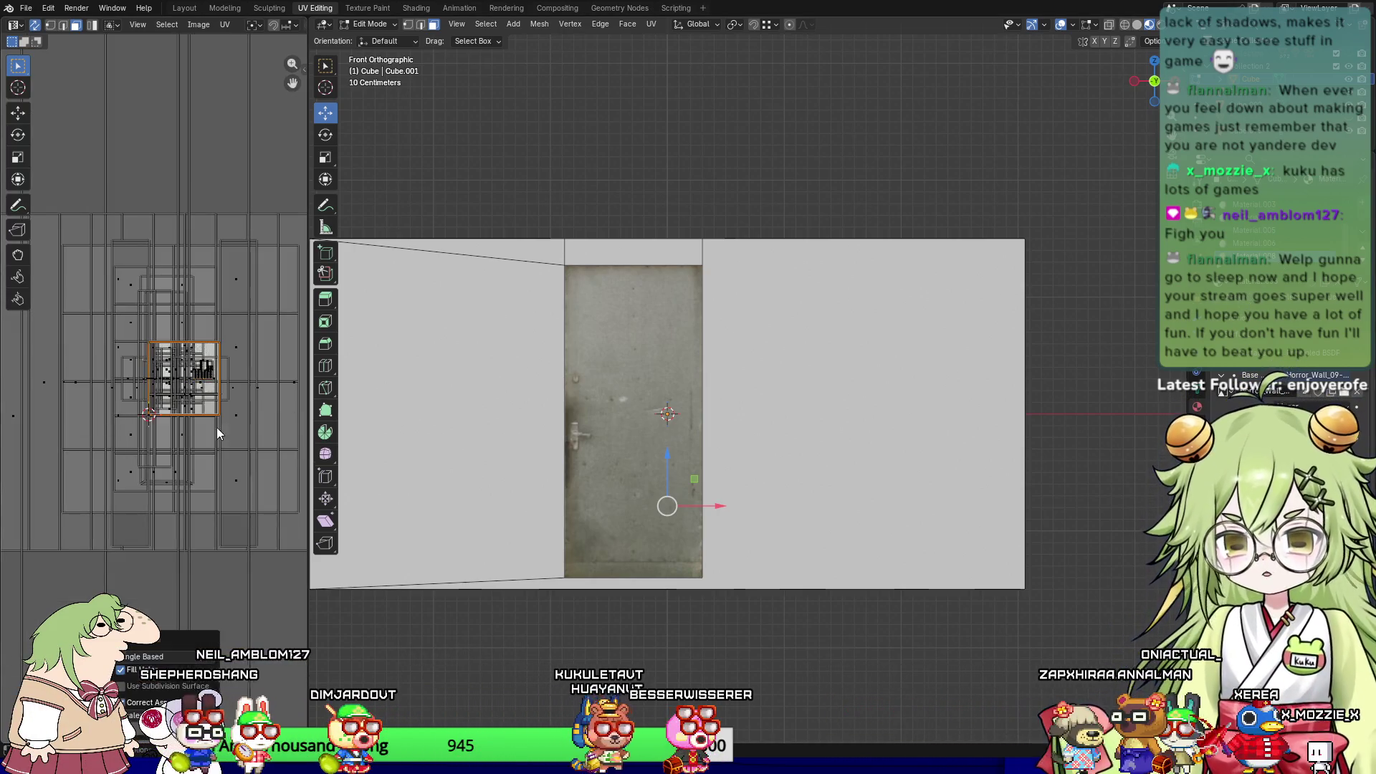
Step: Select the room's back wall face
middle_click_drag(706, 356, 659, 415)
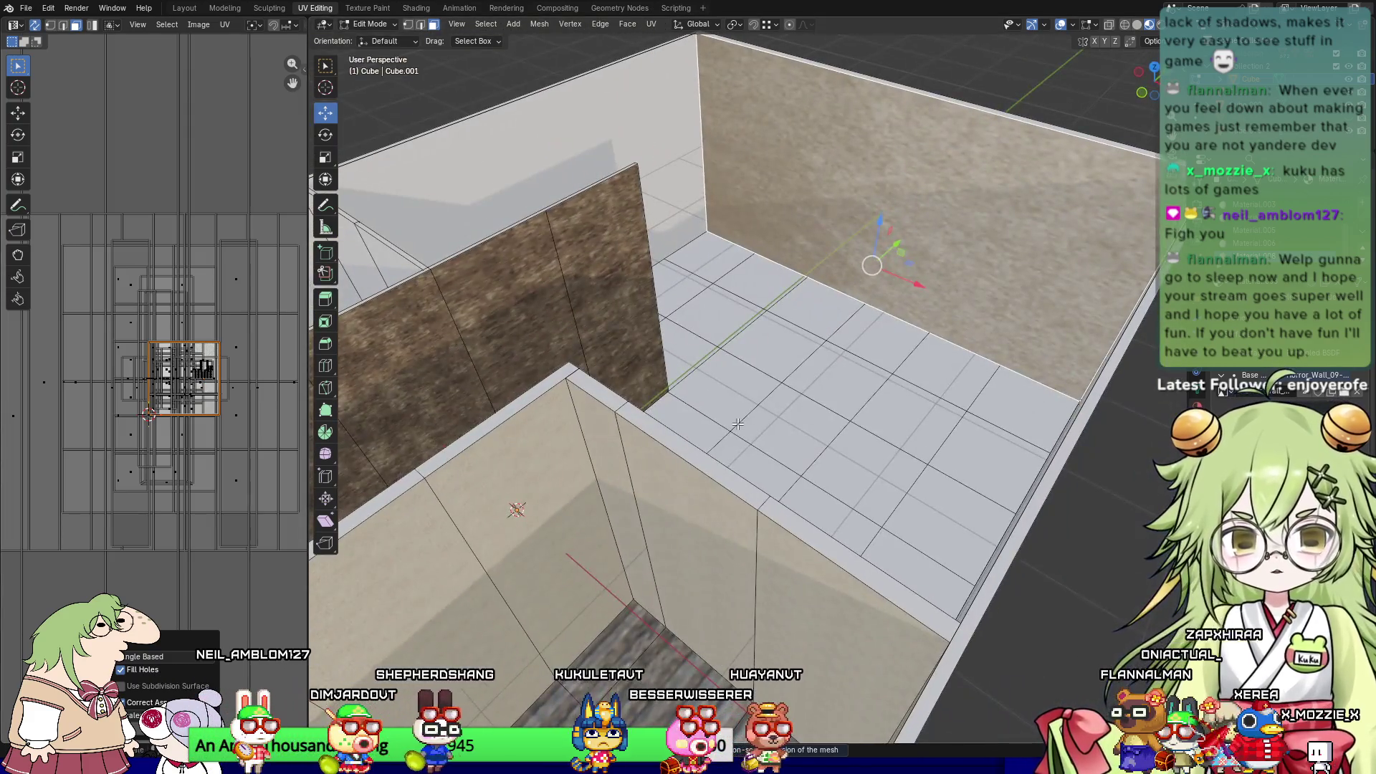
scroll(660, 415, "up", 2)
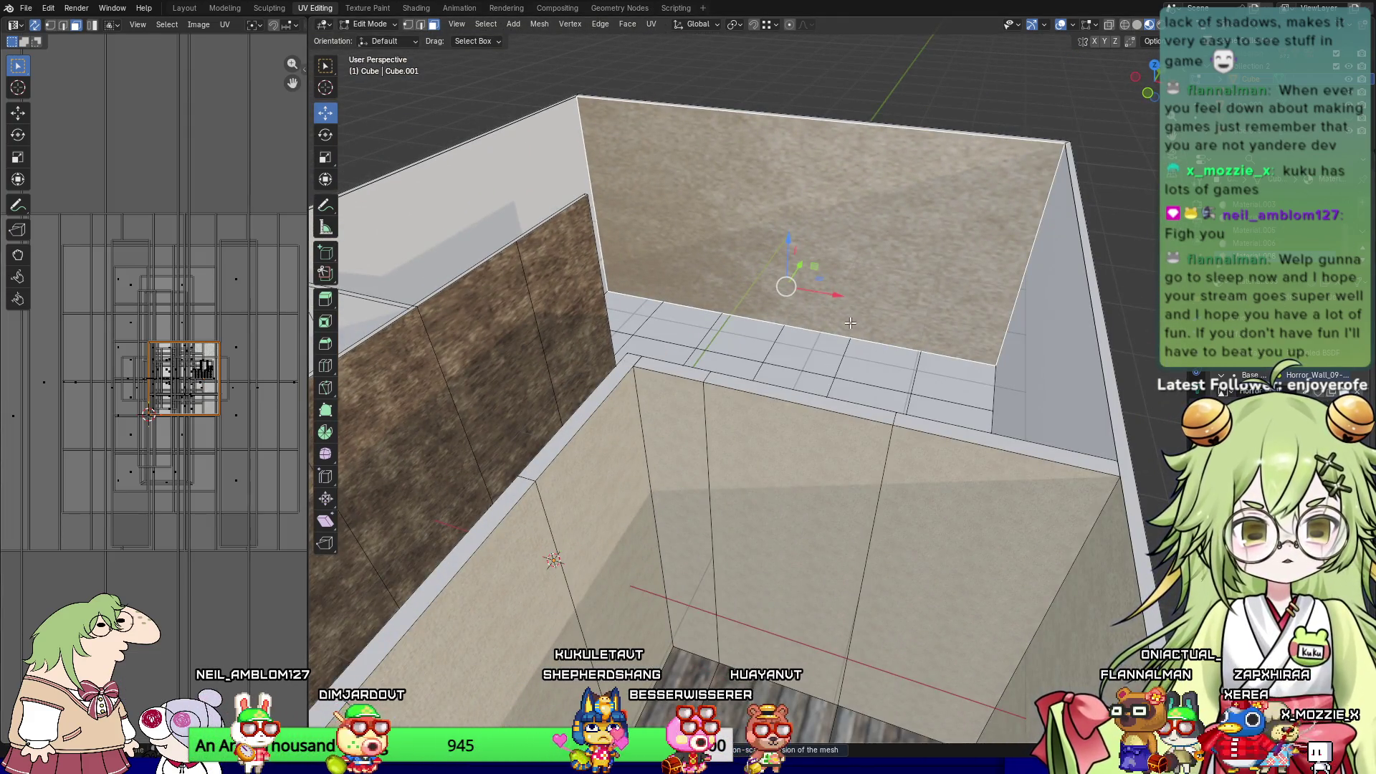
middle_click_drag(850, 323, 896, 301)
left_click(889, 383)
left_click(878, 221)
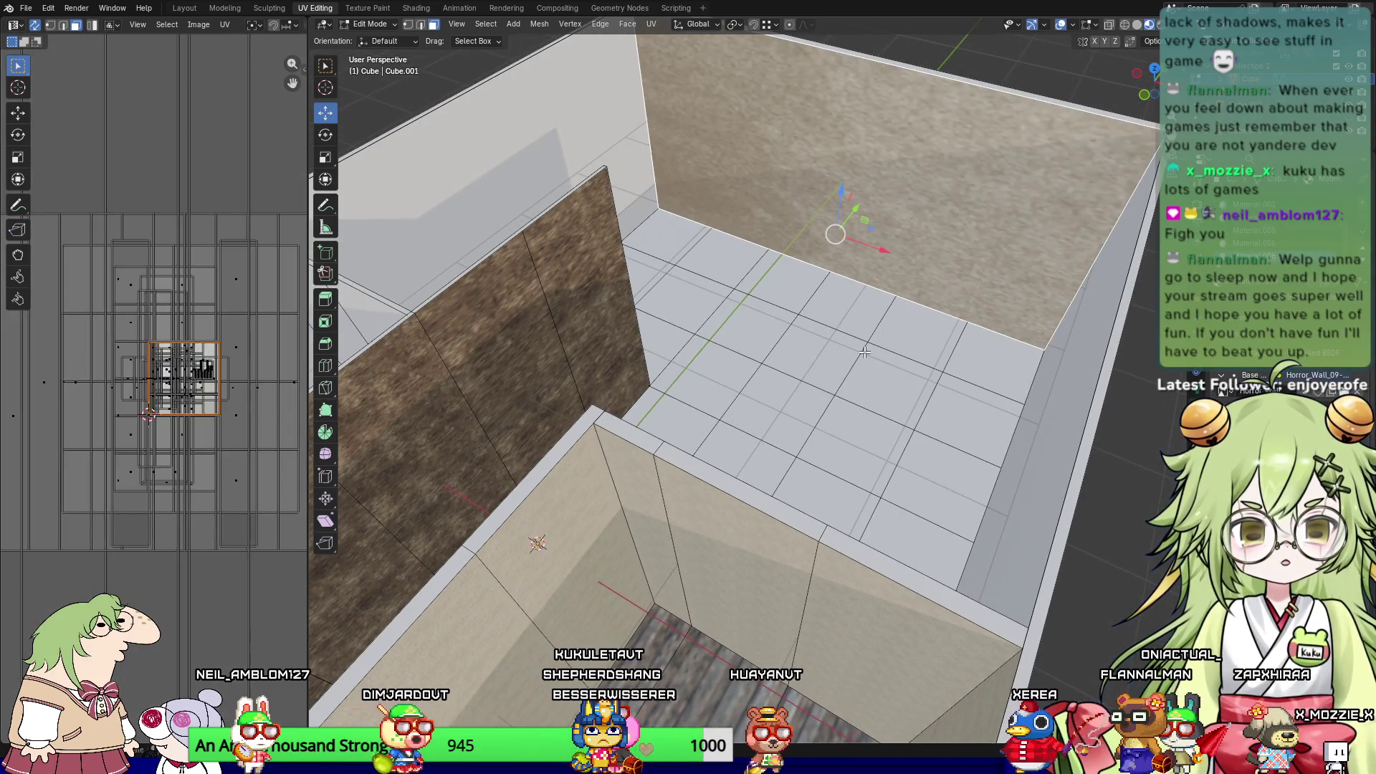
scroll(870, 360, "down", 2)
left_click(544, 430)
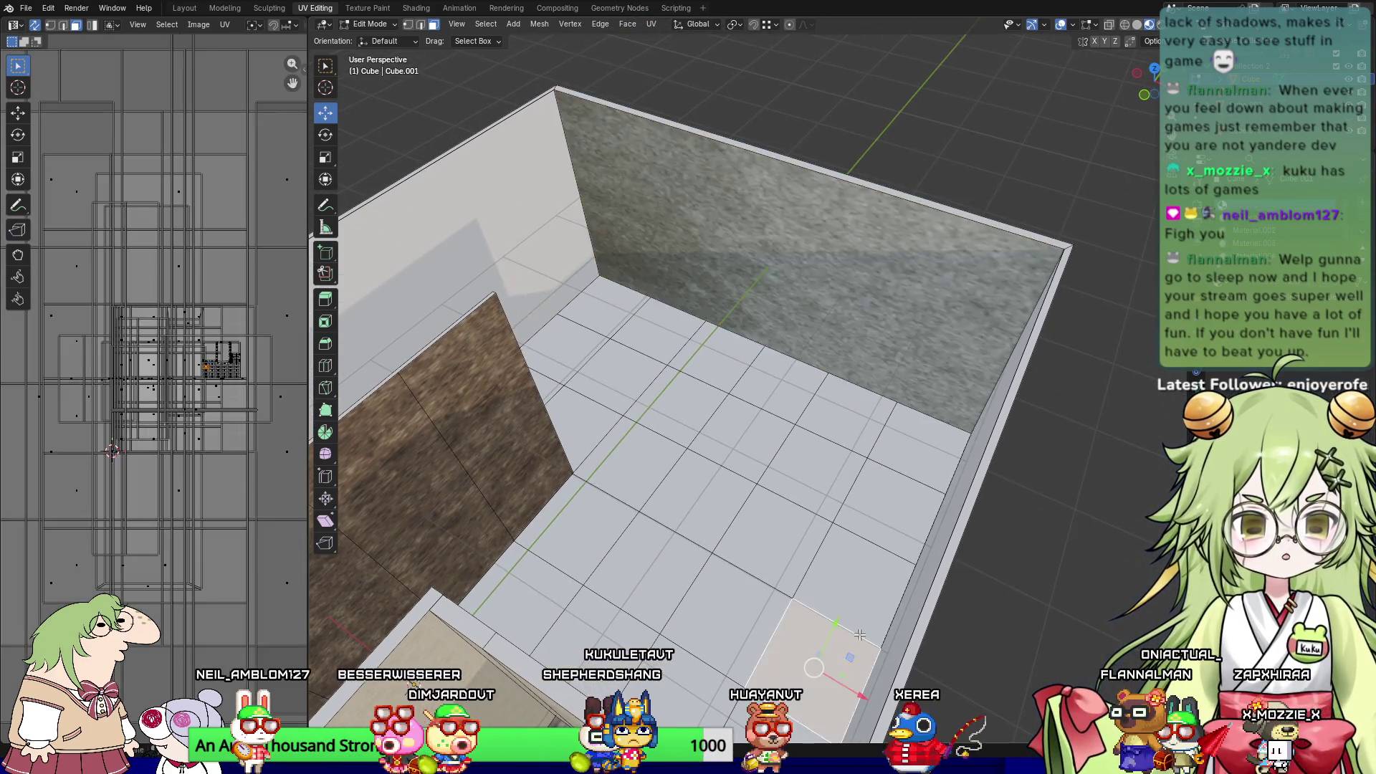
middle_click_drag(544, 430, 932, 501)
scroll(1025, 565, "up", 2)
middle_click_drag(1025, 564, 935, 575)
left_click(781, 370)
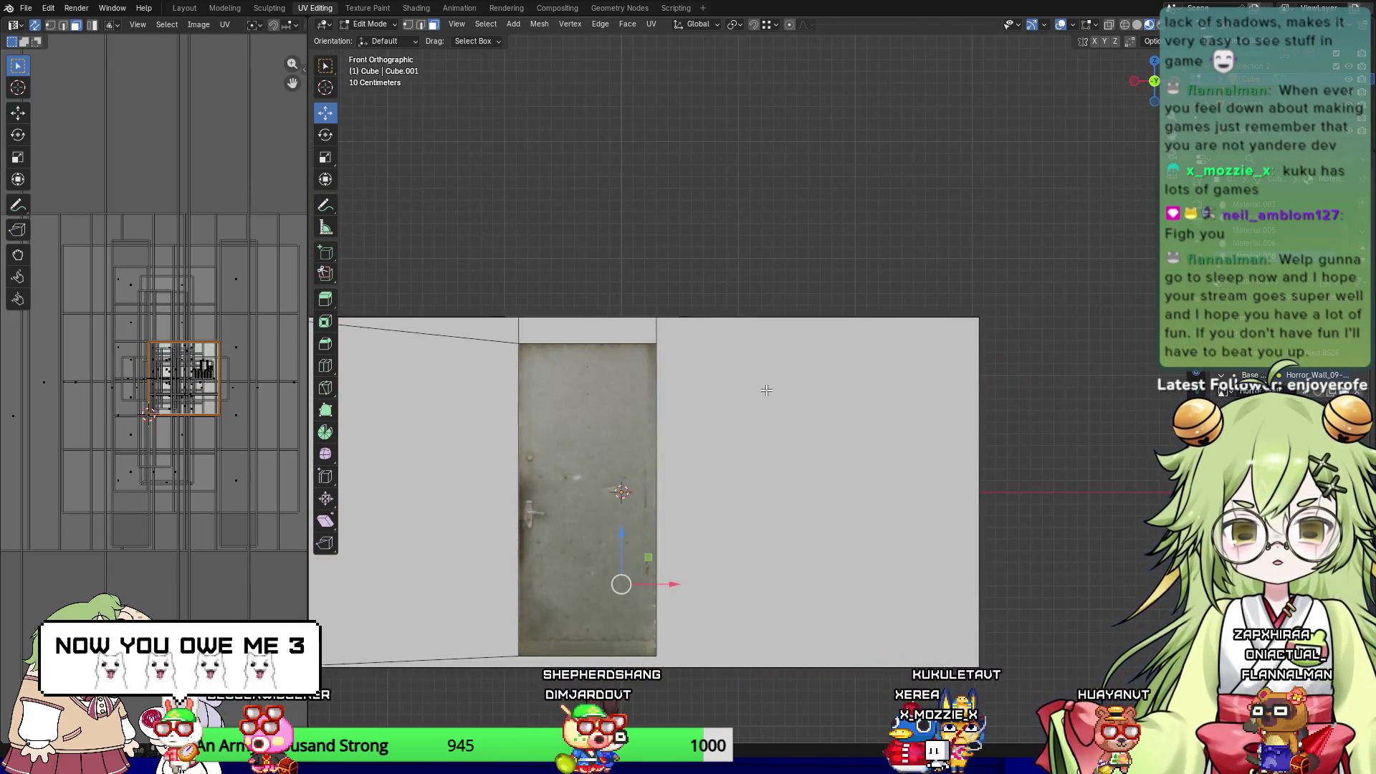
Step: Rotate the back wall's UV island by about -90° so its texture runs the other way
mouse_move(781, 370)
middle_mouse_down()
mouse_move(789, 468)
mouse_move(645, 429)
middle_mouse_up()
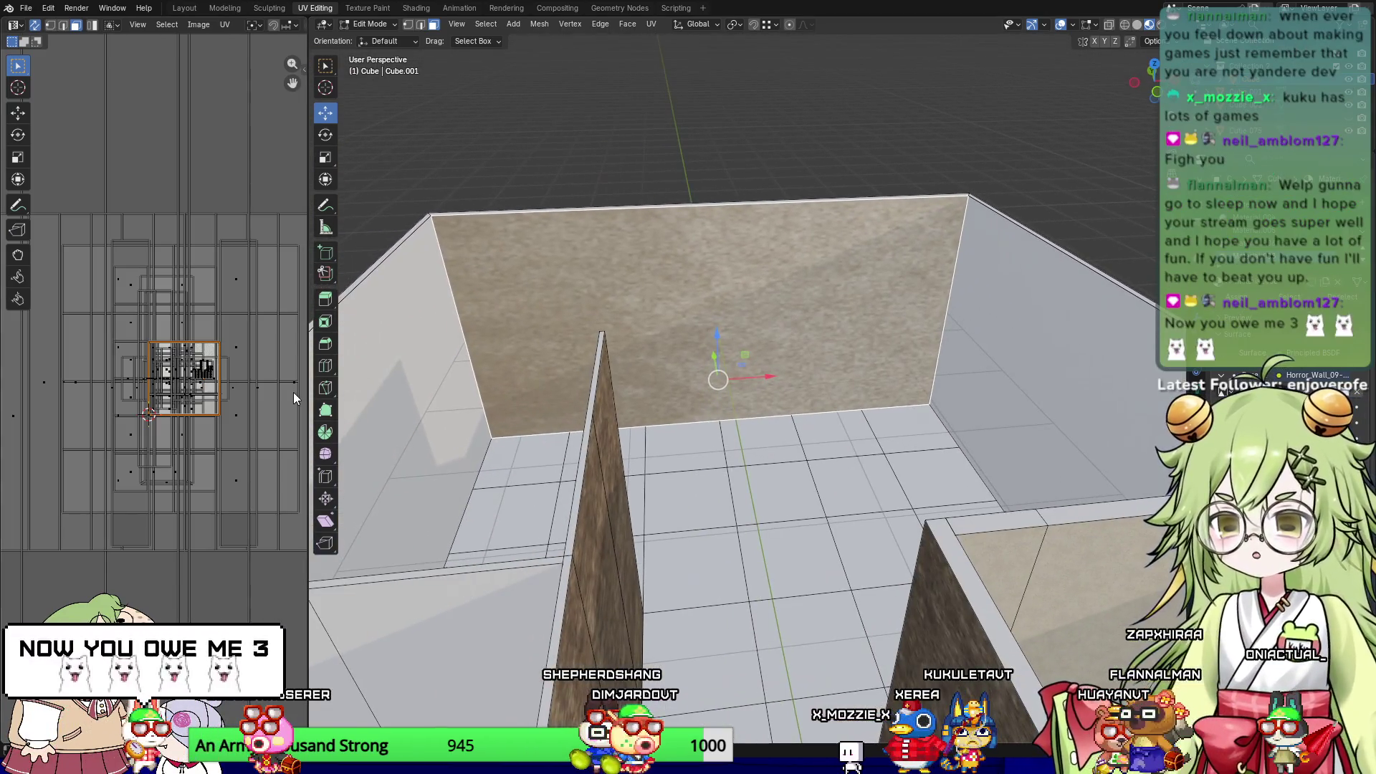
scroll(239, 344, "up", 2)
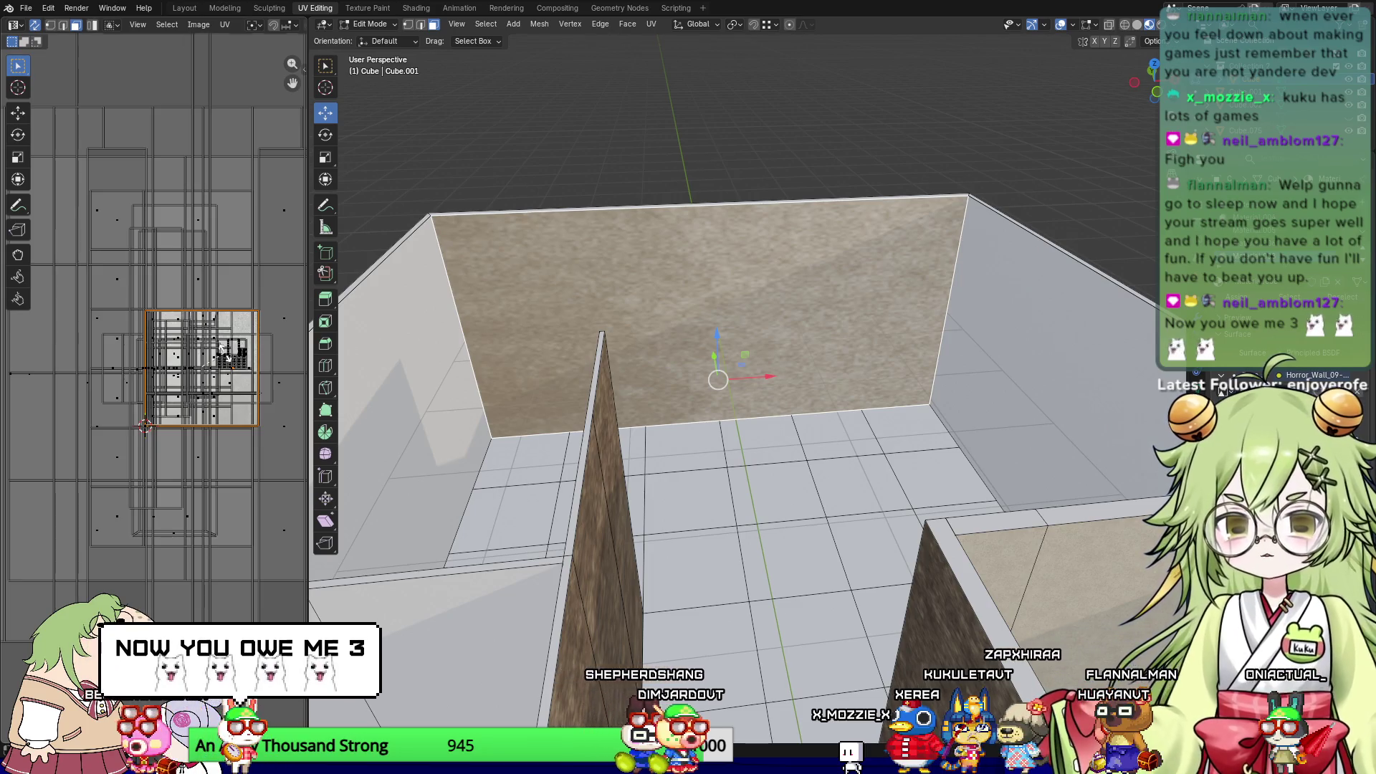
key("r")
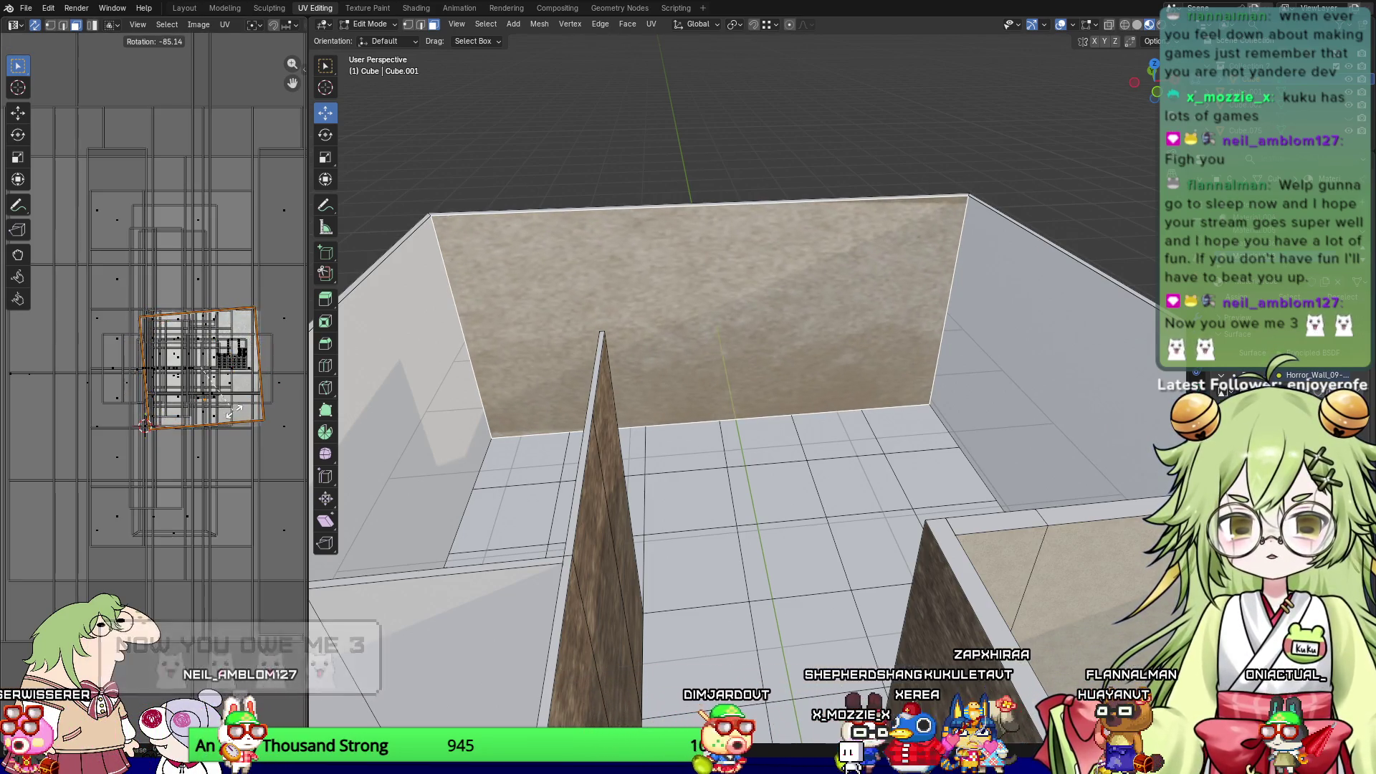
left_click(224, 412)
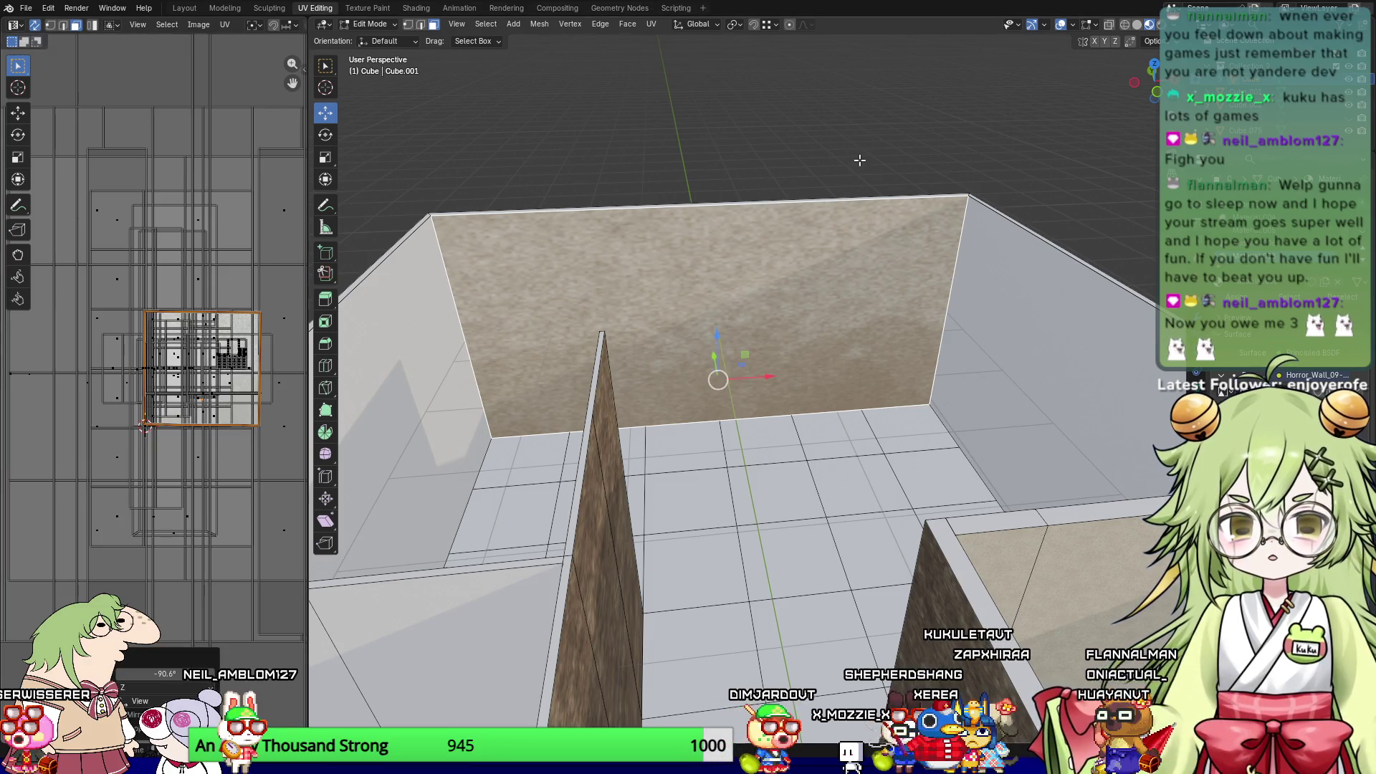
Step: Select another wall face and view it in Right Orthographic
left_click(860, 155)
middle_click_drag(798, 471, 1006, 493)
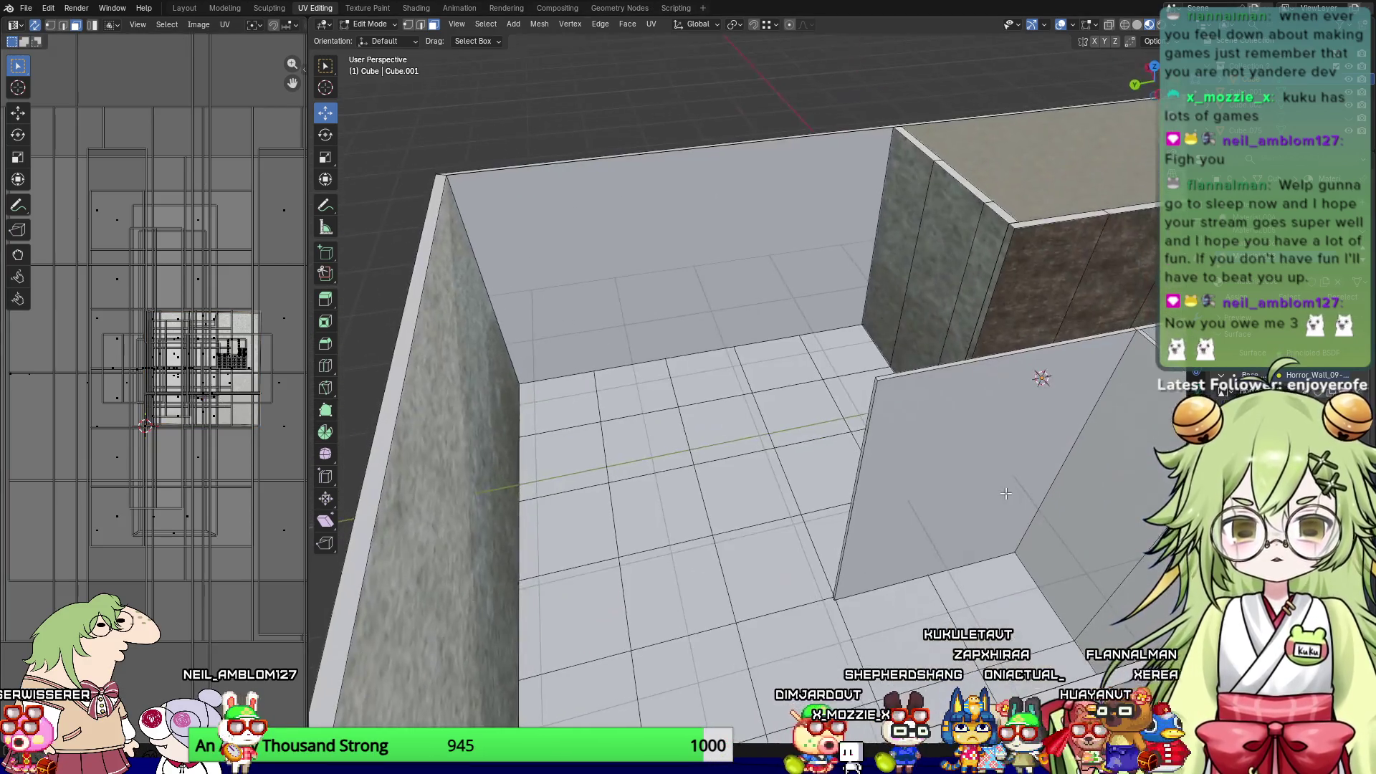
middle_click_drag(821, 384, 825, 270)
left_click(825, 270)
mouse_move(660, 378)
middle_mouse_down()
mouse_move(620, 502)
mouse_move(612, 382)
mouse_move(644, 487)
middle_mouse_up()
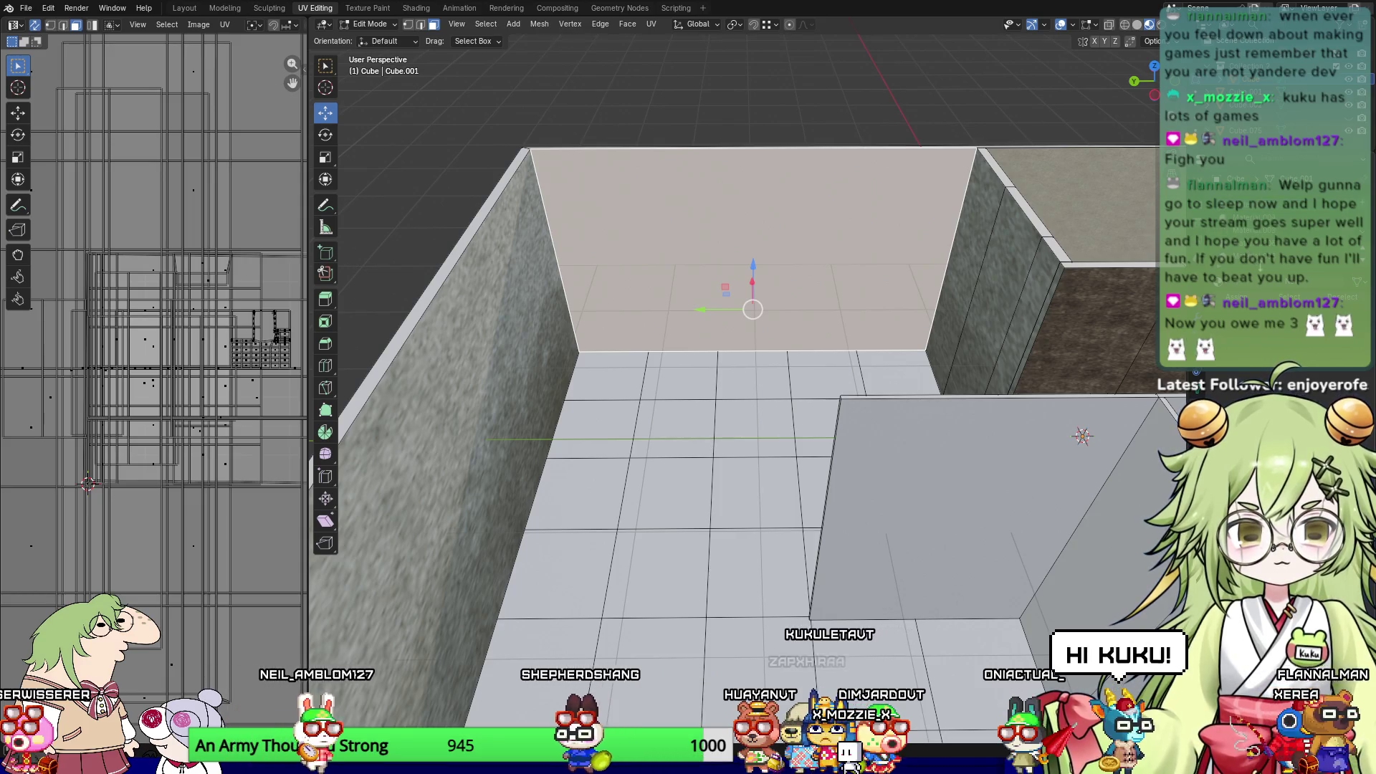
left_click(851, 385)
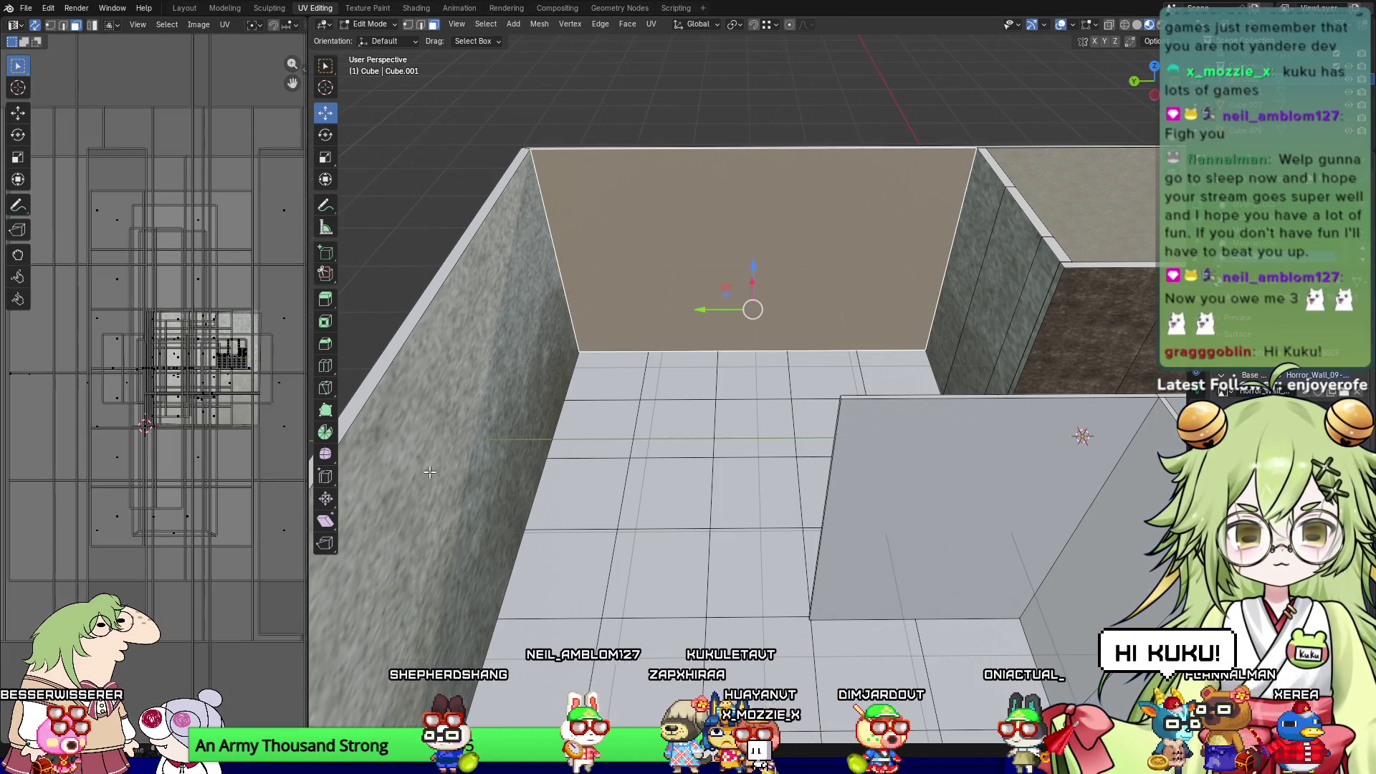
key("u")
mouse_move(196, 428)
key("Escape")
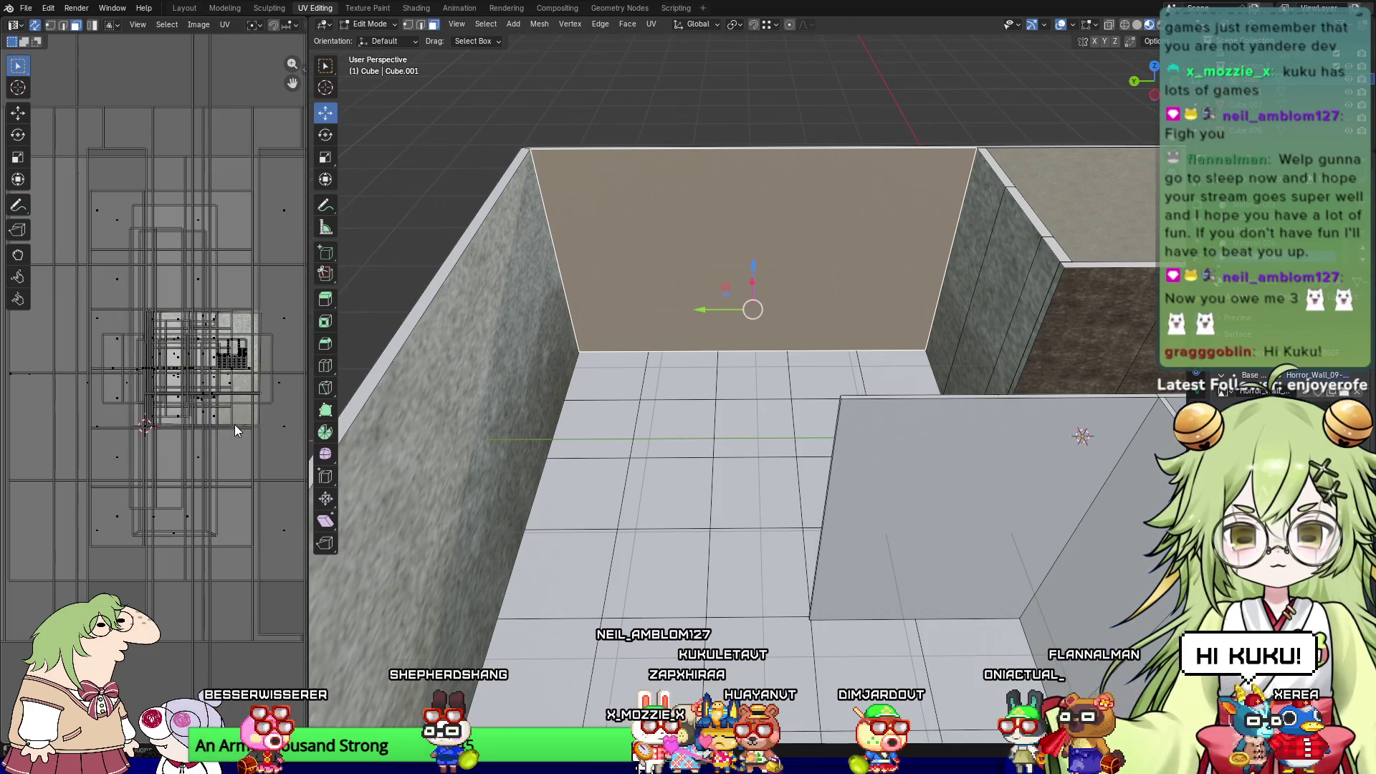
key("KP_5")
key("KP_3")
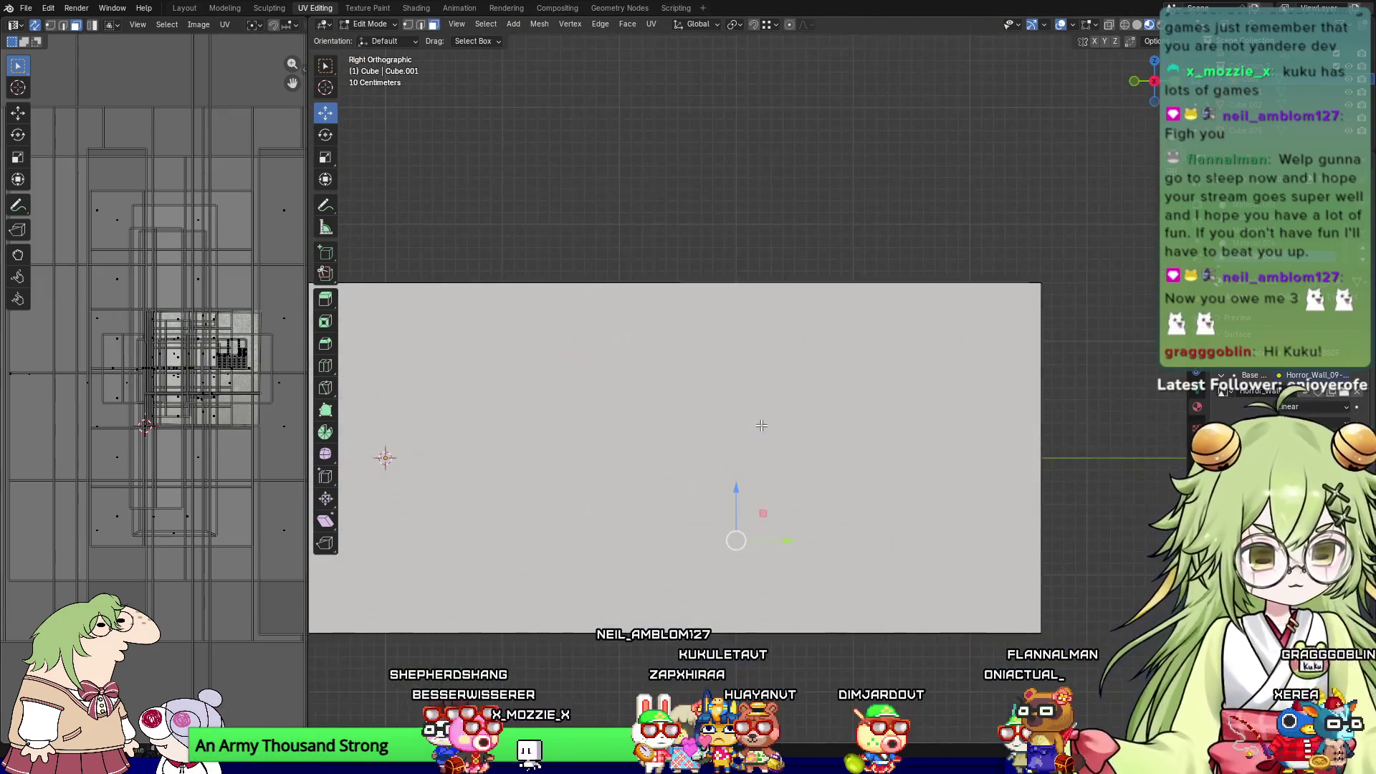
Step: Unwrap the selected wall face, then stretch the back wall's UVs horizontally and undo the stretch
key("u")
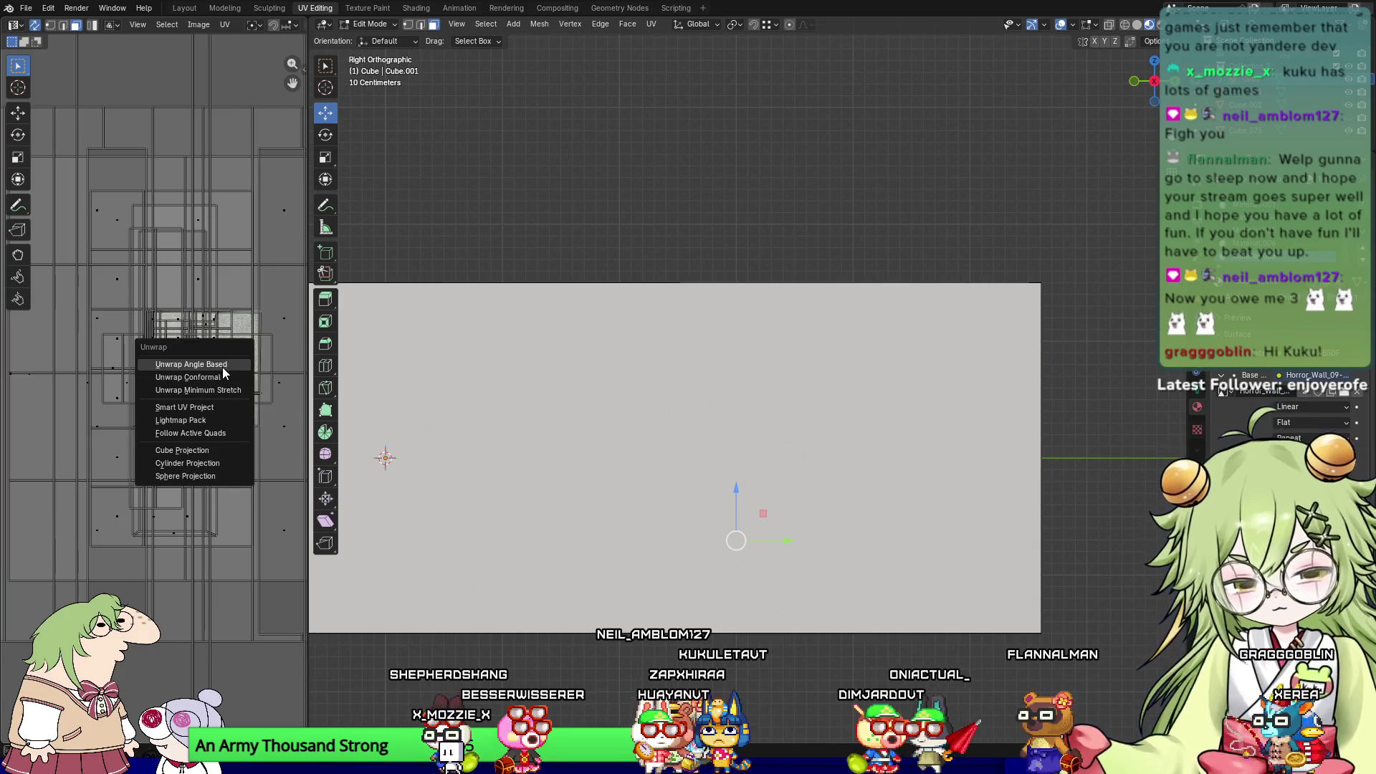
left_click(221, 368)
middle_click_drag(502, 430, 382, 394)
left_click(707, 454)
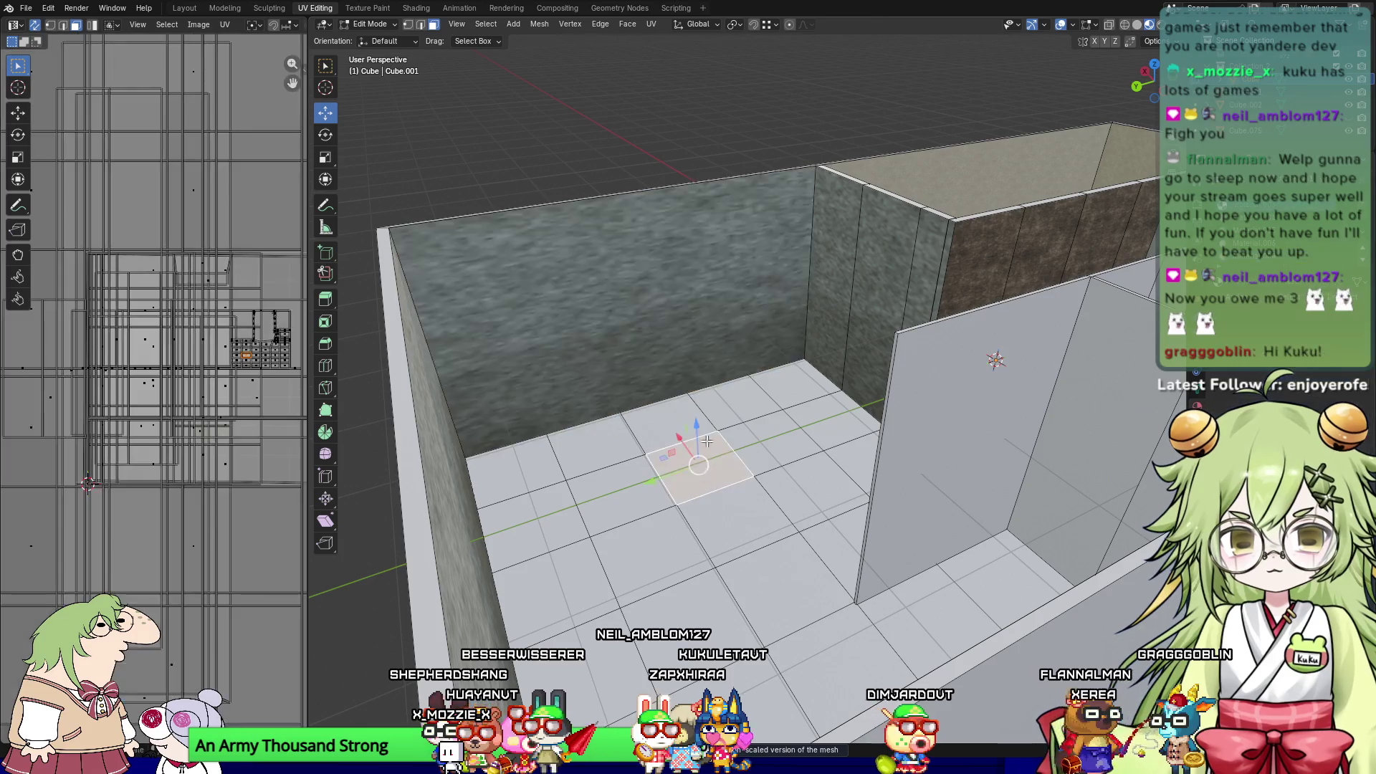
middle_click_drag(657, 363, 649, 348)
left_click(645, 344)
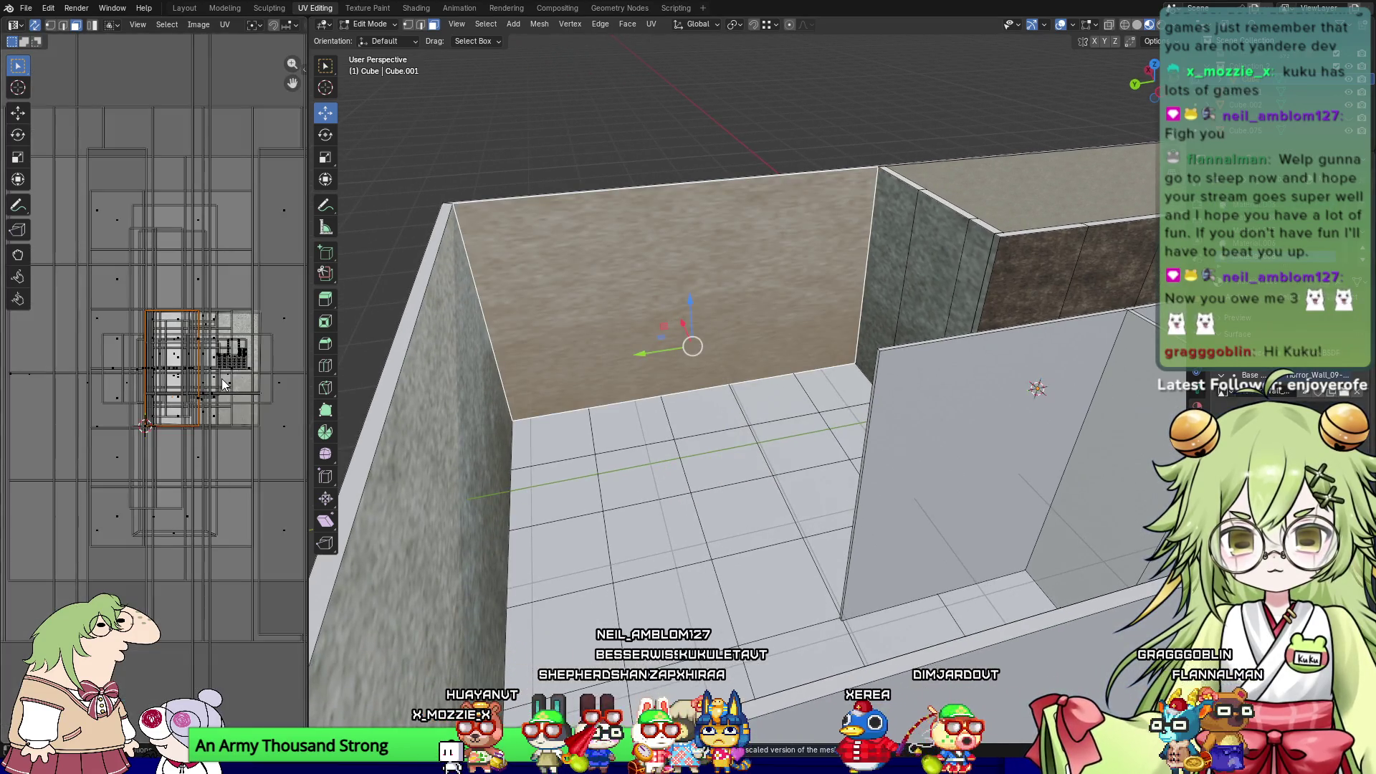
key("s")
key("x")
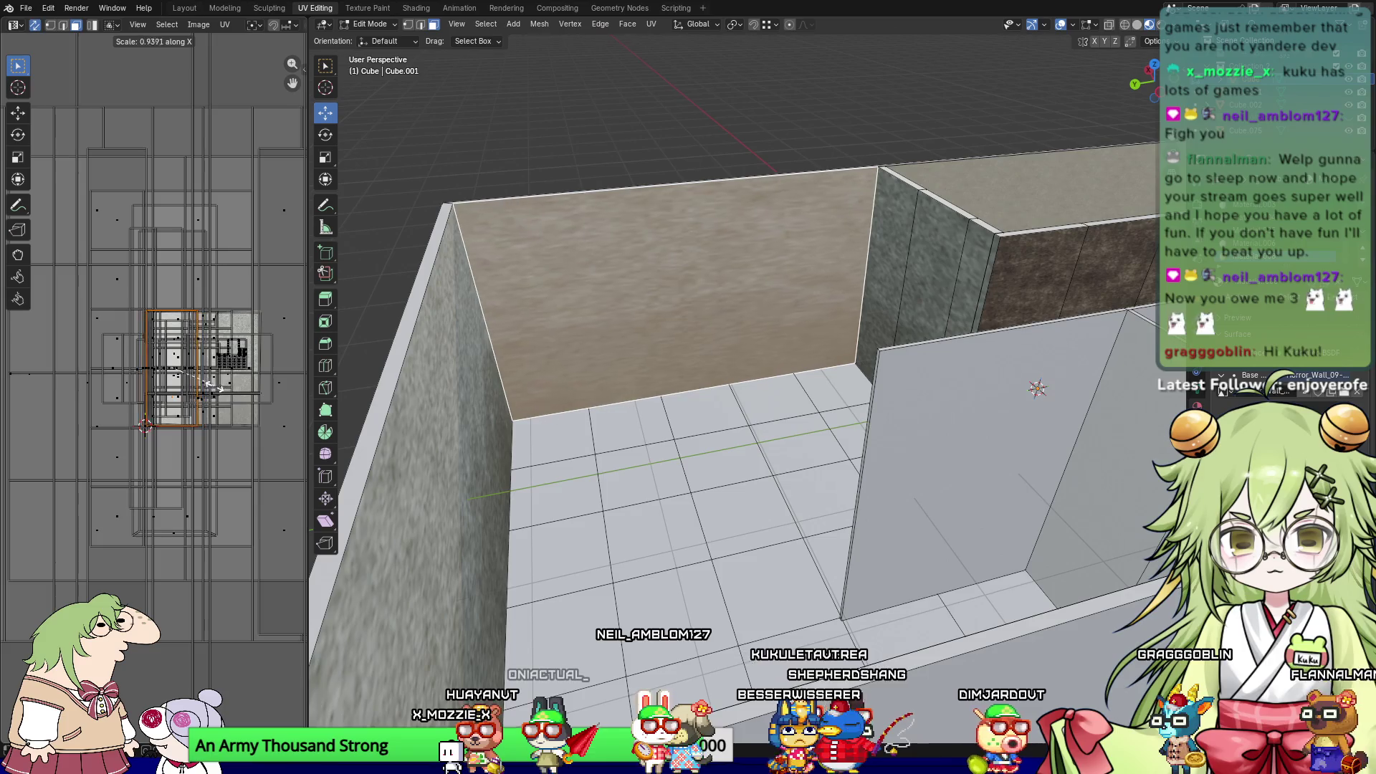
left_click(239, 390)
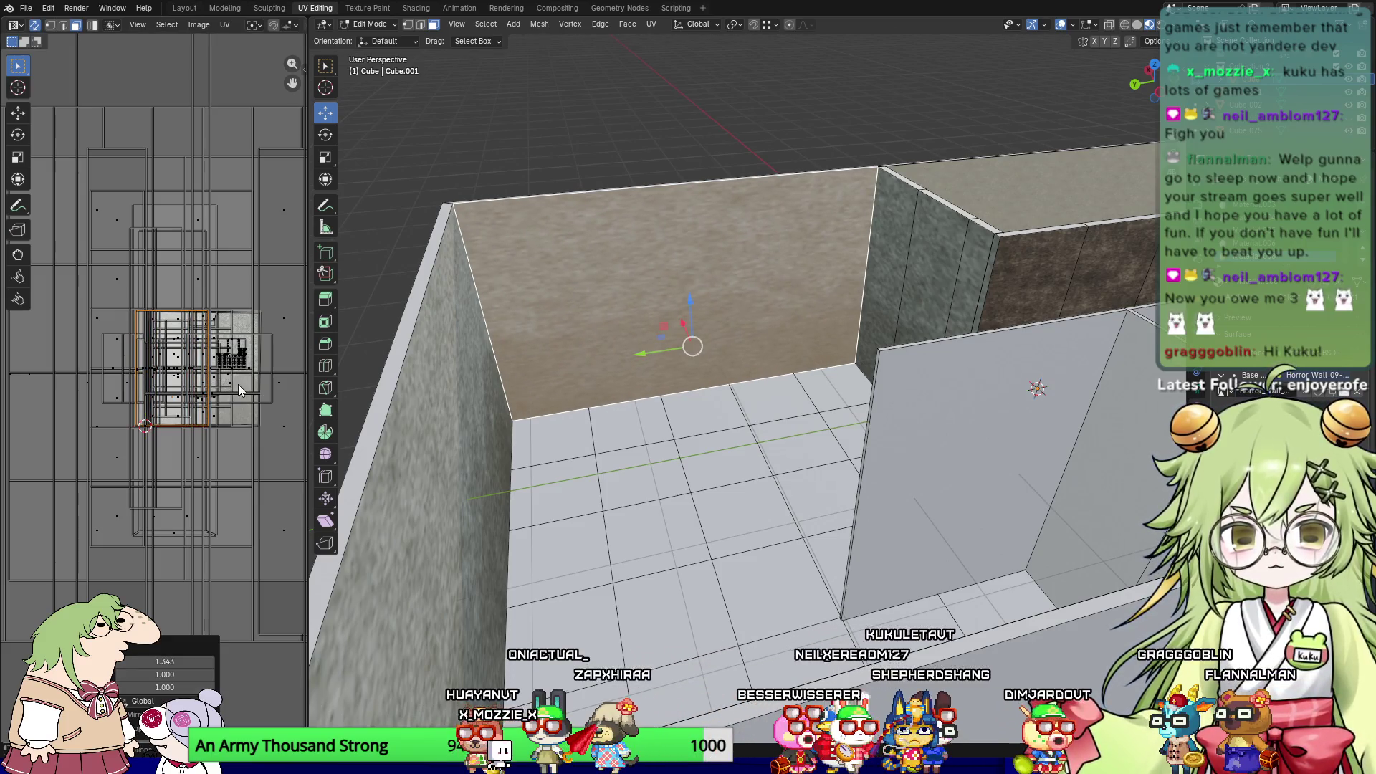
key("ctrl+z")
Step: Select the back wall face, view it from the right, and unwrap it
mouse_move(676, 228)
middle_mouse_down()
mouse_move(642, 269)
mouse_move(944, 294)
mouse_move(824, 314)
middle_mouse_up()
left_click(809, 316)
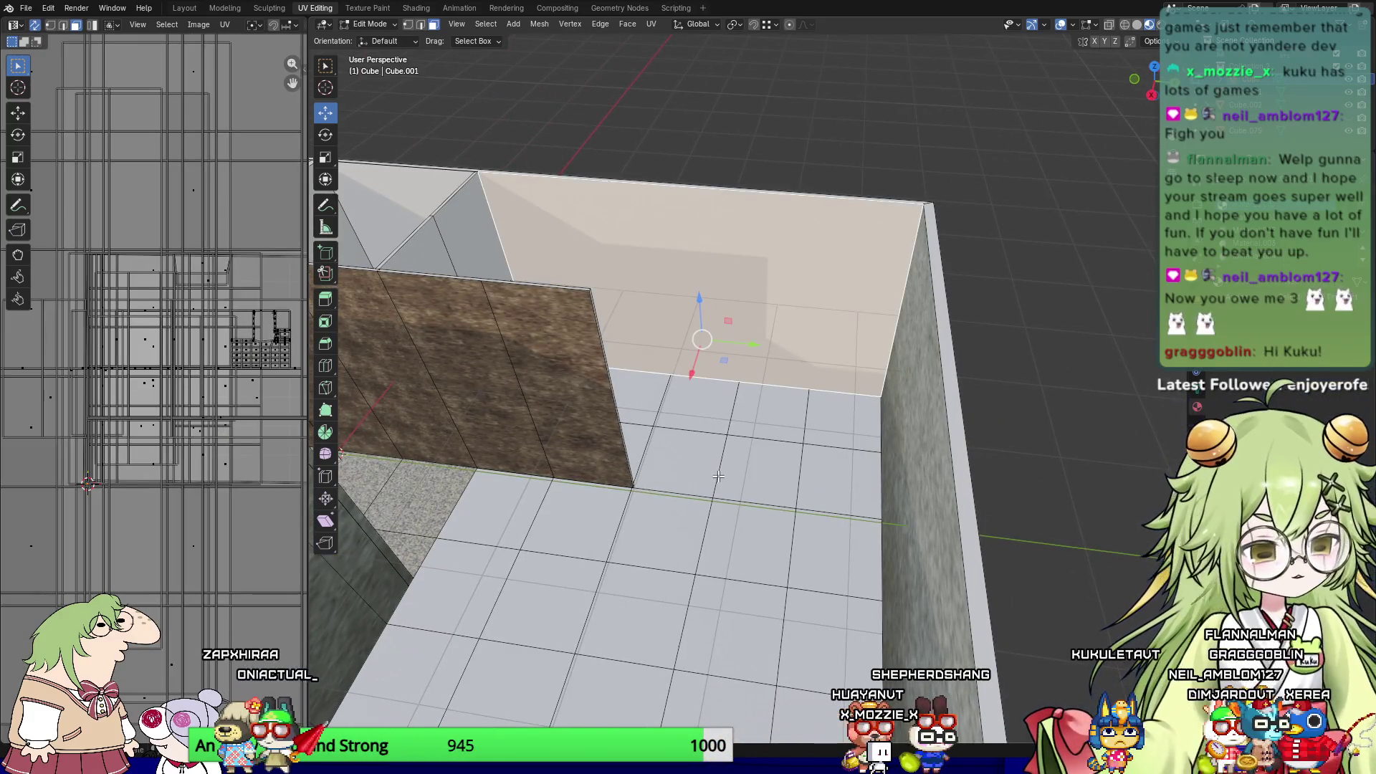
key("KP_3")
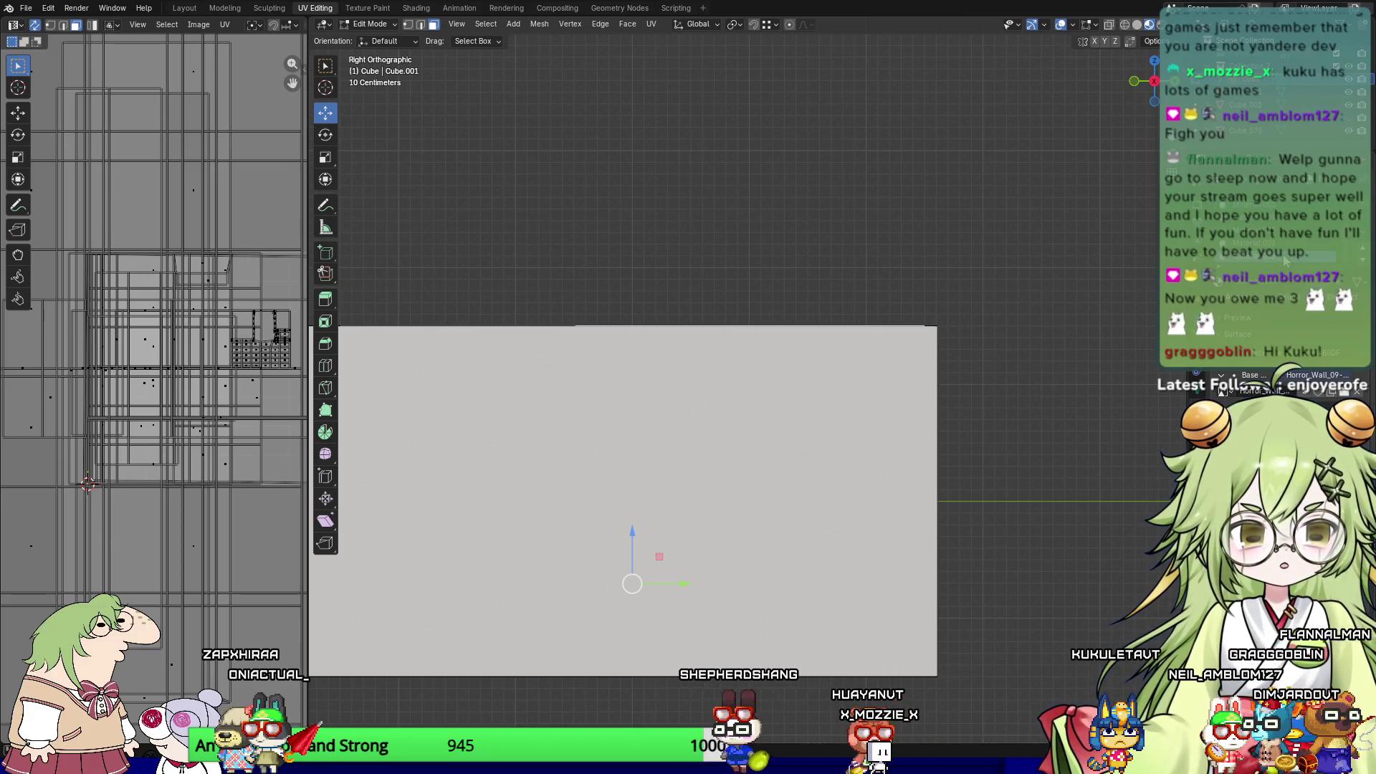
middle_click_drag(788, 501, 834, 485)
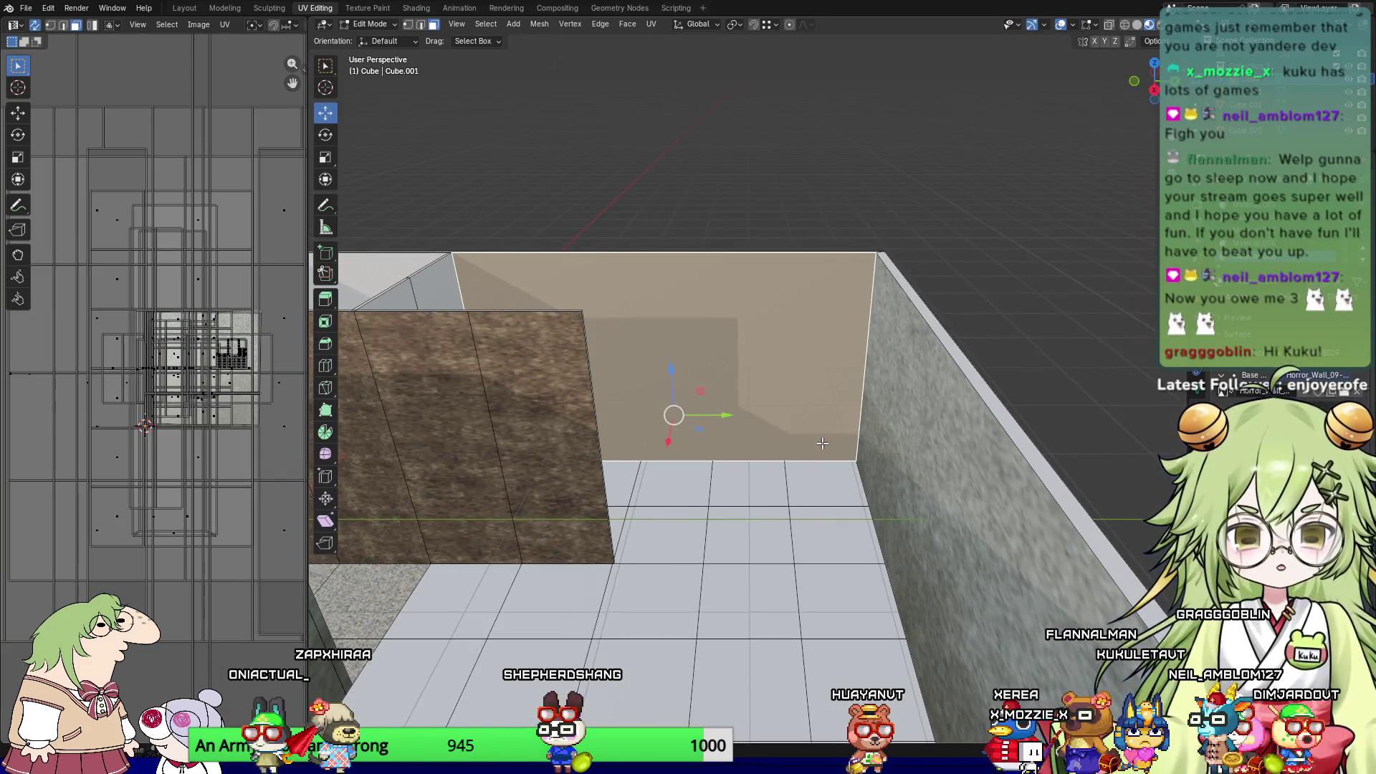
key("KP_3")
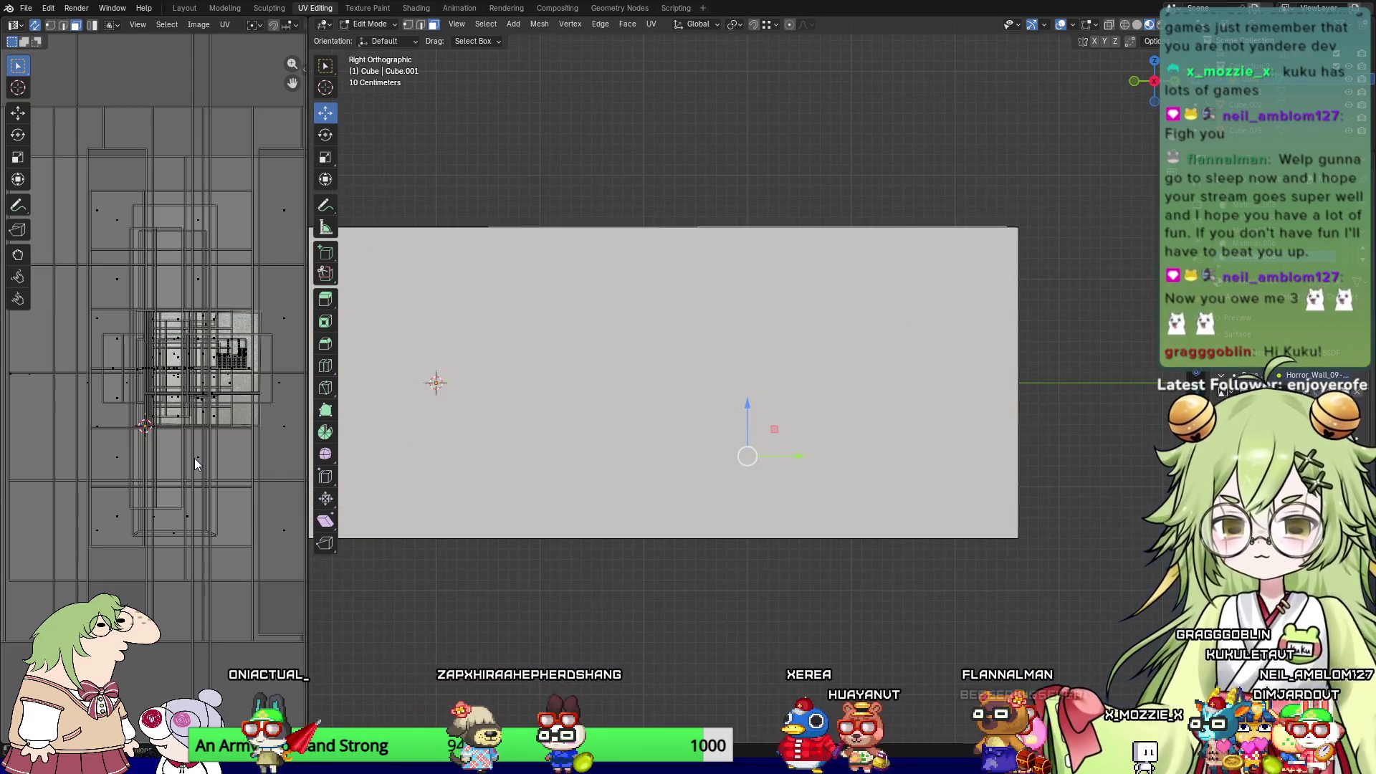
key("u")
left_click(244, 458)
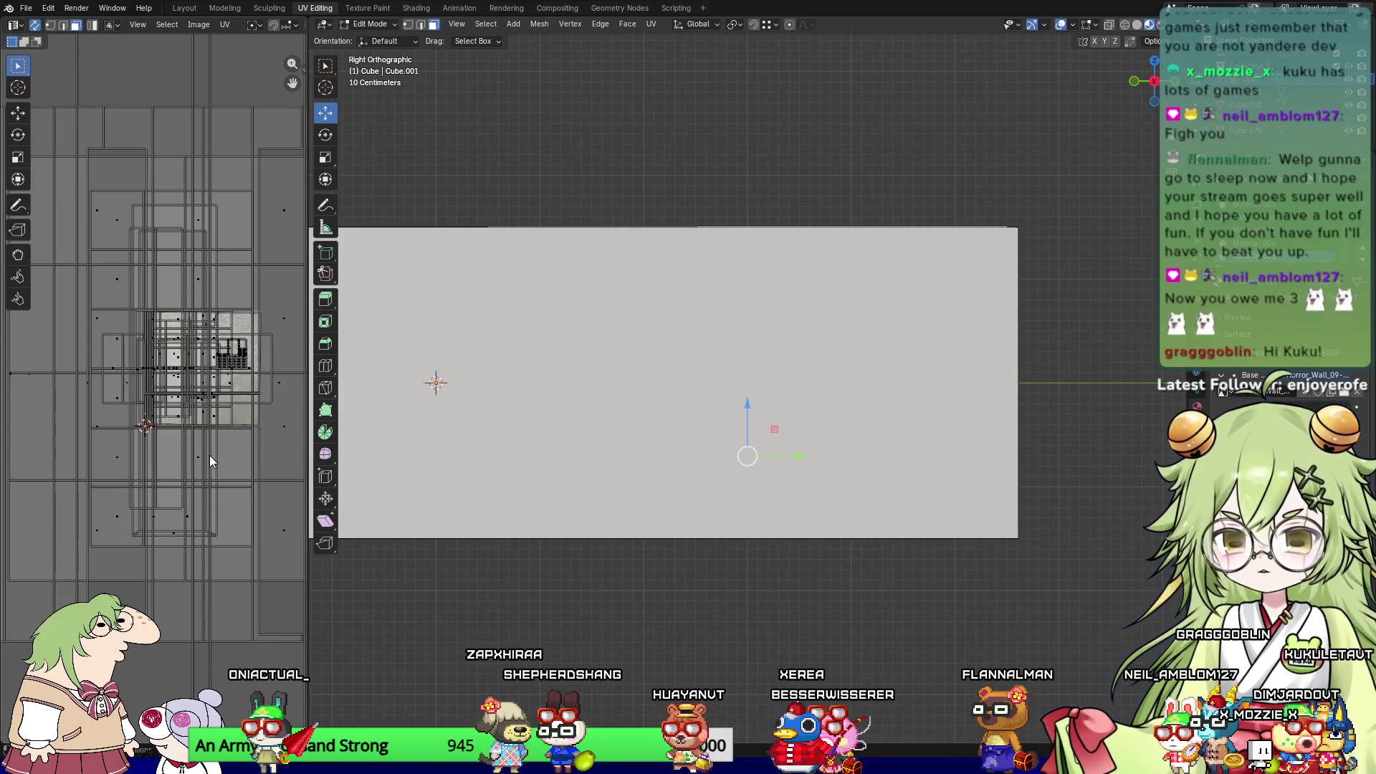
key("u")
left_click(215, 456)
Step: Start a horizontal UV scale on the back wall, then cancel it, keeping its width unchanged
middle_click_drag(645, 430, 846, 427)
key("s")
key("Escape")
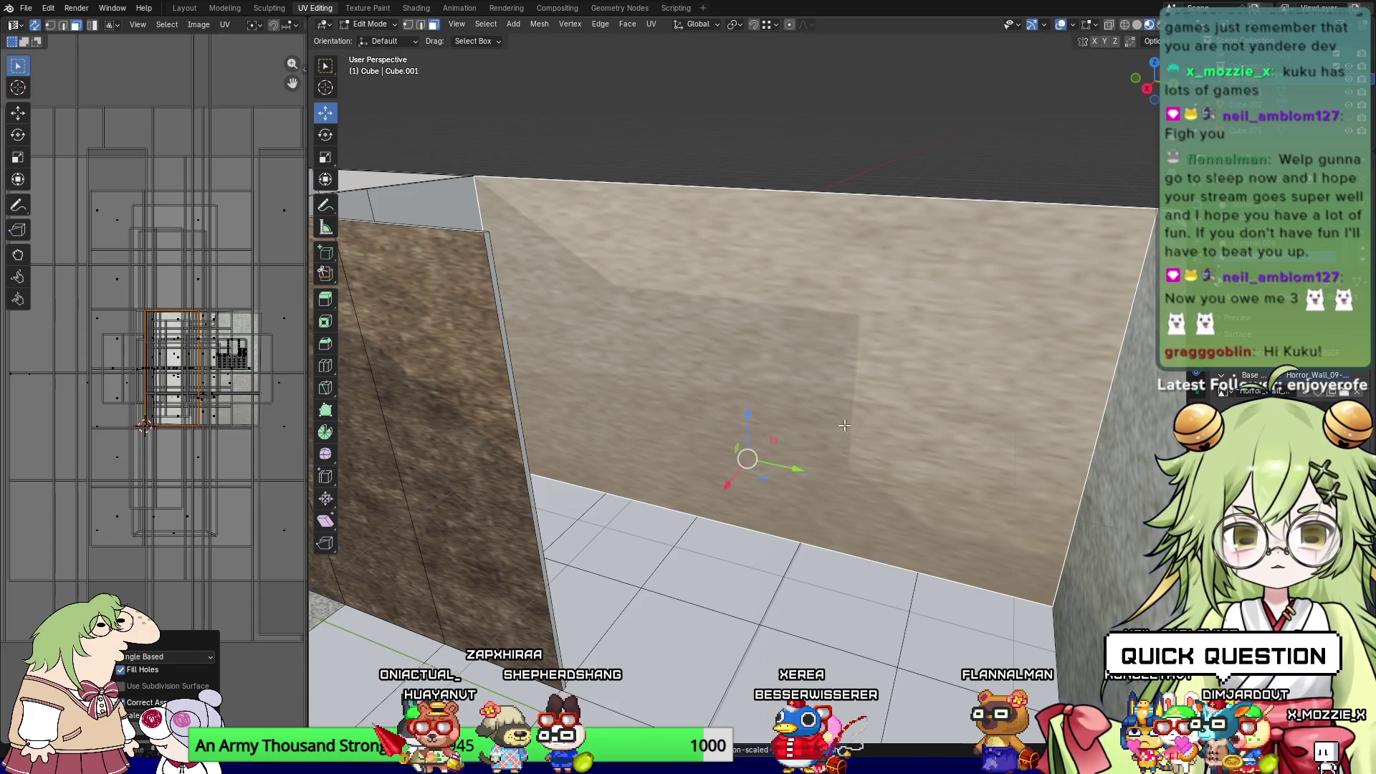
key("s")
key("x")
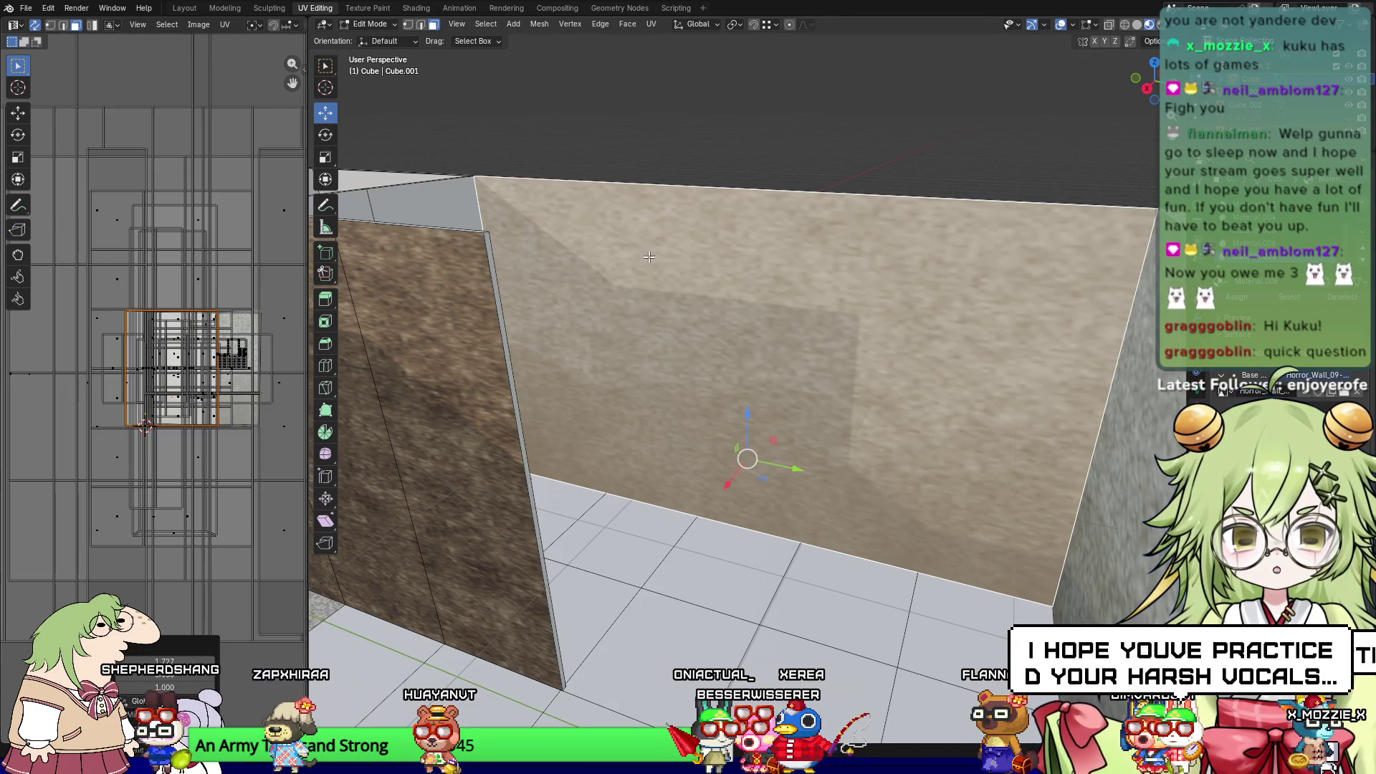
right_click(693, 384)
mouse_move(693, 384)
middle_mouse_down()
mouse_move(564, 357)
mouse_move(645, 360)
middle_mouse_up()
scroll(684, 379, "down", 10)
scroll(563, 357, "up", 3)
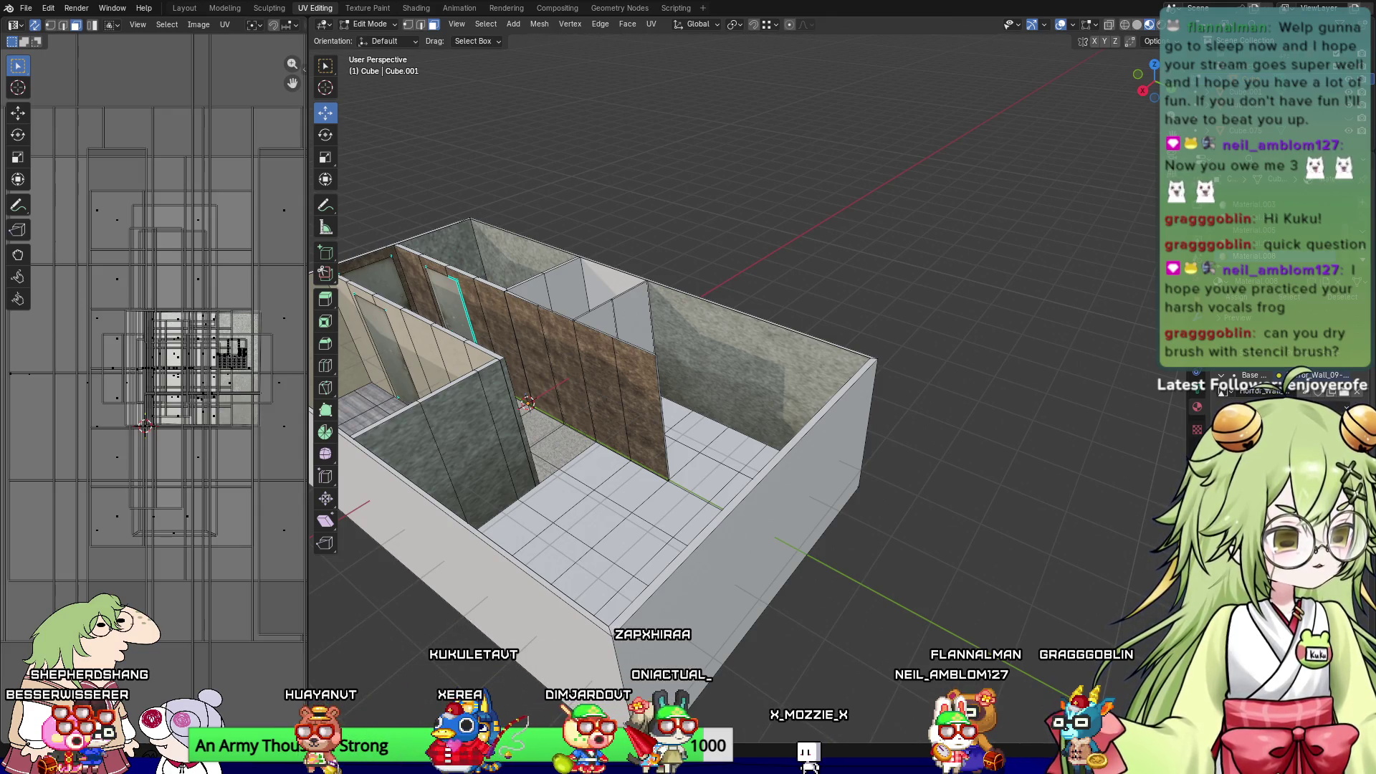
Step: Select the partition wall face beside the doorway and view it straight on
mouse_move(774, 502)
middle_mouse_down()
mouse_move(774, 544)
mouse_move(781, 516)
mouse_move(786, 528)
mouse_move(727, 381)
middle_mouse_up()
left_click(662, 288)
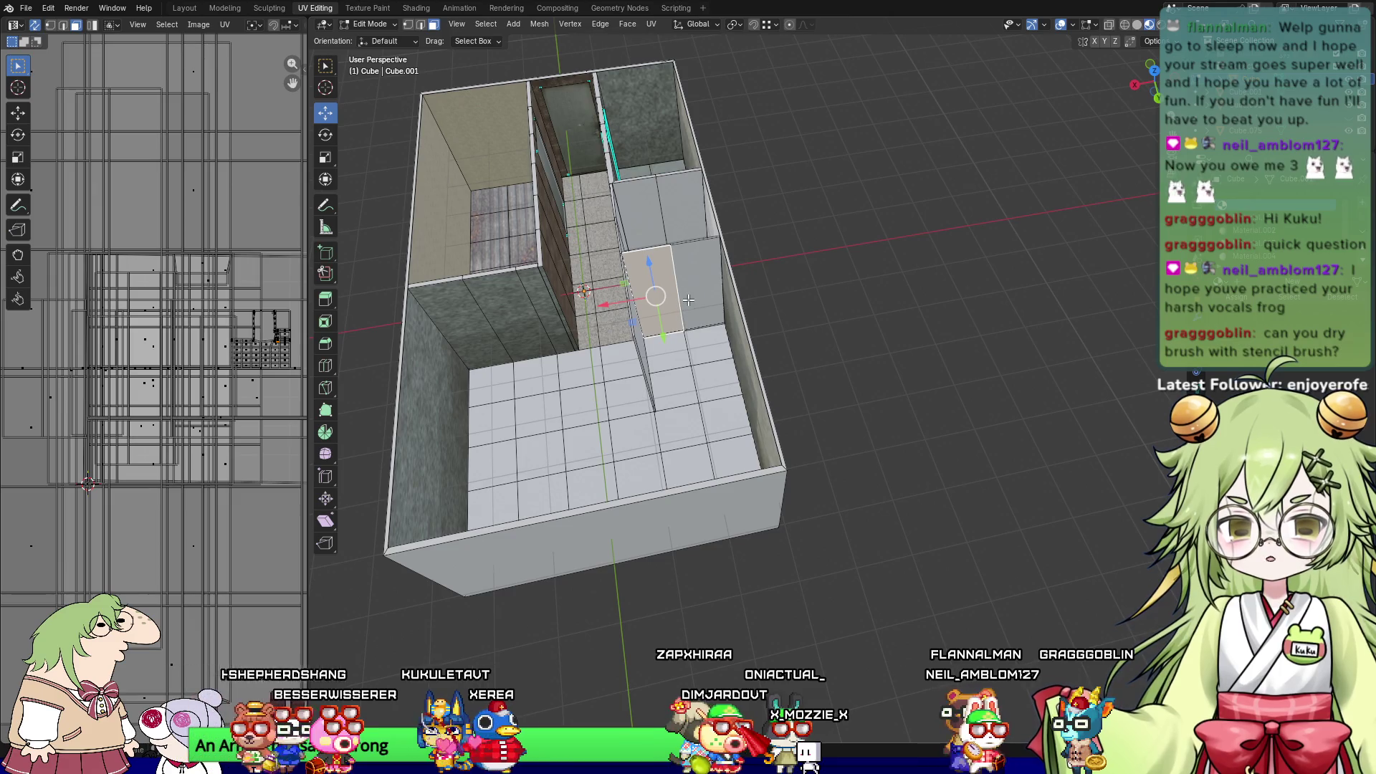
left_click(693, 285, "shift")
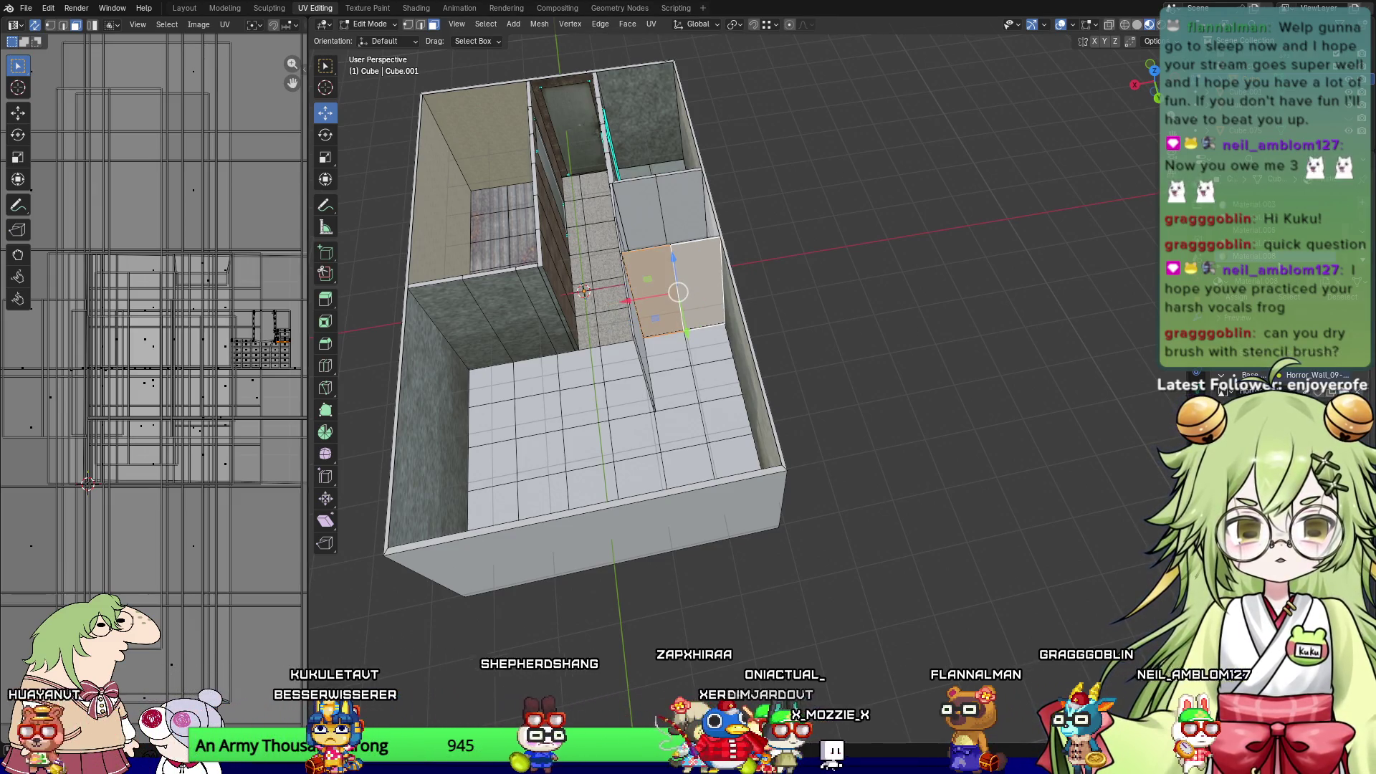
left_click(693, 285)
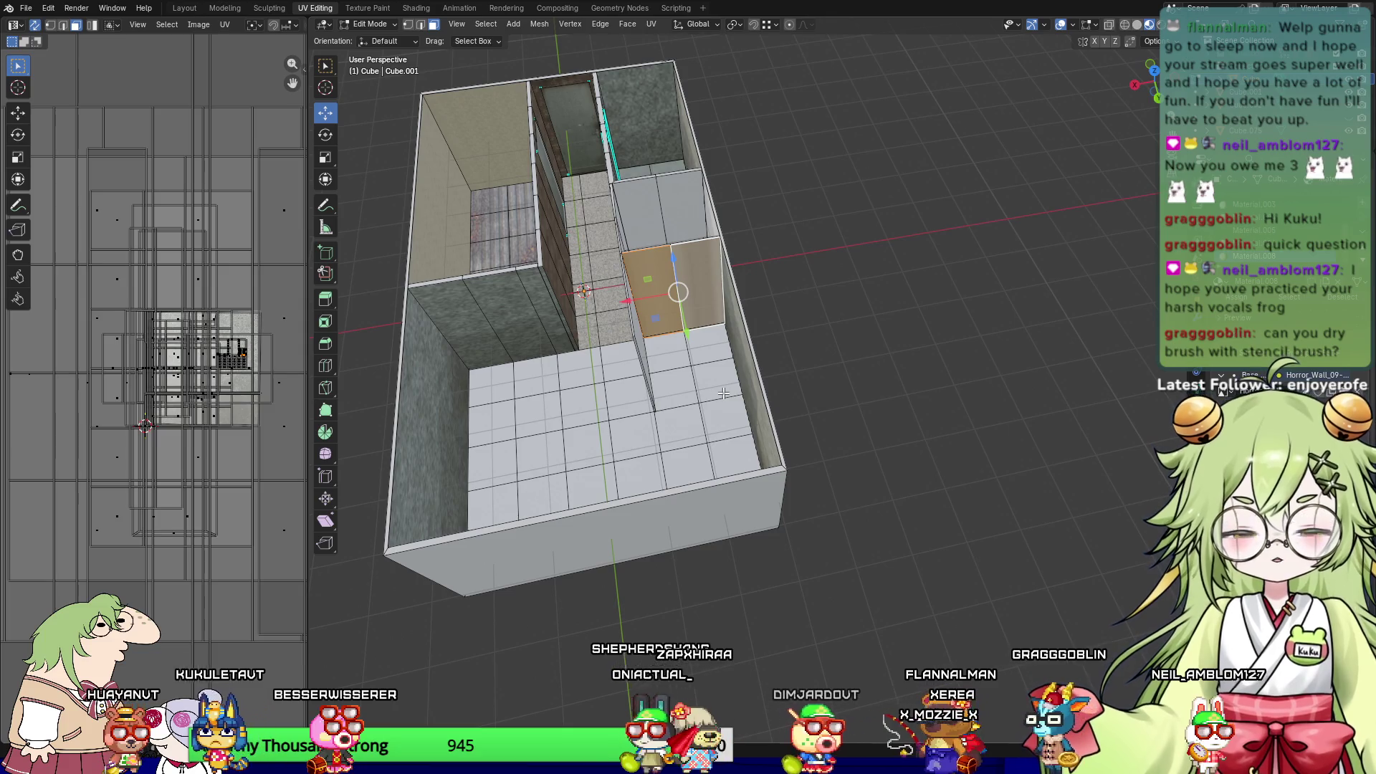
key("KP_3")
key("KP_Decimal")
key("KP_1")
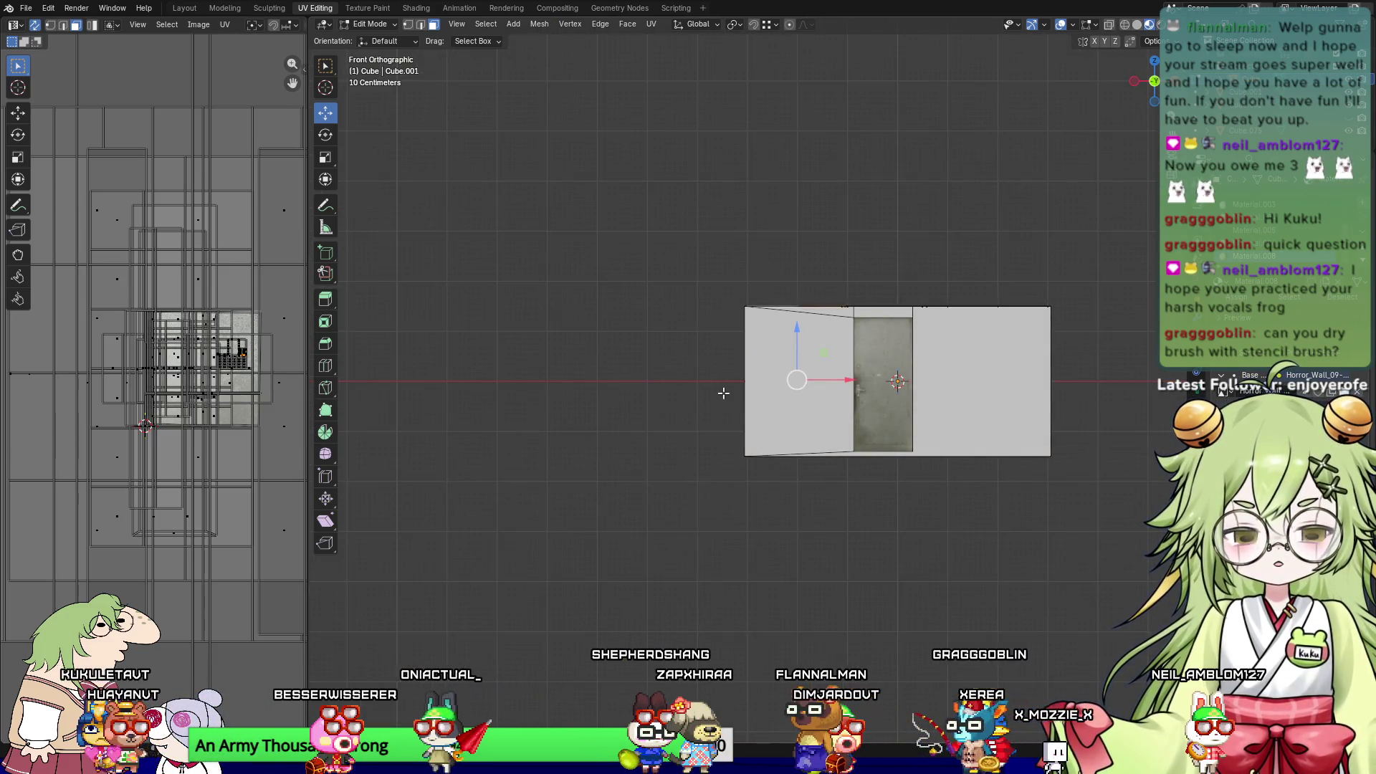
key("ctrl+KP_1")
middle_click_drag(723, 393, 790, 390, "shift")
Step: Unwrap the doorway partition face from the front view
key("u")
mouse_move(145, 425)
left_click(186, 427)
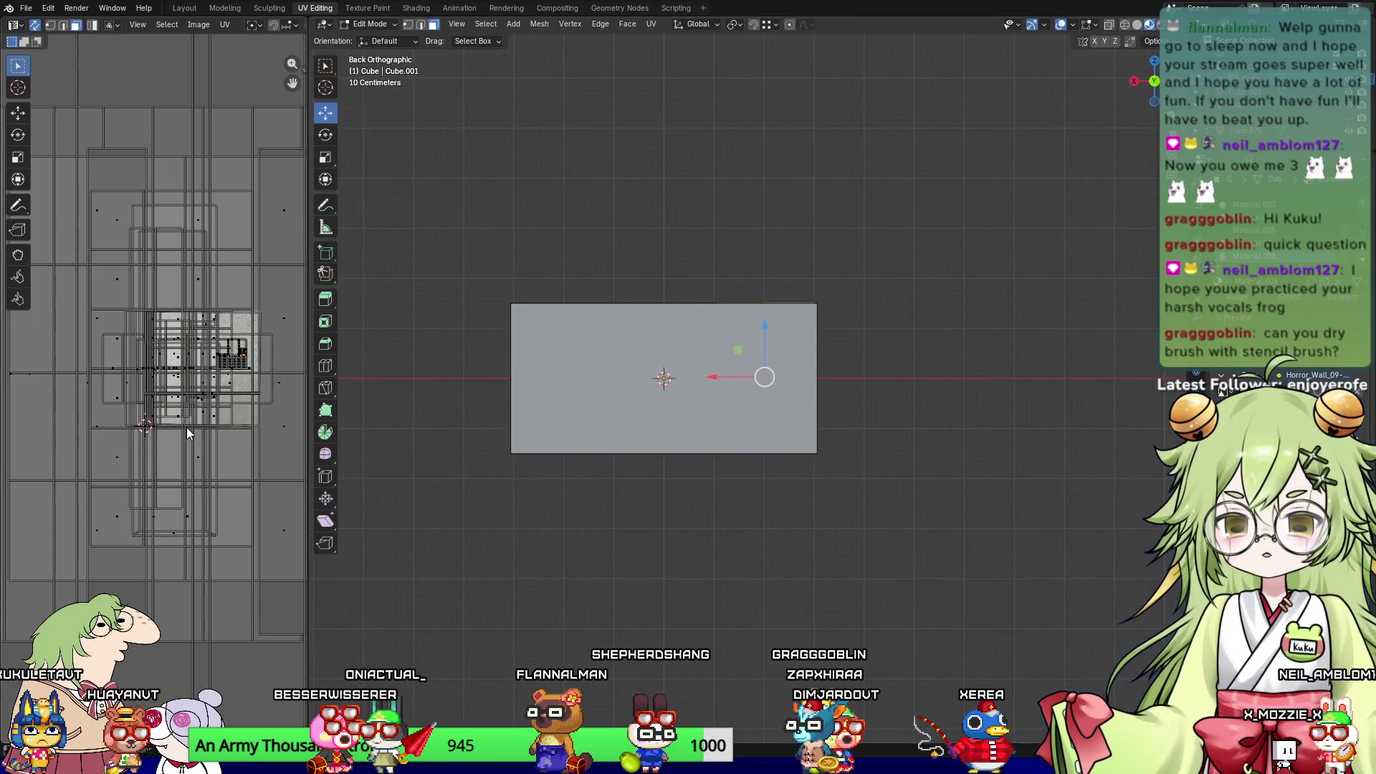
scroll(705, 374, "up", 6)
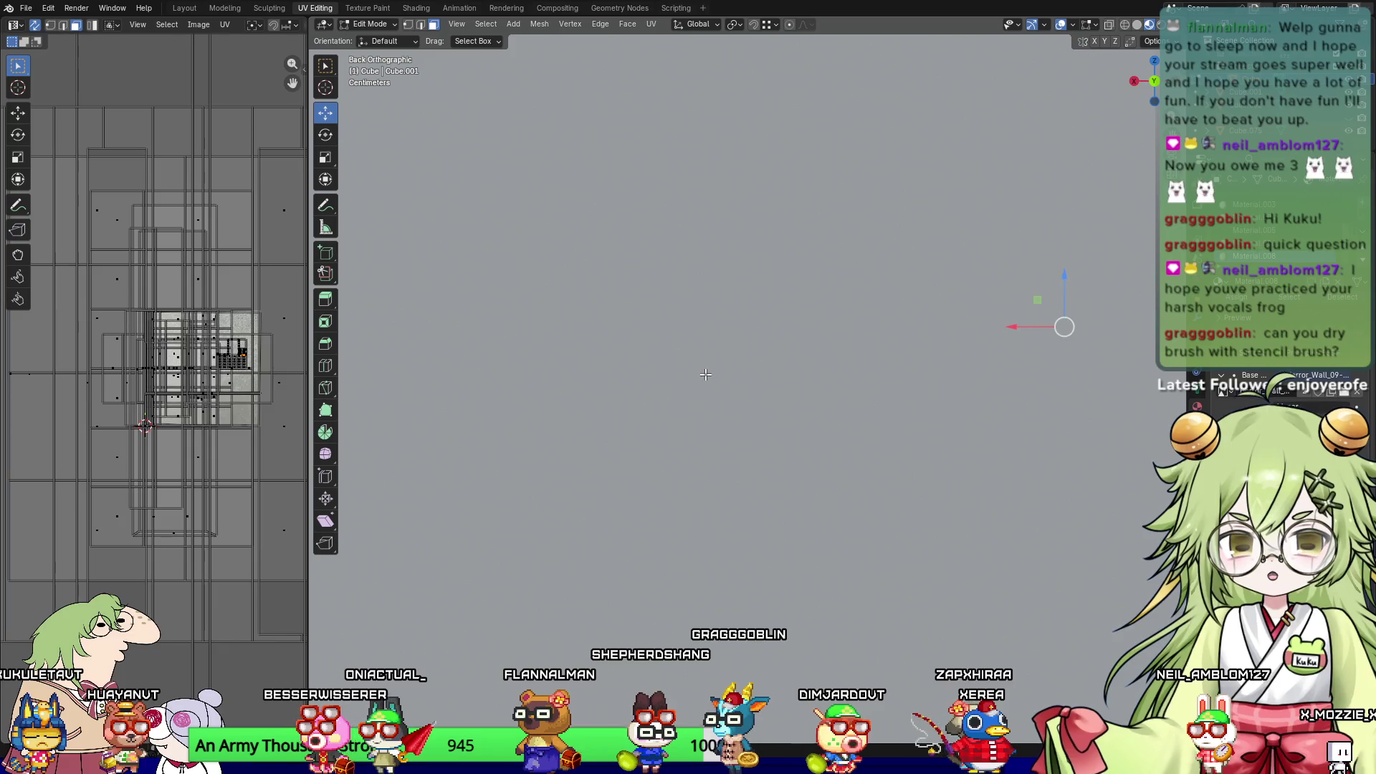
middle_click_drag(720, 380, 737, 395)
scroll(720, 452, "down", 3)
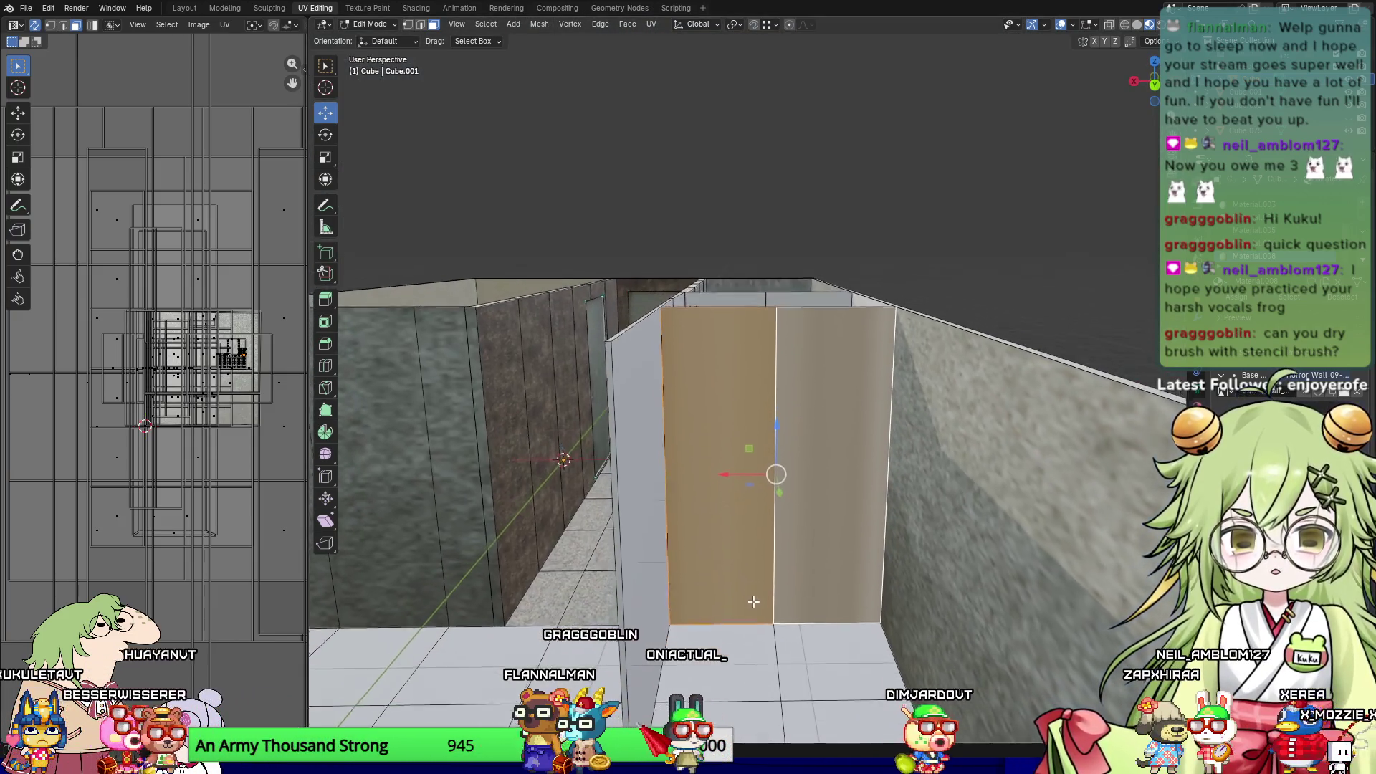
right_click(208, 363)
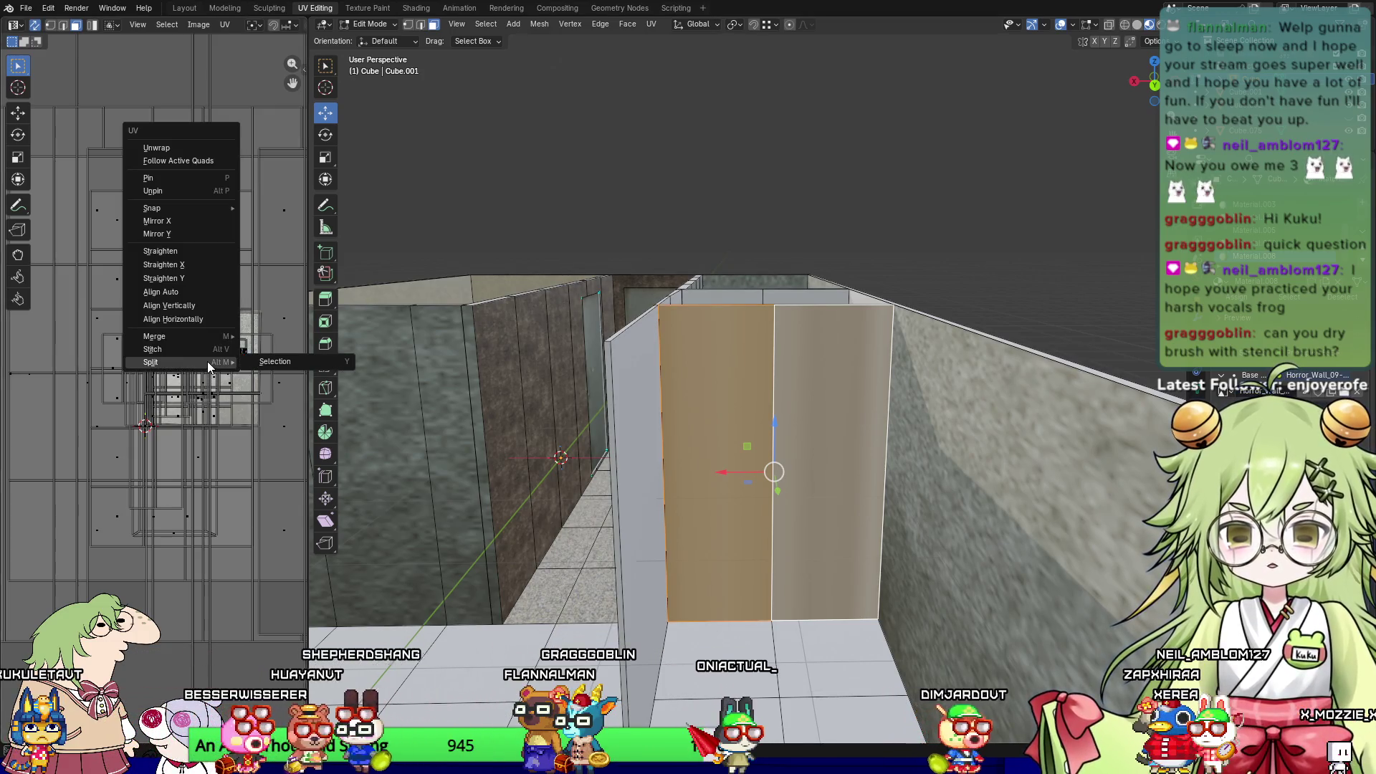
left_click(294, 347)
key("KP_3")
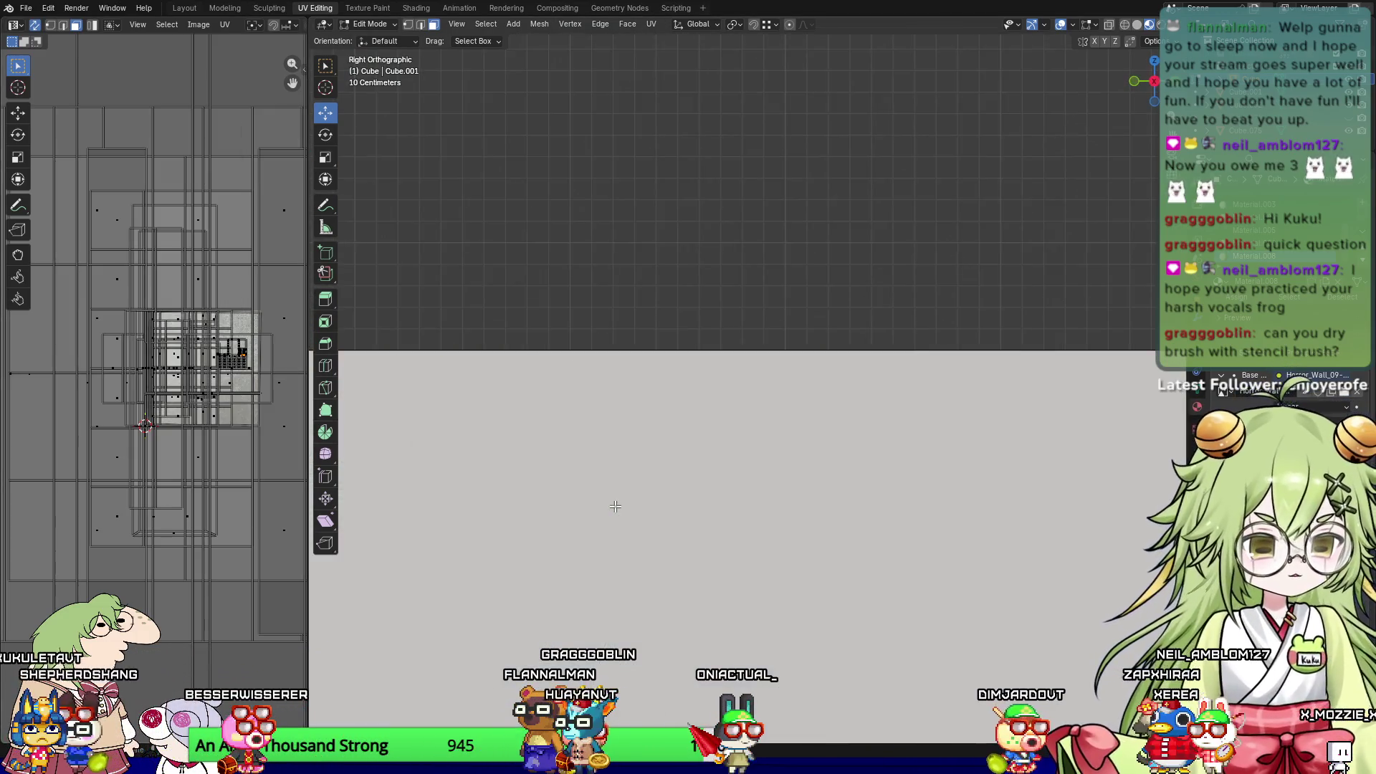
key("KP_1")
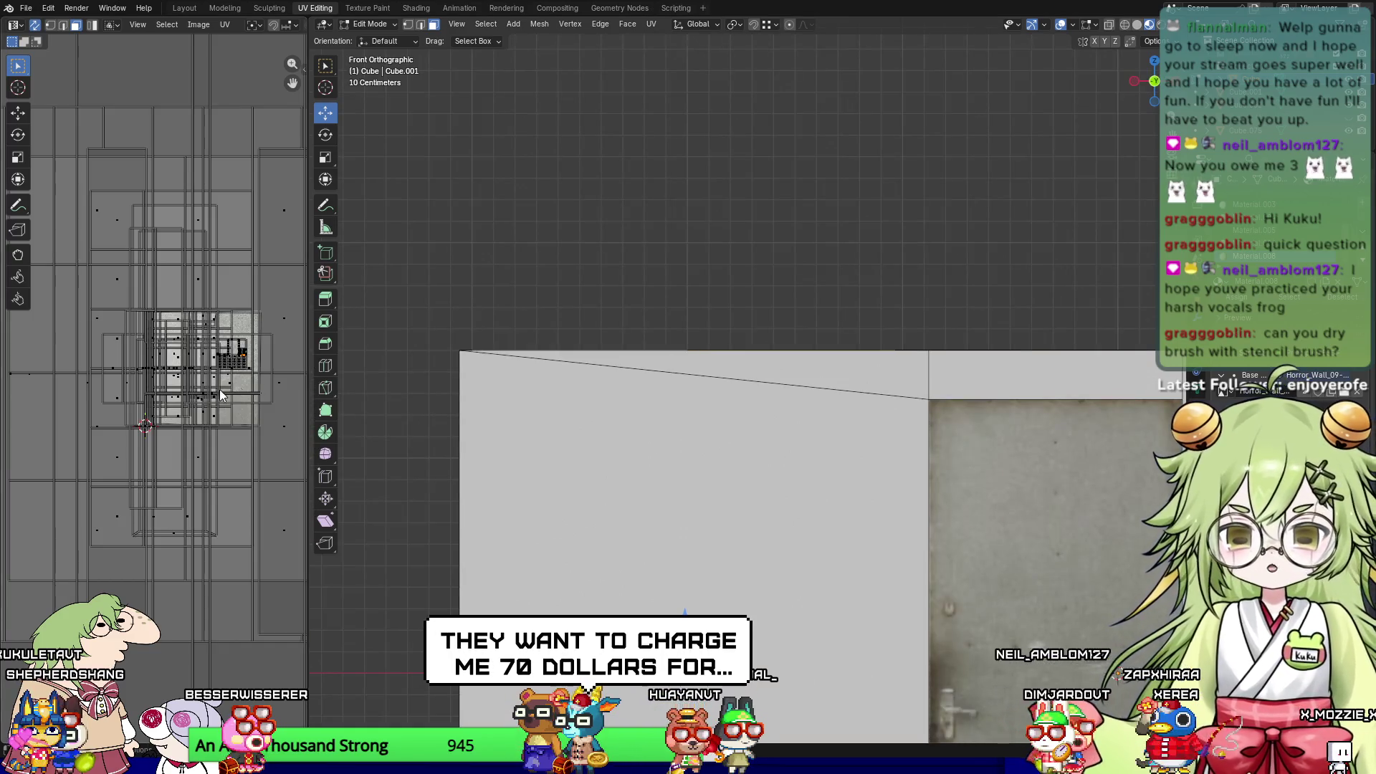
key("u")
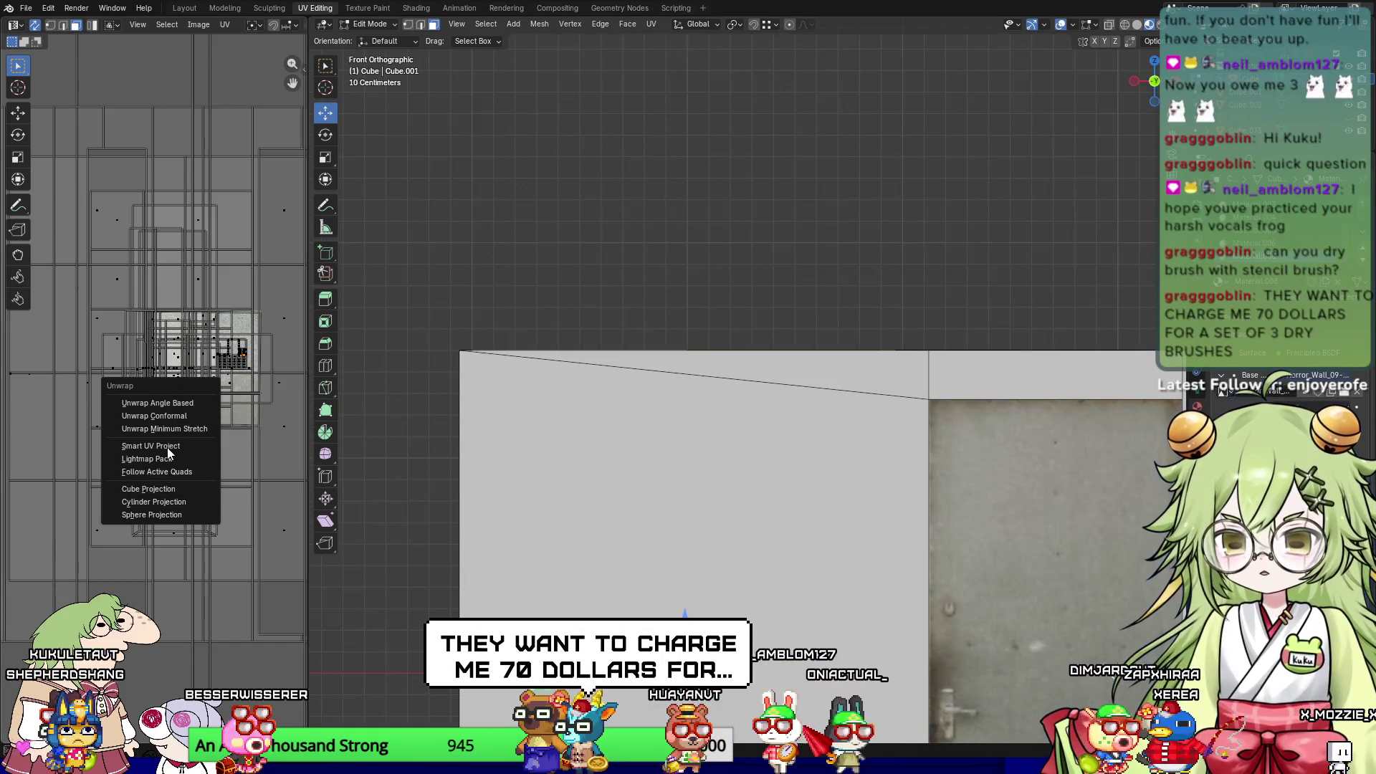
left_click(167, 450)
Step: Check the unwrapped partition face in perspective, then deselect it
middle_click_drag(824, 444, 890, 431)
left_click(712, 438)
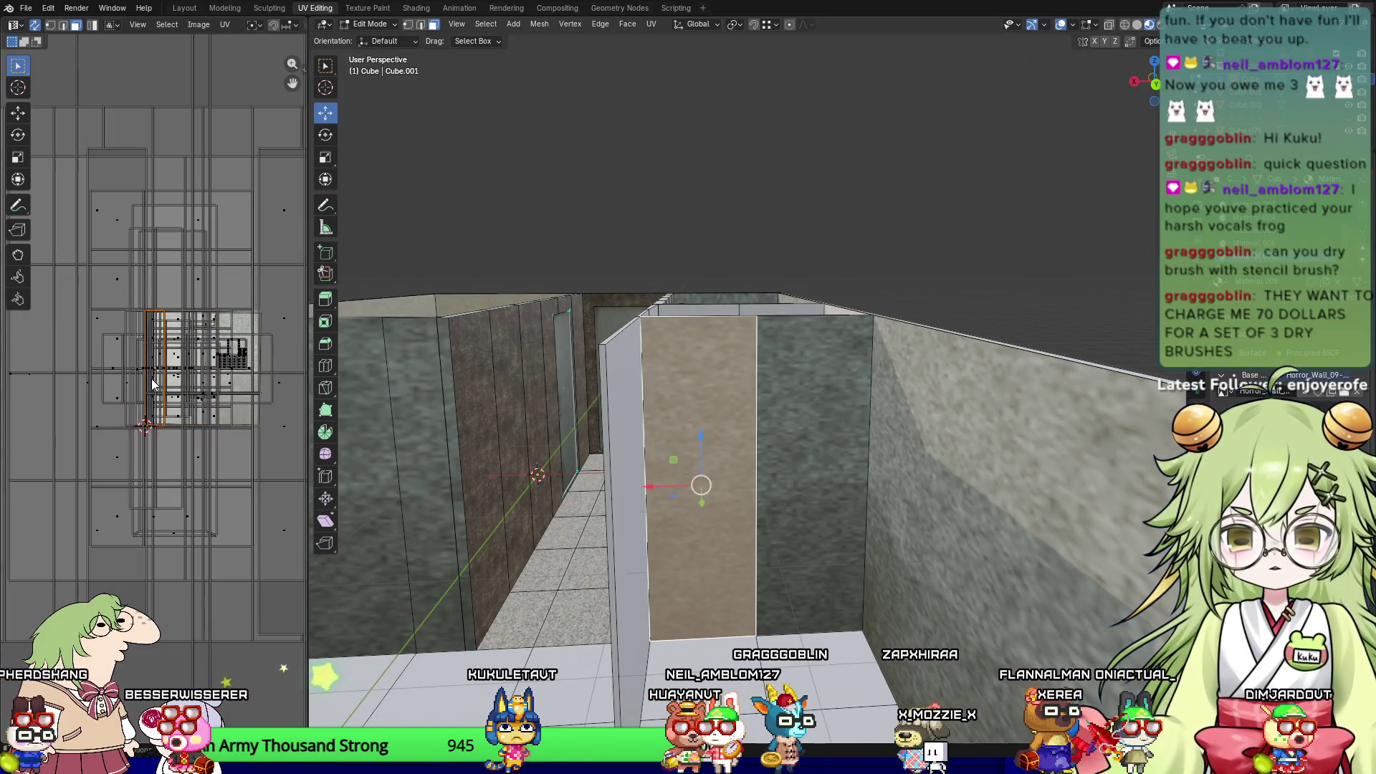
left_click(806, 205)
mouse_move(807, 206)
middle_mouse_down()
mouse_move(513, 405)
mouse_move(581, 377)
middle_mouse_up()
scroll(581, 377, "up", 4)
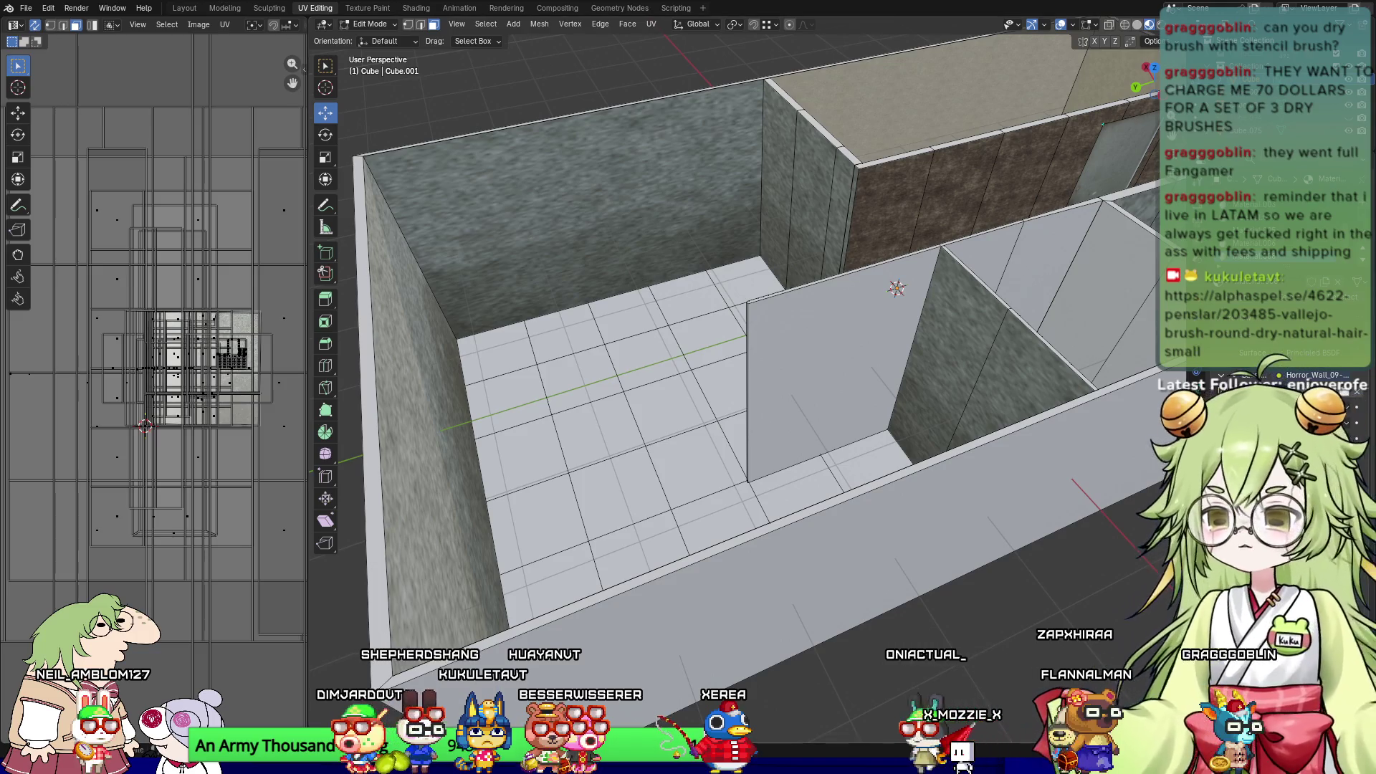
Step: Select the tall partition wall face and apply an Angle Based unwrap from the side view
mouse_move(749, 416)
middle_mouse_down()
mouse_move(746, 453)
mouse_move(316, 449)
middle_mouse_up()
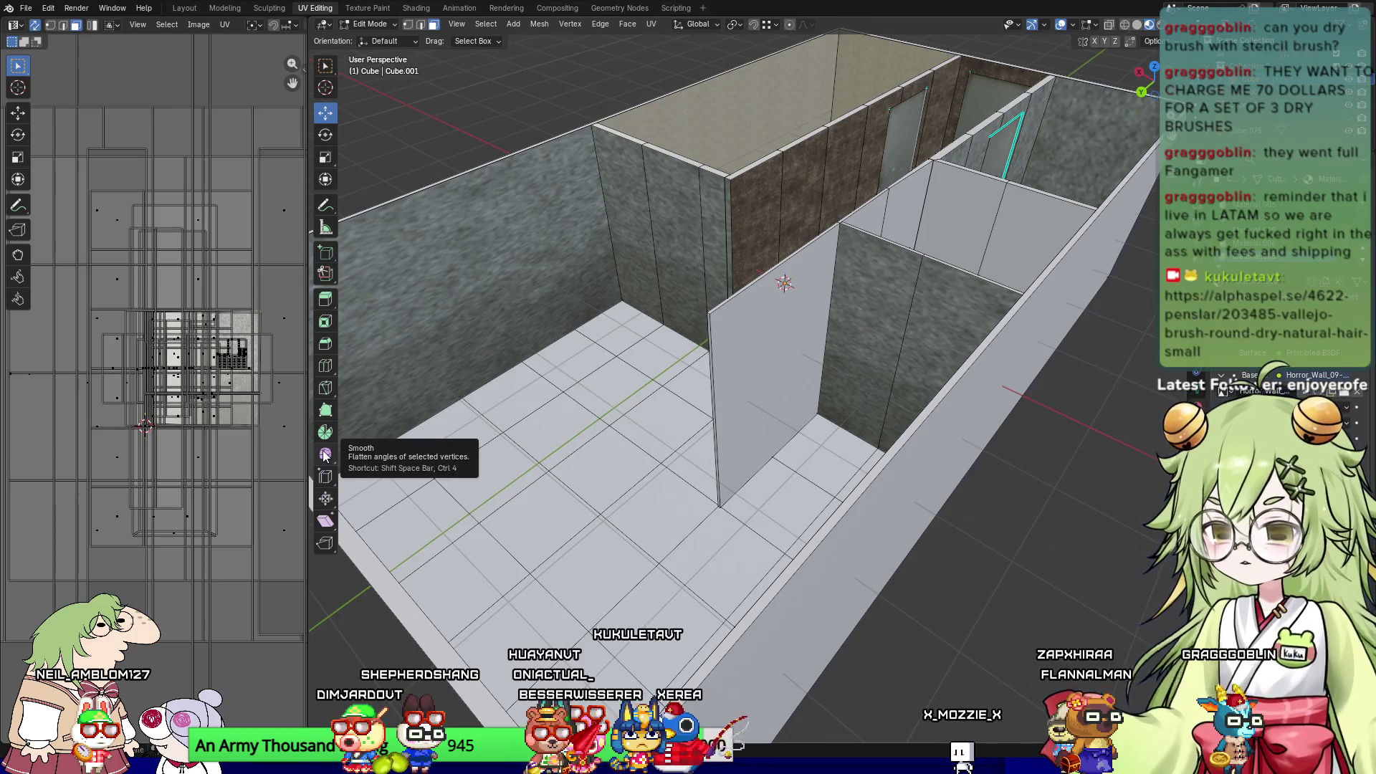
mouse_move(506, 418)
middle_mouse_down()
mouse_move(475, 417)
mouse_move(462, 397)
middle_mouse_up()
scroll(480, 417, "up", 3)
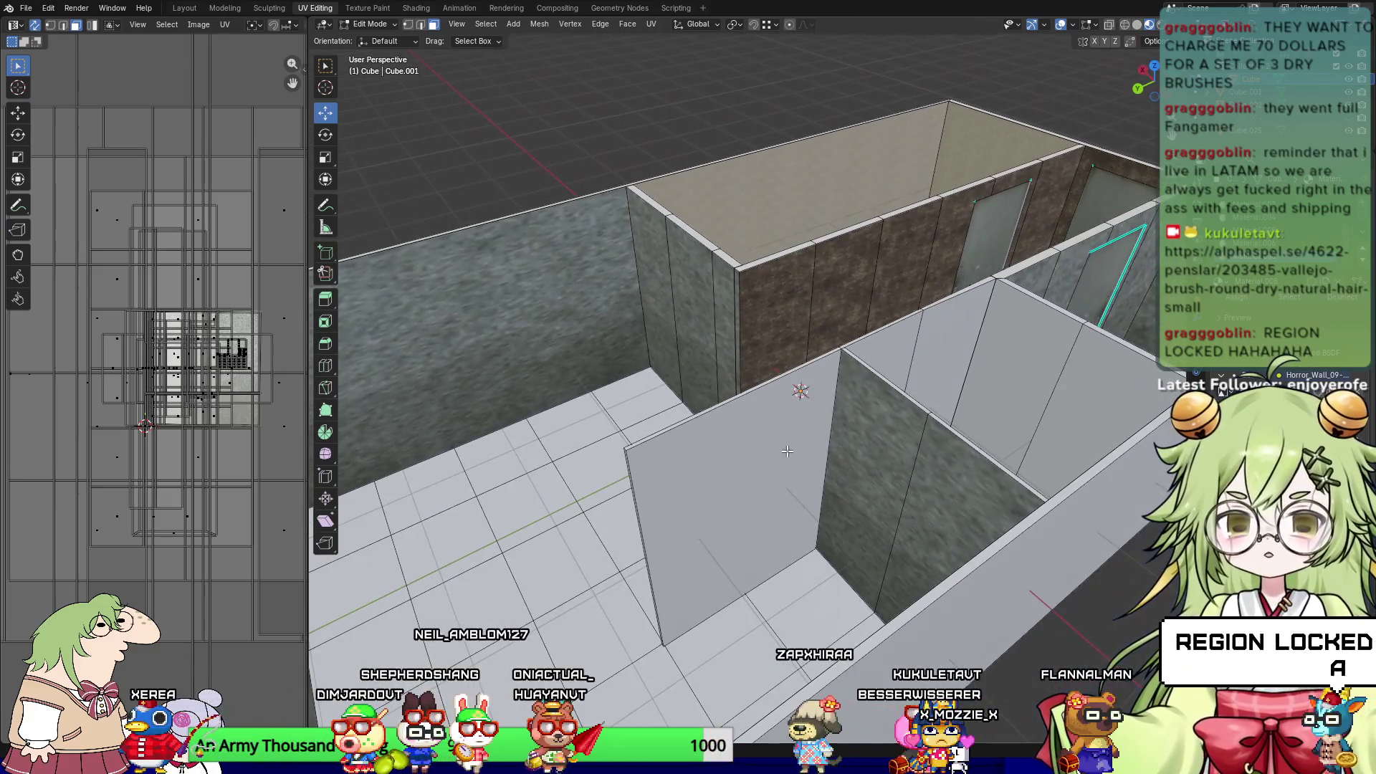
left_click(749, 459)
middle_click_drag(749, 458, 1092, 453)
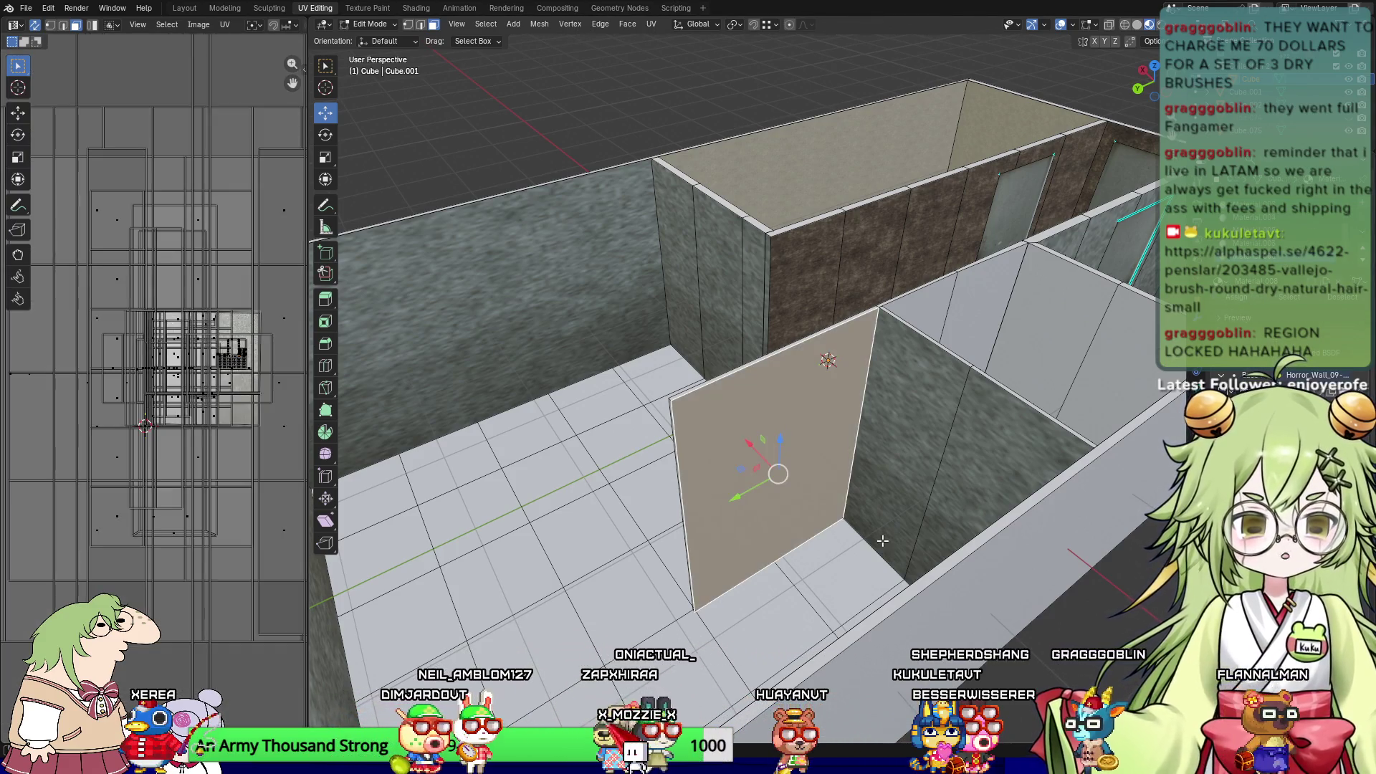
middle_click_drag(867, 502, 870, 528)
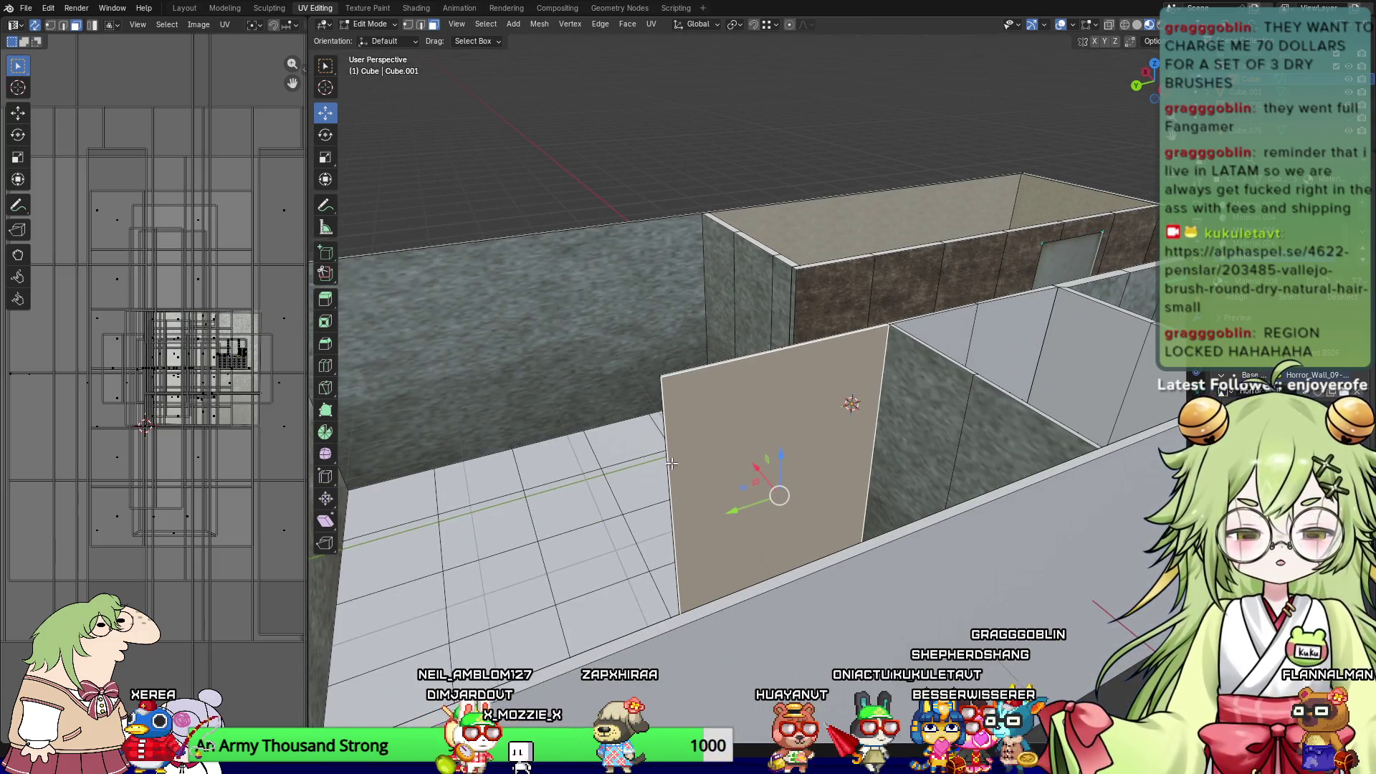
key("u")
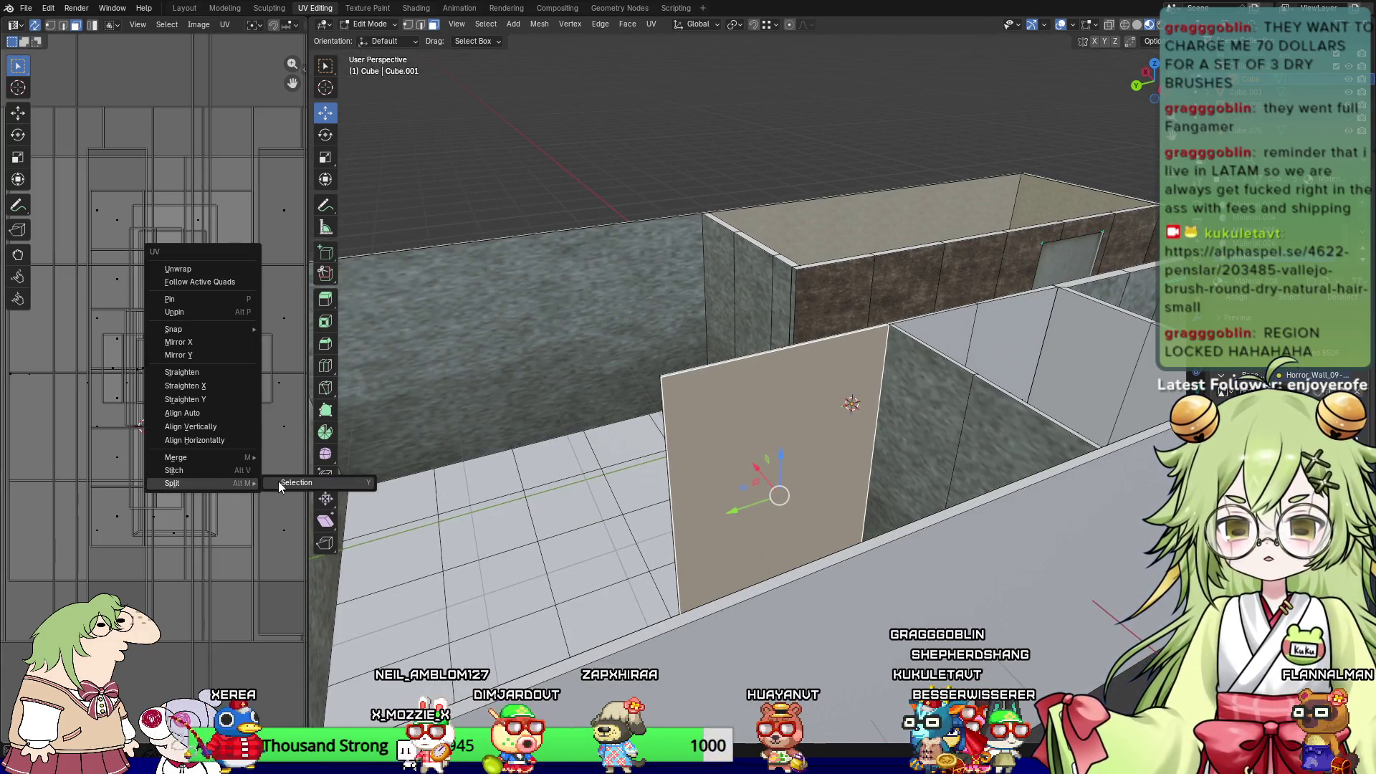
key("KP_3")
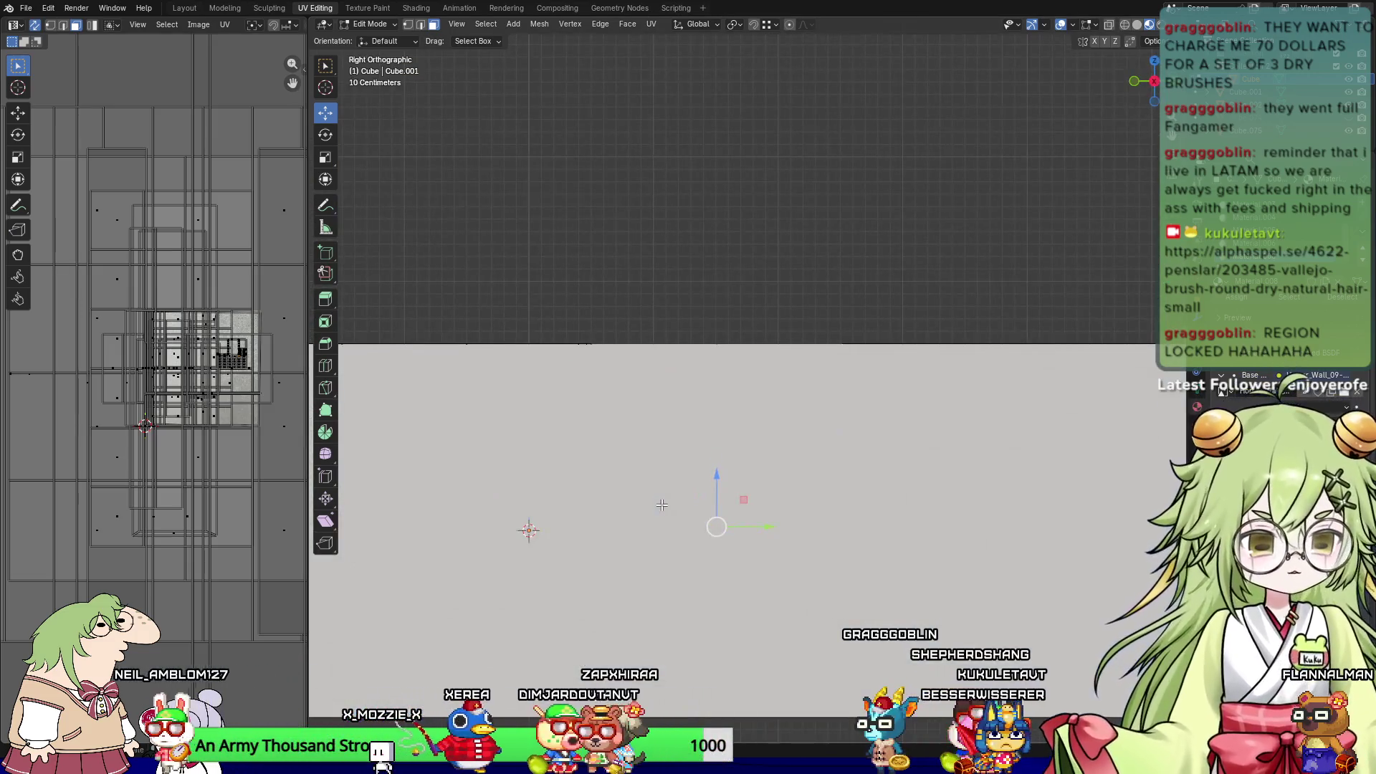
key("u")
left_click(166, 420)
mouse_move(745, 466)
middle_mouse_down()
mouse_move(809, 489)
mouse_move(744, 489)
middle_mouse_up()
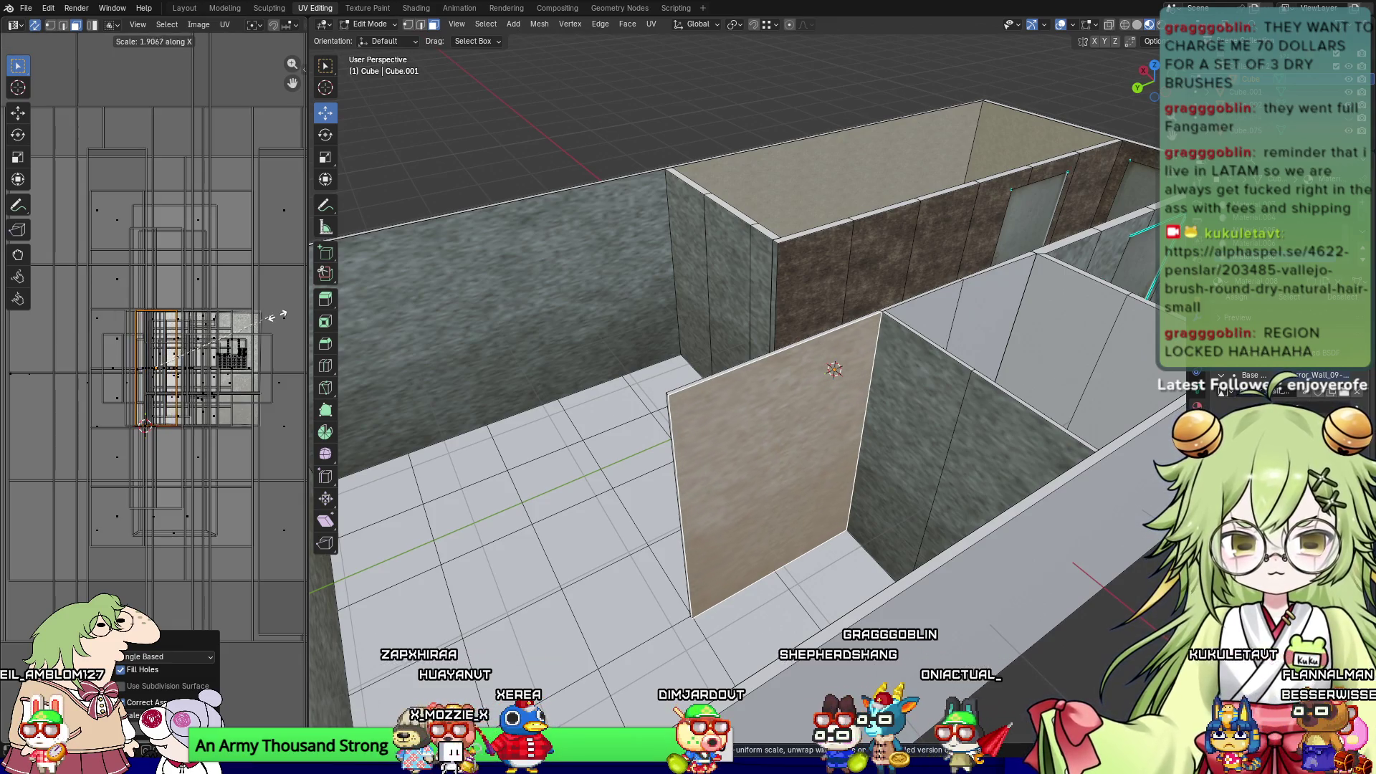
Step: Stretch the partition wall's and left wall's UVs horizontally to fit their widths
left_click(11, 311)
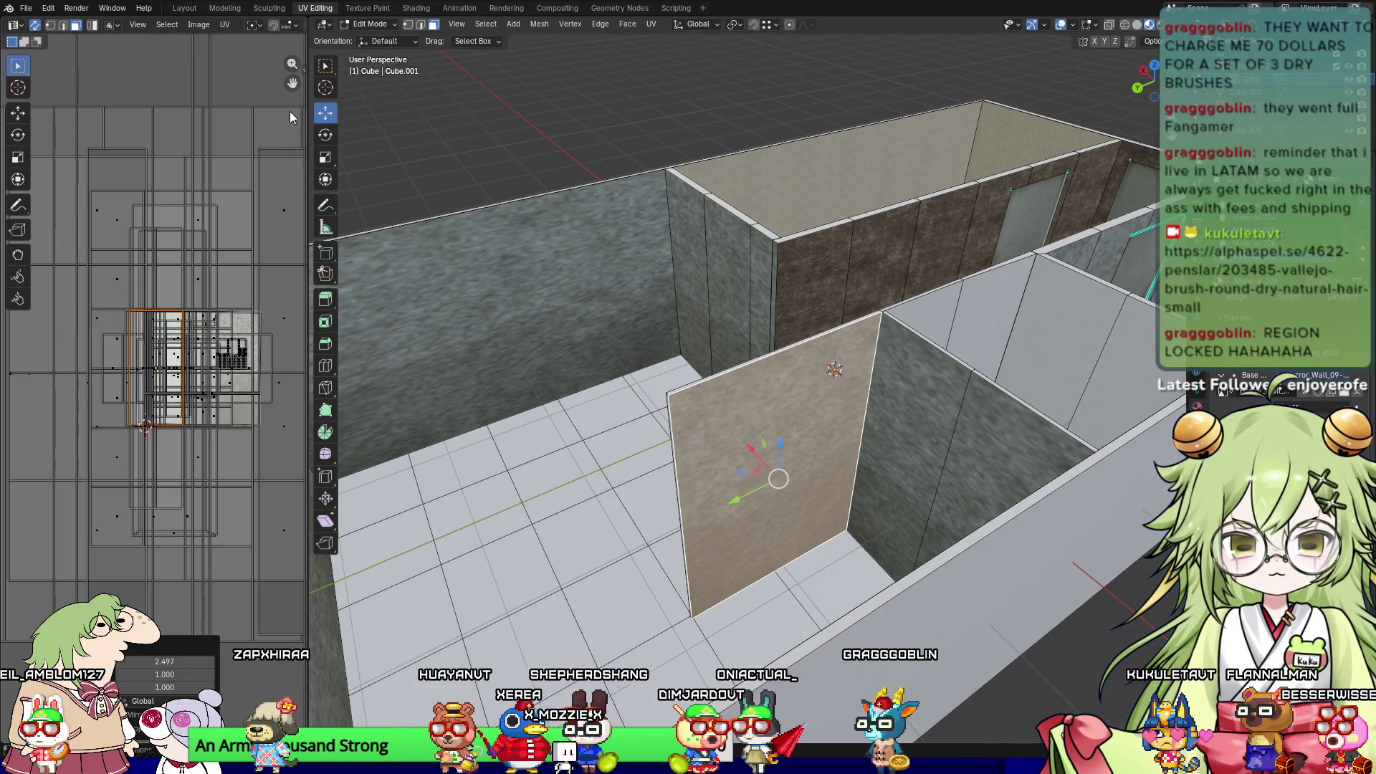
left_click(512, 278)
key("x")
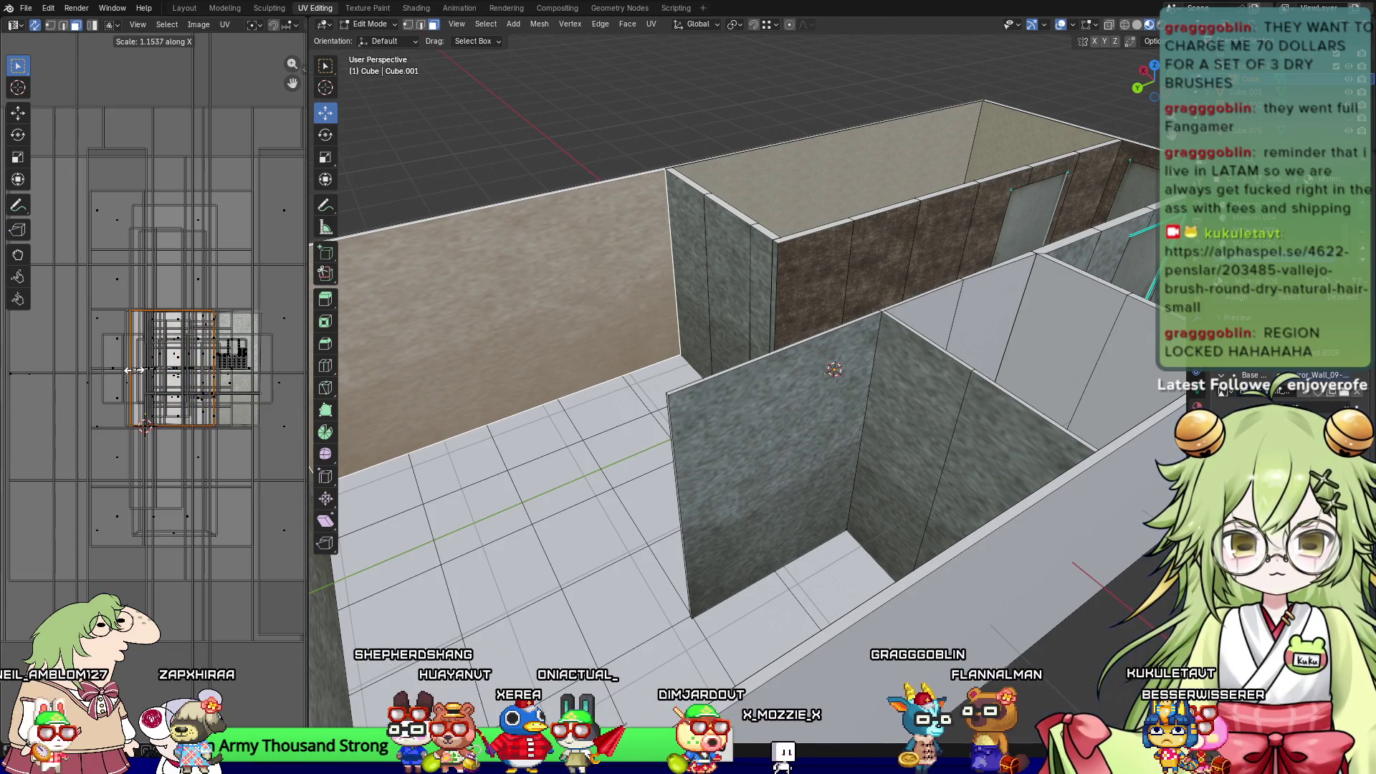
left_click(133, 370)
mouse_move(530, 430)
middle_mouse_down()
mouse_move(552, 454)
mouse_move(835, 485)
middle_mouse_up()
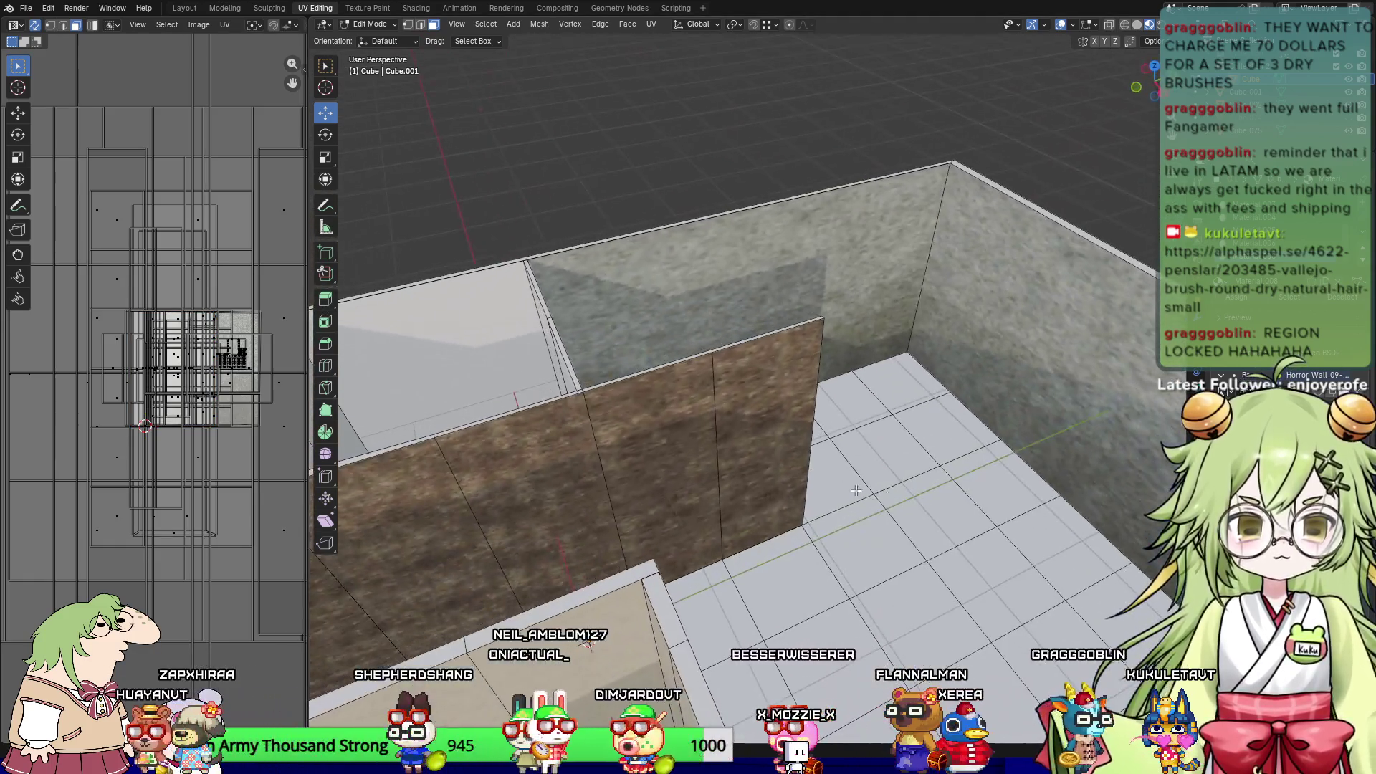
middle_click_drag(1150, 479, 708, 505)
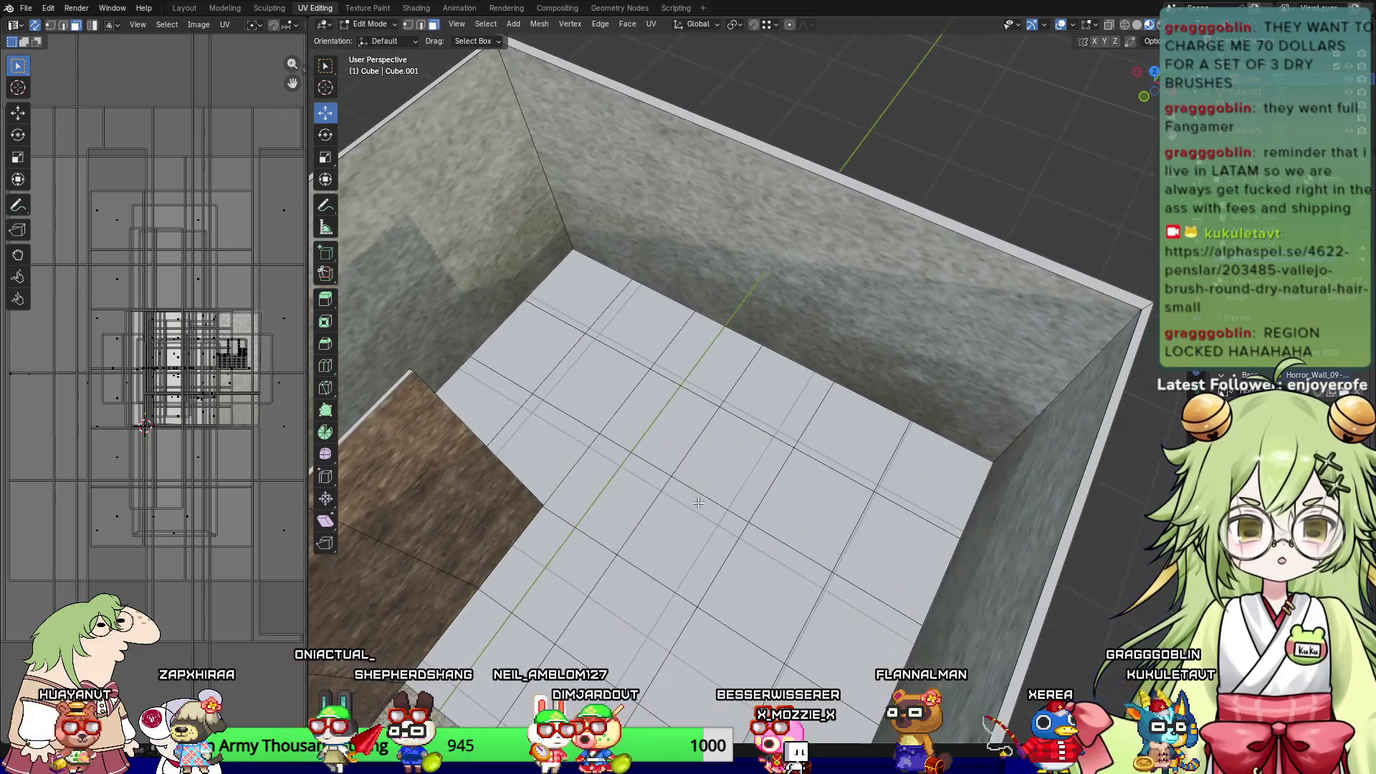
Step: Shift-select every floor face of the room, row by row
left_click(565, 304)
middle_click_drag(565, 303, 616, 179)
left_click(616, 175, "shift")
left_click(505, 214, "shift")
left_click(470, 254, "shift")
left_click(588, 285, "shift")
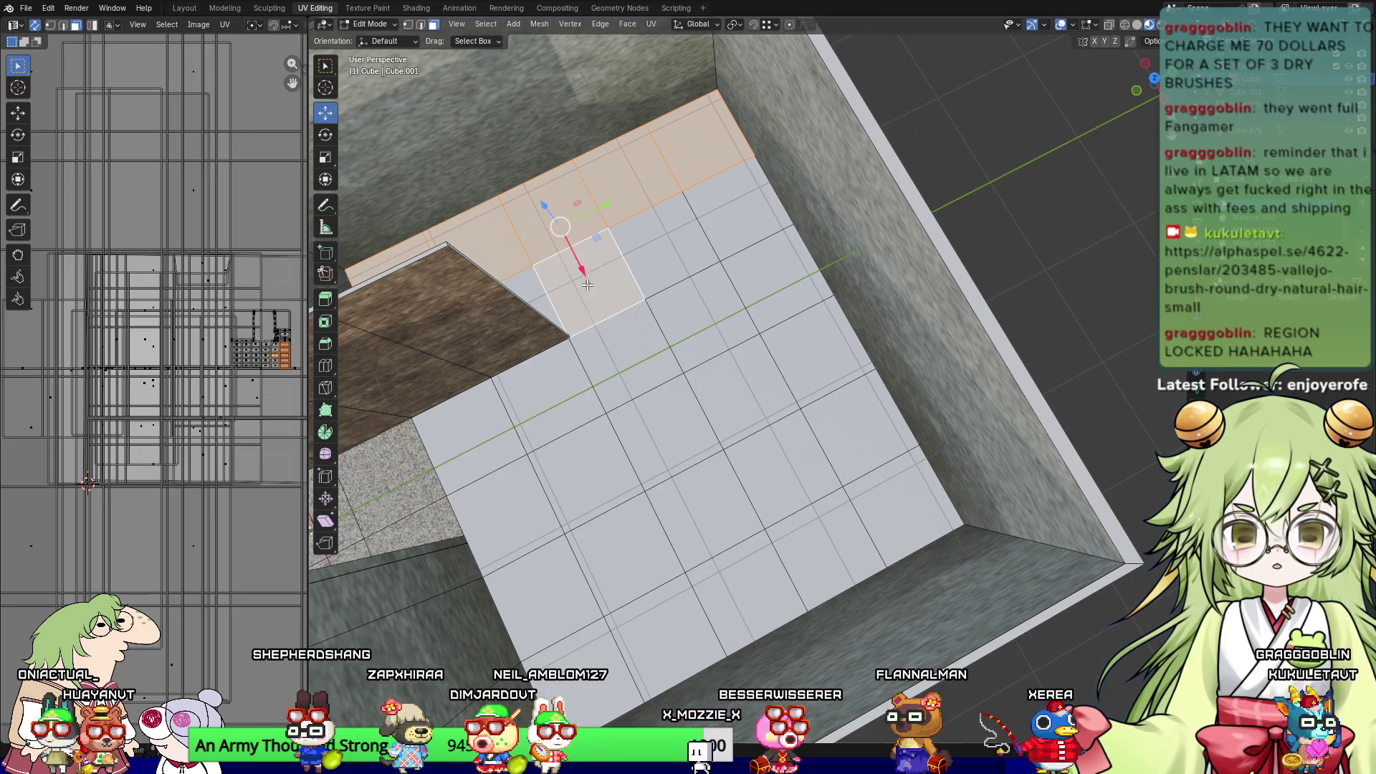
left_click(734, 261, "shift")
left_click(710, 324, "shift")
left_click(547, 407, "shift")
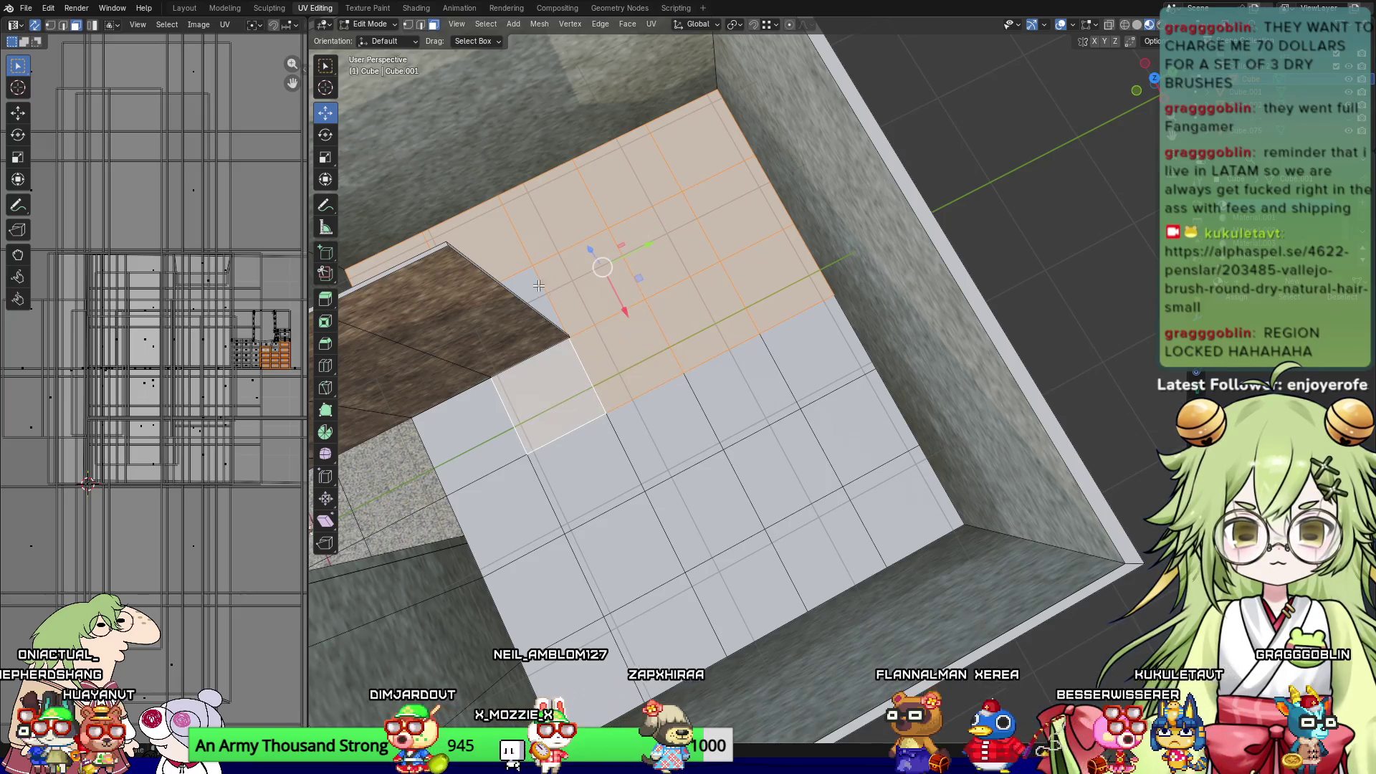
mouse_move(546, 285)
middle_mouse_down()
mouse_move(598, 137)
mouse_move(810, 314)
mouse_move(847, 224)
middle_mouse_up()
left_click(598, 136, "shift")
left_click(817, 198, "shift")
left_click(744, 183, "shift")
left_click(659, 177, "shift")
left_click(566, 197, "shift")
left_click(576, 228, "shift")
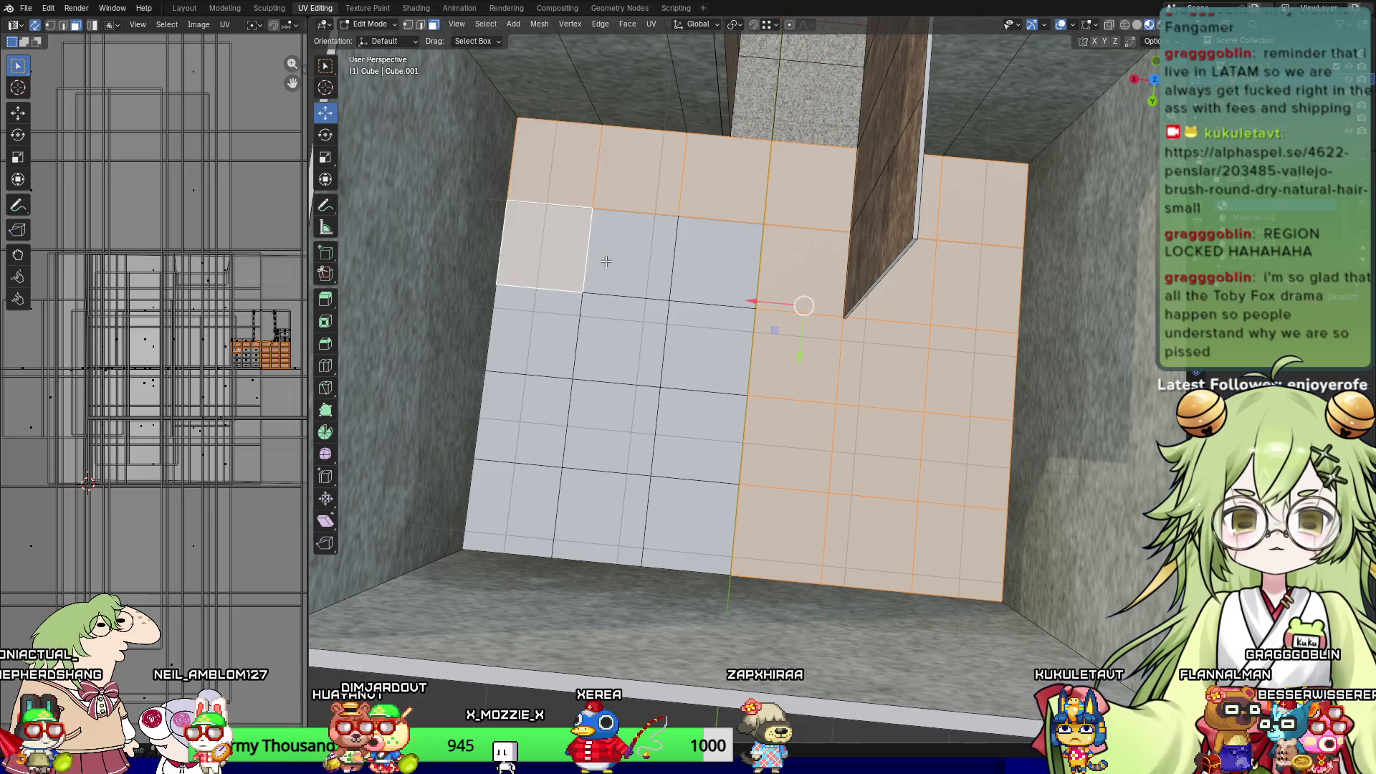
left_click(715, 278, "shift")
left_click(631, 258, "shift")
left_click(533, 330, "shift")
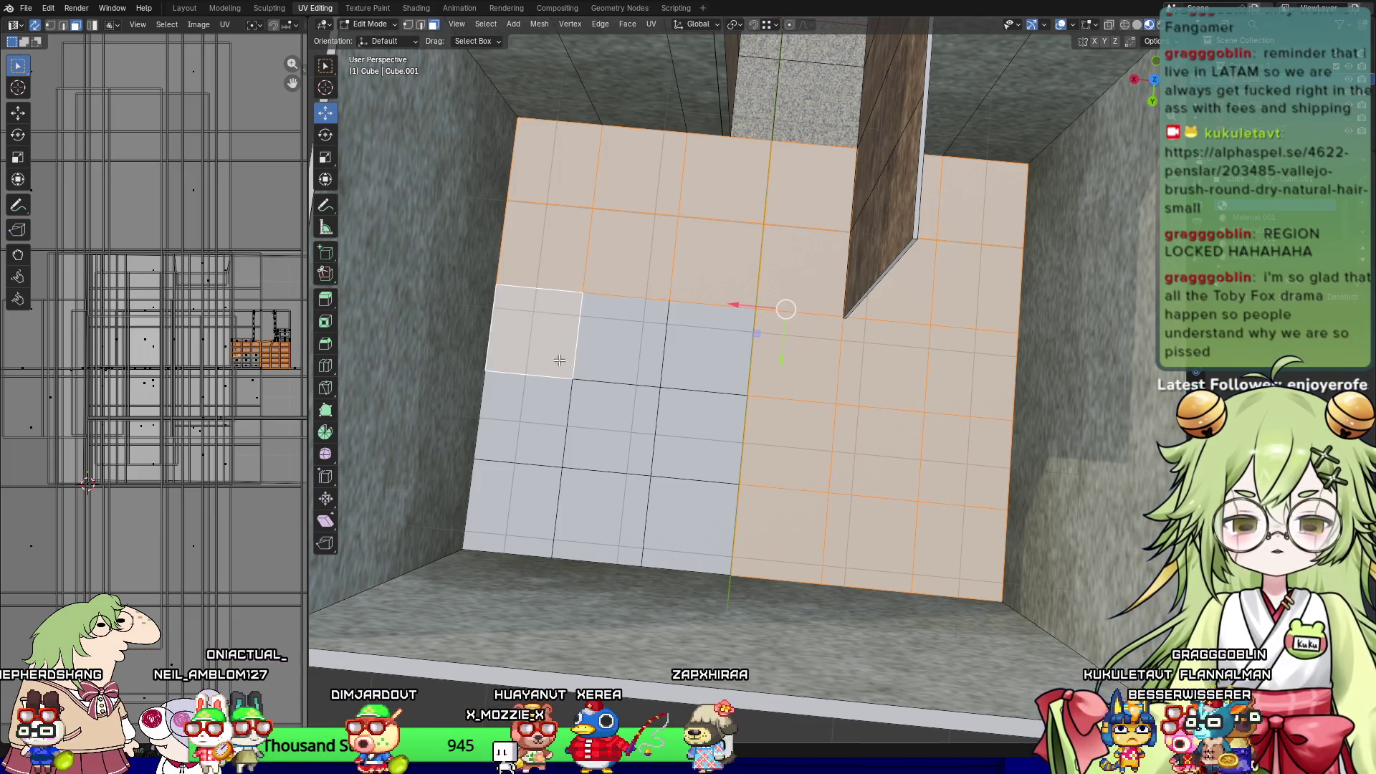
left_click(622, 342, "shift")
left_click_drag(501, 462, 548, 486, "shift")
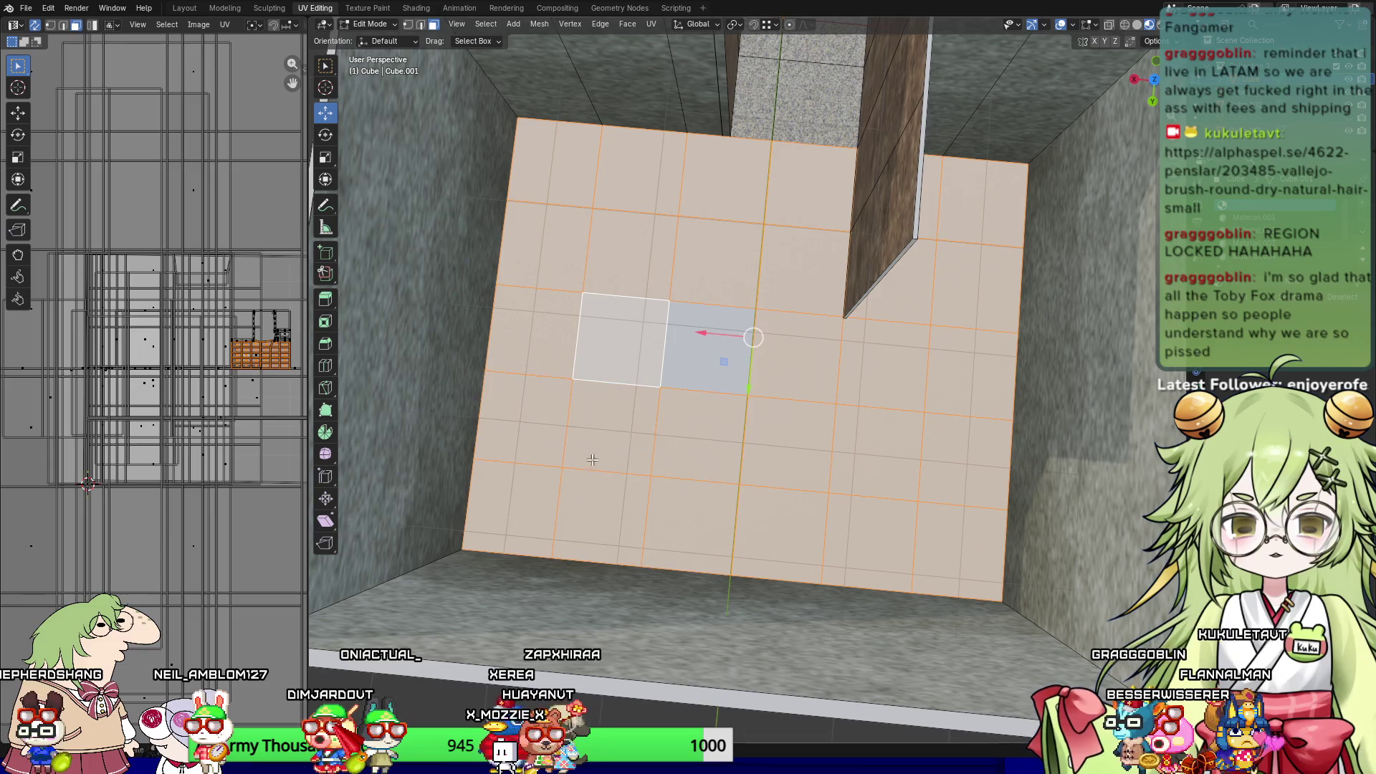
Step: In top view, link an Image Texture into the floor material's Base Color
left_click(751, 308)
middle_click_drag(752, 308, 791, 399)
key("KP_7")
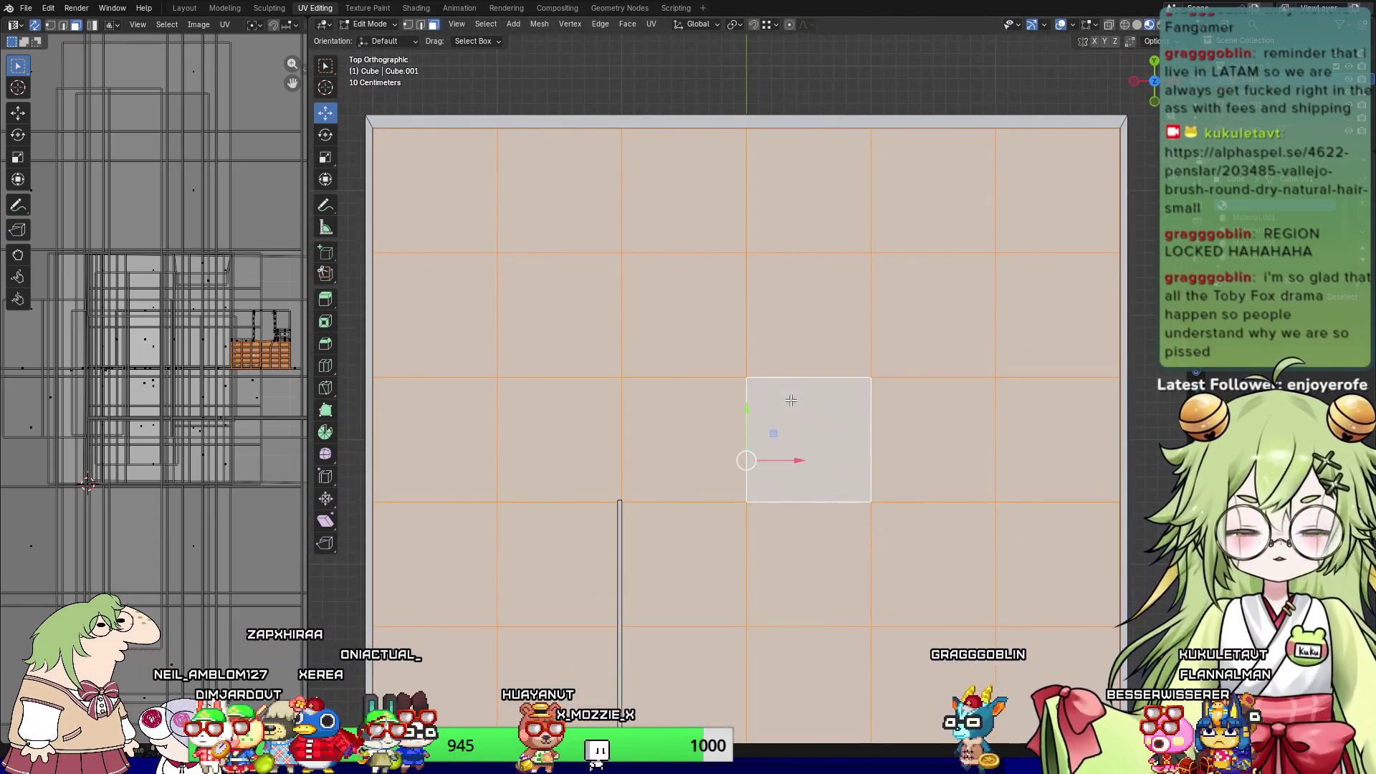
scroll(791, 399, "down", 2)
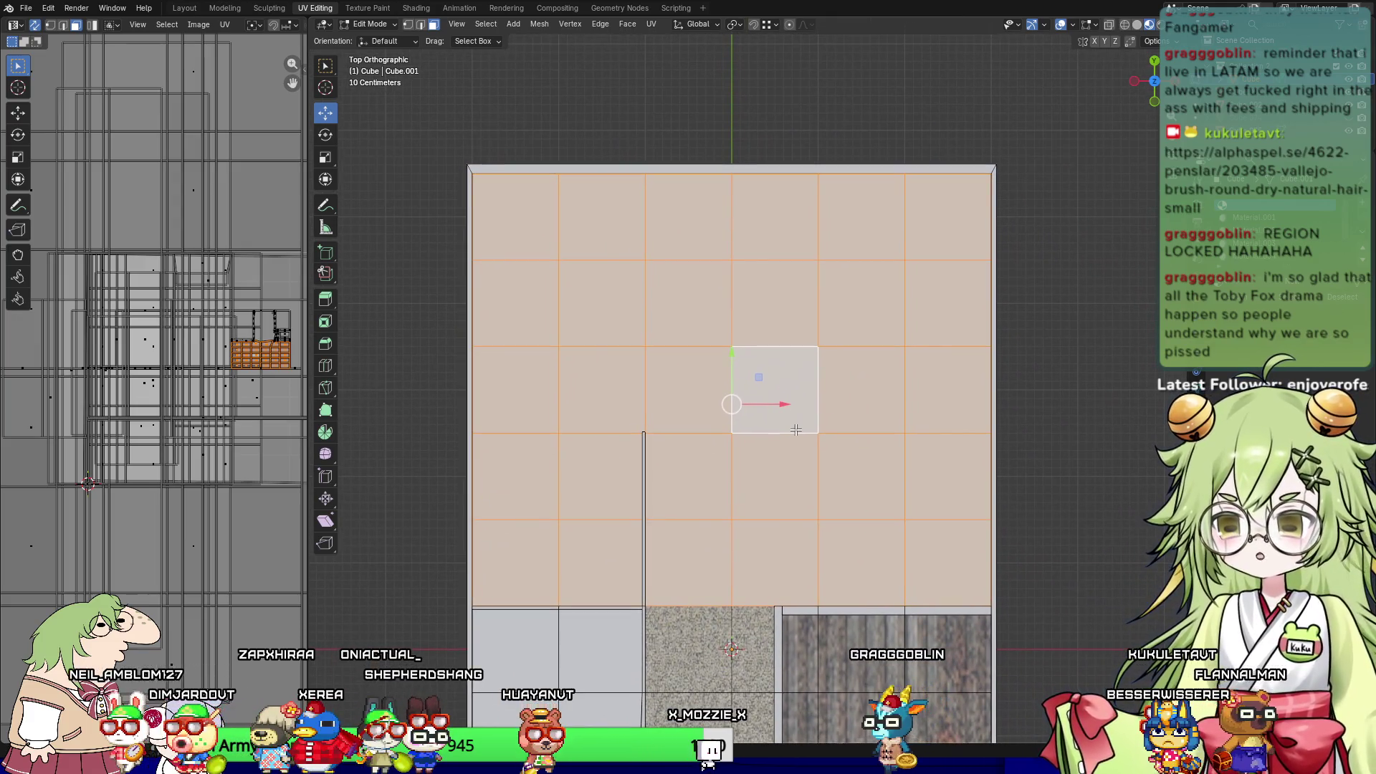
mouse_move(747, 481)
middle_mouse_down("shift")
mouse_move(700, 468)
mouse_move(713, 465)
middle_mouse_up("shift")
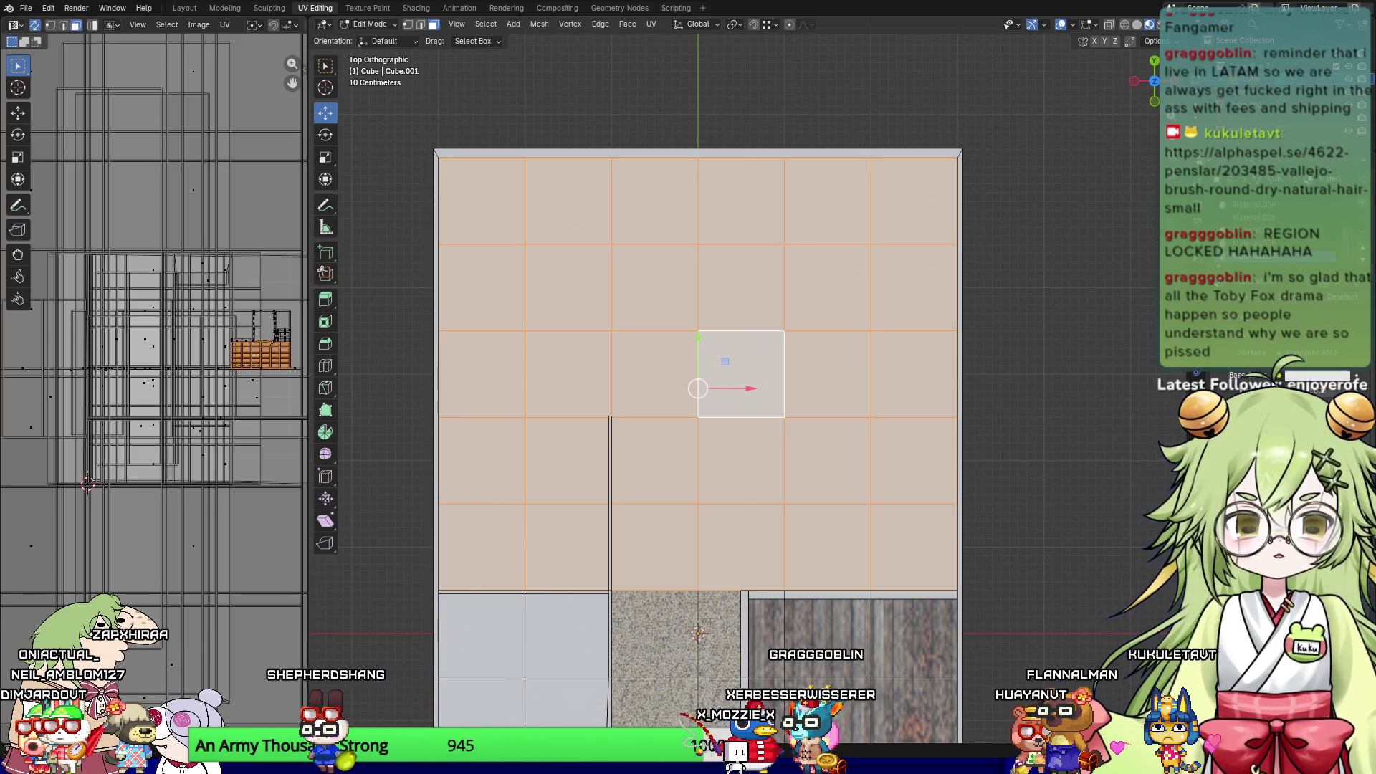
left_click(1196, 374)
left_click(995, 457)
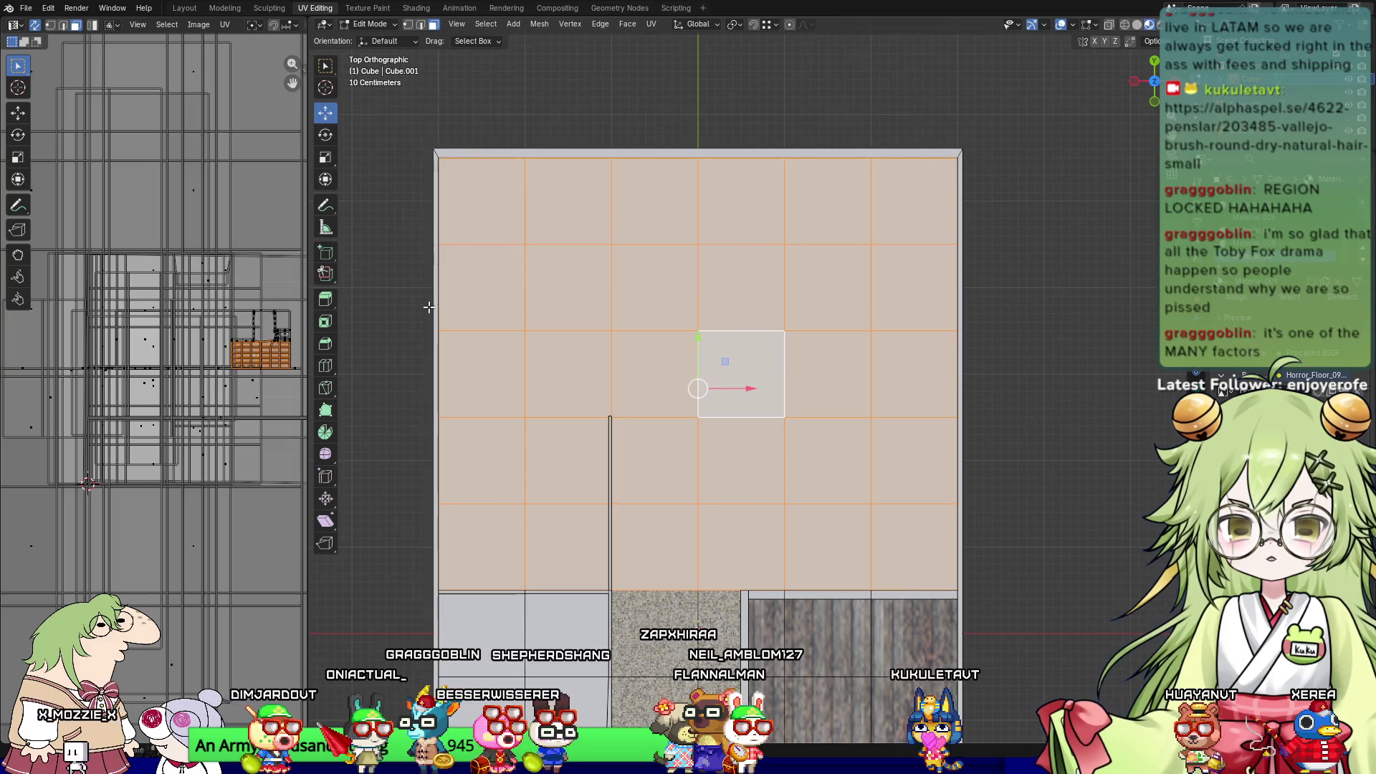
Step: Load the Horror_Floor_09 image into the texture node and unwrap the floor faces
left_click(1235, 300)
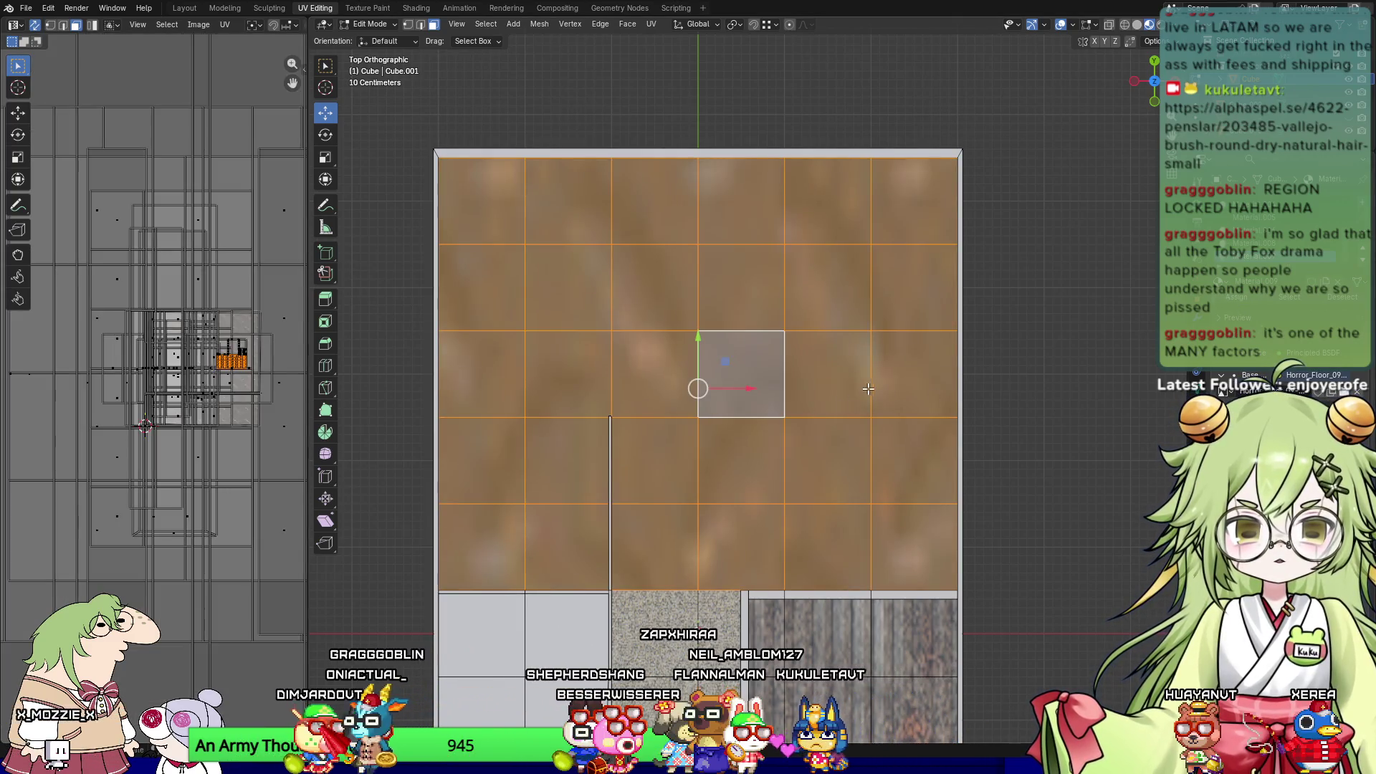
right_click(212, 388)
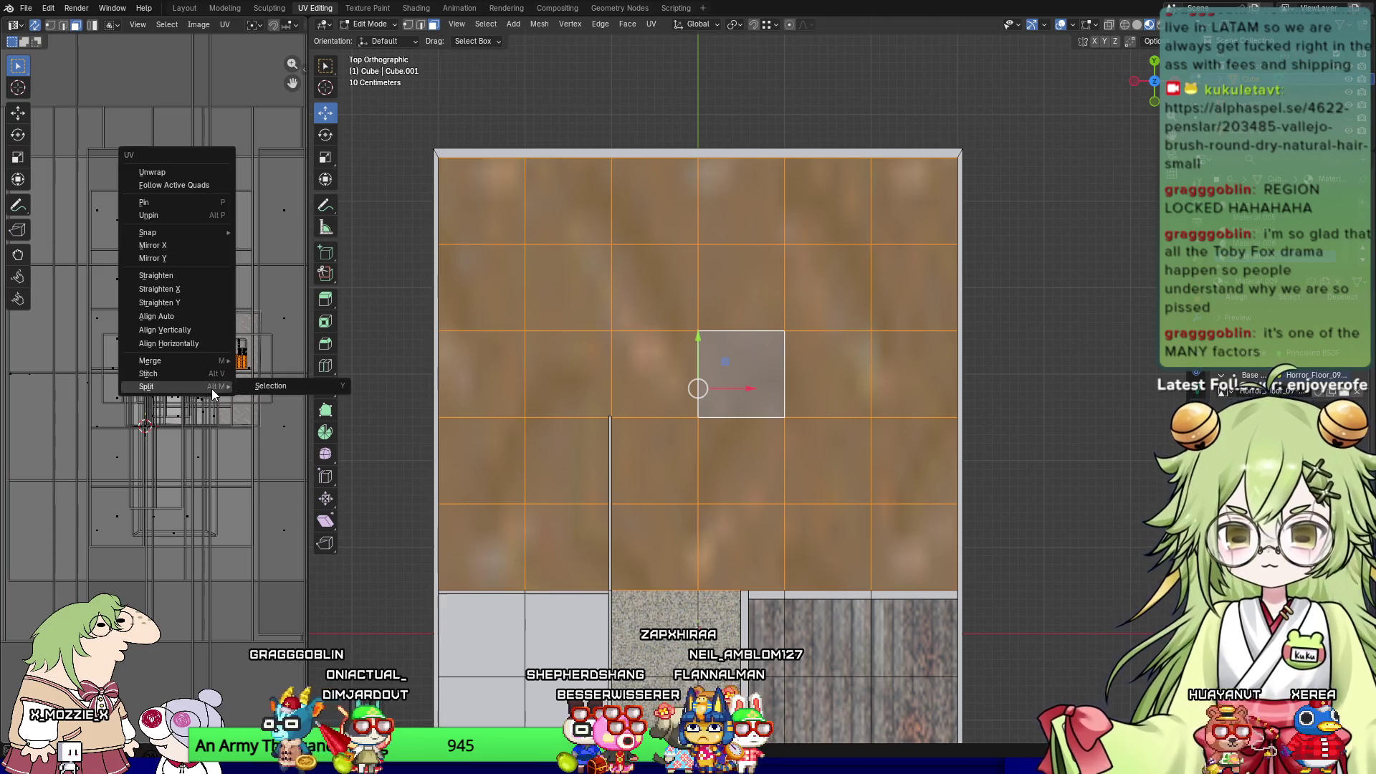
key("Escape")
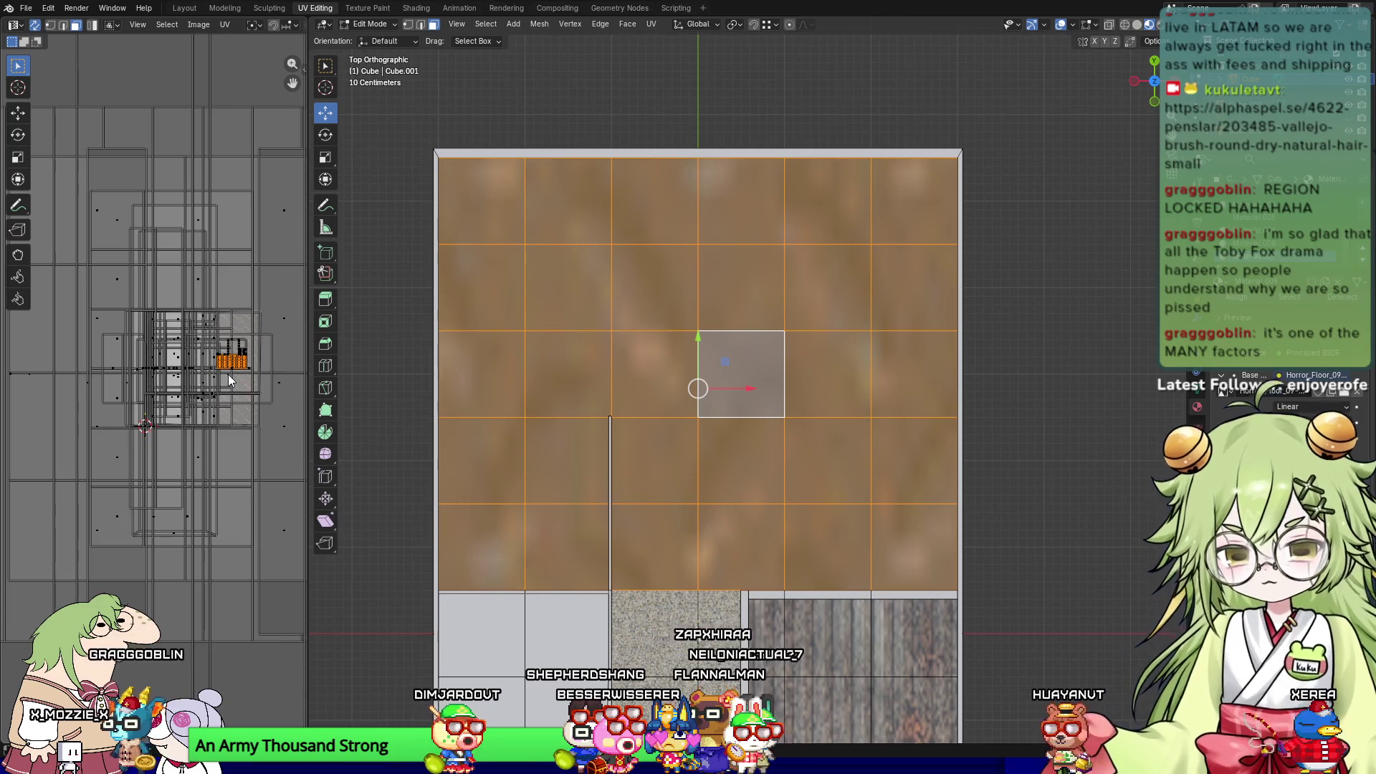
key("u")
left_click(231, 372)
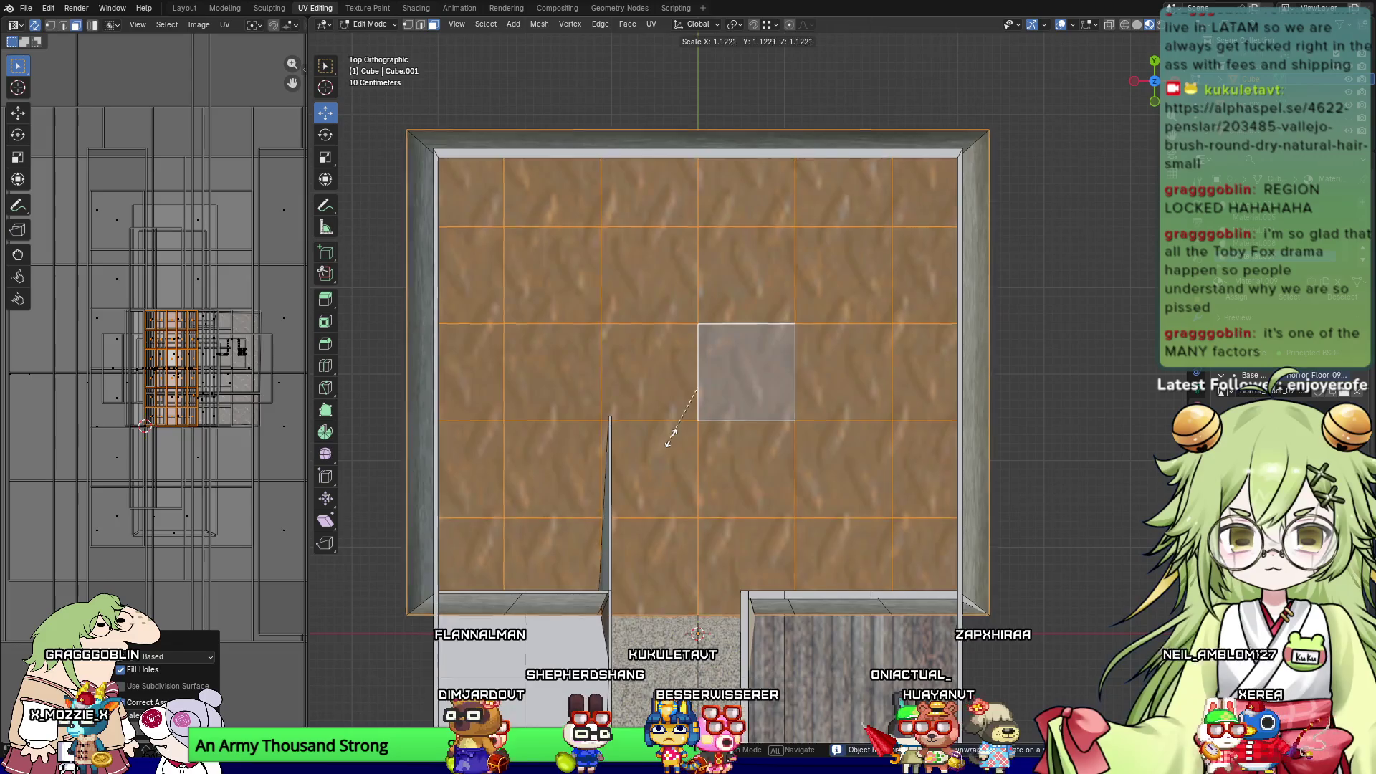
Step: Scale the floor UVs up about 4.49x for a dense tiled pattern, then deselect
key("s")
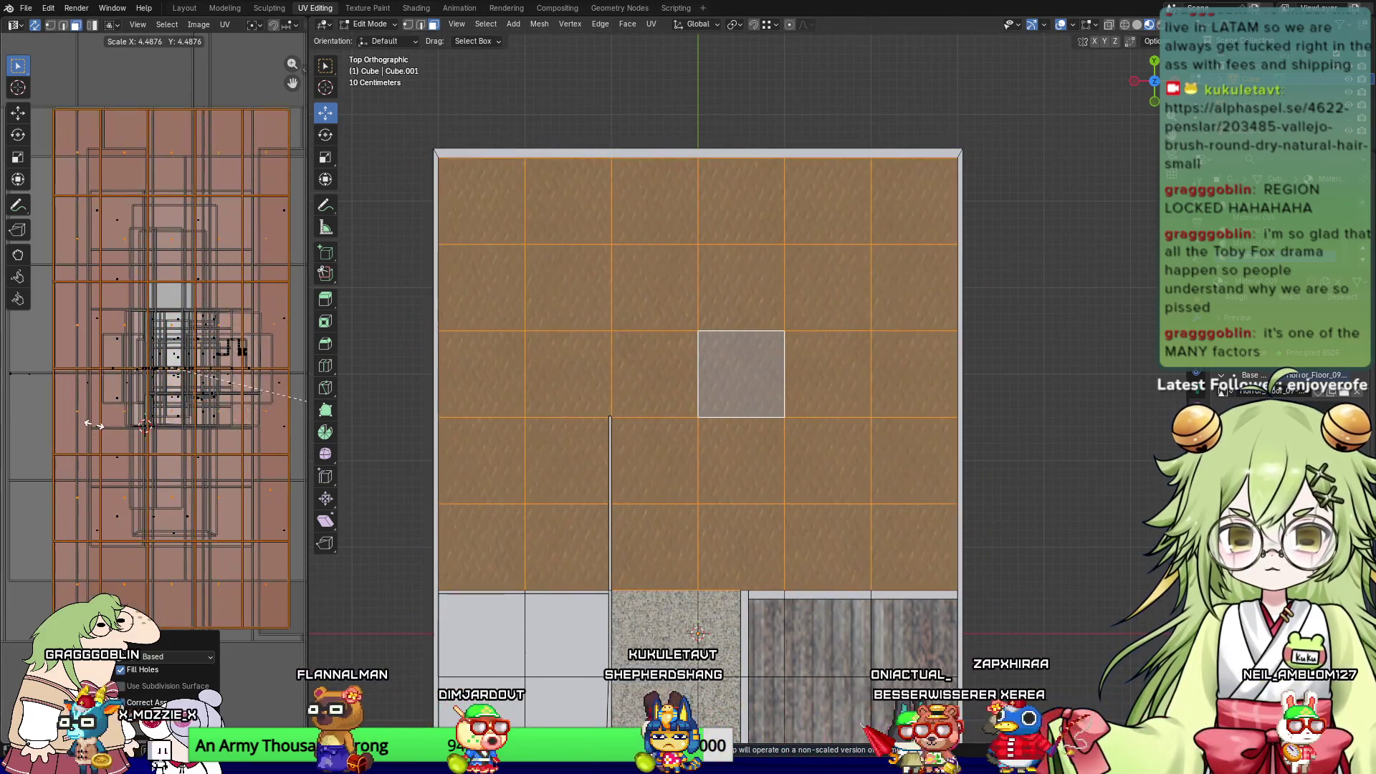
left_click(230, 341)
key("alt+a")
mouse_move(907, 492)
middle_mouse_down()
mouse_move(1029, 461)
mouse_move(832, 519)
middle_mouse_up()
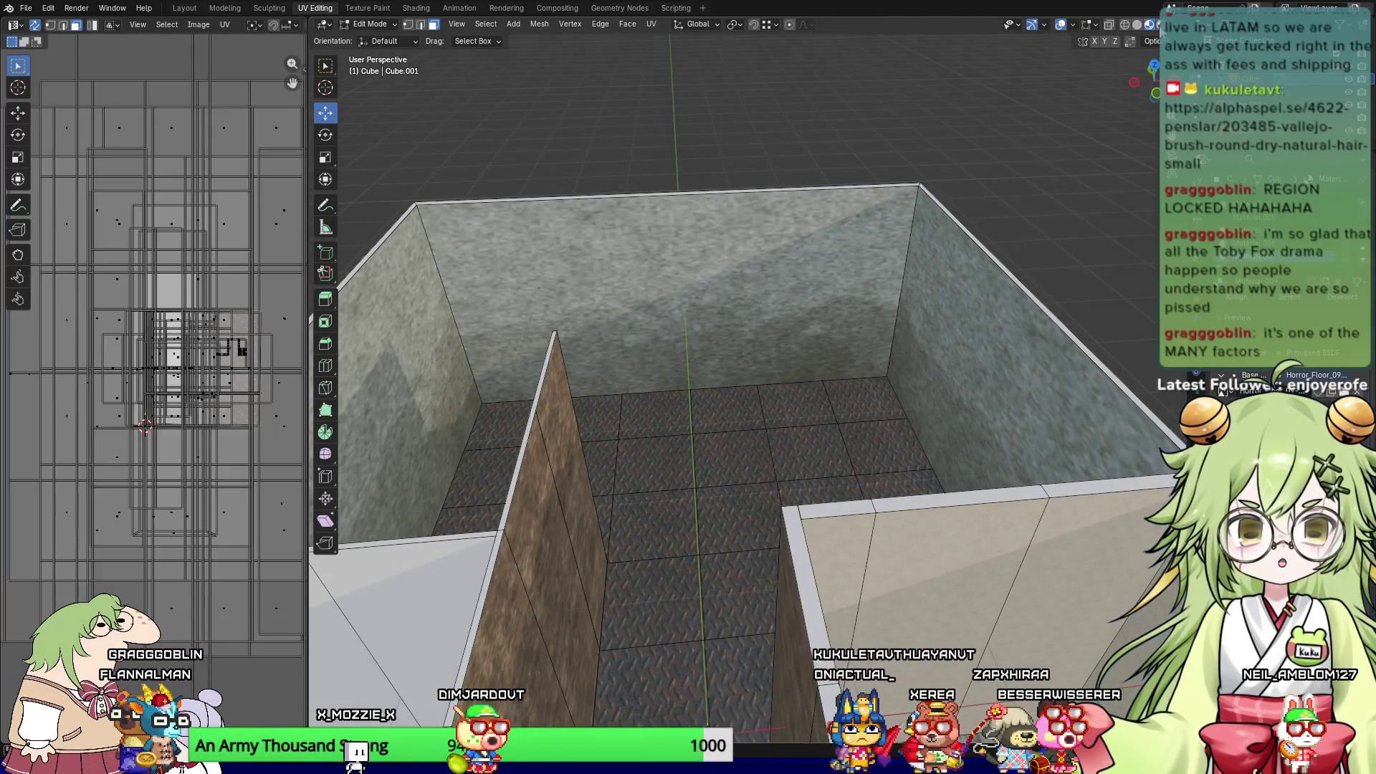
scroll(709, 506, "up", 8)
Step: Select the thin pillar edge and change its base colour from pink-red to orange
mouse_move(798, 492)
middle_mouse_down()
mouse_move(574, 492)
mouse_move(445, 454)
mouse_move(886, 392)
middle_mouse_up()
left_click(823, 305)
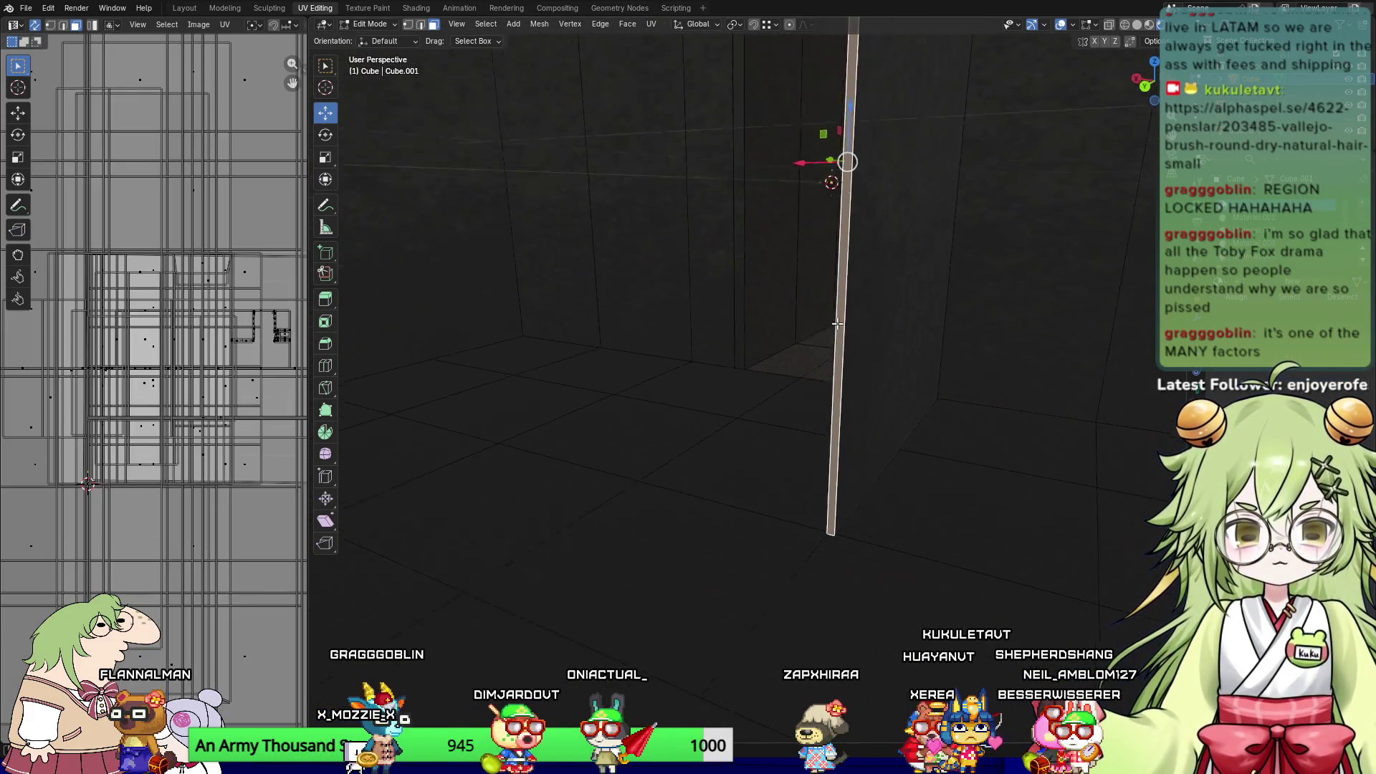
middle_click_drag(823, 304, 860, 287)
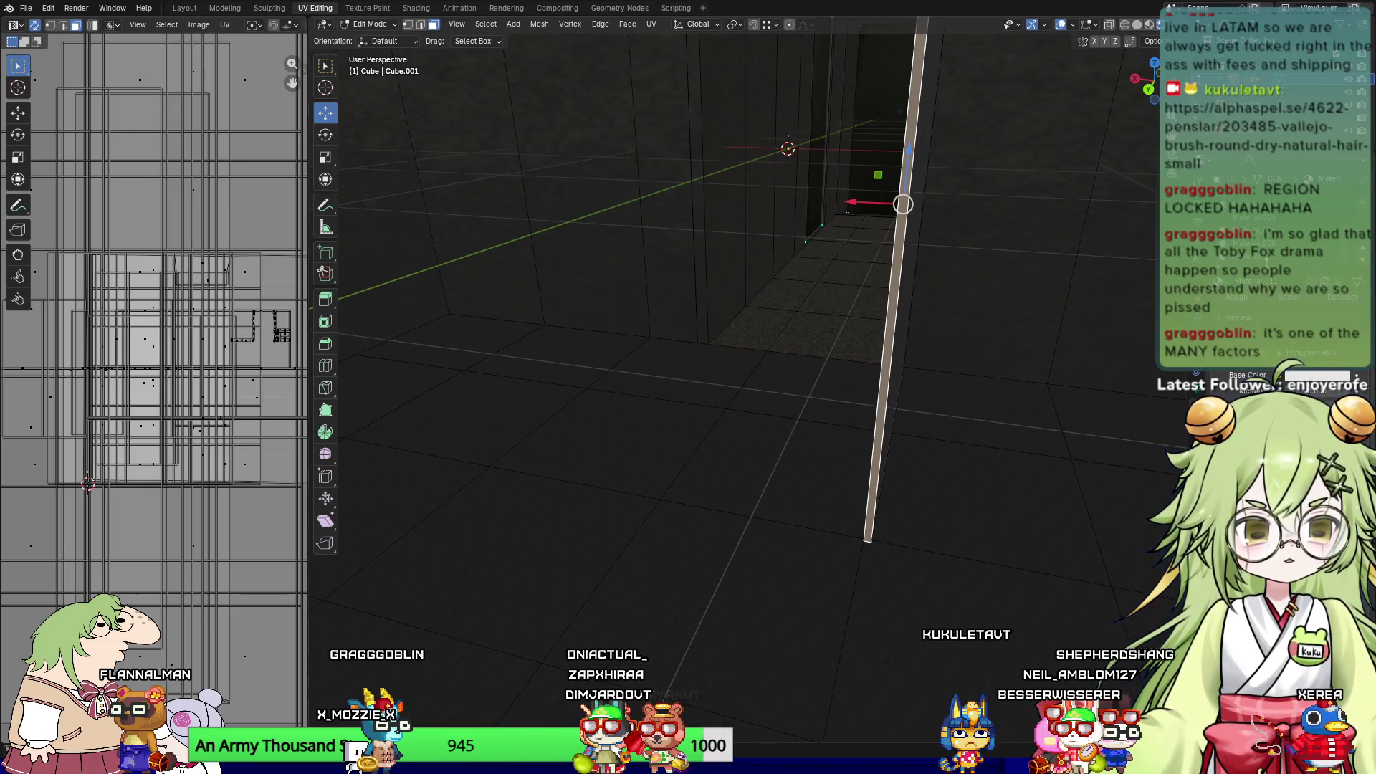
left_click(1299, 378)
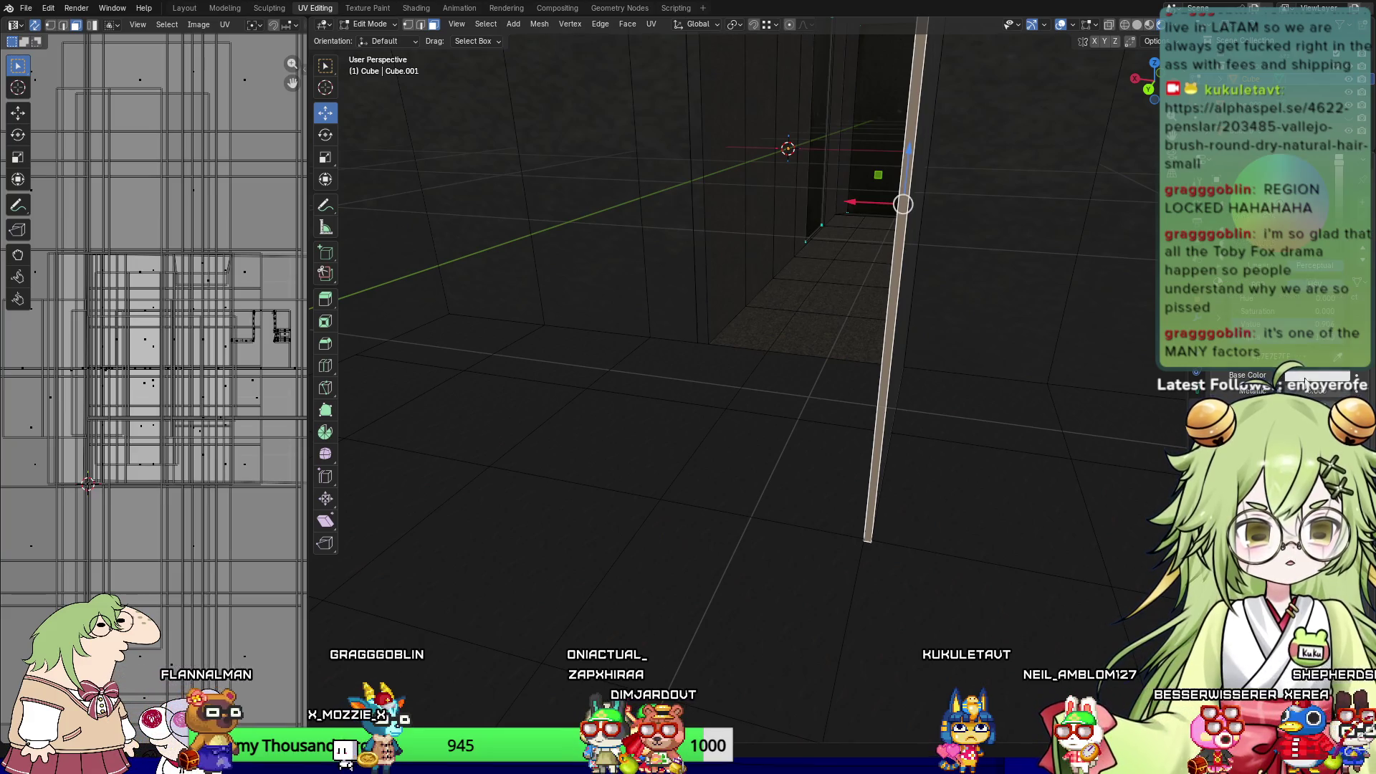
mouse_move(1290, 204)
left_mouse_down()
mouse_move(1301, 193)
mouse_move(1340, 220)
left_mouse_up()
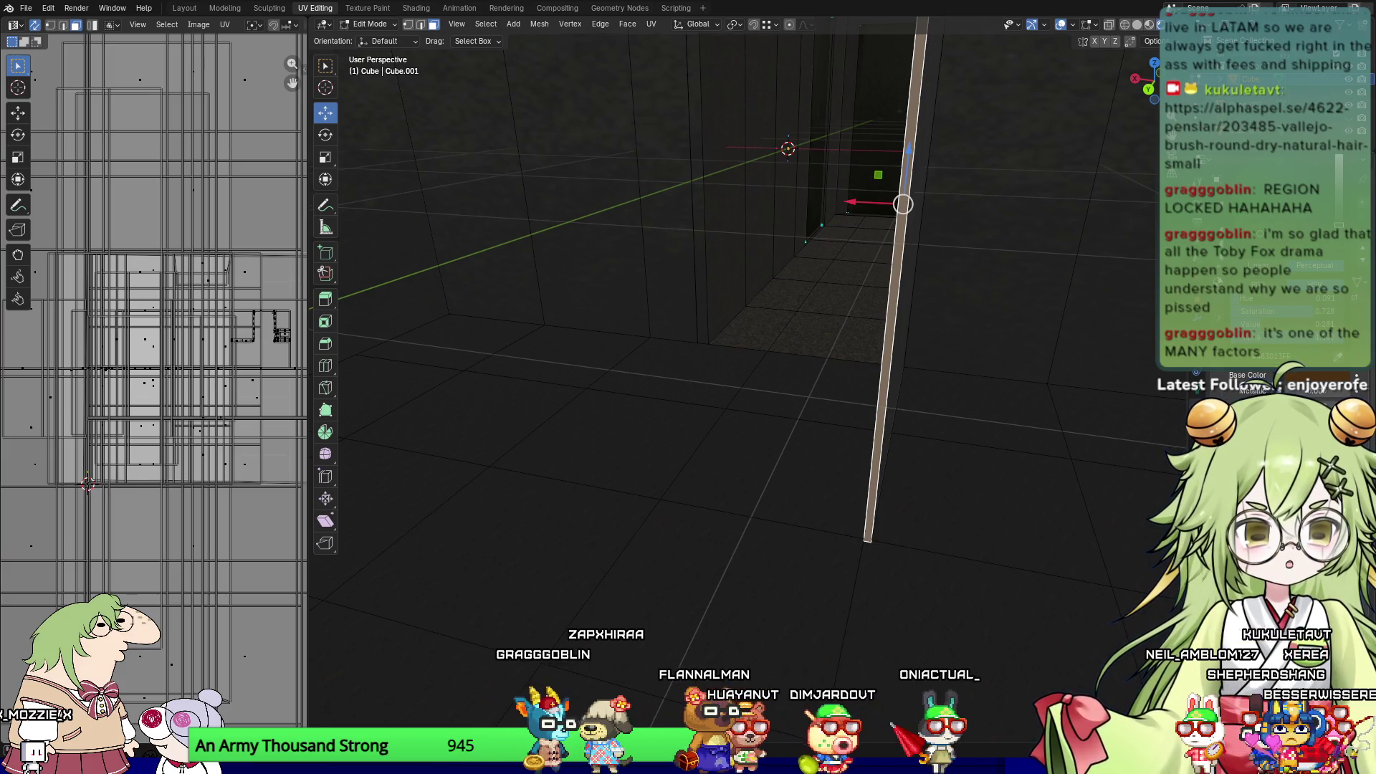
Step: Select and inspect the large wall, diagonal and floor-side wall faces along the strip
left_click(1015, 359)
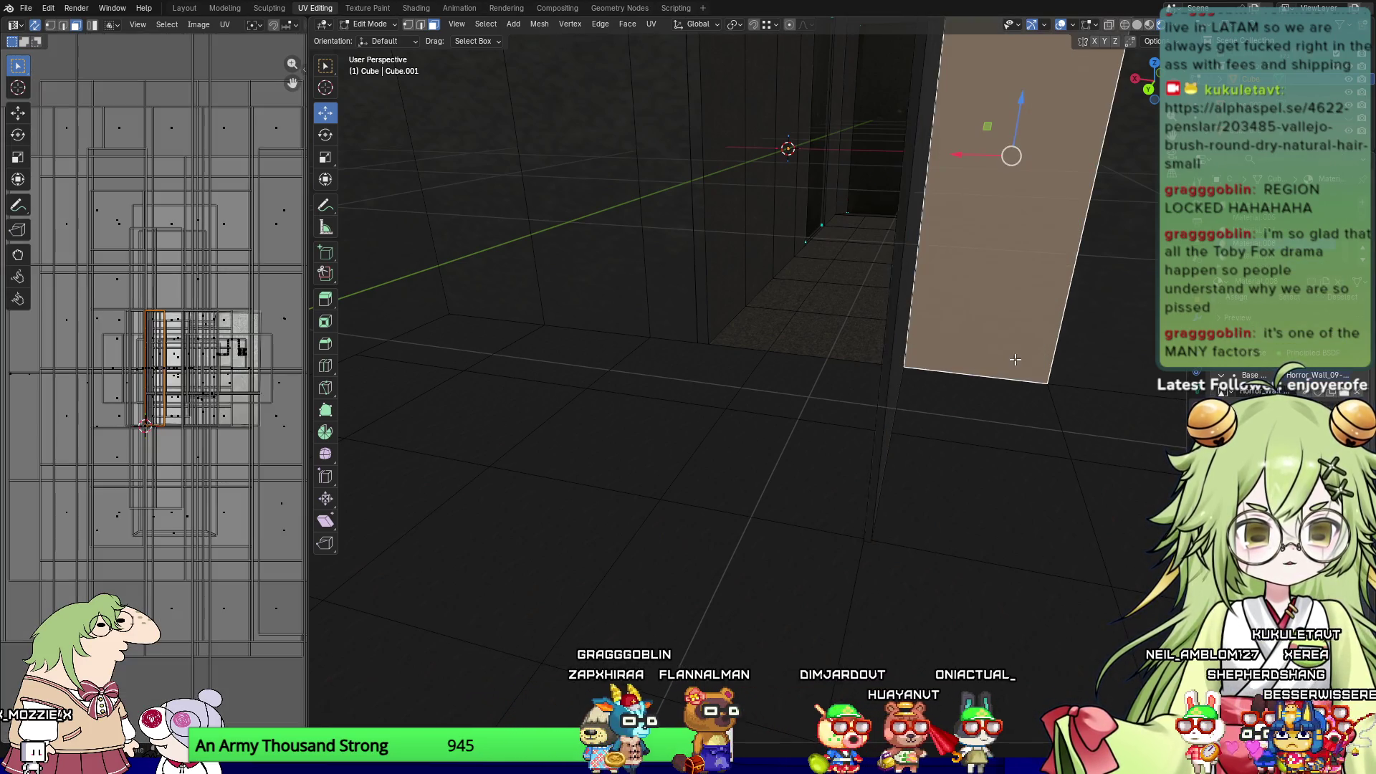
mouse_move(878, 504)
middle_mouse_down()
mouse_move(853, 599)
mouse_move(871, 640)
middle_mouse_up()
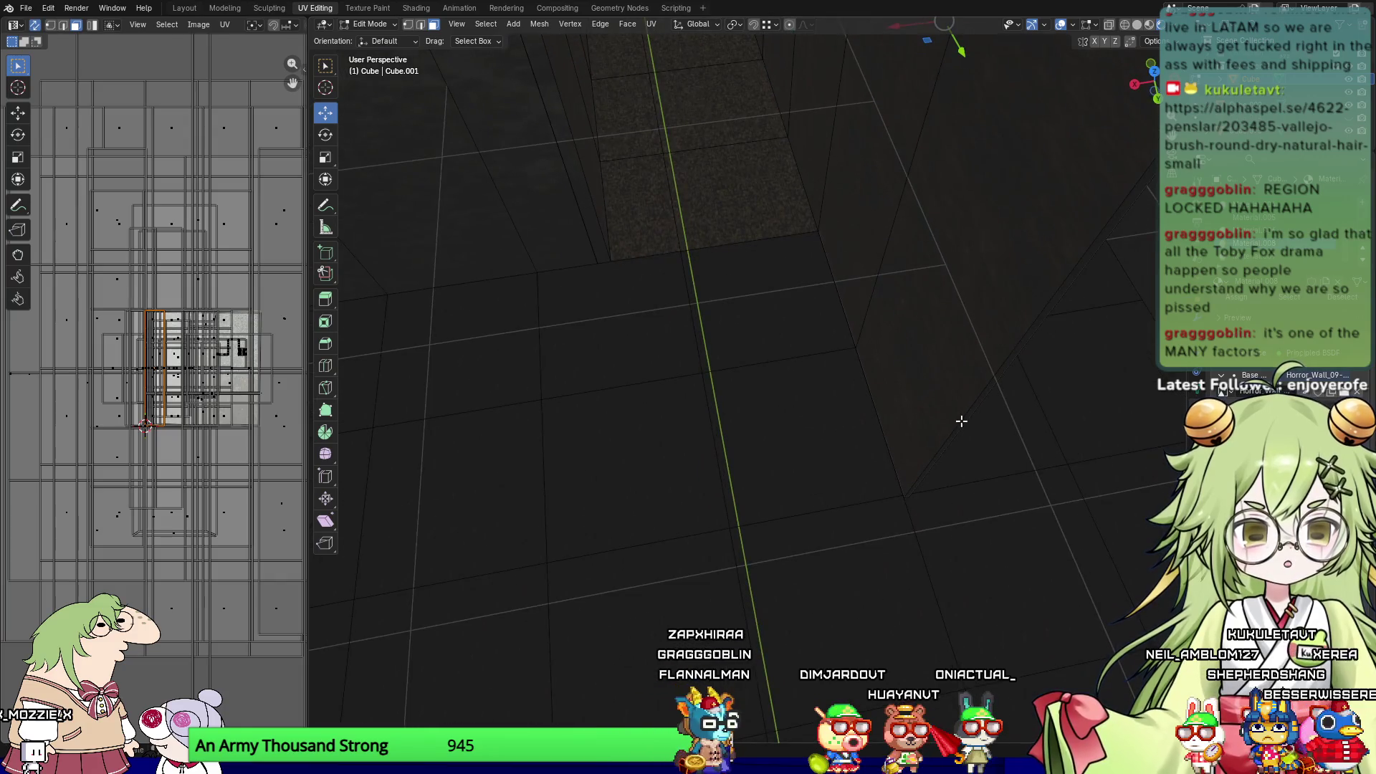
left_click(961, 422)
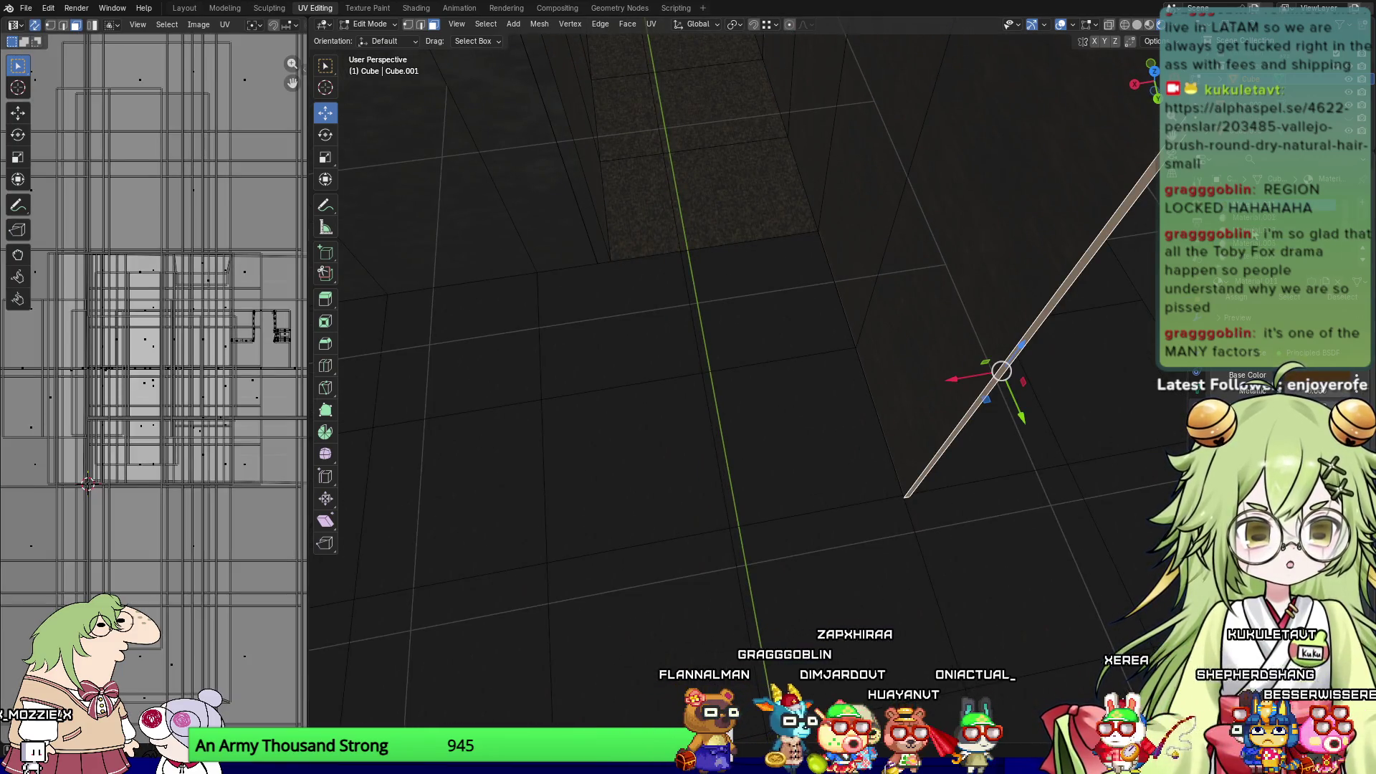
middle_click_drag(707, 346, 817, 369)
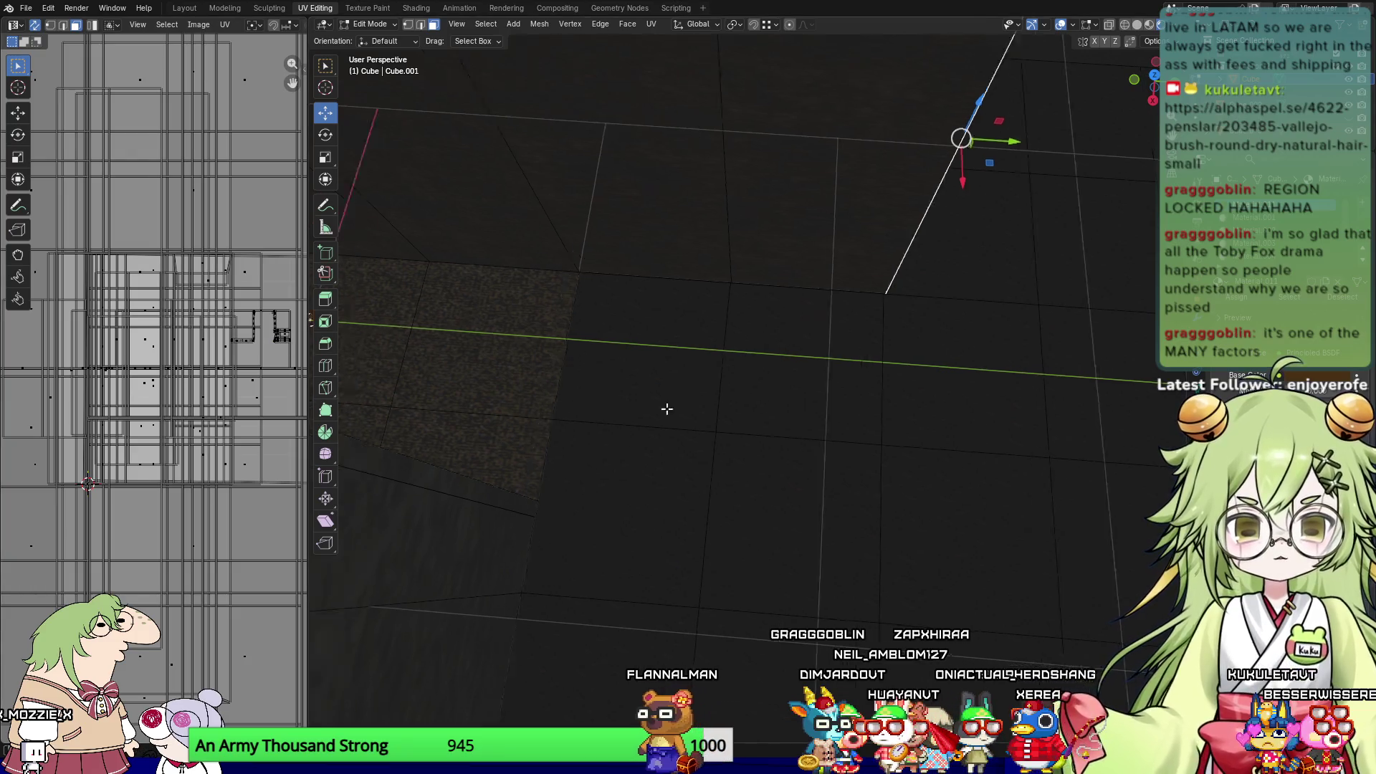
middle_click_drag(604, 400, 260, 455)
middle_click_drag(703, 358, 836, 409)
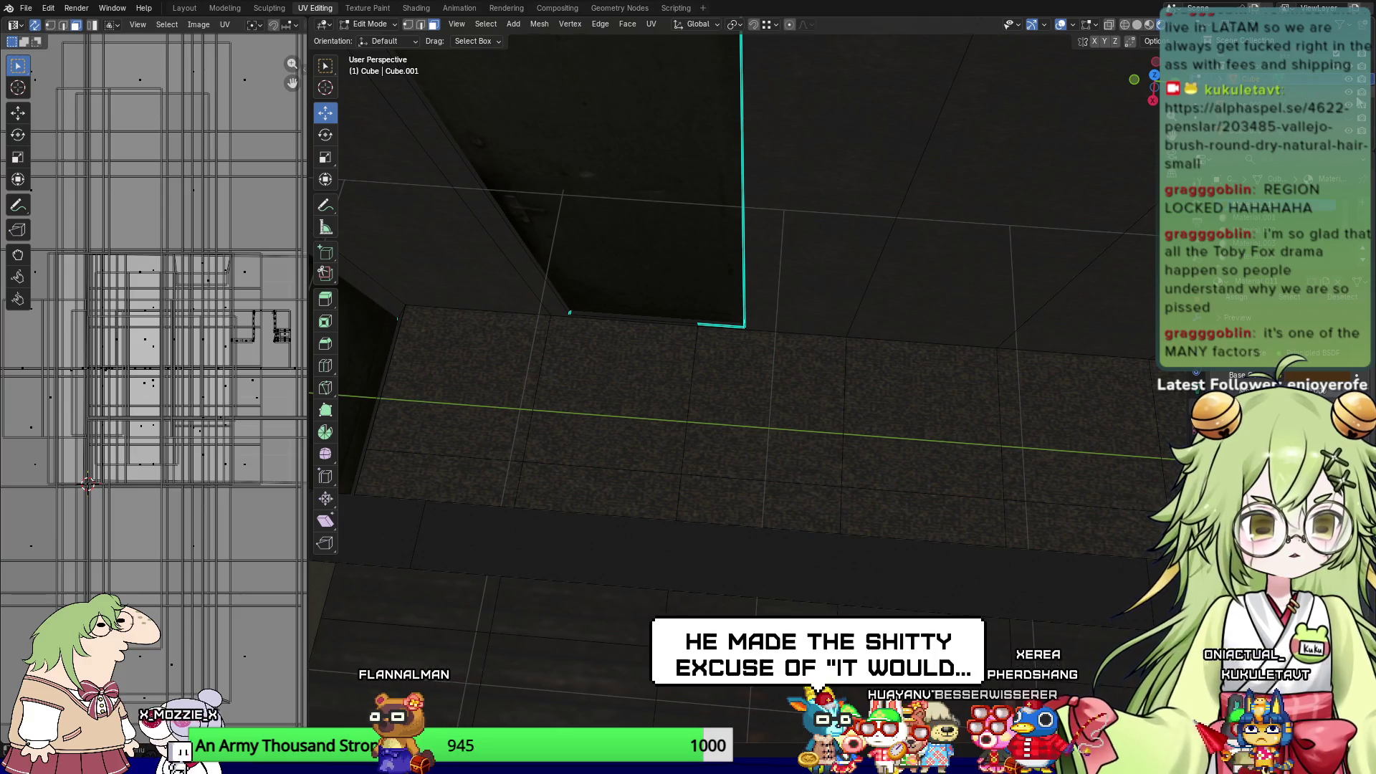
left_click(369, 401, "shift")
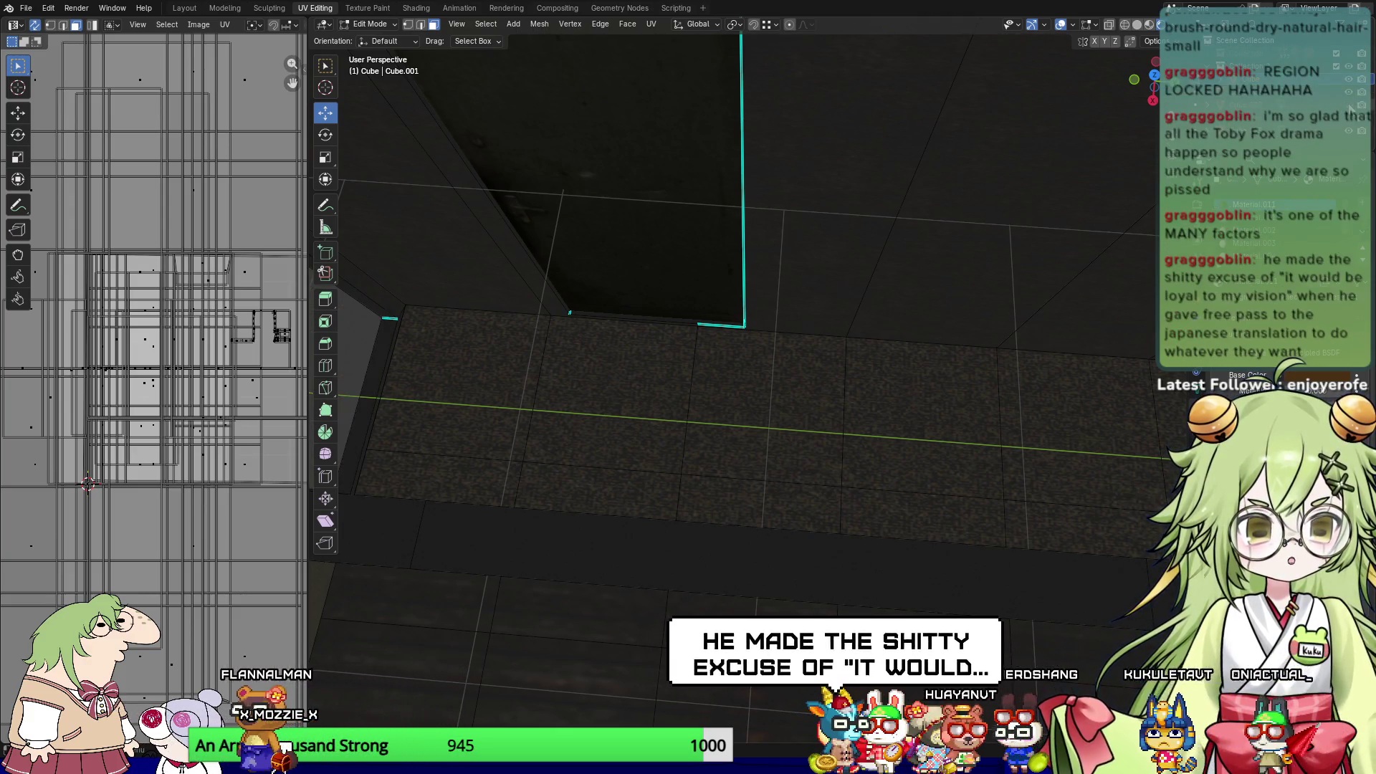
left_click(609, 186, "shift")
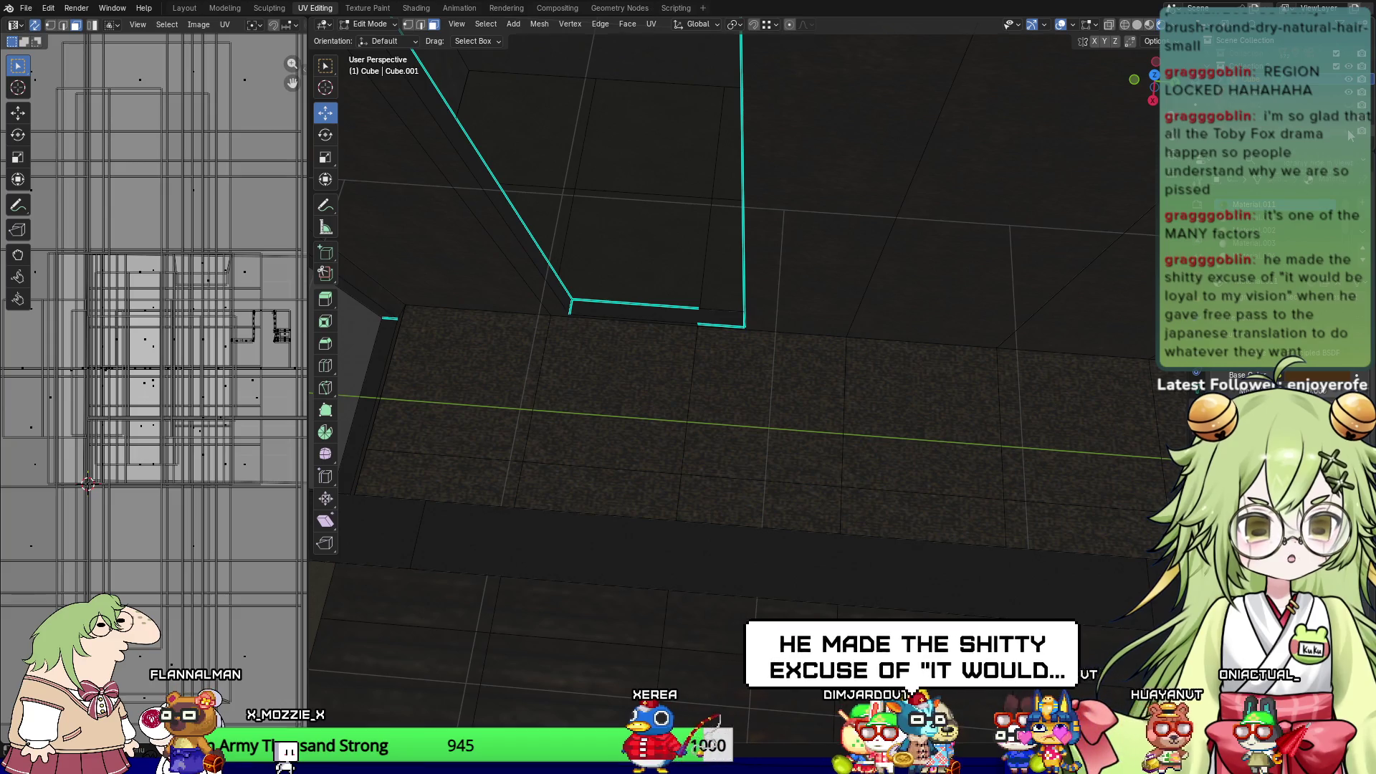
middle_click_drag(846, 323, 989, 278)
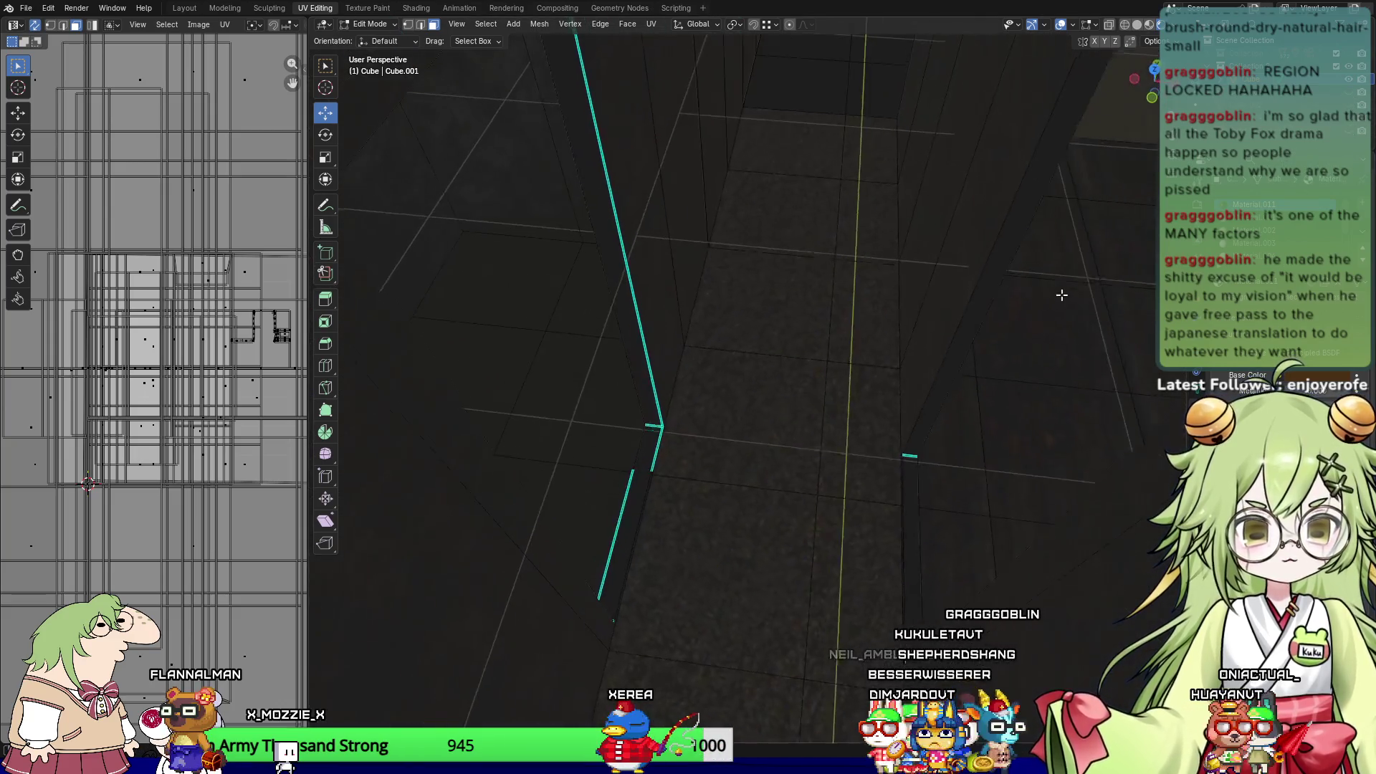
mouse_move(638, 364)
middle_mouse_down()
mouse_move(688, 430)
mouse_move(737, 461)
mouse_move(642, 562)
mouse_move(740, 383)
mouse_move(678, 421)
mouse_move(707, 384)
mouse_move(709, 341)
mouse_move(628, 362)
middle_mouse_up()
mouse_move(851, 224)
middle_mouse_down()
mouse_move(725, 301)
mouse_move(802, 391)
mouse_move(728, 281)
mouse_move(780, 380)
mouse_move(891, 286)
mouse_move(810, 178)
mouse_move(759, 408)
middle_mouse_up()
mouse_move(629, 154)
middle_mouse_down()
mouse_move(728, 408)
mouse_move(707, 278)
middle_mouse_up()
Step: Select the door frame's top strip, jamb face and bottom strip
key("ctrl+z")
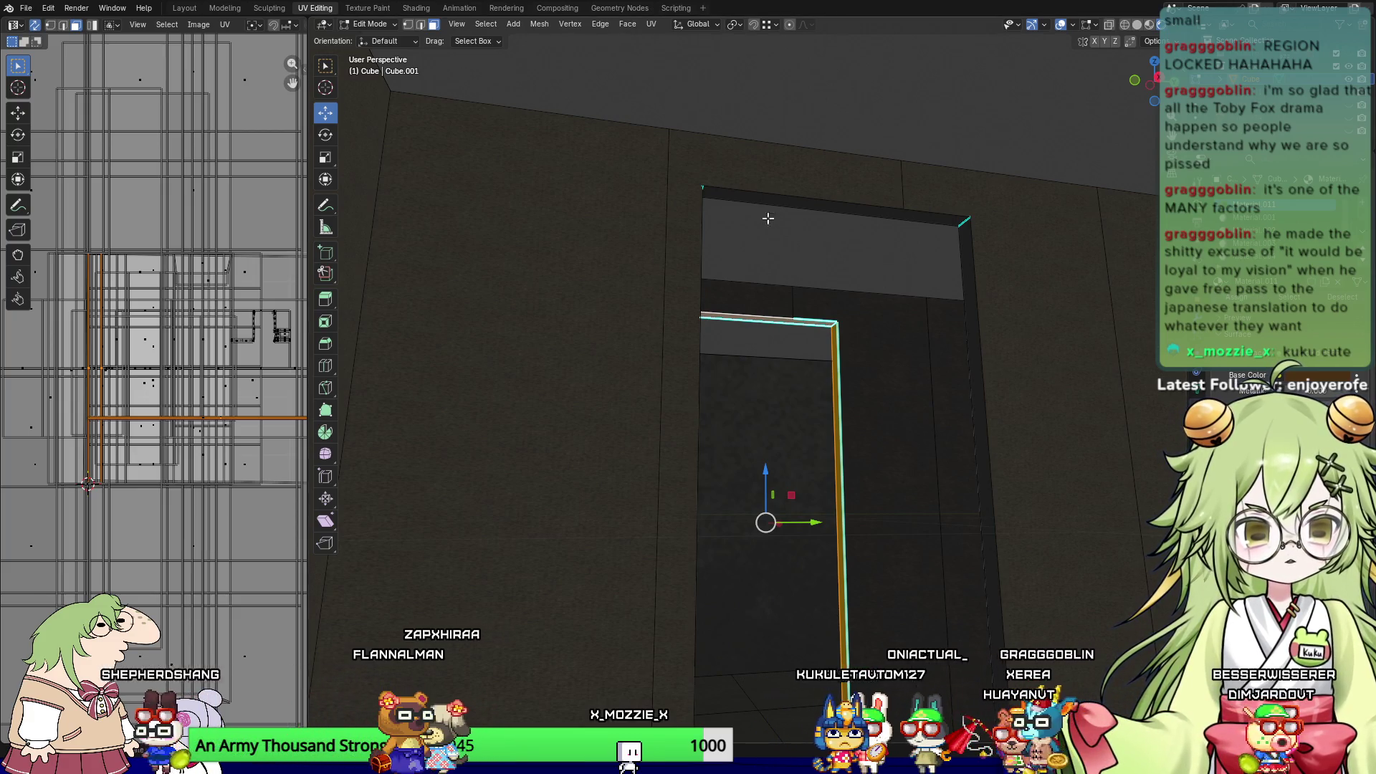
left_click(794, 196)
left_click(976, 292, "shift")
mouse_move(976, 292)
middle_mouse_down()
mouse_move(823, 310)
mouse_move(598, 443)
middle_mouse_up()
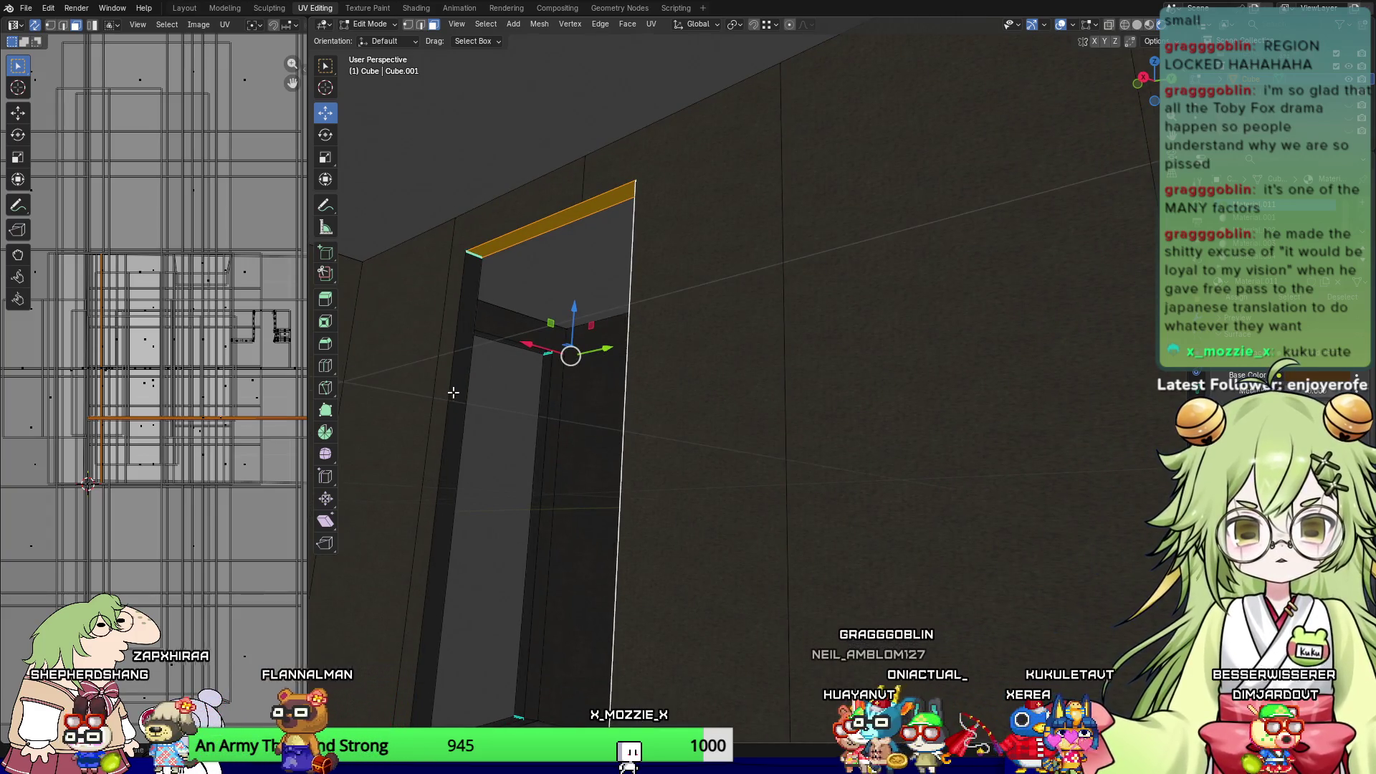
mouse_move(460, 390)
middle_mouse_down()
mouse_move(552, 472)
mouse_move(648, 389)
mouse_move(665, 475)
middle_mouse_up()
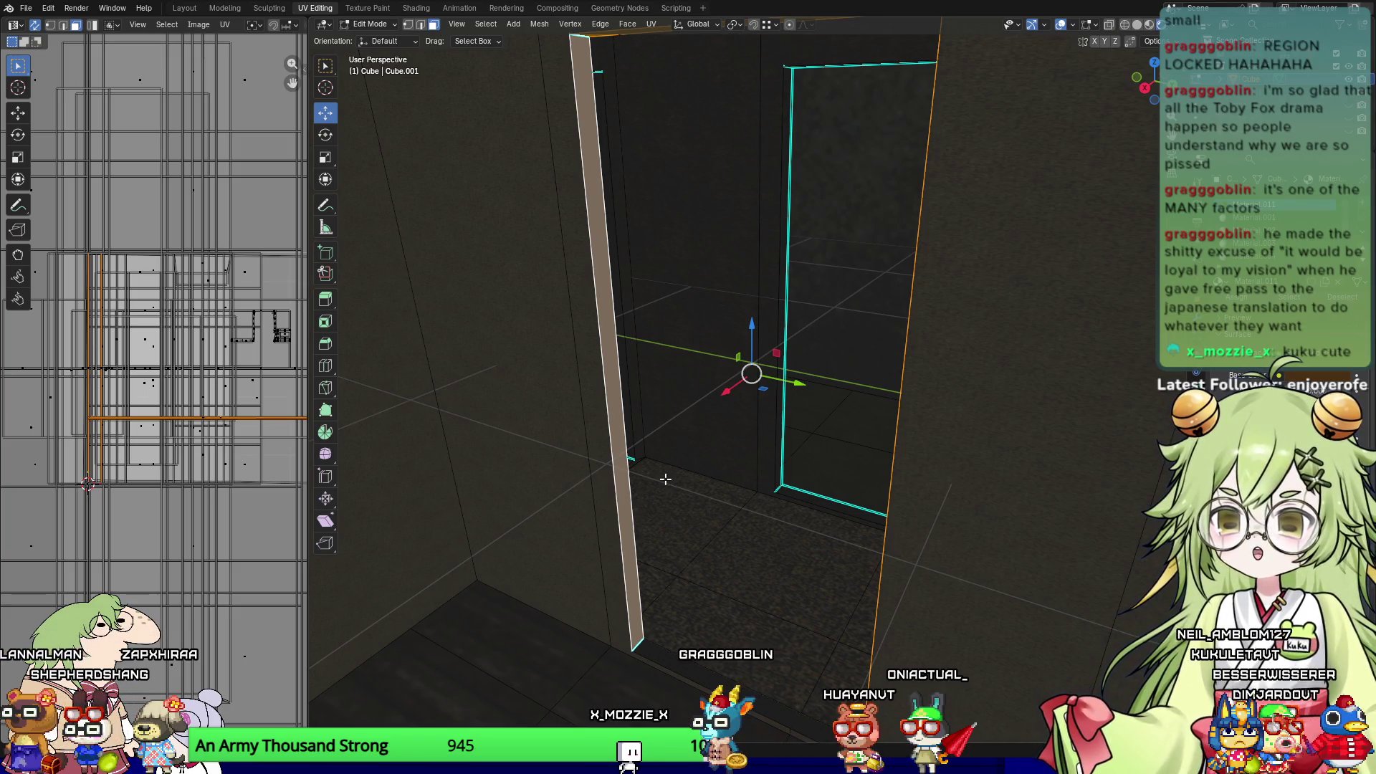
left_click(684, 665, "shift")
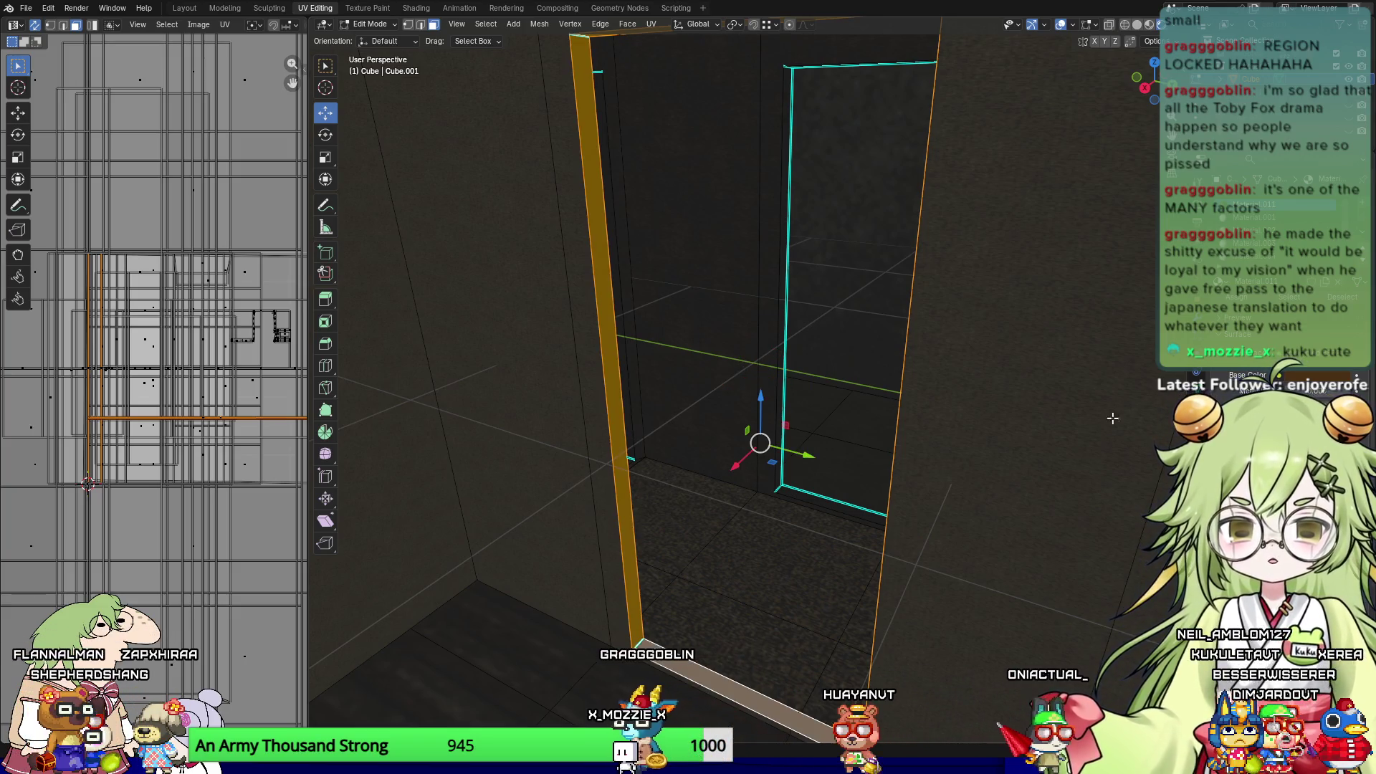
mouse_move(679, 358)
middle_mouse_down()
mouse_move(678, 402)
mouse_move(811, 380)
mouse_move(741, 368)
middle_mouse_up()
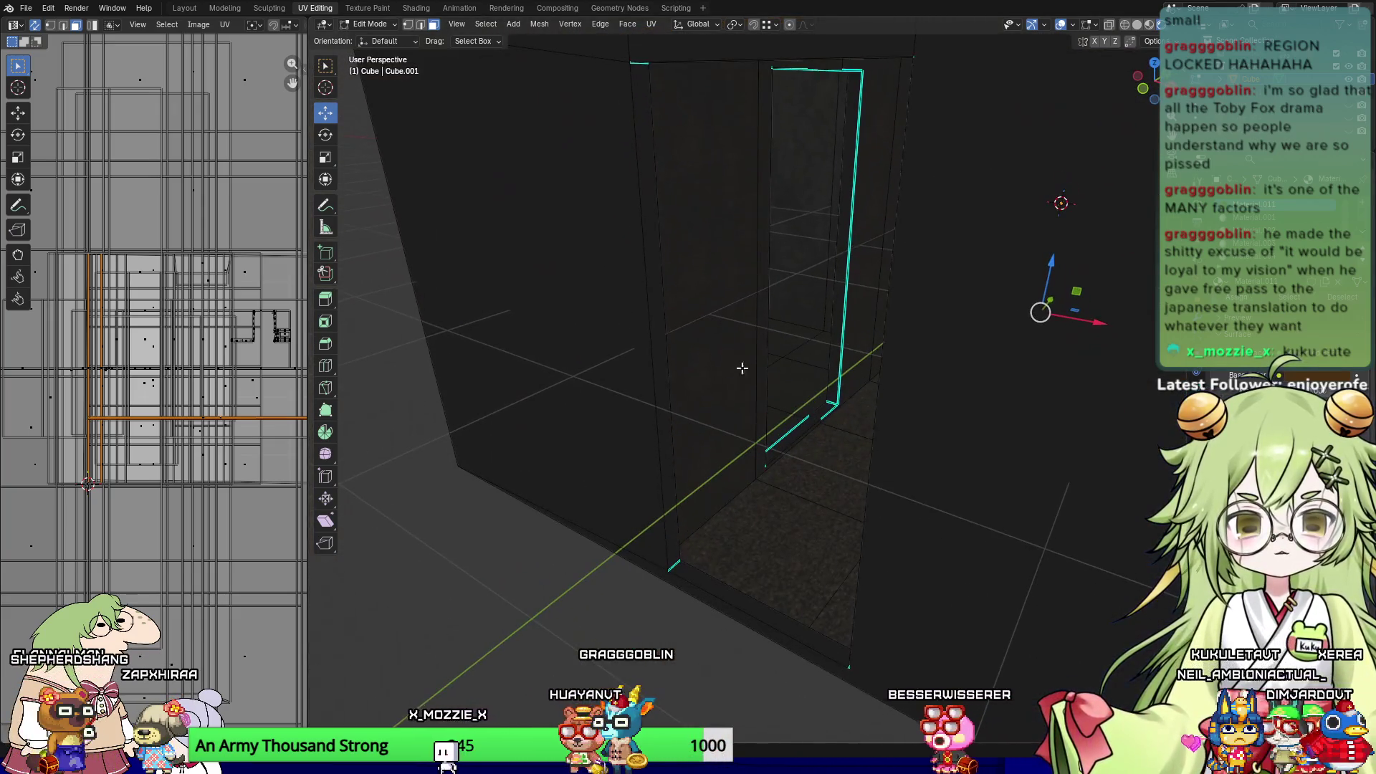
Step: Add the remaining vertical and top frame strips, then hide all selected door-frame strips
left_click(648, 233)
left_click(715, 600, "shift")
mouse_move(714, 600)
middle_mouse_down()
mouse_move(744, 644)
mouse_move(824, 605)
mouse_move(965, 387)
middle_mouse_up()
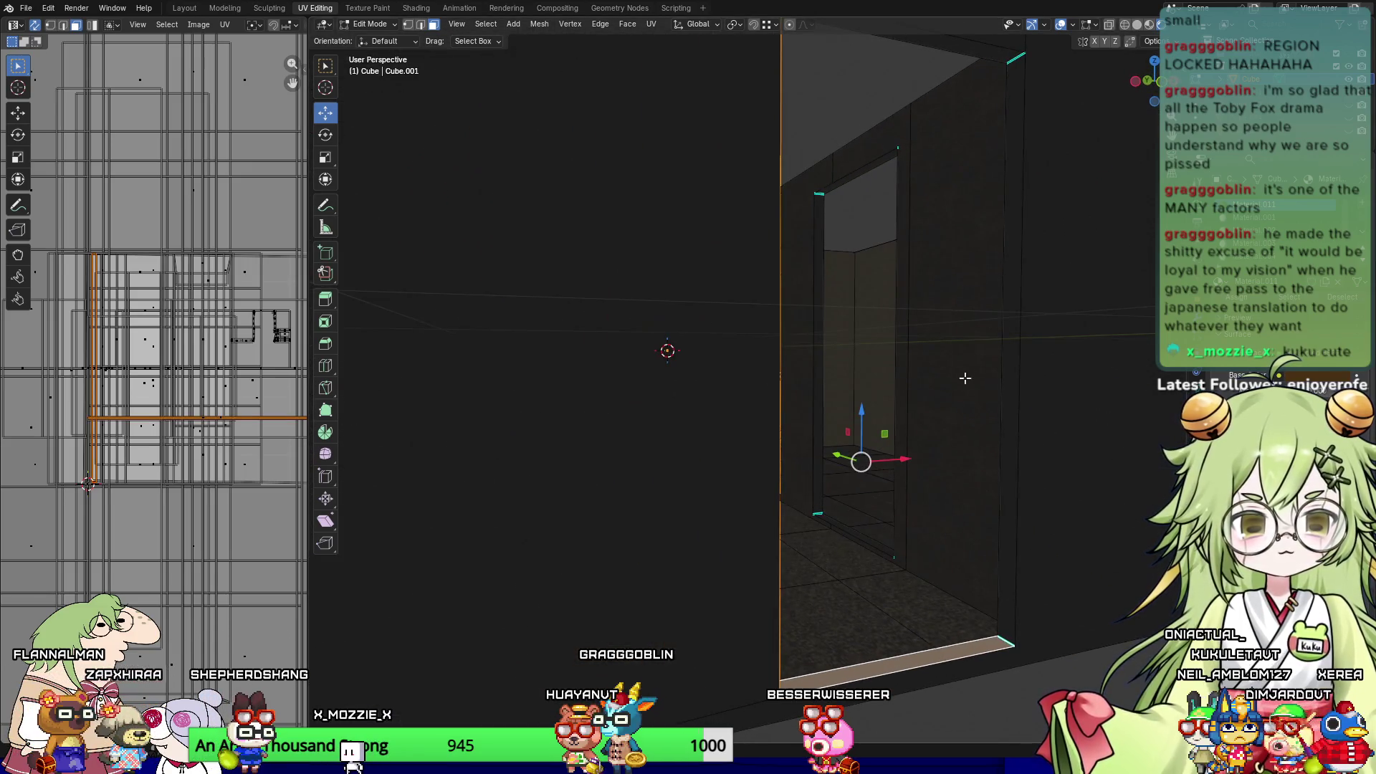
left_click(1005, 276, "shift")
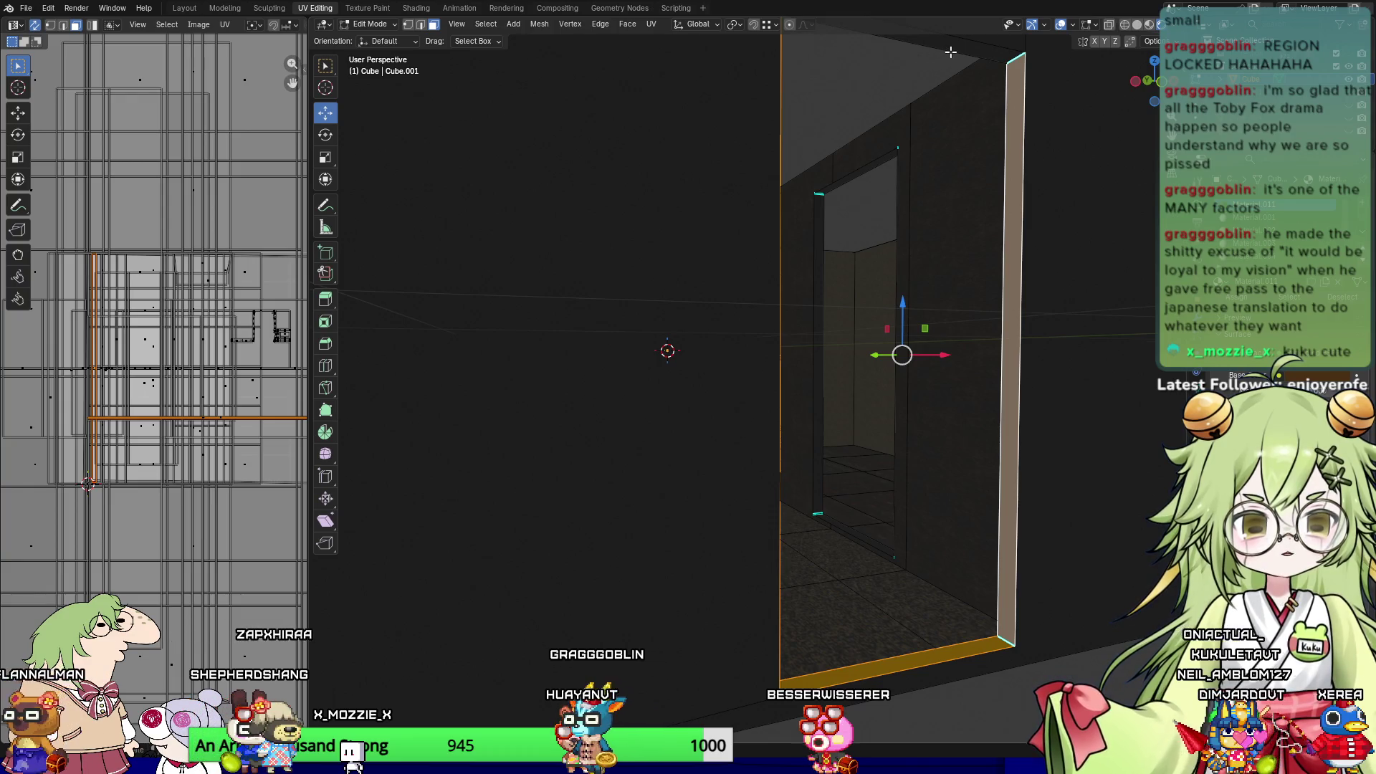
left_click(987, 54, "shift")
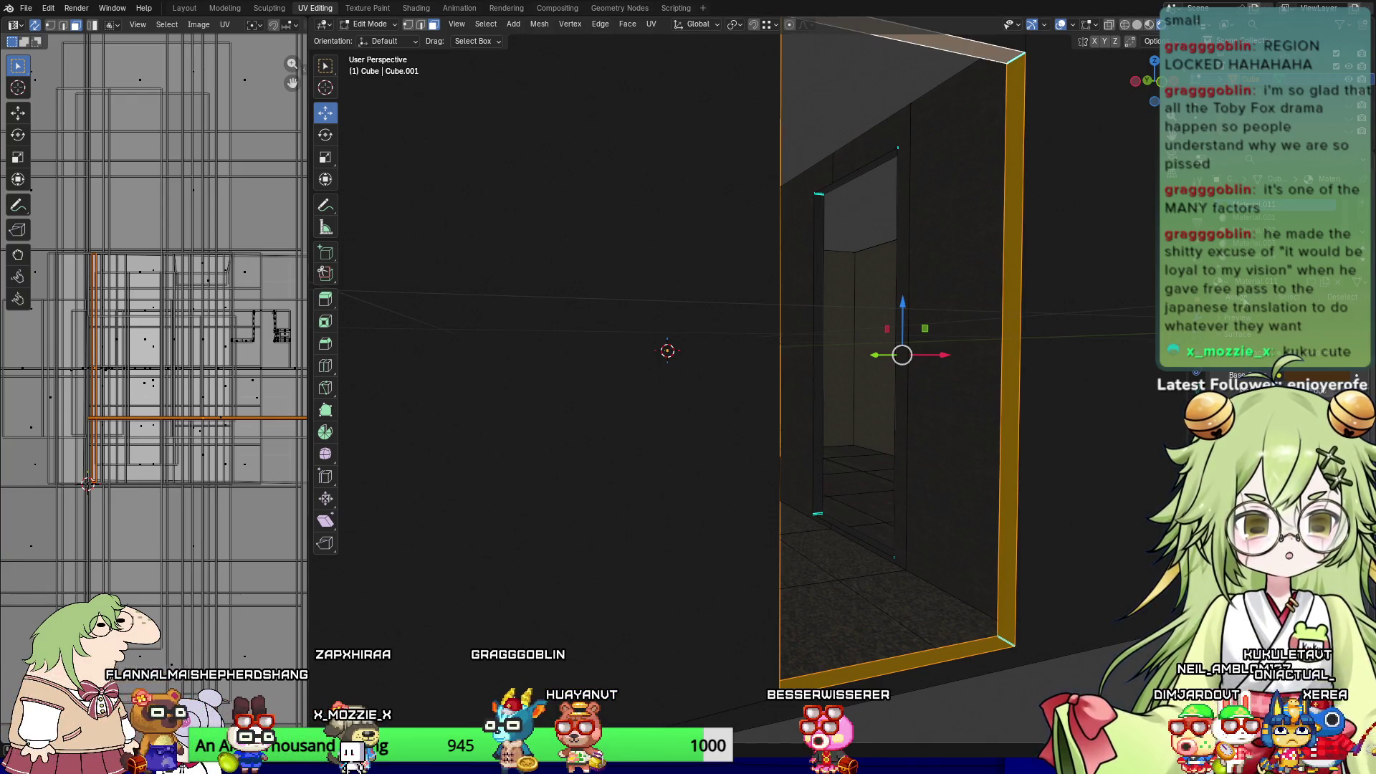
key("h")
mouse_move(953, 429)
middle_mouse_down()
mouse_move(951, 647)
mouse_move(932, 521)
middle_mouse_up()
mouse_move(961, 364)
middle_mouse_down()
mouse_move(862, 359)
mouse_move(746, 411)
mouse_move(805, 445)
mouse_move(847, 387)
mouse_move(802, 384)
mouse_move(699, 422)
middle_mouse_up()
scroll(621, 418, "up", 2)
Step: Show the room in Material Preview and select the beam's bottom edges and a vertical wall edge
left_click(1148, 24)
left_click(824, 307)
left_click(749, 309, "shift")
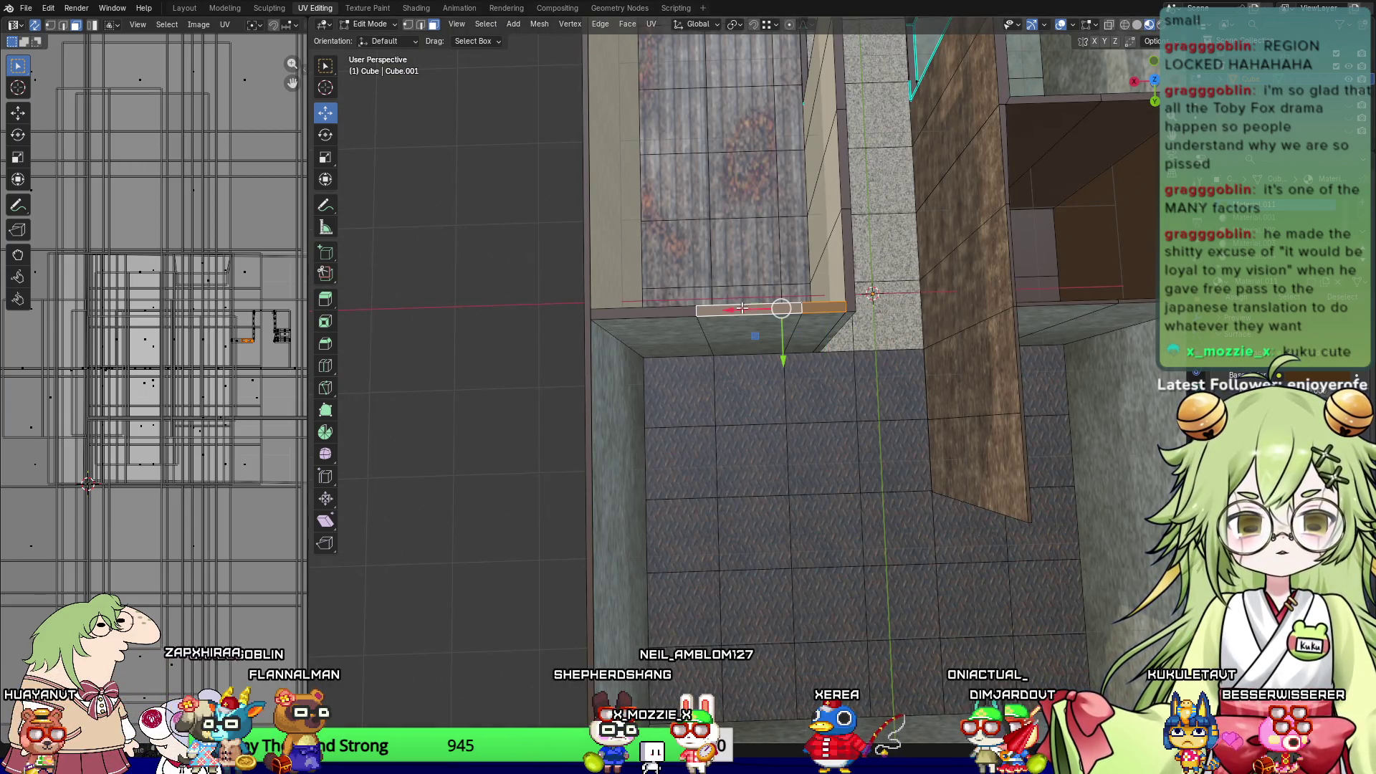
left_click(595, 315, "shift")
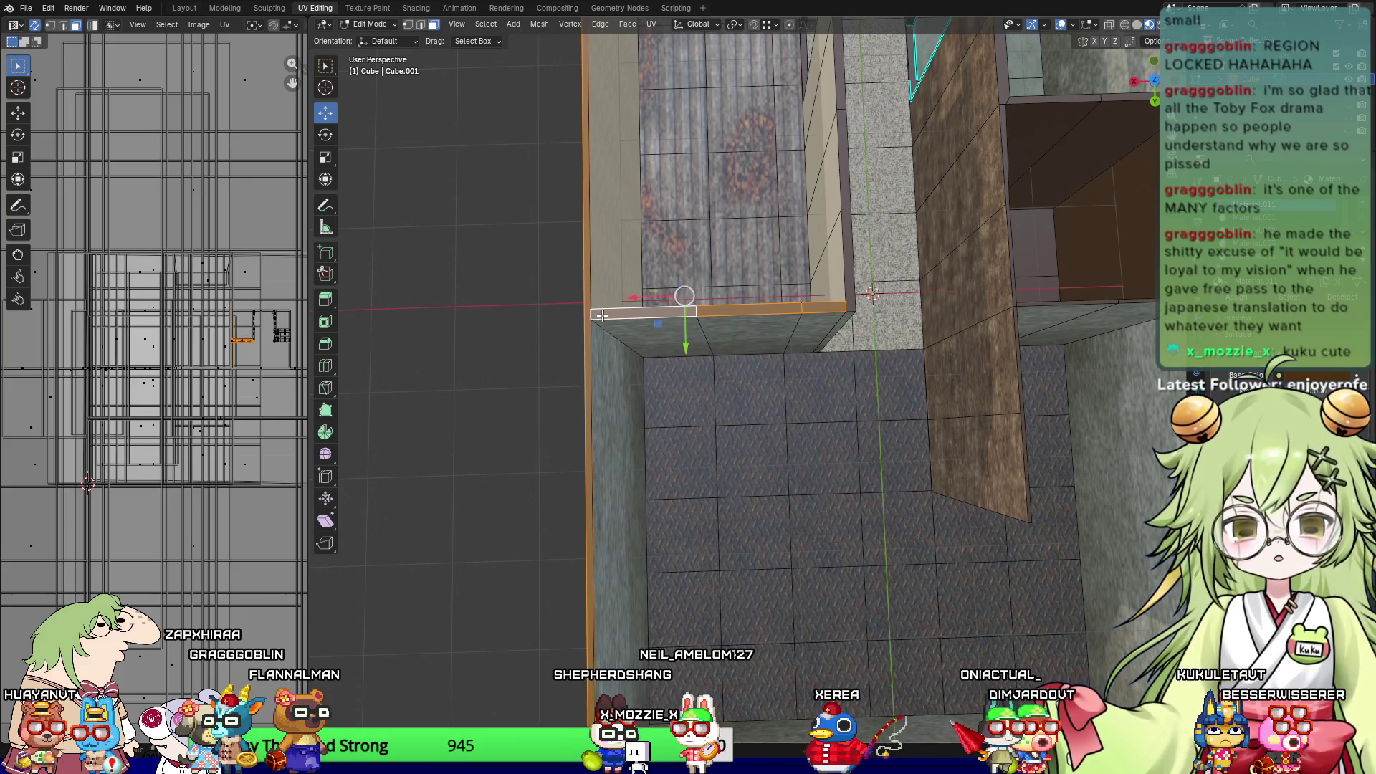
middle_click_drag(594, 315, 693, 273)
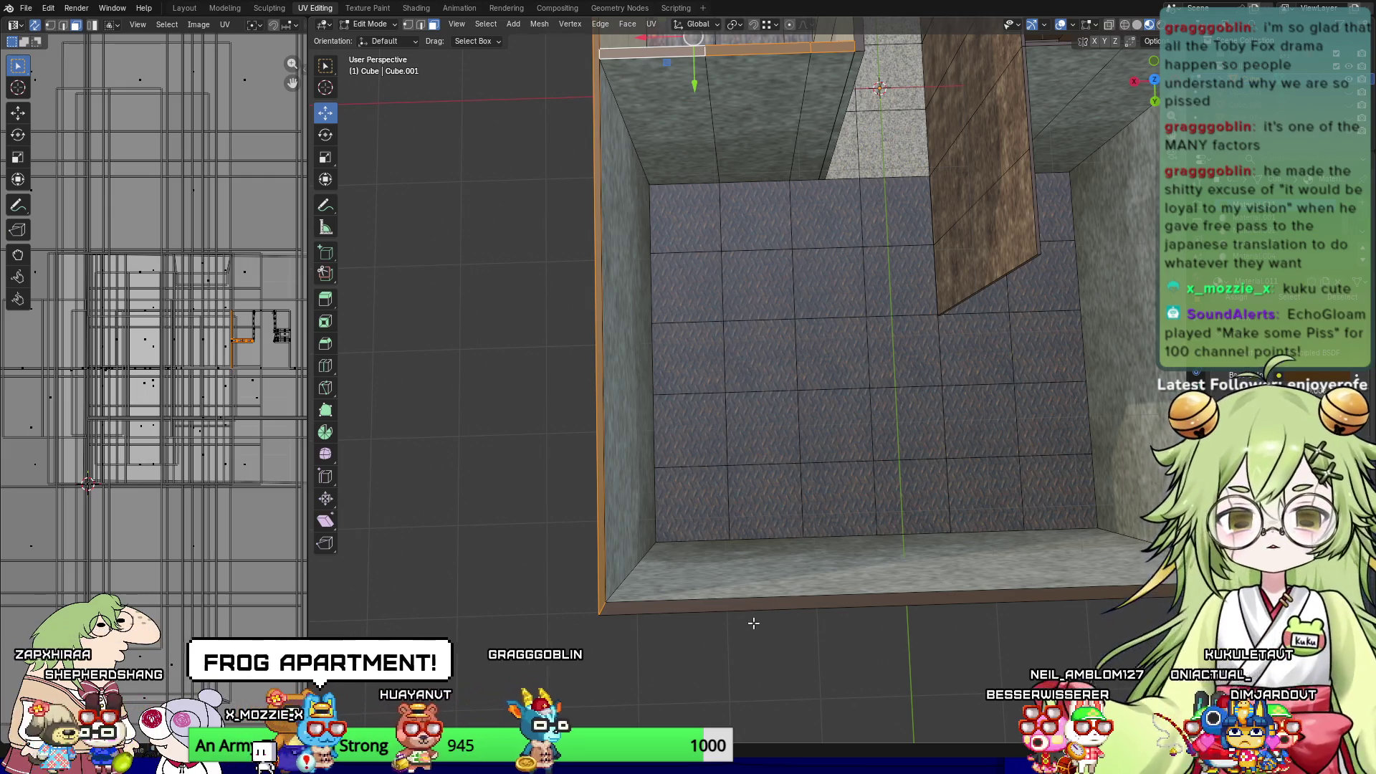
mouse_move(738, 374)
middle_mouse_down()
mouse_move(914, 623)
mouse_move(758, 664)
mouse_move(863, 527)
middle_mouse_up()
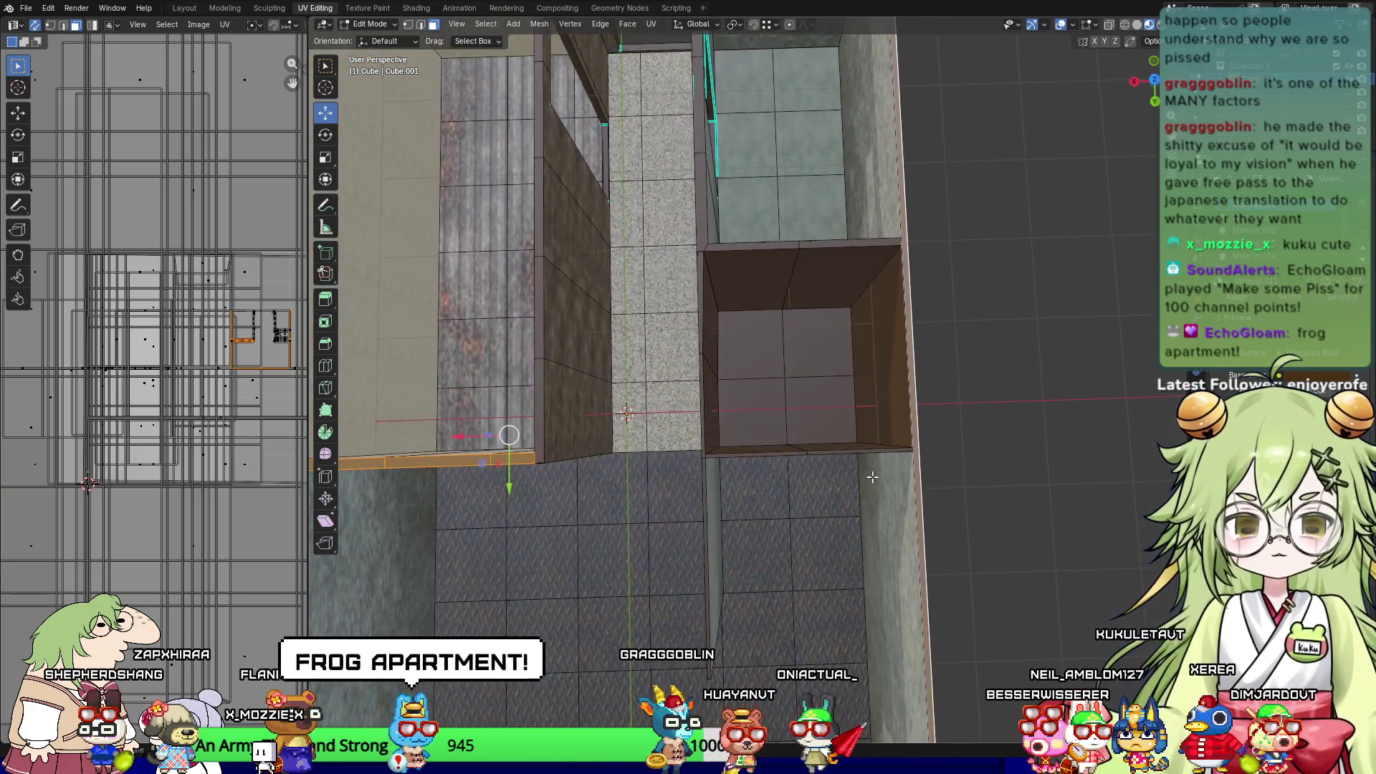
Step: Select the box's bottom edge loop plus vertical wall and horizontal bottom edges
left_click(873, 449, "alt+shift")
middle_click_drag(766, 498, 749, 491)
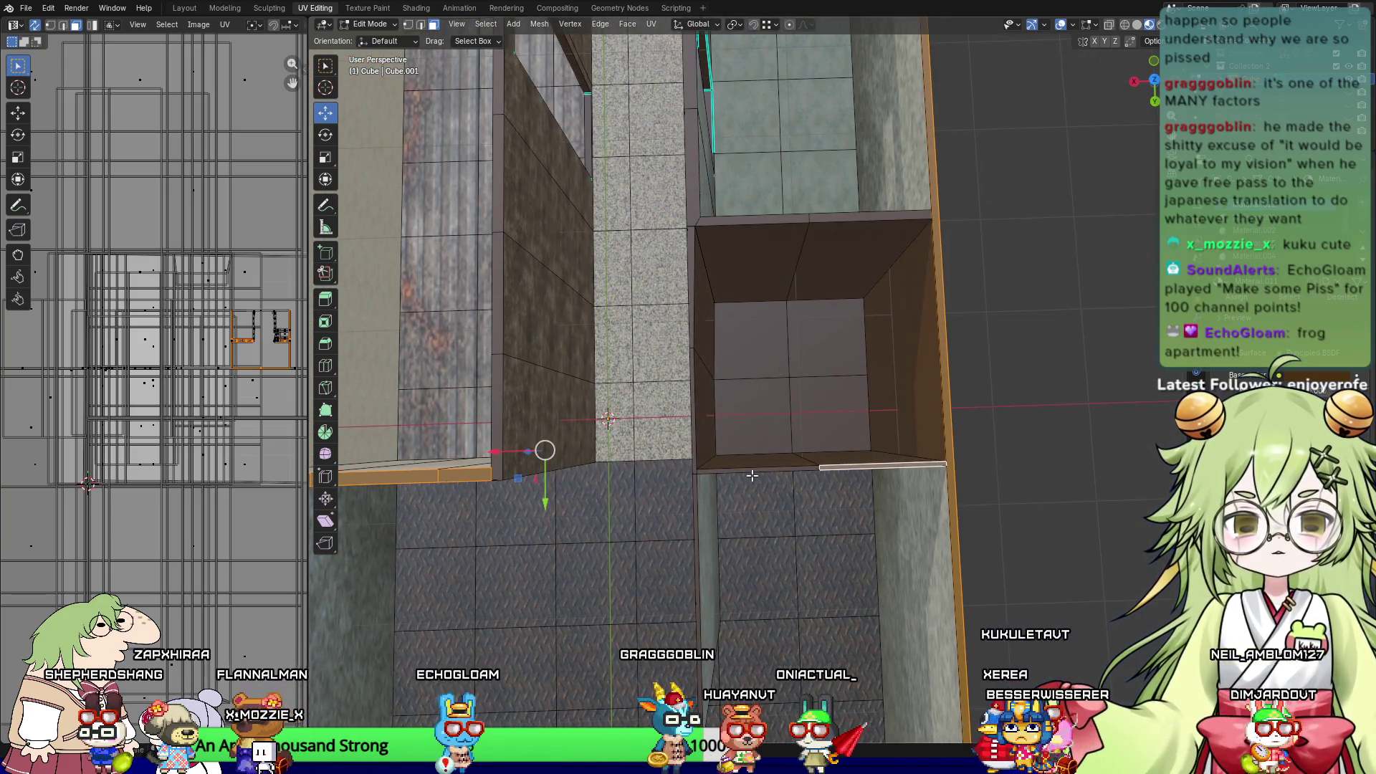
left_click(752, 473, "shift")
left_click(751, 472, "shift")
left_click(752, 472, "shift")
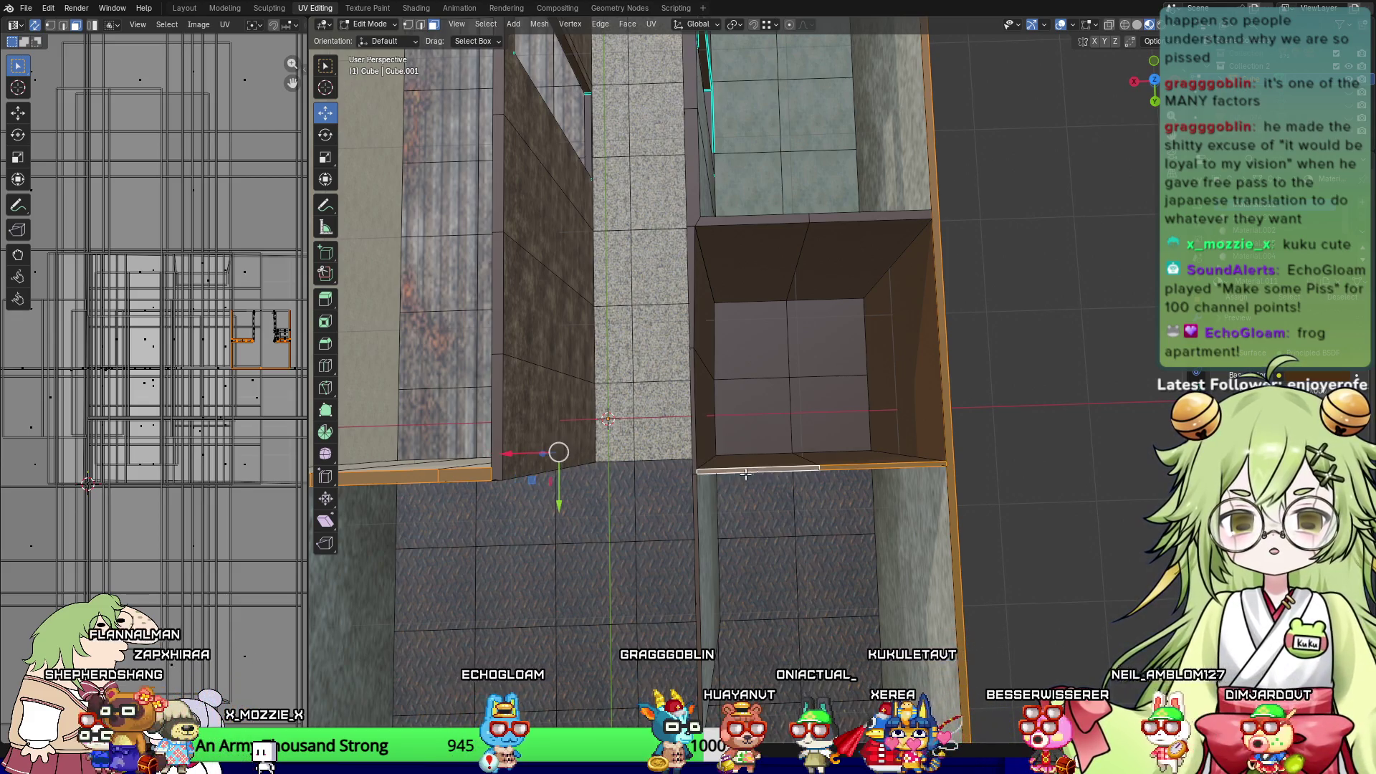
left_click(692, 427, "alt+shift")
mouse_move(692, 427)
middle_mouse_down()
mouse_move(533, 542)
mouse_move(646, 487)
middle_mouse_up()
left_click(552, 524, "alt+shift")
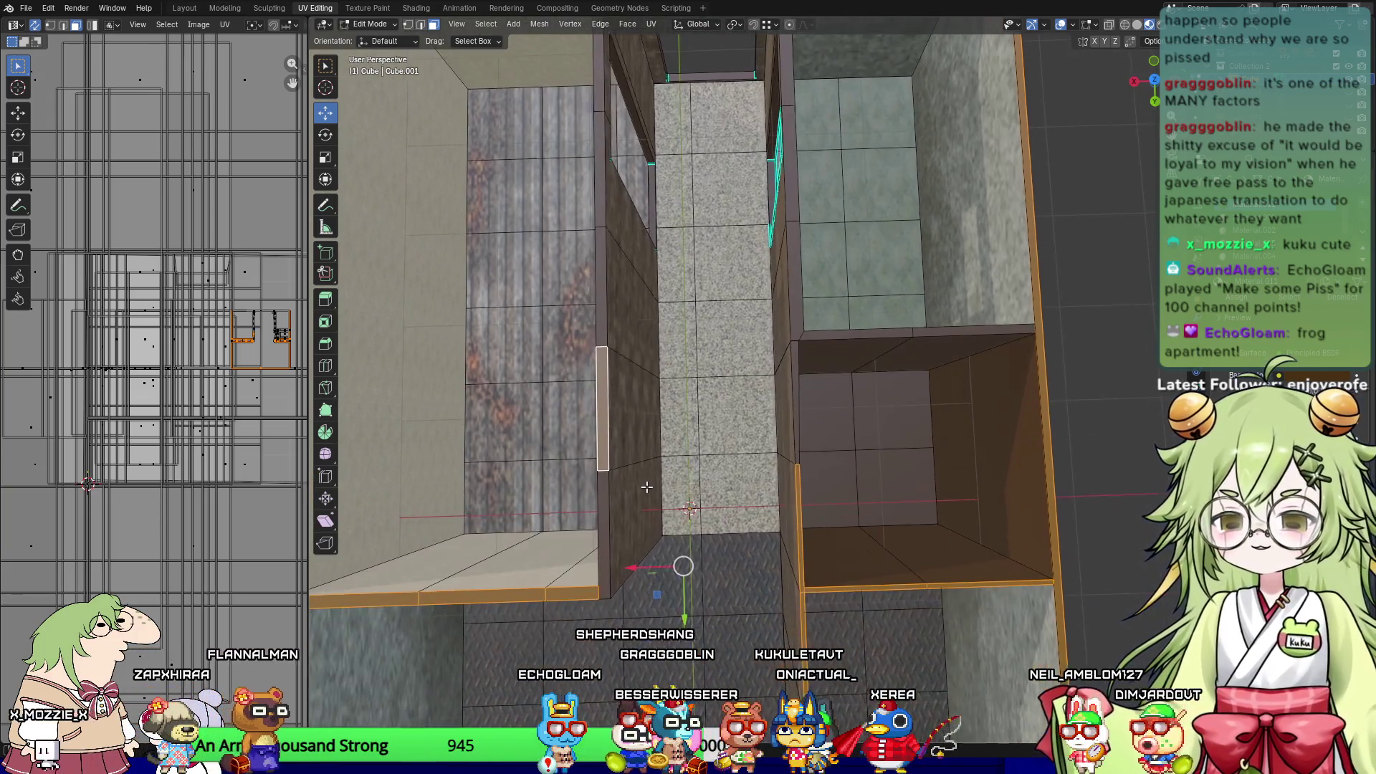
left_click(606, 526, "shift")
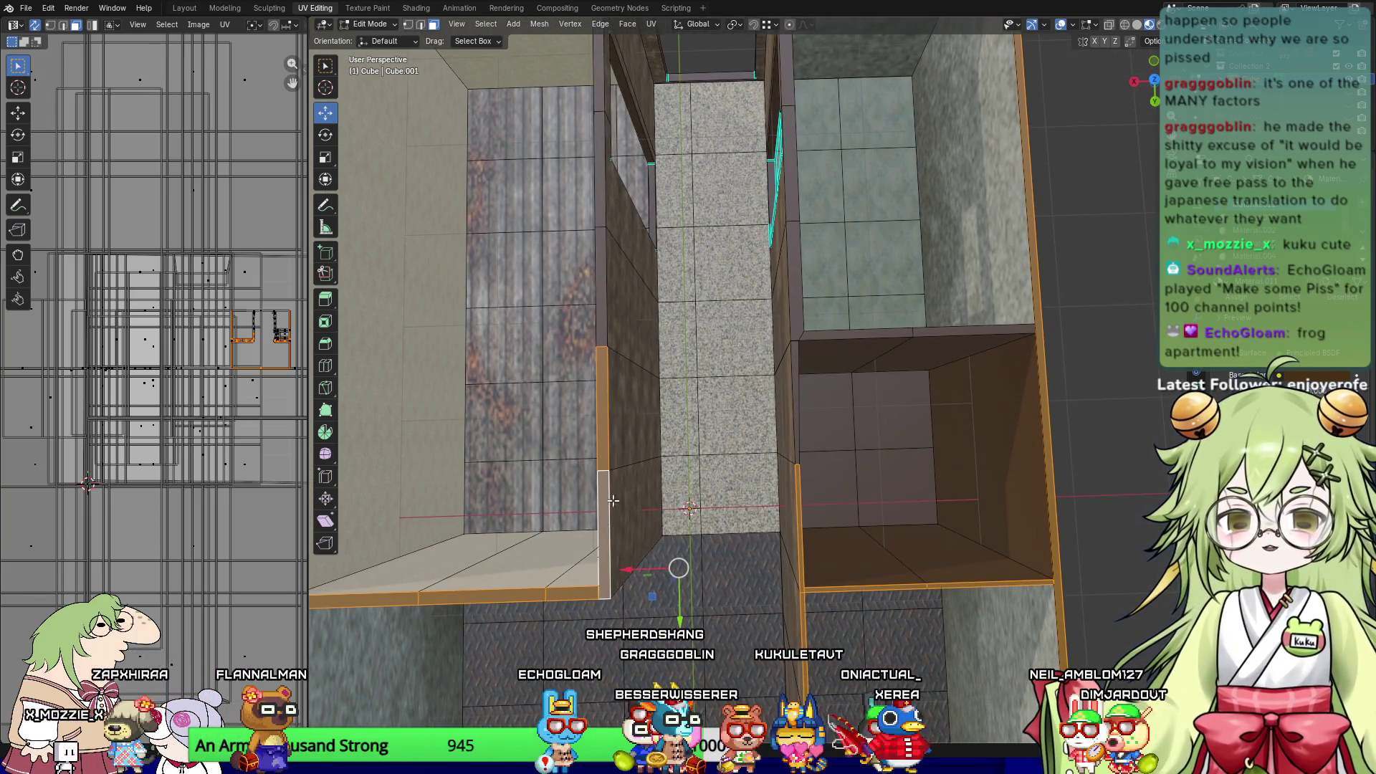
left_click(794, 401, "shift")
left_click(882, 333, "shift")
left_click(965, 328, "shift")
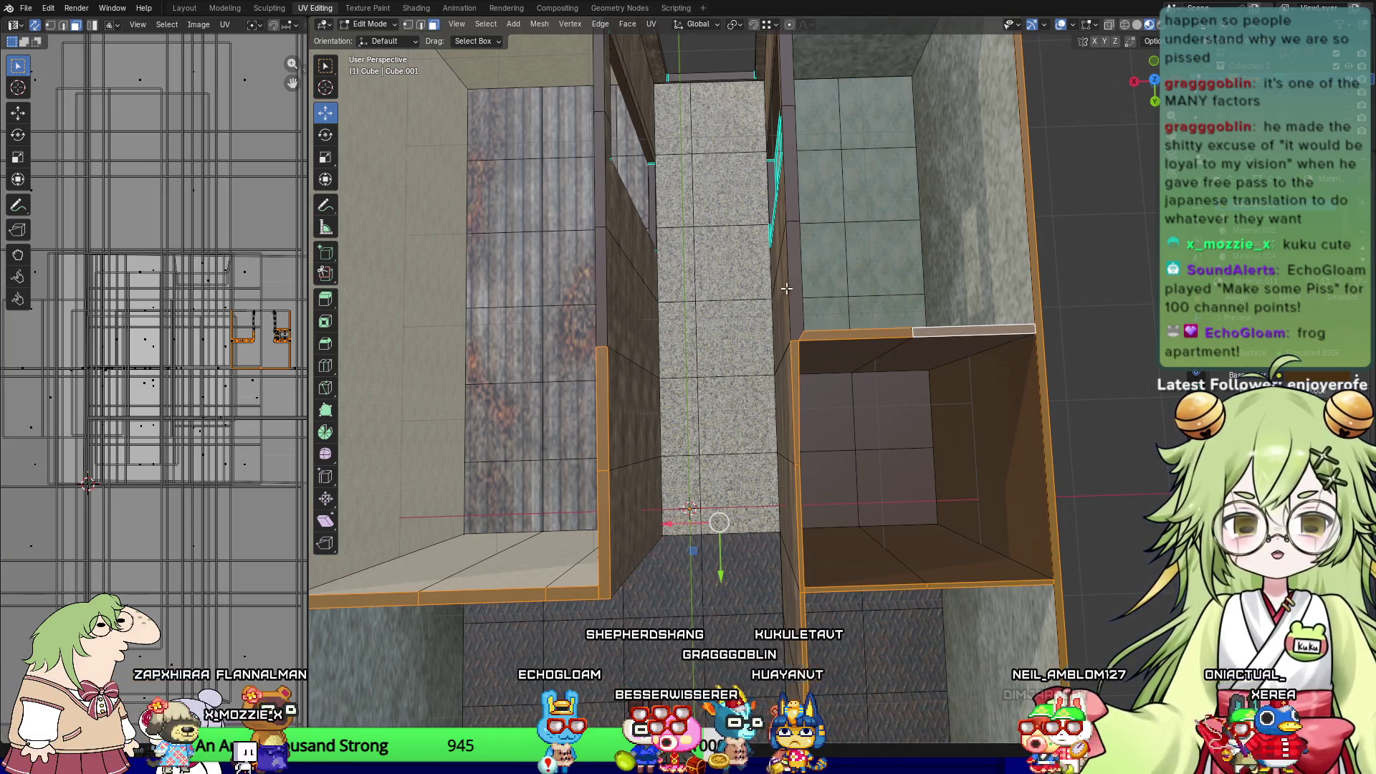
Step: Add the box's vertical edges, the wall edge segments beside the pillar, and the top rim edge
left_click(795, 286, "shift")
left_click(599, 286, "shift")
middle_click_drag(599, 287, 576, 359)
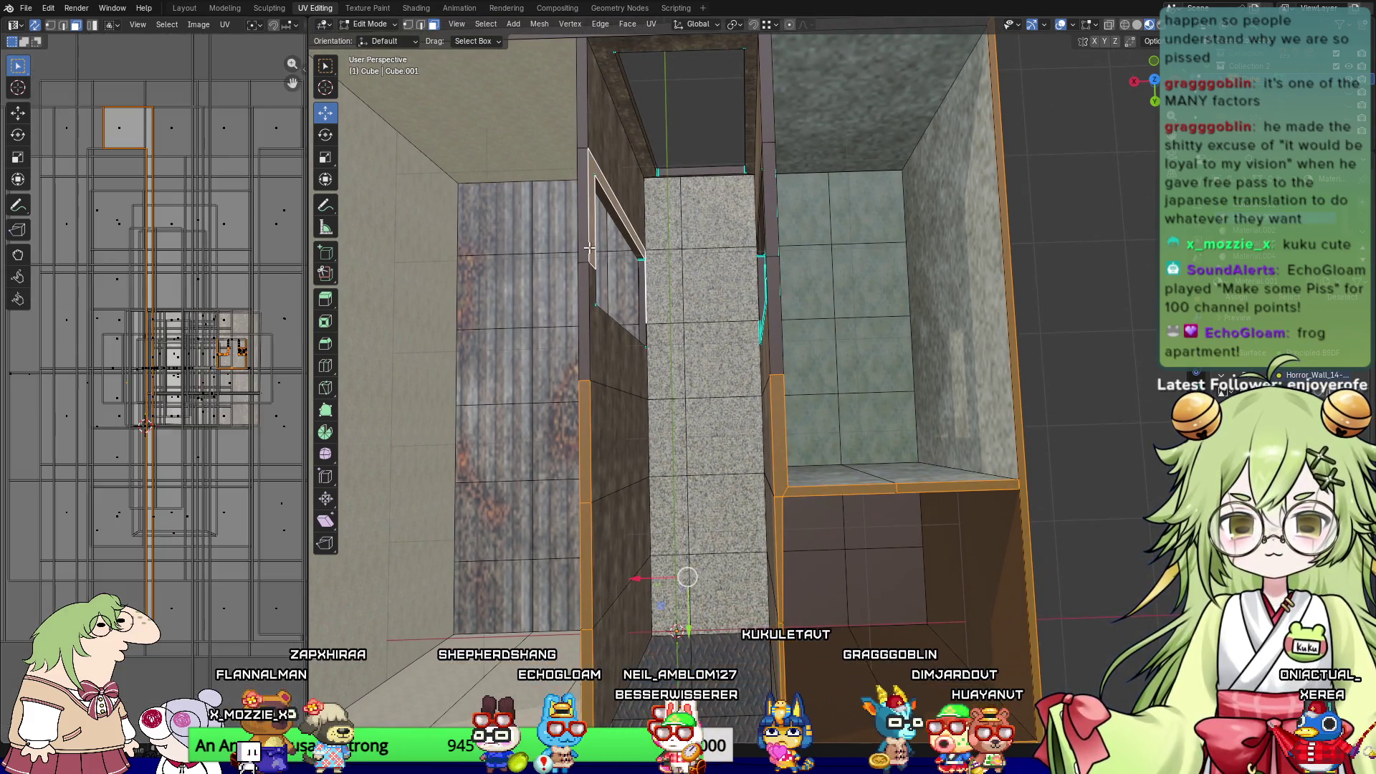
left_click(579, 279, "shift")
left_click(579, 289, "shift")
left_click(583, 300, "shift")
left_click(581, 309, "shift")
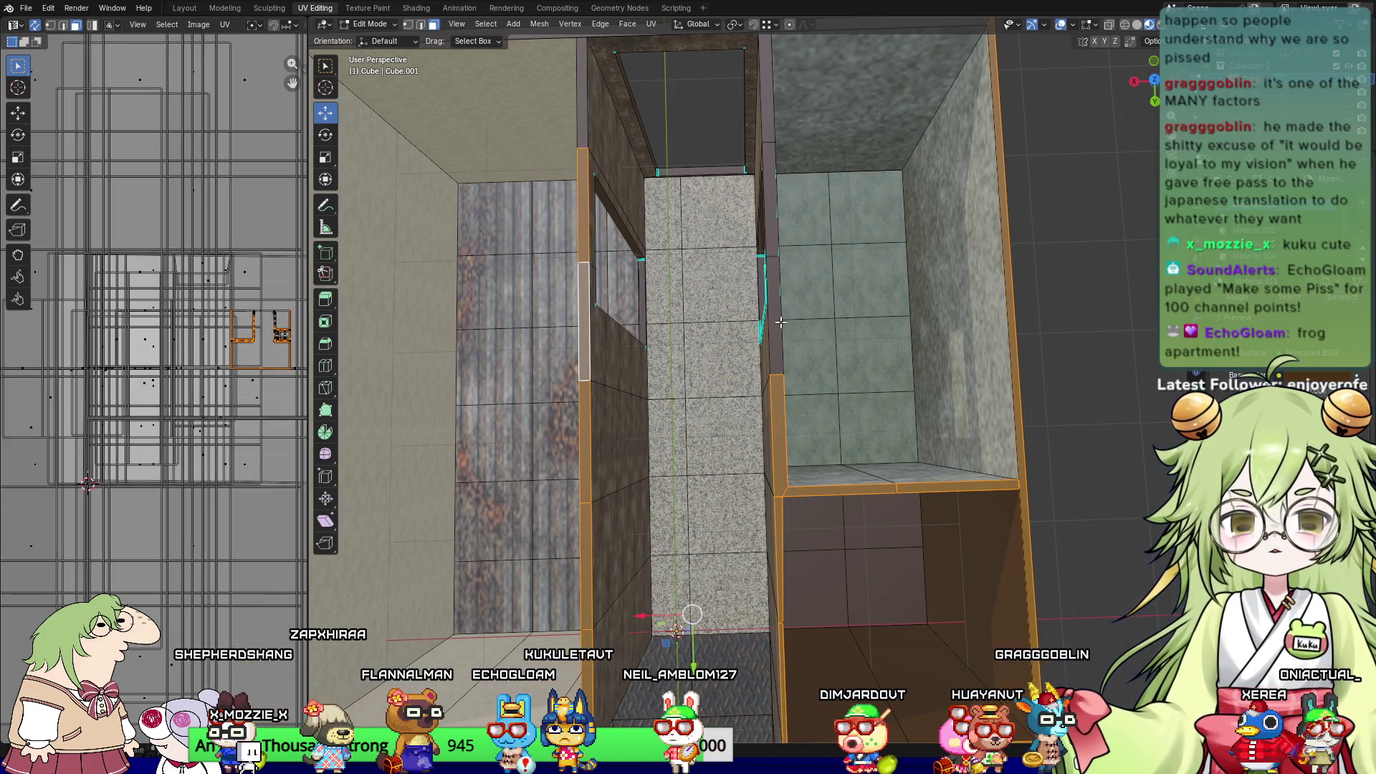
left_click(774, 294, "shift")
middle_click_drag(776, 212, 751, 178)
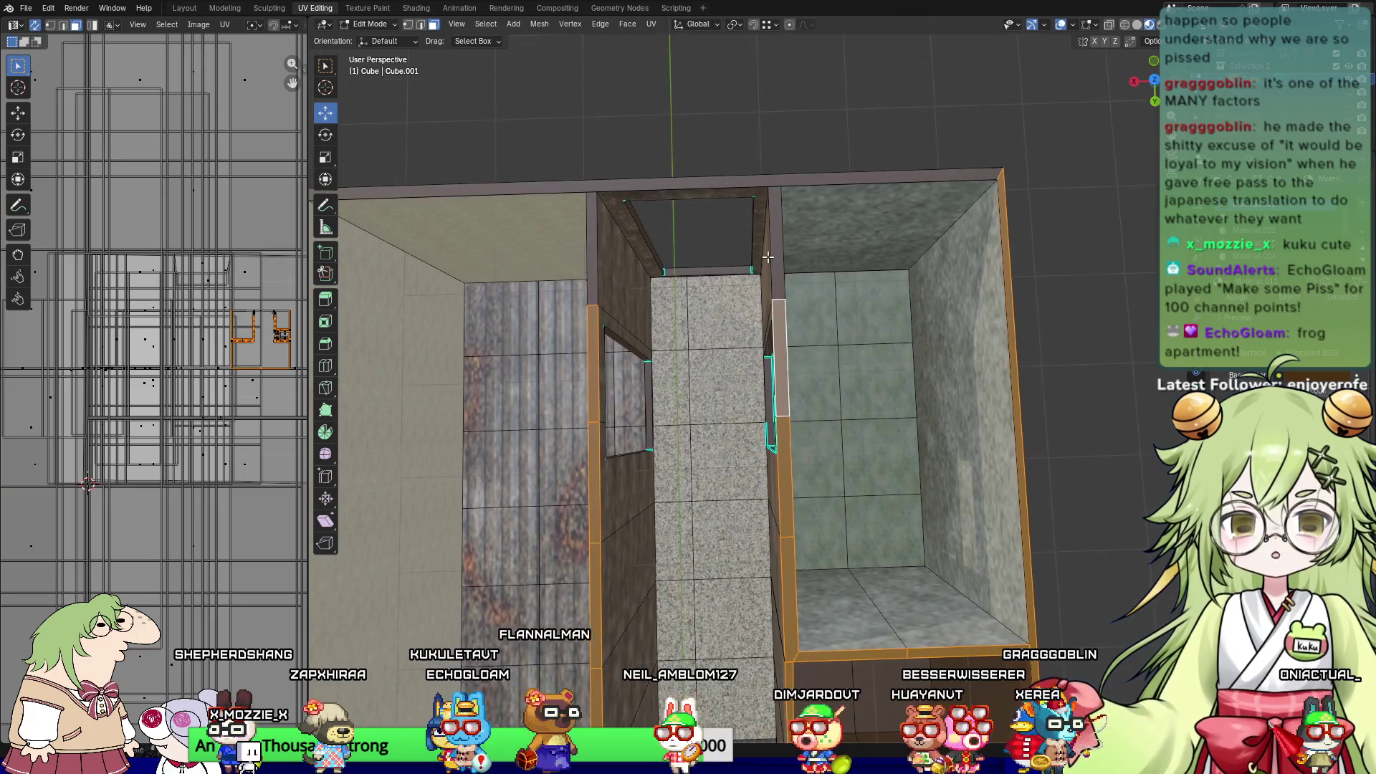
left_click(751, 178, "shift")
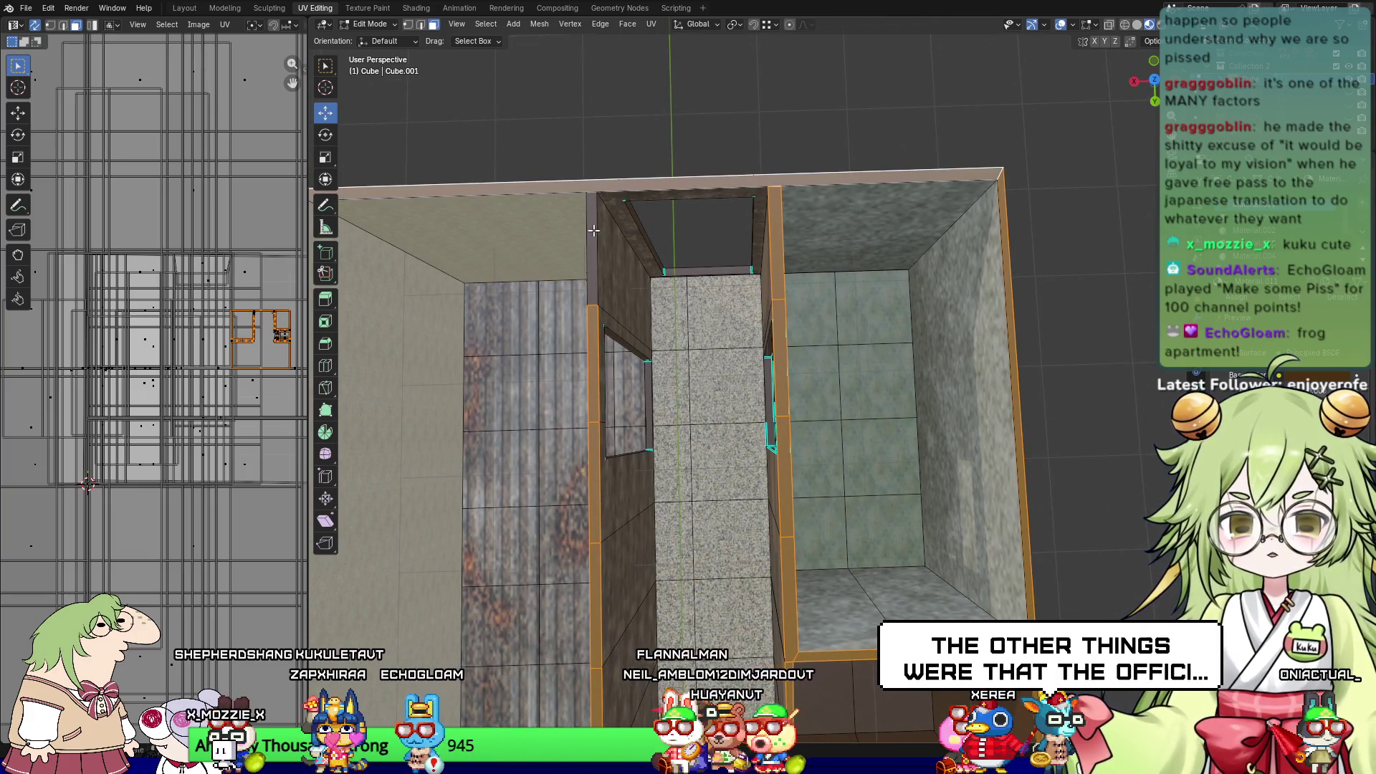
Step: Look over the room from above and clear the edge selection
mouse_move(702, 459)
middle_mouse_down()
mouse_move(731, 465)
mouse_move(789, 426)
middle_mouse_up()
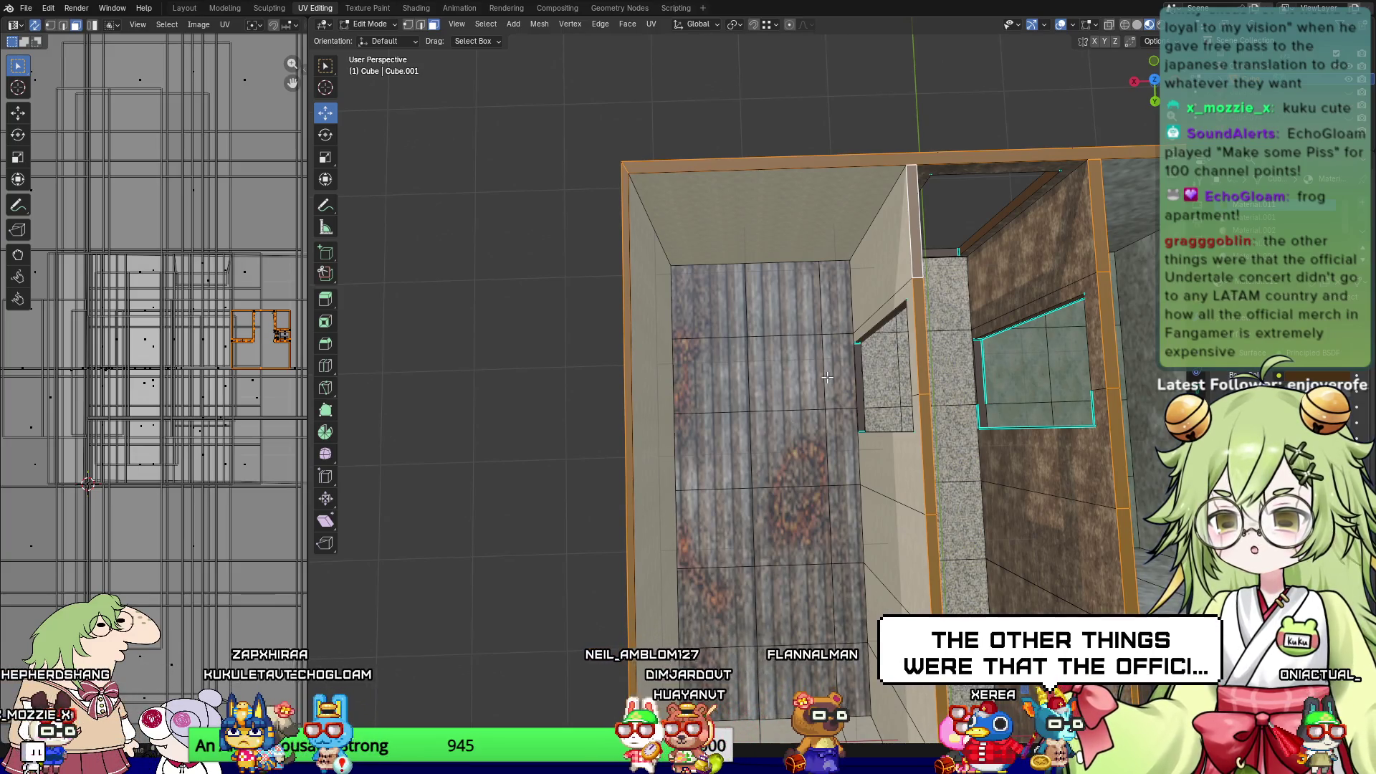
middle_click_drag(834, 291, 701, 421)
left_click(994, 261)
middle_click_drag(994, 260, 699, 346)
scroll(682, 361, "up", 6)
Step: Select the outer brown wall faces, ending on the wall face beside the corridor
scroll(722, 368, "down", 3)
left_click(736, 368)
scroll(737, 369, "down", 5)
mouse_move(737, 368)
middle_mouse_down()
mouse_move(540, 409)
mouse_move(605, 380)
middle_mouse_up()
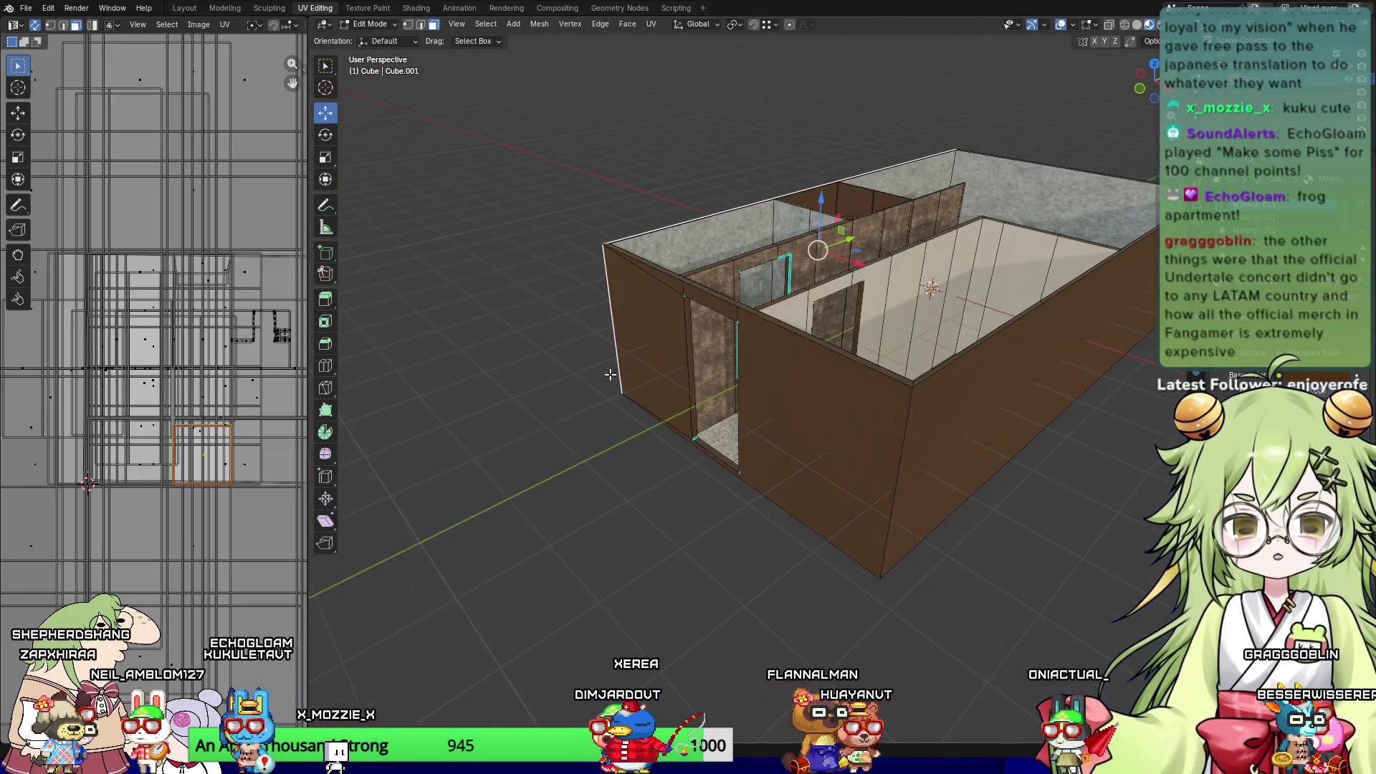
left_click(637, 336, "shift")
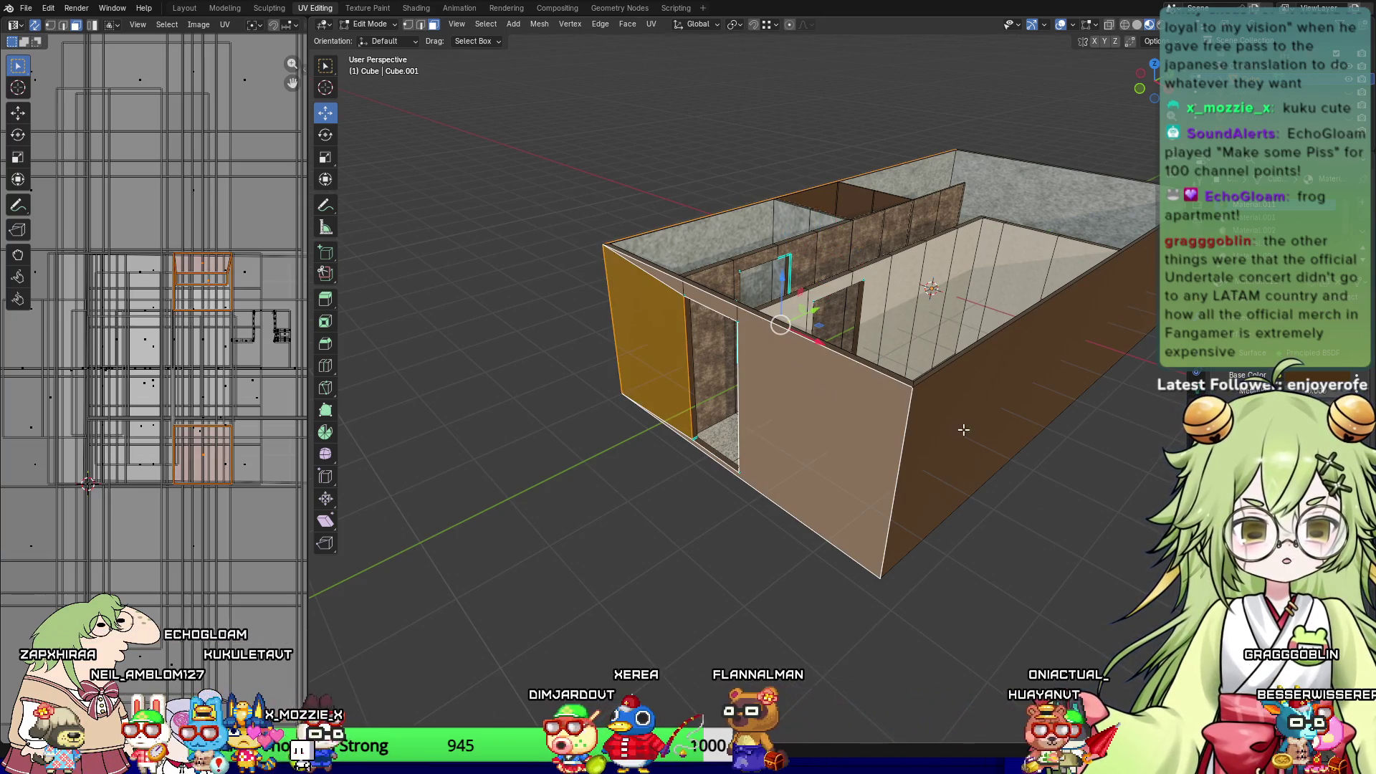
left_click(842, 462)
middle_click_drag(842, 462, 867, 504)
left_click(867, 504)
Step: Switch to see-through Solid shading over the corridor and select the narrow wall edge face
middle_click_drag(1078, 413, 1024, 423)
mouse_move(760, 502)
middle_mouse_down()
mouse_move(765, 527)
mouse_move(783, 461)
mouse_move(897, 433)
mouse_move(839, 496)
middle_mouse_up()
left_click(1125, 24)
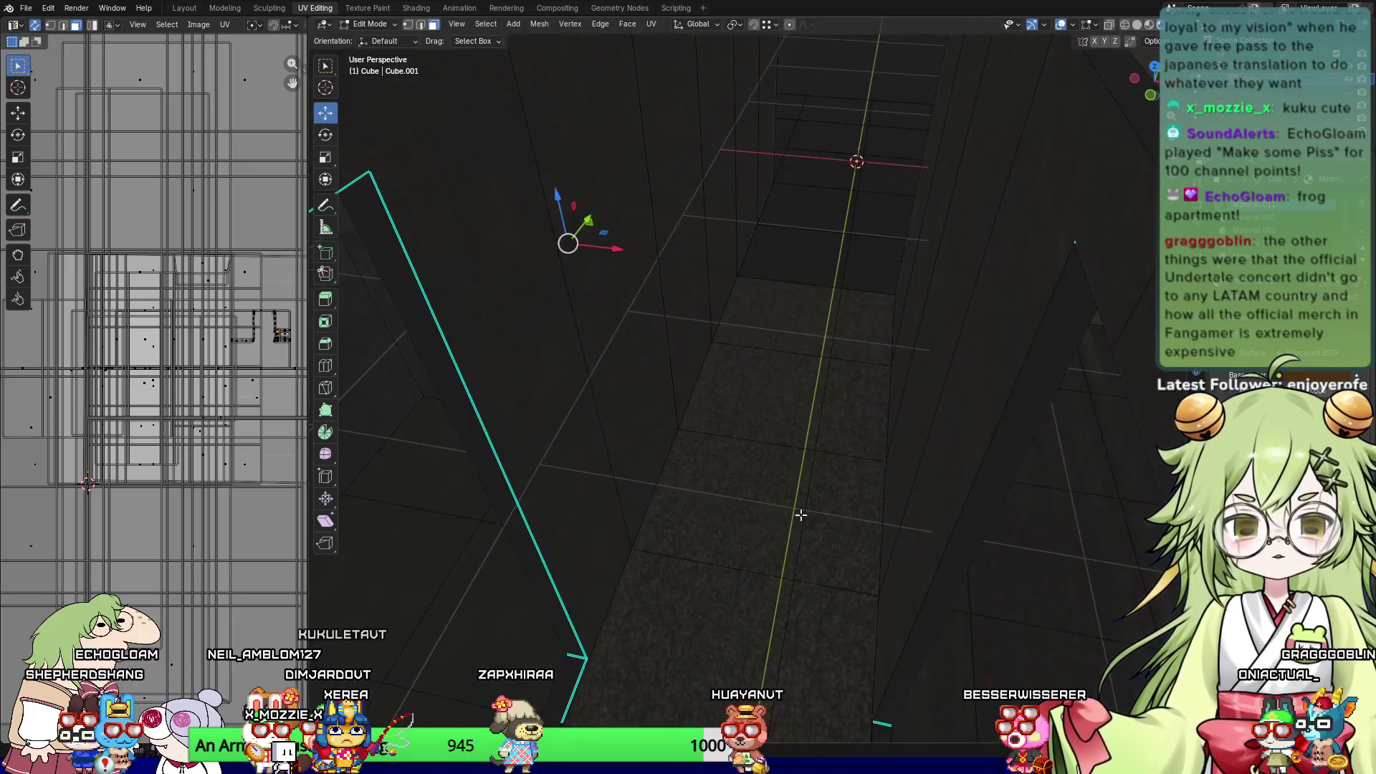
left_click(506, 482)
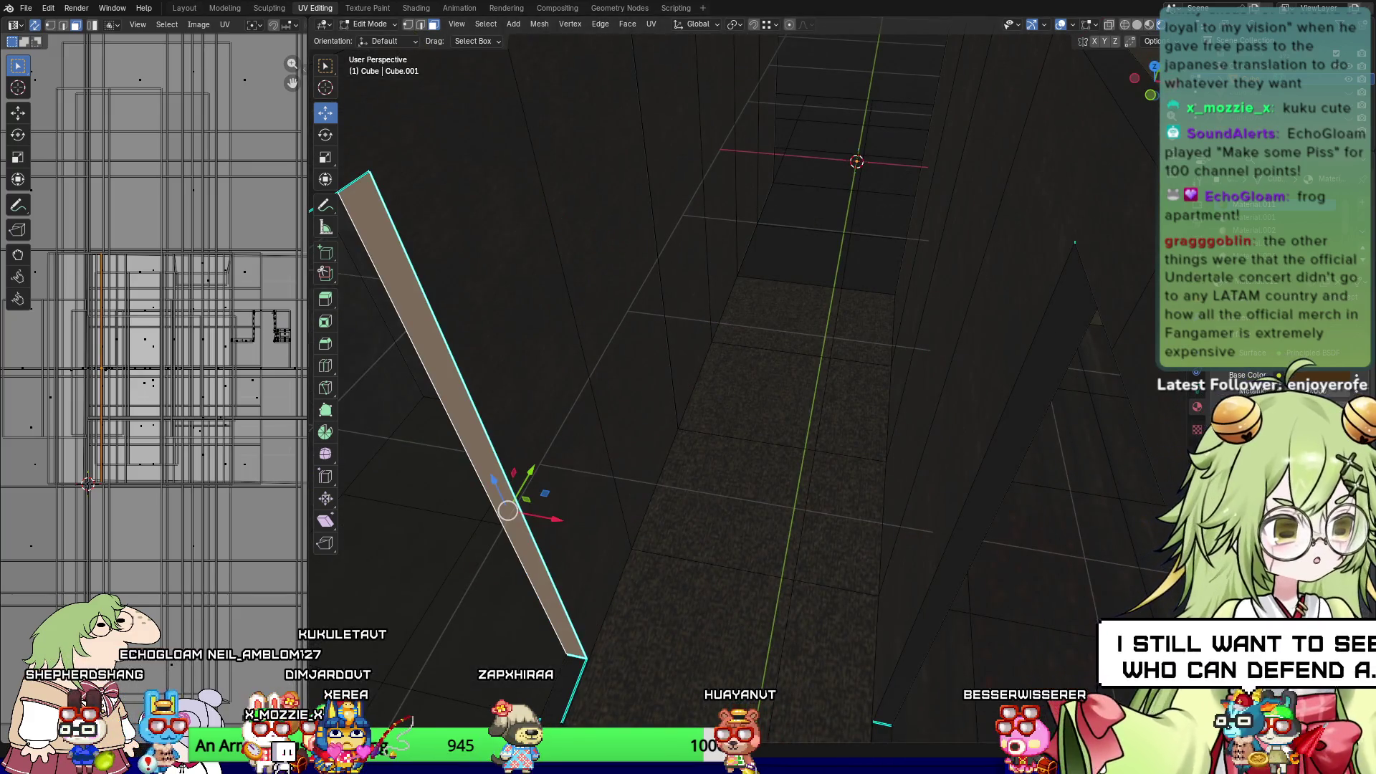
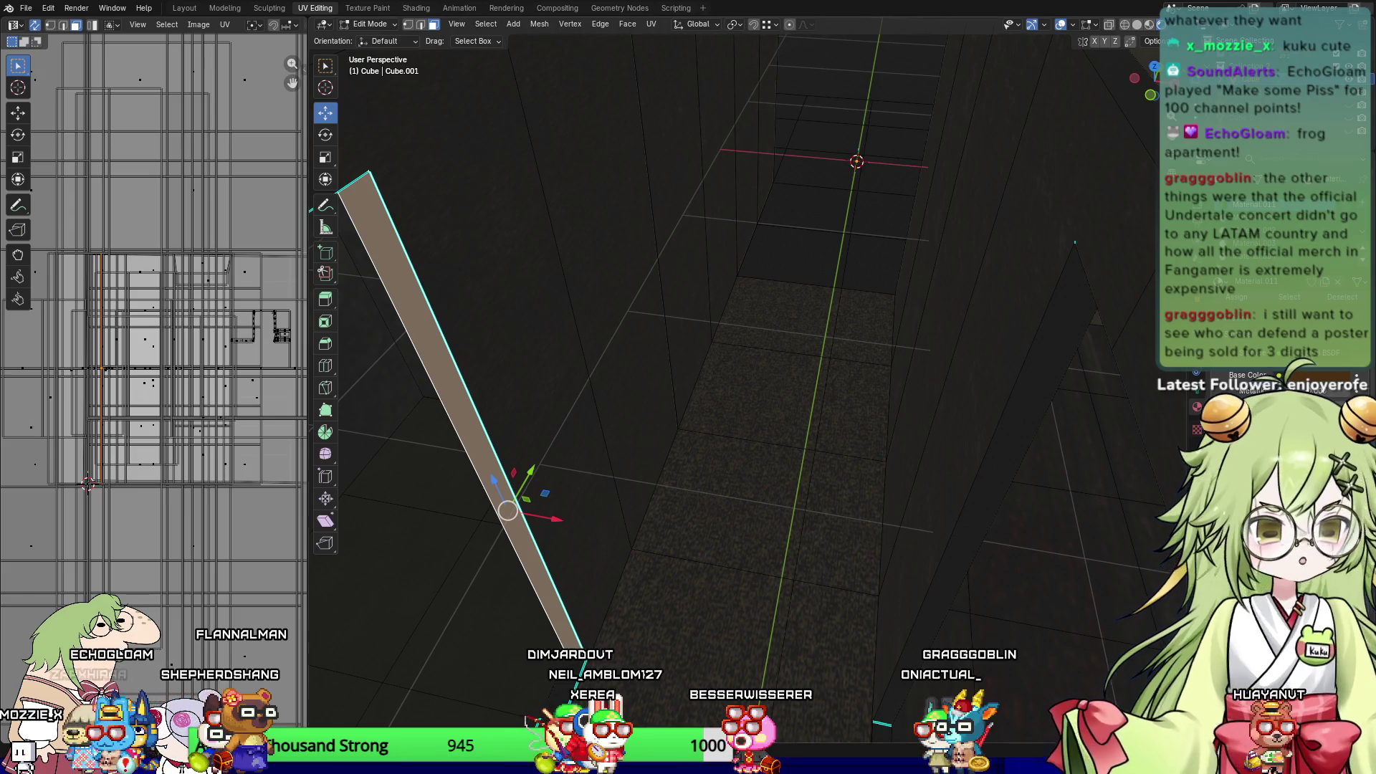
Step: Switch to the Modeling workspace and orbit to a top-down view of the room
key("ctrl+Page_Up")
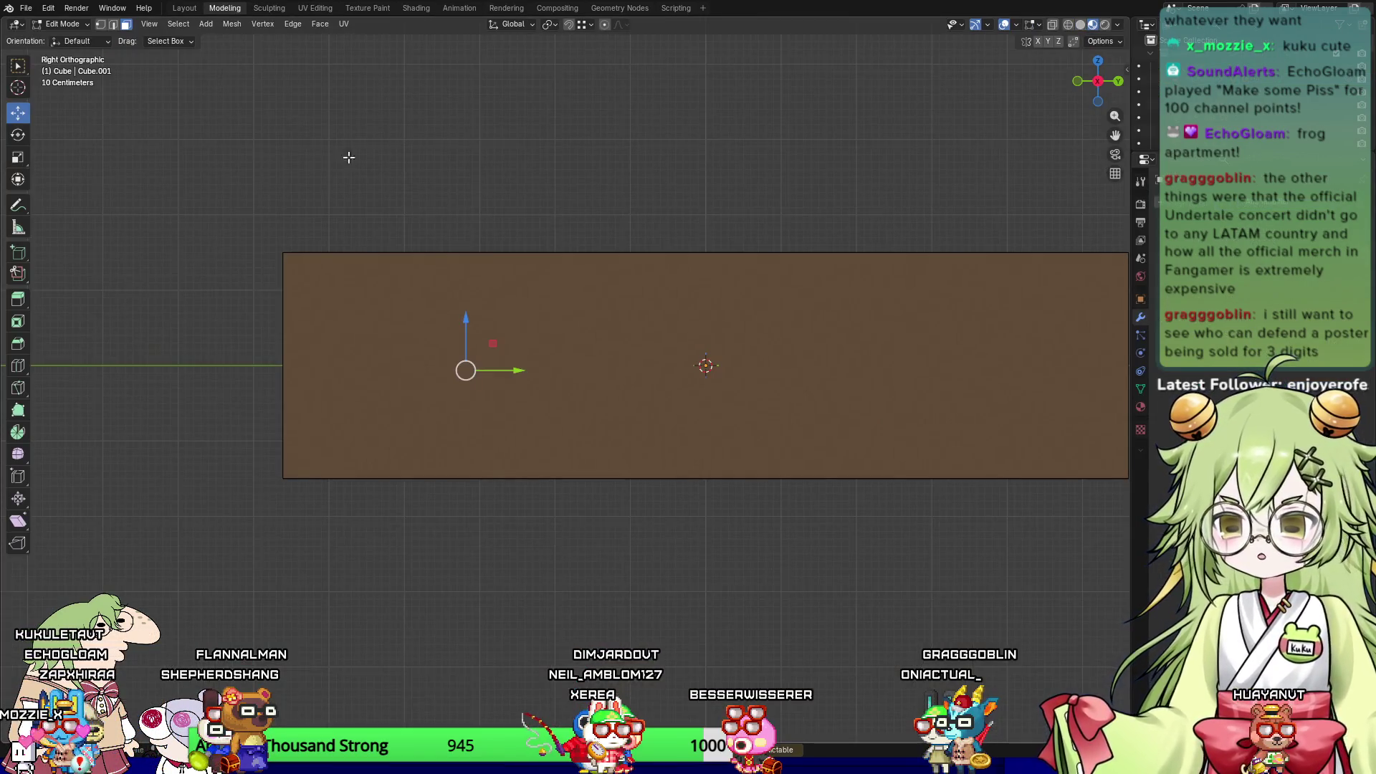
mouse_move(731, 385)
middle_mouse_down()
mouse_move(750, 488)
mouse_move(708, 486)
middle_mouse_up()
mouse_move(439, 306)
middle_mouse_down()
mouse_move(533, 296)
mouse_move(547, 513)
middle_mouse_up()
scroll(532, 297, "up", 5)
scroll(614, 393, "up", 2)
Step: Select the thin vertical face along the glass window's edge
left_click(615, 392)
middle_click_drag(614, 393, 444, 366)
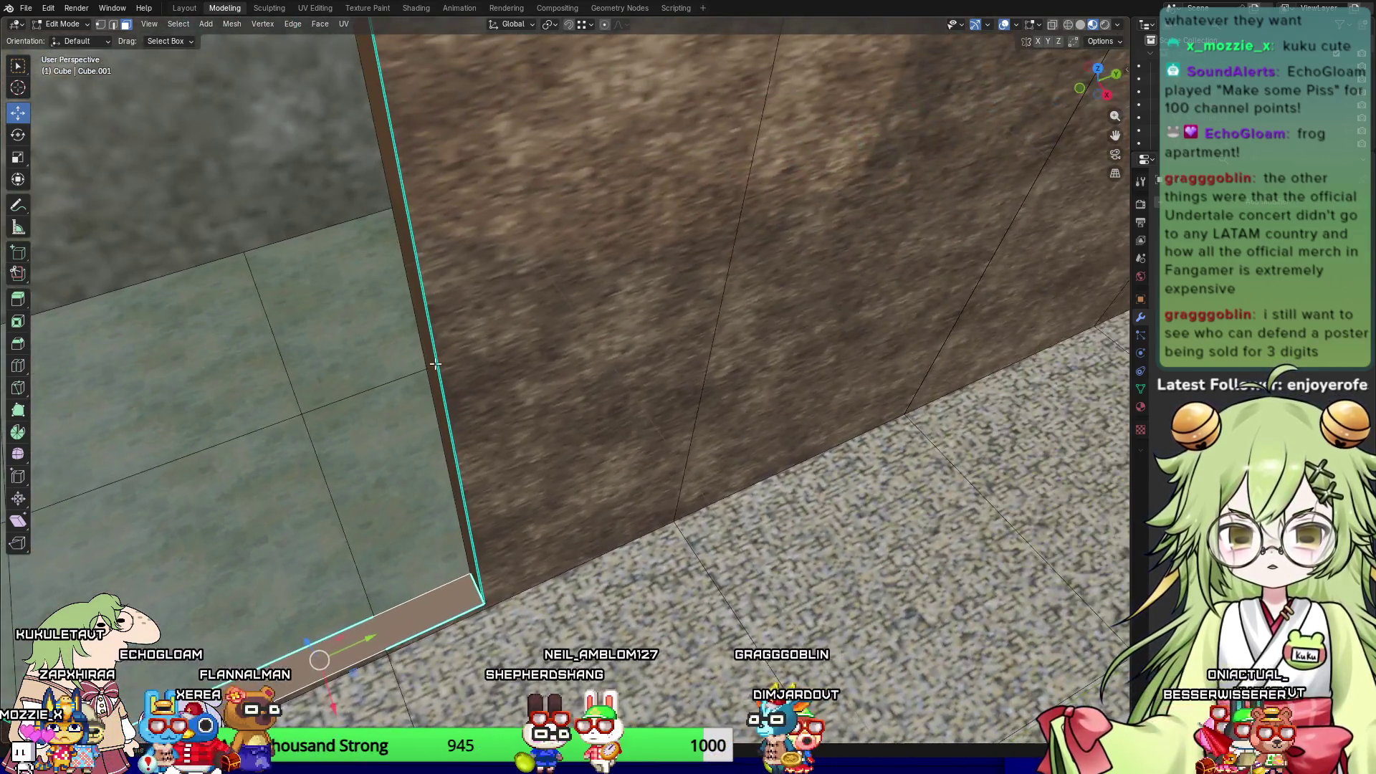
left_click(439, 347)
right_click(453, 351)
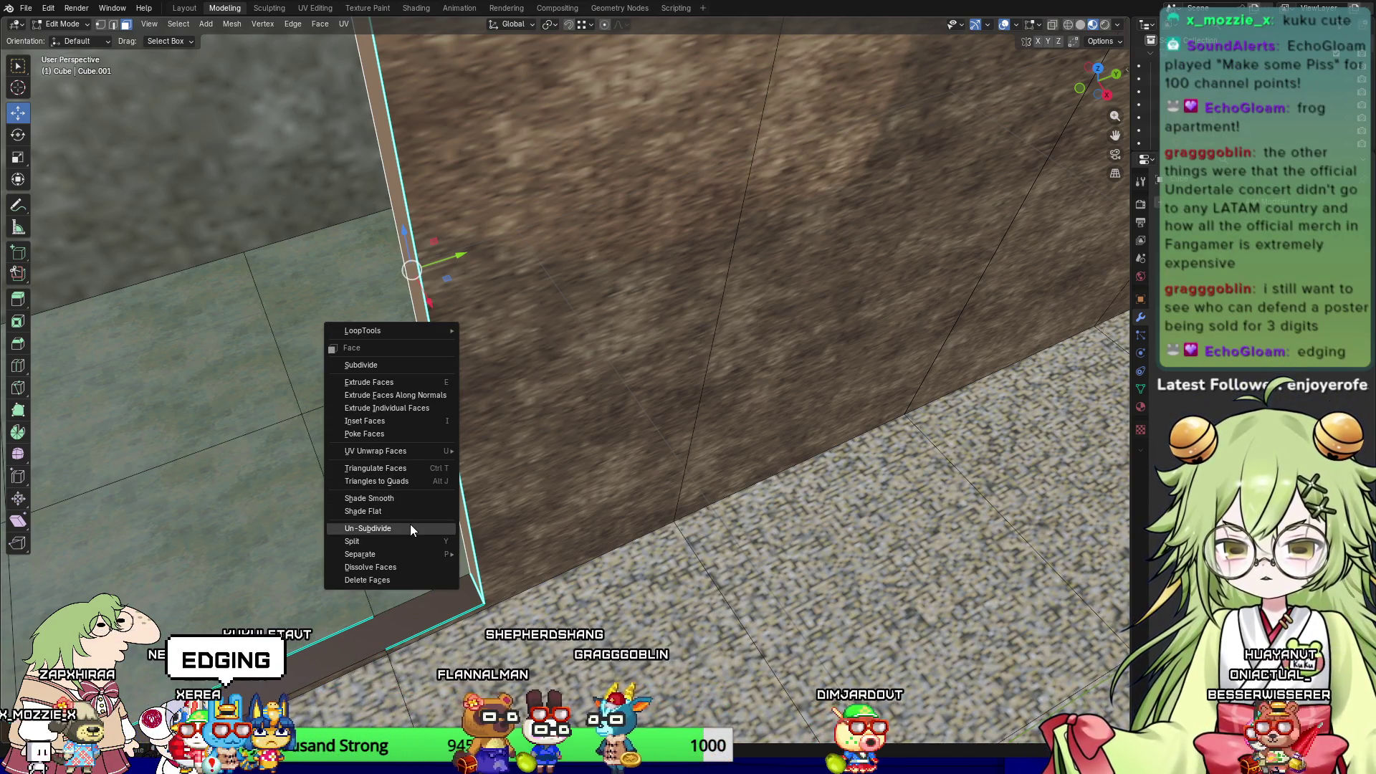
left_click(419, 509)
mouse_move(505, 444)
middle_mouse_down()
mouse_move(530, 430)
mouse_move(475, 433)
middle_mouse_up()
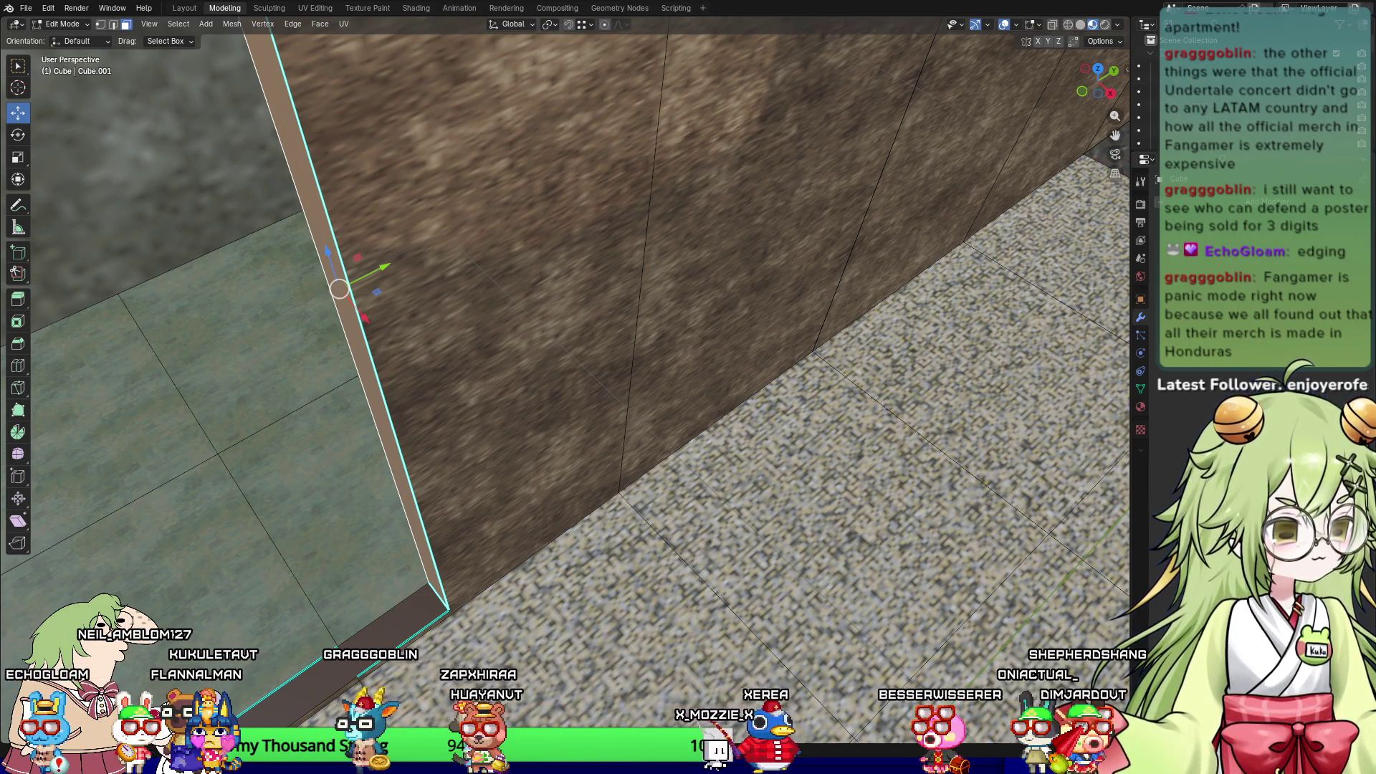
scroll(1082, 412, "down", 6)
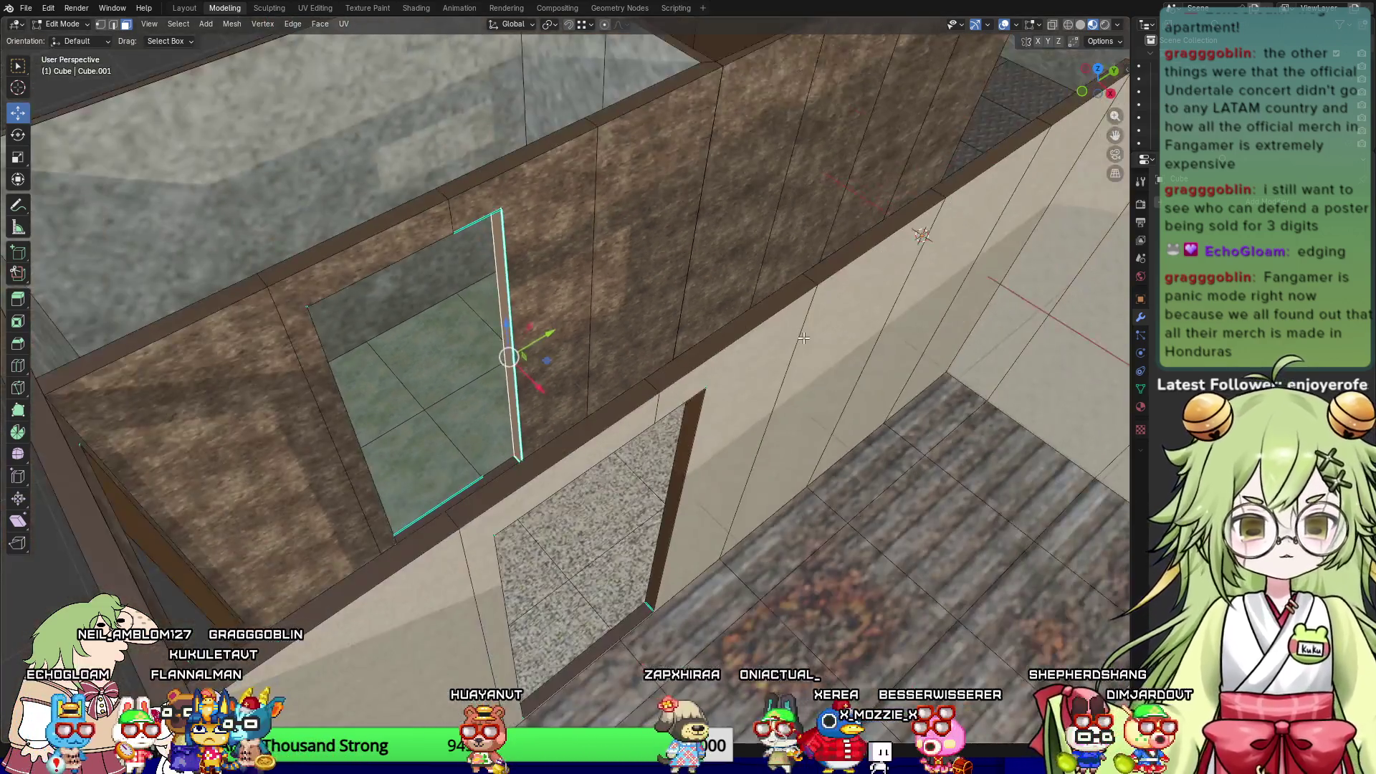
Step: Select all faces and apply Shade Flat to the whole room mesh
key("a")
right_click(685, 316)
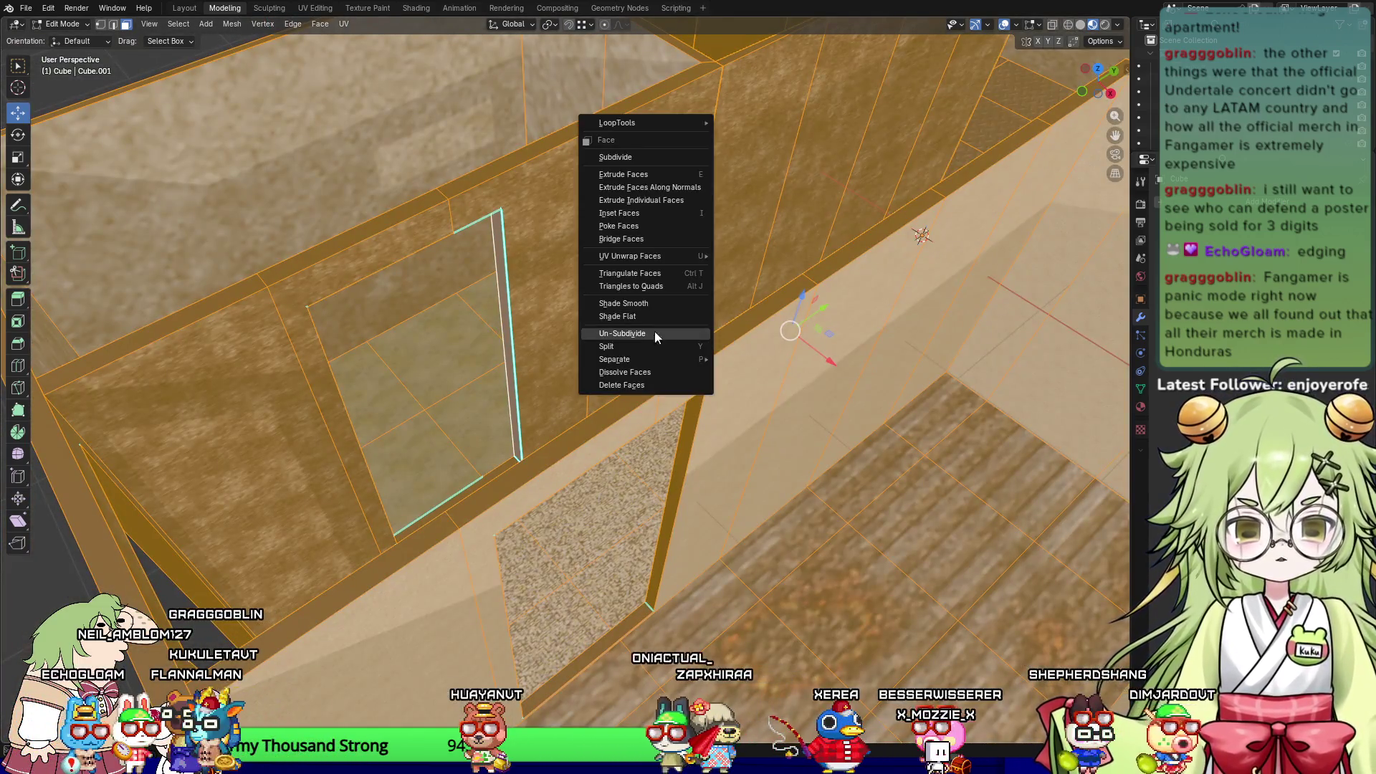
left_click(647, 314)
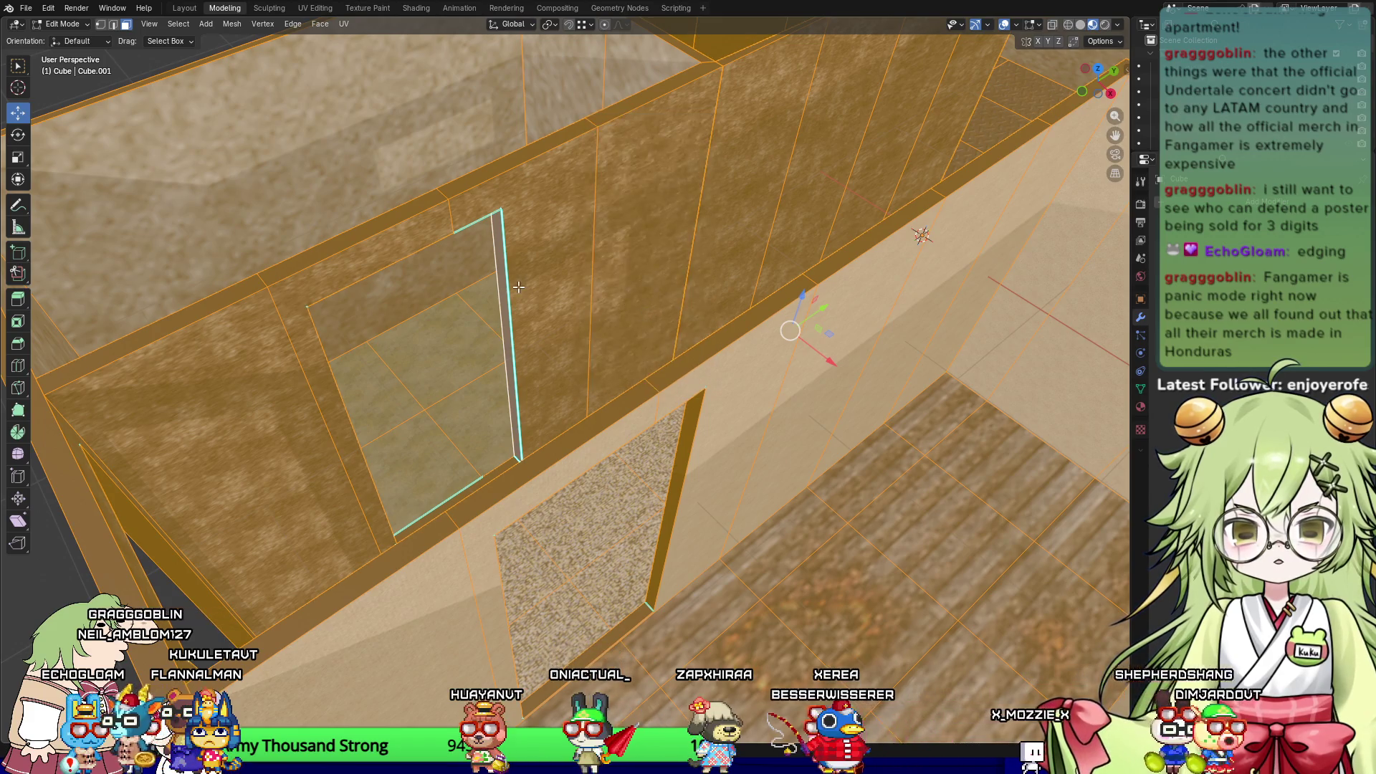
Step: Reselect the window reveal face, switch to edge select mode, and pick a frame edge
left_click(511, 287)
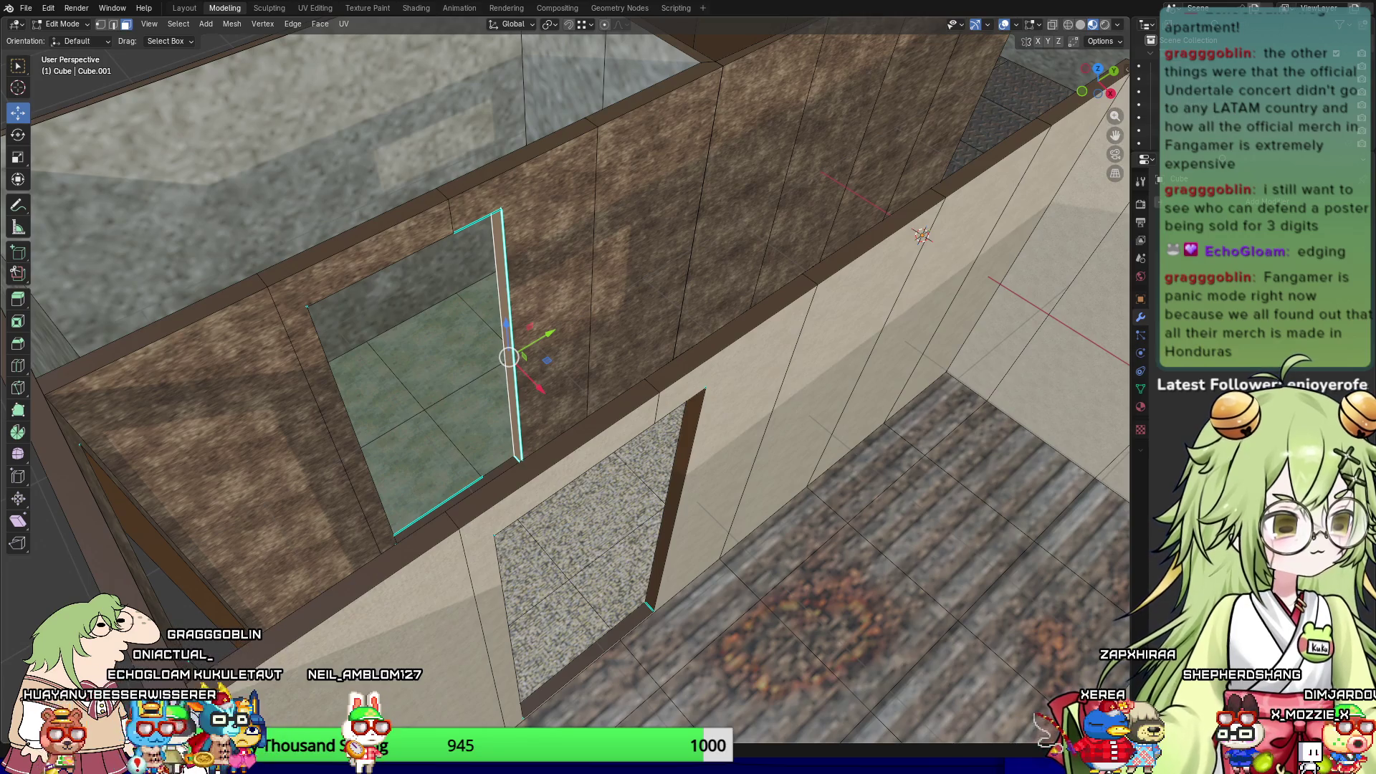
key("2")
middle_click_drag(545, 373, 452, 347)
left_click(399, 326)
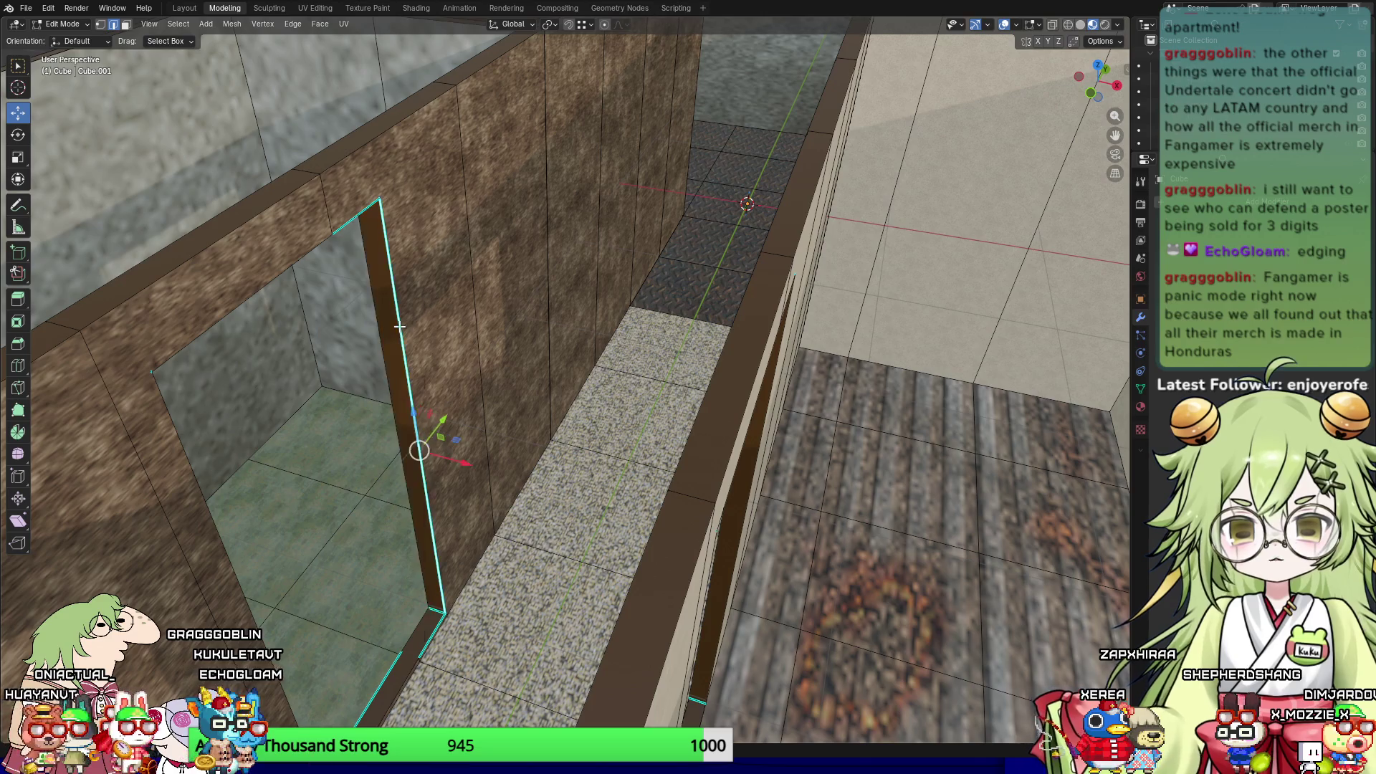
Step: Apply Edge > Clear Sharp to the vertical and top window-frame edges
right_click(398, 325)
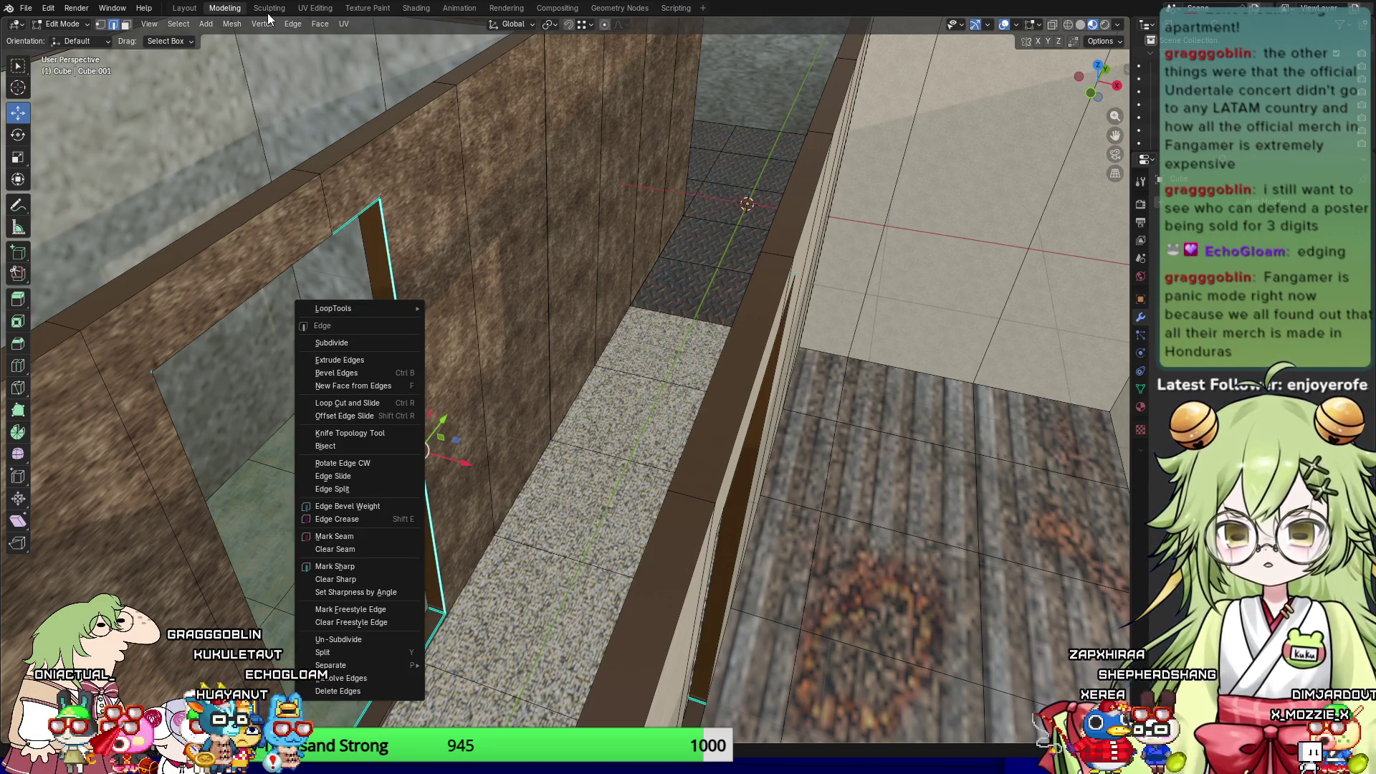
left_click(291, 22)
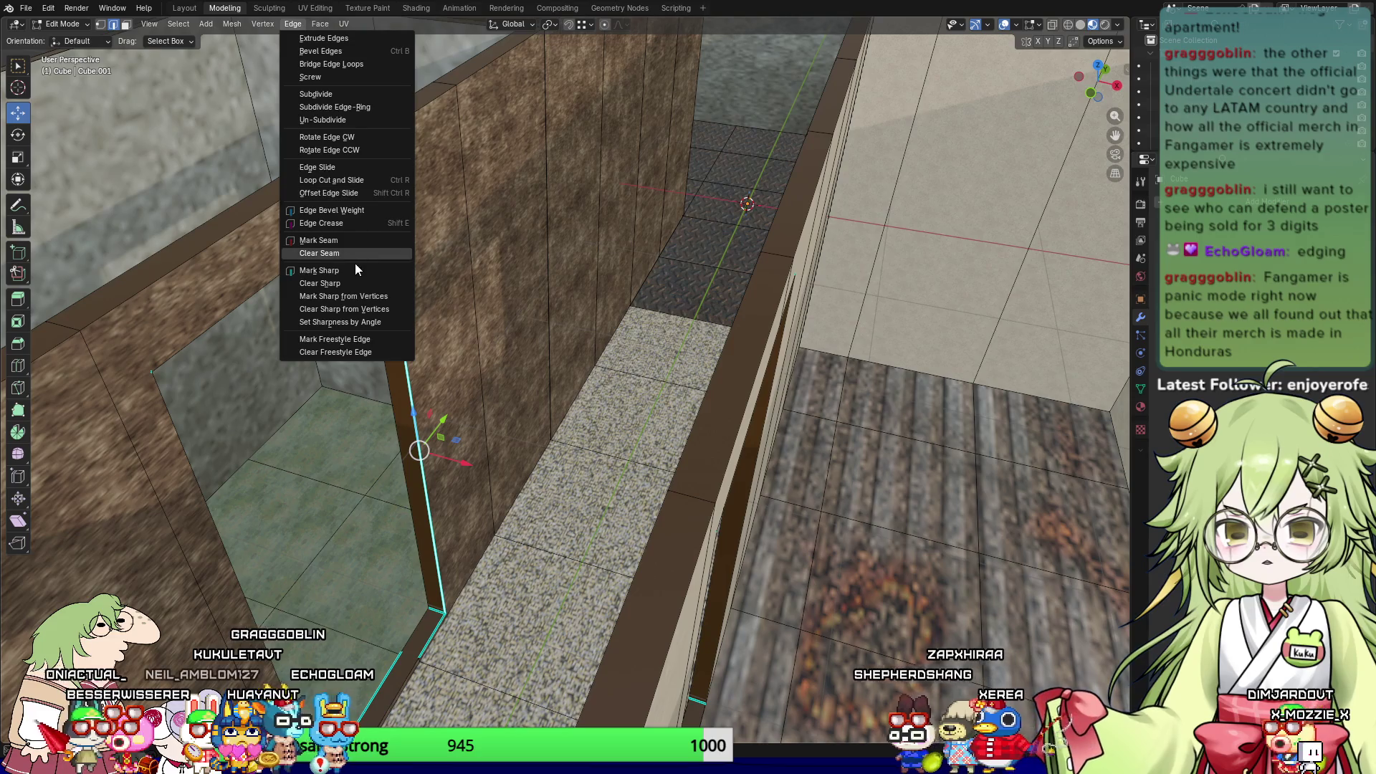
left_click(344, 284)
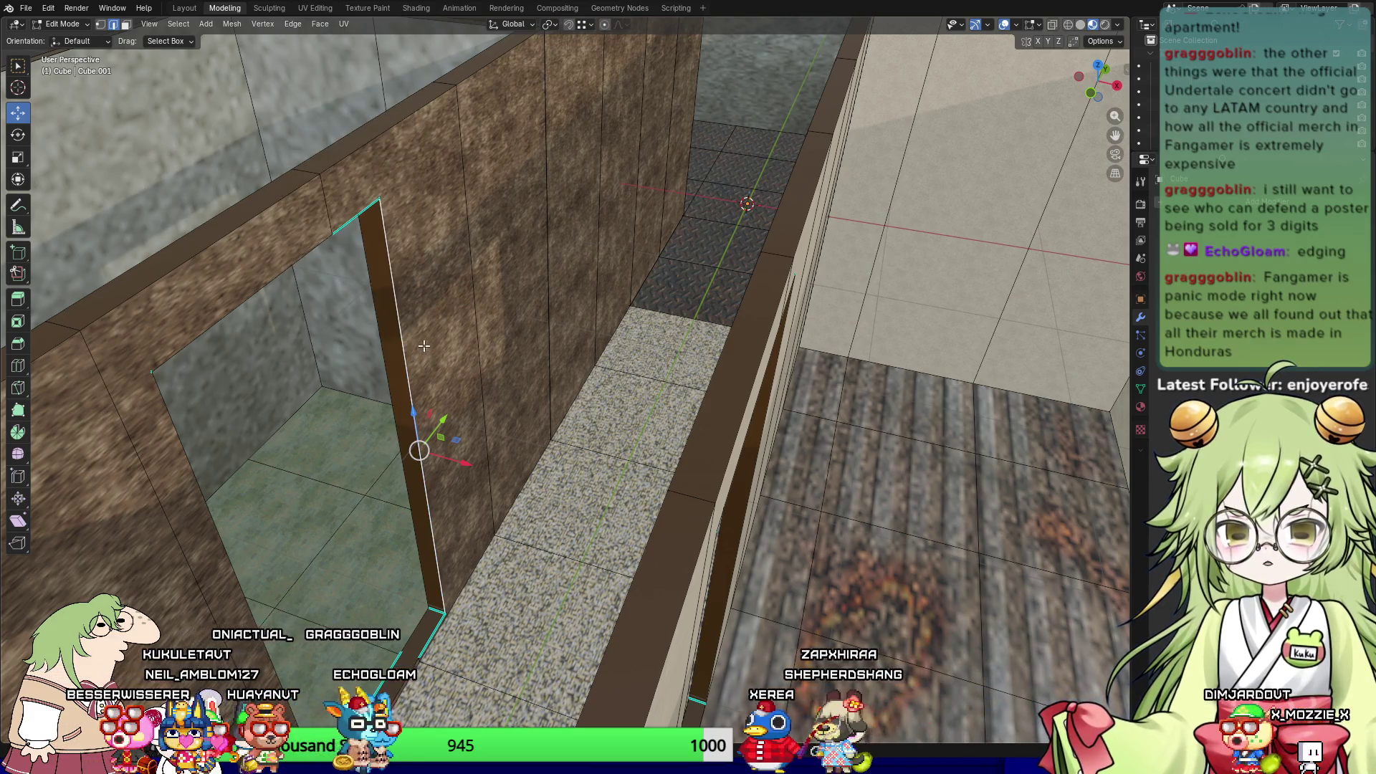
scroll(426, 348, "up", 2)
left_click(265, 144)
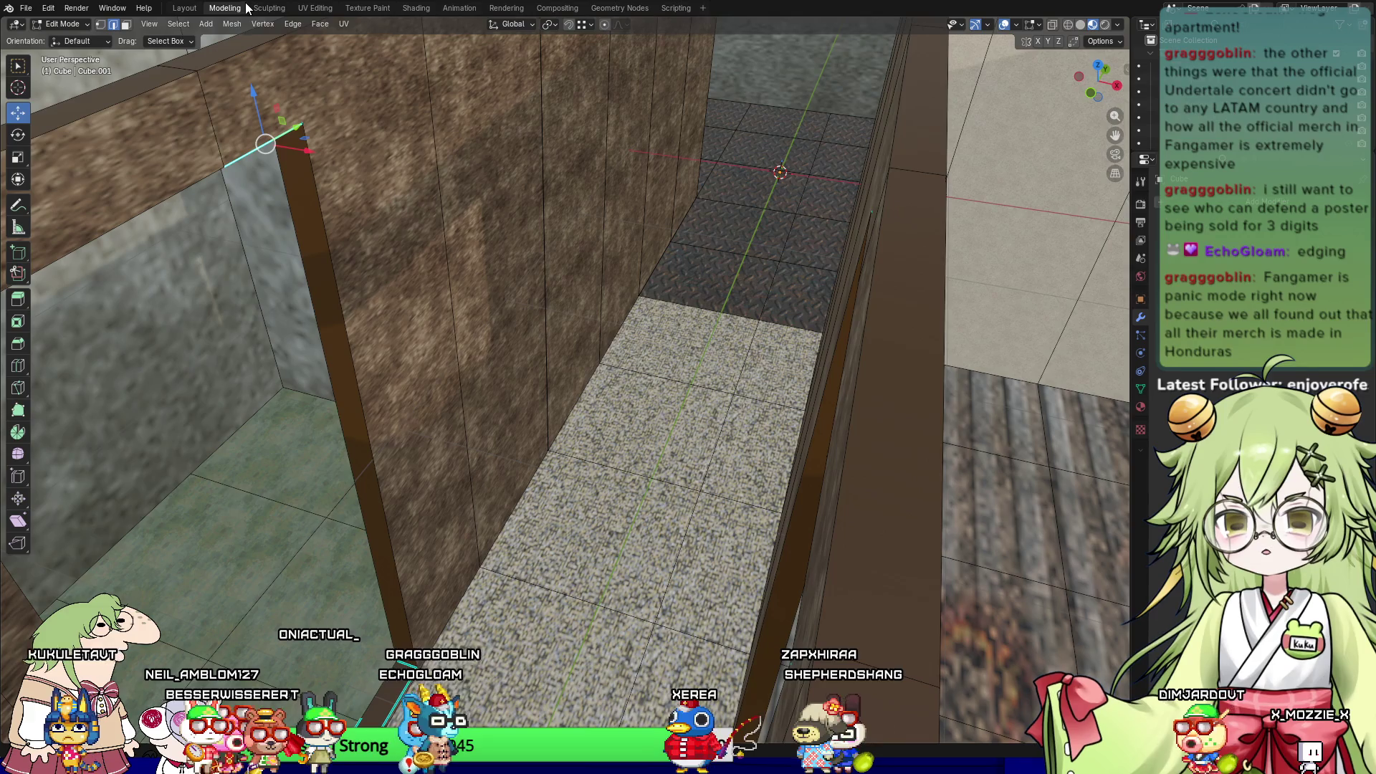
left_click(243, 24)
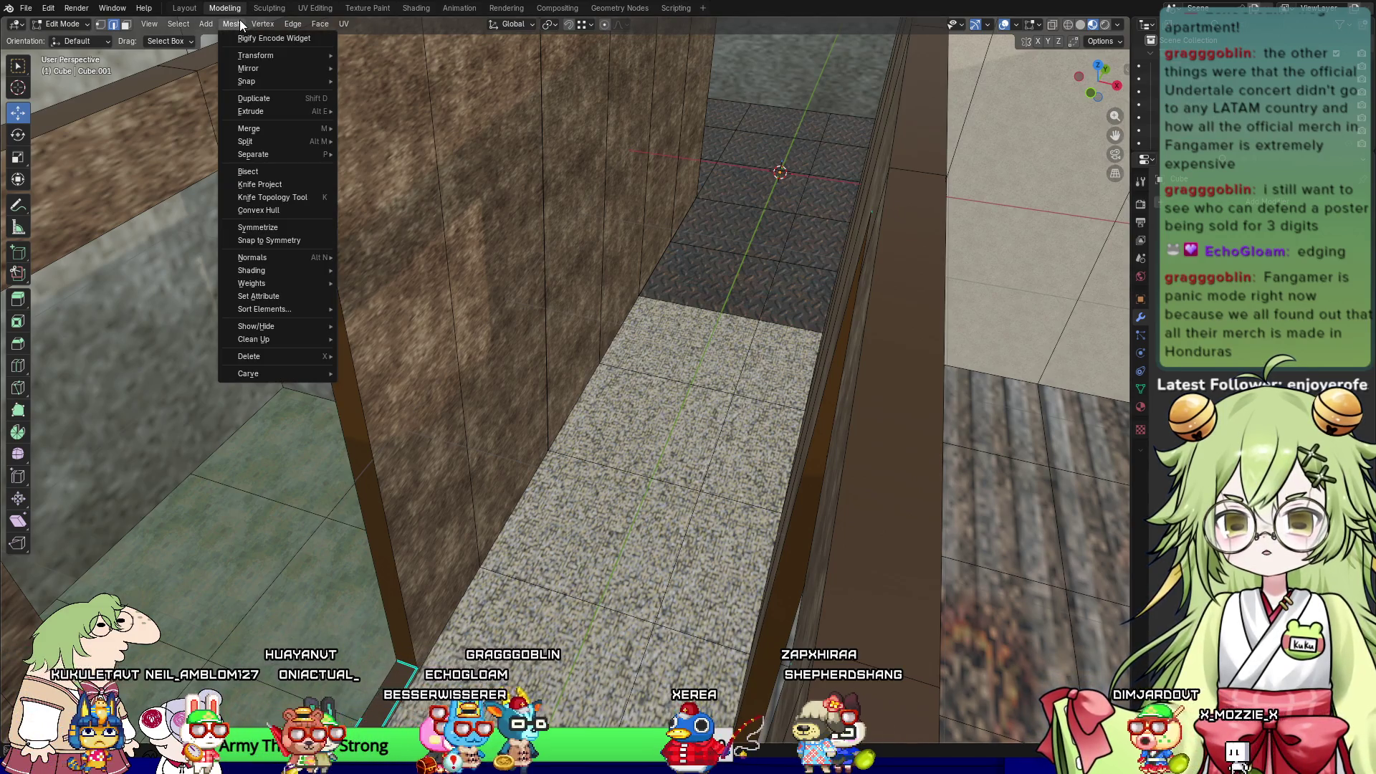
left_click(292, 23)
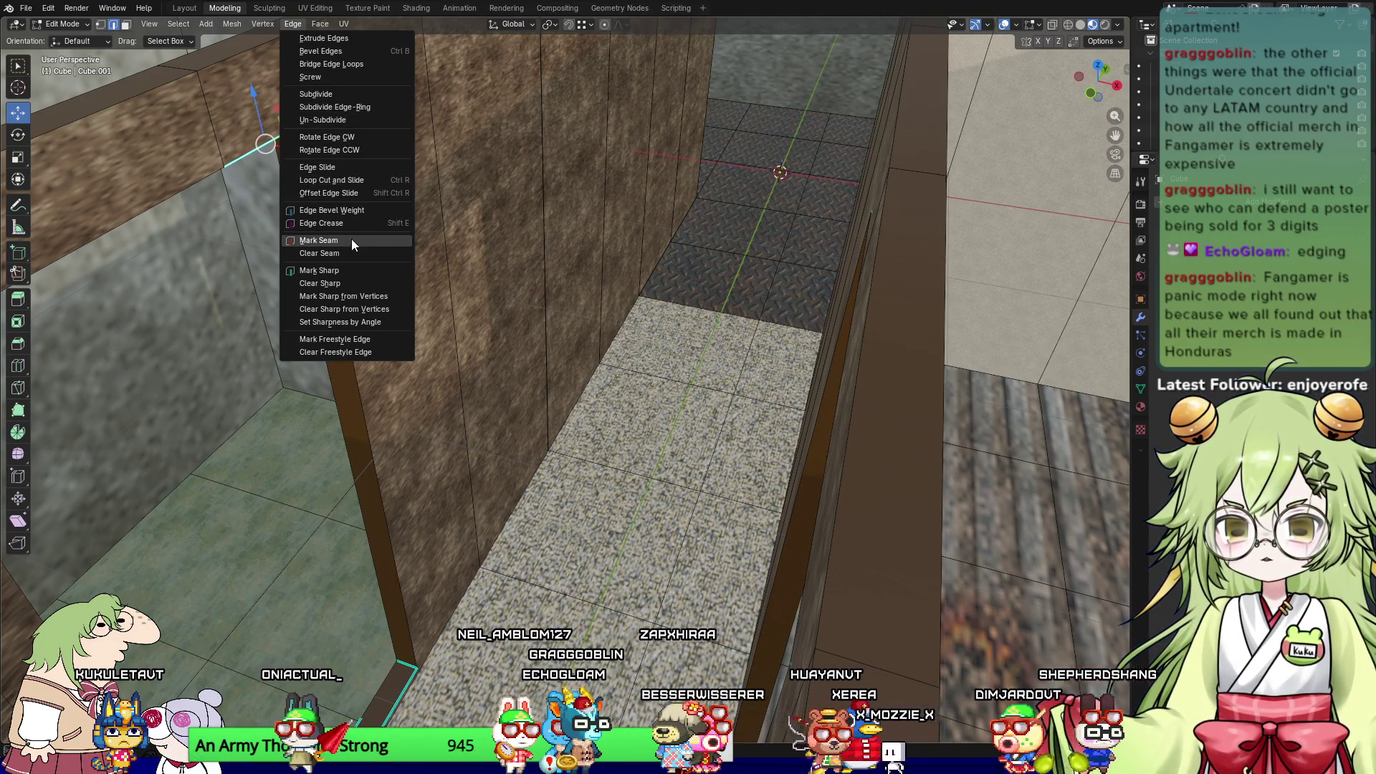
left_click(349, 273)
scroll(345, 281, "up", 2)
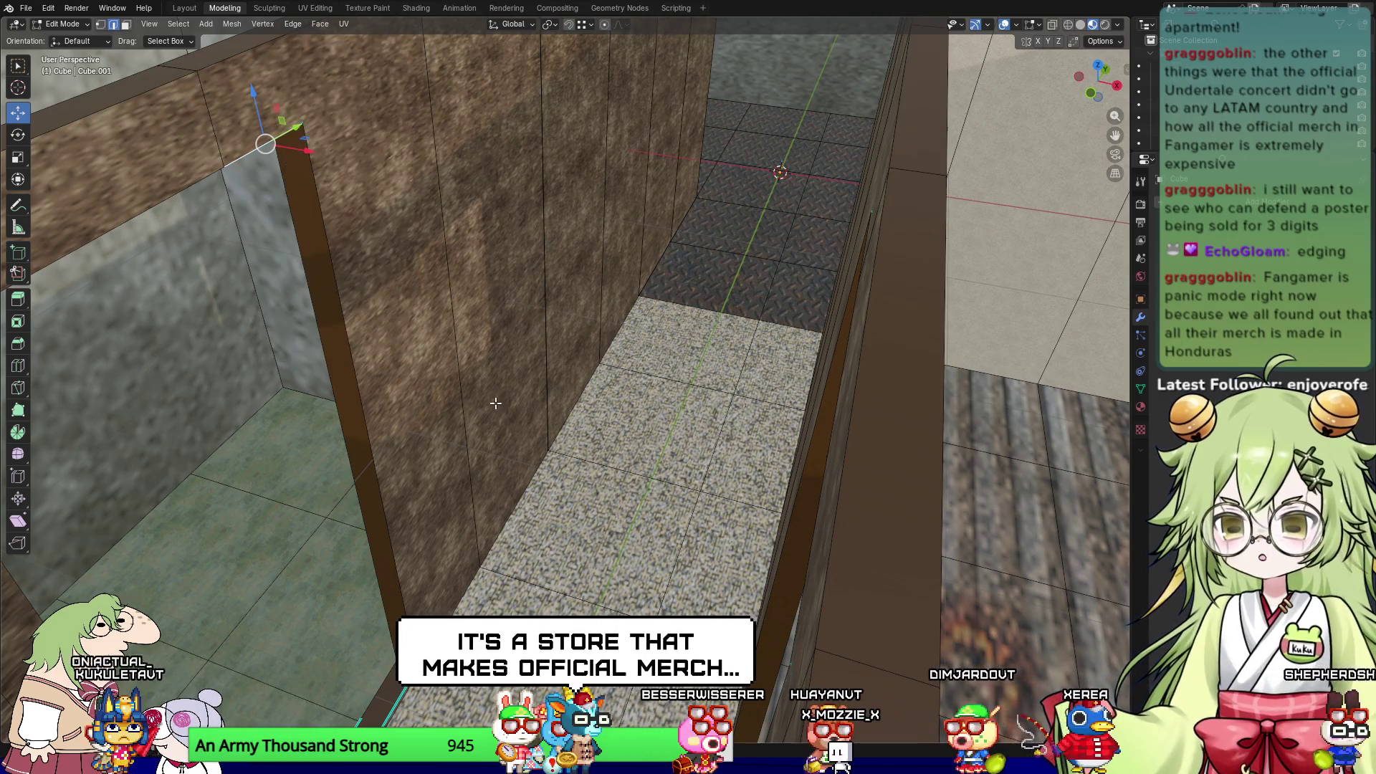
scroll(571, 334, "up", 4)
scroll(648, 362, "down", 2)
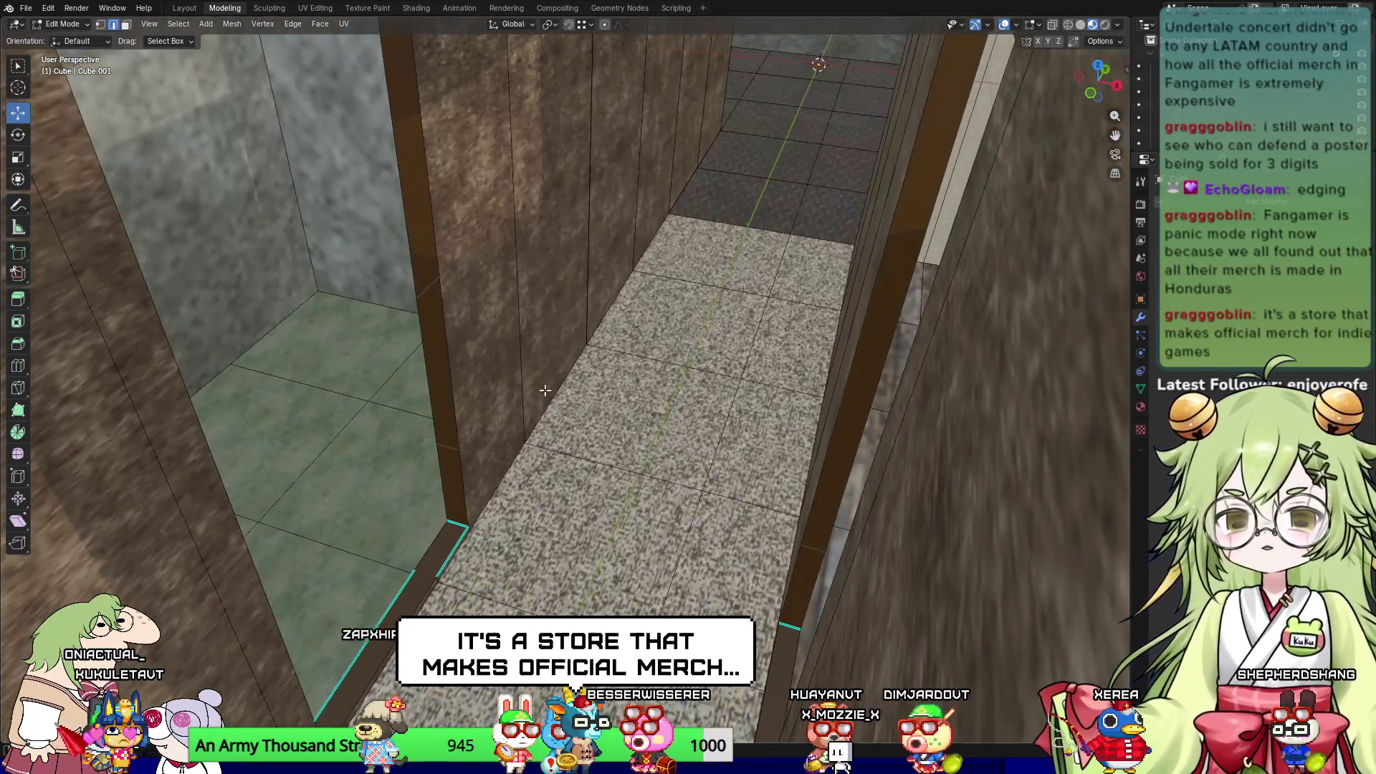
Step: Select the doorway frame edge in the green-walled corner
left_click(457, 537, "shift")
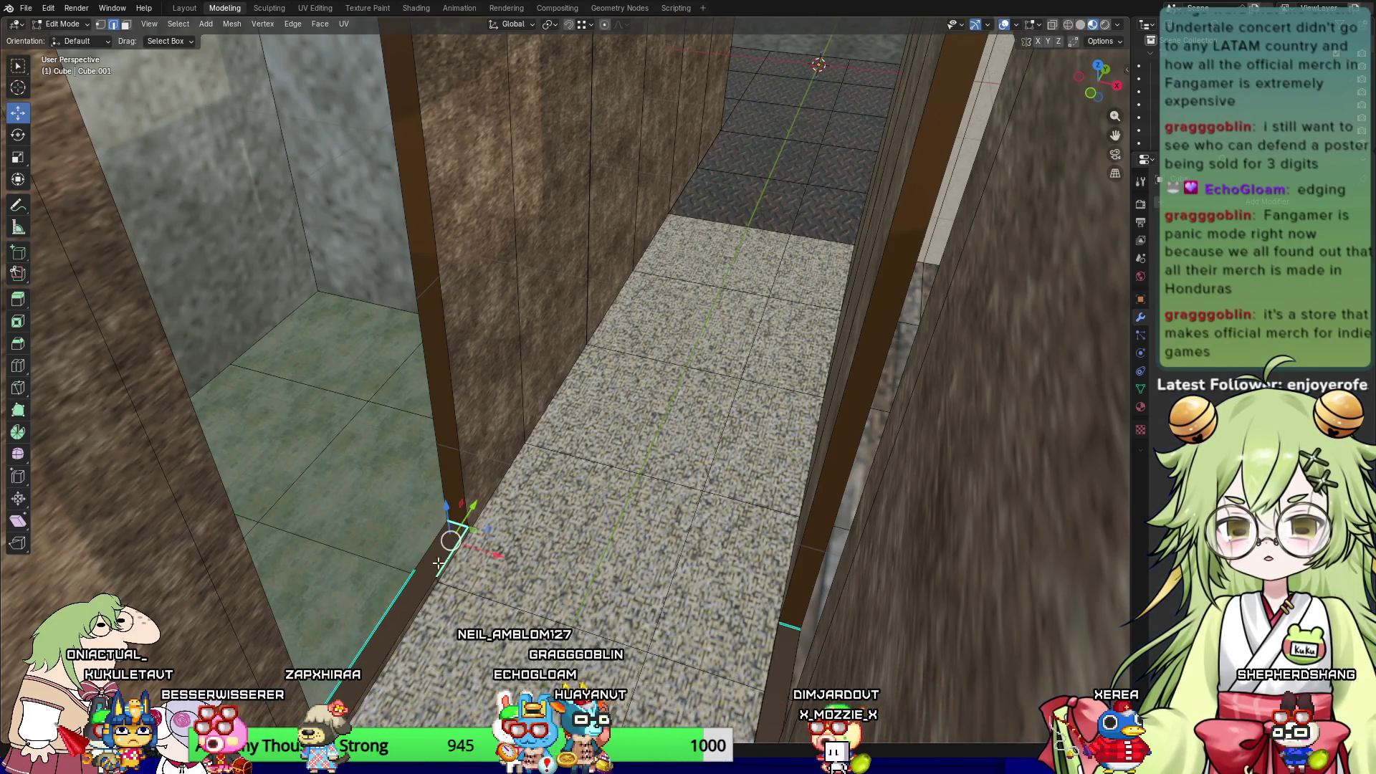
middle_click_drag(416, 605, 607, 373)
left_click(558, 426, "shift")
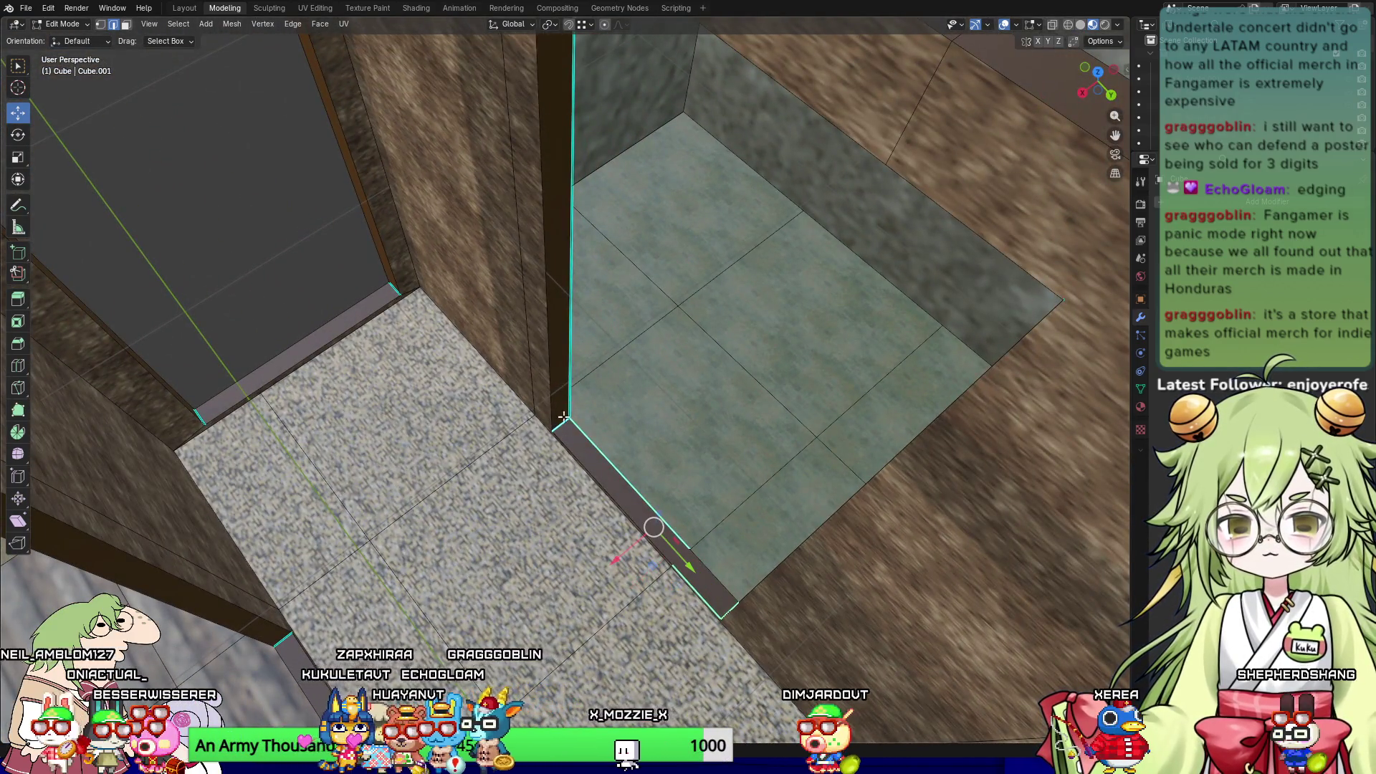
Step: Add the vertical doorway frame edge and clear its sharp marking
left_click(572, 367, "shift")
middle_click_drag(586, 242, 569, 374)
left_click(292, 24)
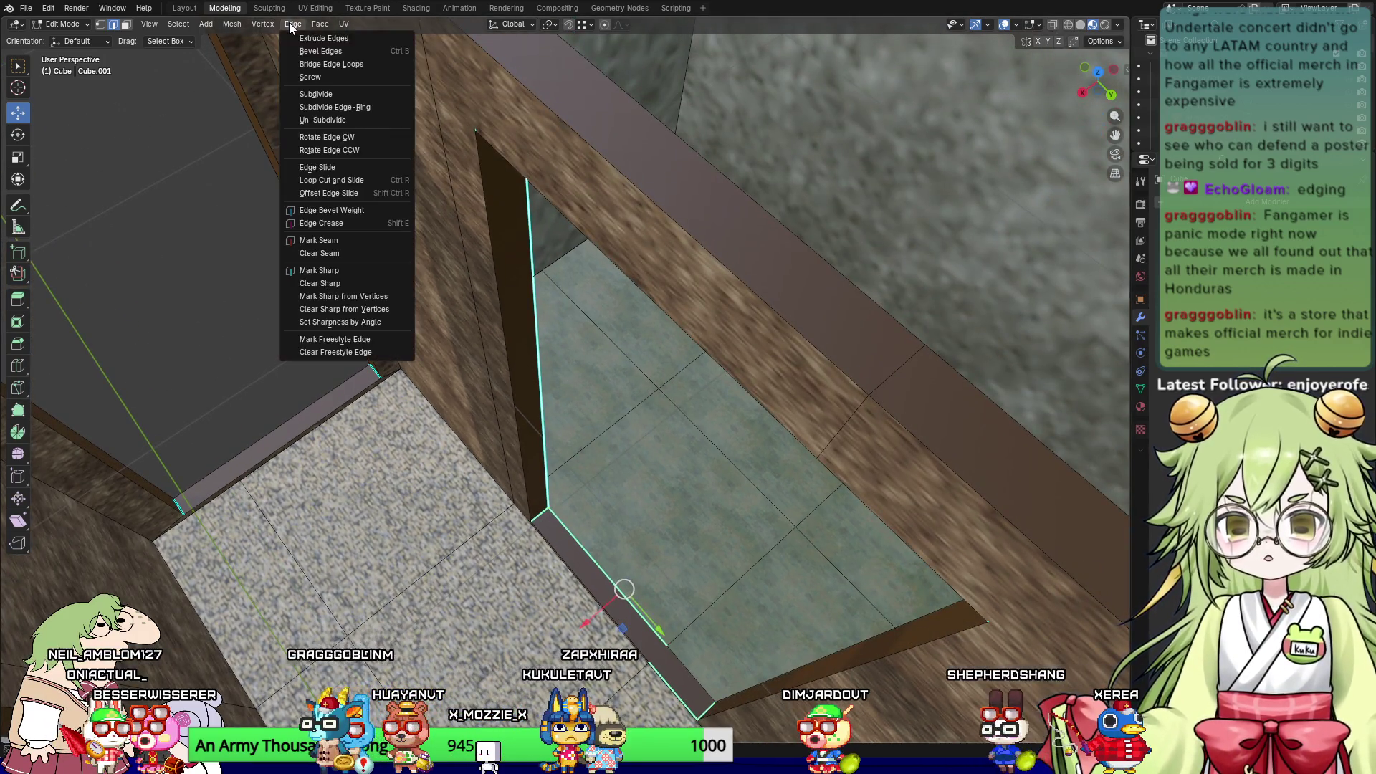
left_click(358, 282)
Step: Select the door header's corner and long edges and clear their sharp marking
mouse_move(358, 282)
middle_mouse_down()
mouse_move(449, 296)
mouse_move(473, 273)
middle_mouse_up()
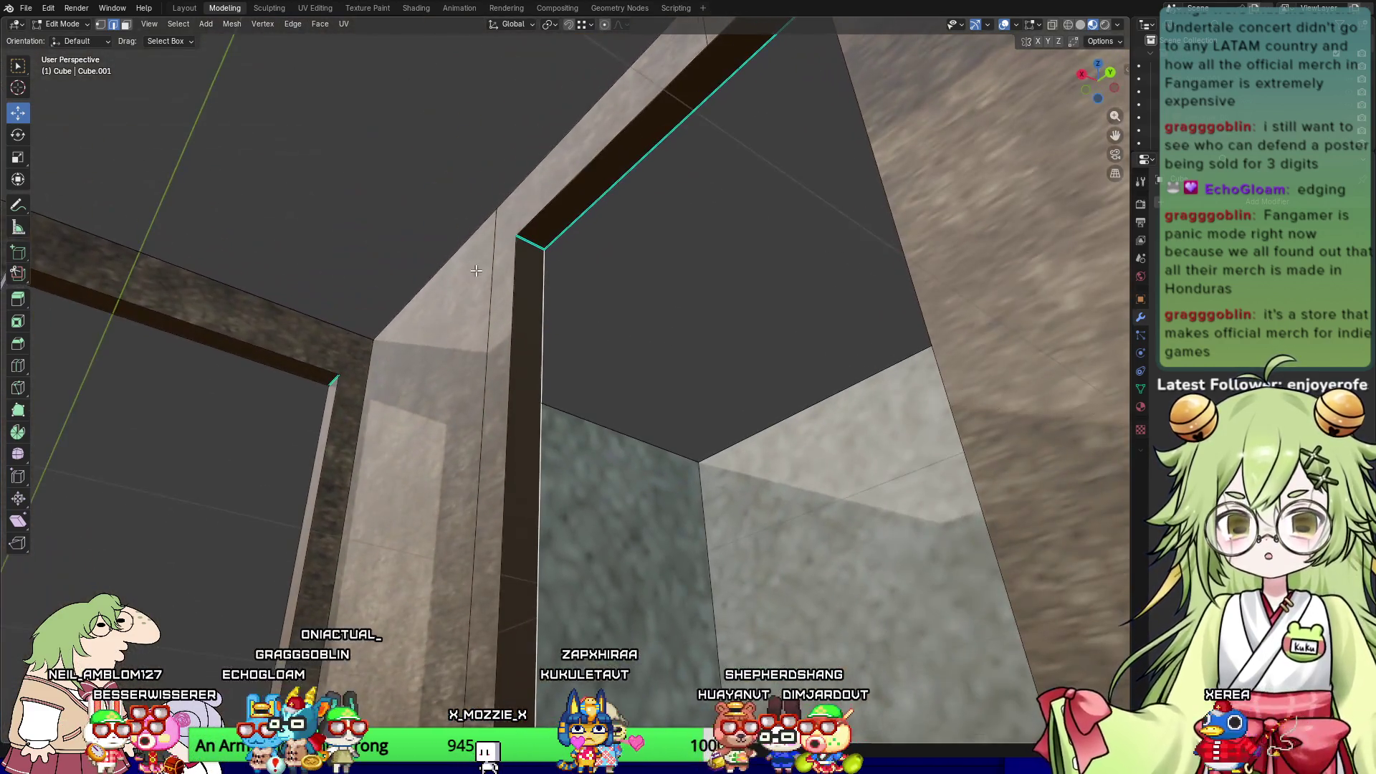
left_click(523, 240)
middle_click_drag(566, 215, 697, 248)
left_click(617, 306)
left_click(619, 293)
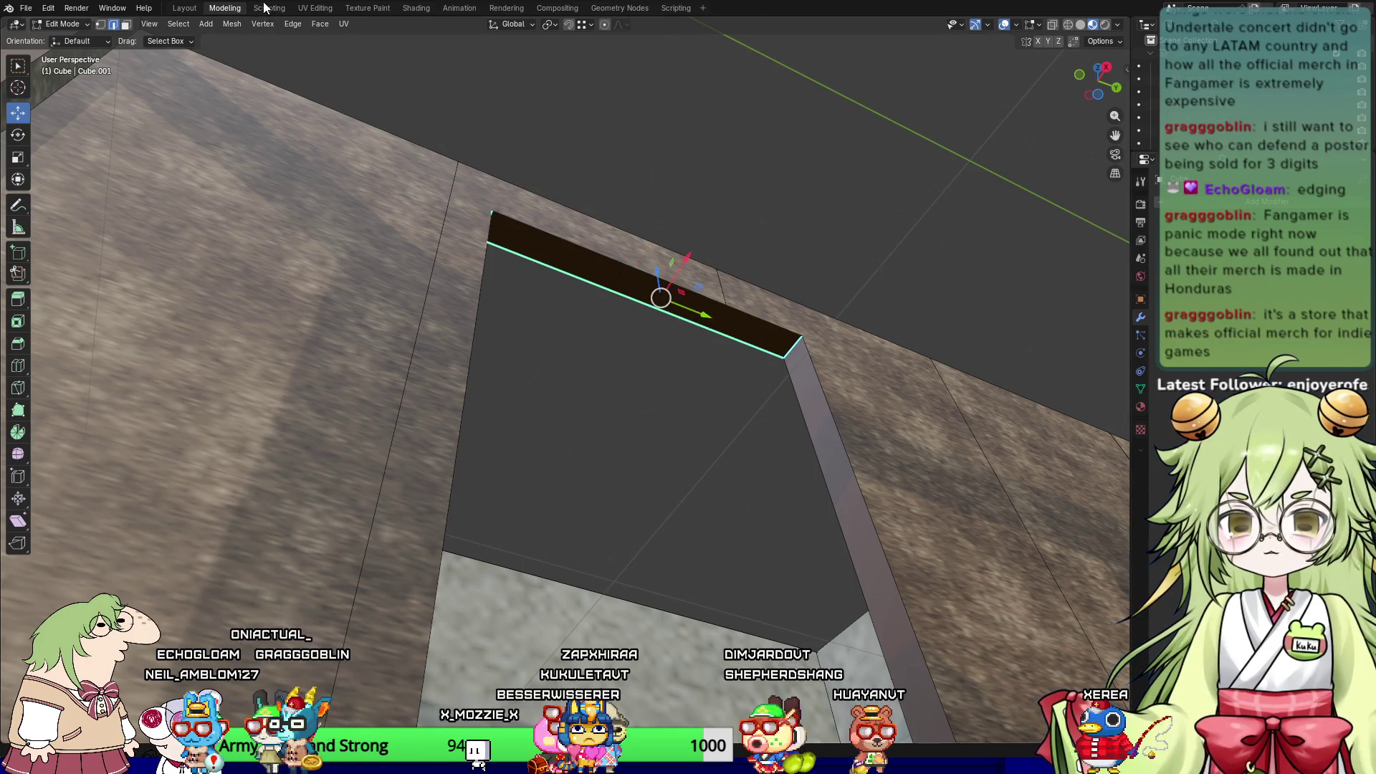
left_click(321, 23)
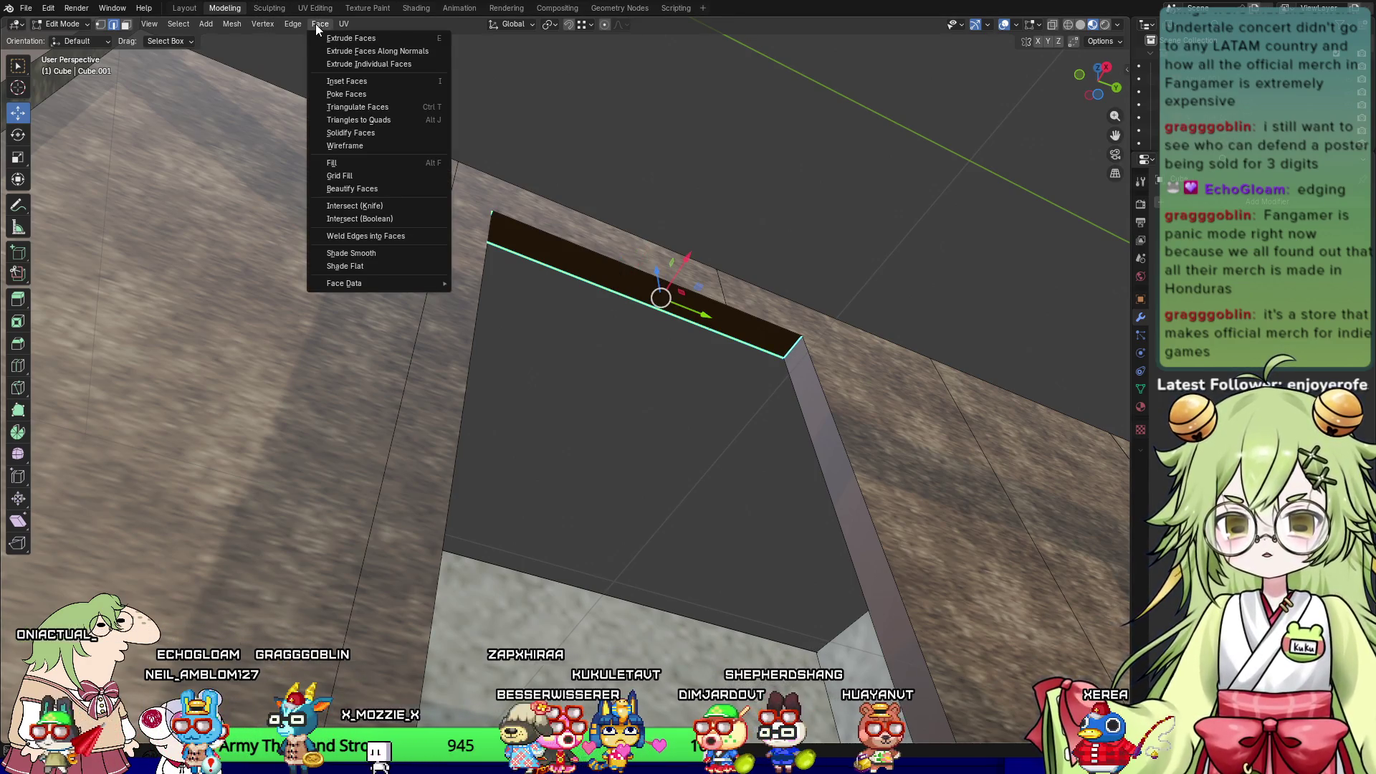
mouse_move(291, 25)
left_click(334, 282)
Step: Select the edge at the far corridor doorway's threshold
mouse_move(502, 330)
middle_mouse_down()
mouse_move(613, 361)
mouse_move(573, 415)
middle_mouse_up()
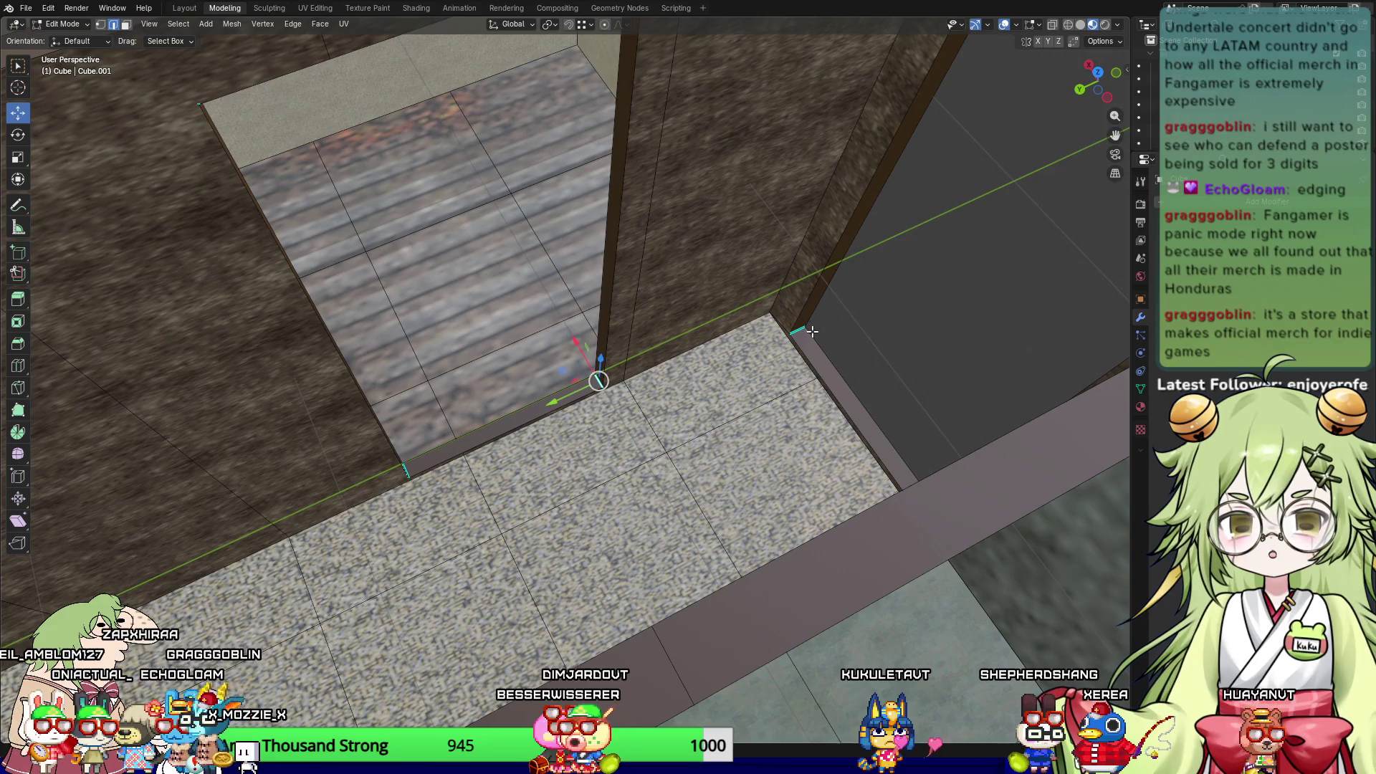
middle_click_drag(407, 477, 347, 384)
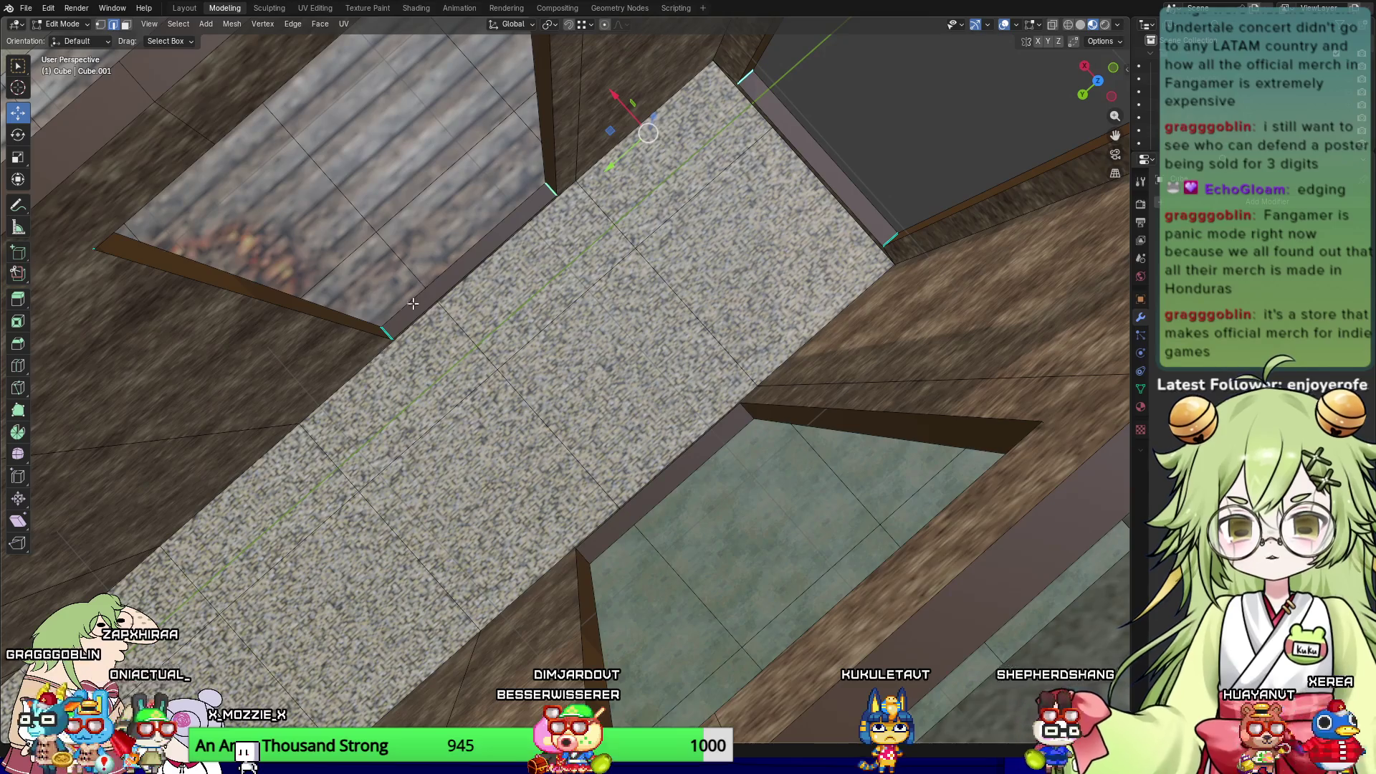
middle_click_drag(662, 332, 595, 224)
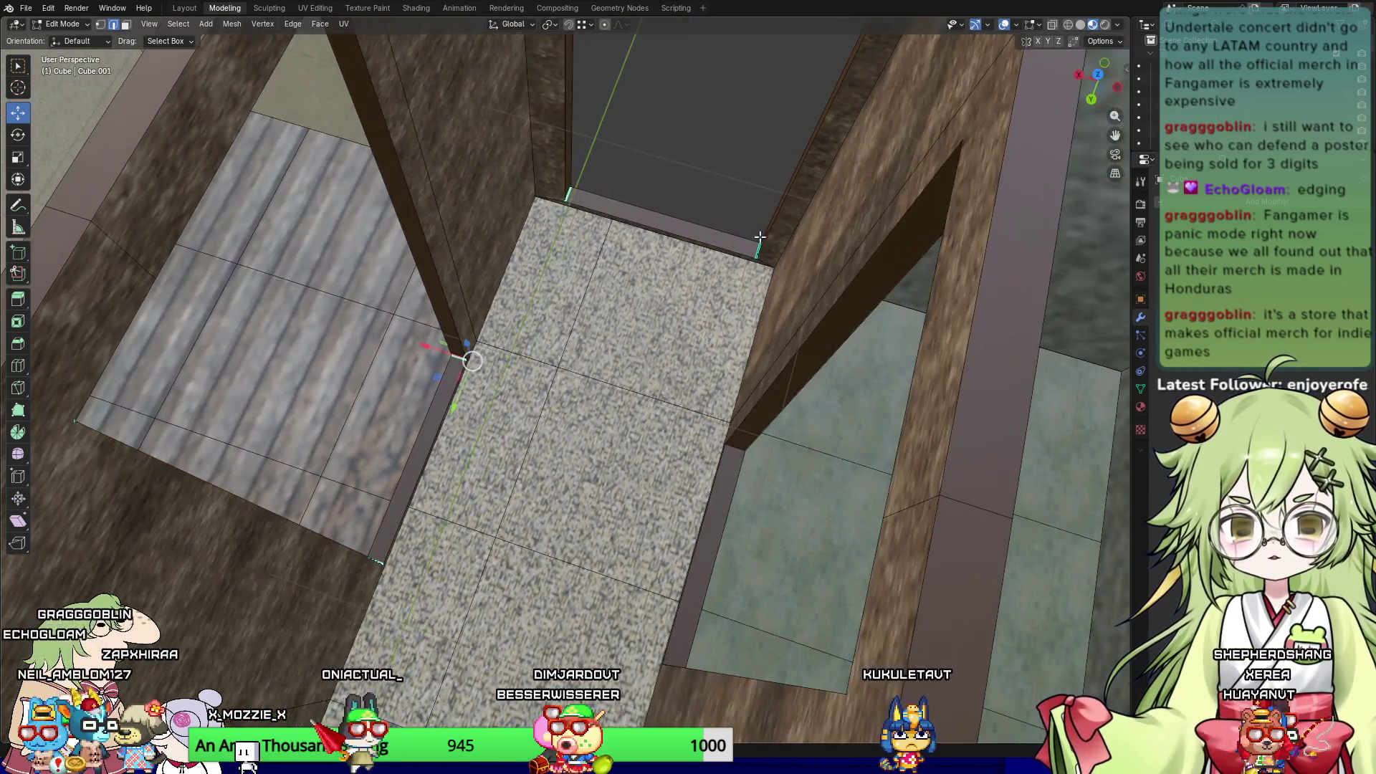
left_click(570, 188, "shift")
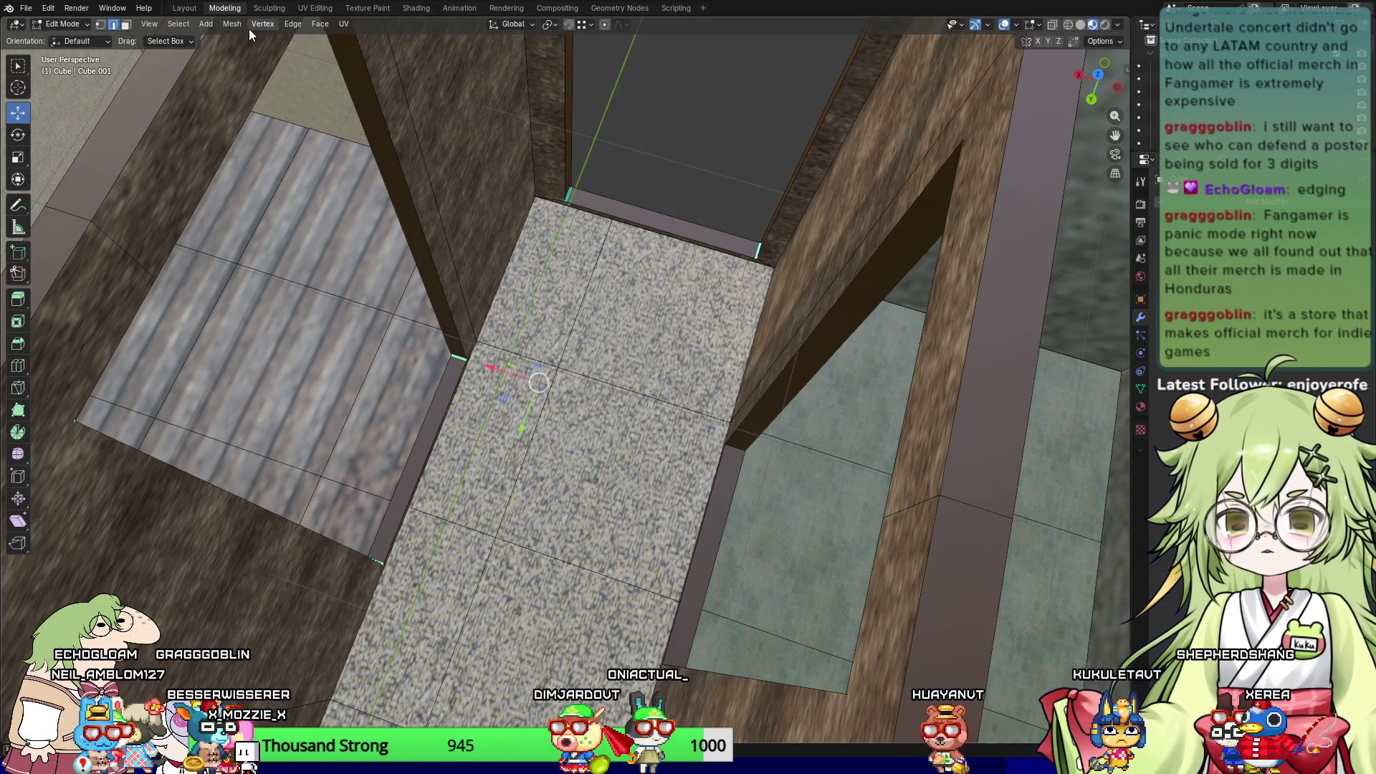
Step: Clear Sharp on the doorway threshold edge and the next wall-opening edge
left_click(262, 24)
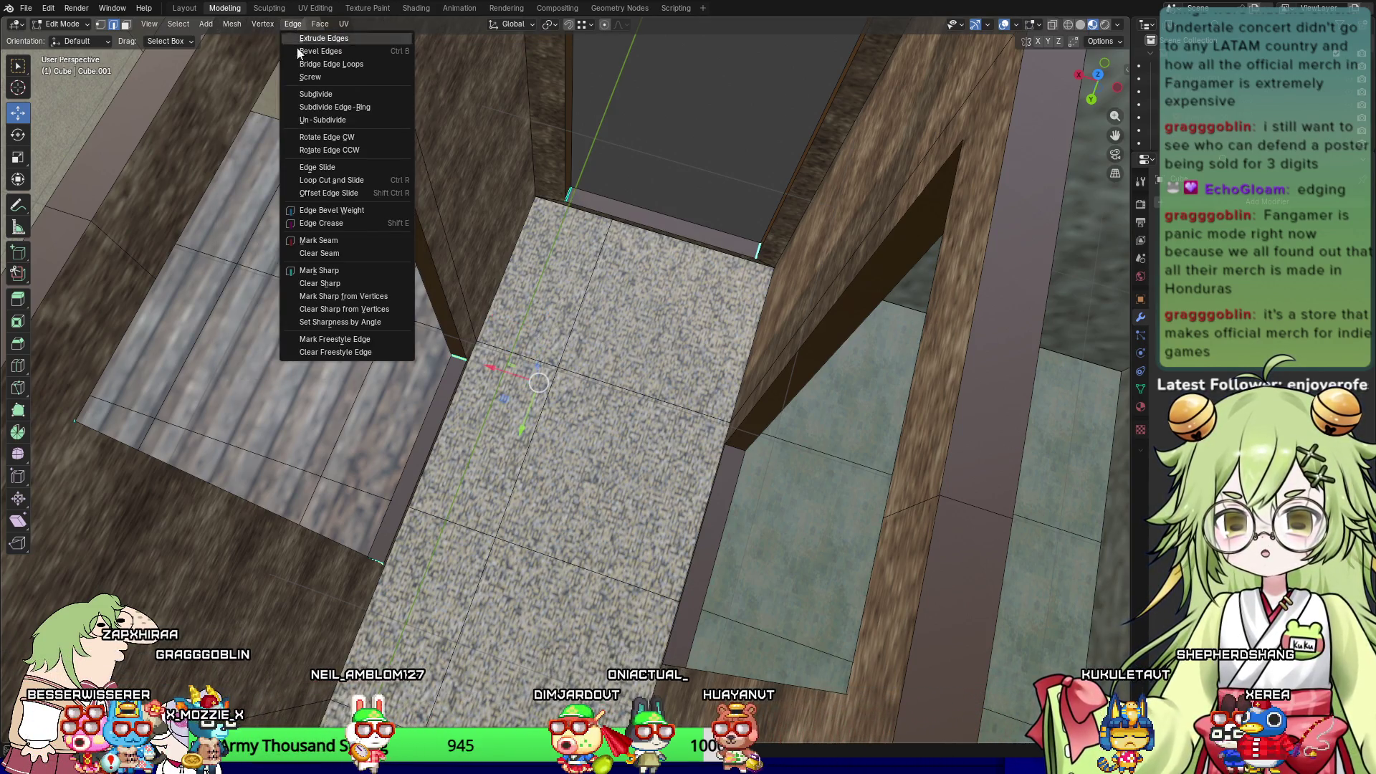
left_click(341, 281)
middle_click_drag(566, 179, 585, 278)
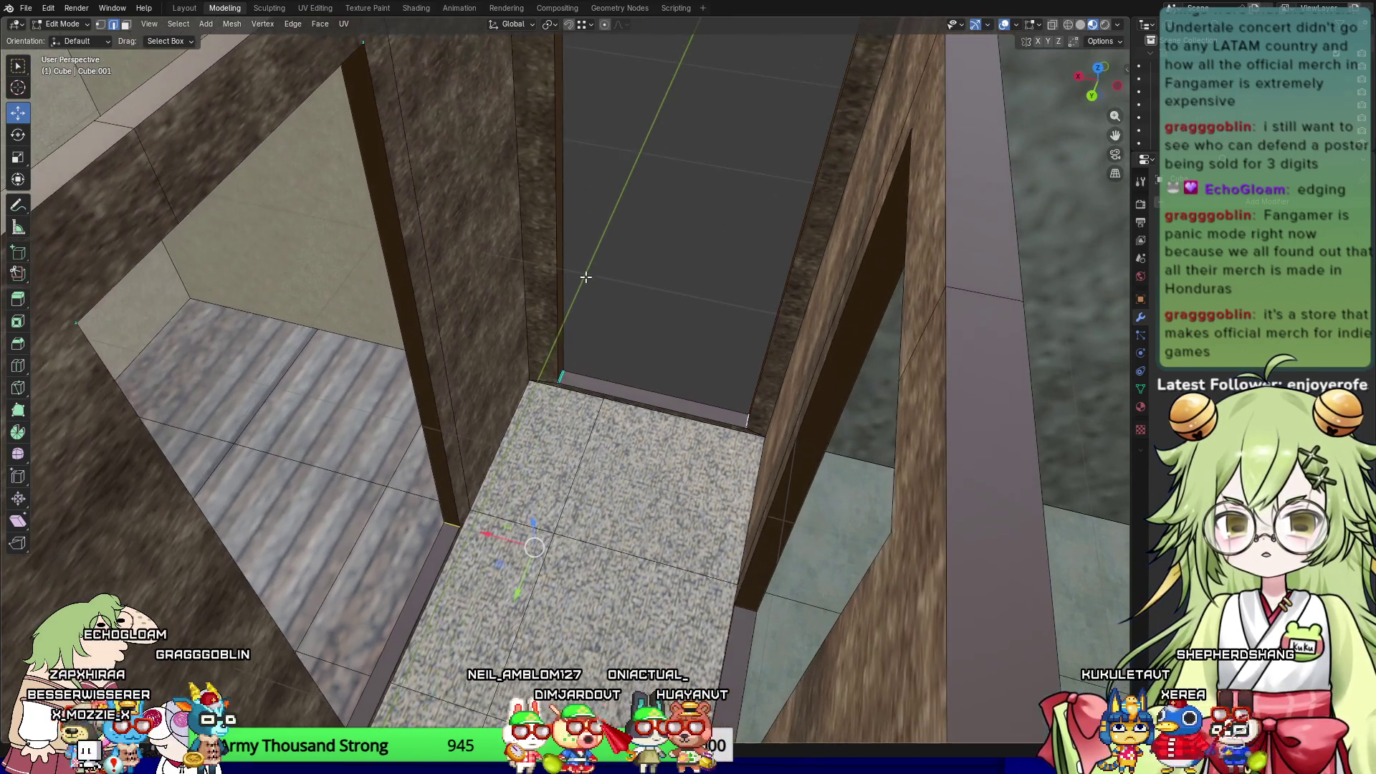
mouse_move(628, 371)
middle_mouse_down()
mouse_move(688, 227)
mouse_move(669, 191)
mouse_move(415, 377)
middle_mouse_up()
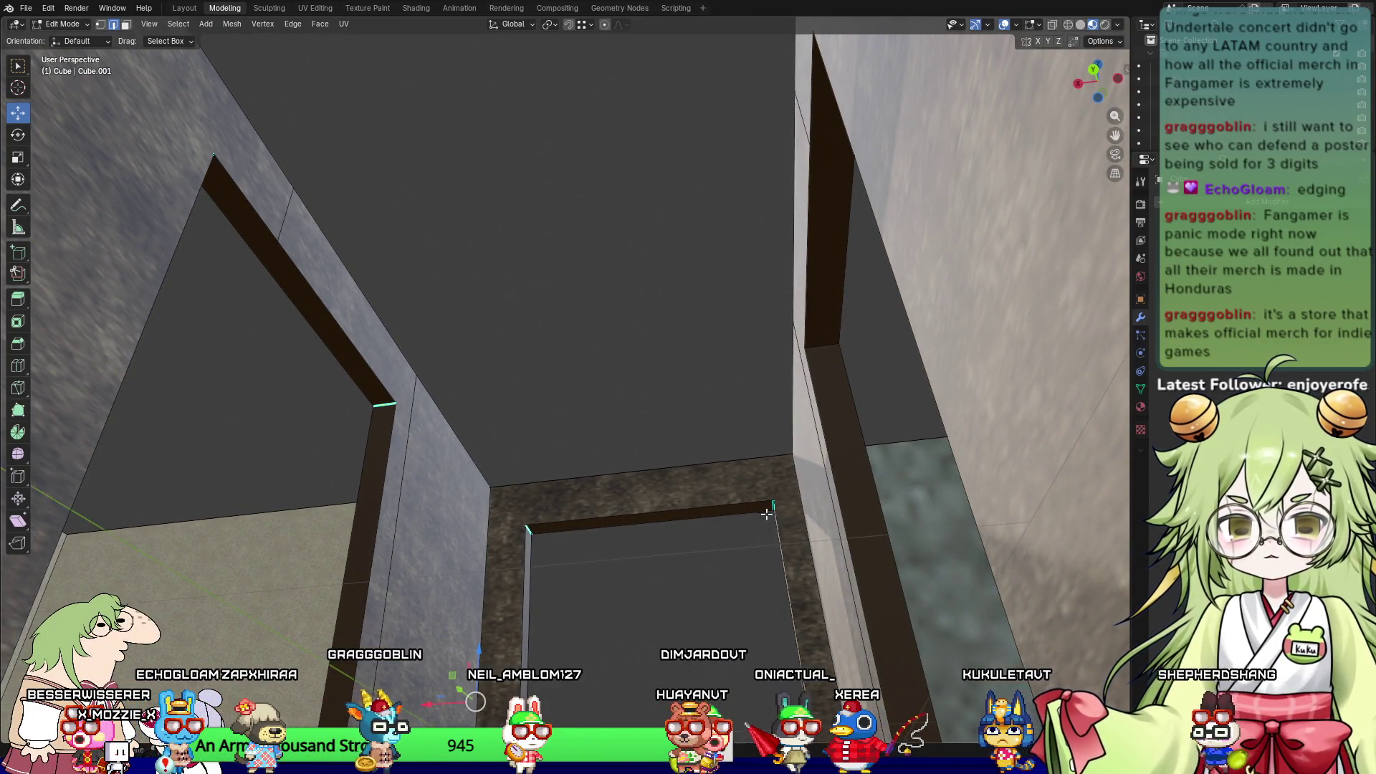
middle_click_drag(771, 504, 808, 578)
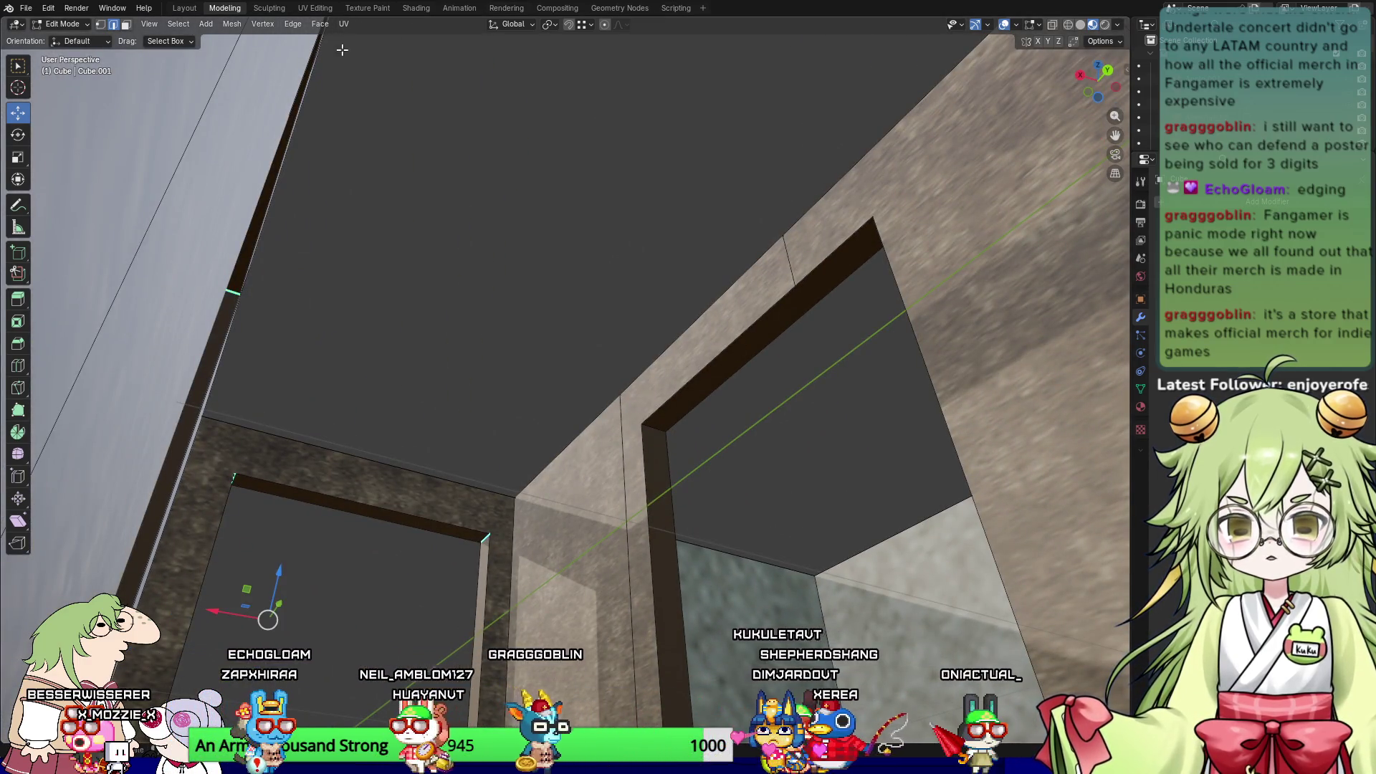
left_click(343, 23)
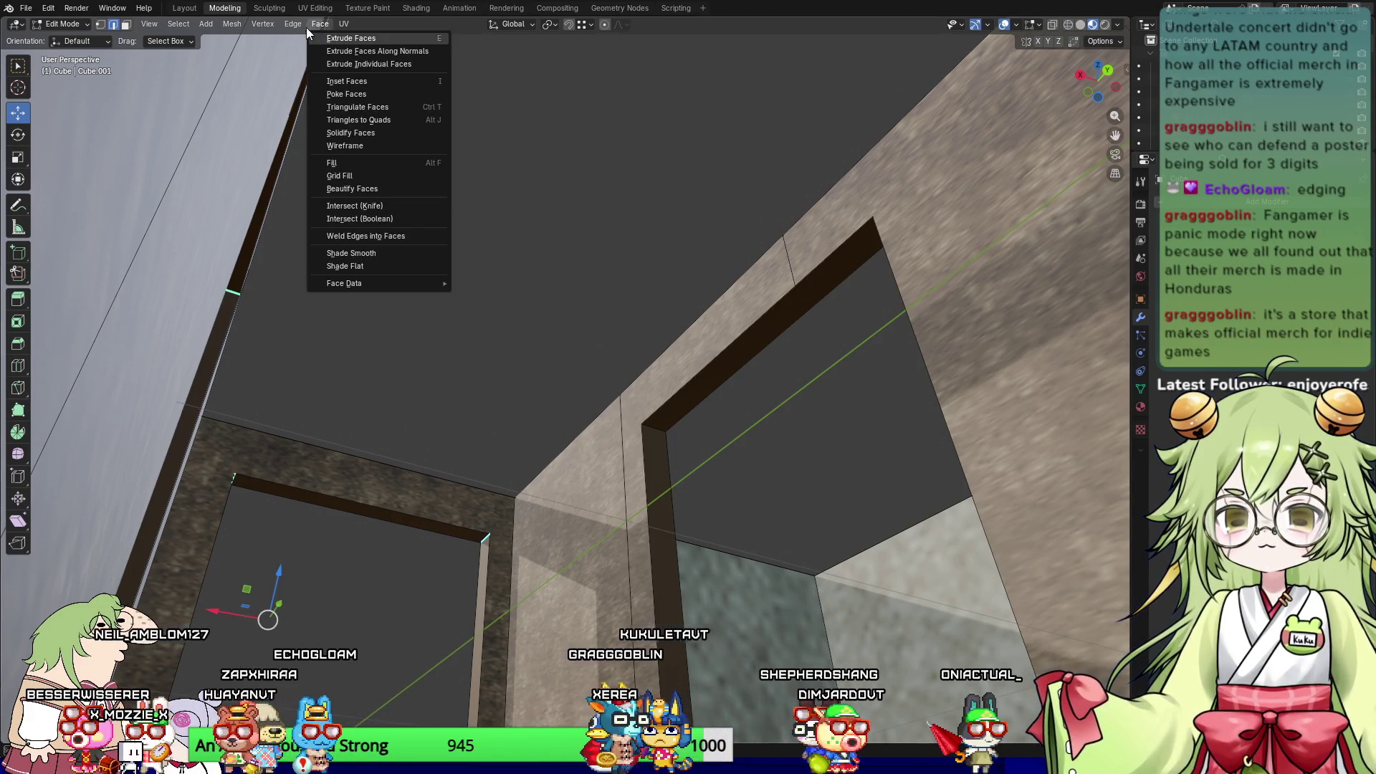
left_click(290, 26)
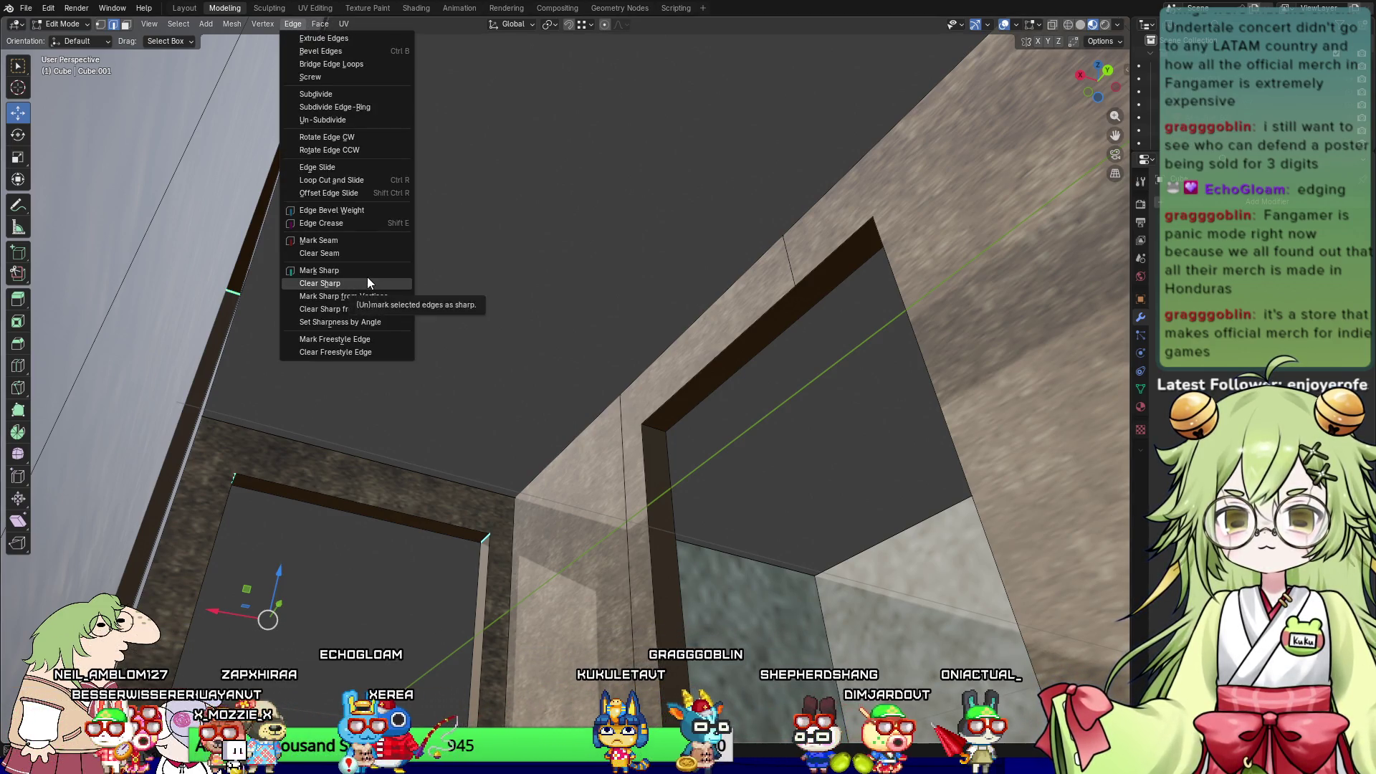
left_click(358, 284)
Step: Clear the sharp marking on the edges above the tiled floor
mouse_move(519, 357)
middle_mouse_down()
mouse_move(607, 375)
mouse_move(577, 408)
mouse_move(581, 466)
mouse_move(771, 583)
mouse_move(909, 600)
mouse_move(894, 492)
mouse_move(849, 466)
middle_mouse_up()
mouse_move(754, 405)
middle_mouse_down()
mouse_move(726, 167)
mouse_move(779, 567)
mouse_move(566, 393)
mouse_move(494, 147)
mouse_move(619, 425)
mouse_move(595, 346)
mouse_move(566, 508)
middle_mouse_up()
right_click(573, 242)
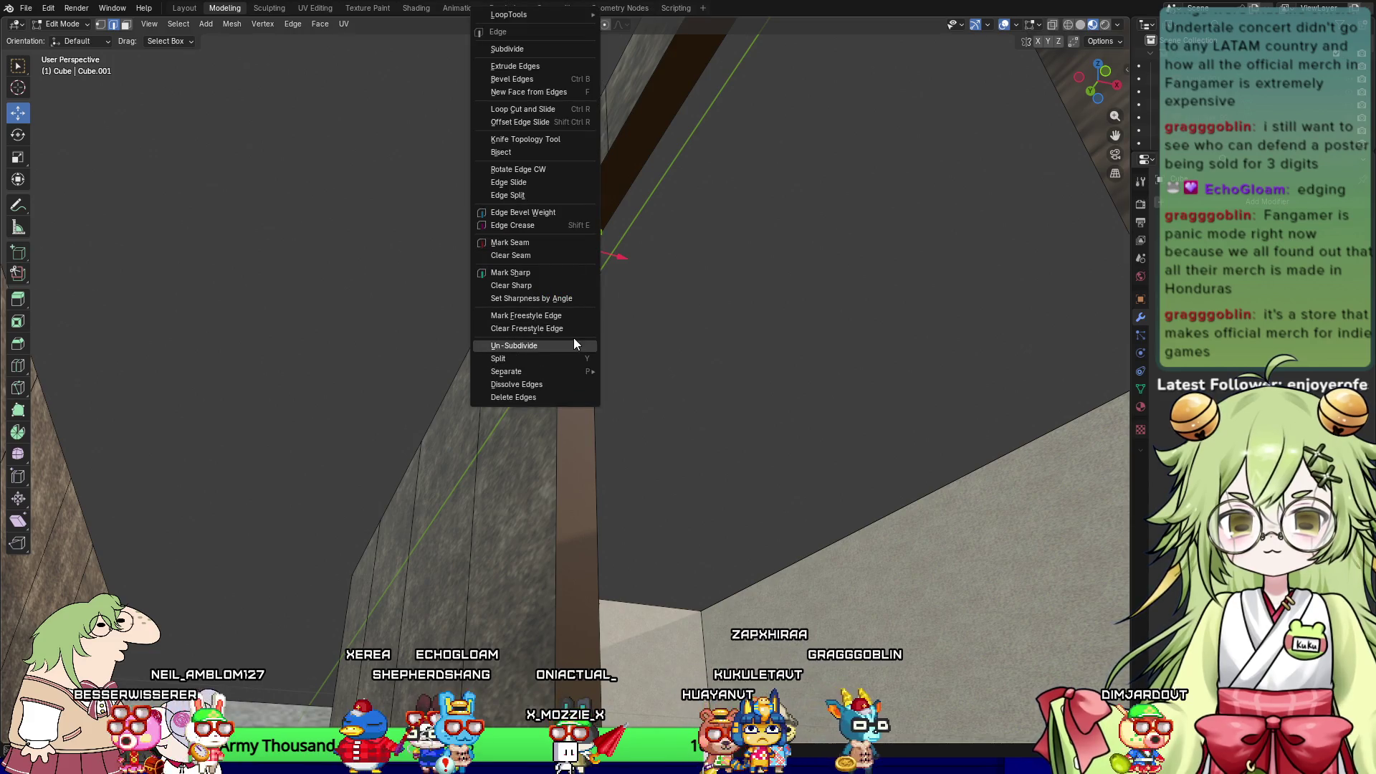
left_click(548, 289)
Step: Unhide the three door panels in the Outliner, select one, and return to Object Mode
mouse_move(276, 268)
middle_mouse_down()
mouse_move(354, 400)
mouse_move(585, 471)
mouse_move(687, 544)
middle_mouse_up()
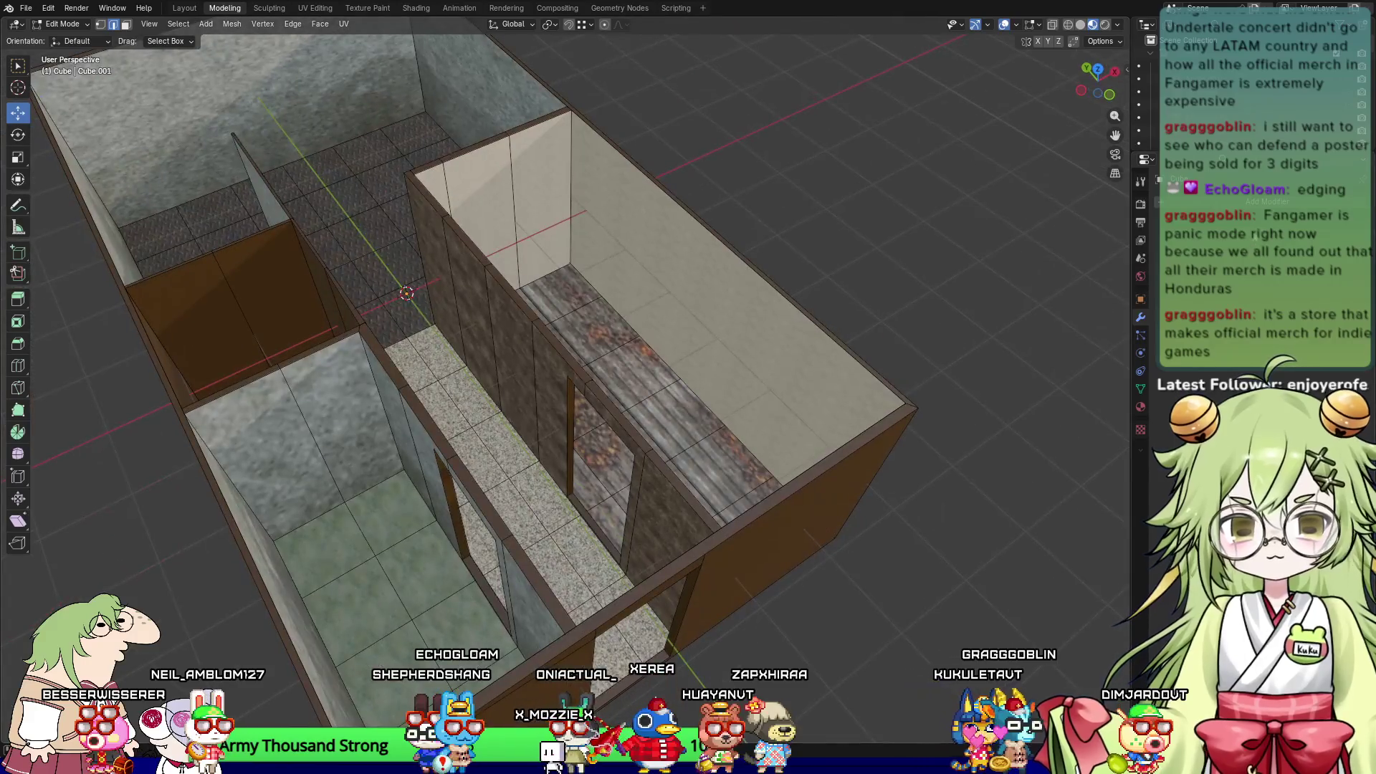
scroll(1331, 100, "up", 5)
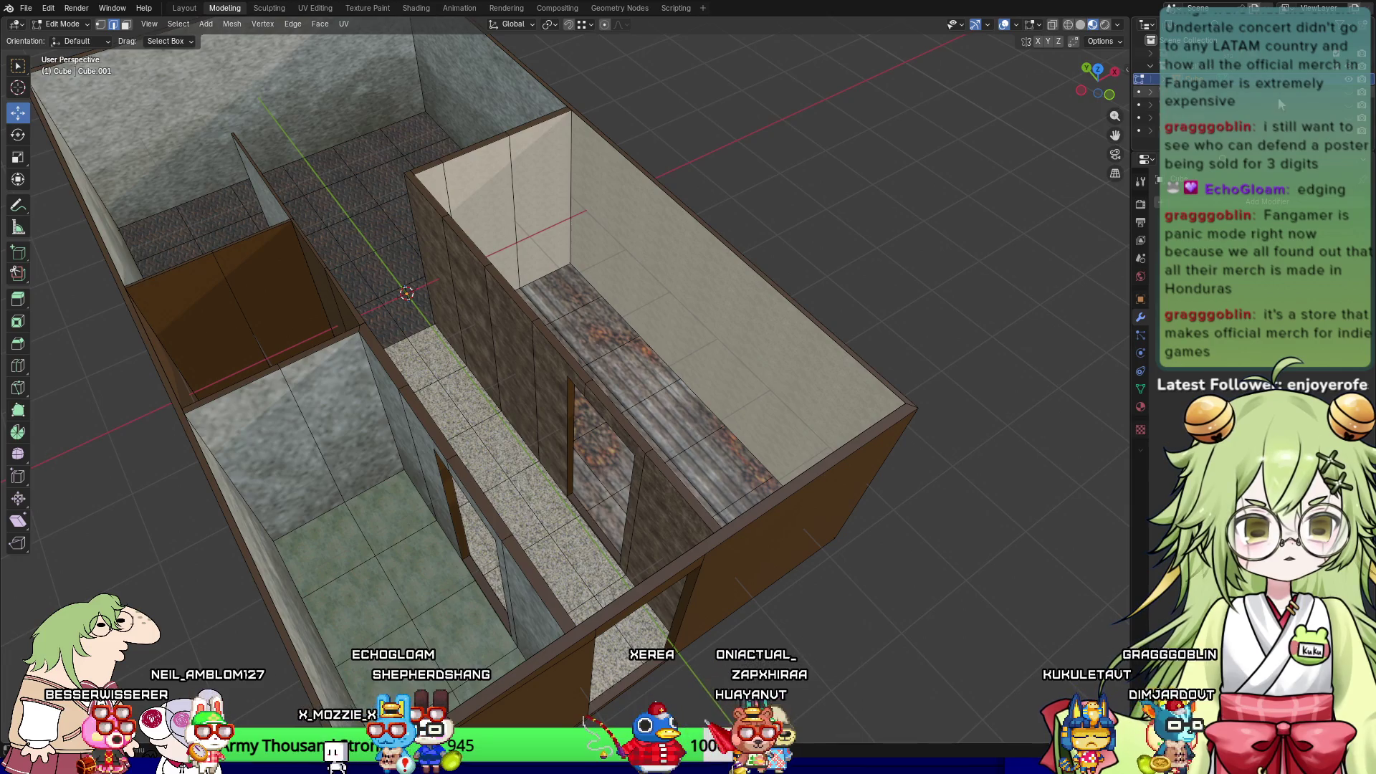
left_click(1349, 105)
left_click(1349, 118)
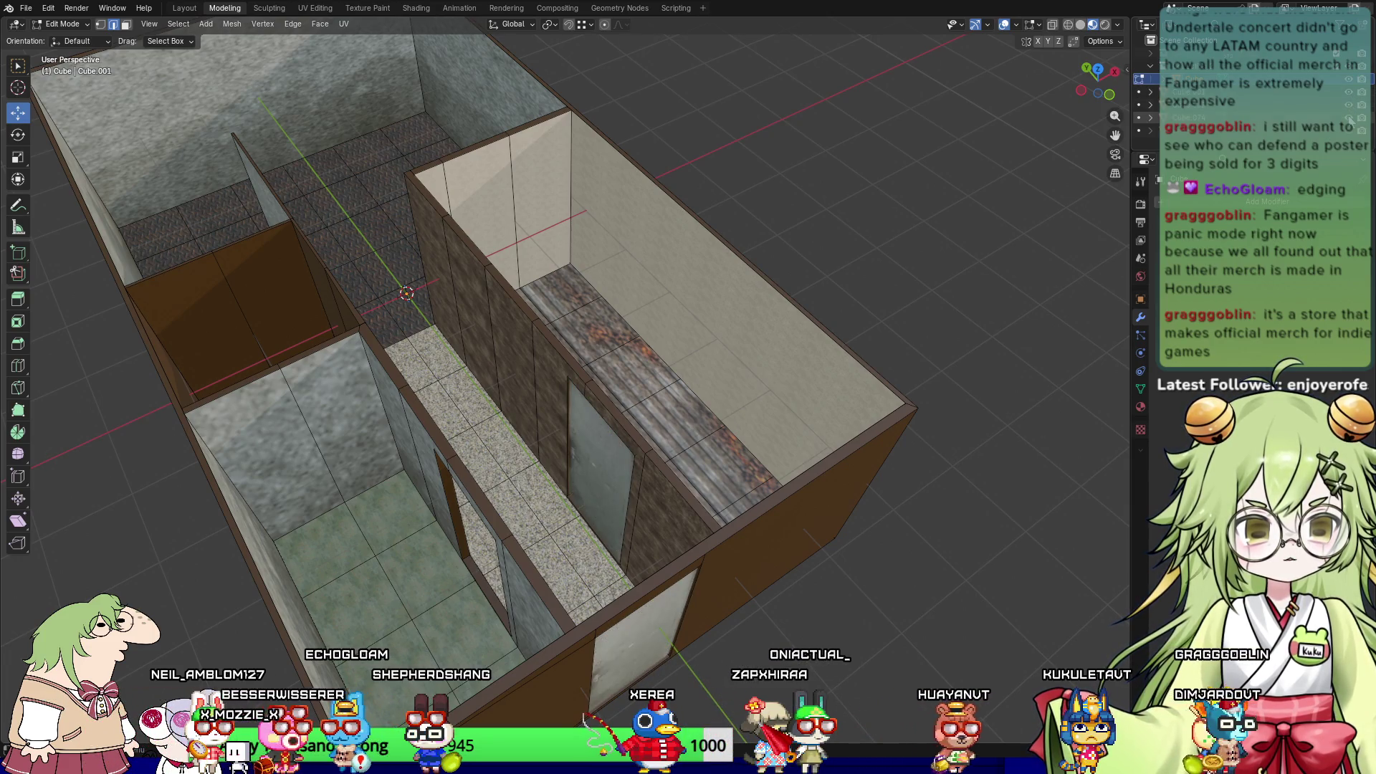
left_click(1349, 130)
middle_click_drag(825, 279, 605, 286)
left_click(1204, 92)
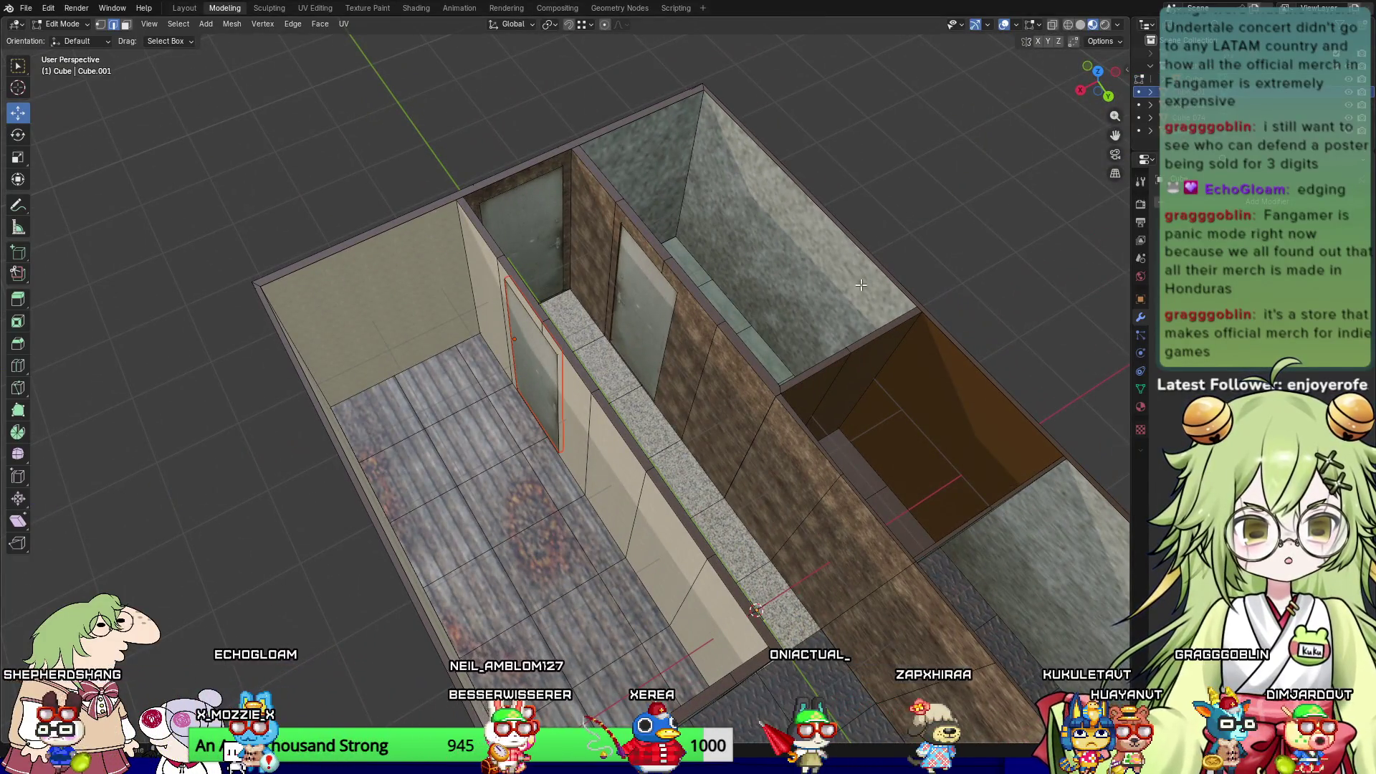
key("Tab")
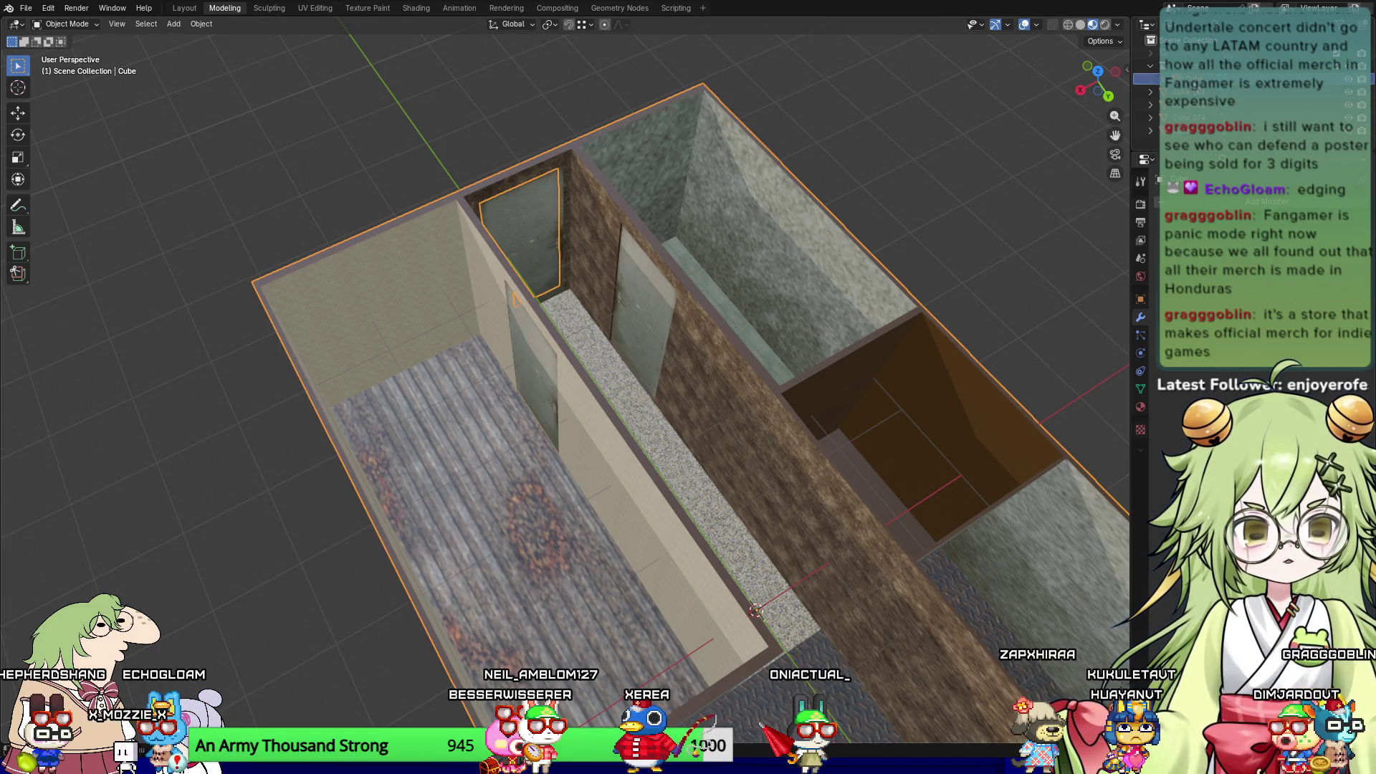
Step: Select Cube.001, Cube.074 and Cube.075 in turn and orbit close to inspect them
left_click(1182, 92)
left_click(1182, 118)
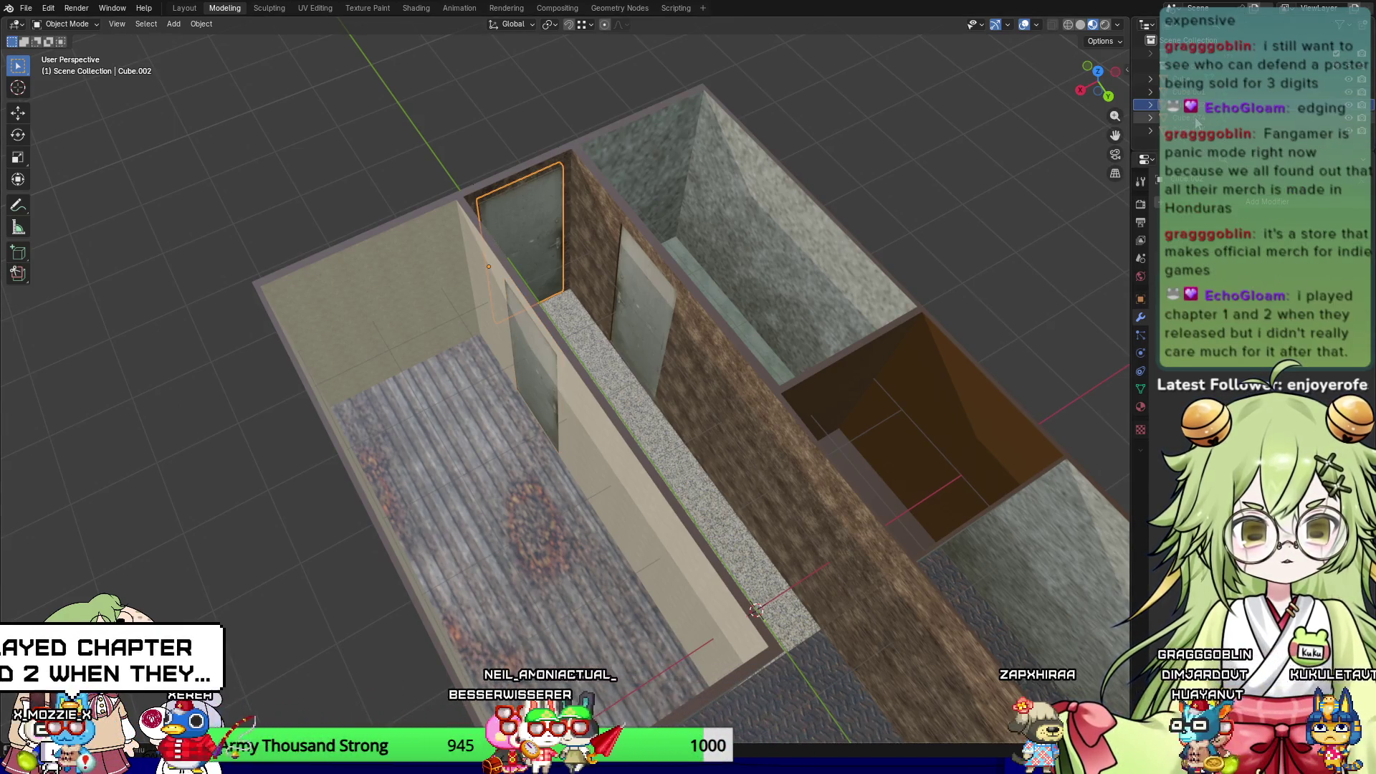
scroll(730, 469, "down", 10)
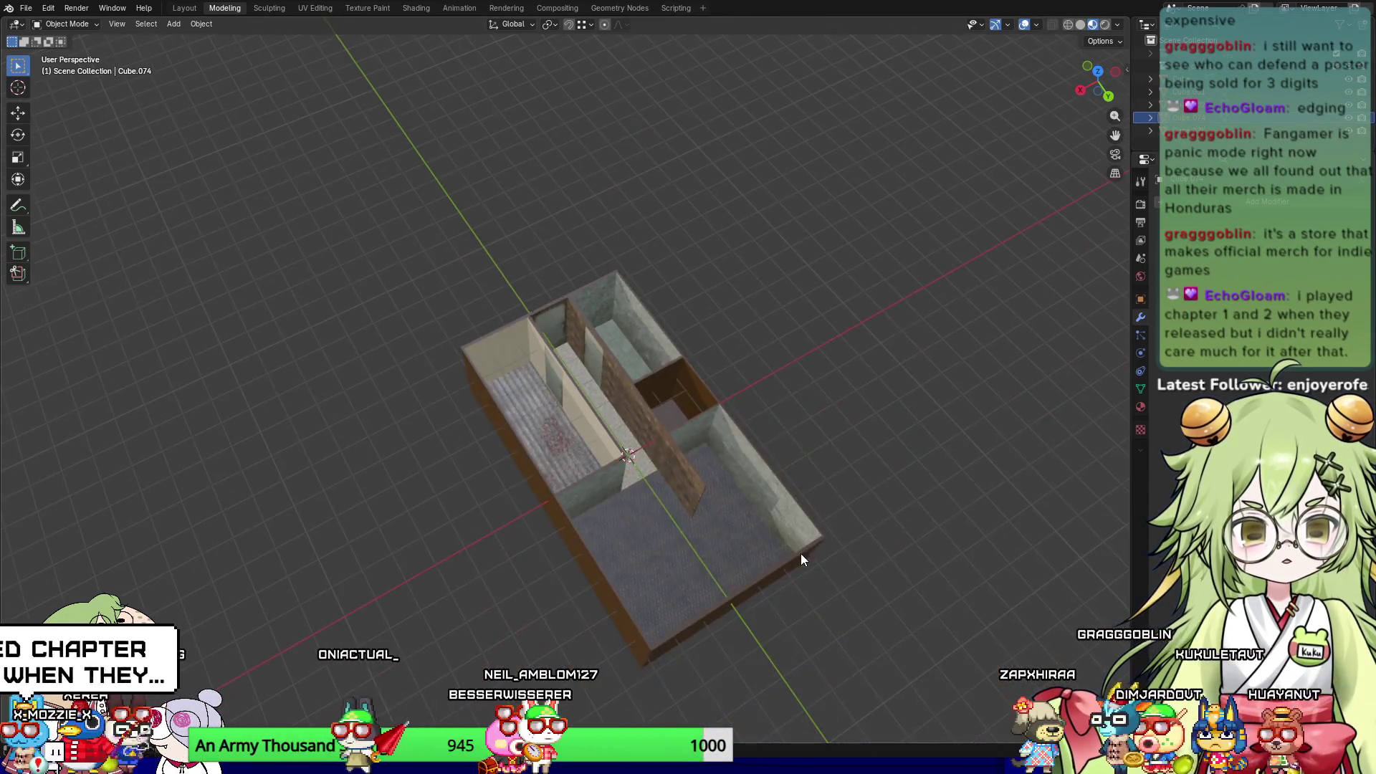
mouse_move(690, 485)
middle_mouse_down()
mouse_move(611, 380)
mouse_move(623, 371)
mouse_move(620, 547)
mouse_move(648, 476)
mouse_move(617, 559)
mouse_move(607, 498)
mouse_move(648, 215)
mouse_move(761, 521)
mouse_move(614, 310)
middle_mouse_up()
left_click(1175, 131)
scroll(702, 429, "down", 8)
scroll(765, 520, "up", 5)
scroll(614, 383, "up", 6)
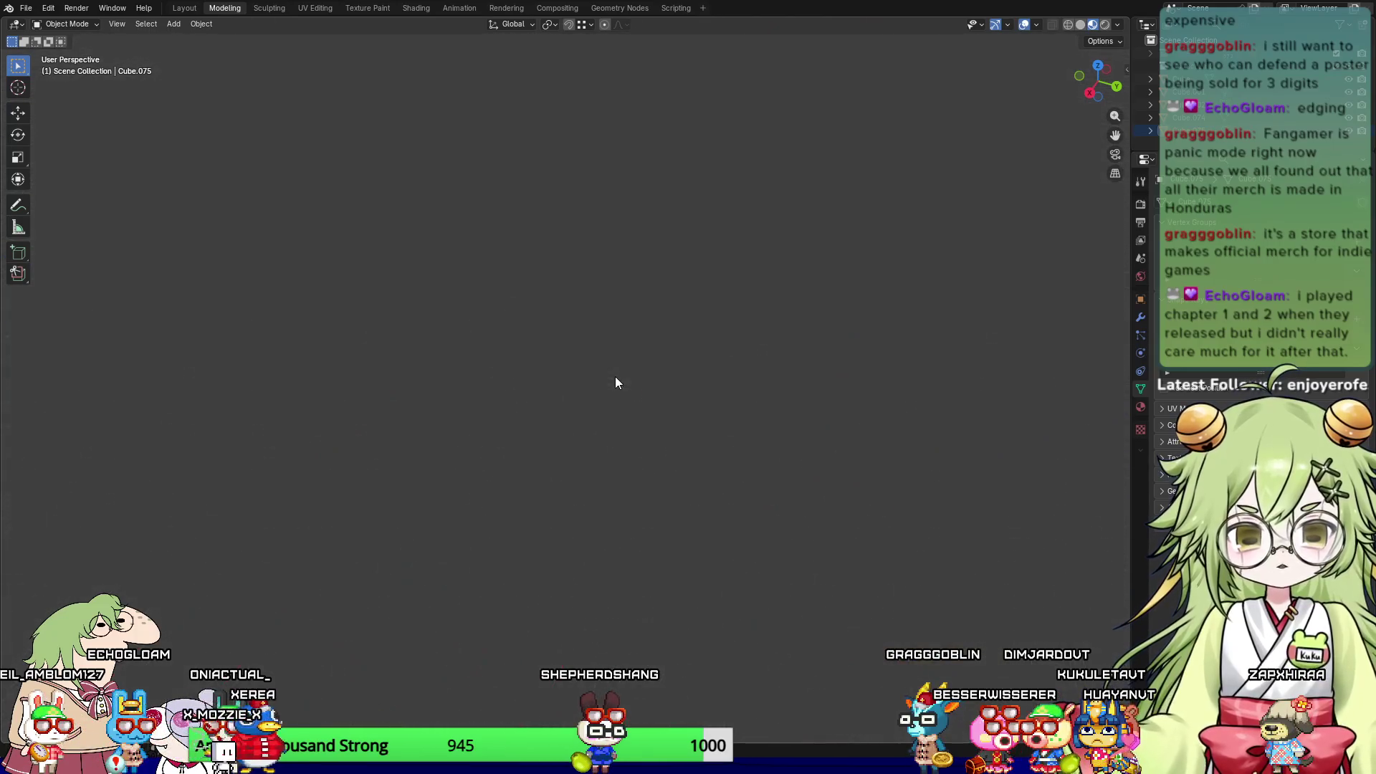
middle_click_drag(521, 598, 865, 384)
scroll(591, 549, "down", 5)
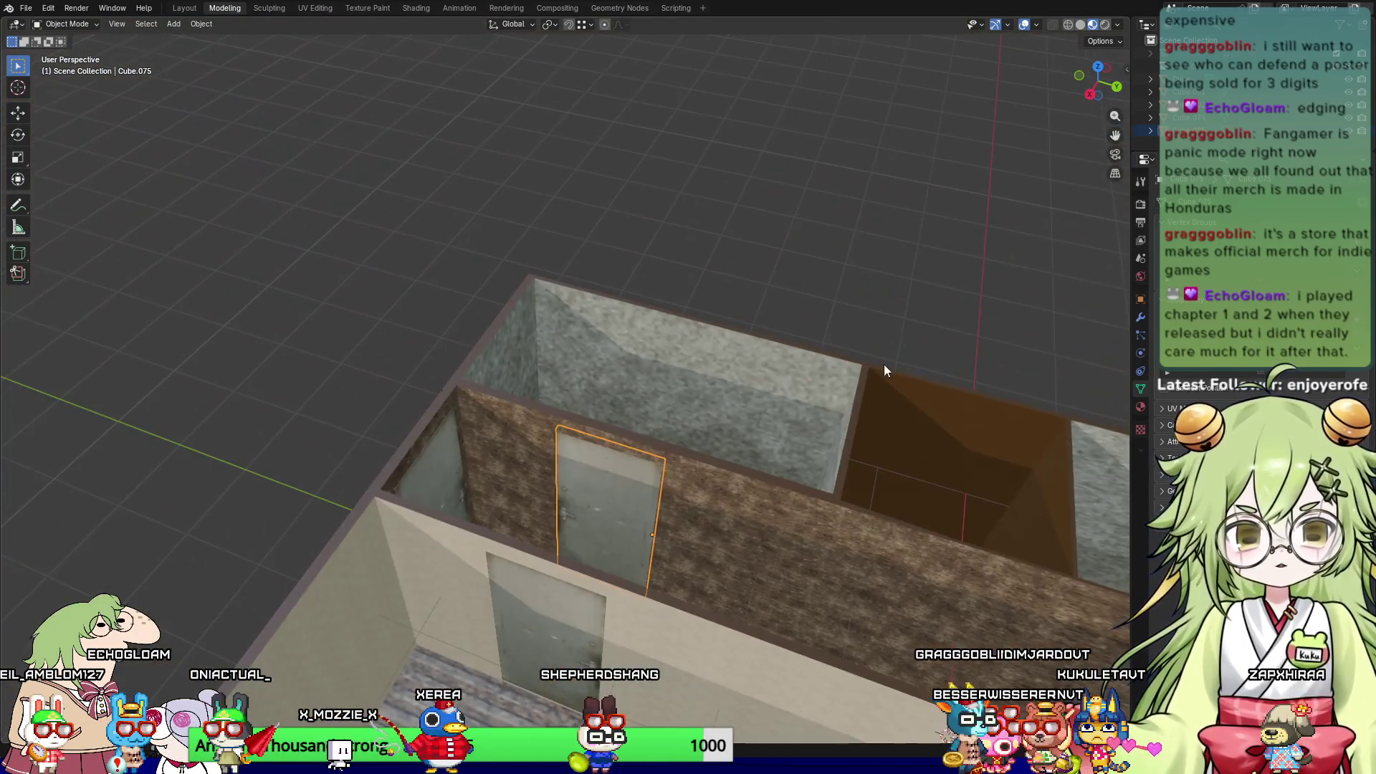
Step: Check Cube.002 and Cube.074 from an angled overview, then switch to Rendered shading
left_click(525, 412)
middle_click_drag(524, 411, 530, 322)
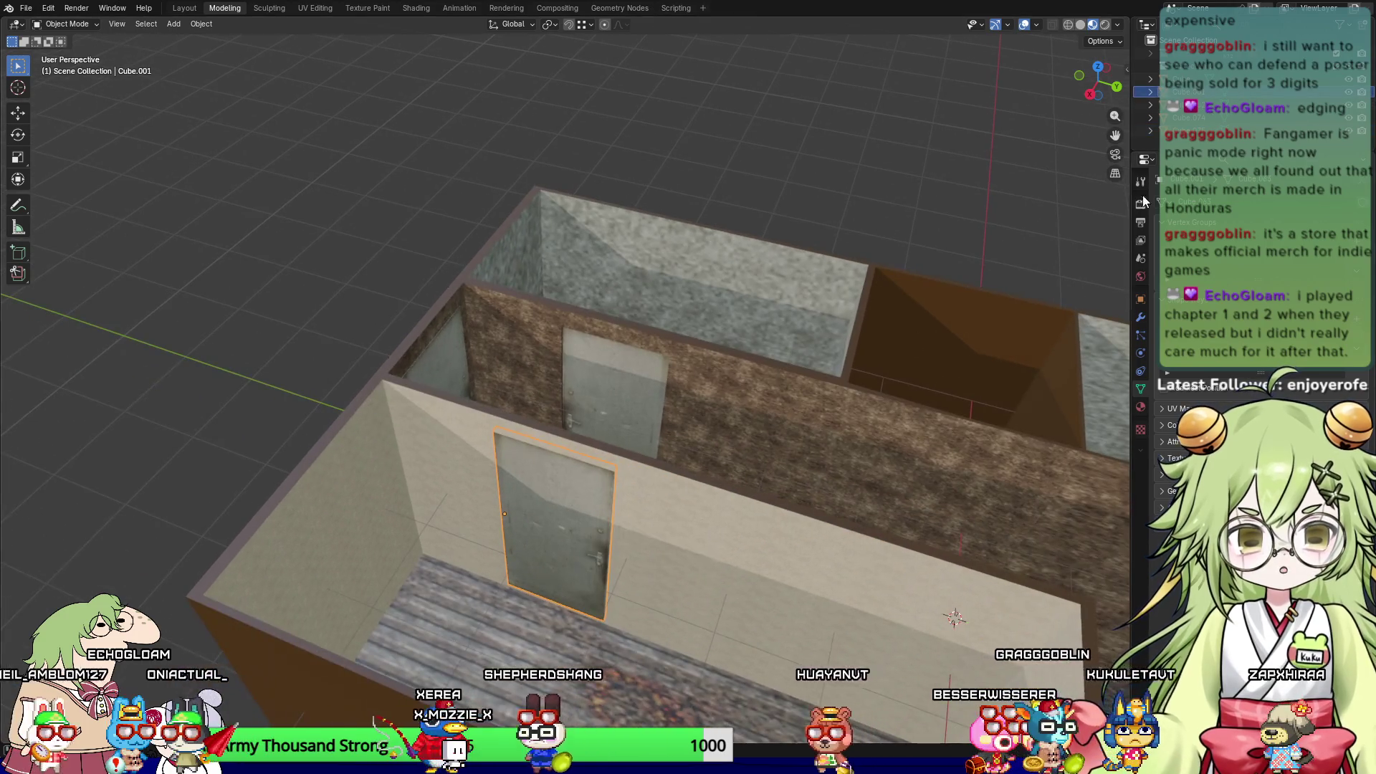
left_click(1182, 118)
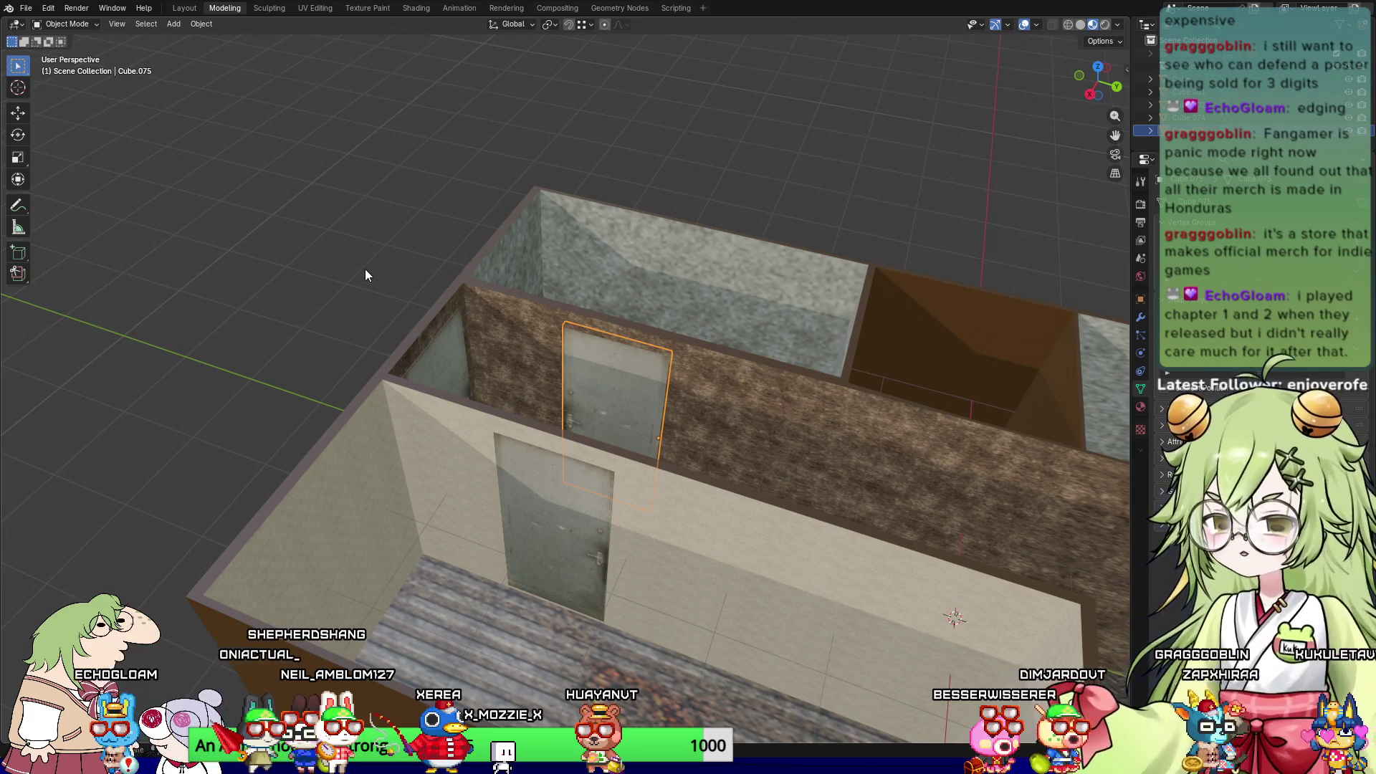
scroll(334, 288, "down", 3)
mouse_move(334, 288)
middle_mouse_down()
mouse_move(659, 498)
mouse_move(530, 493)
mouse_move(564, 470)
middle_mouse_up()
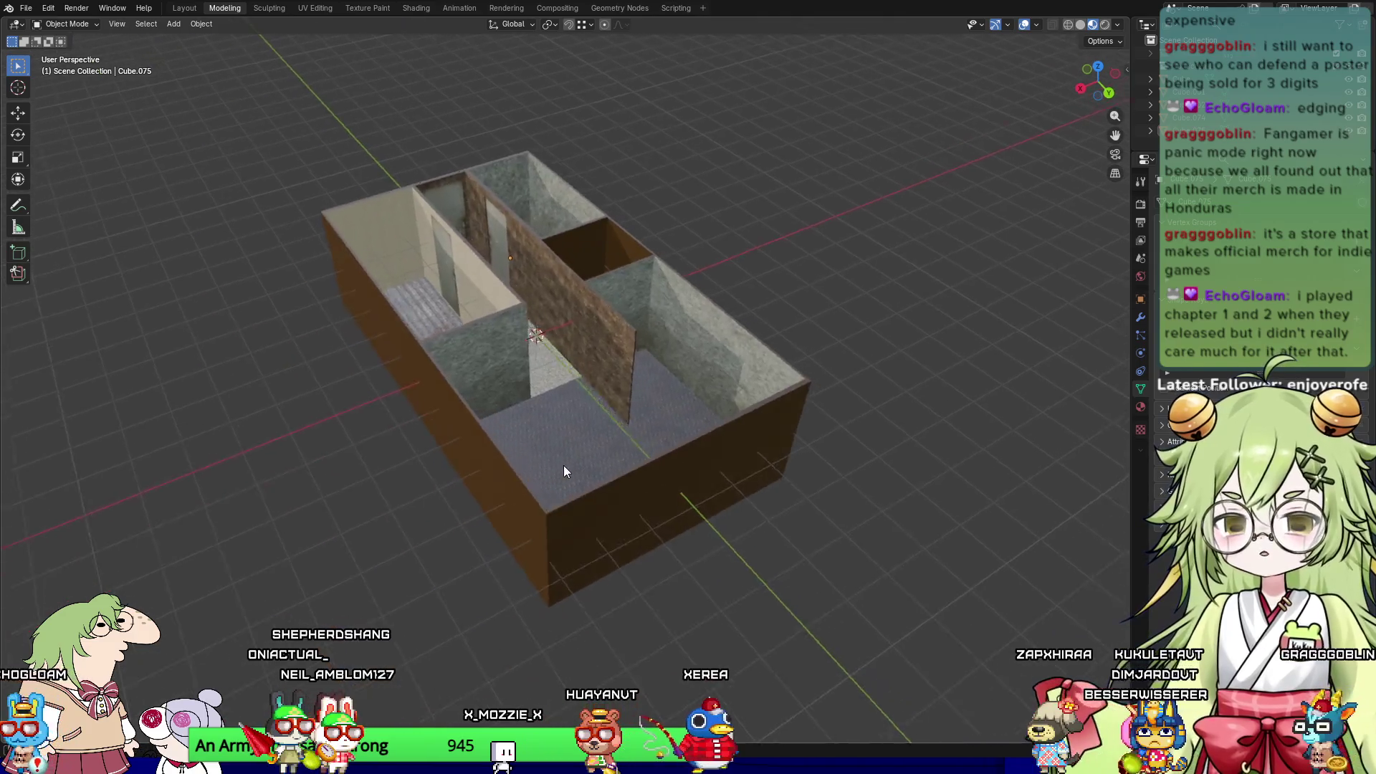
scroll(565, 469, "up", 8)
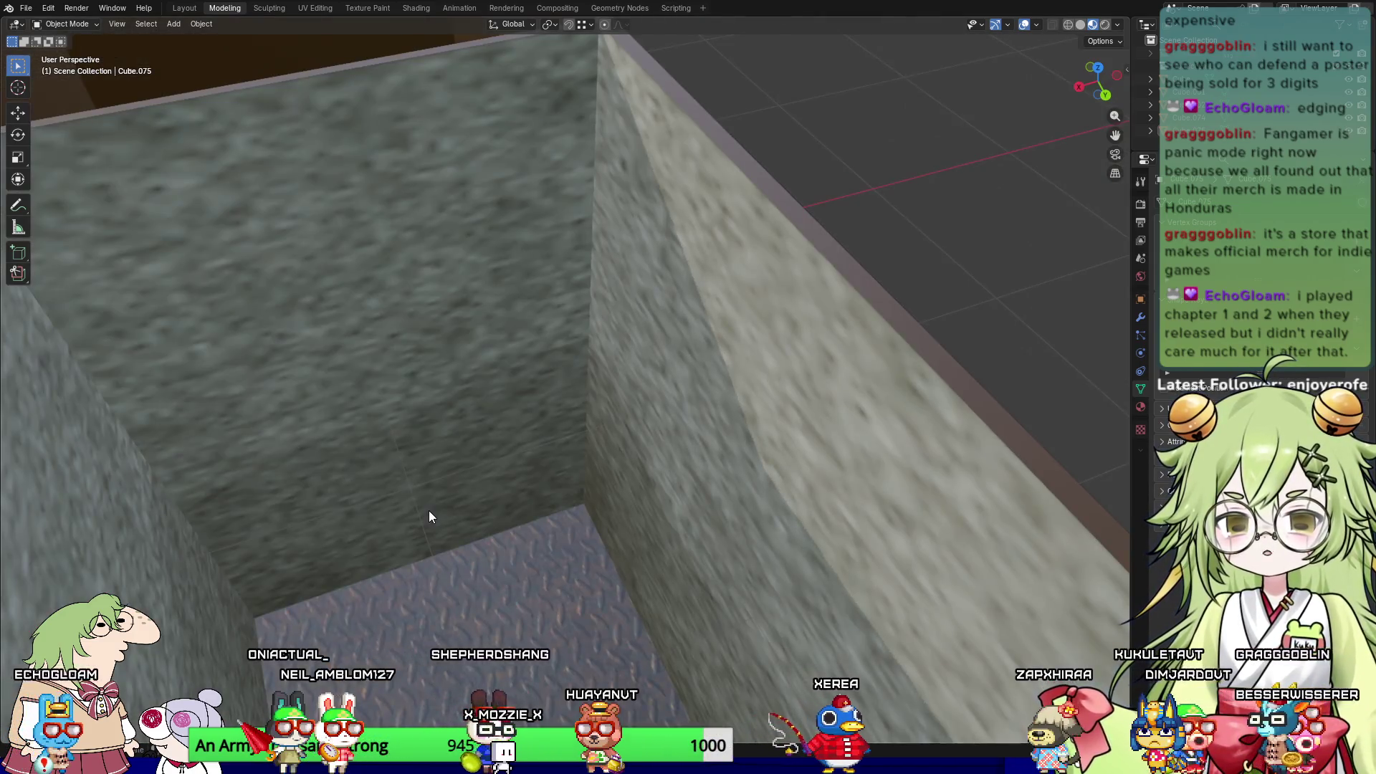
mouse_move(429, 510)
middle_mouse_down()
mouse_move(561, 341)
mouse_move(531, 402)
mouse_move(552, 364)
mouse_move(1083, 193)
middle_mouse_up()
scroll(561, 341, "down", 6)
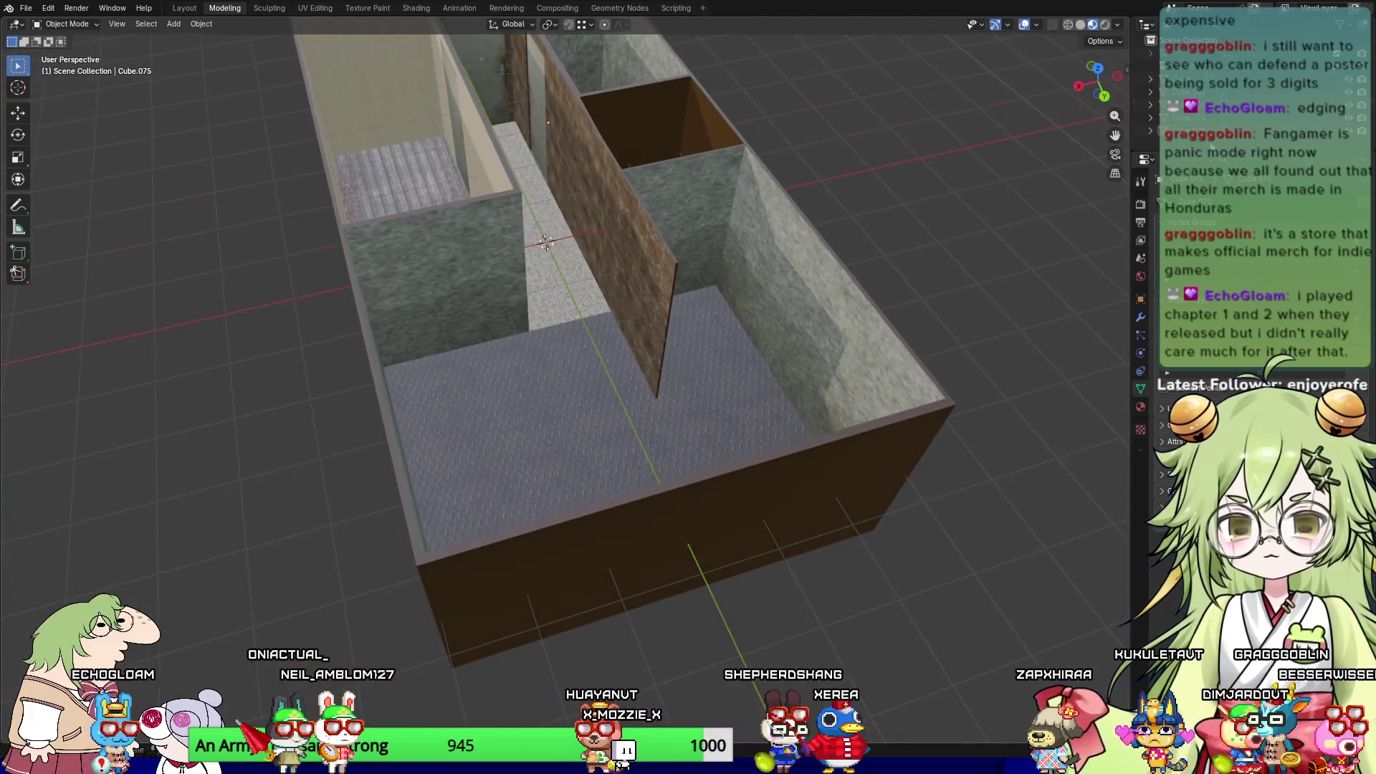
left_click(1106, 25)
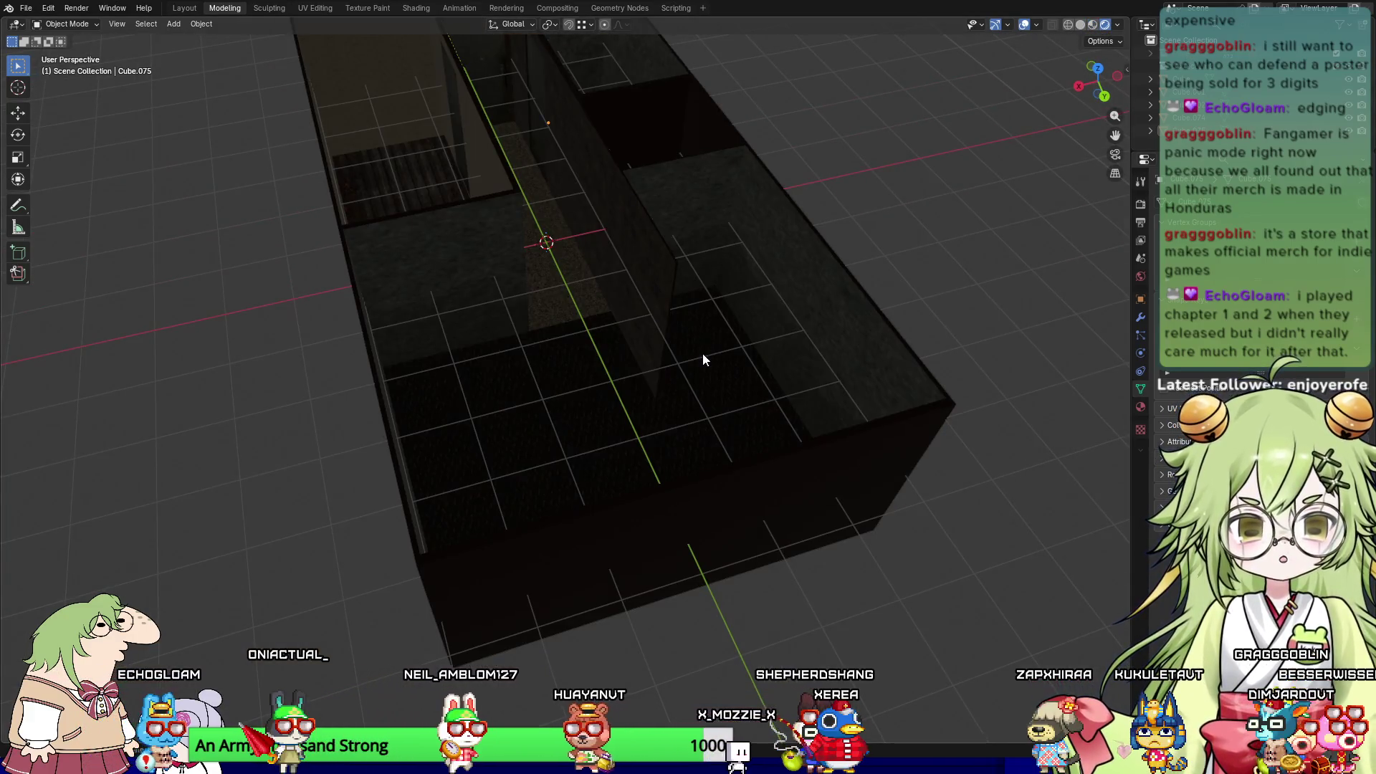
scroll(702, 358, "down", 3)
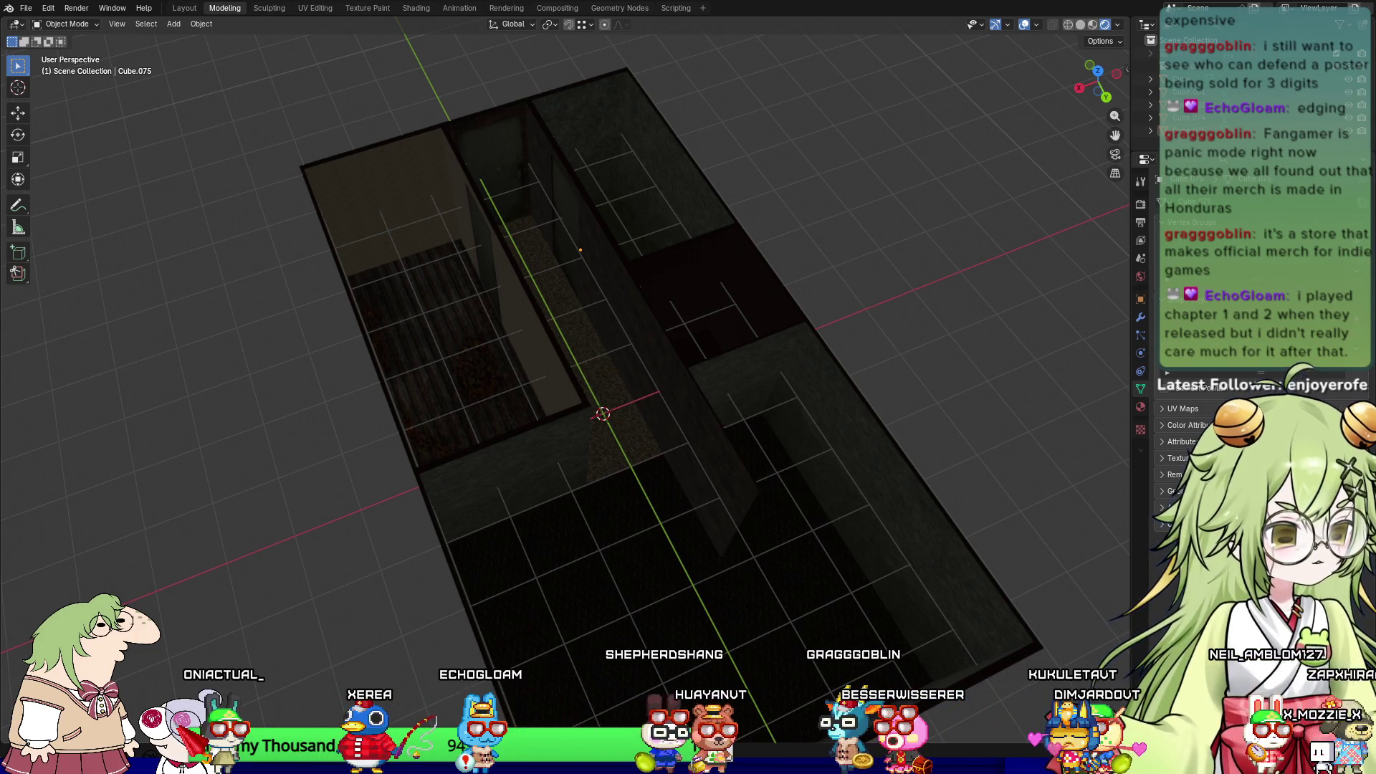
middle_click_drag(677, 437, 696, 460)
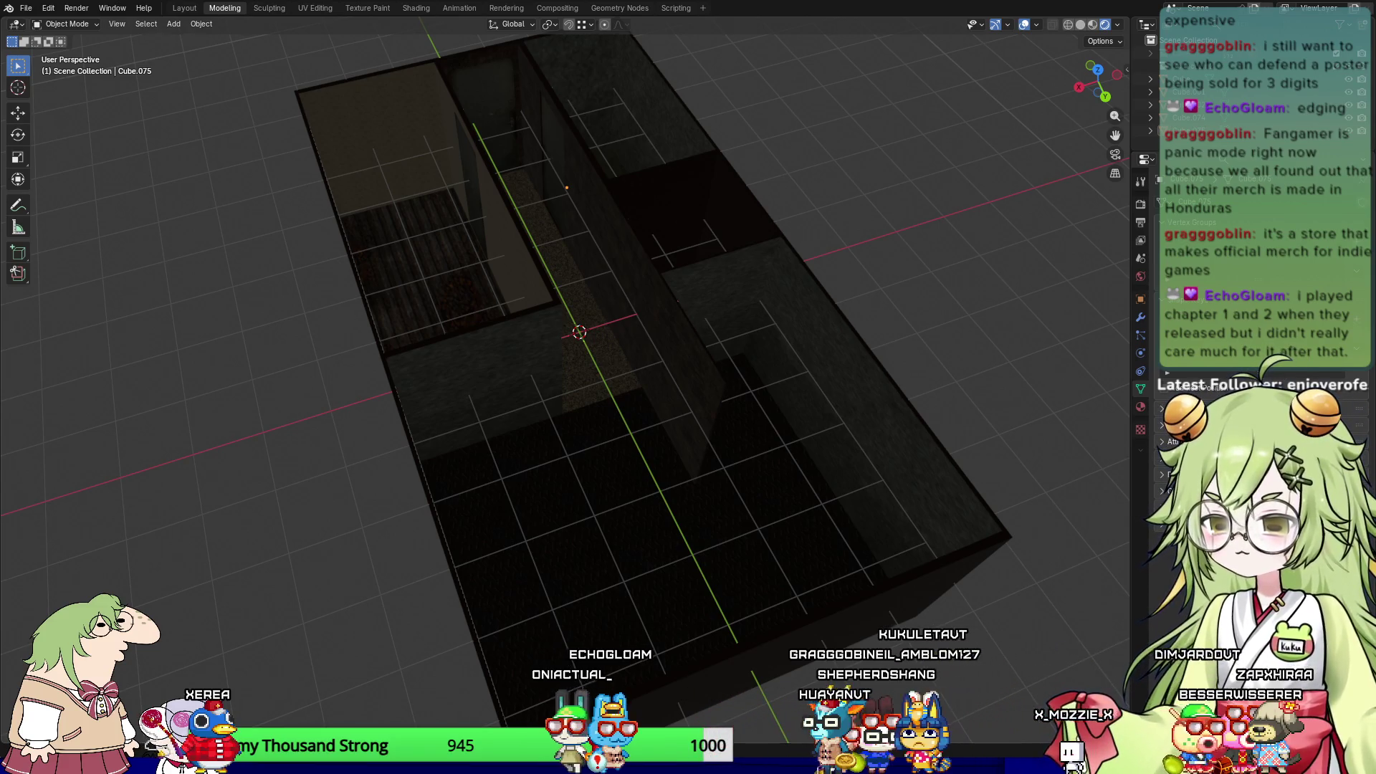
scroll(368, 454, "down", 3)
mouse_move(368, 453)
middle_mouse_down()
mouse_move(370, 483)
mouse_move(395, 463)
mouse_move(611, 441)
mouse_move(549, 500)
mouse_move(576, 562)
mouse_move(749, 545)
mouse_move(506, 432)
mouse_move(740, 519)
mouse_move(705, 451)
mouse_move(707, 521)
middle_mouse_up()
scroll(394, 463, "up", 5)
scroll(705, 452, "down", 5)
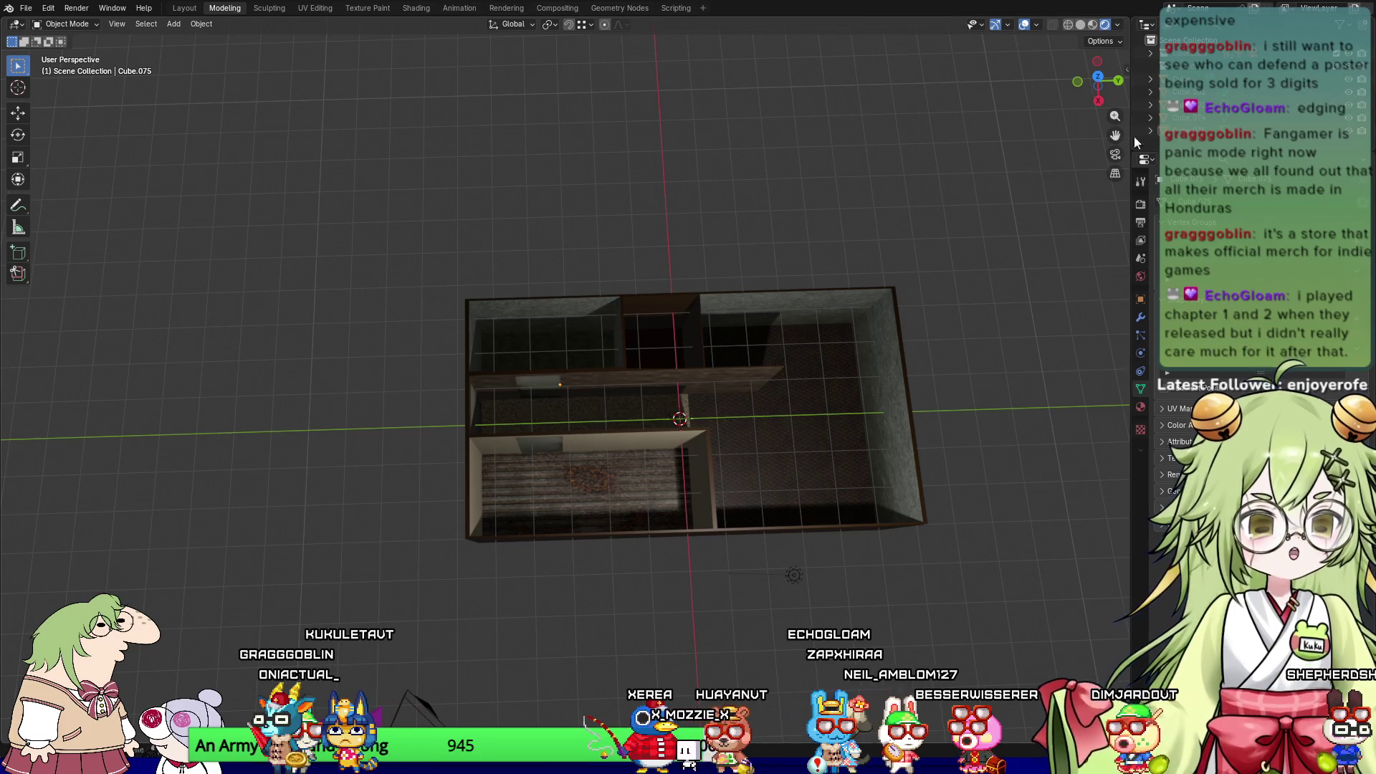
Step: Select the Armchair object in the Outliner
mouse_move(749, 419)
middle_mouse_down()
mouse_move(866, 384)
mouse_move(740, 433)
middle_mouse_up()
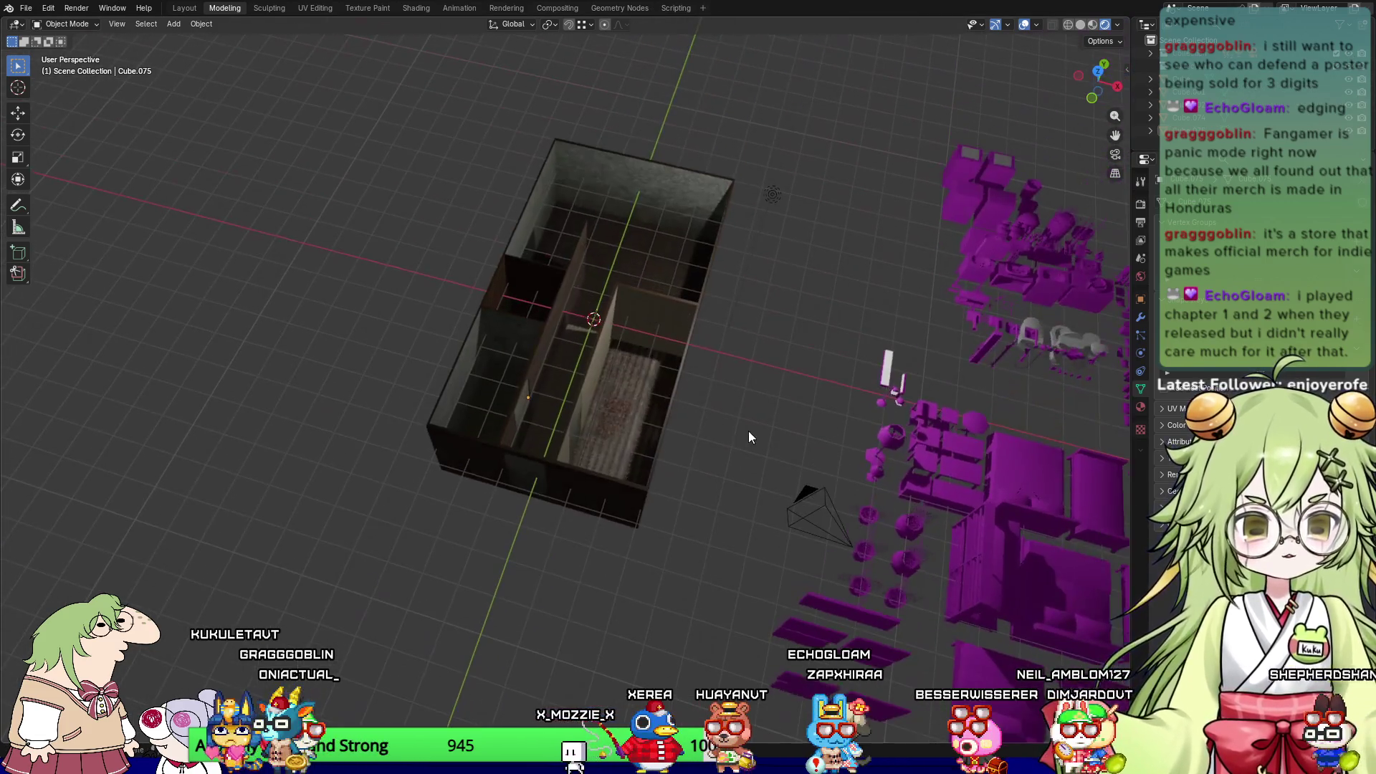
left_click(1189, 91)
left_click(1210, 96)
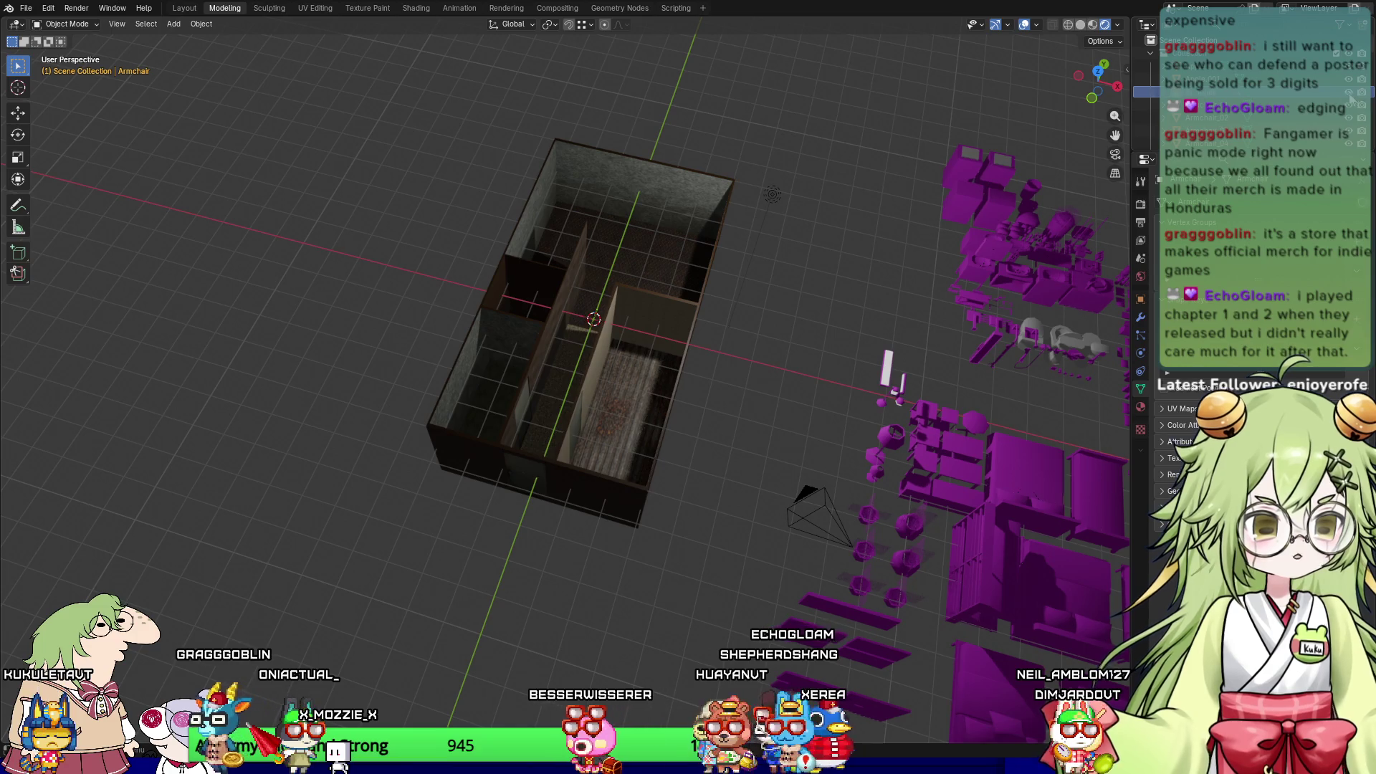
Step: Enlarge the Outliner, scroll through the scene objects, and select the room mesh
left_click_drag(1218, 152, 1218, 232)
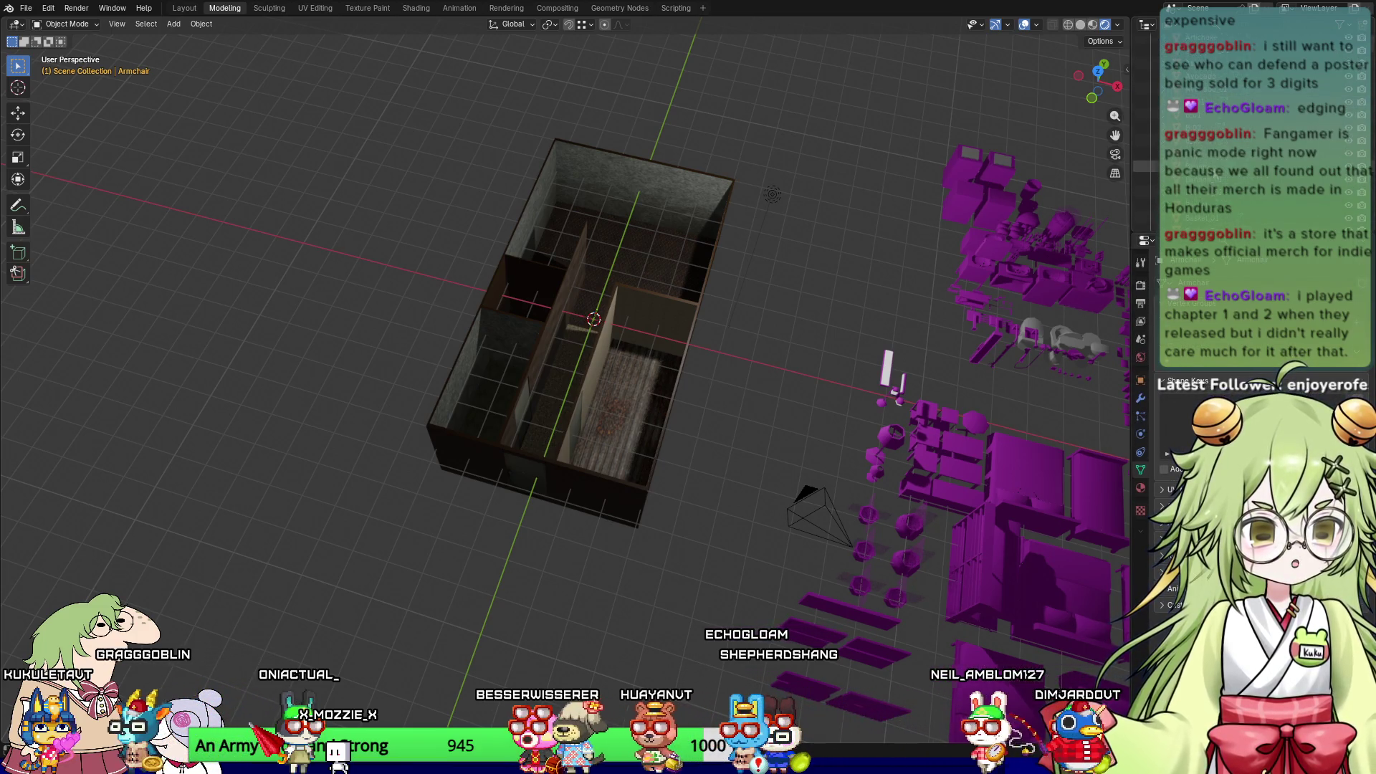
scroll(1220, 181, "down", 5)
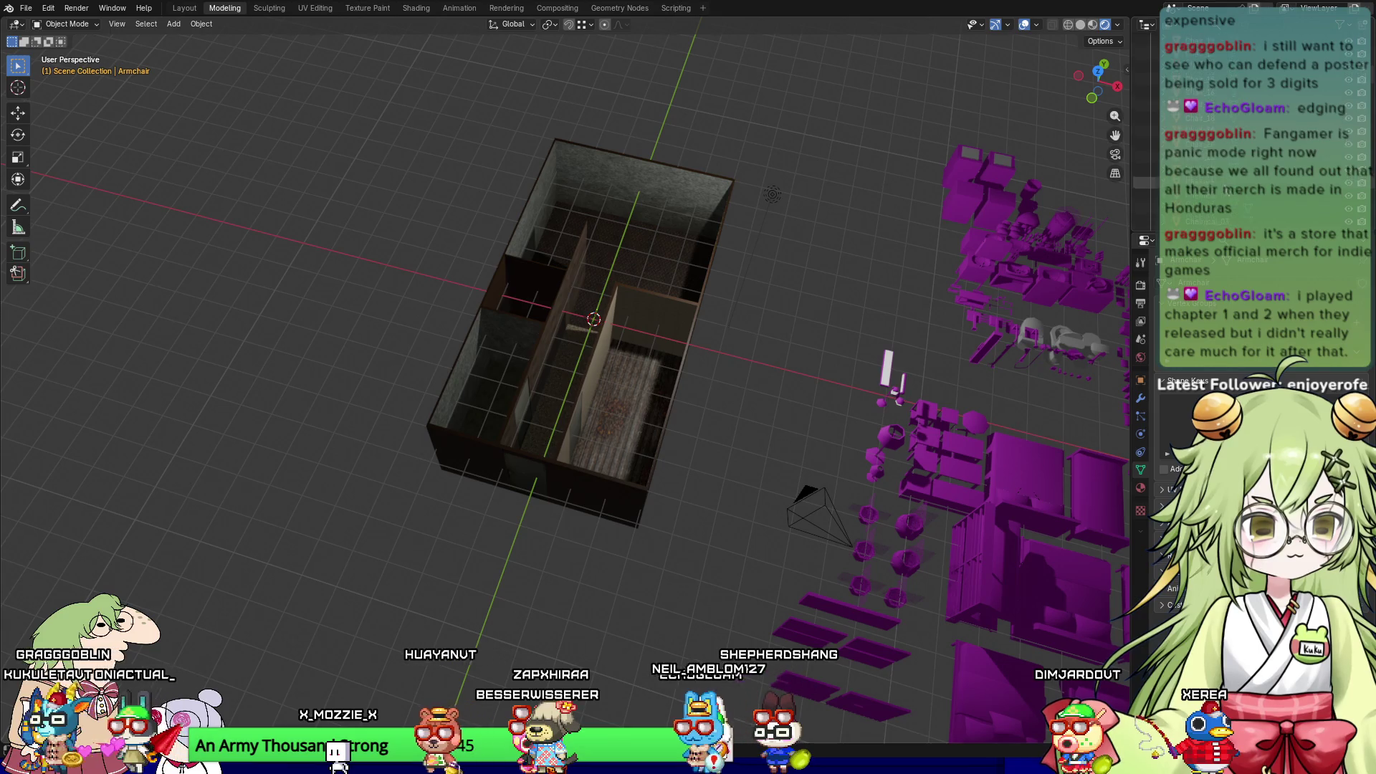
scroll(1218, 193, "down", 5)
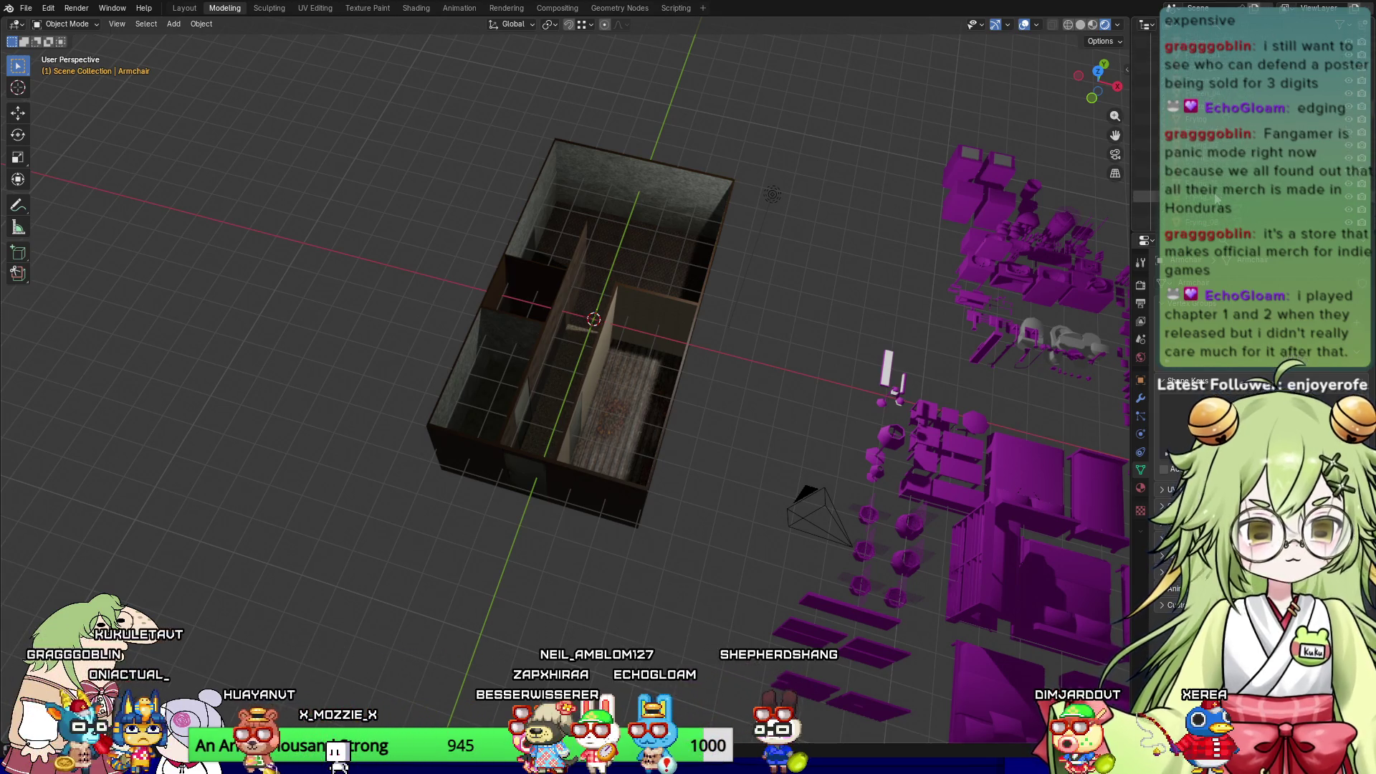
scroll(1216, 201, "down", 5)
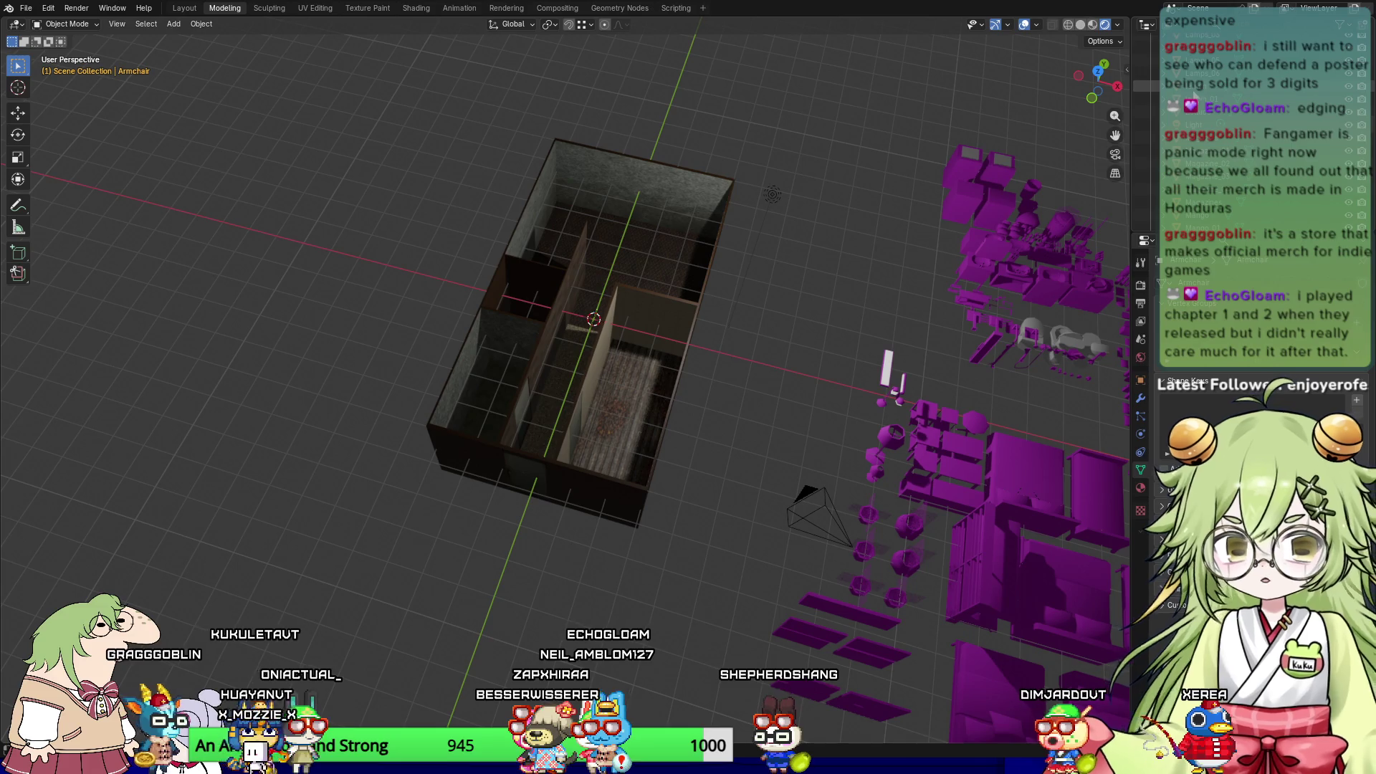
scroll(1214, 126, "down", 5)
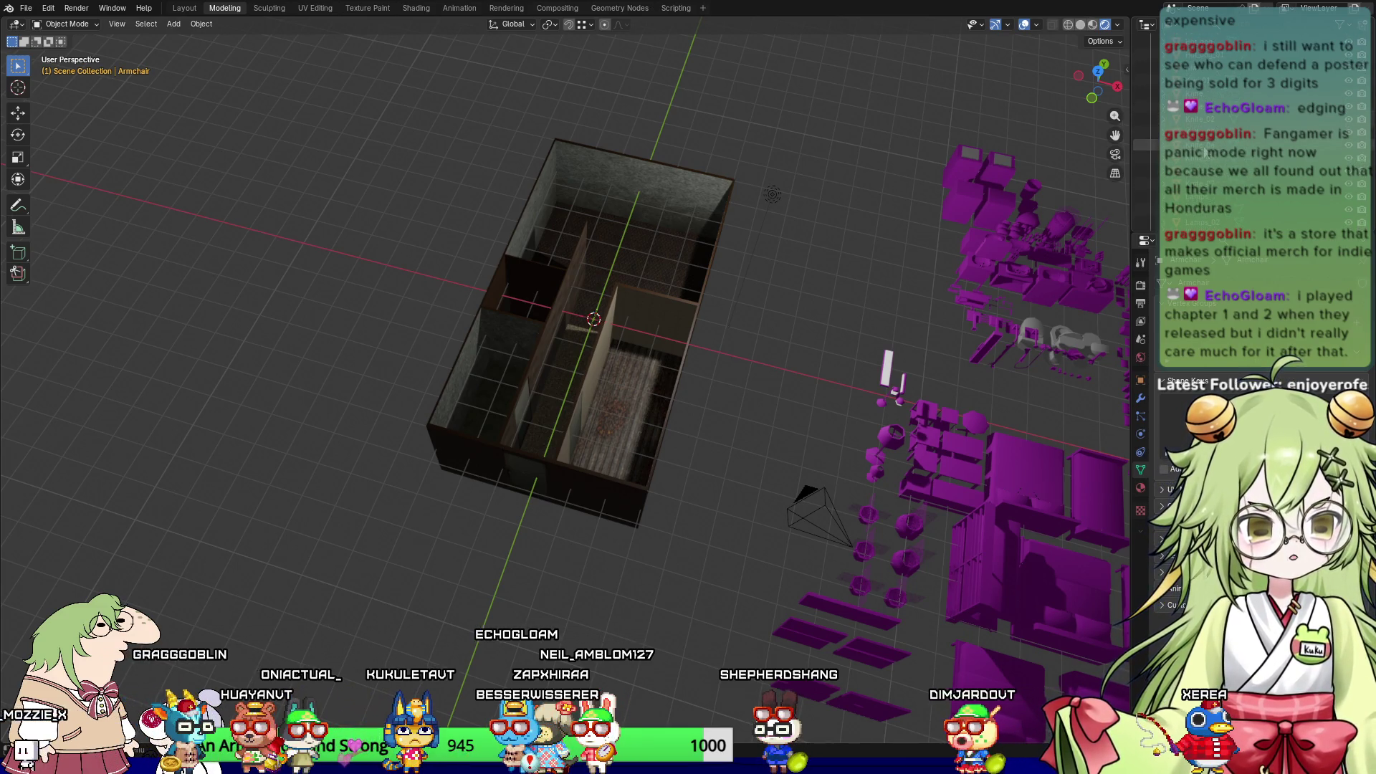
scroll(1206, 153, "down", 5)
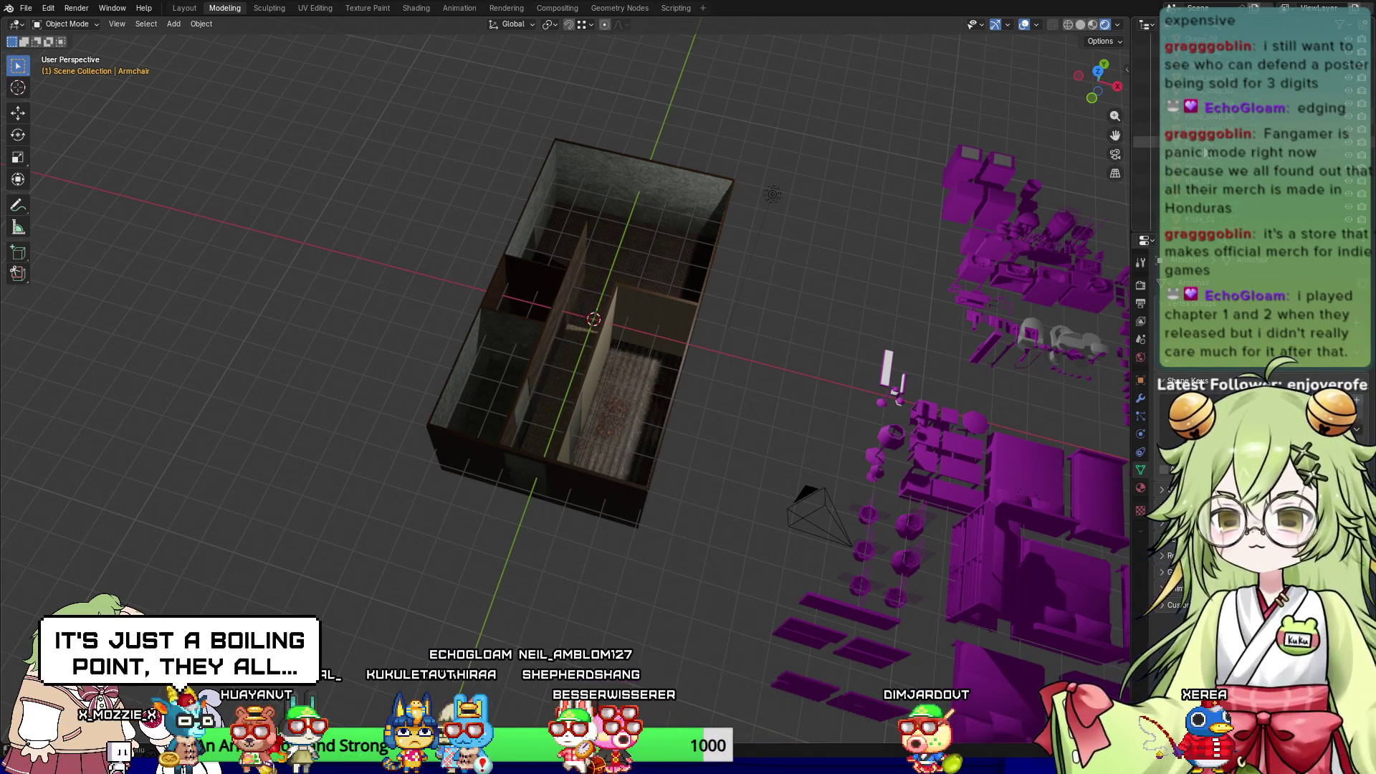
scroll(1211, 153, "down", 5)
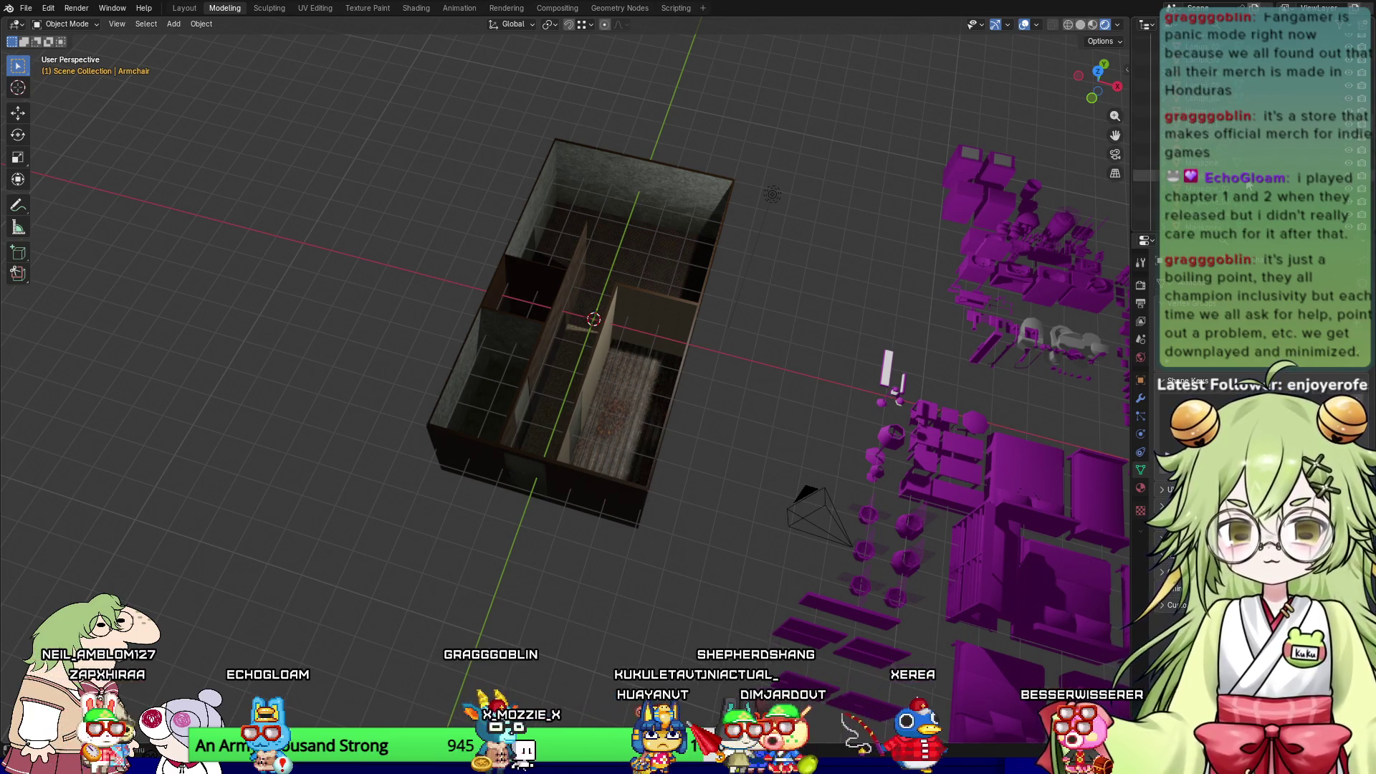
left_click(604, 318)
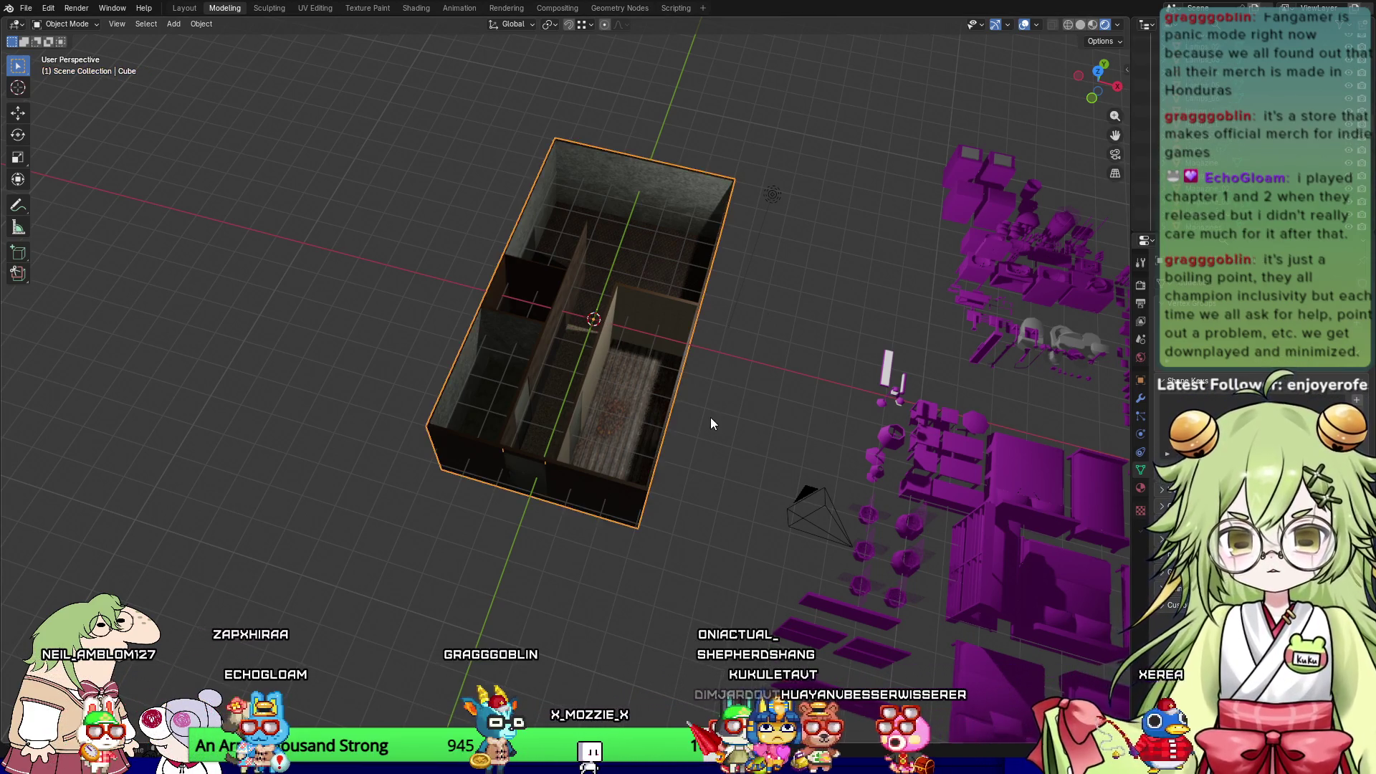
scroll(708, 415, "up", 6)
scroll(717, 423, "down", 5)
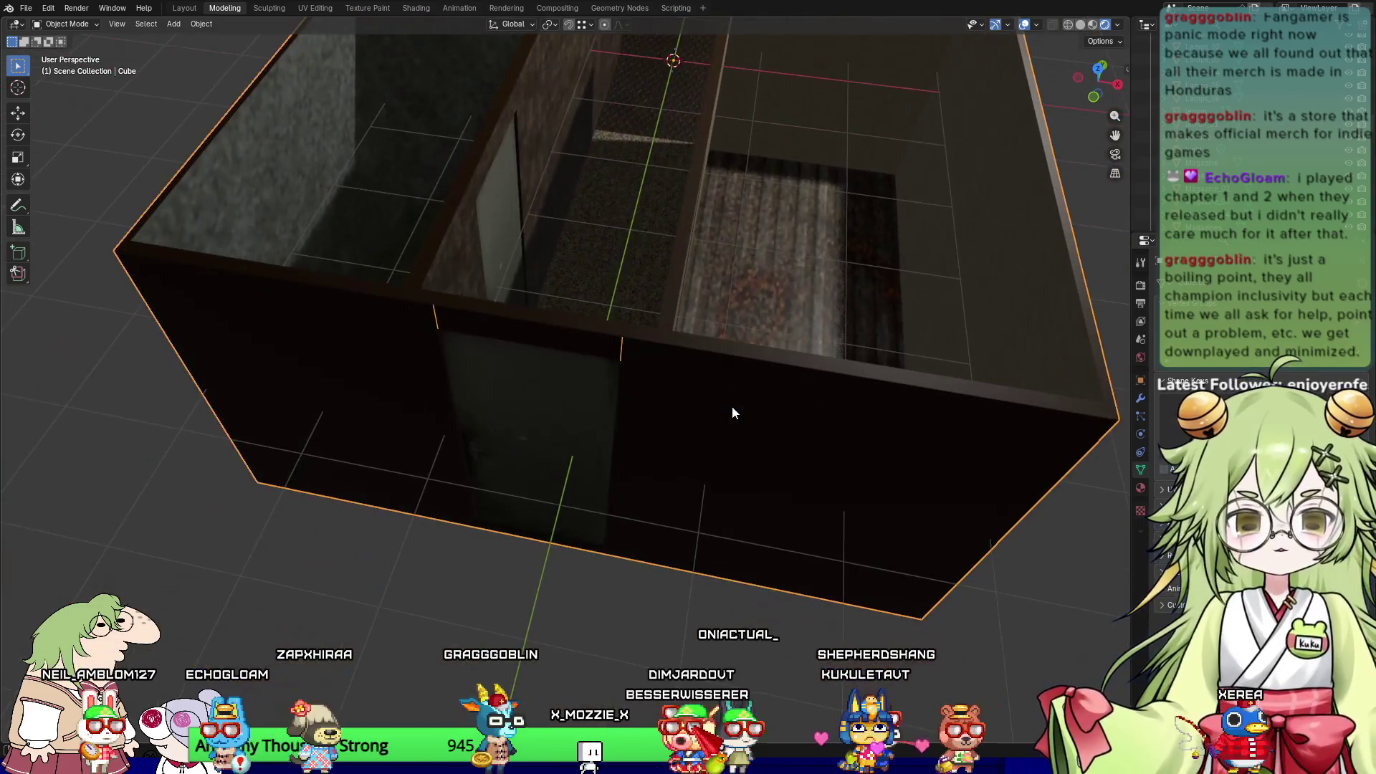
scroll(752, 308, "up", 5)
scroll(717, 466, "down", 8)
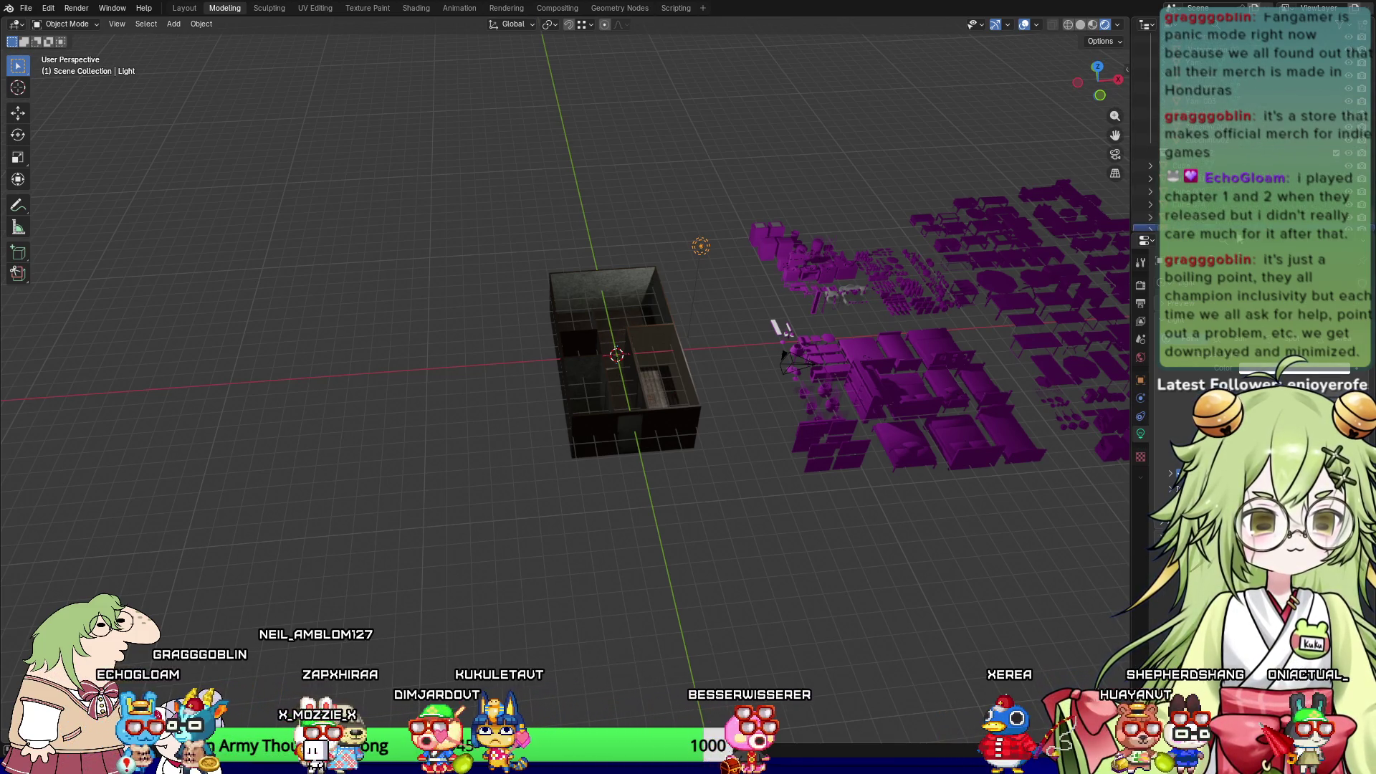
scroll(732, 389, "up", 6)
scroll(917, 301, "down", 1)
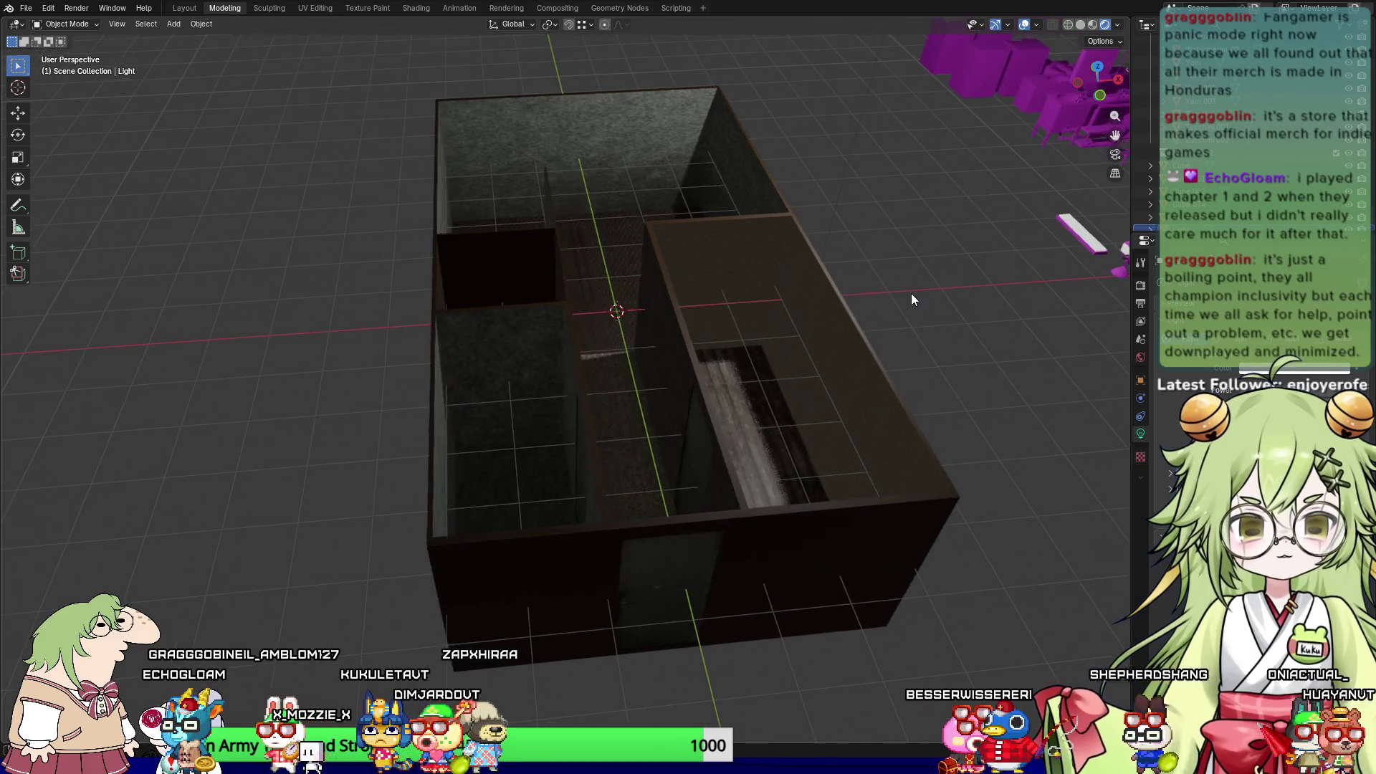
scroll(913, 297, "up", 3)
scroll(943, 360, "down", 3)
middle_click_drag(930, 377, 939, 351)
scroll(939, 351, "up", 3)
left_click(521, 262)
scroll(534, 239, "down", 2)
middle_click_drag(535, 239, 617, 282)
scroll(609, 281, "up", 3)
scroll(587, 272, "down", 3)
scroll(617, 289, "up", 3)
scroll(978, 425, "down", 3)
mouse_move(978, 425)
middle_mouse_down()
mouse_move(819, 518)
mouse_move(754, 510)
middle_mouse_up()
mouse_move(438, 474)
middle_mouse_down()
mouse_move(613, 392)
mouse_move(505, 398)
mouse_move(561, 438)
mouse_move(610, 386)
mouse_move(641, 382)
middle_mouse_up()
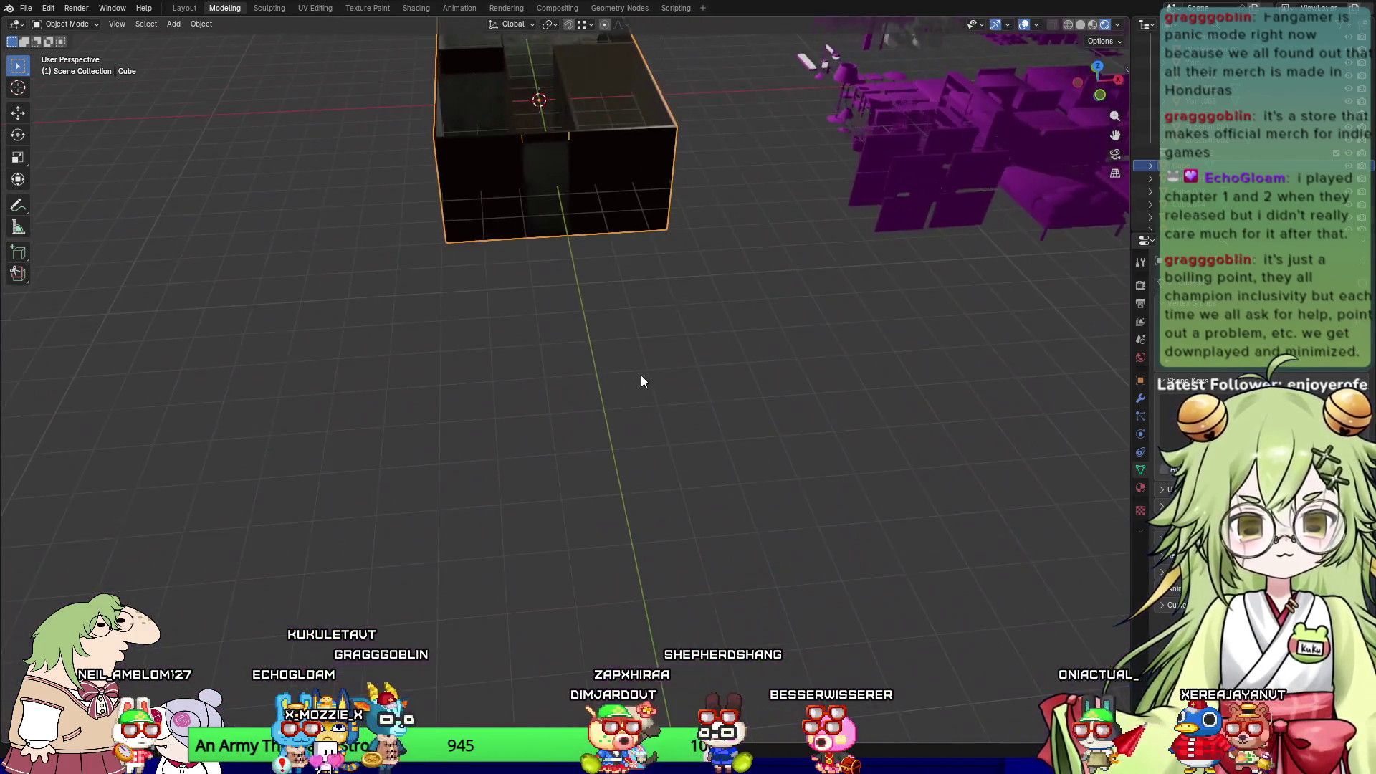
mouse_move(625, 333)
middle_mouse_down()
mouse_move(599, 298)
mouse_move(713, 470)
mouse_move(618, 421)
middle_mouse_up()
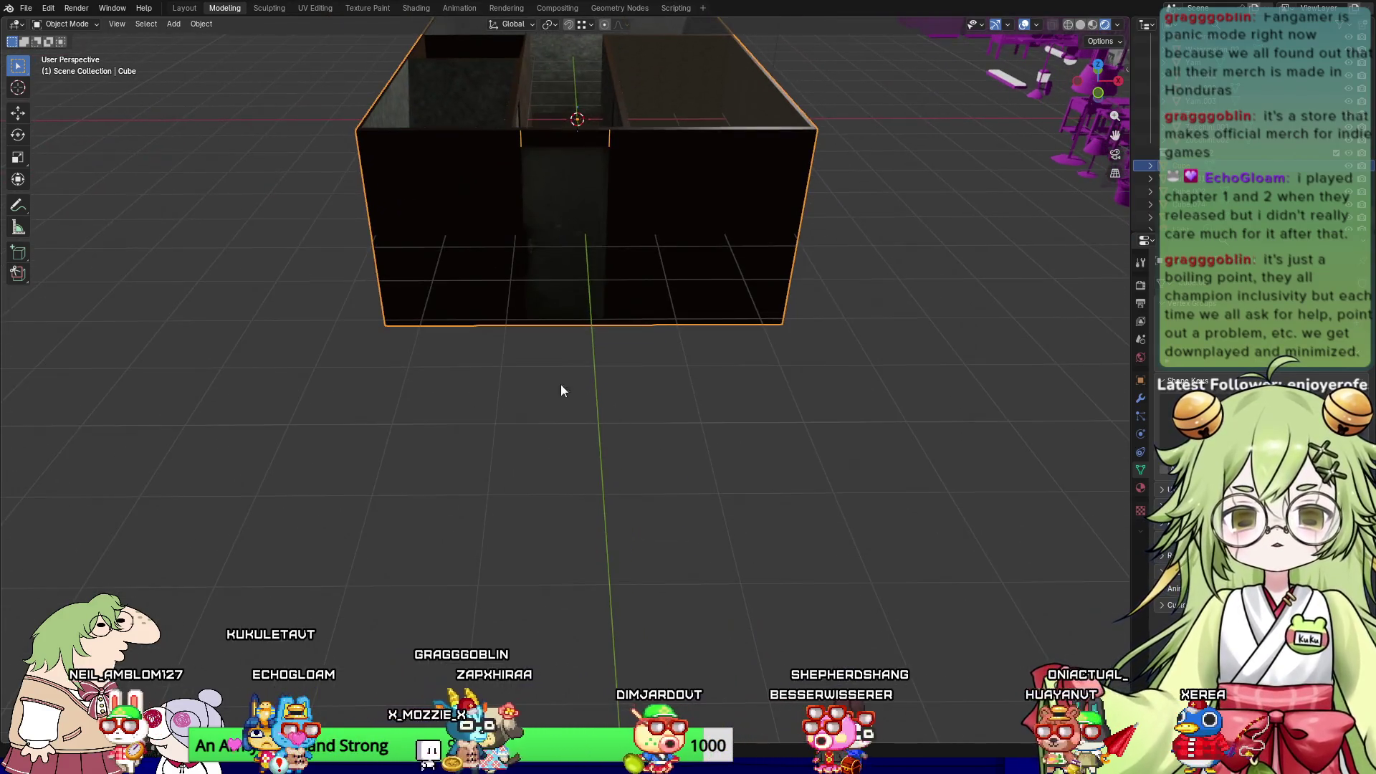
scroll(531, 333, "up", 3)
middle_click_drag(530, 333, 573, 428)
scroll(573, 428, "down", 5)
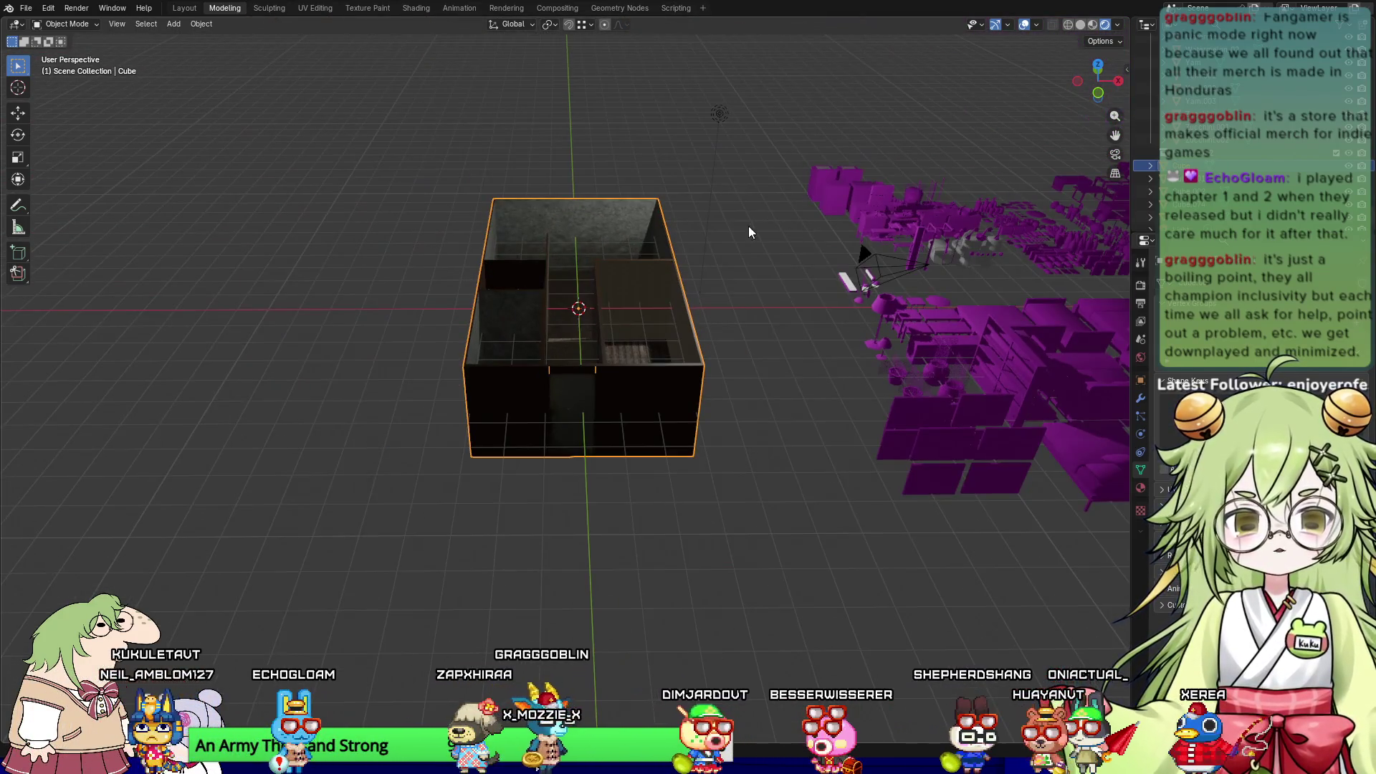
left_click(719, 115)
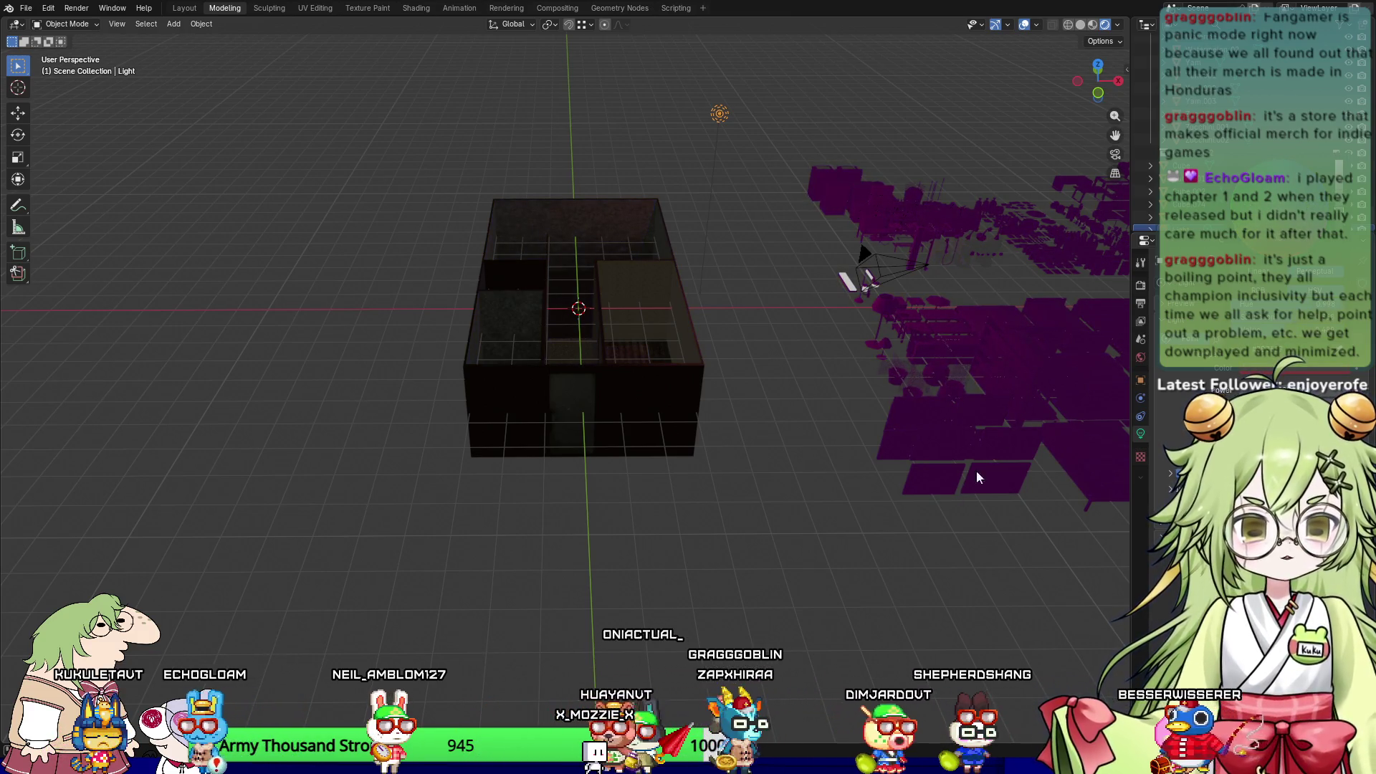
scroll(571, 433, "up", 5)
left_click(609, 419)
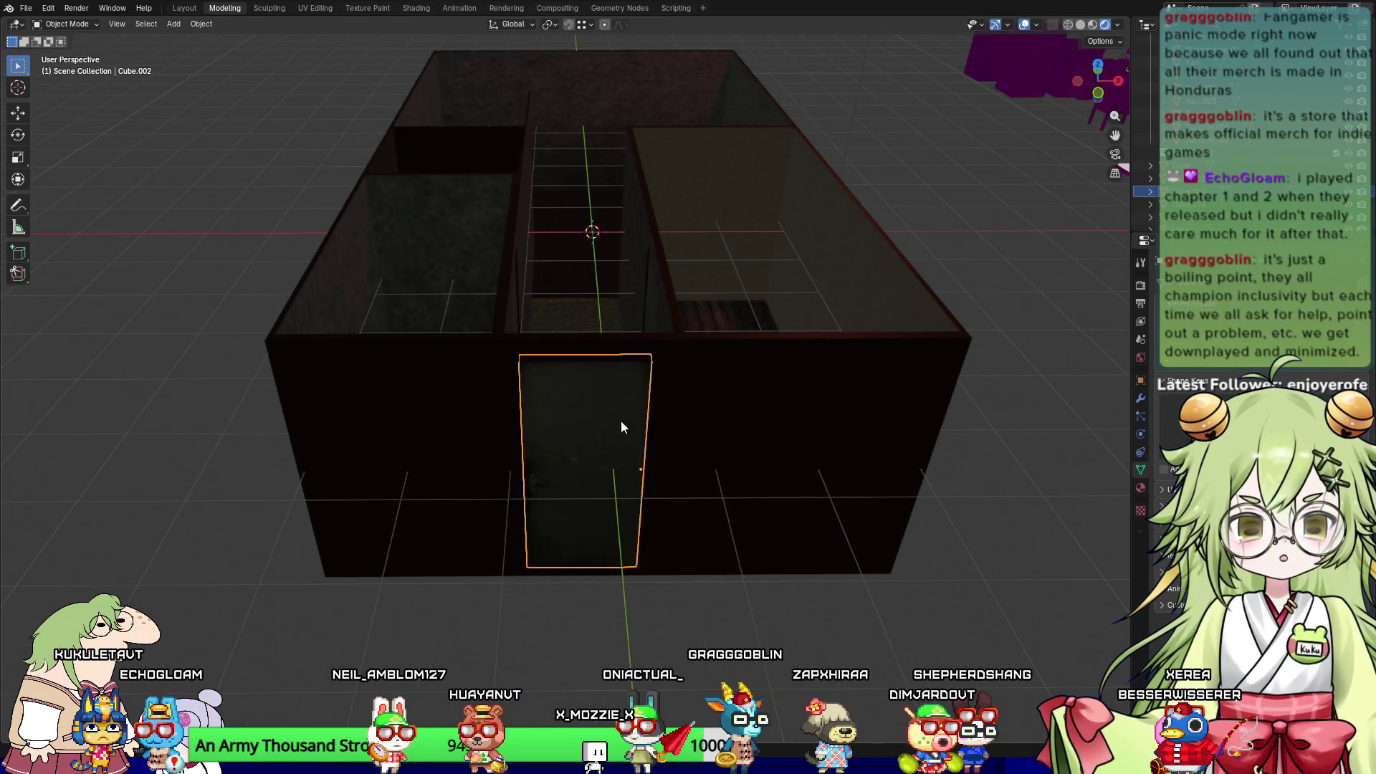
Step: Rotate the front door Cube.002 about Z by roughly -71° to swing it open
mouse_move(849, 224)
middle_mouse_down()
mouse_move(858, 404)
mouse_move(915, 211)
mouse_move(669, 318)
mouse_move(666, 287)
mouse_move(642, 430)
middle_mouse_up()
key("r")
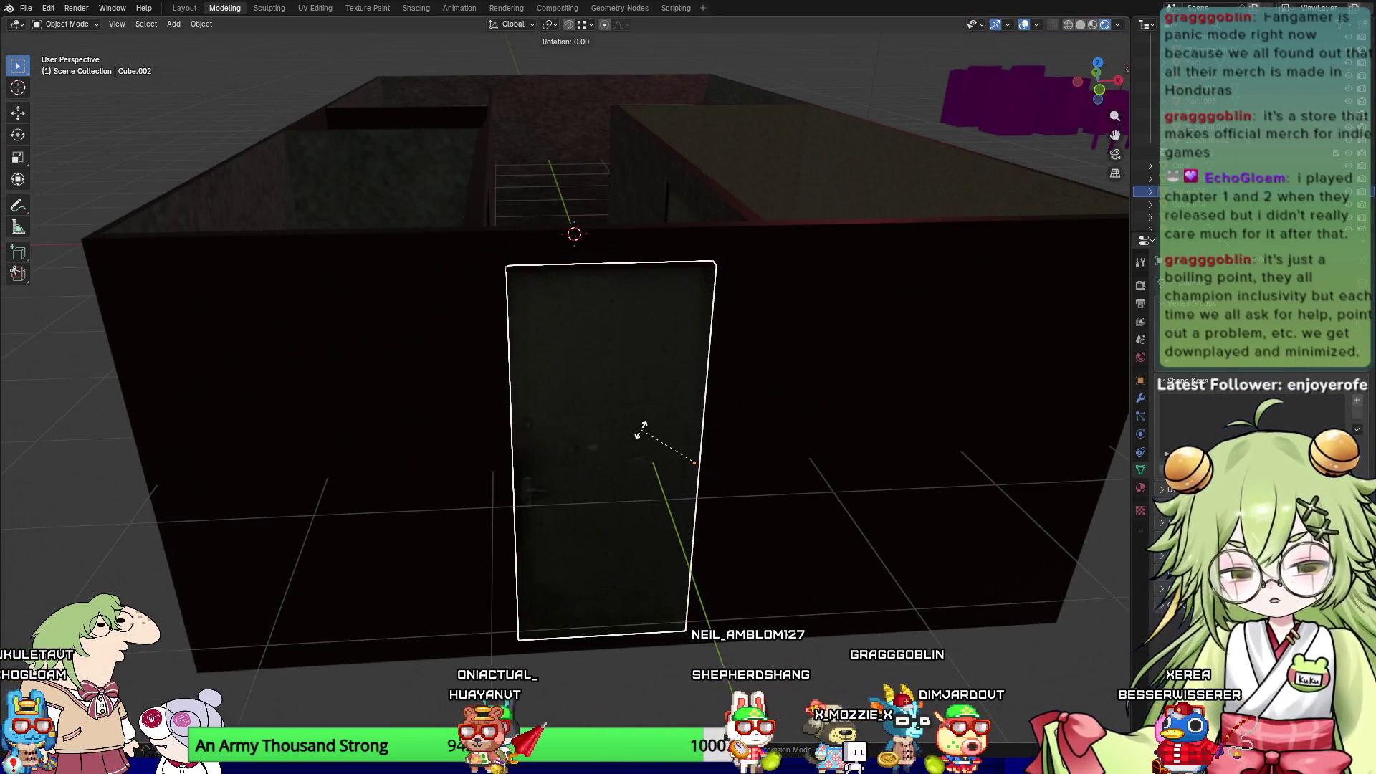
key("z")
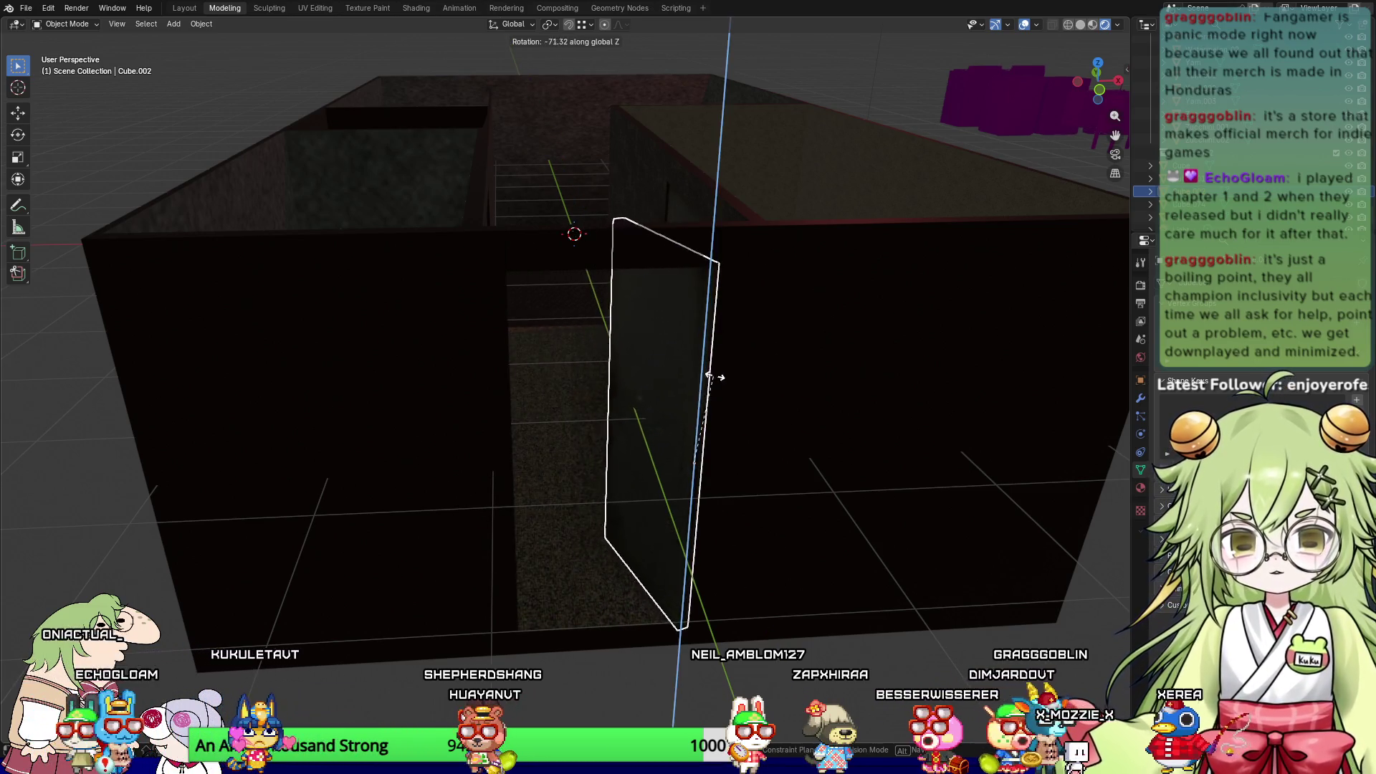
left_click(751, 389)
middle_click_drag(751, 389, 699, 400)
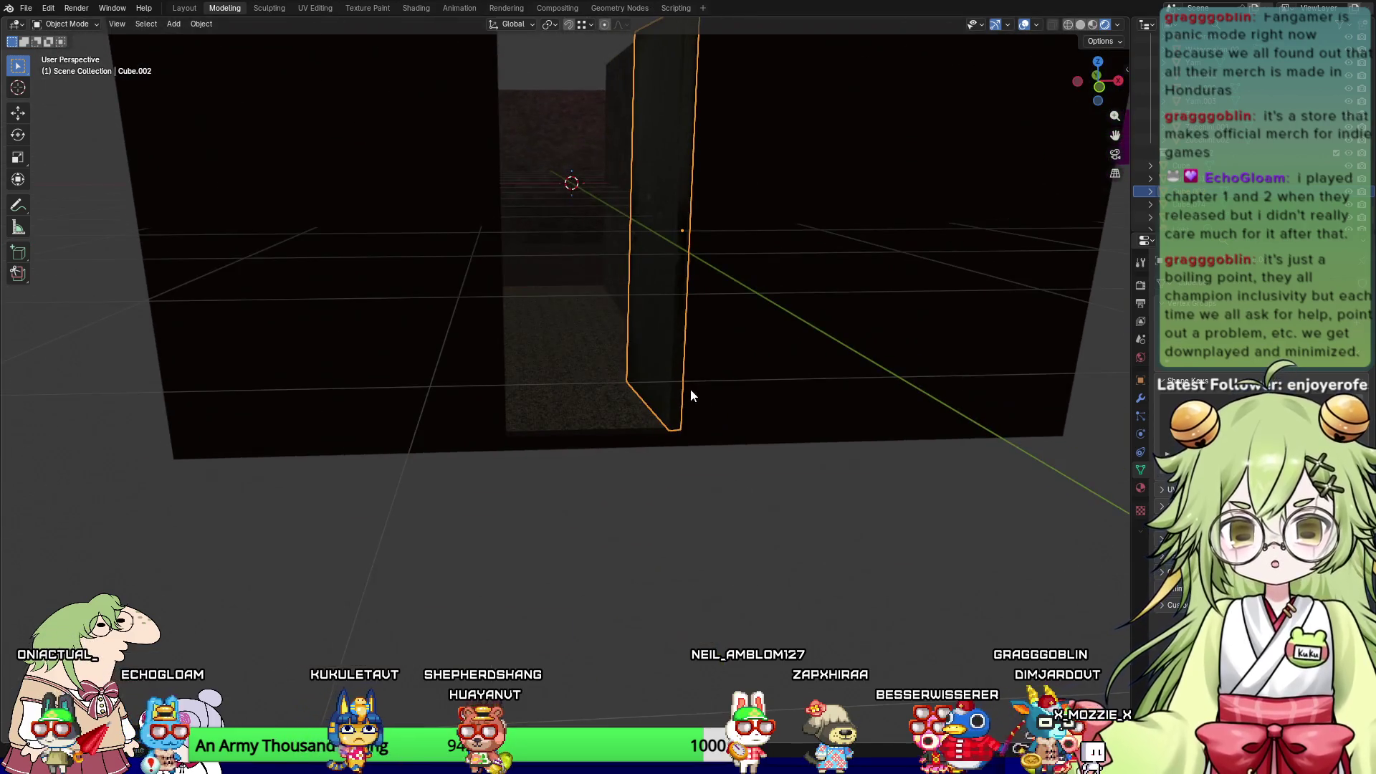
left_click(1218, 127)
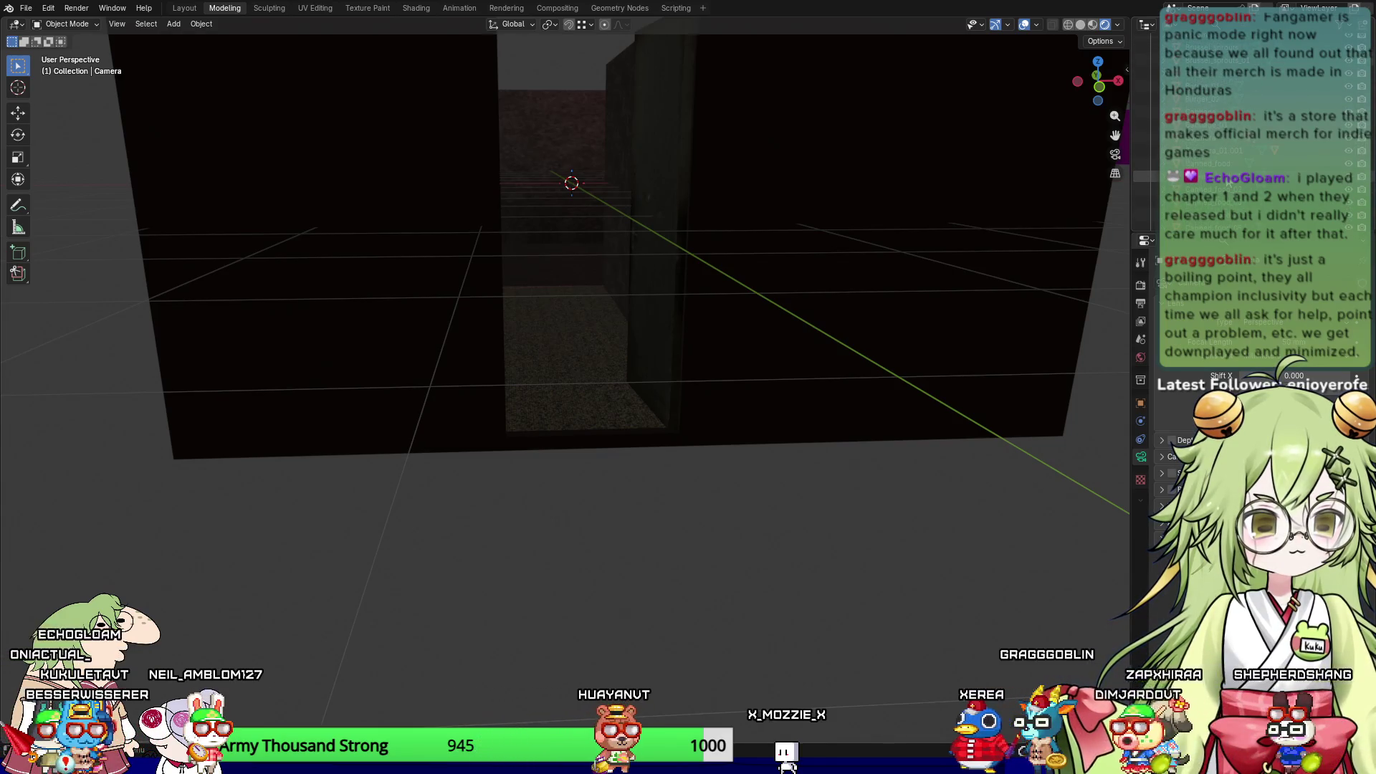
Step: Select Cabbage_01 and collapse the expanded collection in the Outliner
left_click(1218, 125)
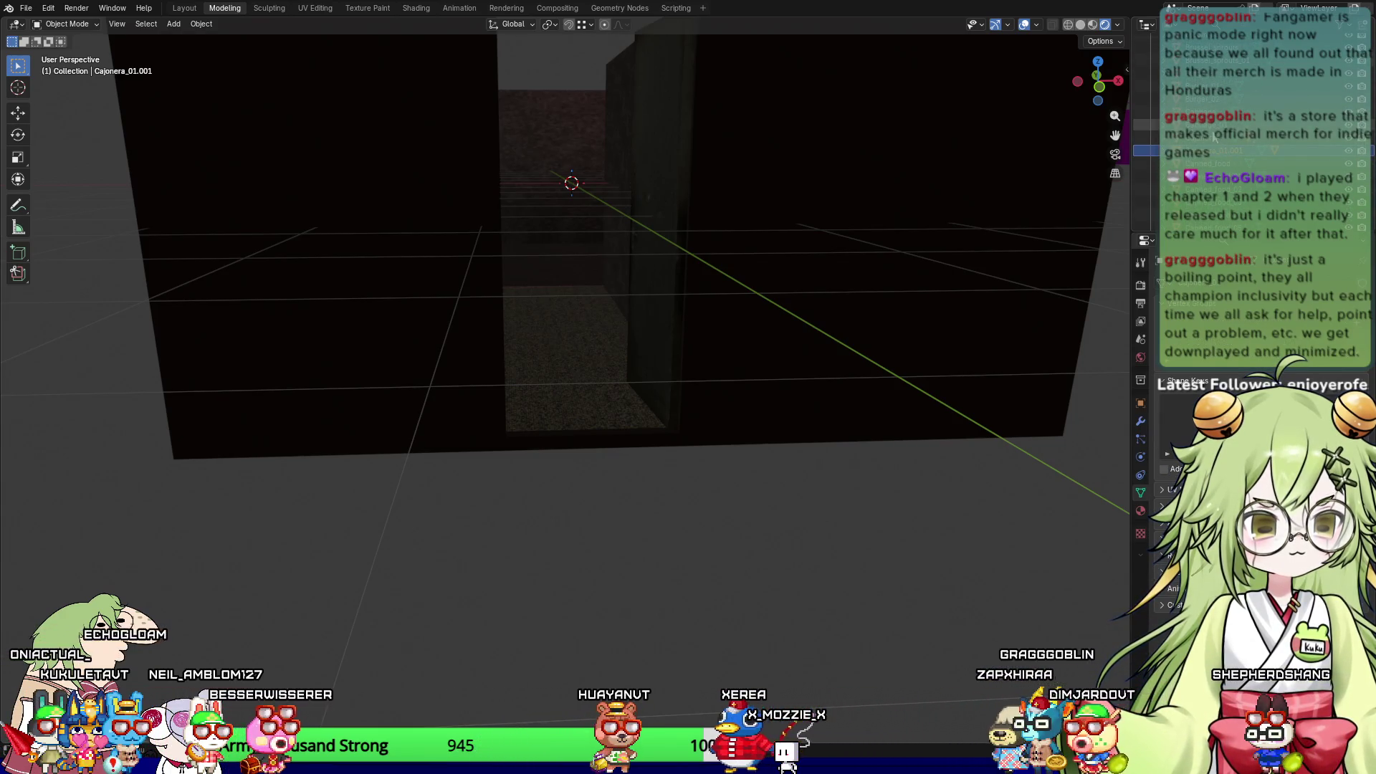
scroll(1228, 146, "up", 3)
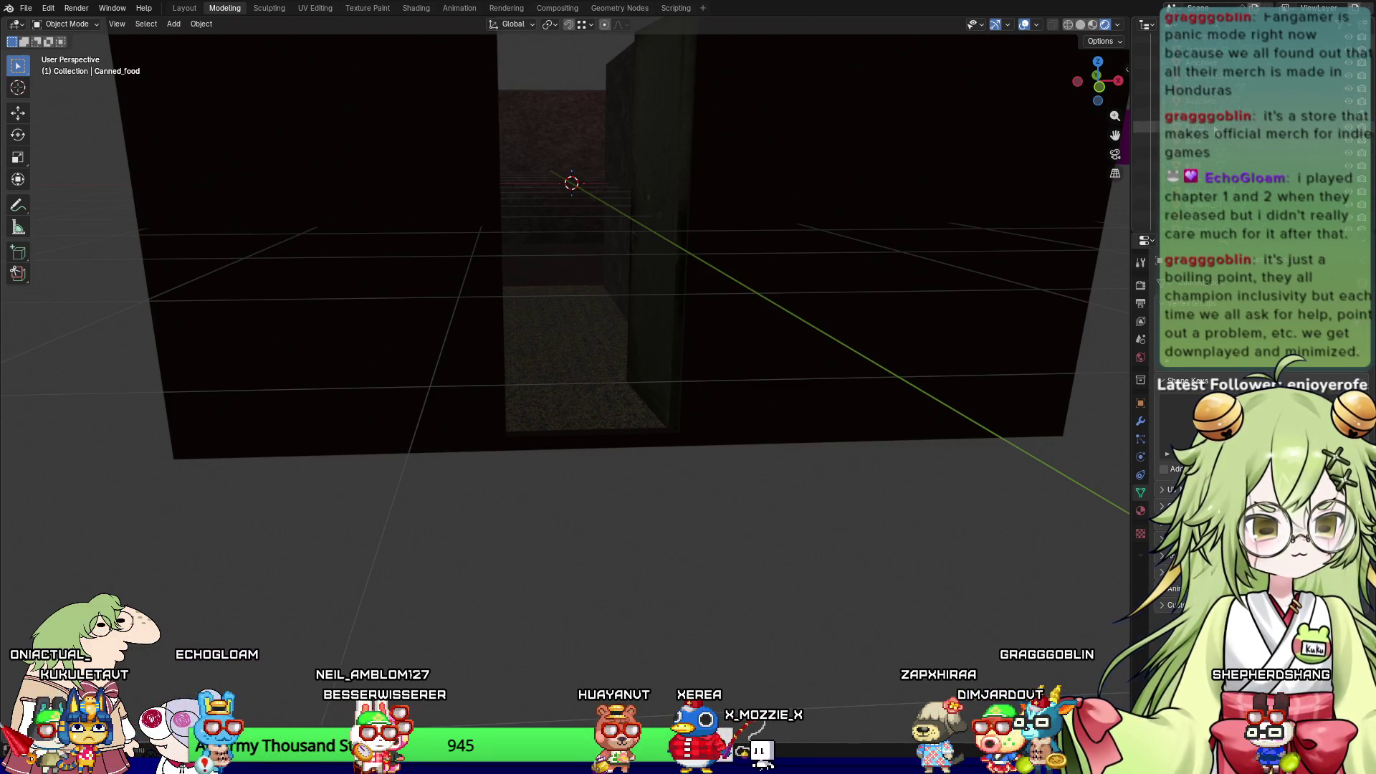
left_click(1150, 54)
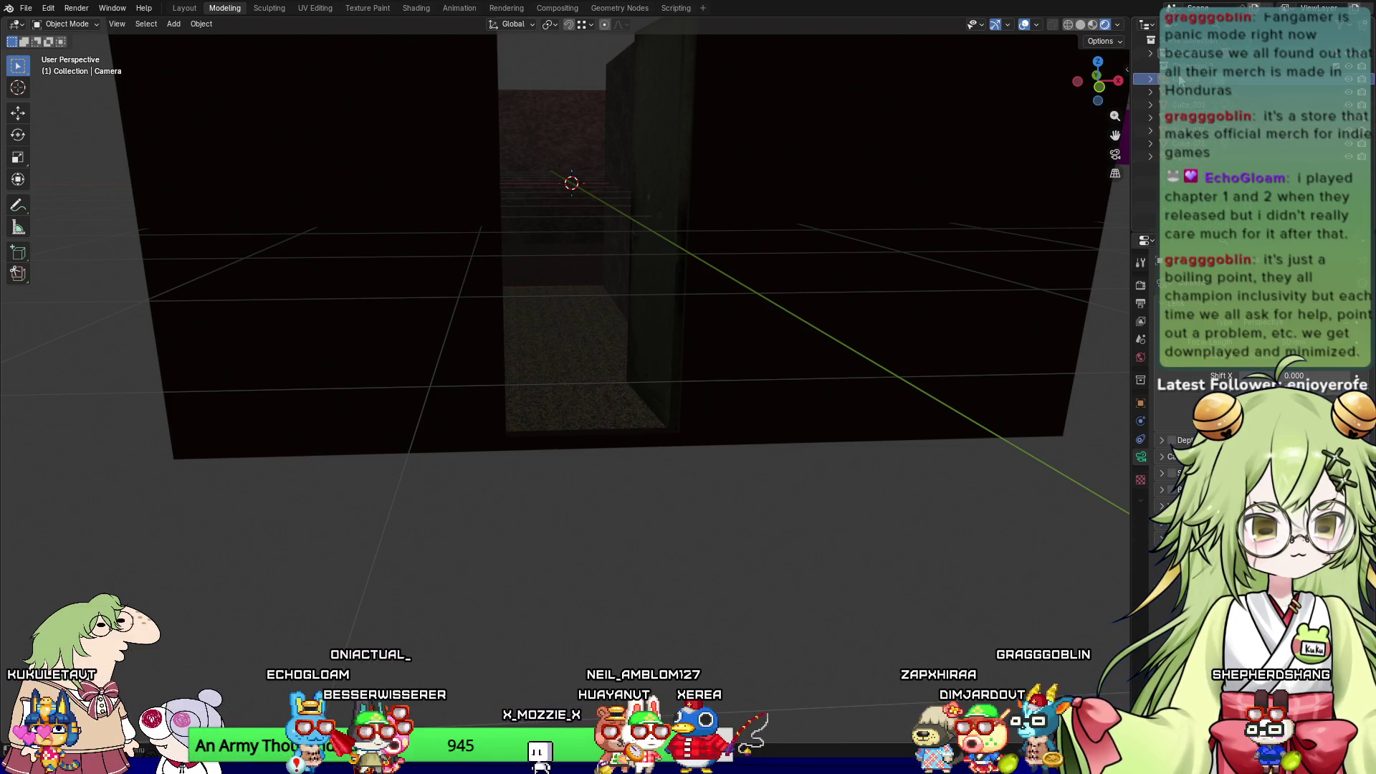
scroll(920, 311, "down", 5)
Step: Look through the scene camera and use Walk Navigation to back it away
key("KP_0")
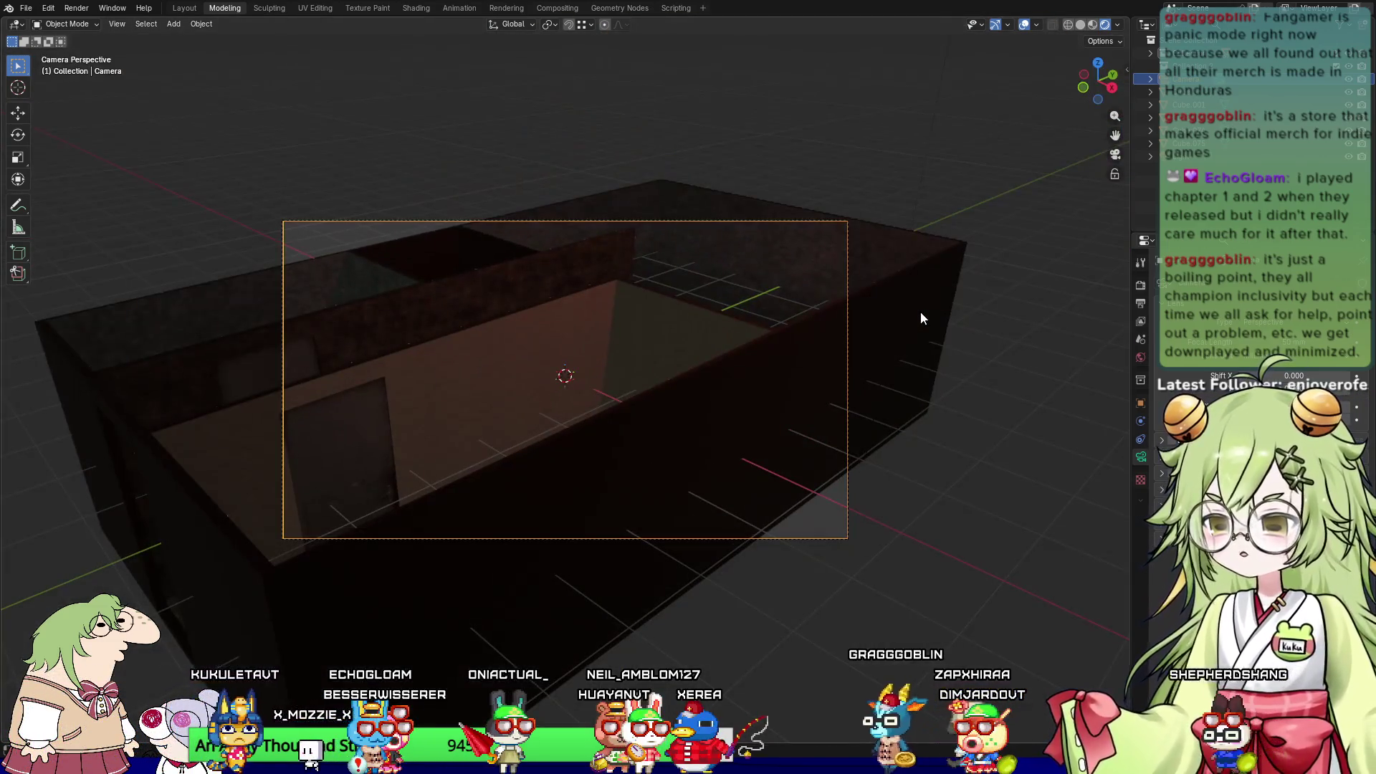
key("KP_0")
key("KP_0")
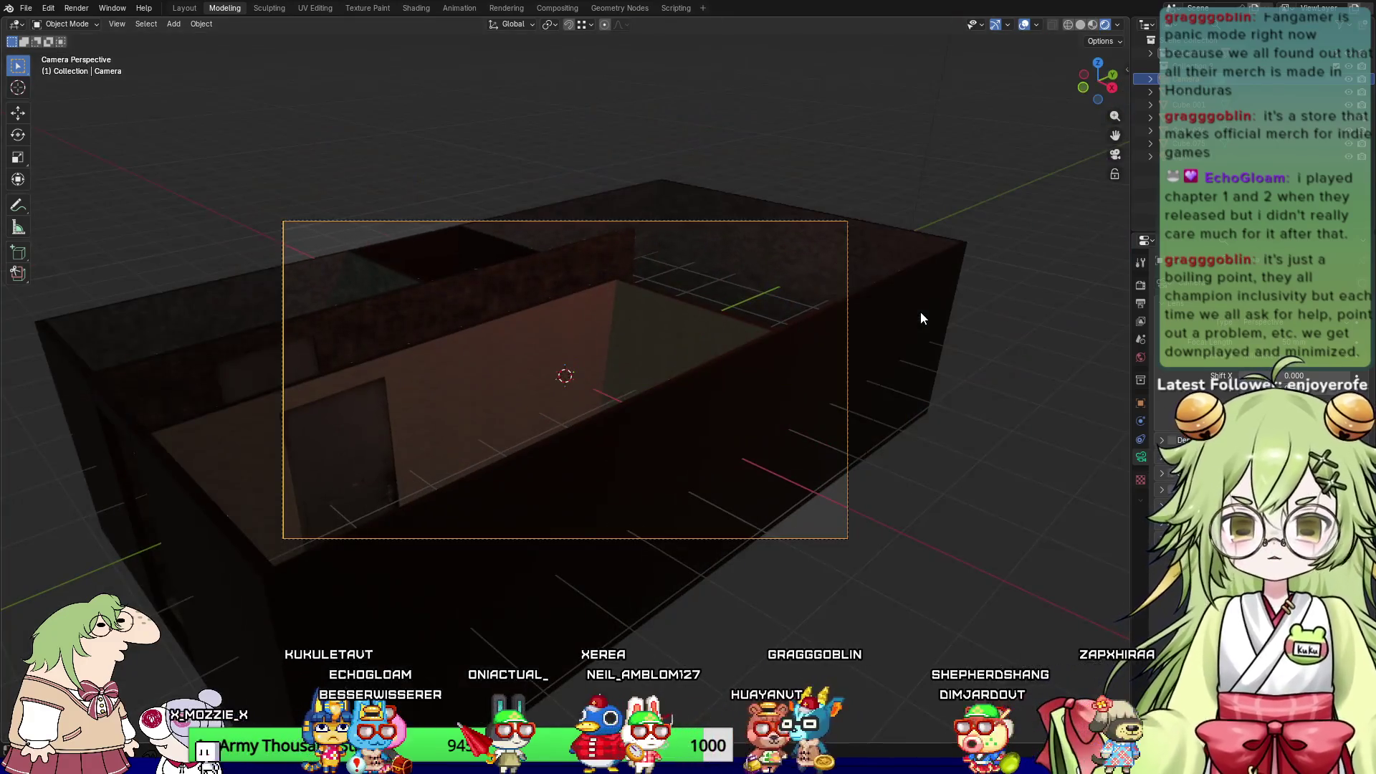
left_click(116, 24)
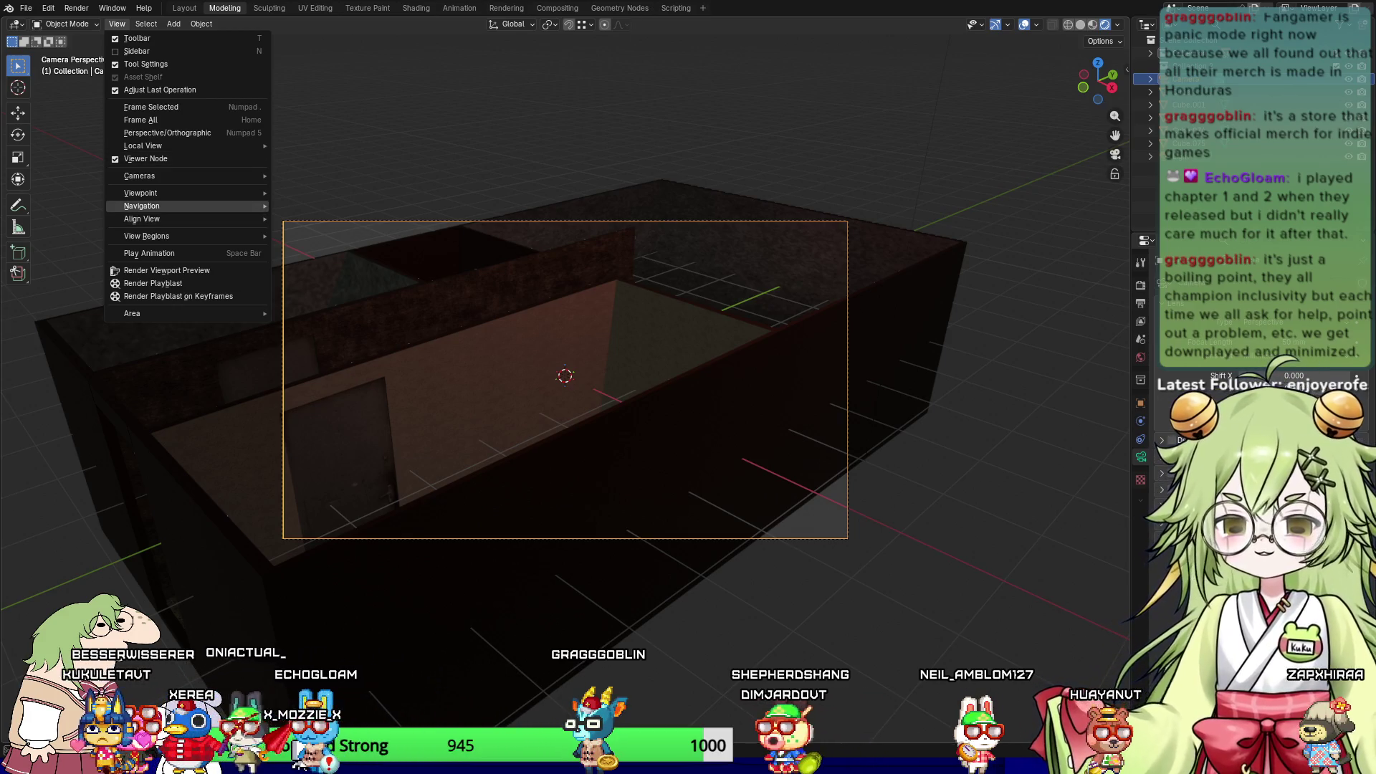
mouse_move(142, 205)
left_click(319, 446)
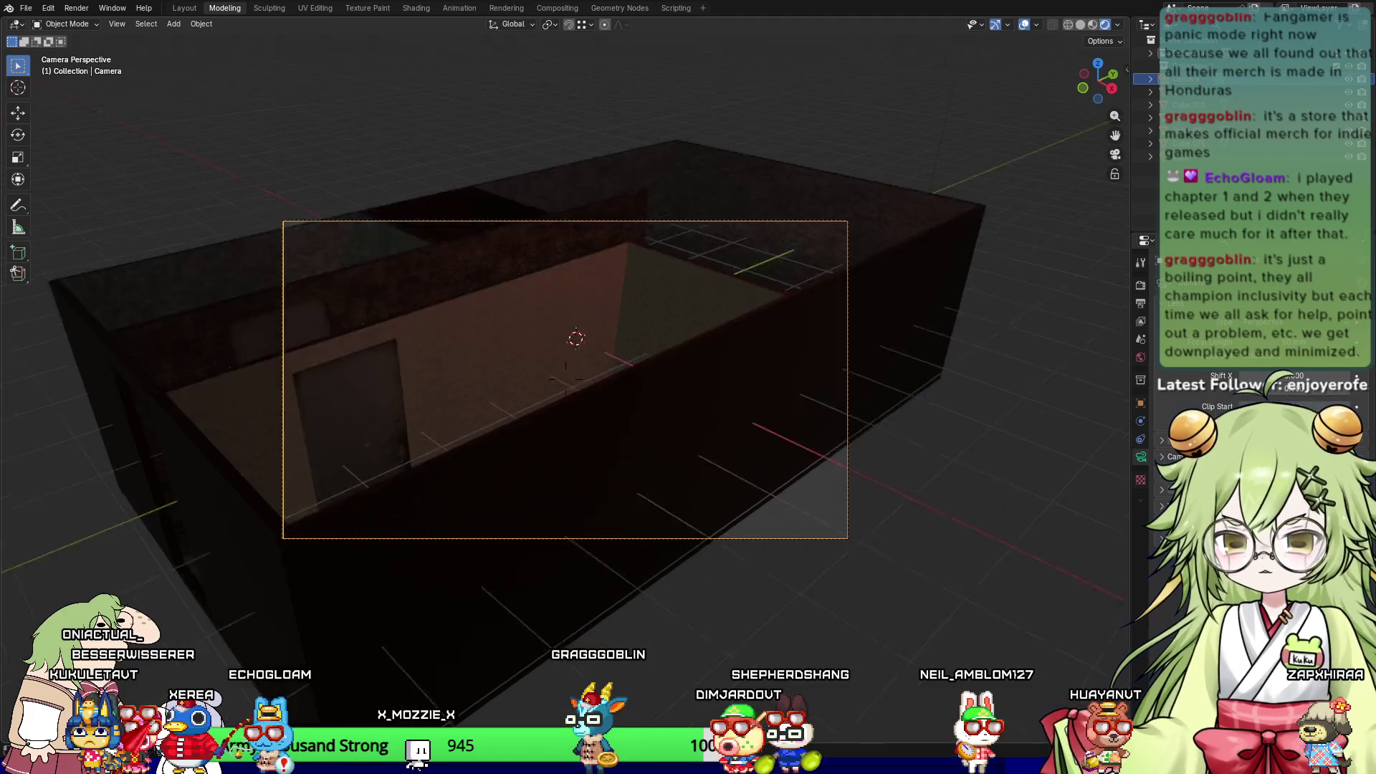
key("s")
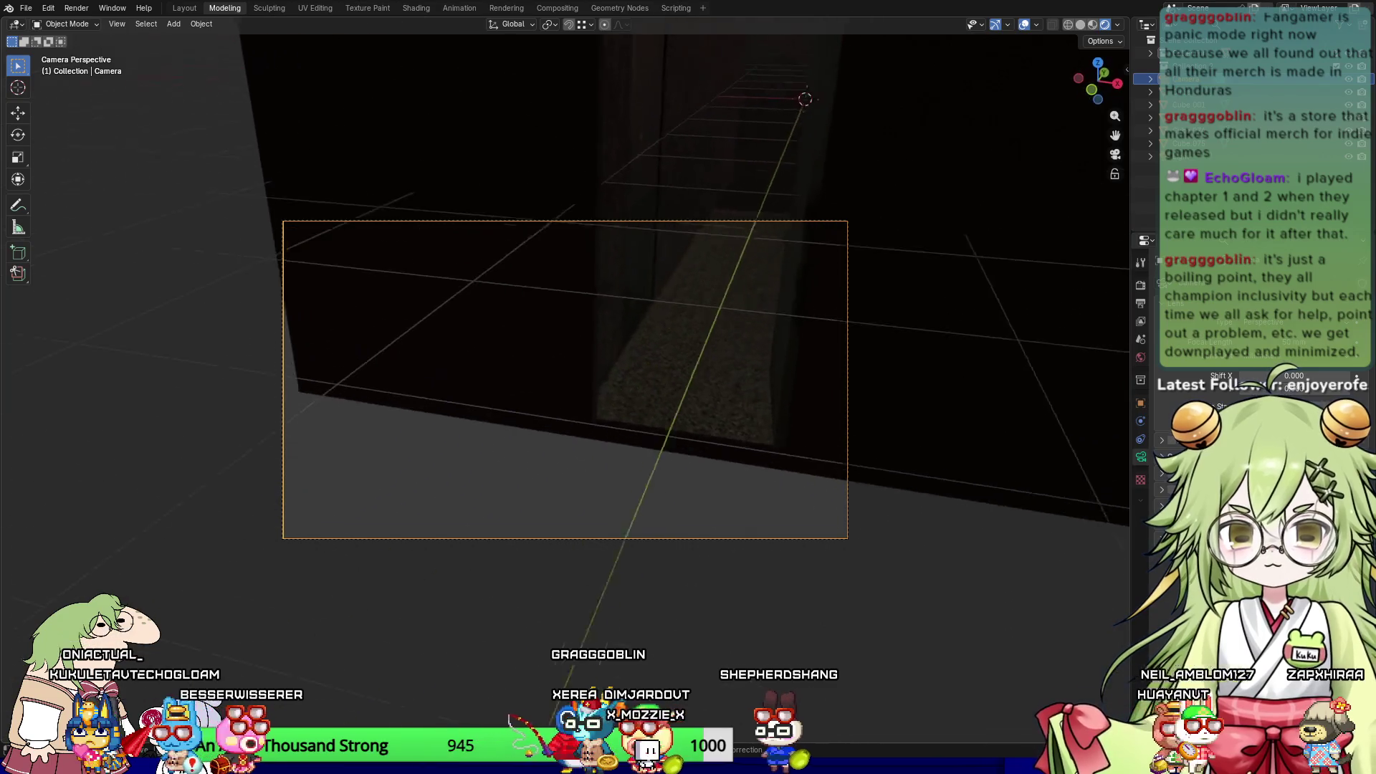
Step: Walk the camera forward and back along the corridor to find a framing
mouse_move(565, 387)
key("w")
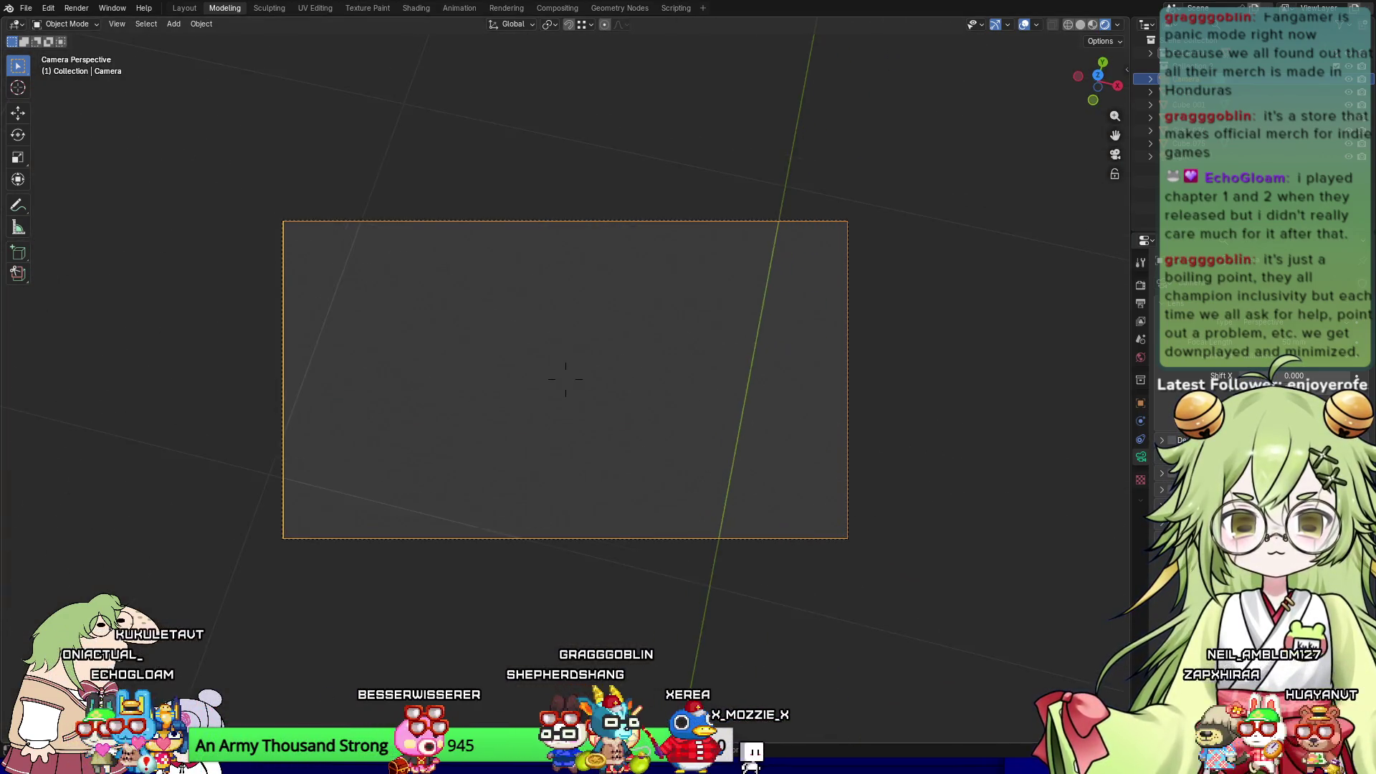
key("Escape")
key("w")
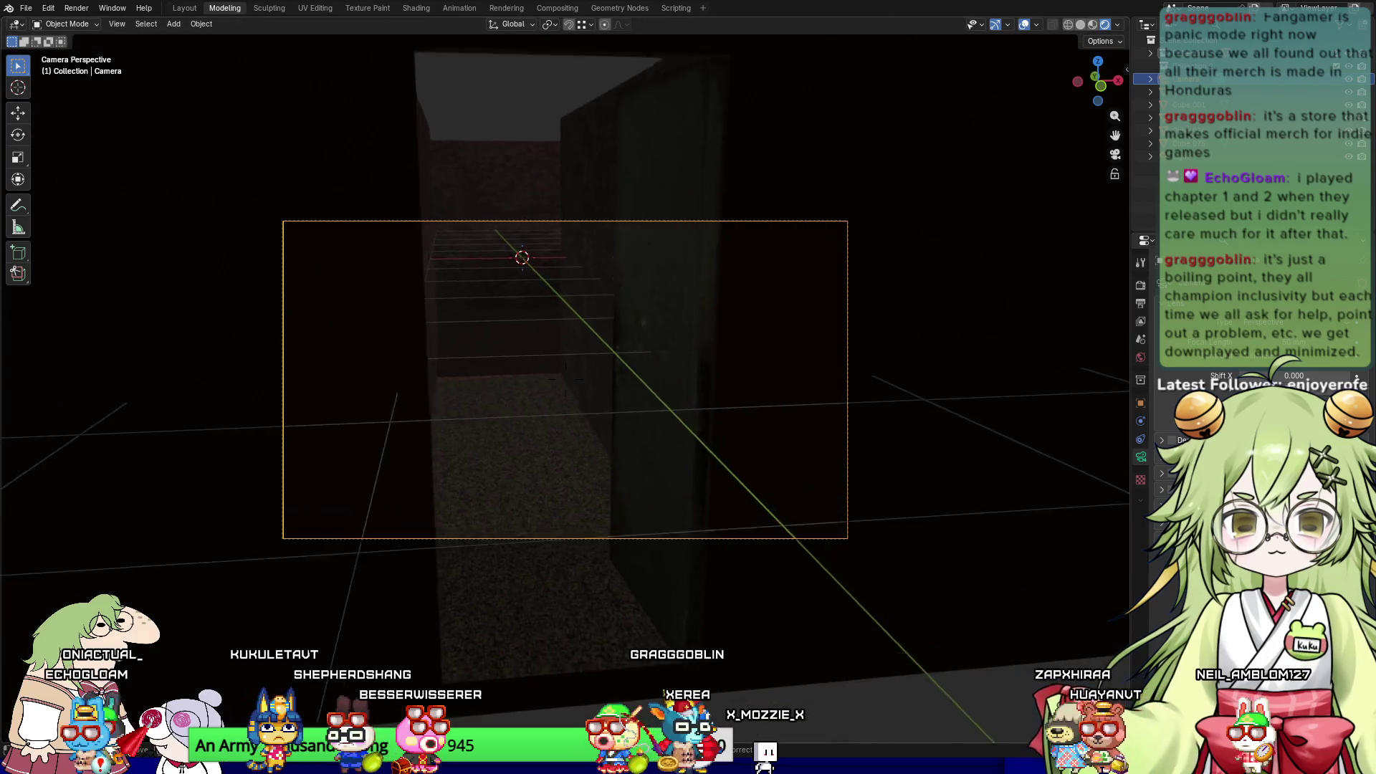
key("s")
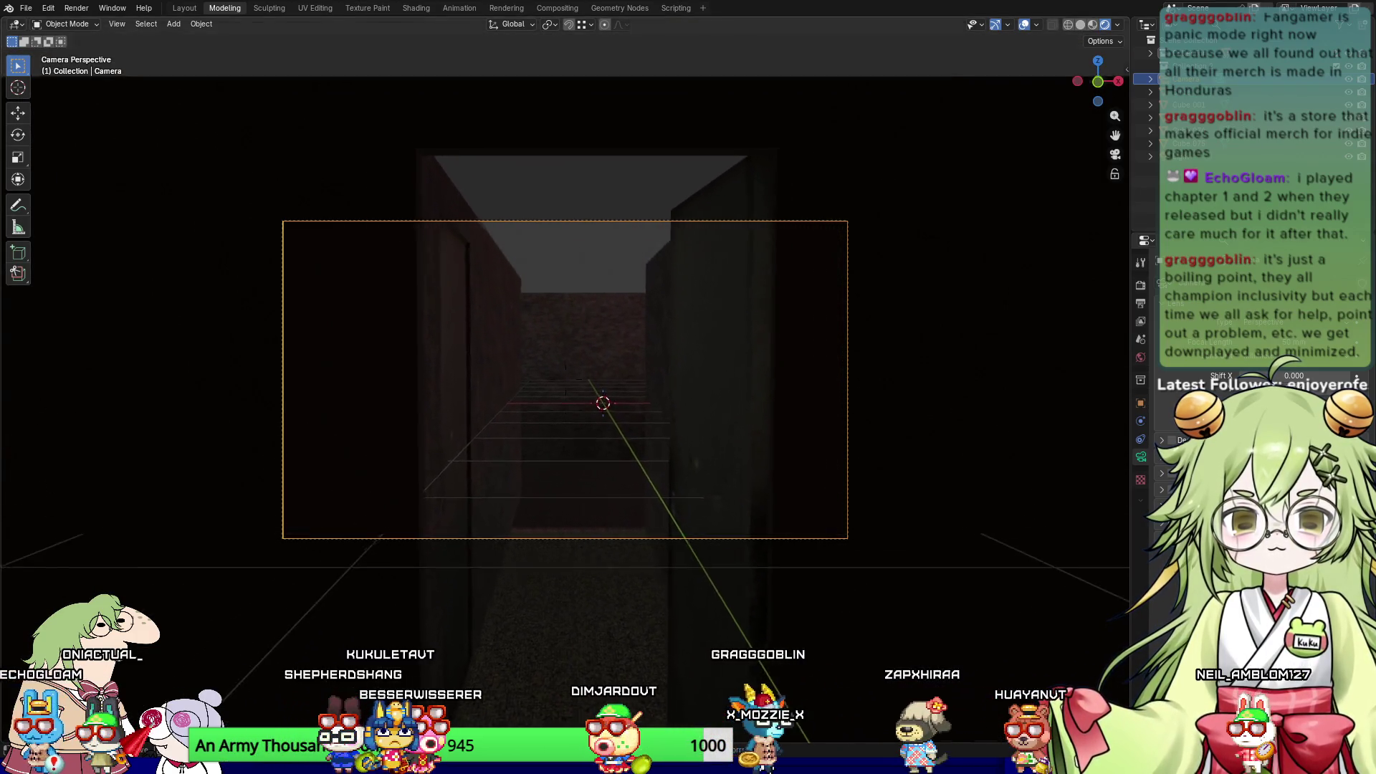
key("s")
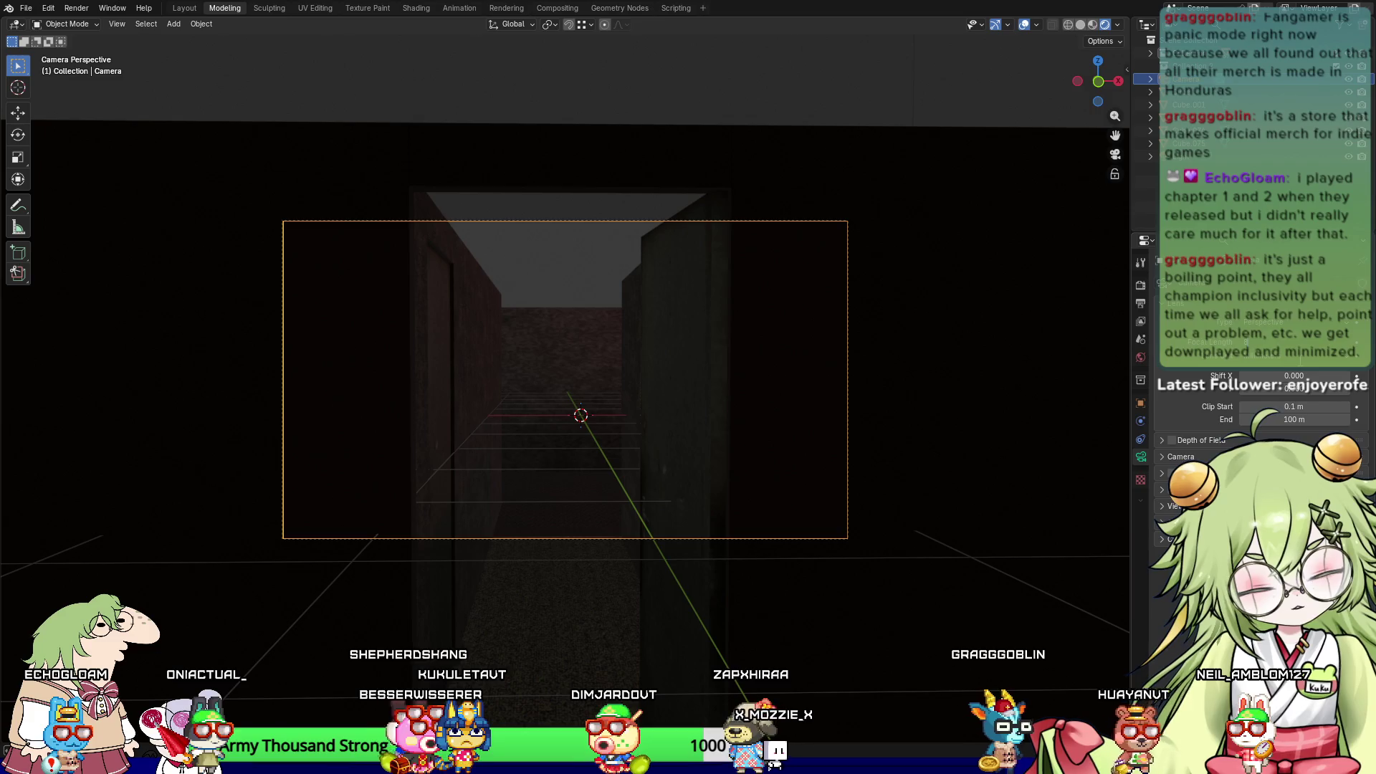
key("space")
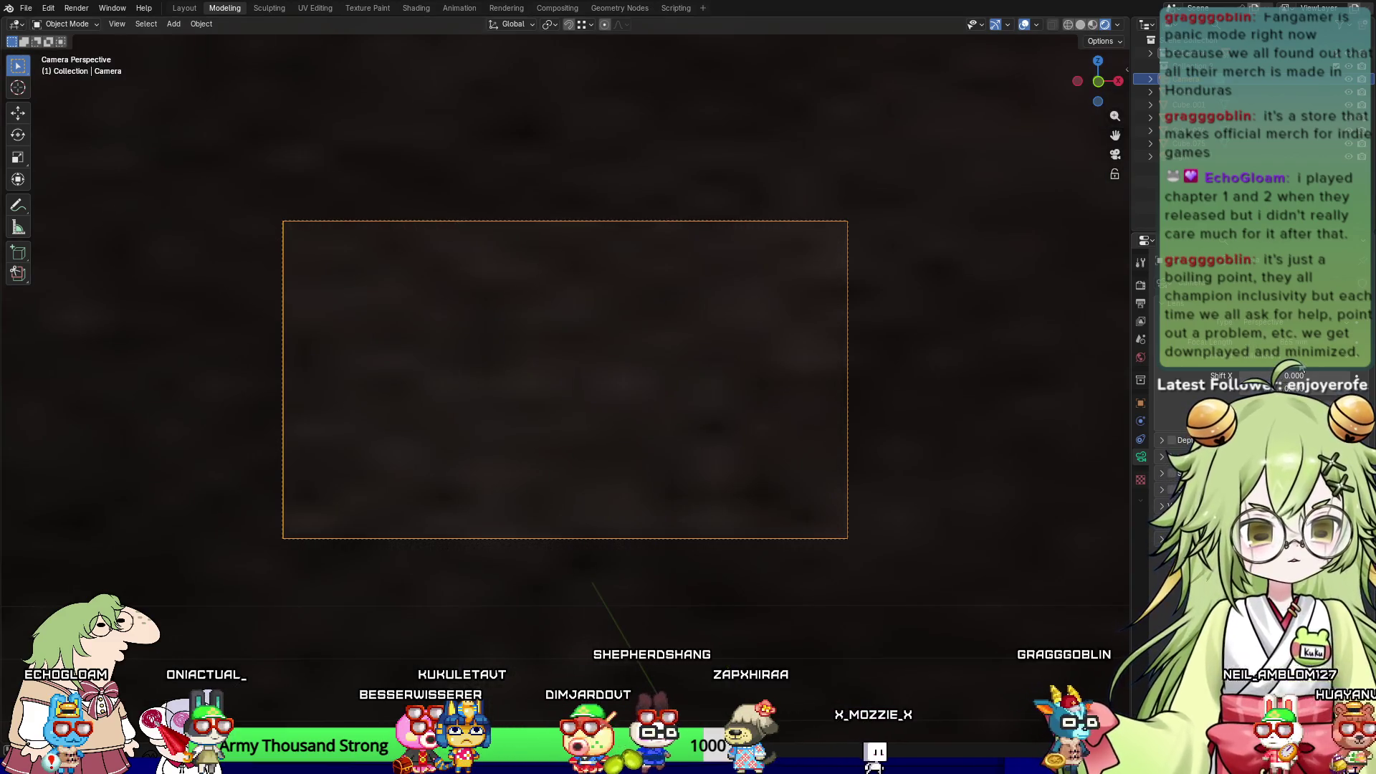
scroll(964, 410, "down", 6)
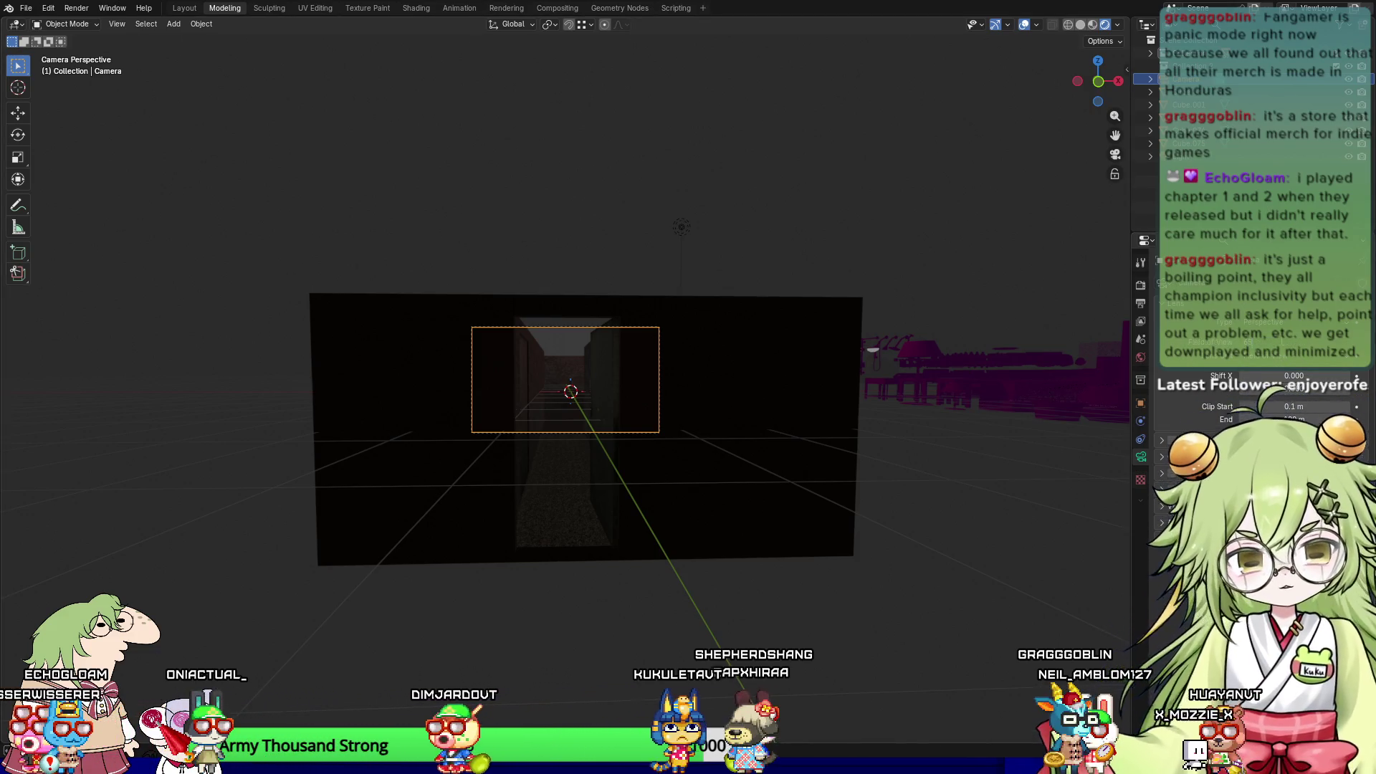
key("Return")
scroll(868, 413, "up", 3)
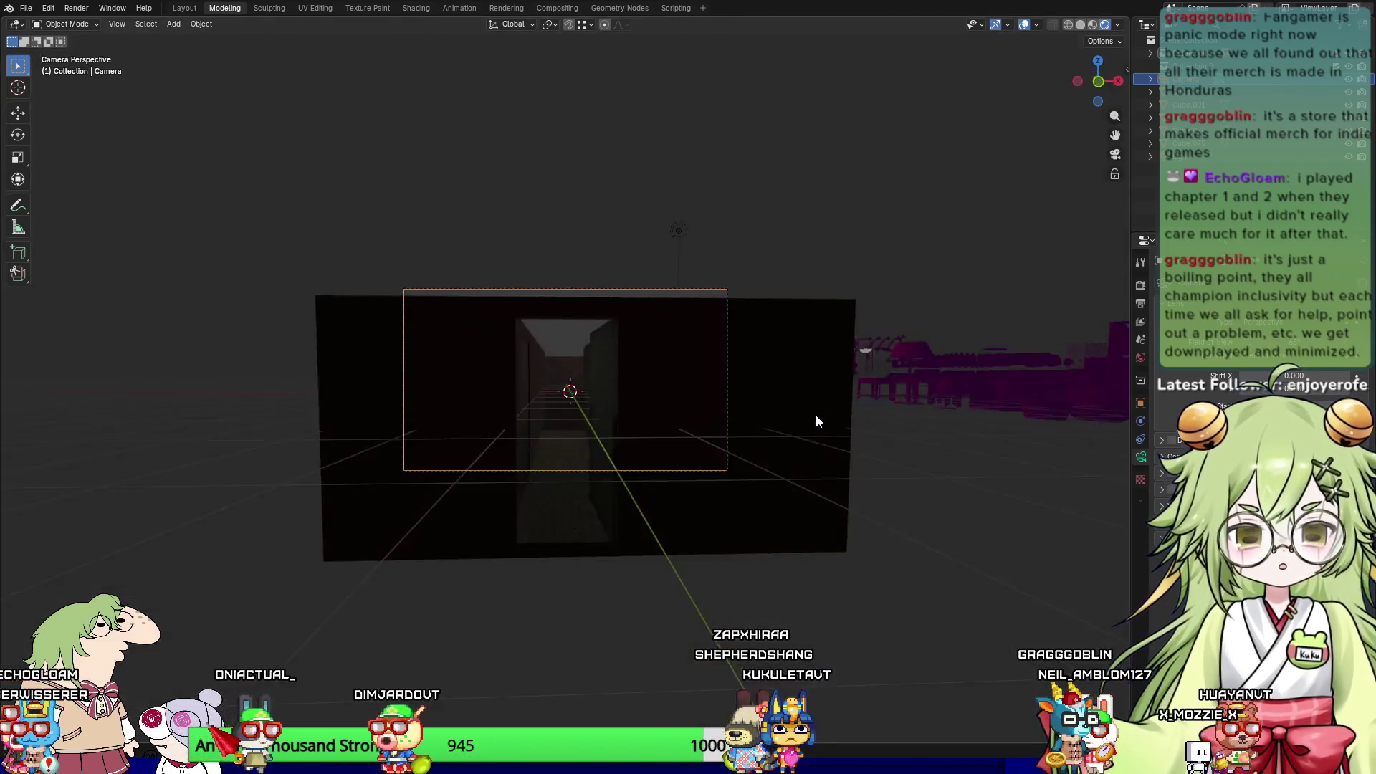
key("KP_0")
key("KP_0")
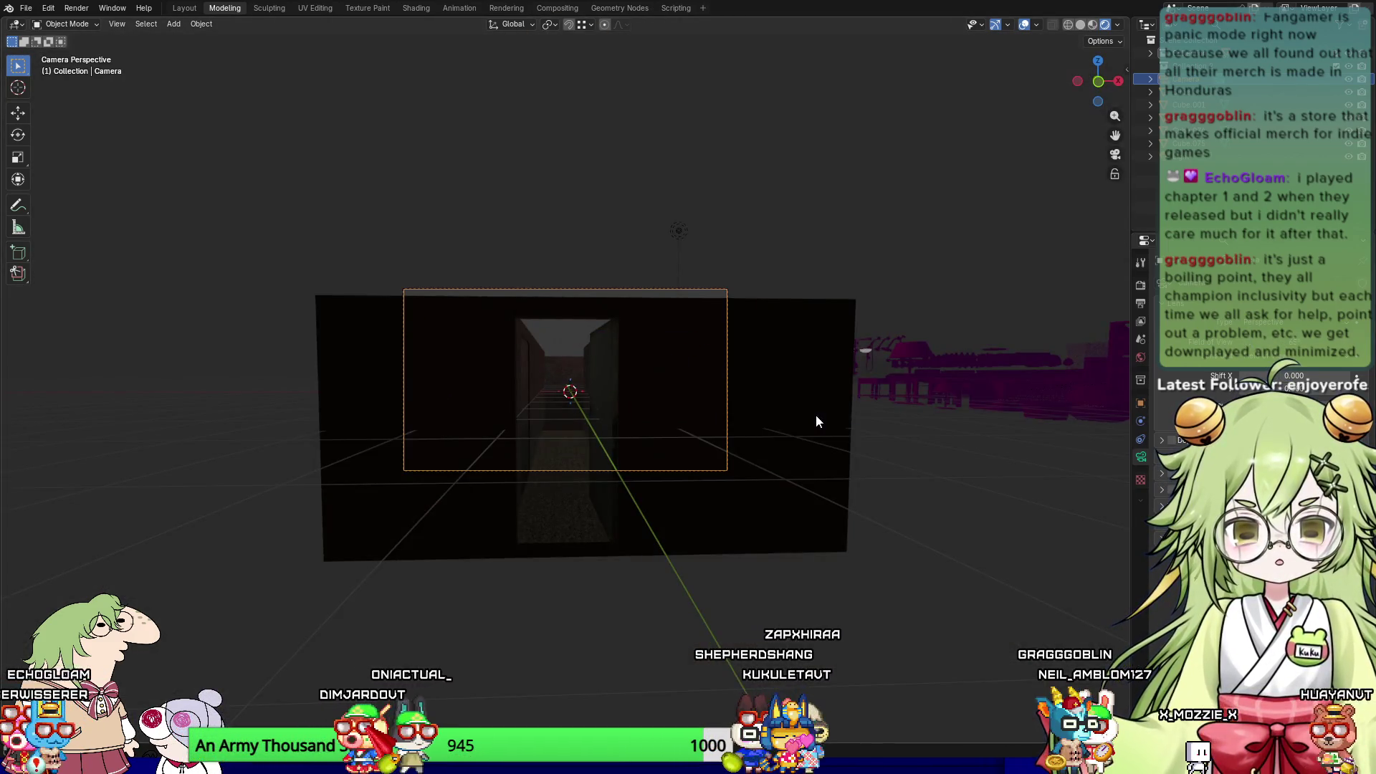
Step: Walk the camera forward toward the far wall, confirm it, and render a test image
left_click(147, 25)
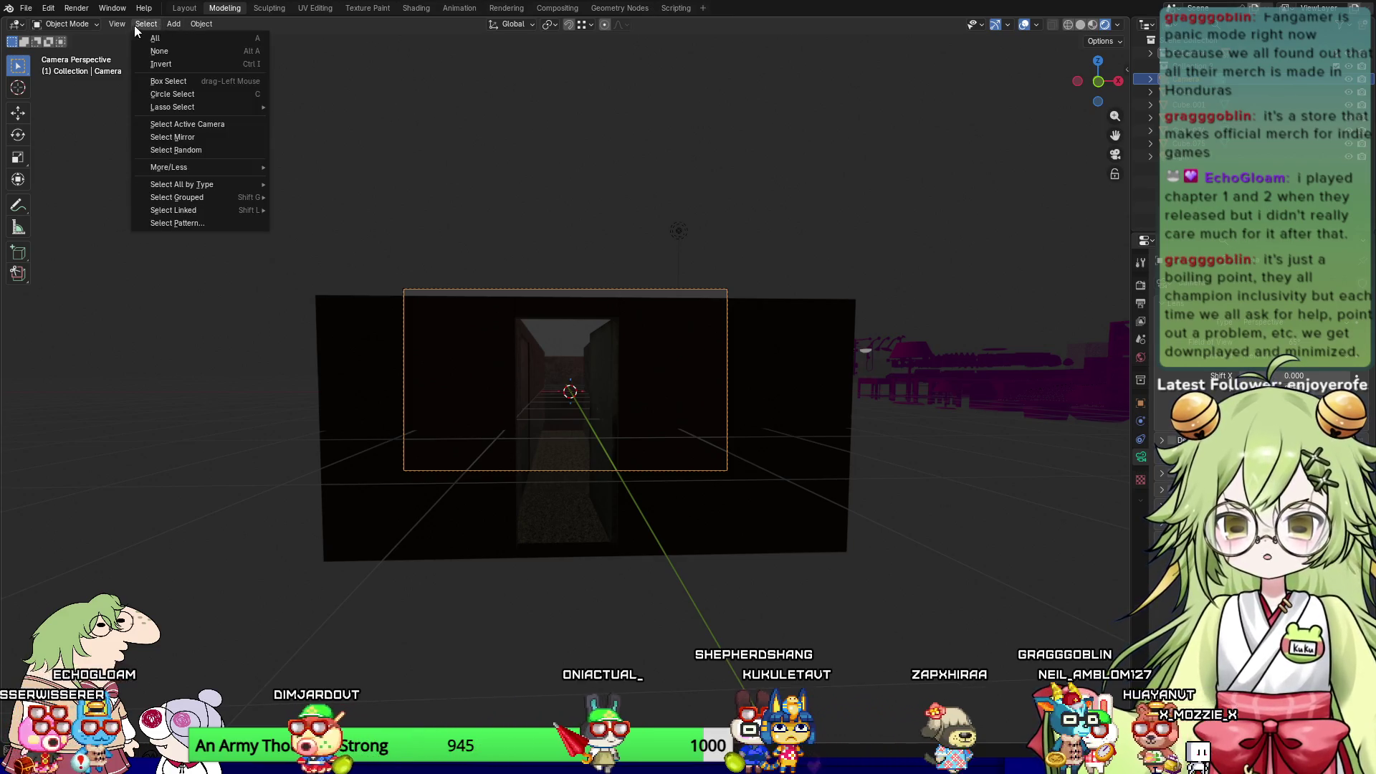
mouse_move(117, 24)
mouse_move(160, 195)
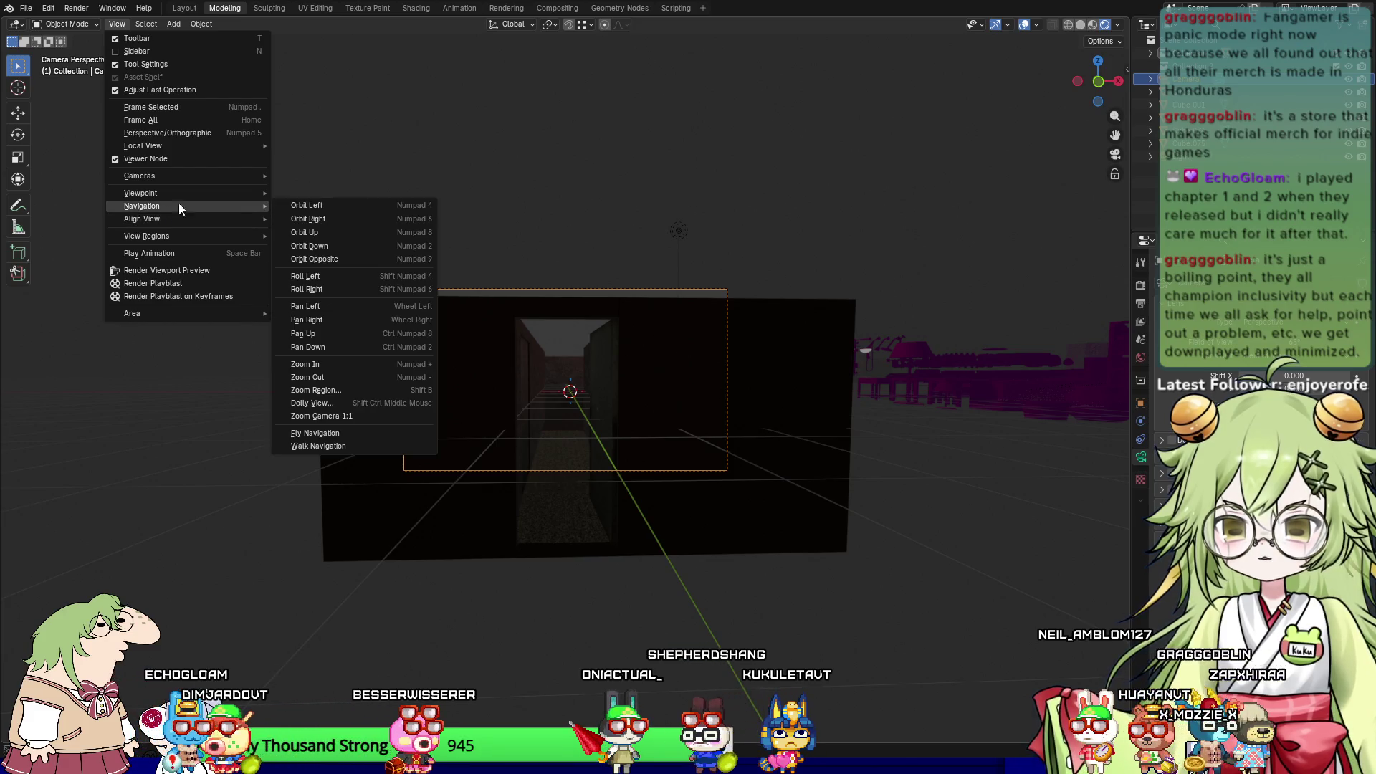
left_click(344, 445)
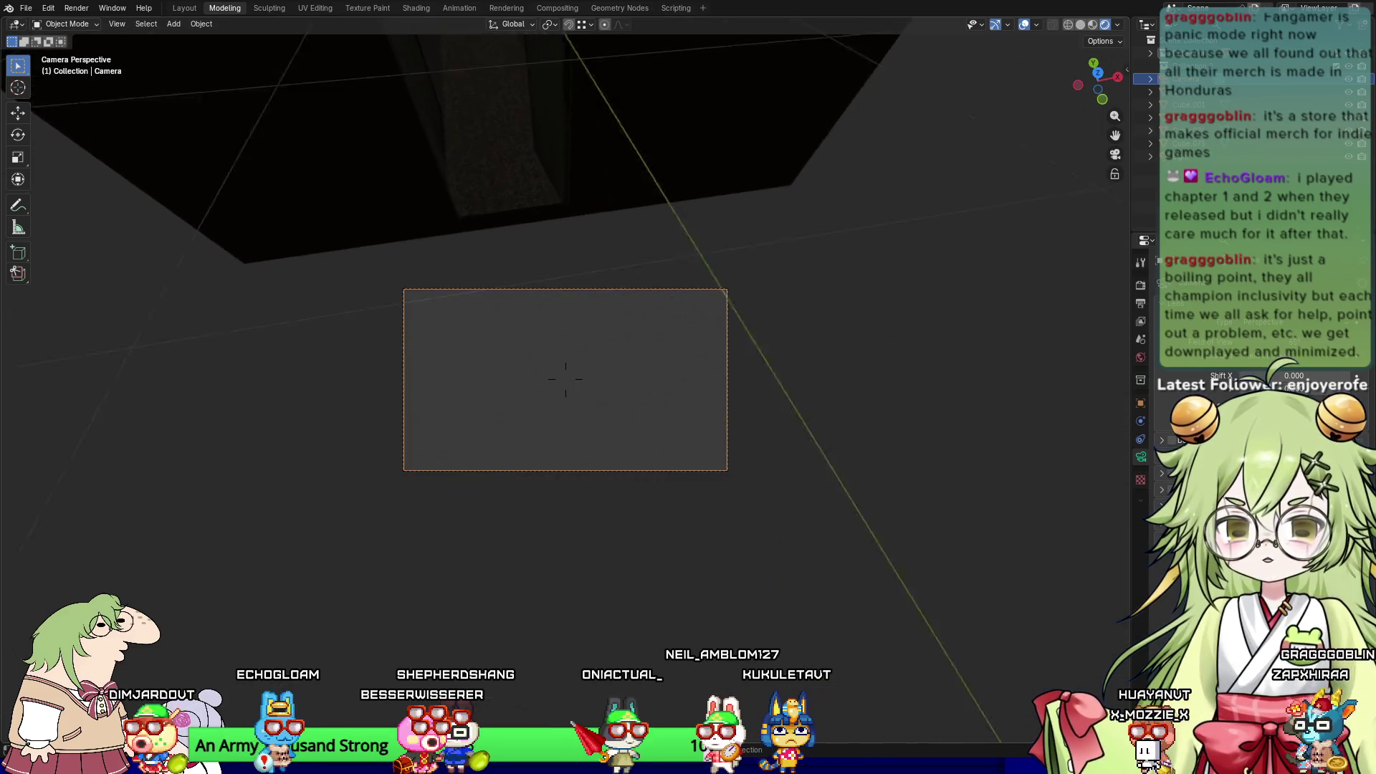
key("w")
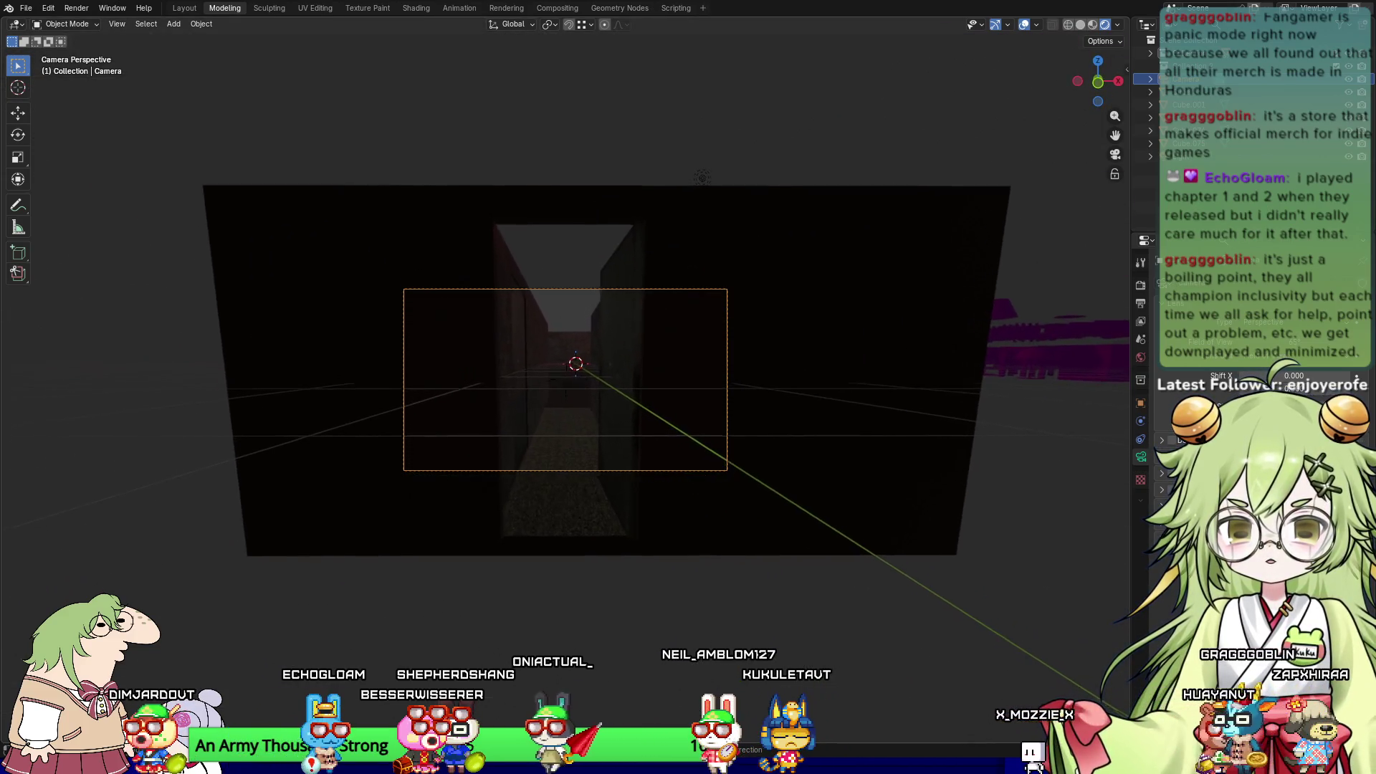
left_click(346, 444)
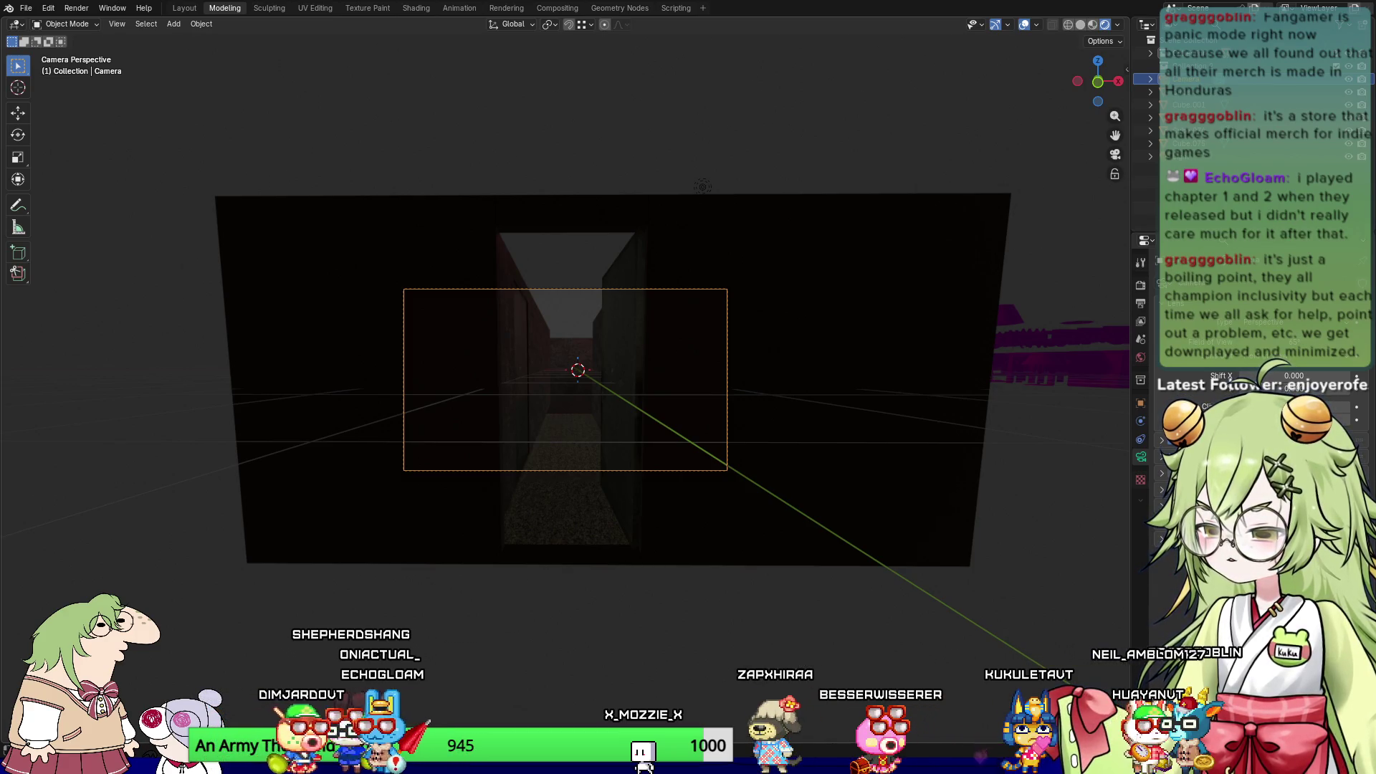
key("F12")
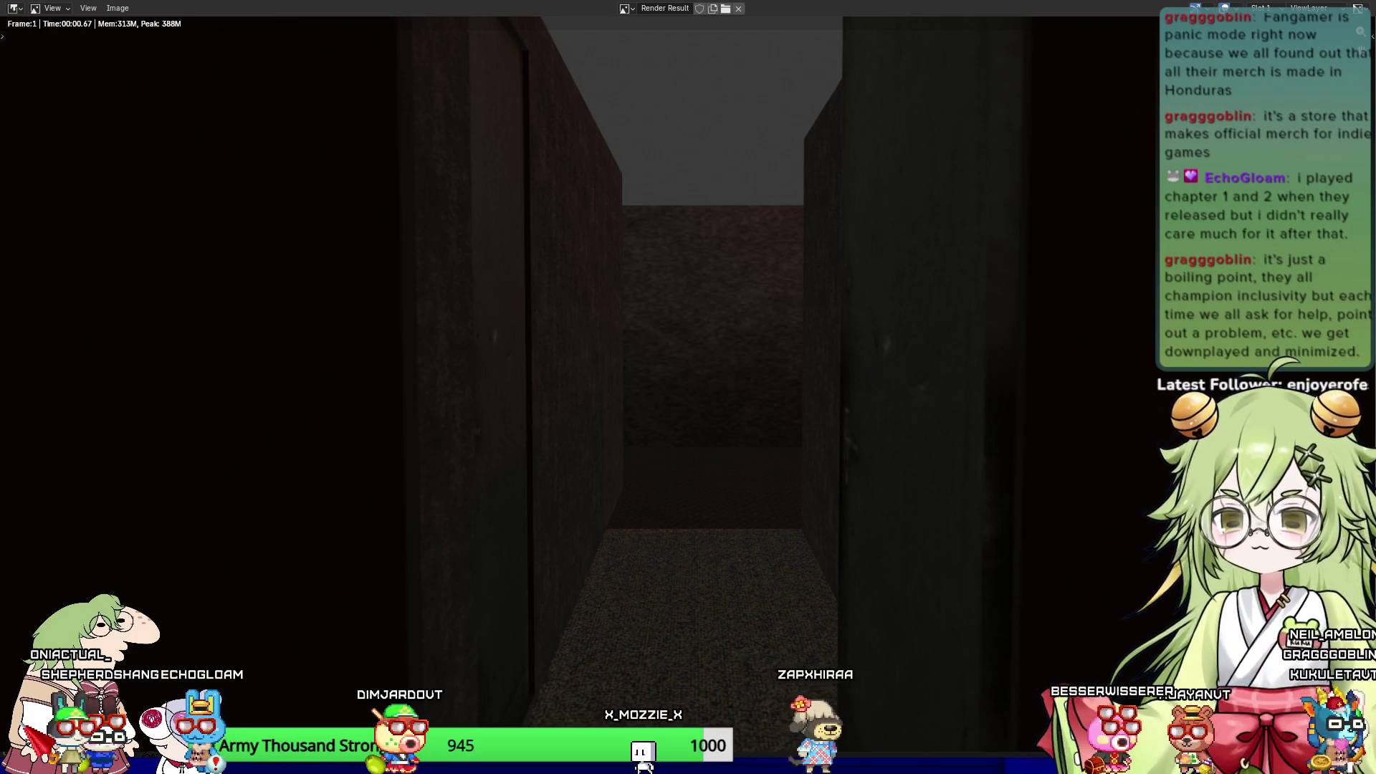
Step: Close the corridor test render and orbit to a top-down view of the apartment
key("Escape")
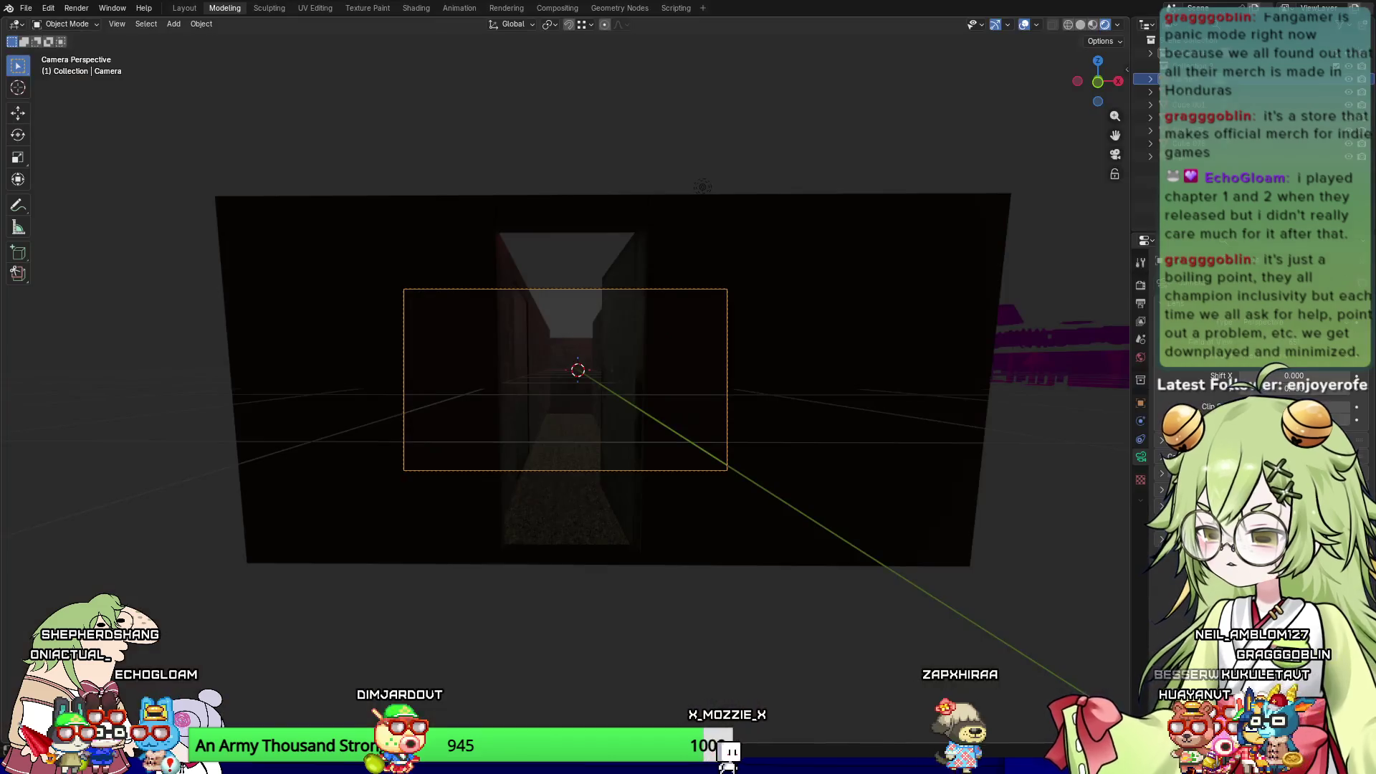
mouse_move(645, 405)
middle_mouse_down()
mouse_move(679, 427)
mouse_move(629, 453)
mouse_move(635, 543)
mouse_move(366, 430)
mouse_move(341, 475)
mouse_move(356, 513)
mouse_move(445, 470)
mouse_move(571, 440)
mouse_move(851, 430)
middle_mouse_up()
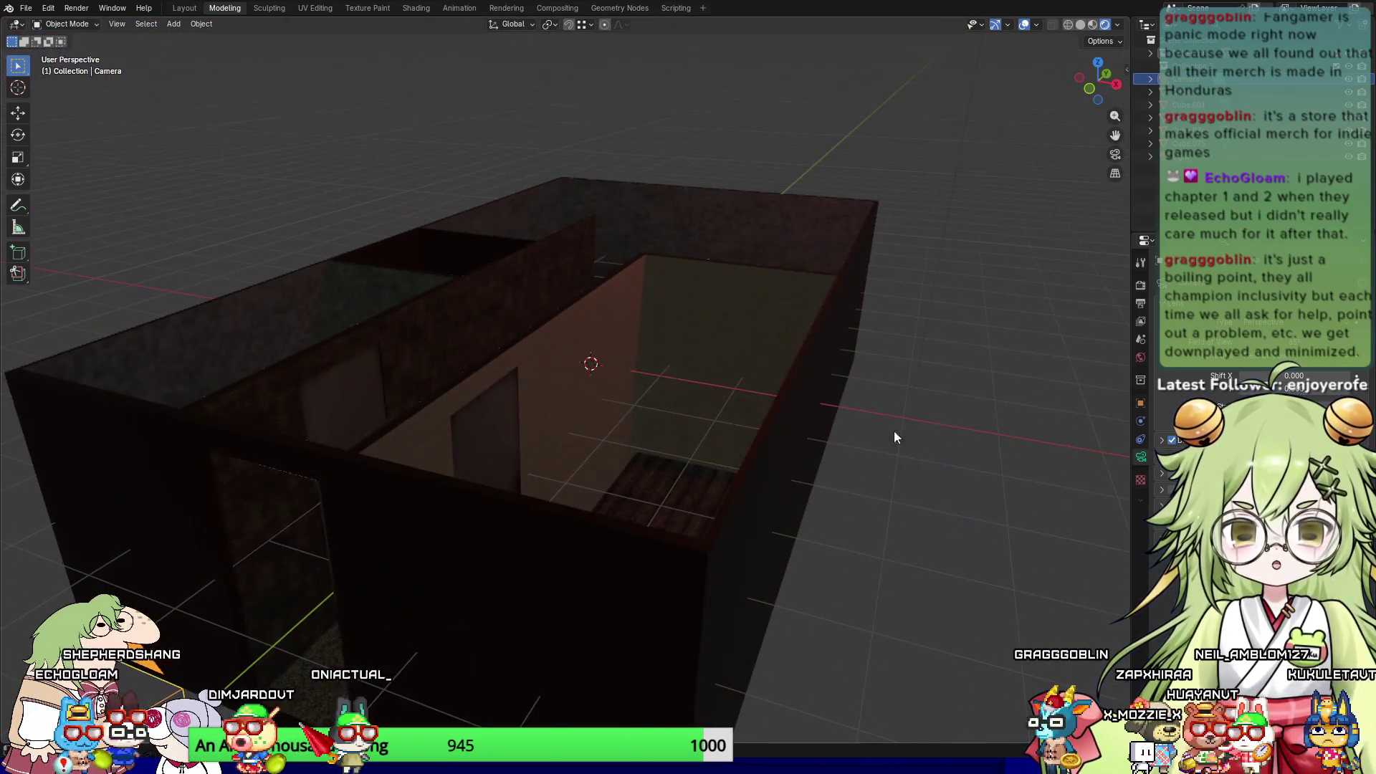
Step: Set the World shader's Background colour to pure black in the Shading workspace, then return to Modeling
left_click(412, 9)
left_click(283, 389)
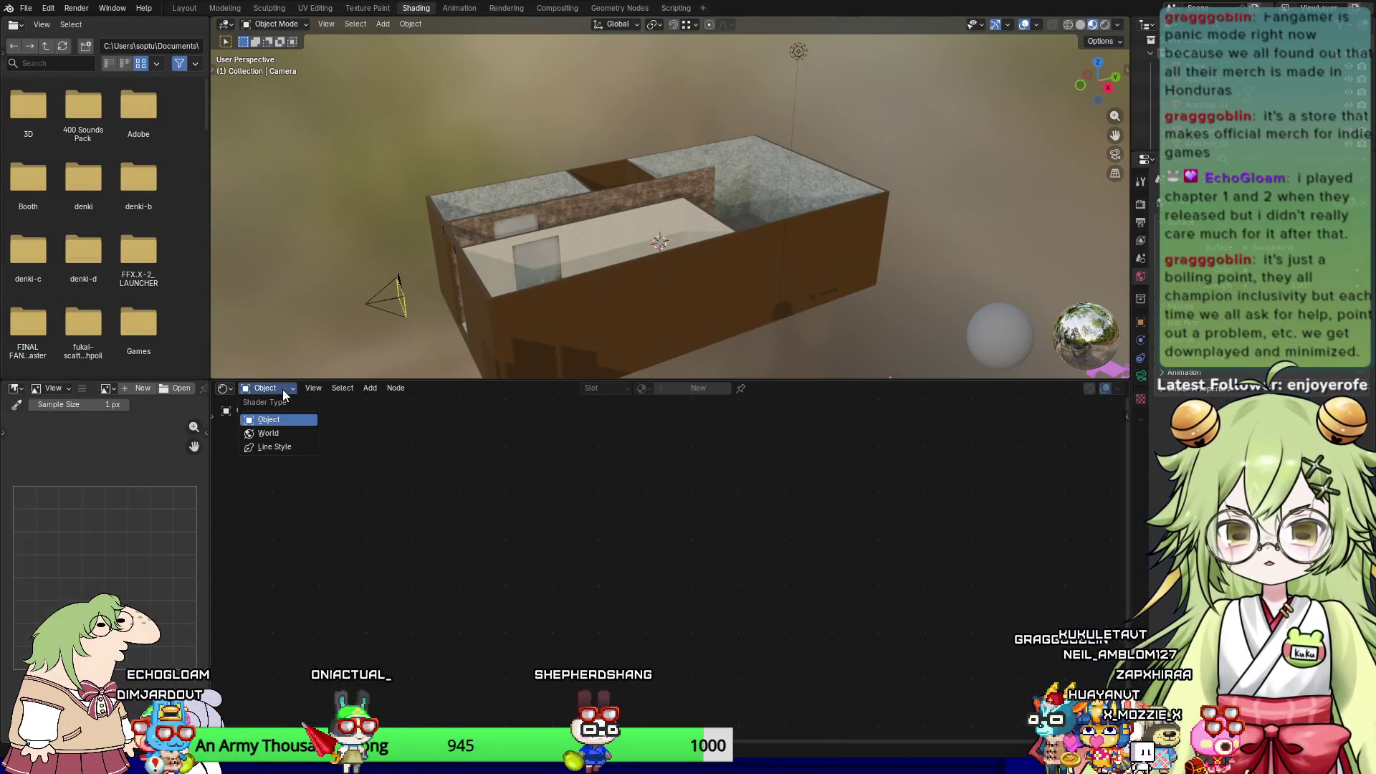
left_click(268, 432)
scroll(679, 565, "up", 2)
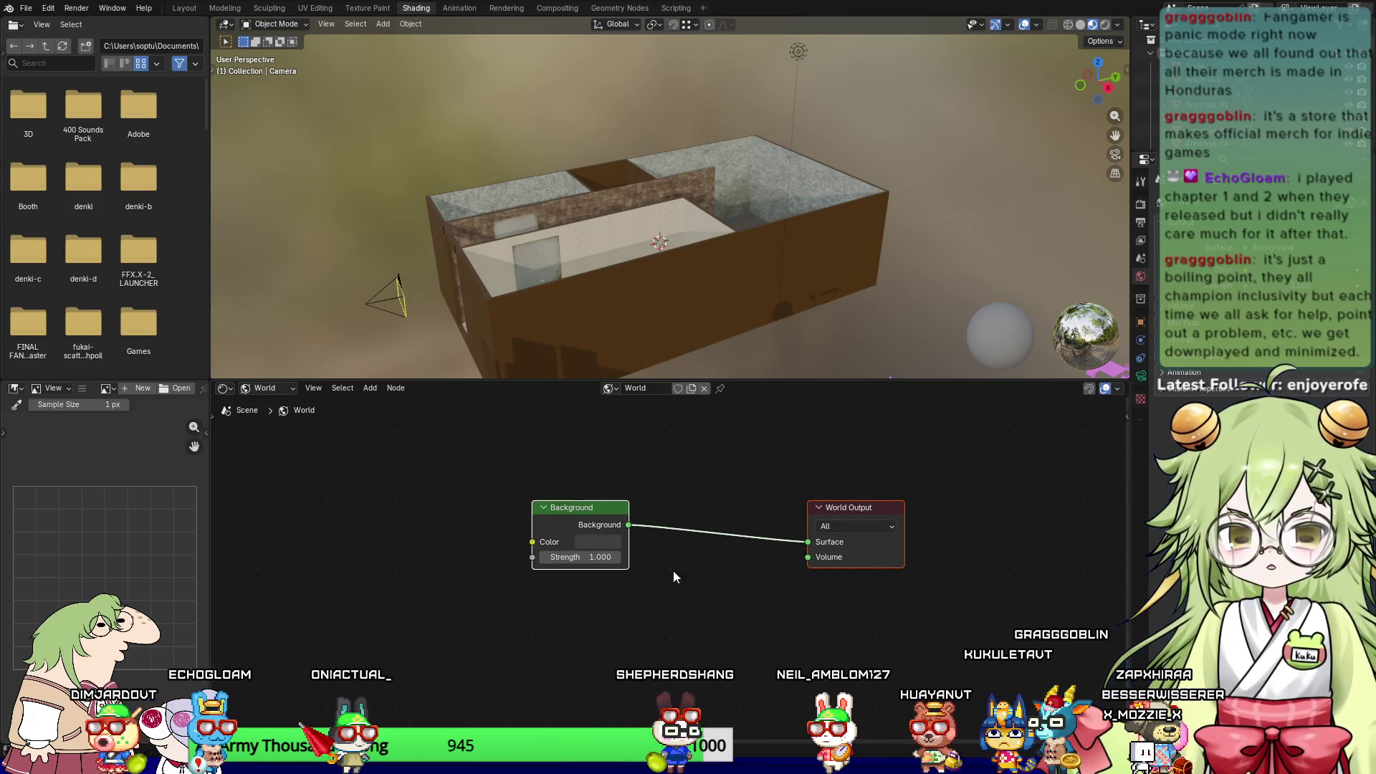
left_click(600, 546)
scroll(651, 385, "down", 5)
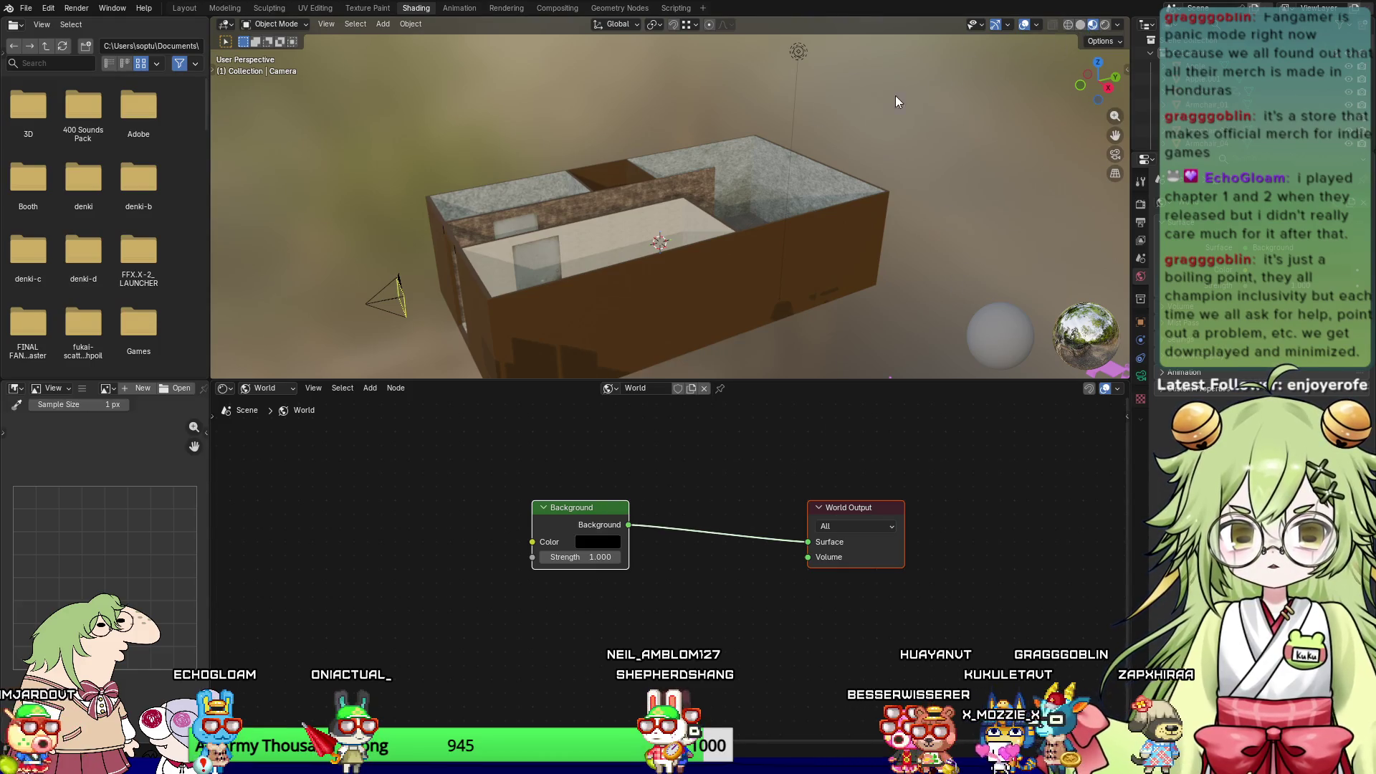
left_click(234, 13)
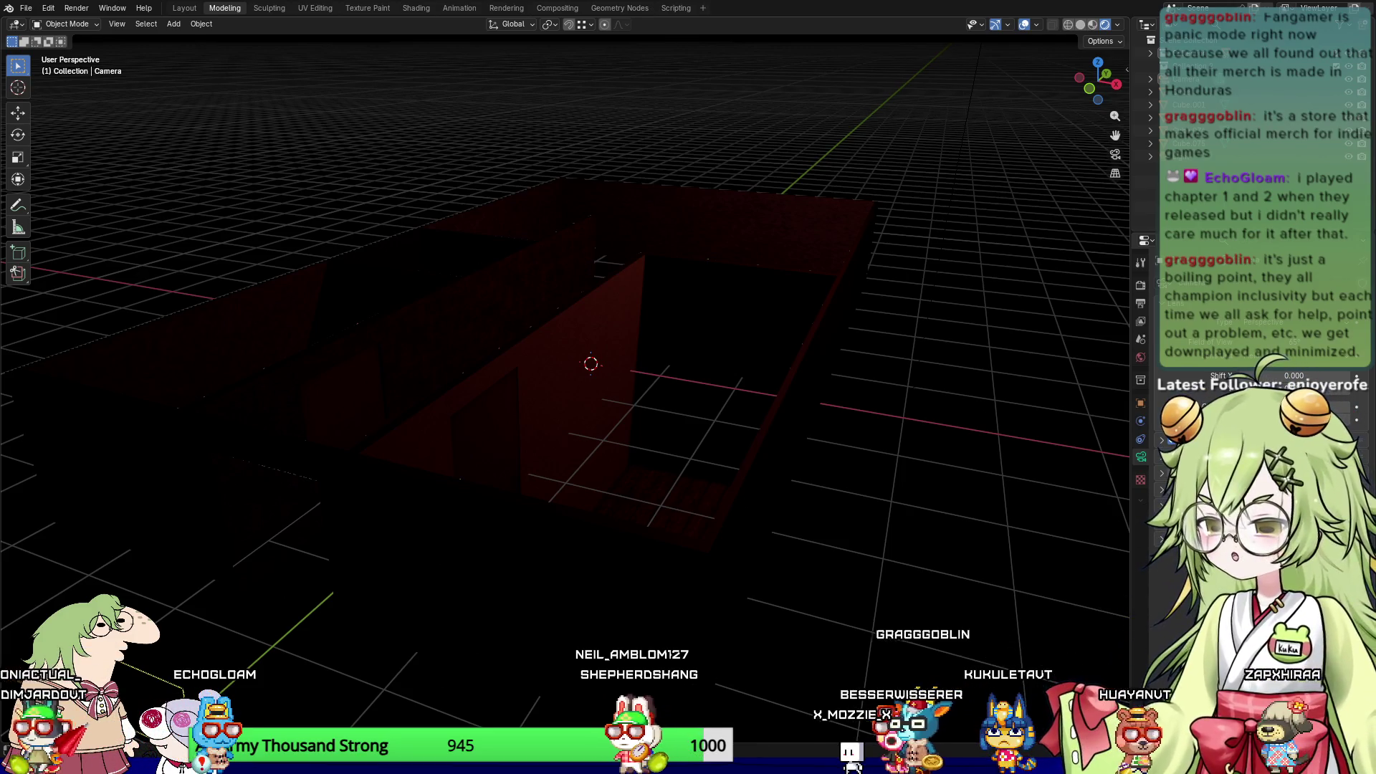
Step: Test-render the darkened scene, then move the light lower over the apartment
key("F12")
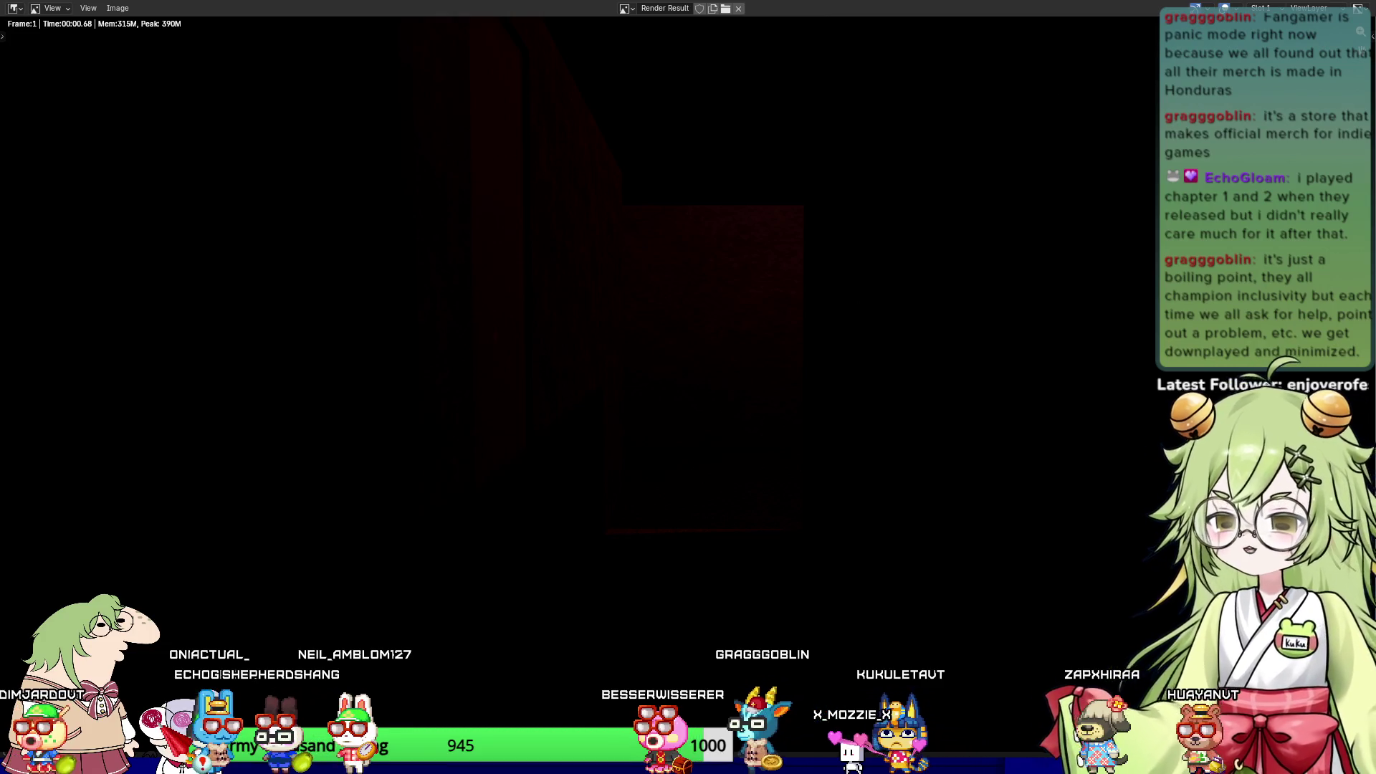
key("Escape")
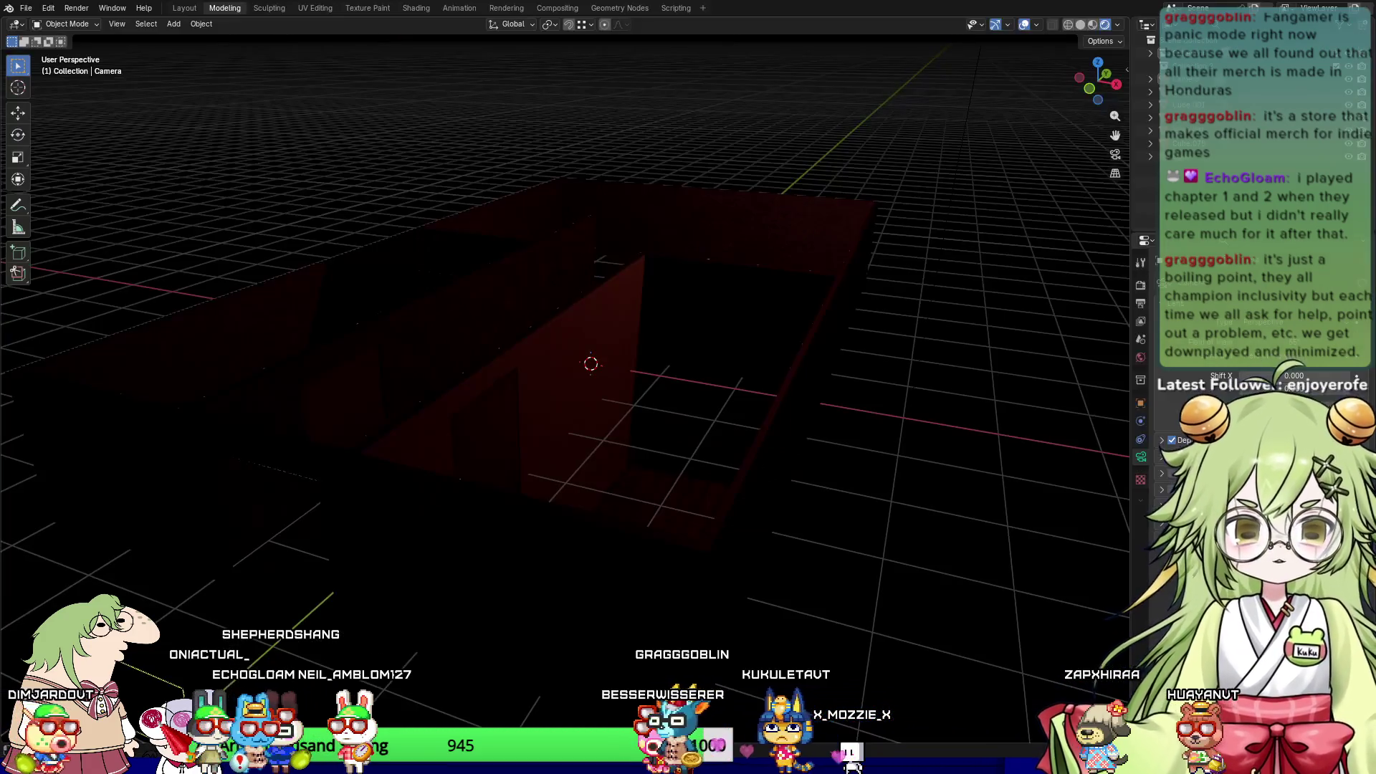
scroll(824, 323, "down", 4)
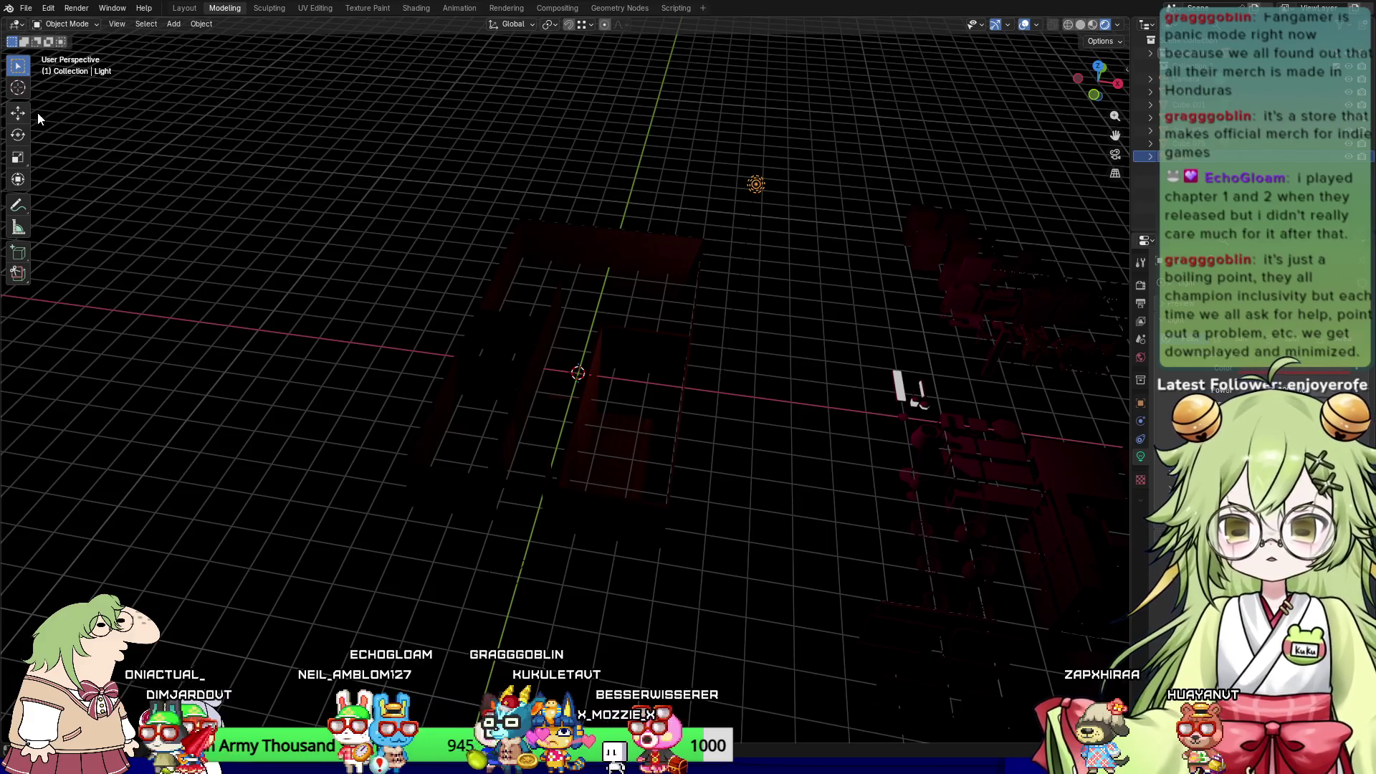
left_click(18, 112)
mouse_move(792, 201)
left_mouse_down()
mouse_move(580, 127)
mouse_move(601, 219)
left_mouse_up()
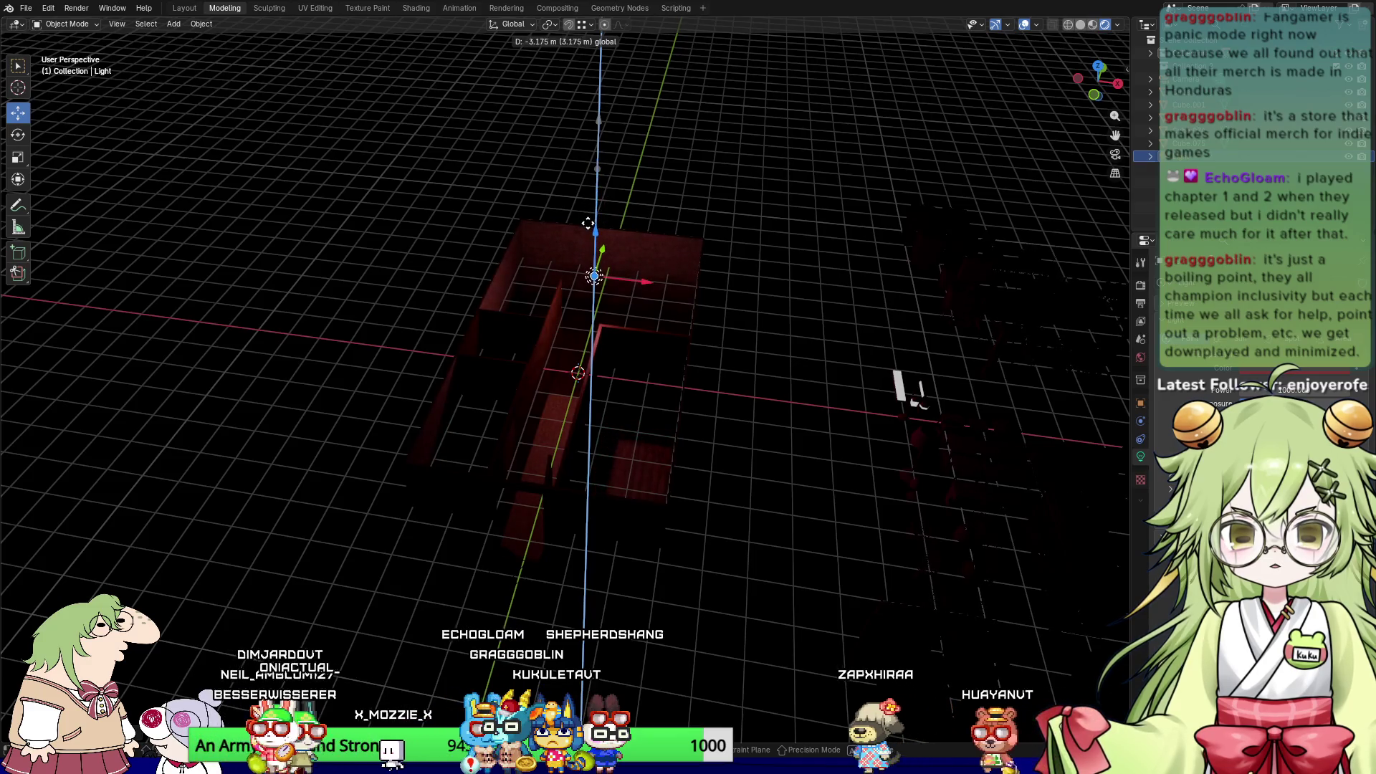